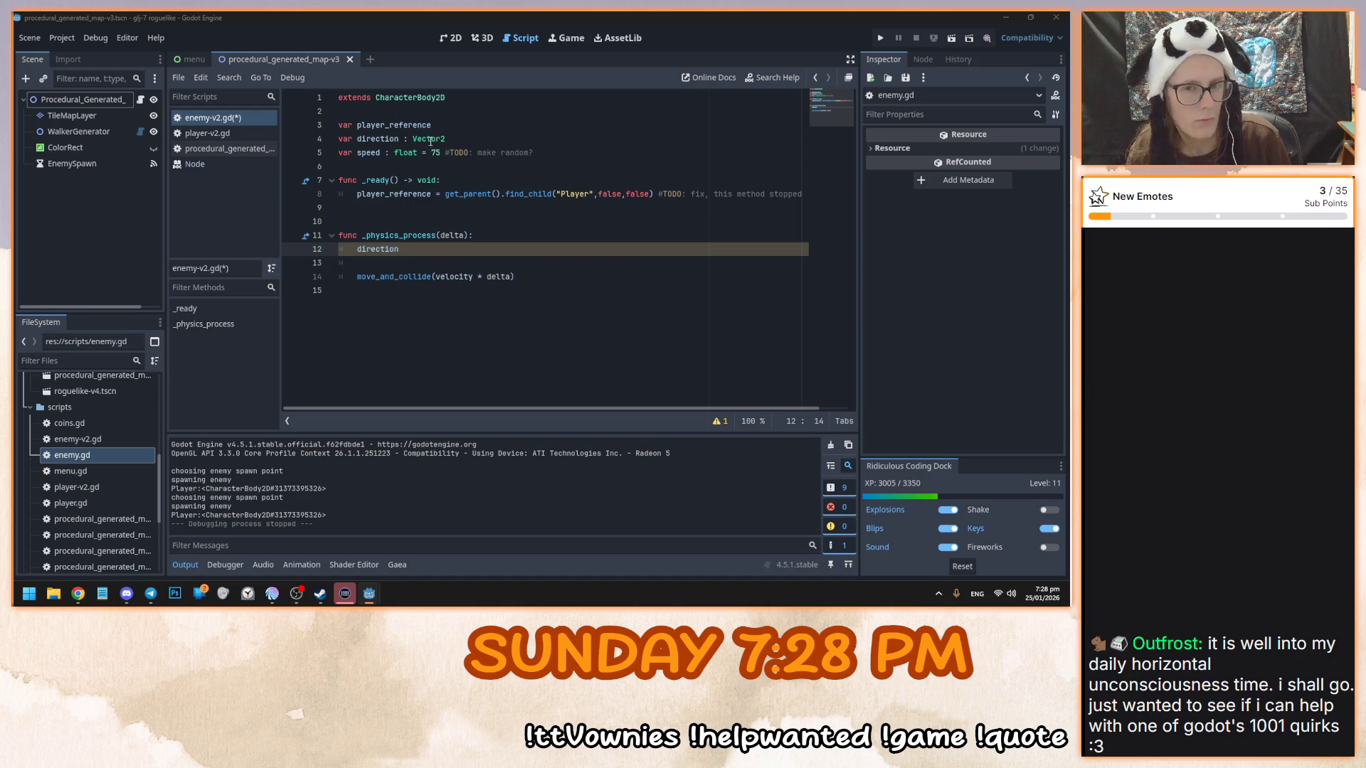
Drop the Vector2 type and set direction = global_position.direction_to(player_reference.global_position)
drag(411, 140, 447, 139)
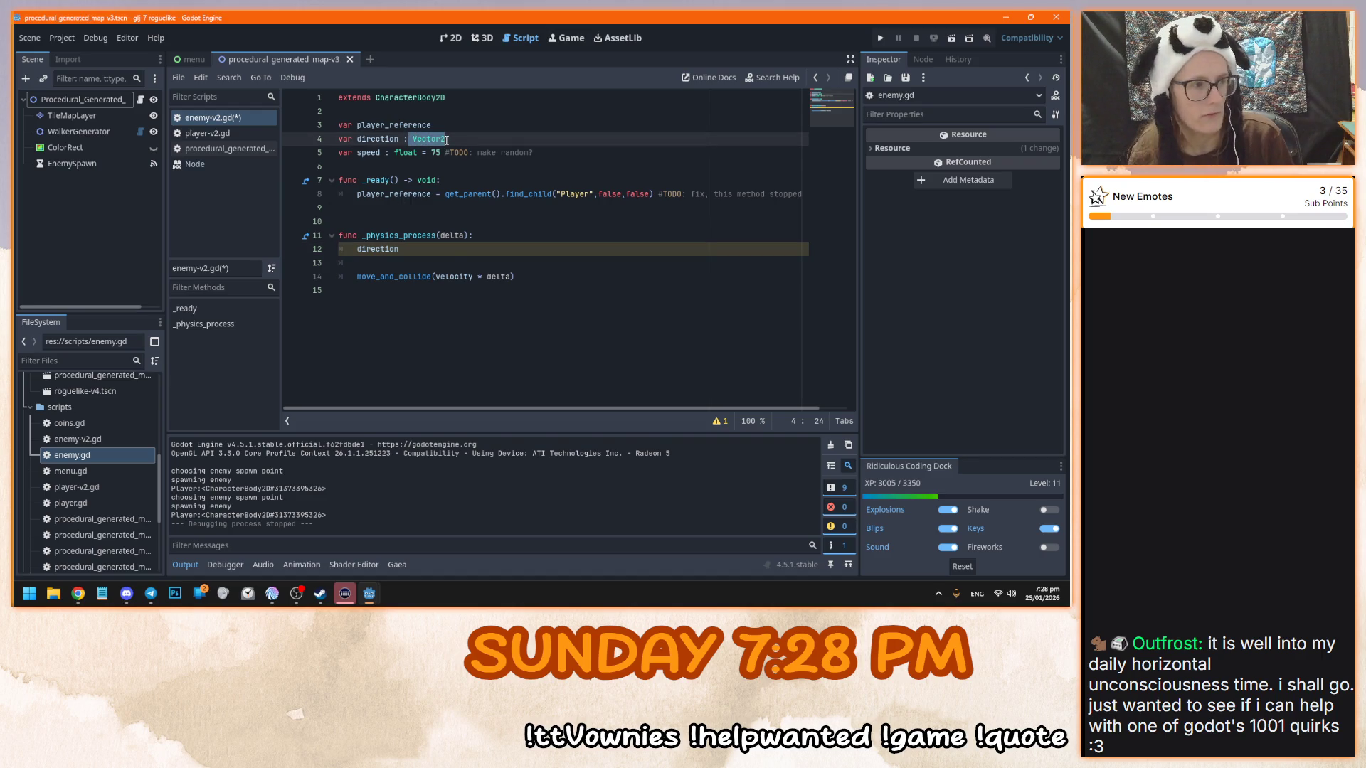
key(BackSpace)
key(BackSpace)
key(BackSpace)
click(418, 250)
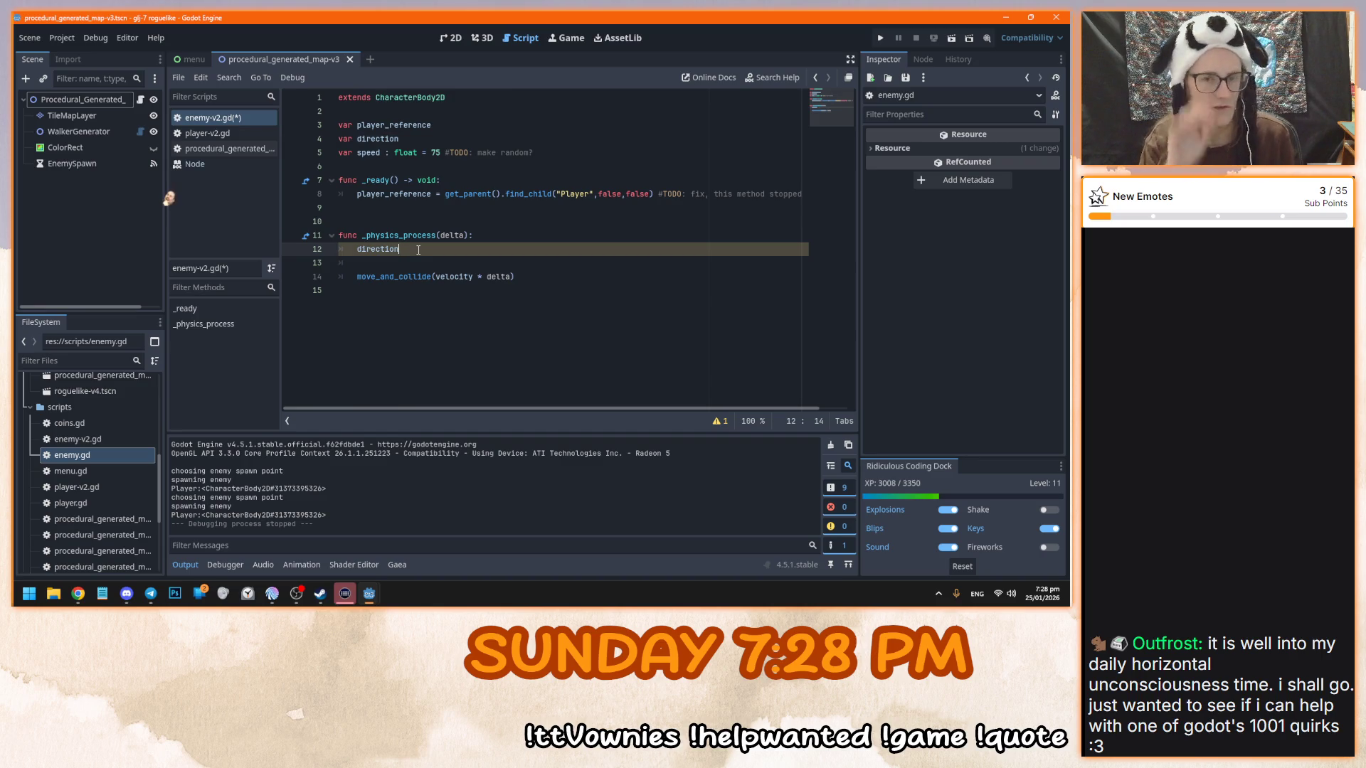
text( =)
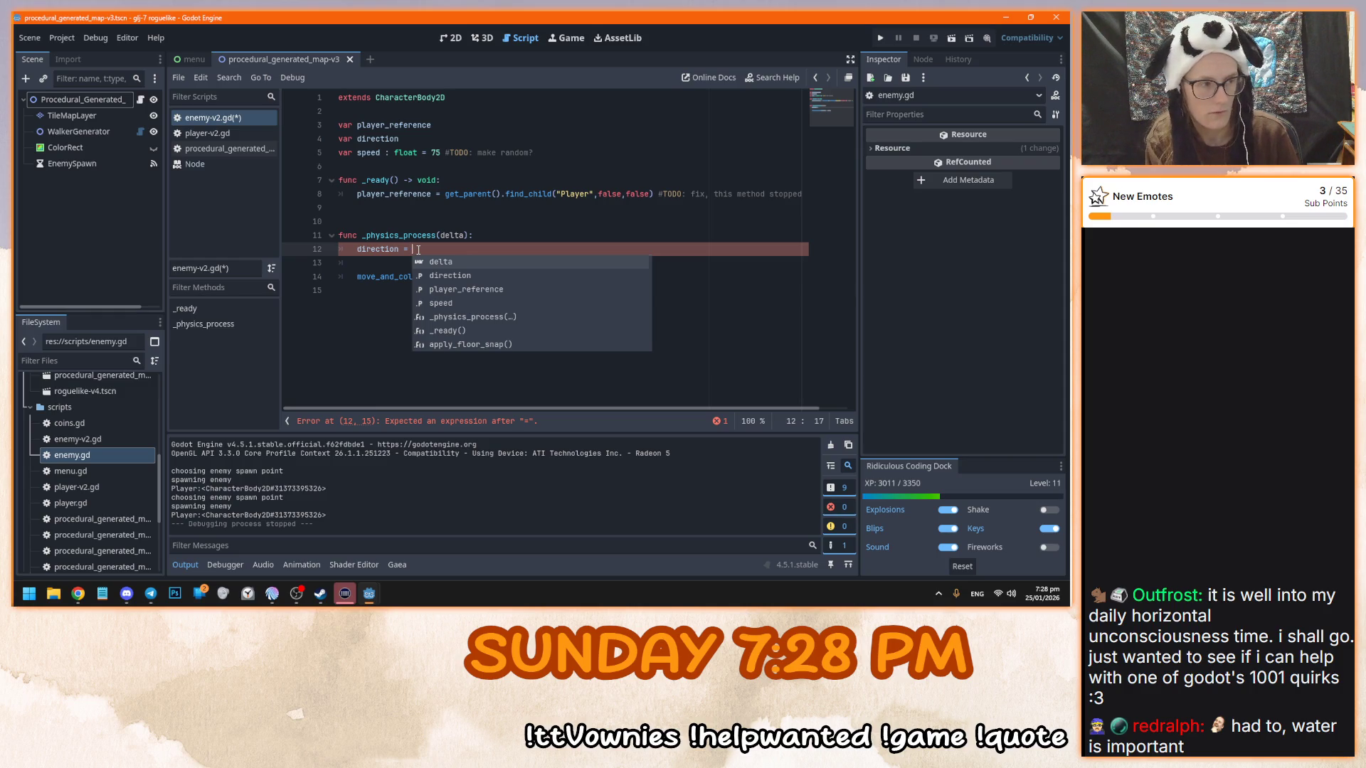
text(glo)
key(Tab)
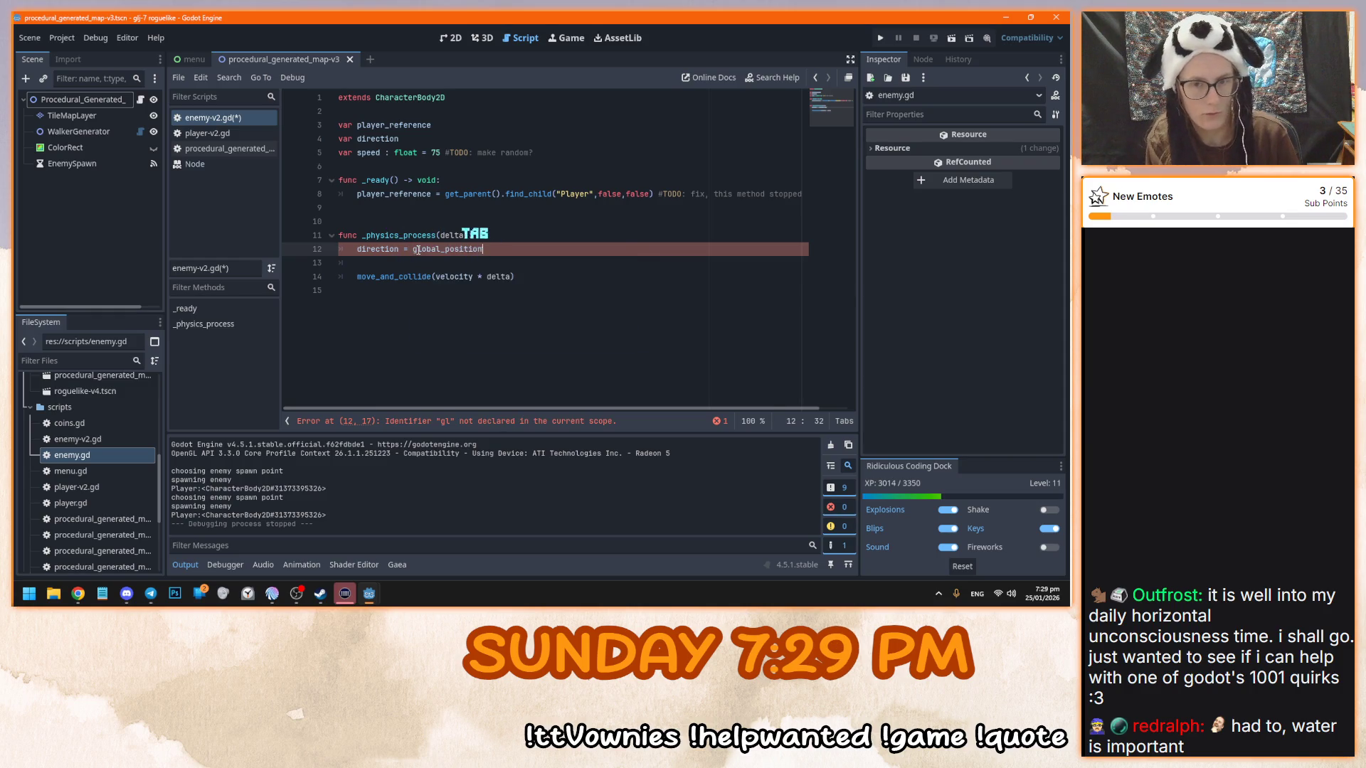
text(.)
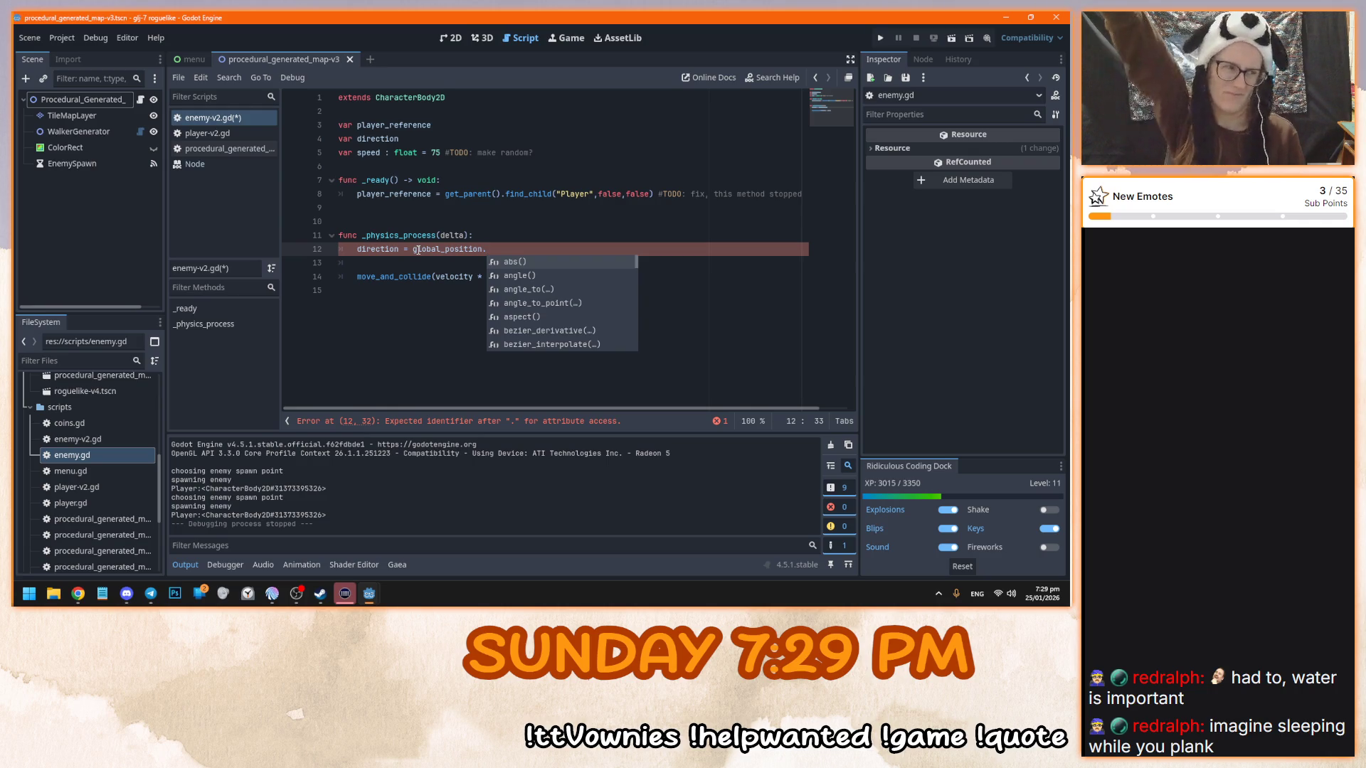
text(dire)
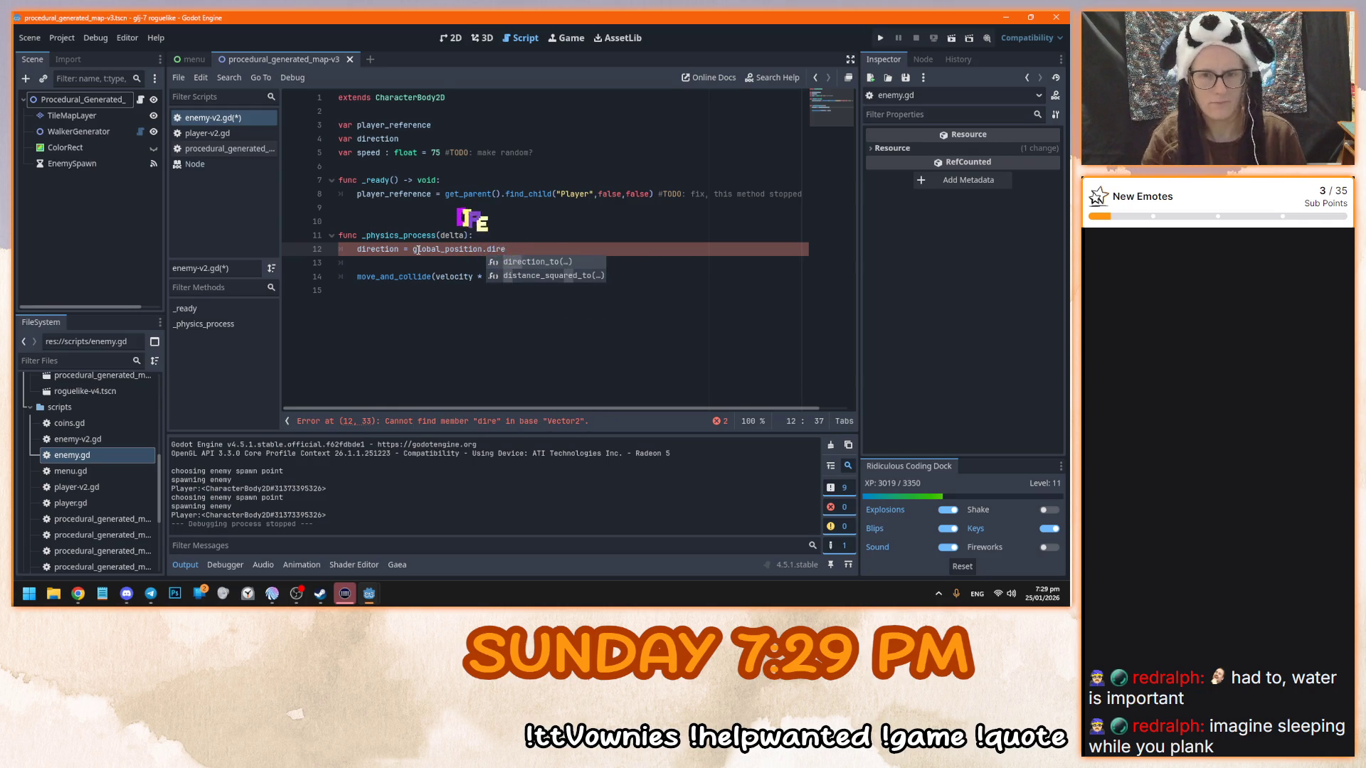
key(Tab)
text(pl)
key(Tab)
text(.)
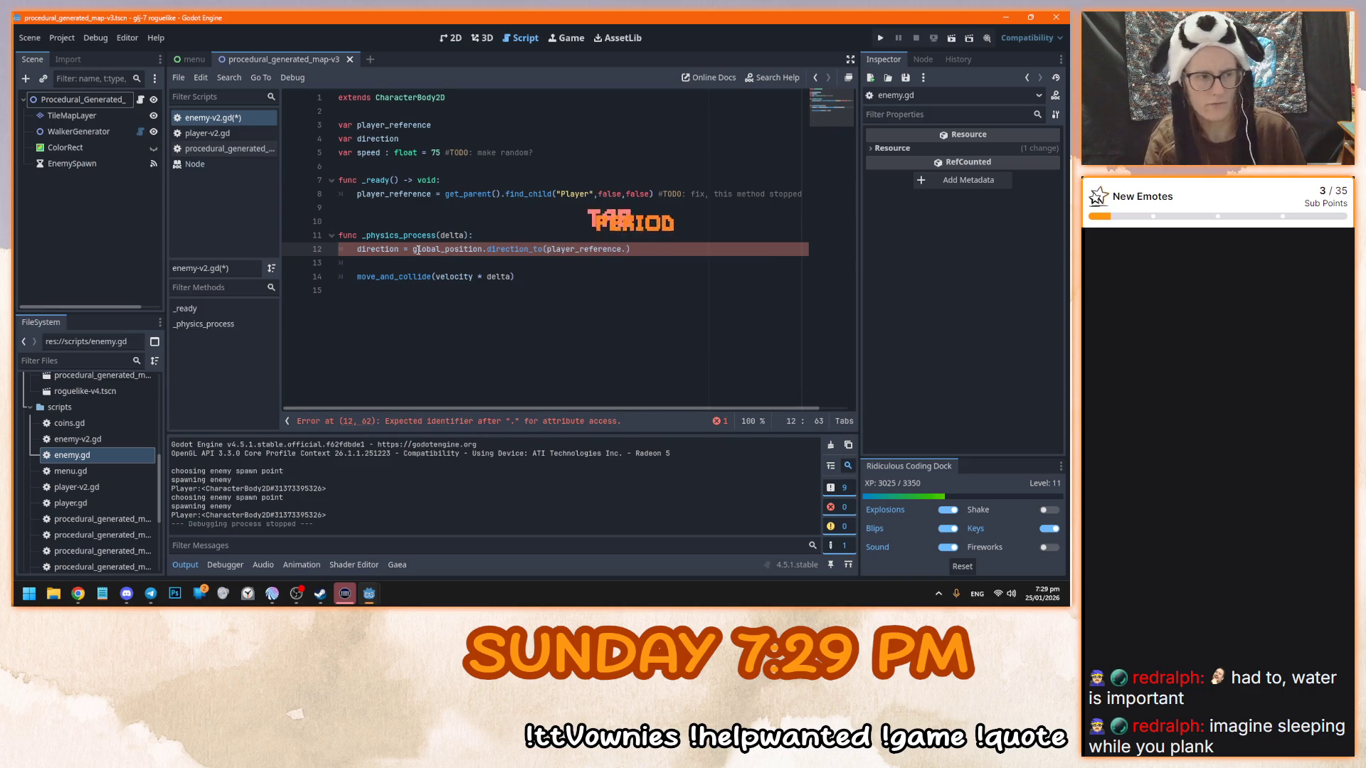
text(glob)
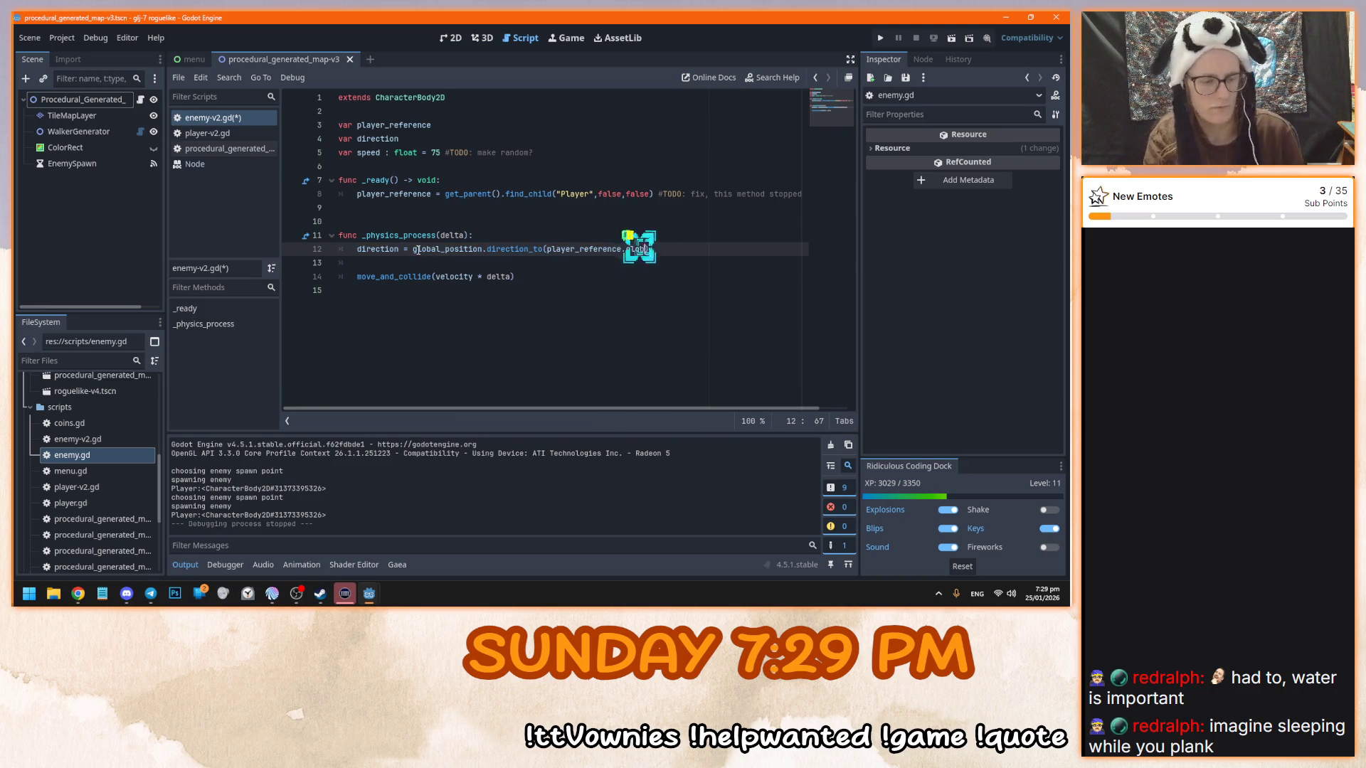
key(Tab)
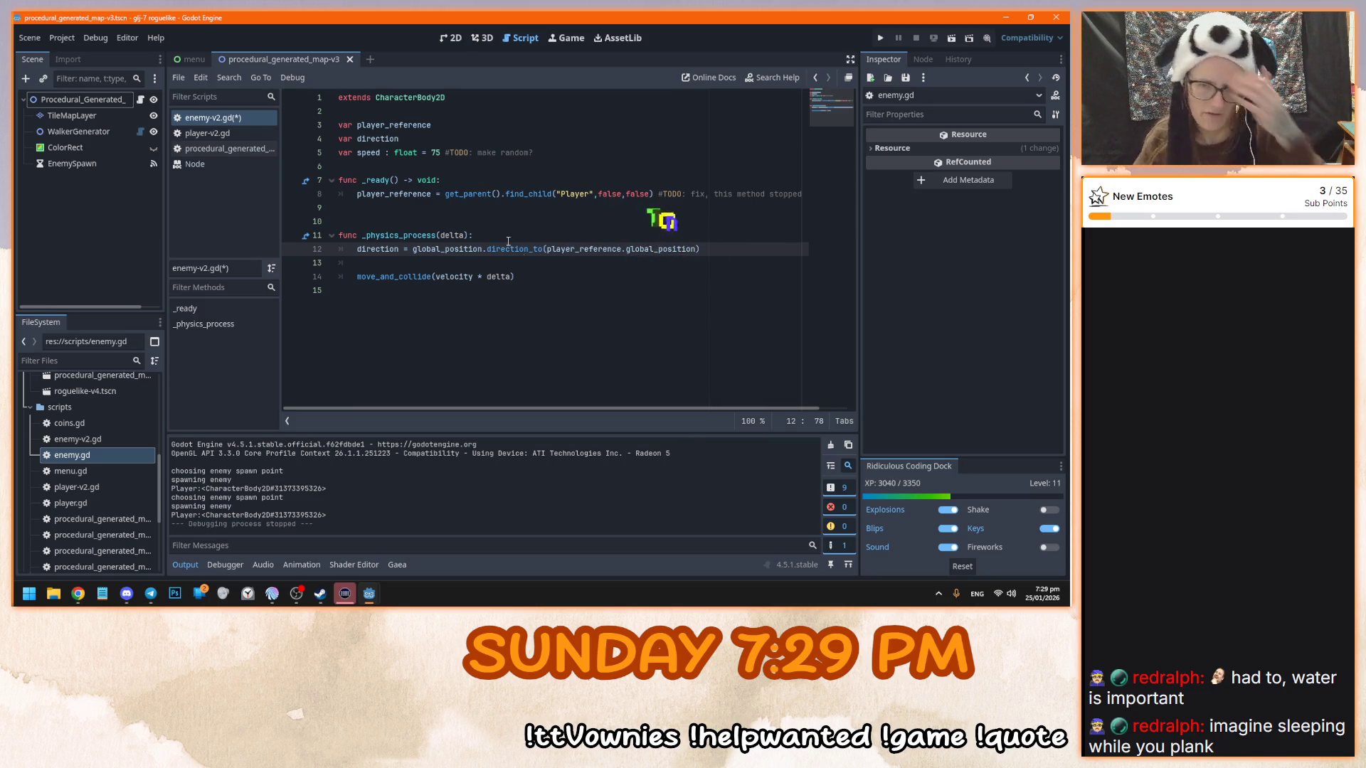
Add 'velocity = direction * speed' on the empty line 13
click(622, 274)
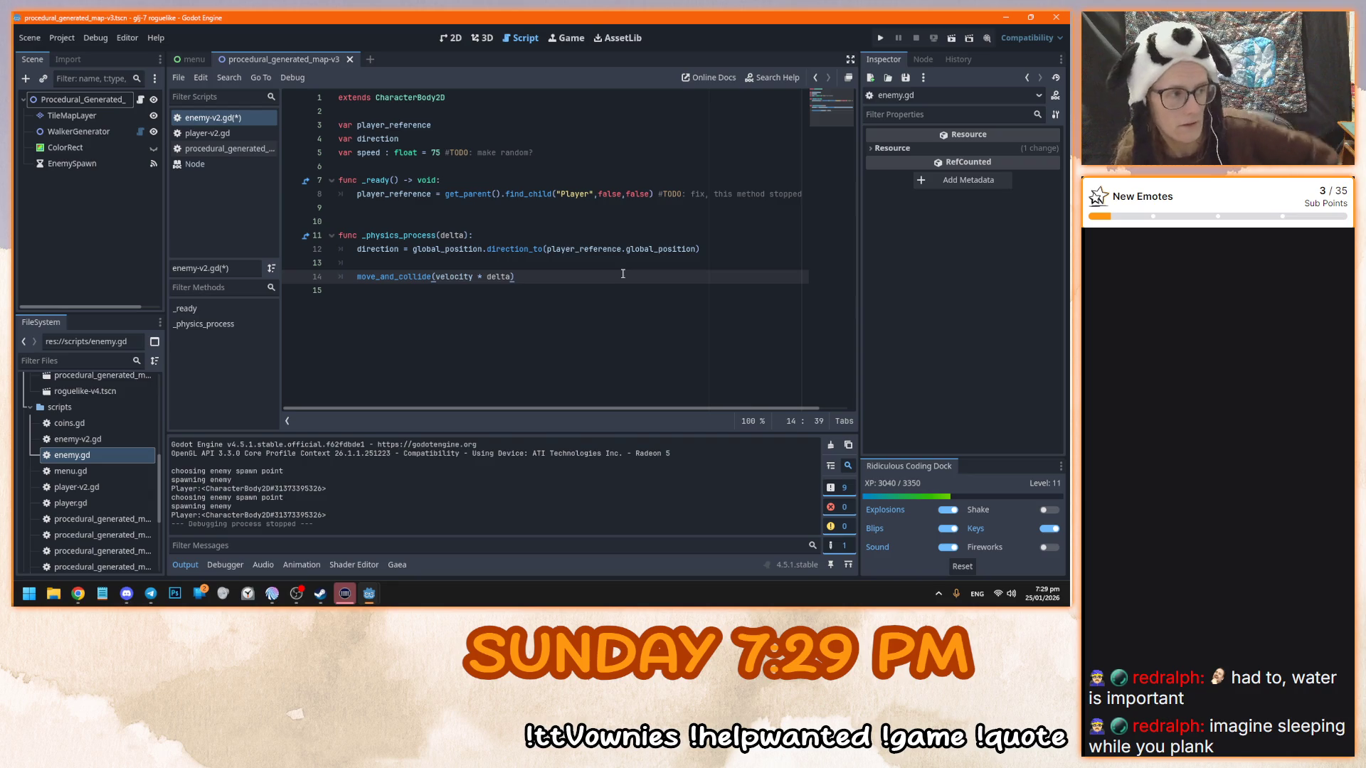
click(562, 263)
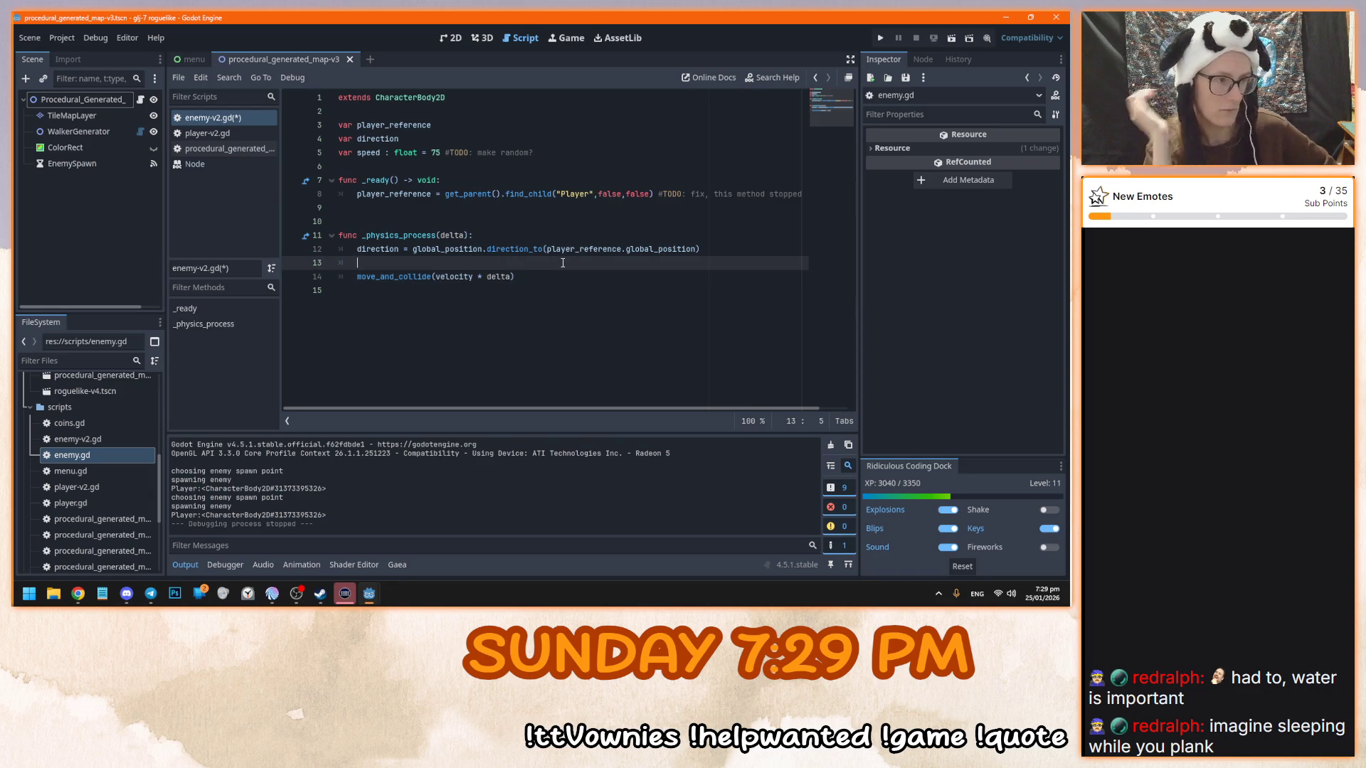
text(velocity)
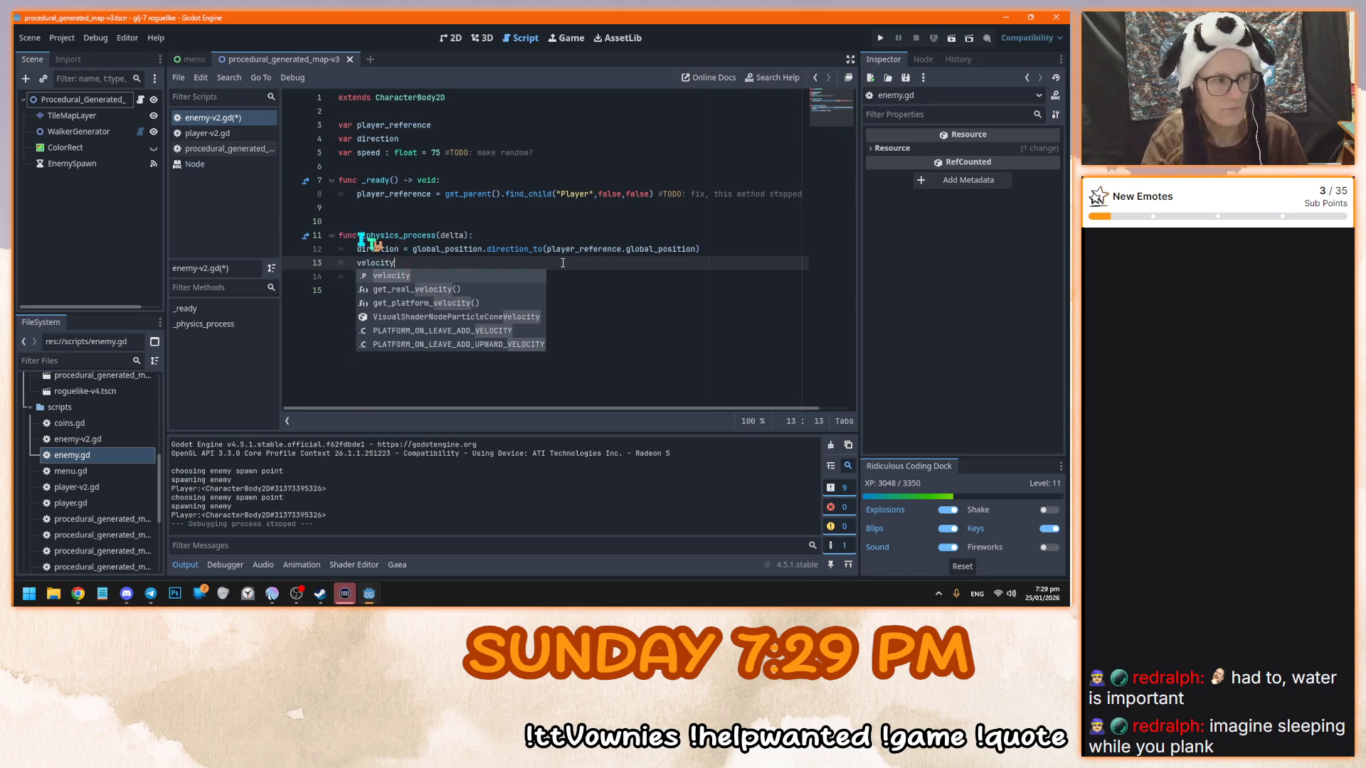
text( = direction*)
key(BackSpace)
text(* speed)
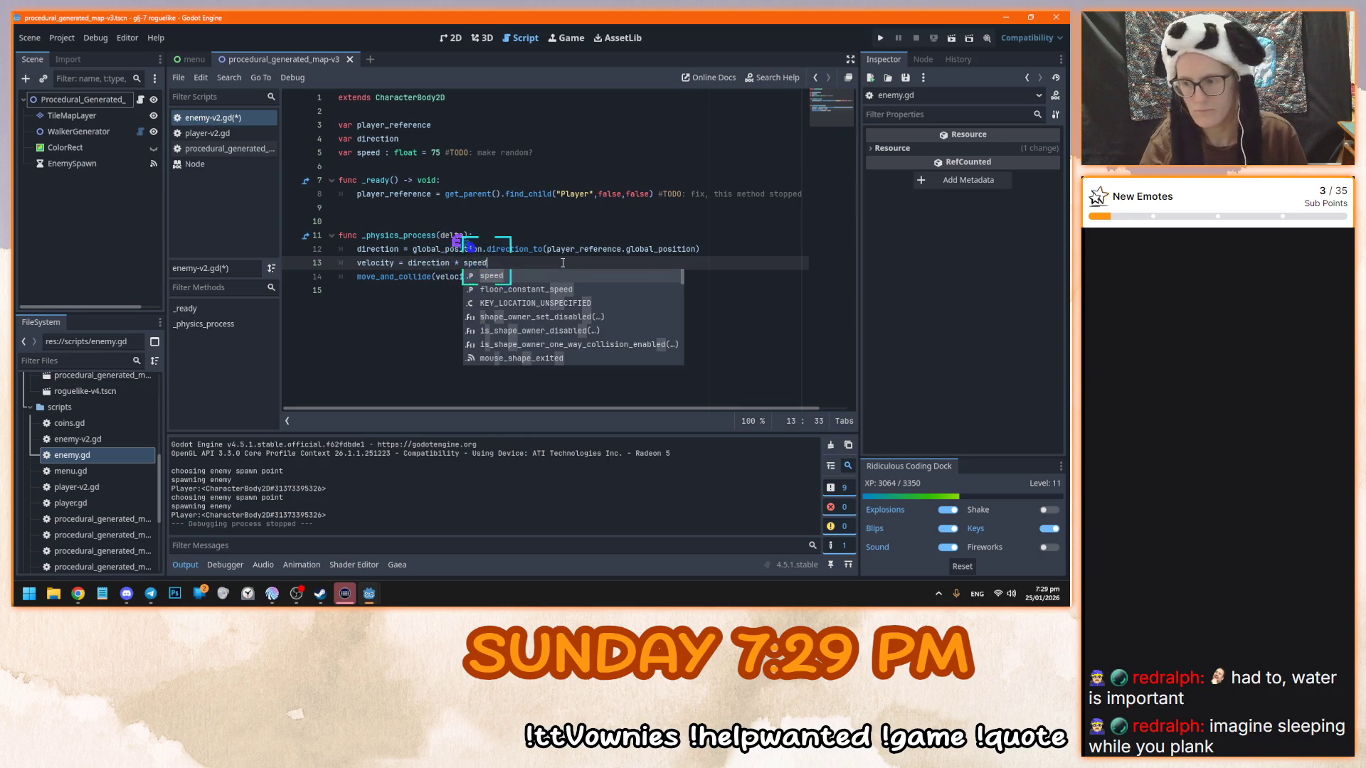
key(Escape)
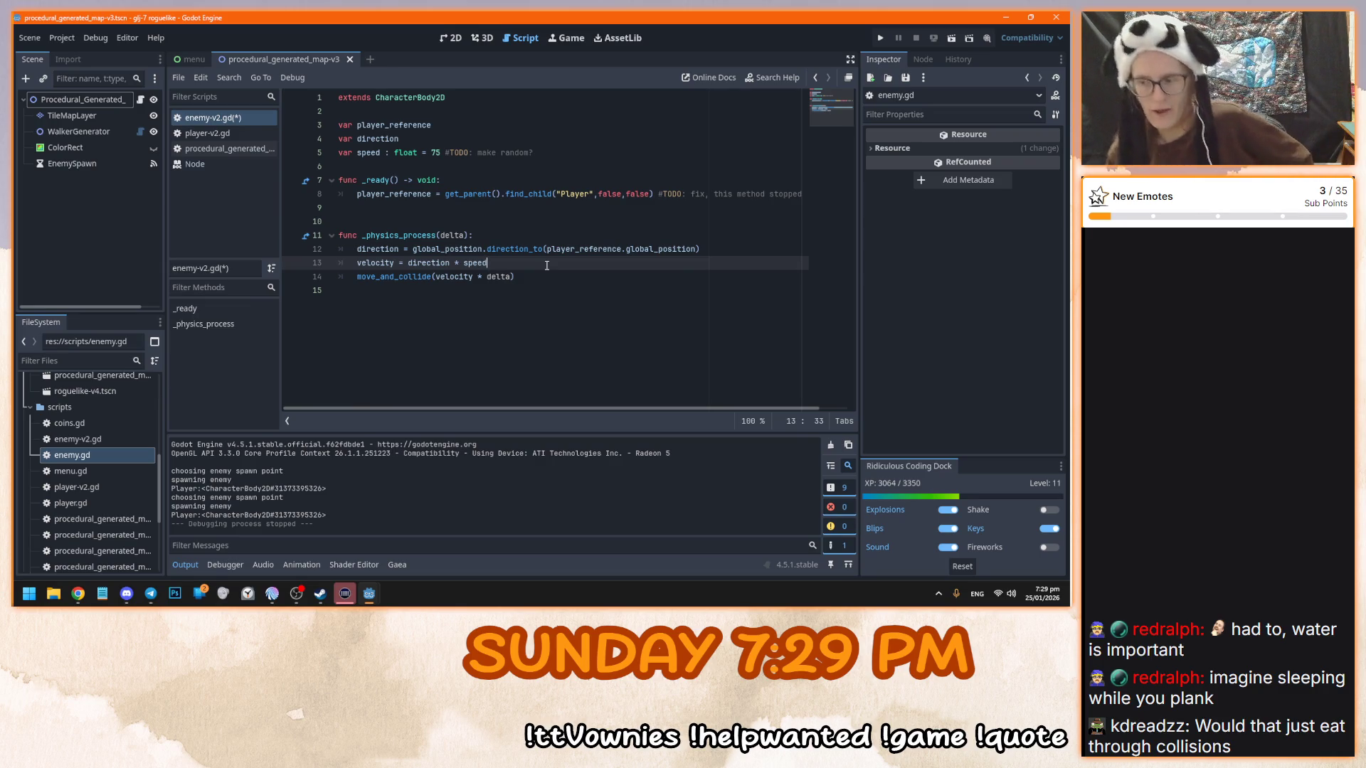
Save and run the game, start a new game, and move the player down and up as enemies chase, then stop
key(F5)
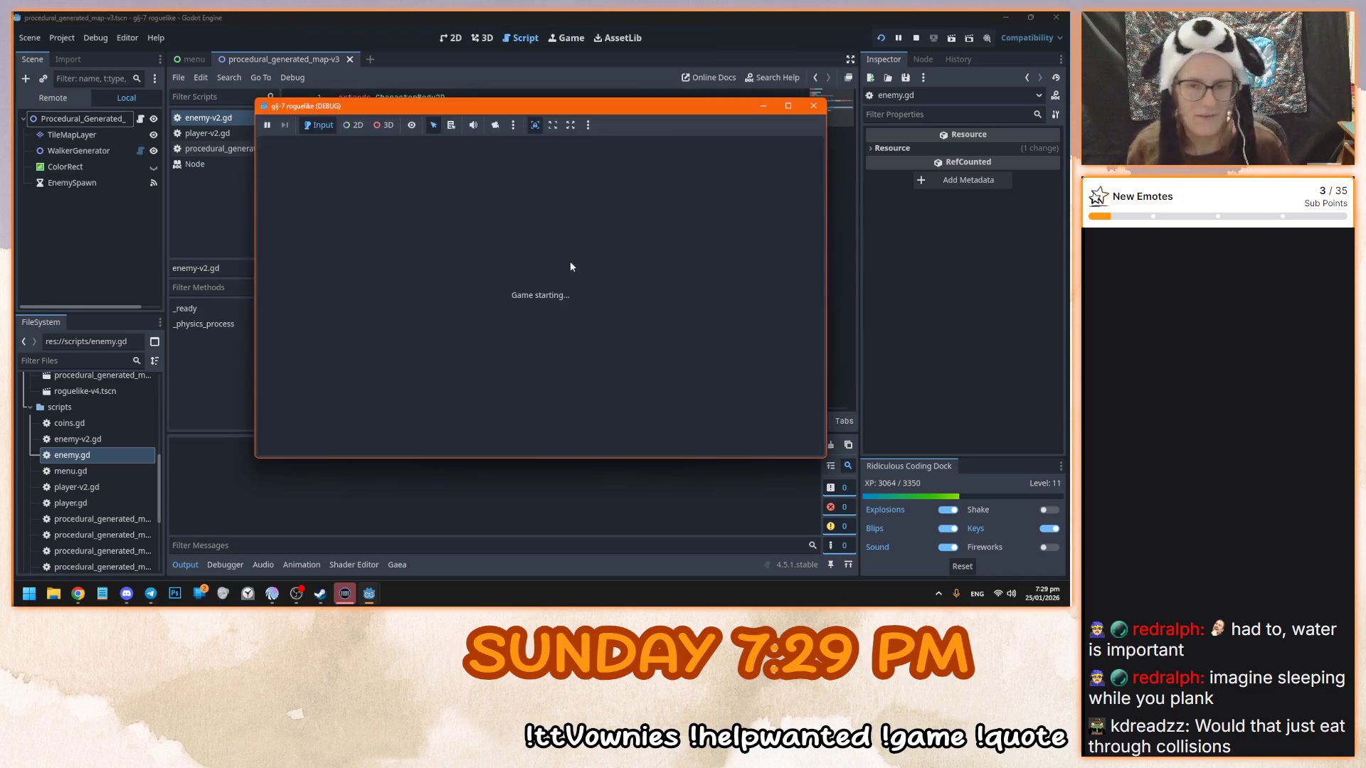
click(555, 305)
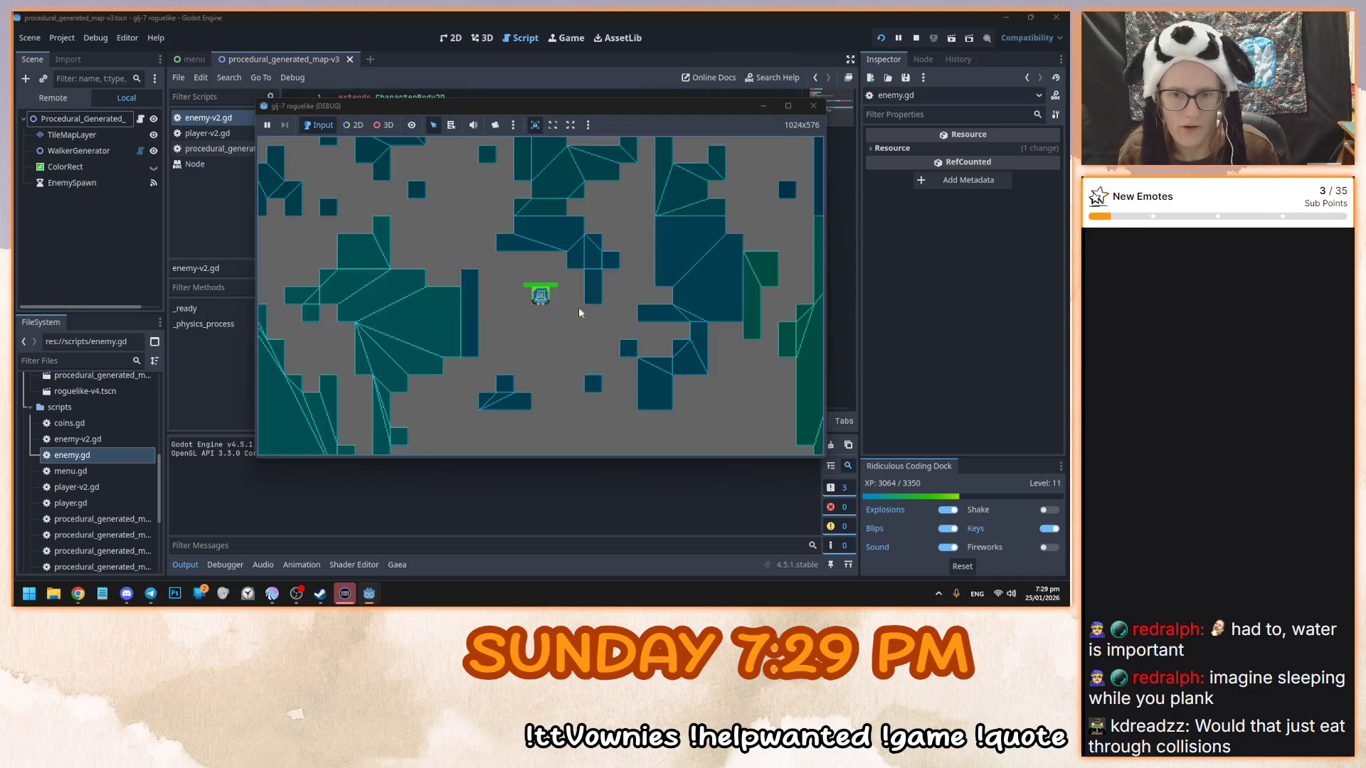
key(s)
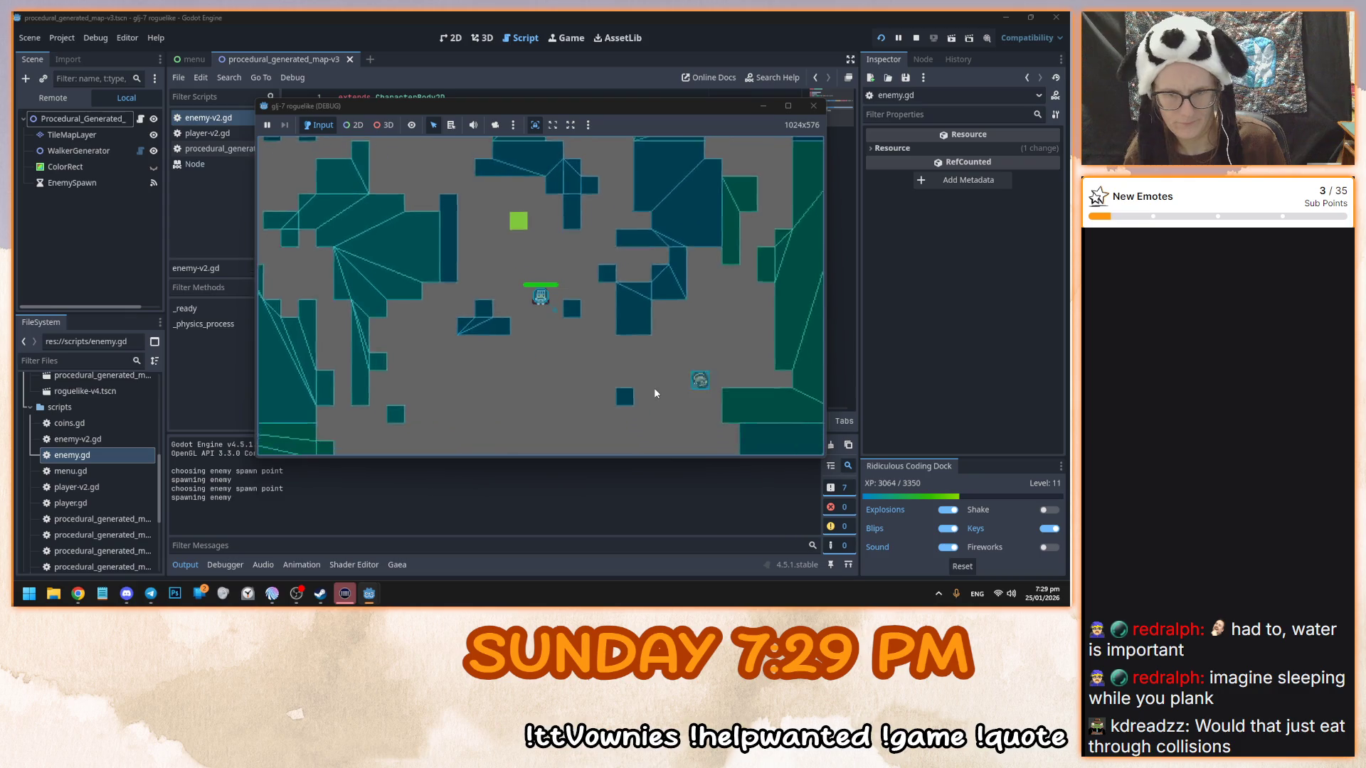
key(s)
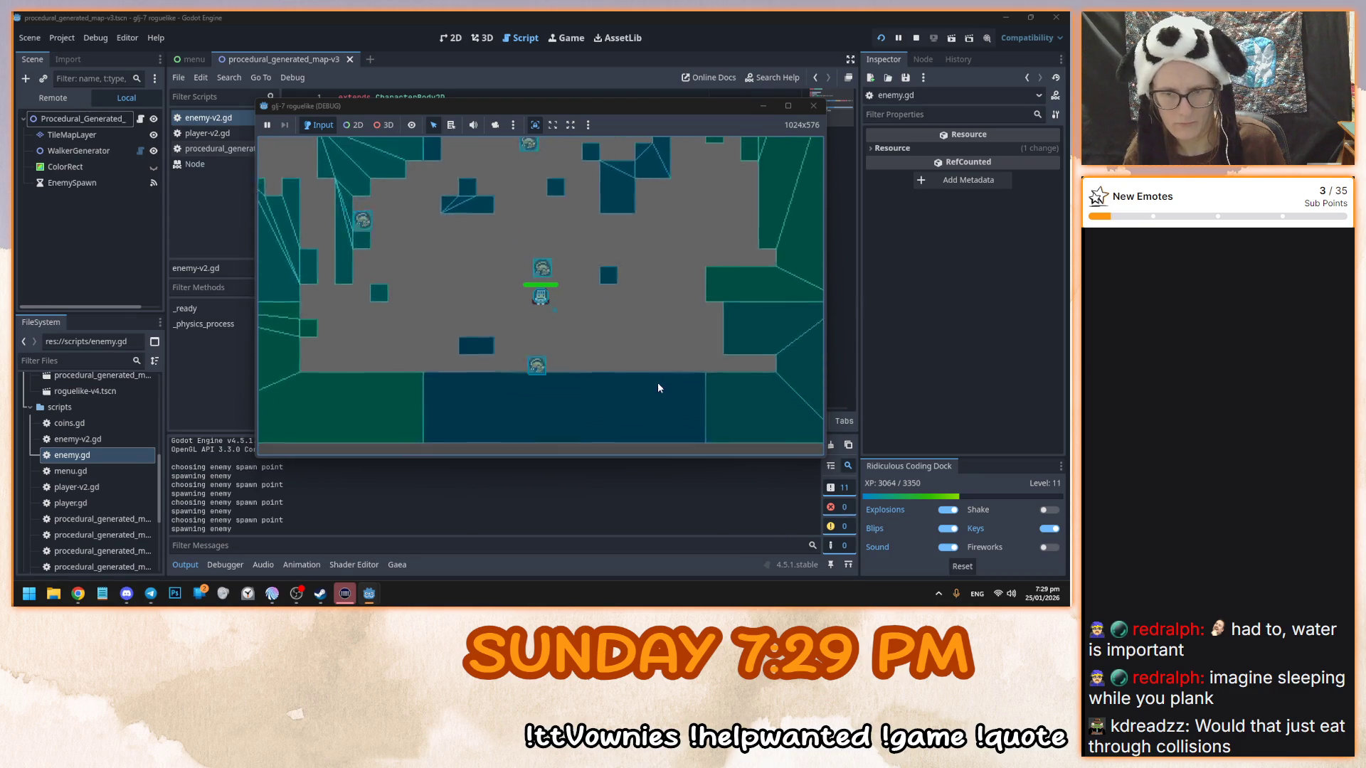
key(w)
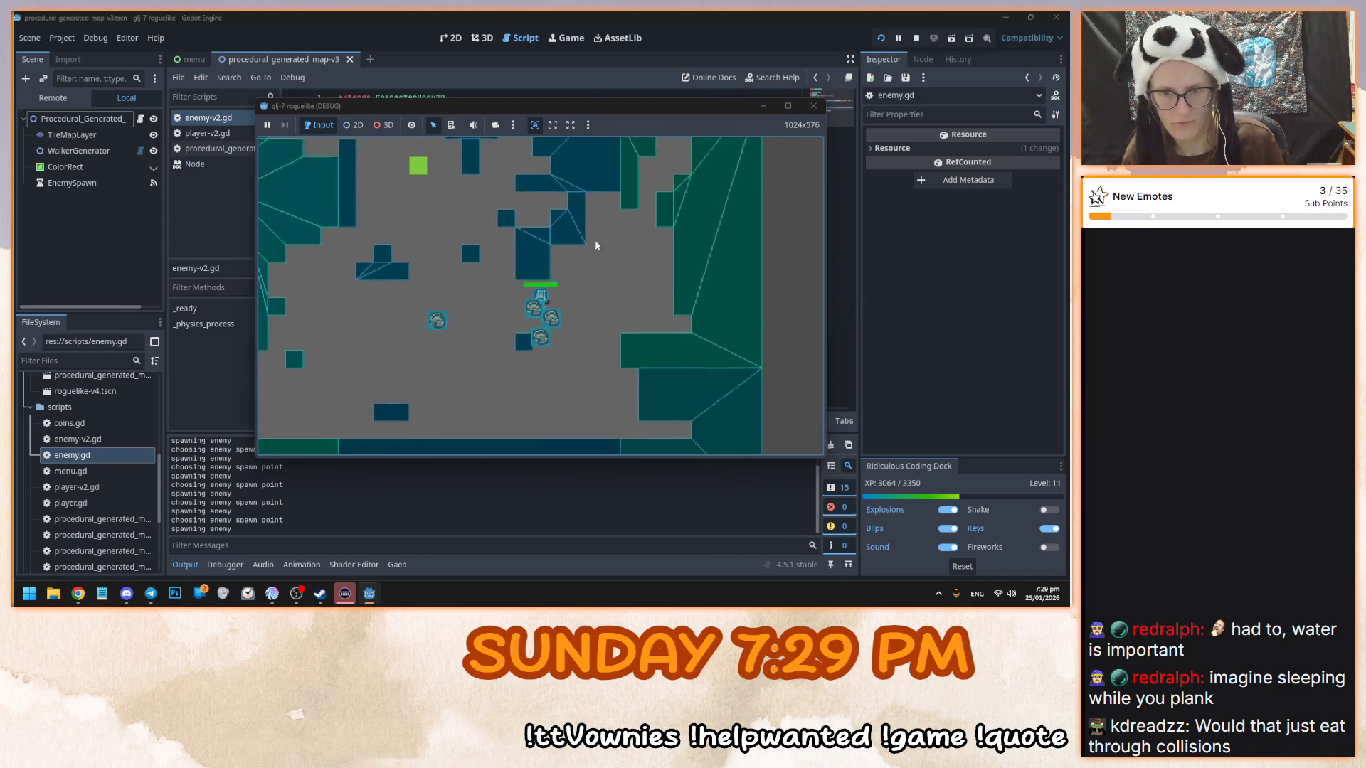
key(w)
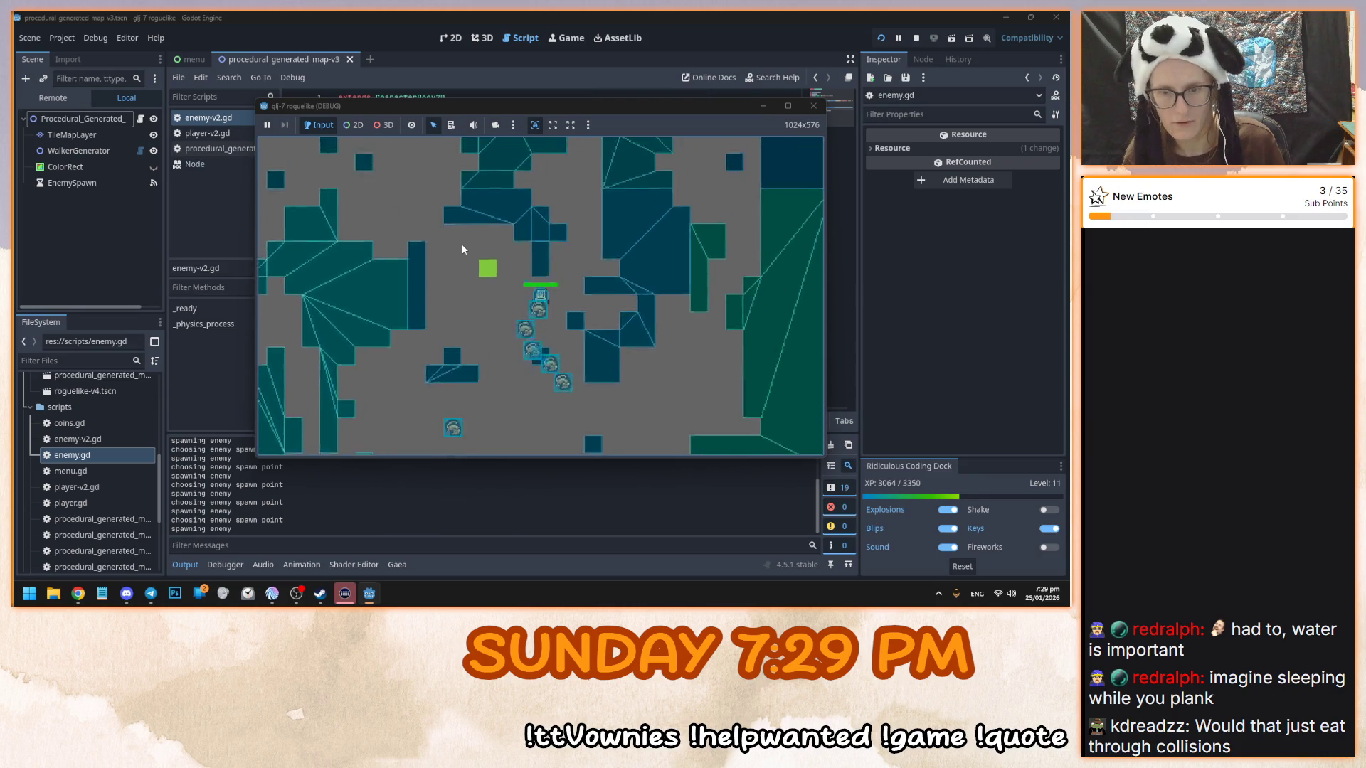
key(w)
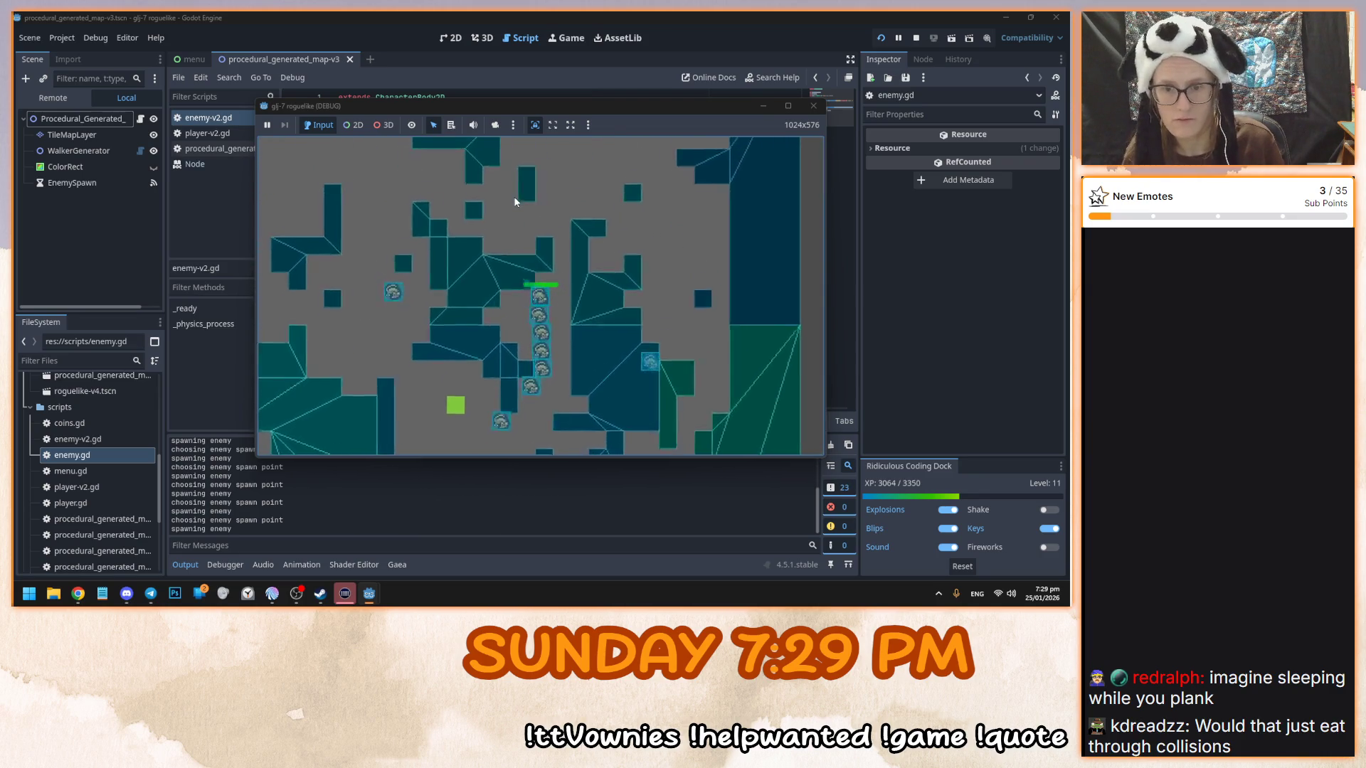
key(F8)
click(601, 305)
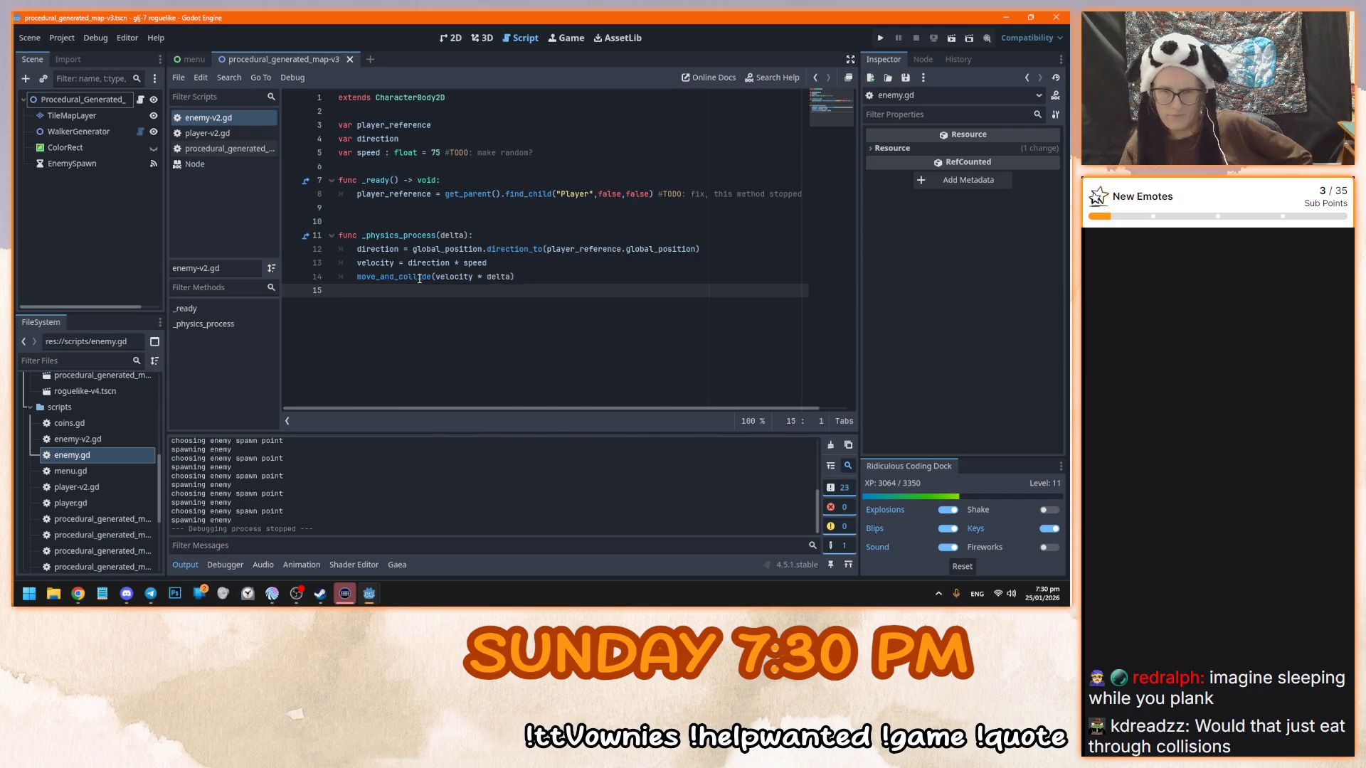
Change the enemy speed from 75 to 50 and run the game again
mouse_move(419, 278)
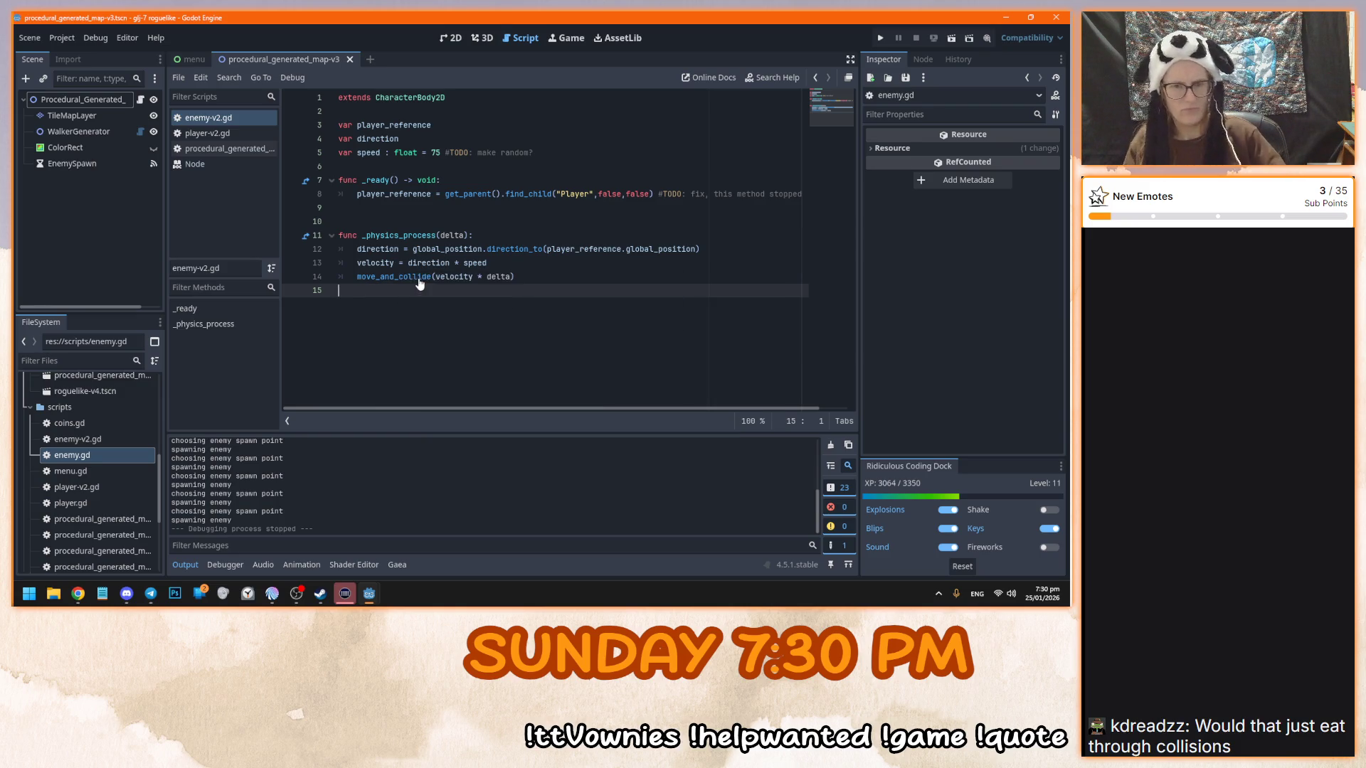
double_click(435, 153)
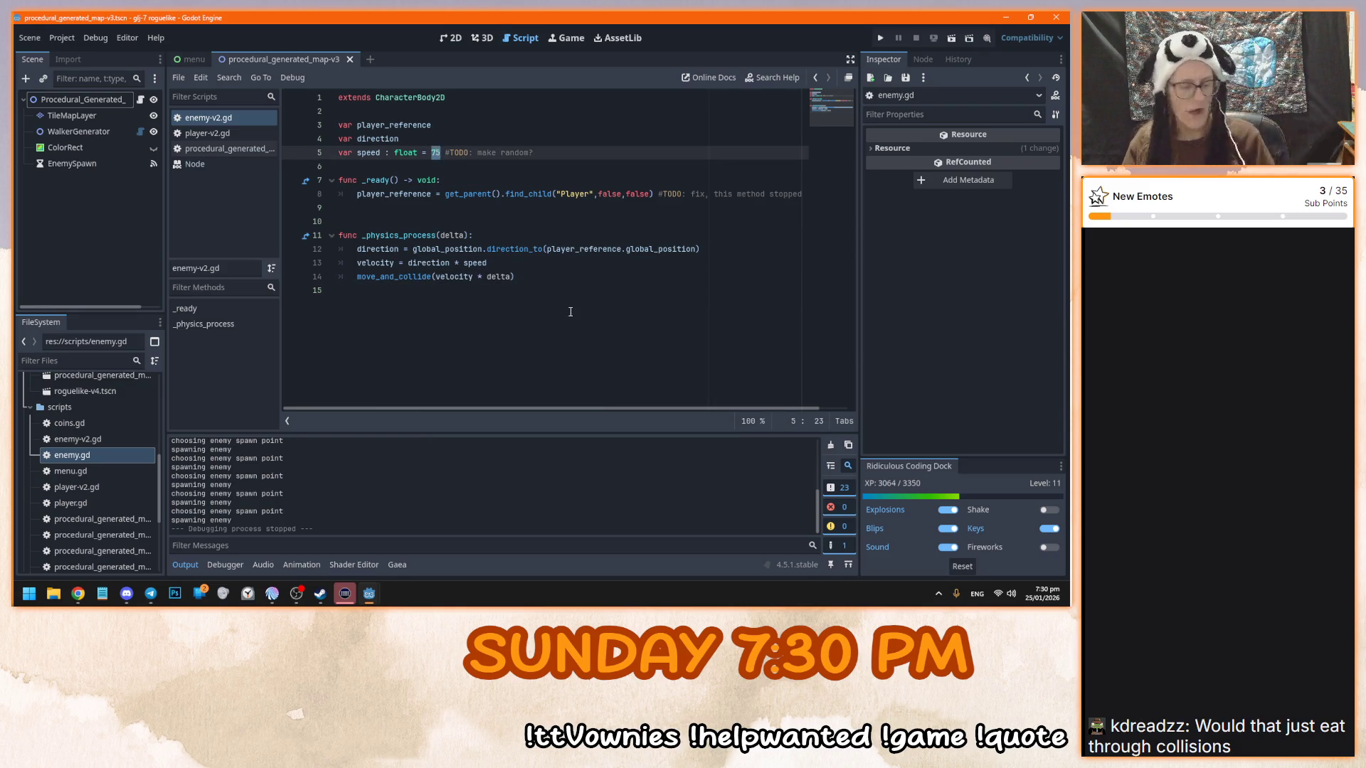
text(50)
key(F5)
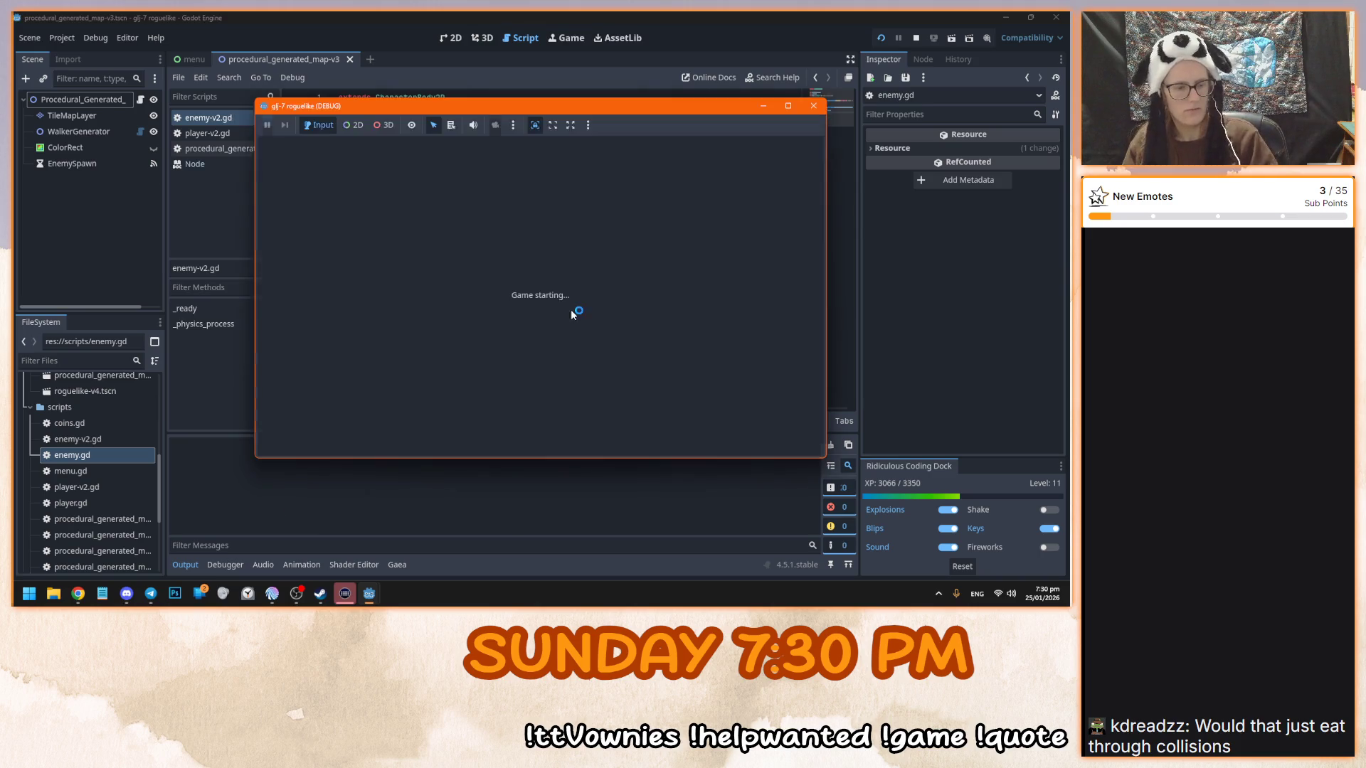
Start a new game, walk the player around with WASD, then stop the speed-50 test
click(569, 308)
key(d)
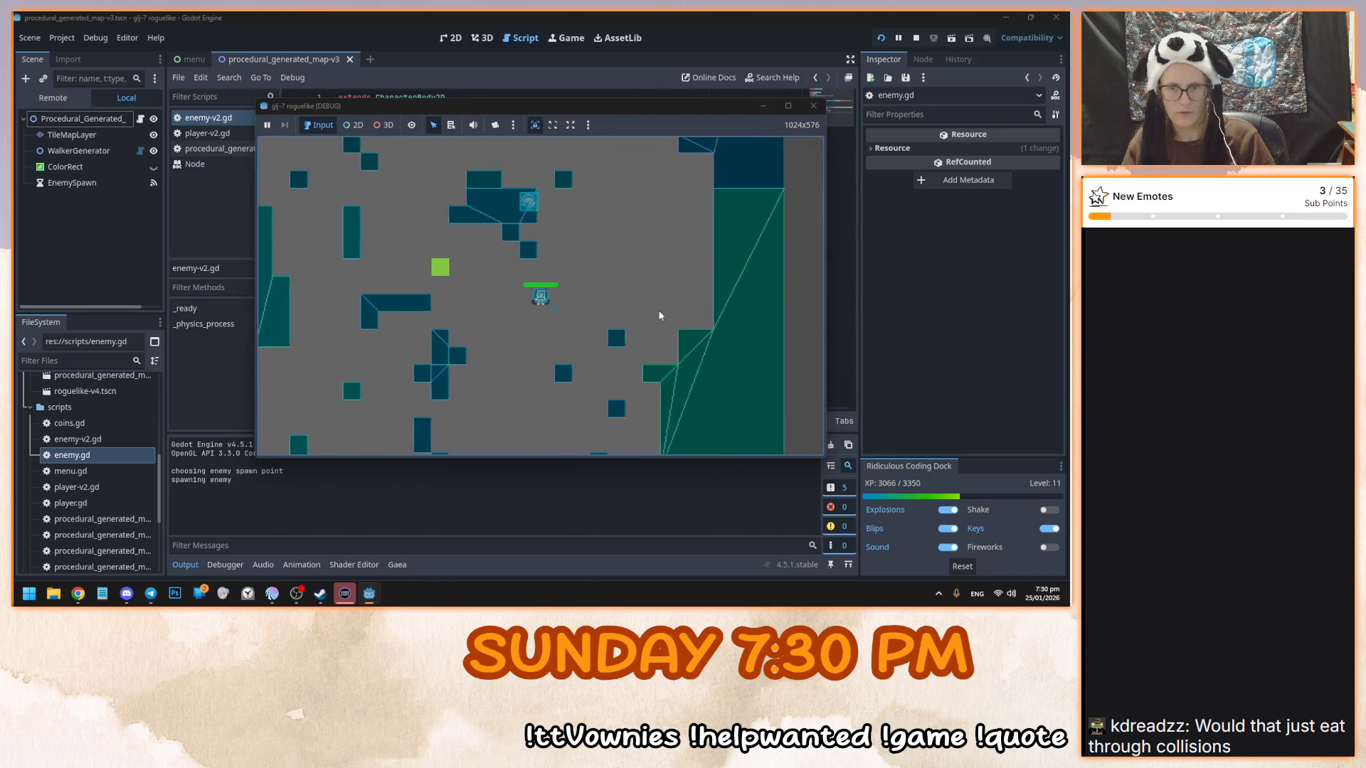
key(w)
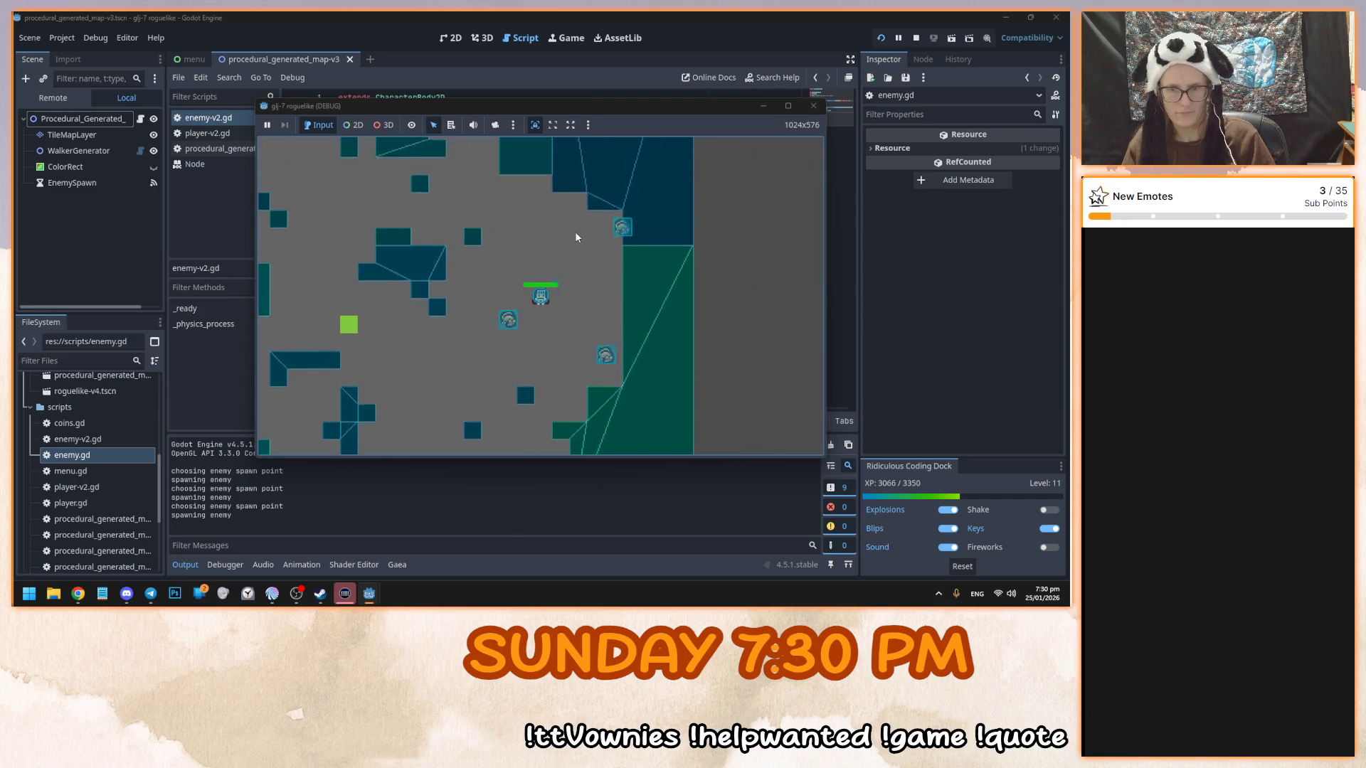
key(a)
key(a)
key(s)
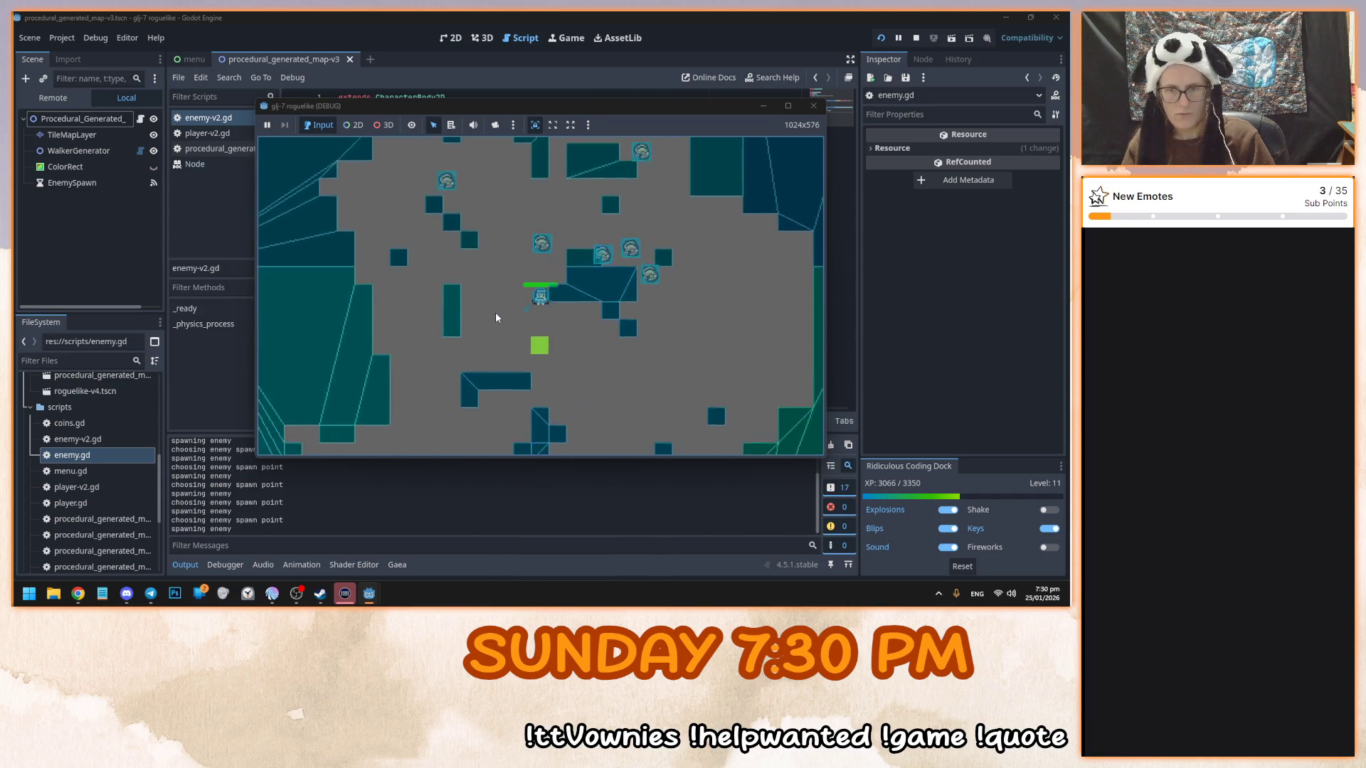
key(s)
key(d)
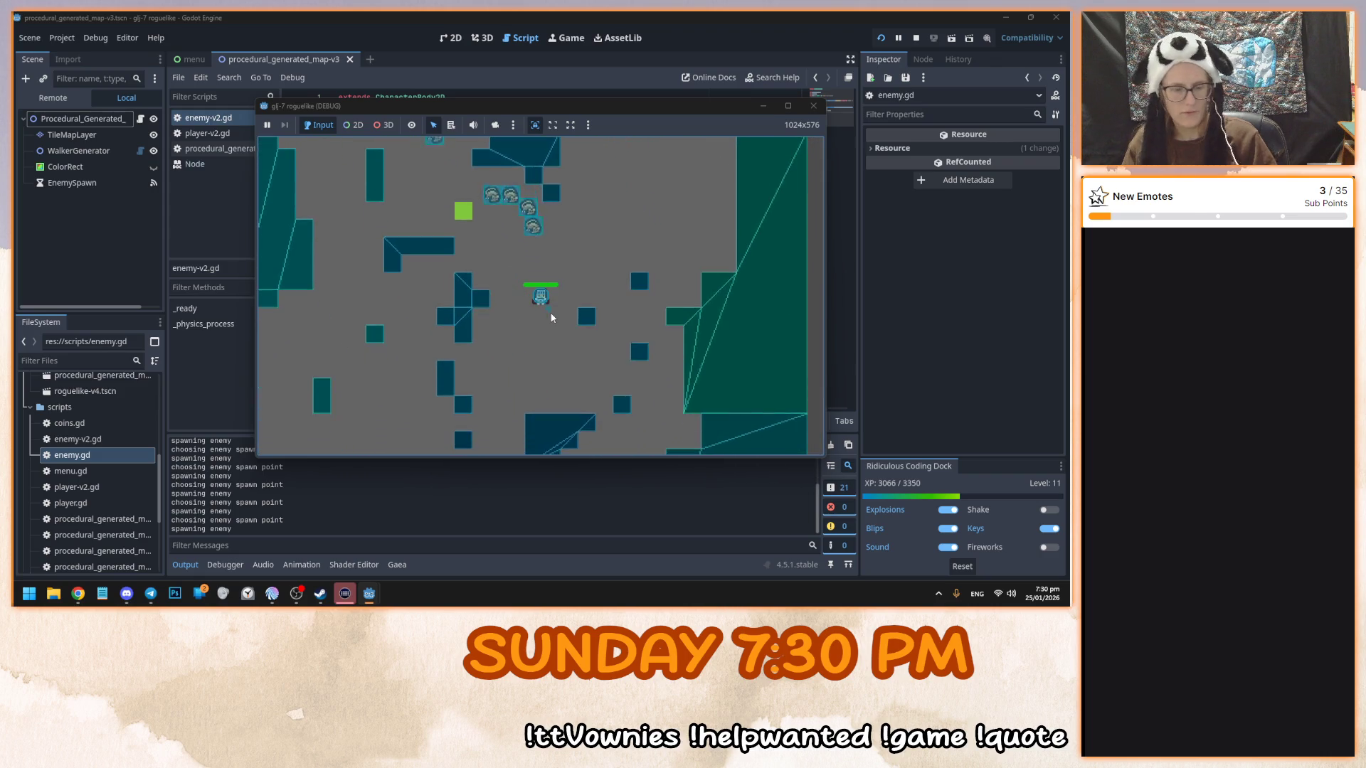
key(F8)
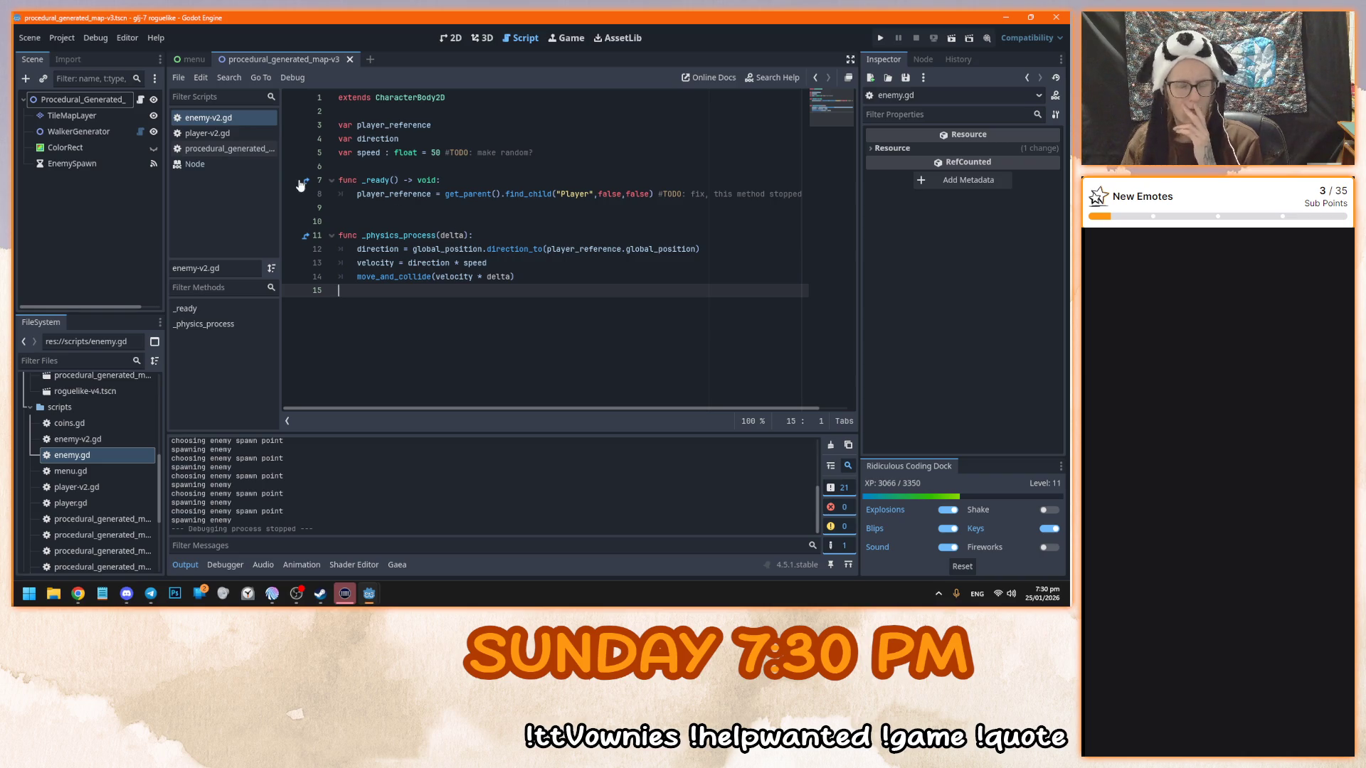
click(217, 135)
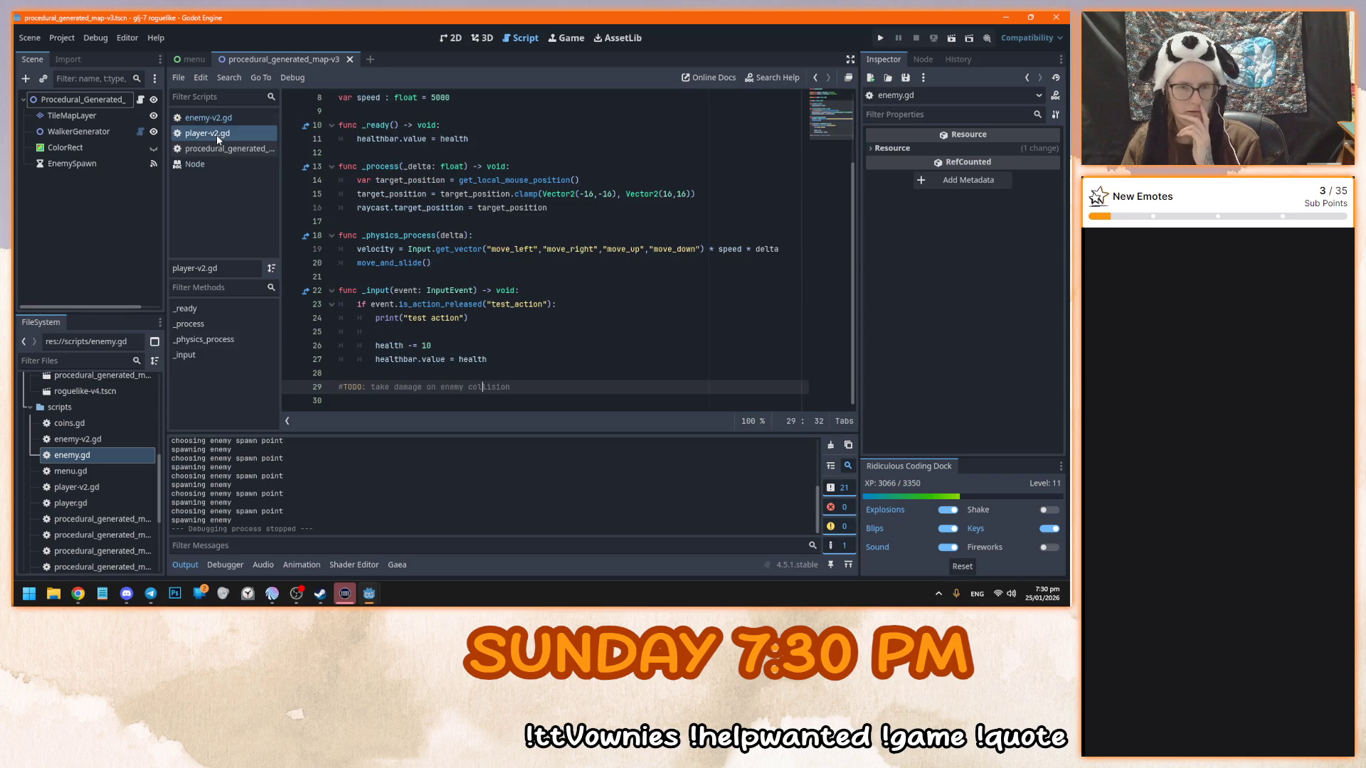
click(446, 263)
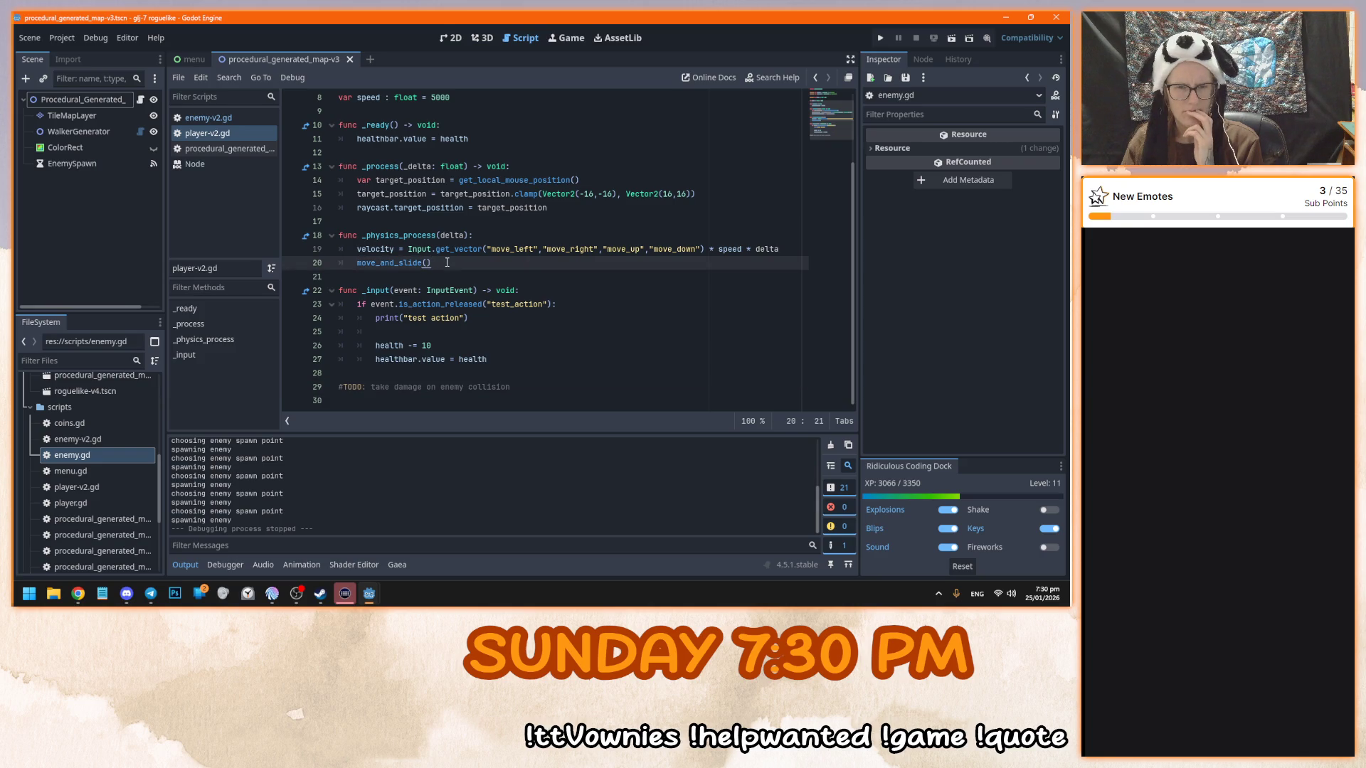
click(212, 118)
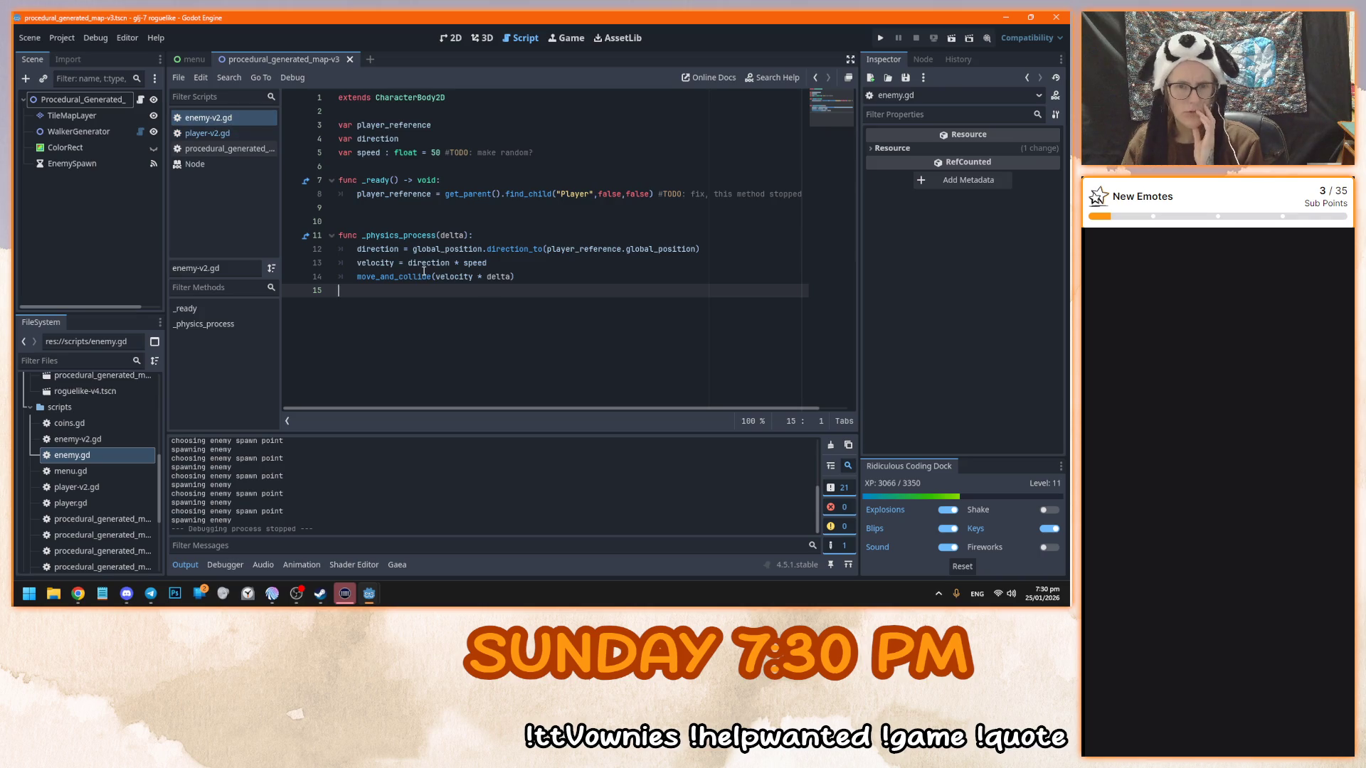
click(225, 130)
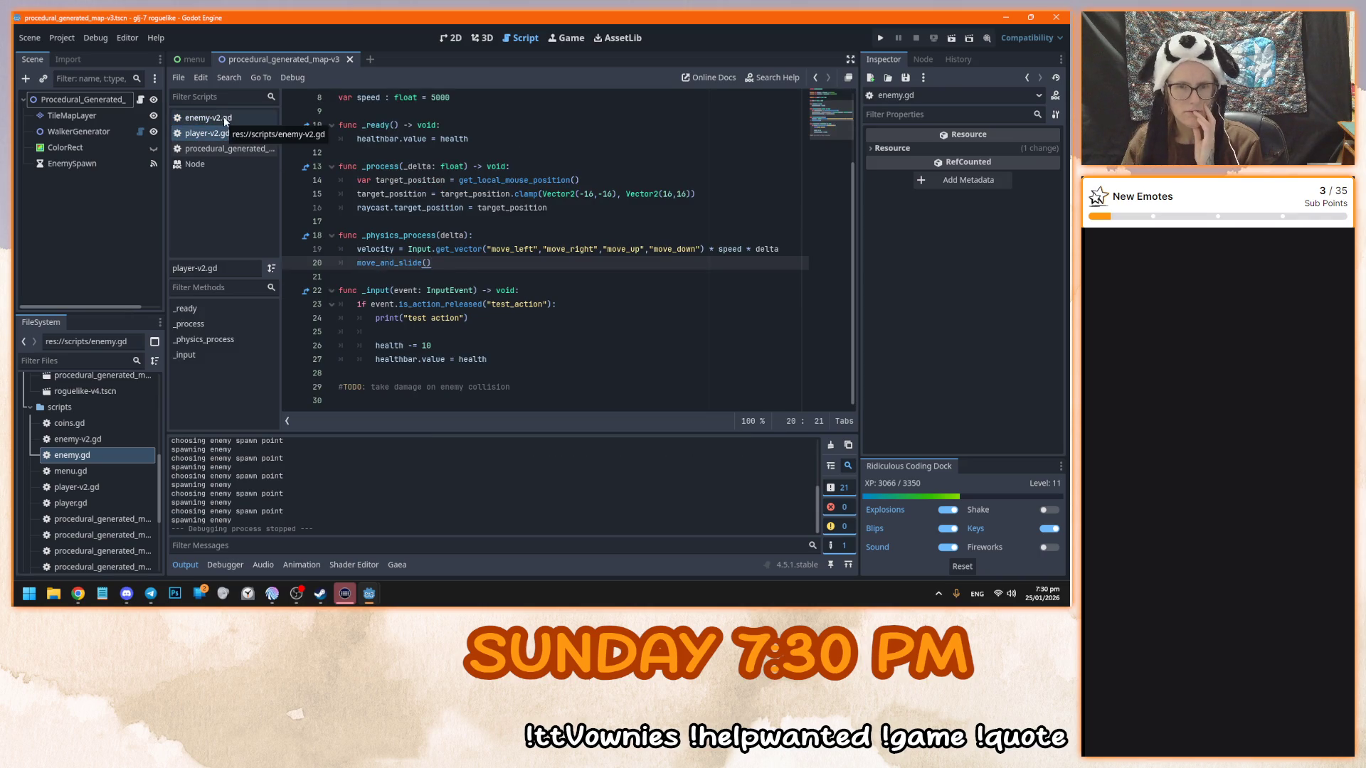
click(225, 120)
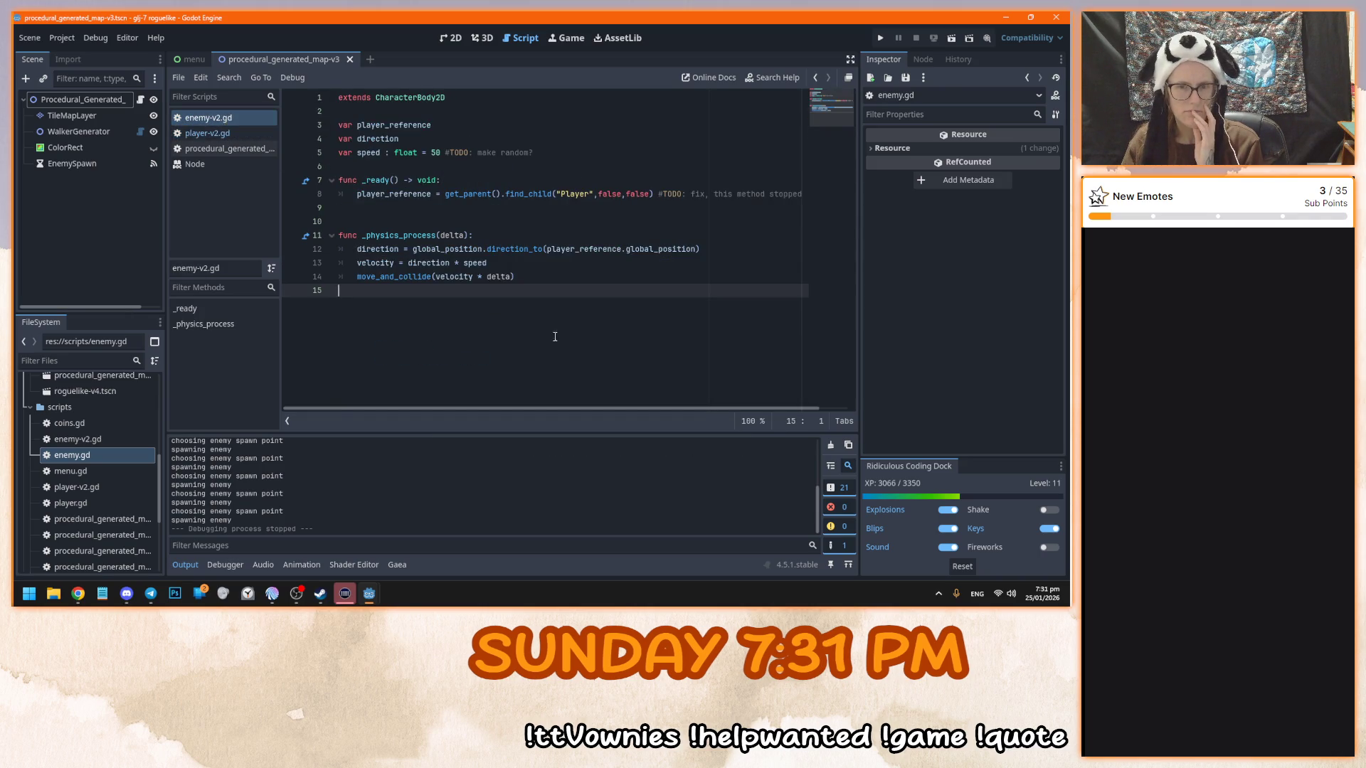
click(529, 264)
click(525, 277)
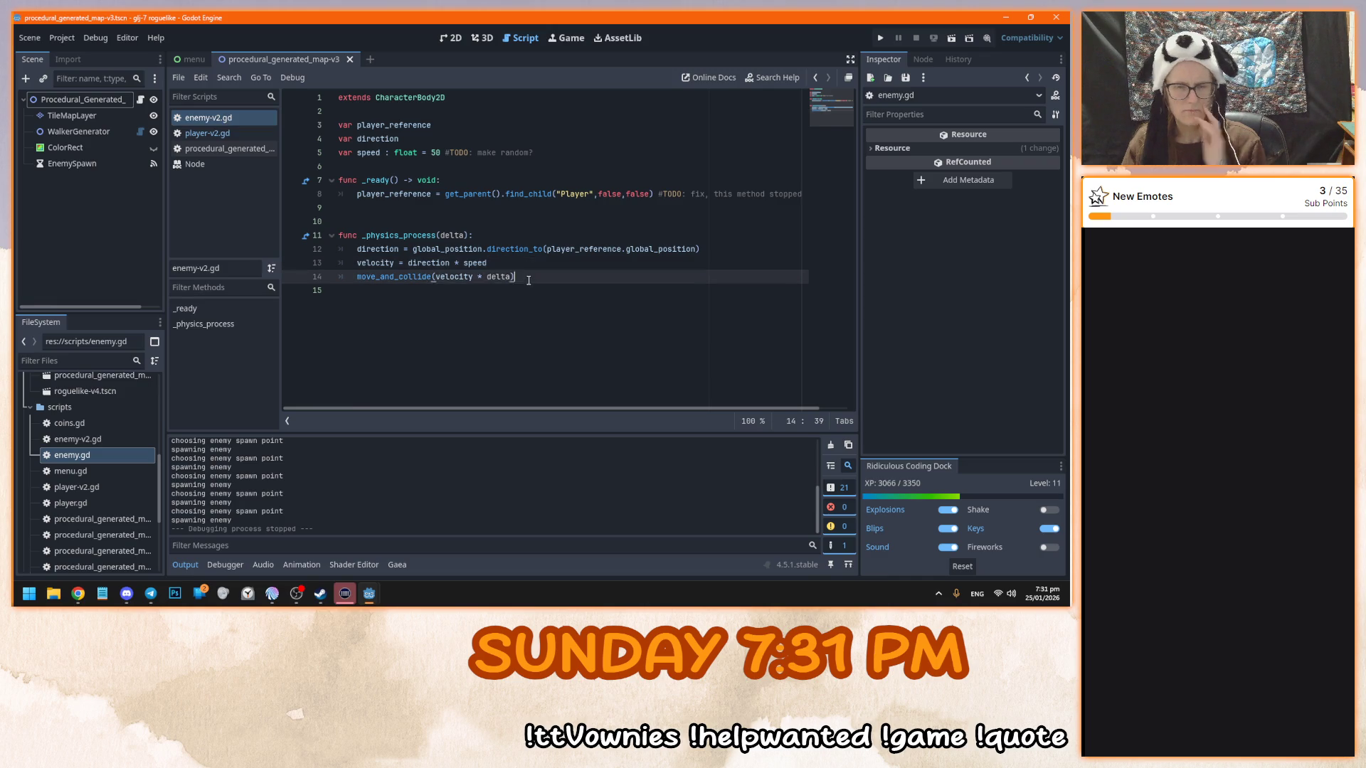
key(shift+Up)
key(shift+Home)
click(567, 277)
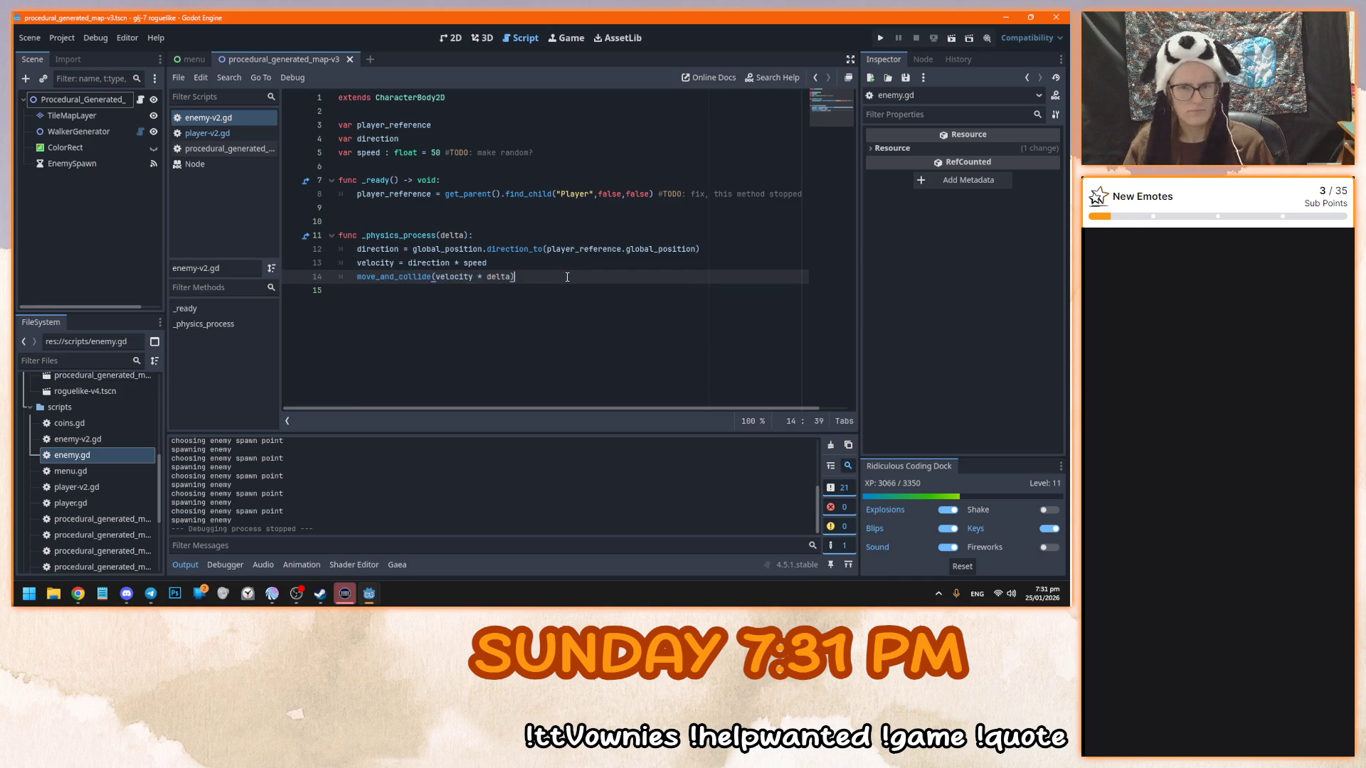
drag(567, 276, 355, 262)
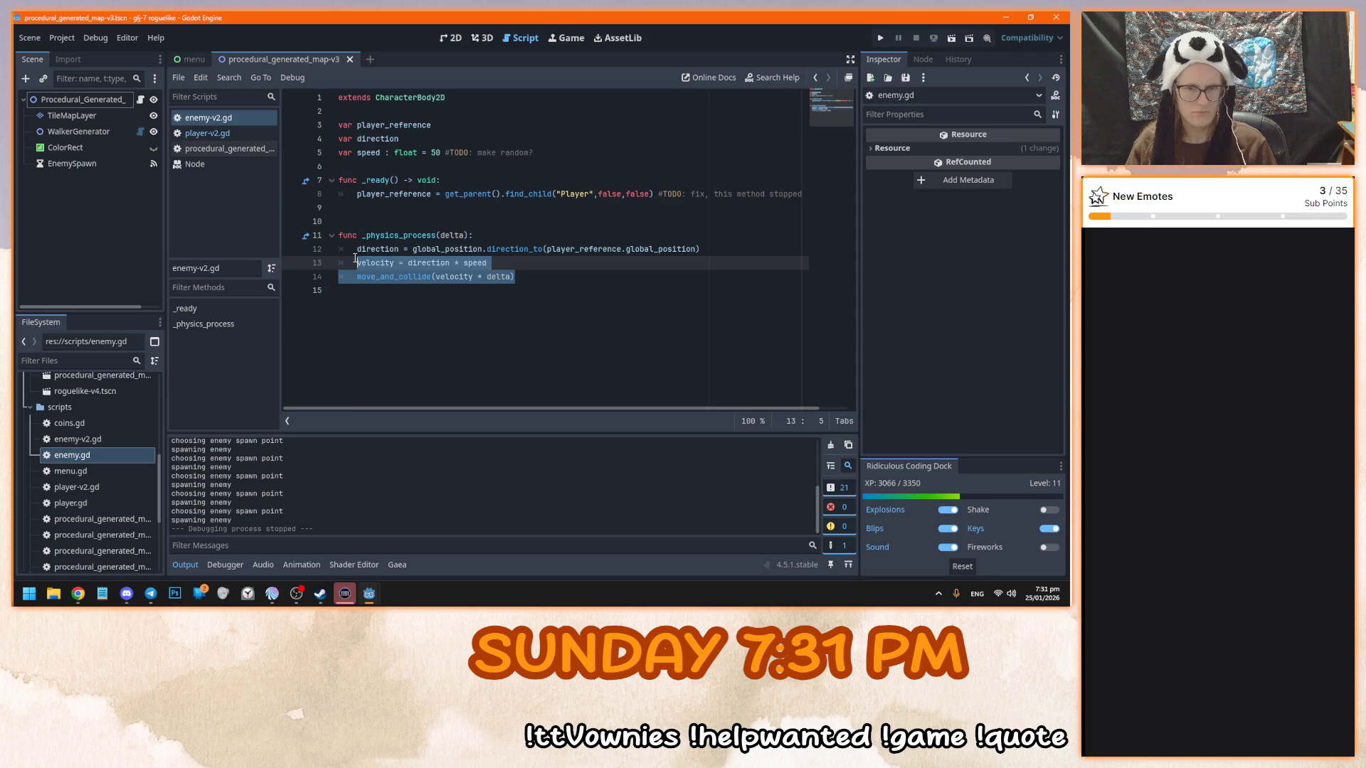
Duplicate the velocity and move_and_collide lines and comment out the originals
key(ctrl+alt+Down)
key(alt+Up)
key(alt+Up)
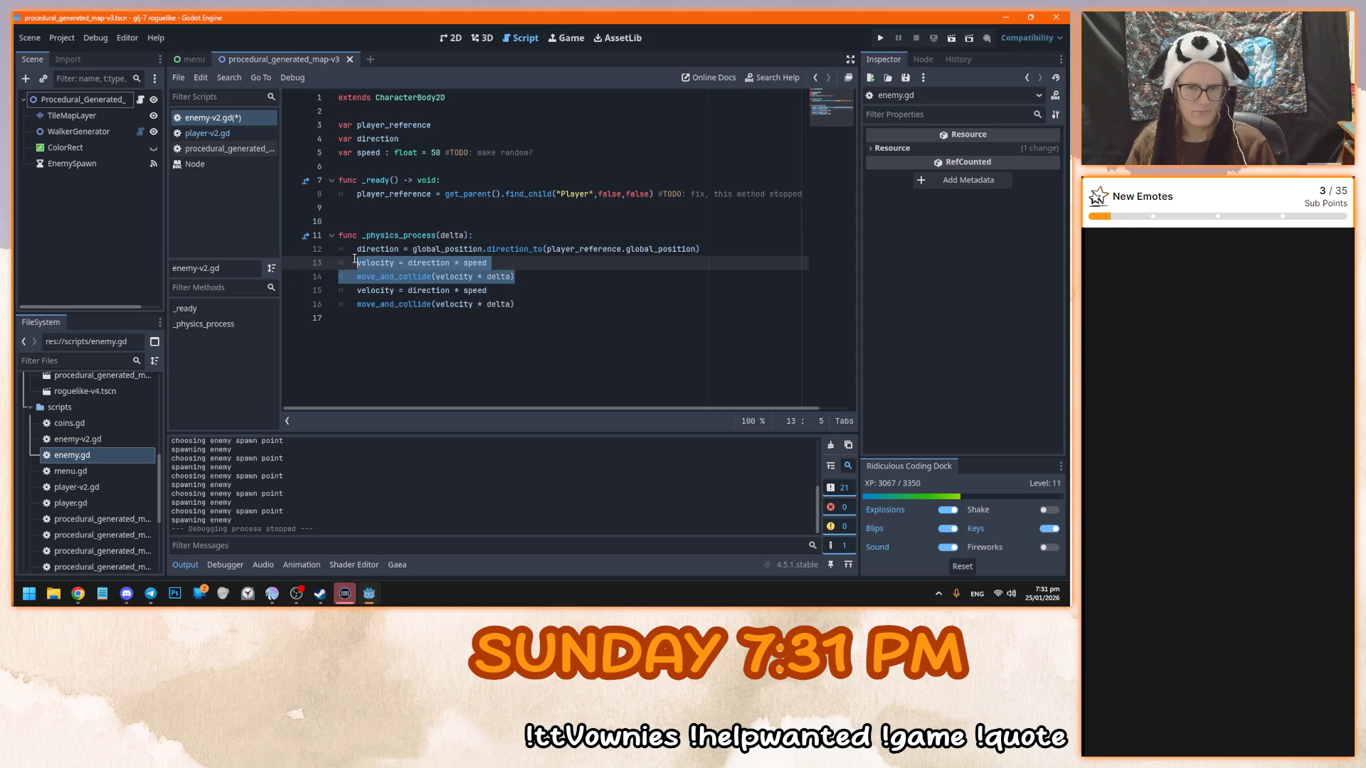
key(ctrl+k)
Change the copy to move_and_slide(), append '* delta' to the velocity line, and run the game
drag(431, 304, 402, 304)
text(slide)
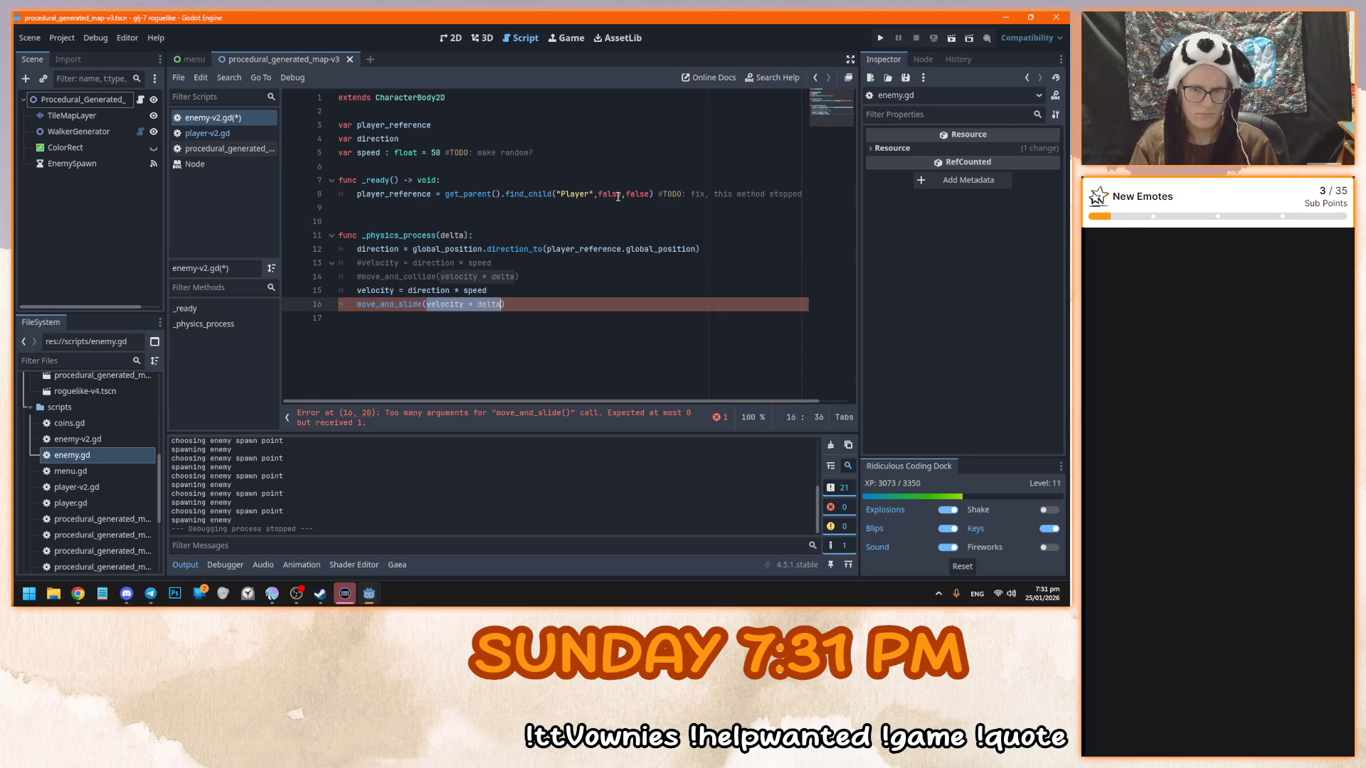
key(BackSpace)
click(508, 291)
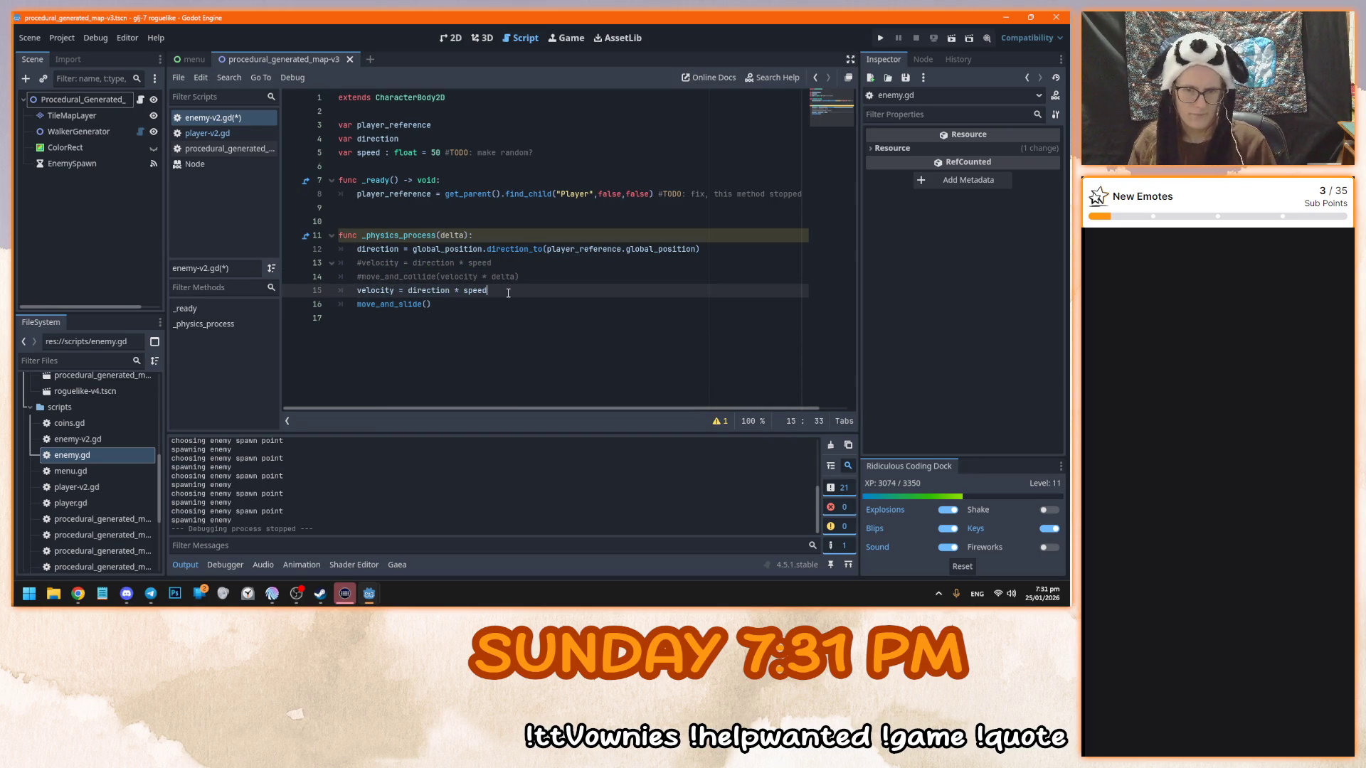
text( * delta)
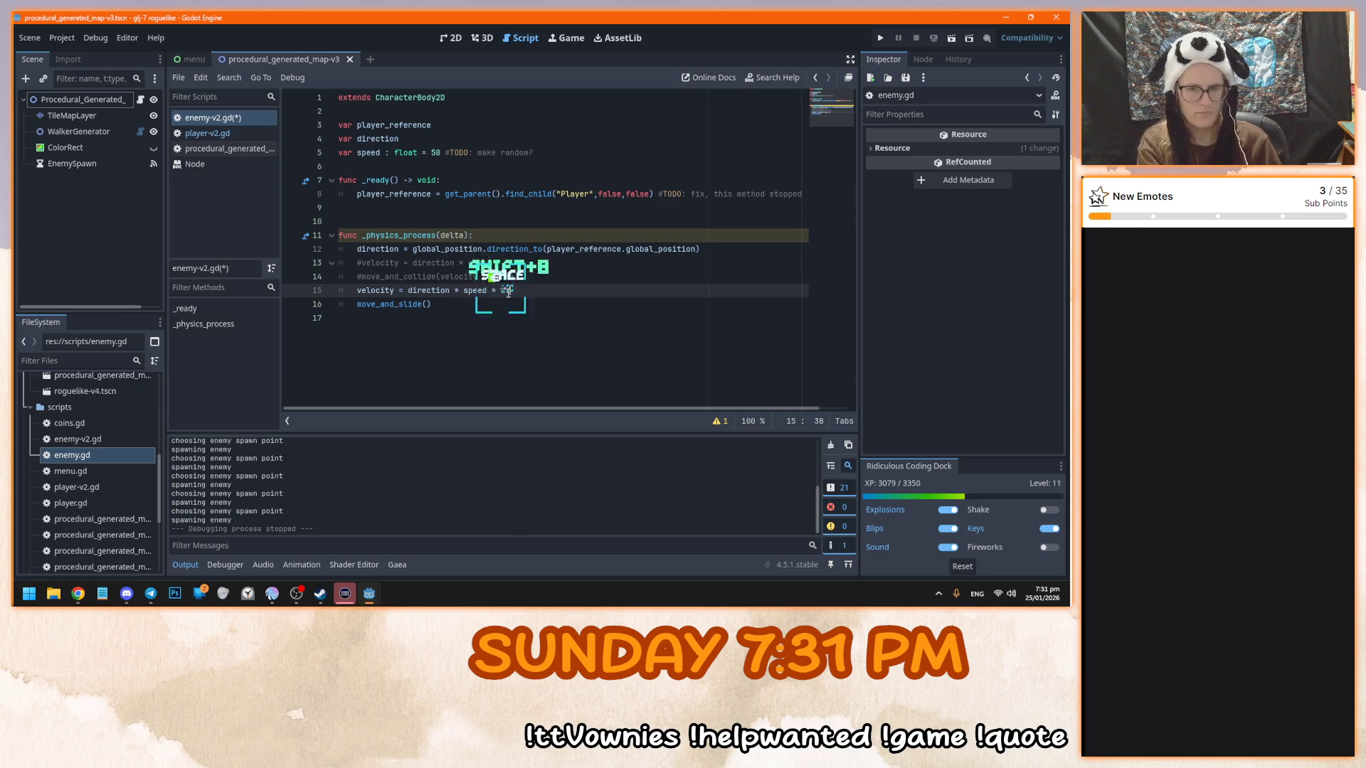
click(498, 321)
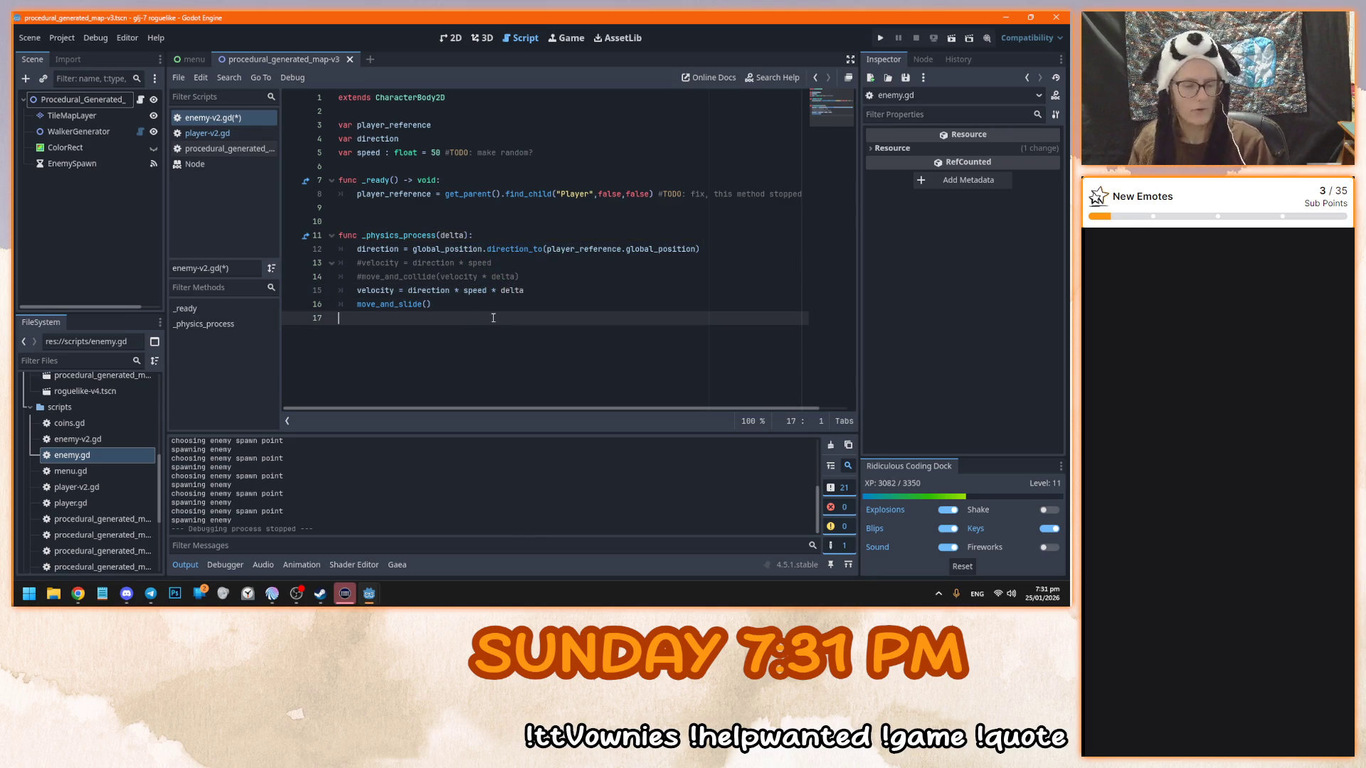
key(F5)
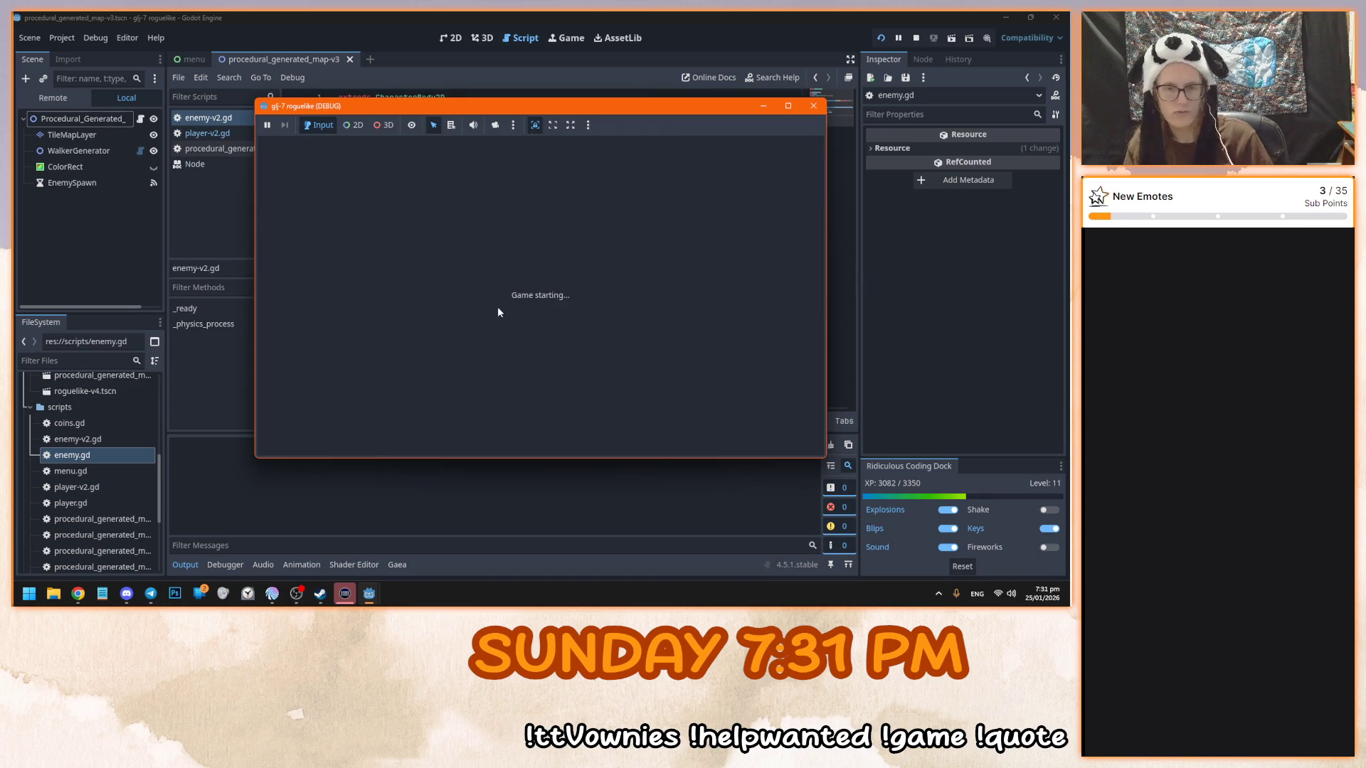
Start a new game, move the player left briefly, and stop the run
click(525, 293)
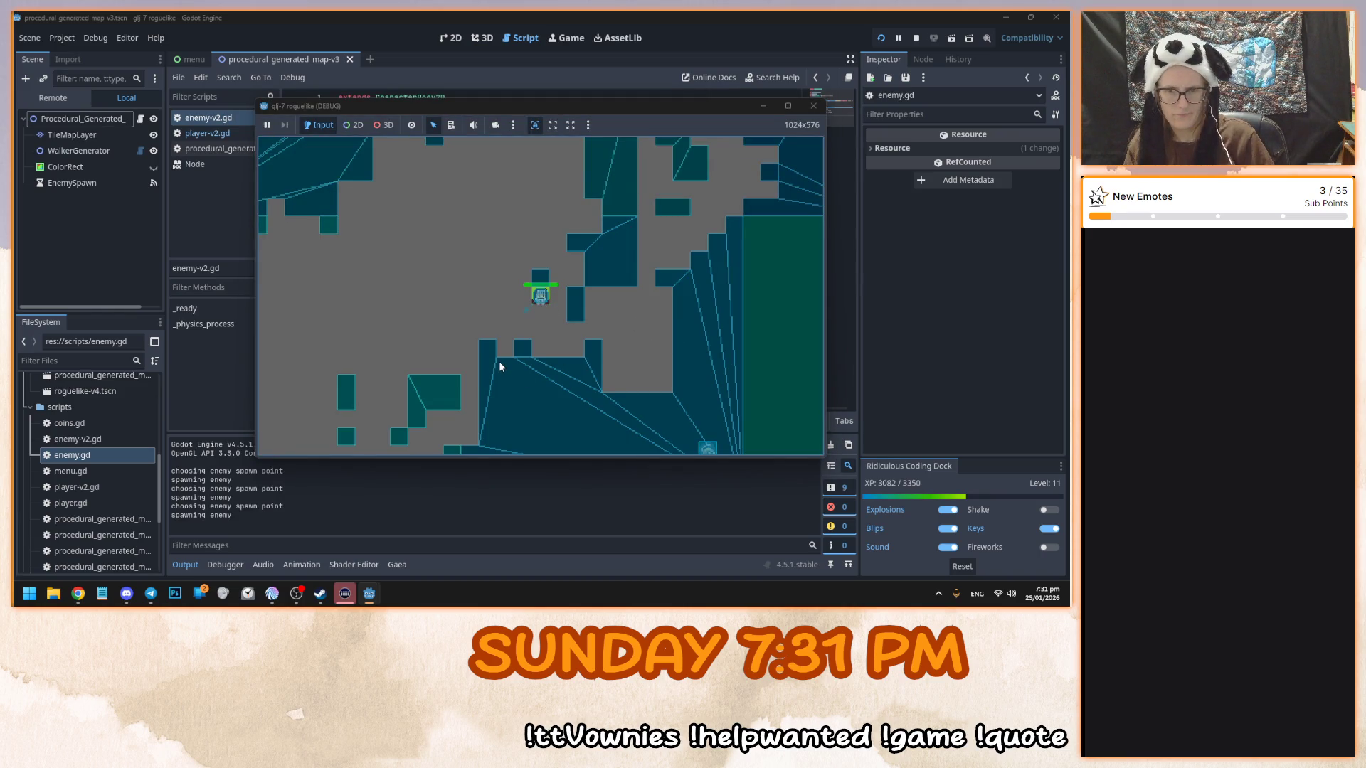
key(a)
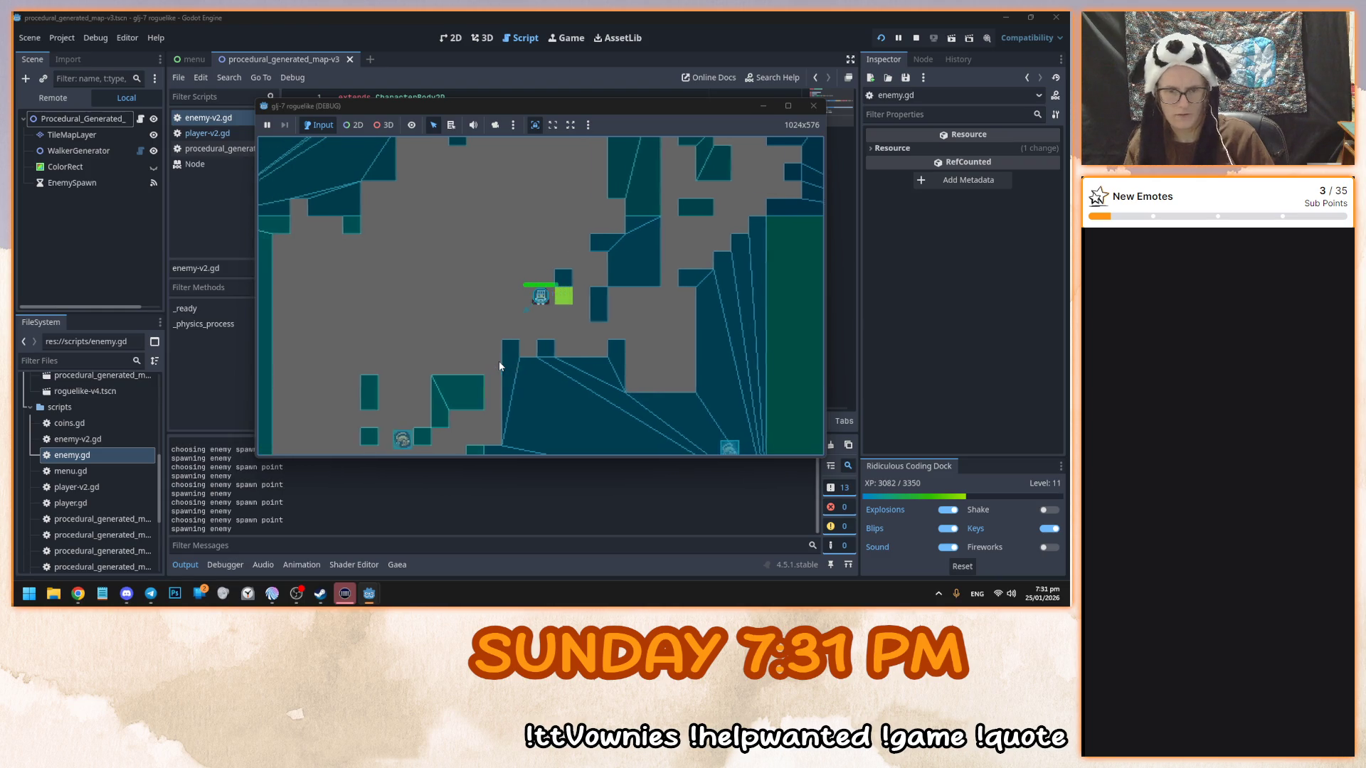
key(F8)
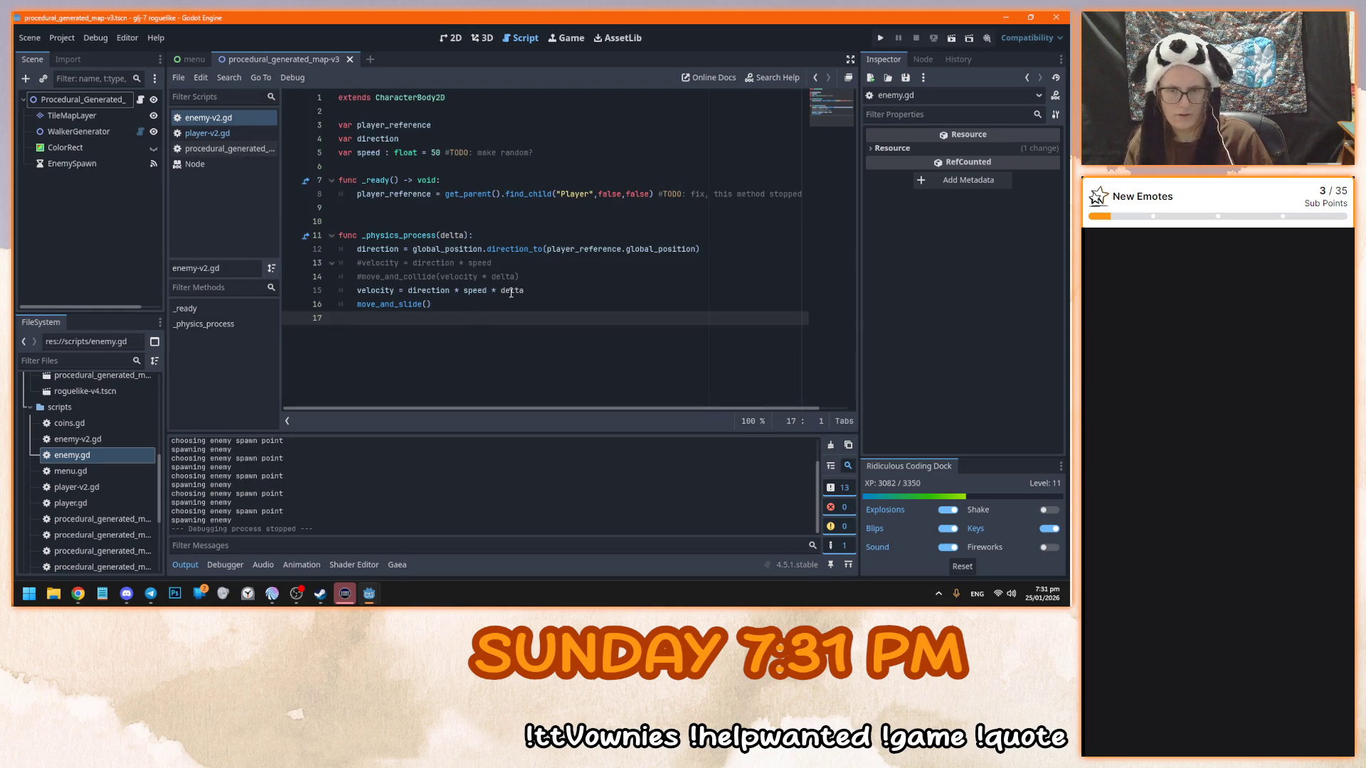
Undo the edits to restore move_and_collide(velocity * delta), then switch to player-v2.gd
click(511, 292)
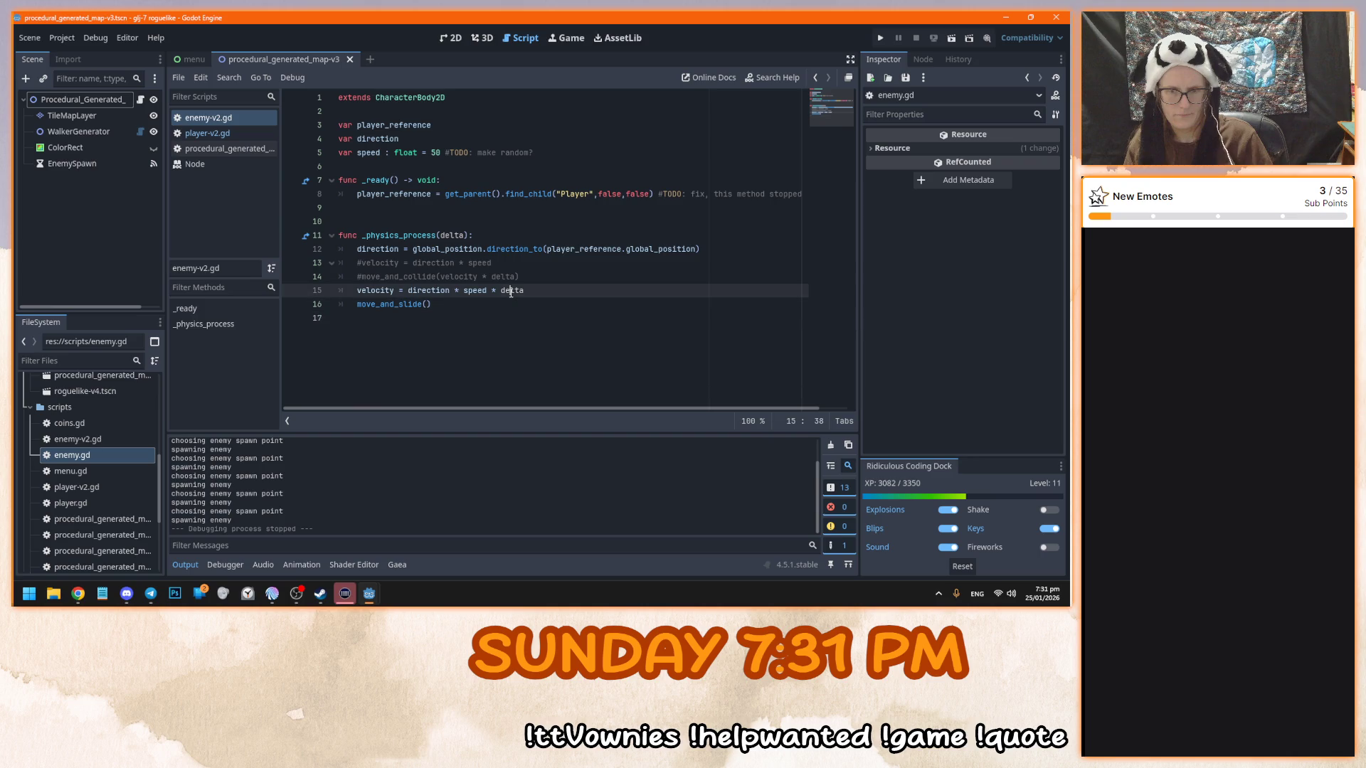
key(ctrl+z)
key(ctrl+z)
key(ctrl+z)
key(ctrl+z)
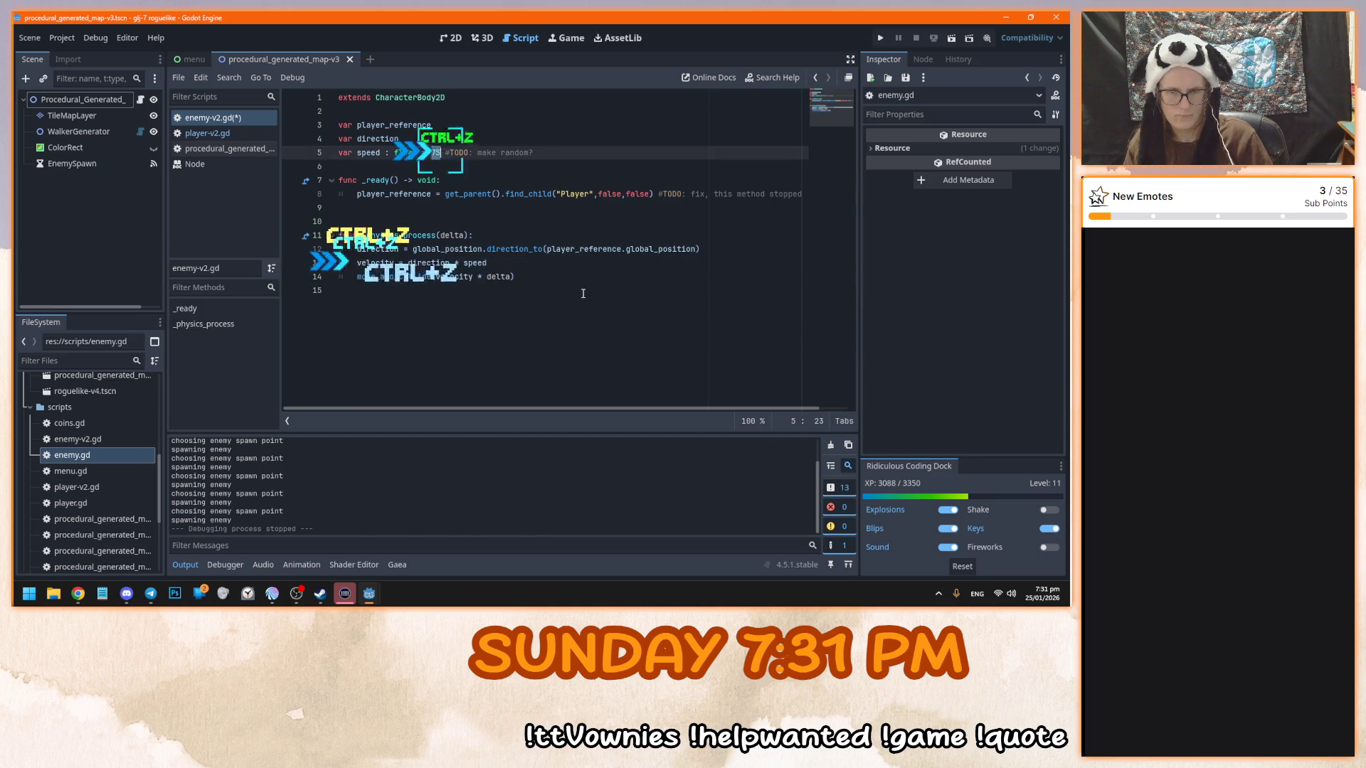
key(ctrl+shift+z)
key(ctrl+shift+z)
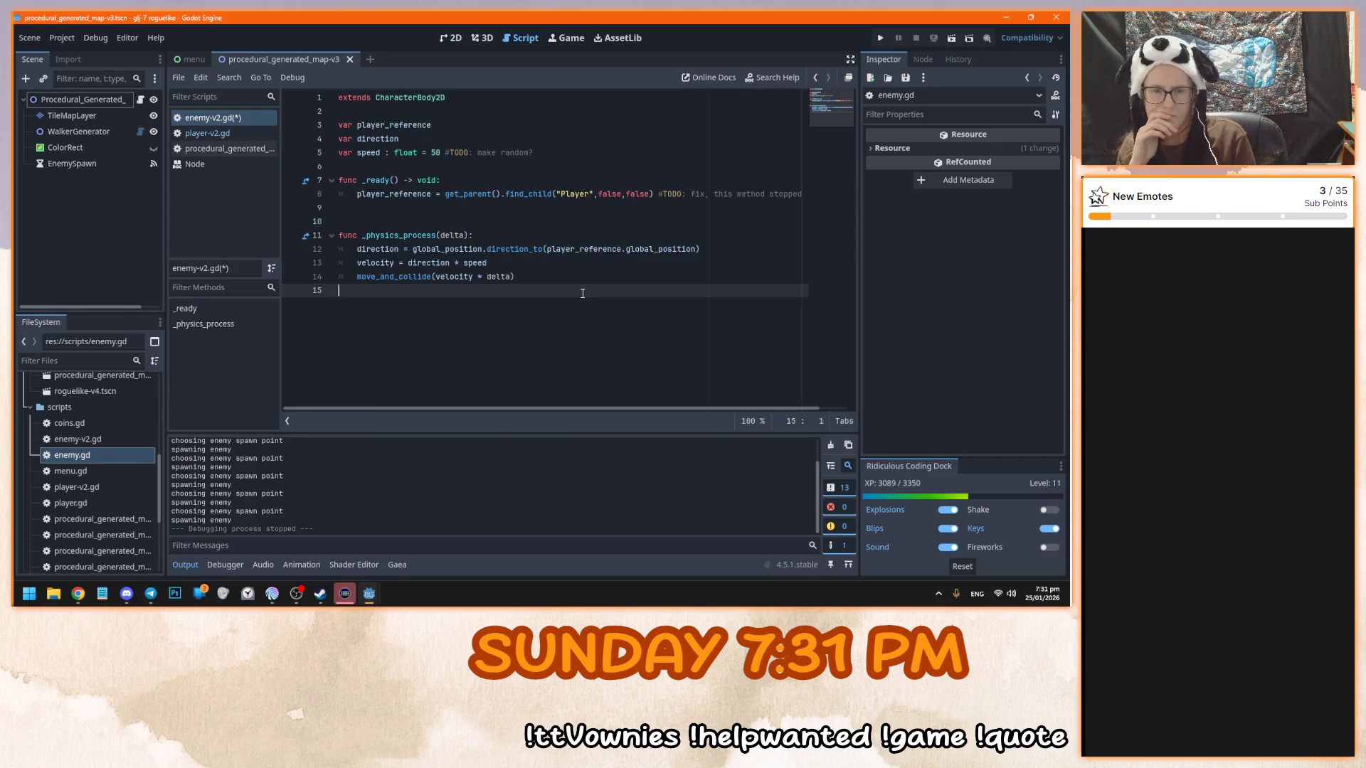
mouse_move(401, 274)
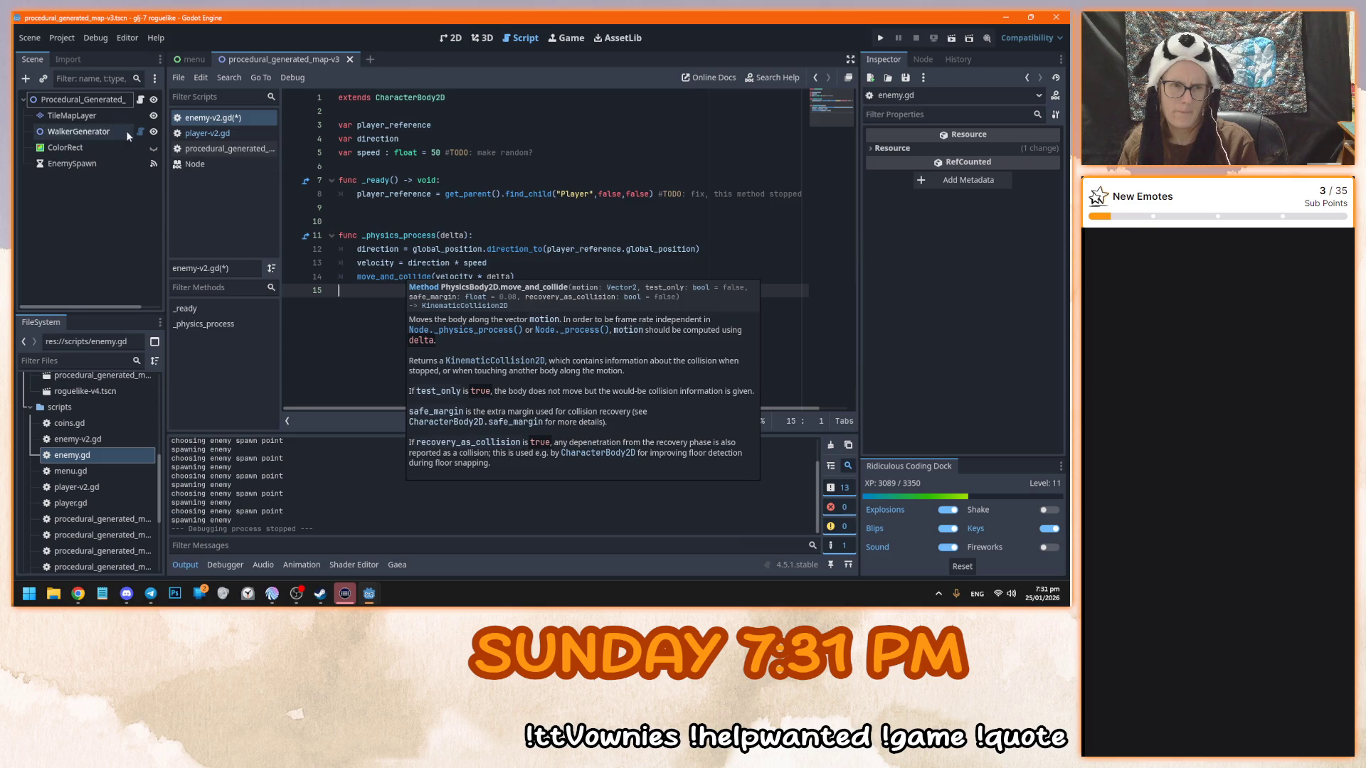
click(436, 266)
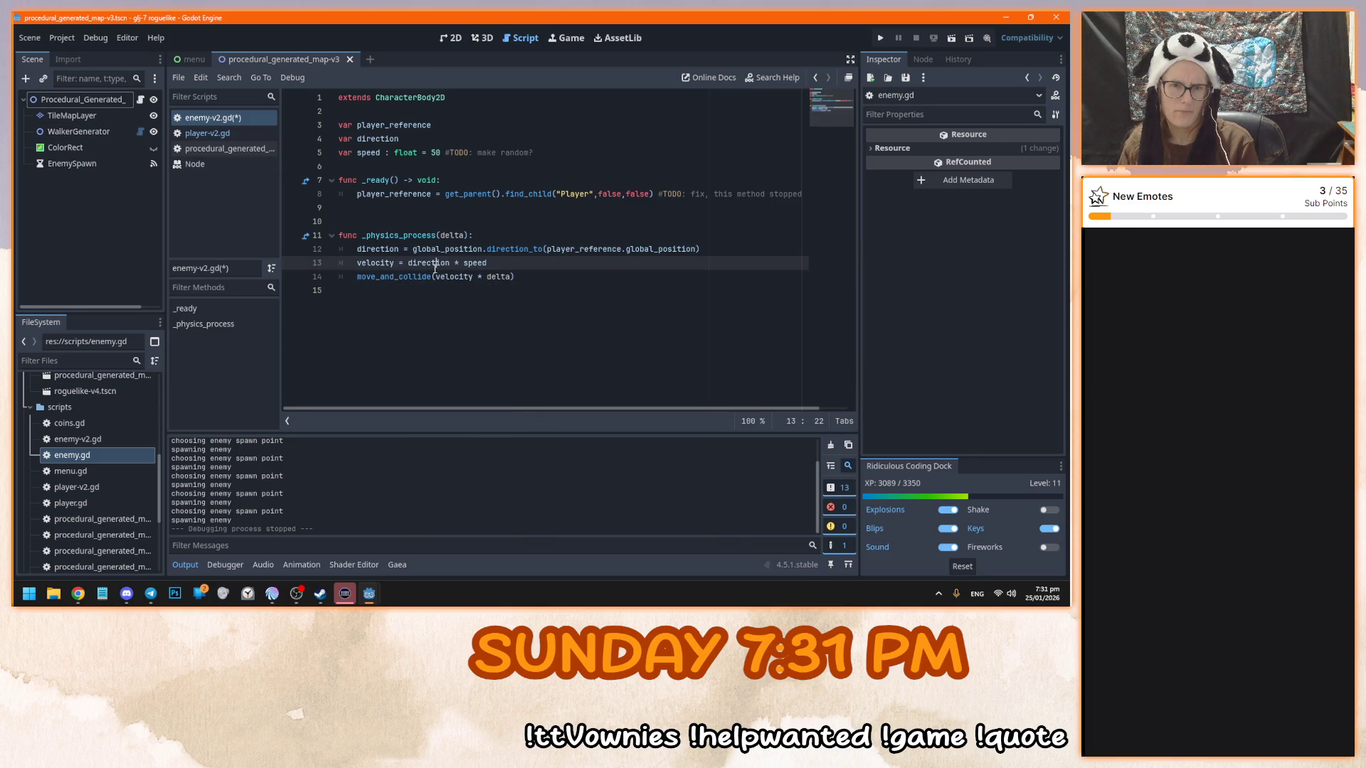
click(207, 135)
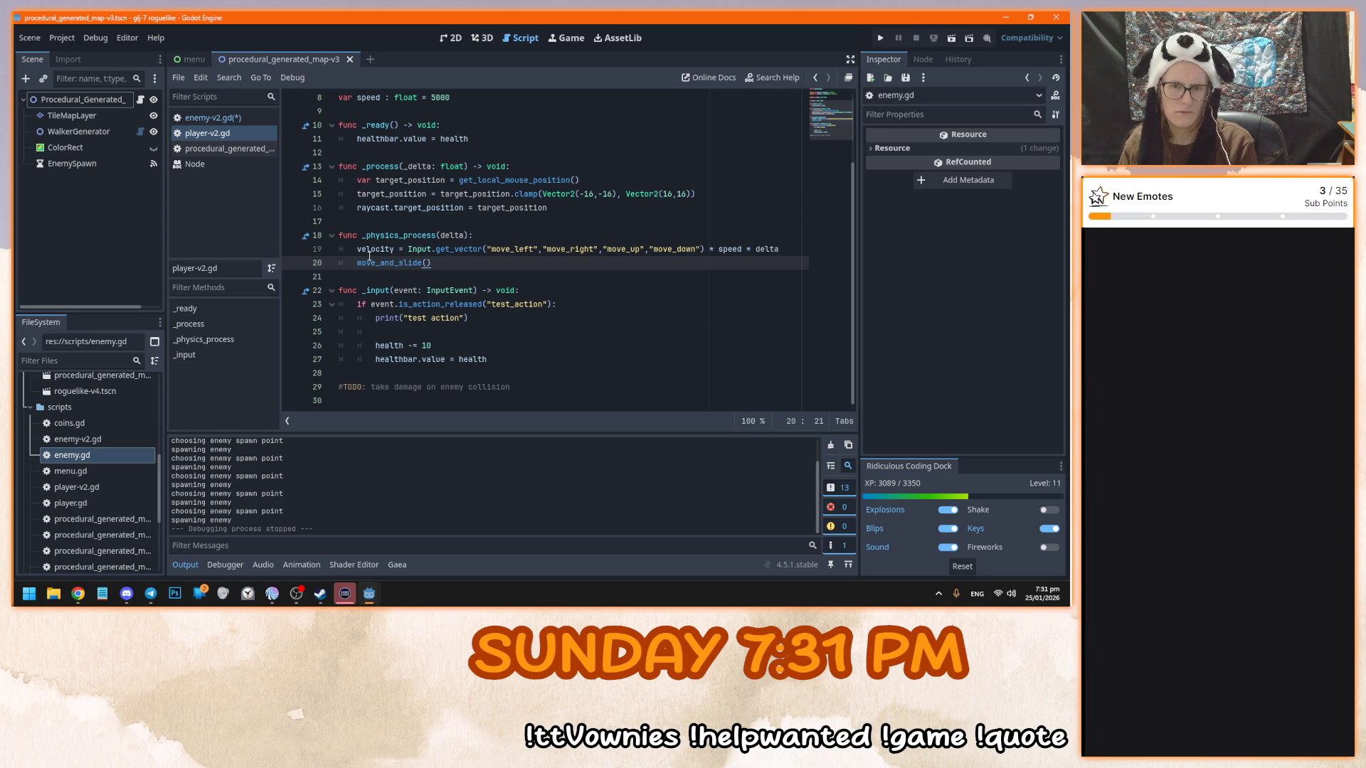
Check the player script's velocity and speed value 5000, then return to enemy-v2.gd
mouse_move(370, 257)
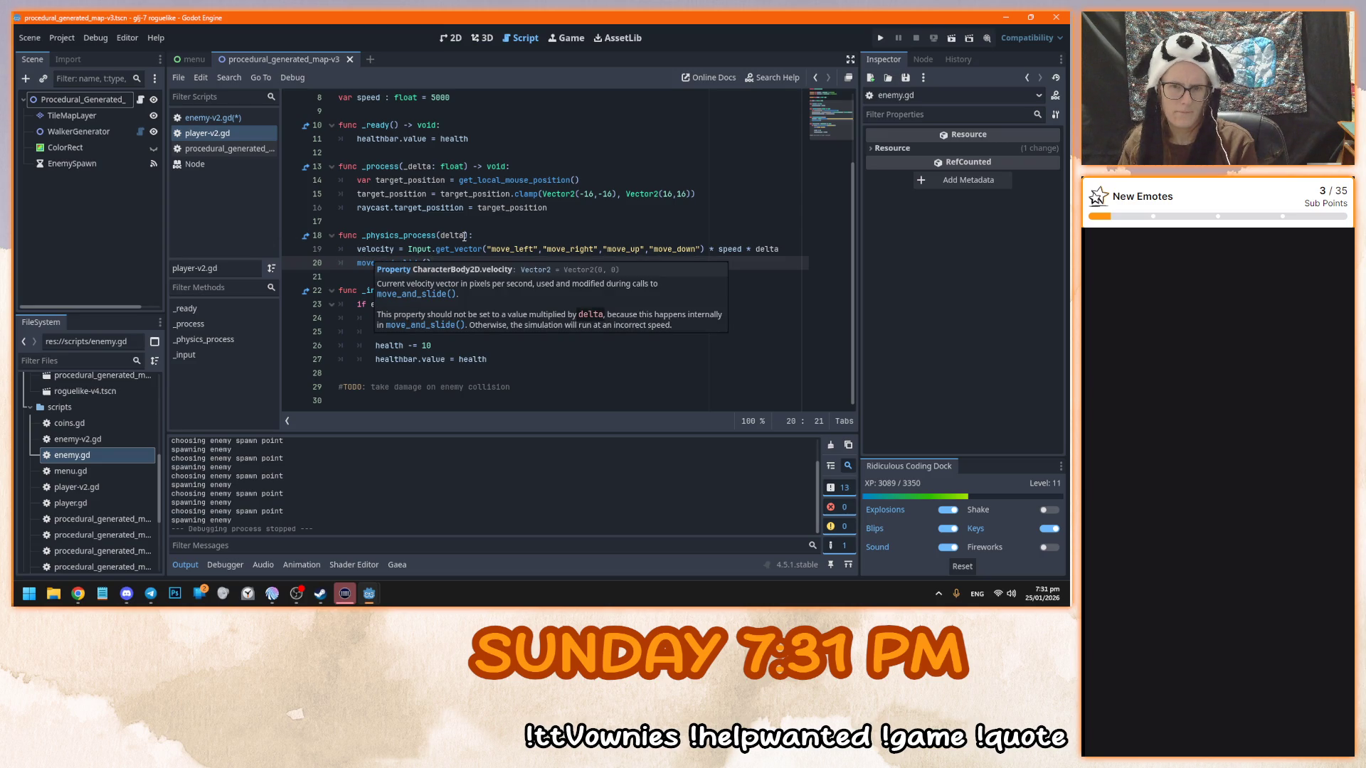
scroll(465, 237, up, 1)
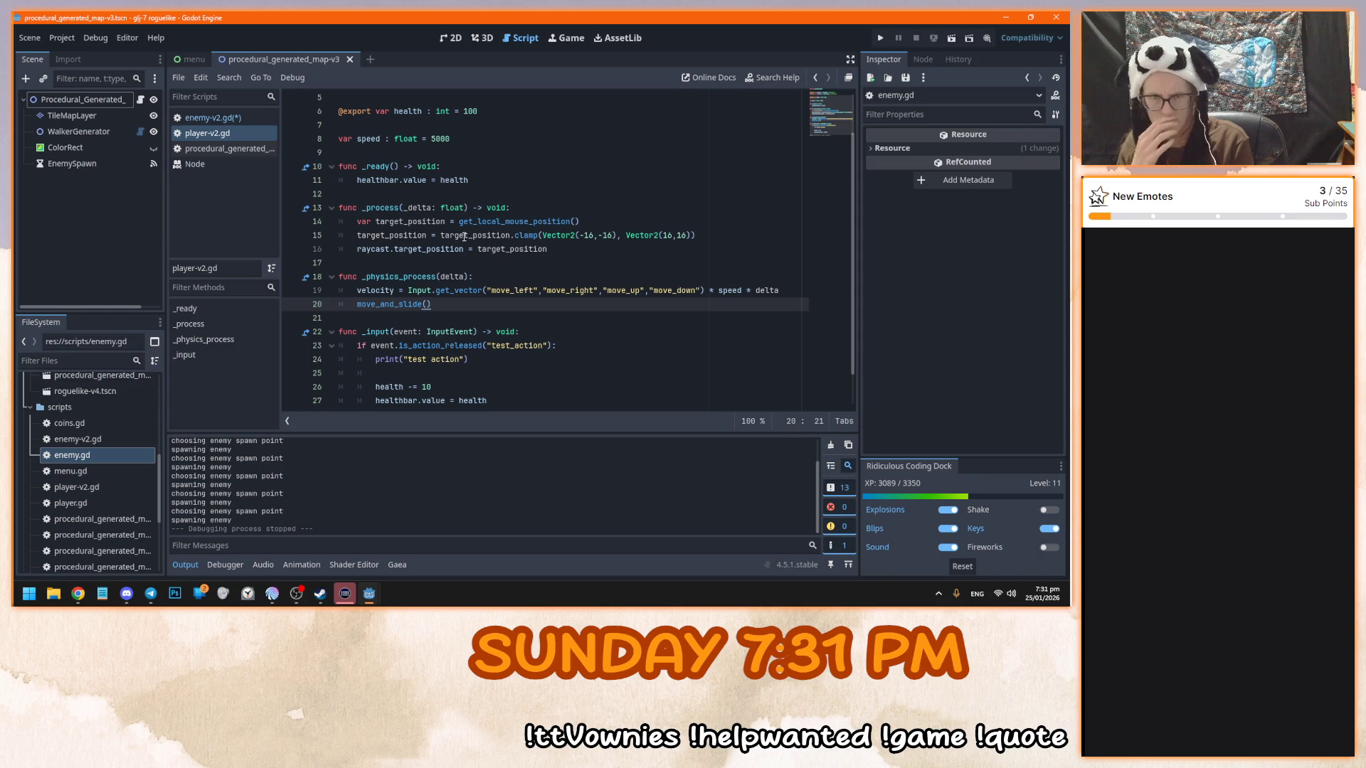
double_click(440, 139)
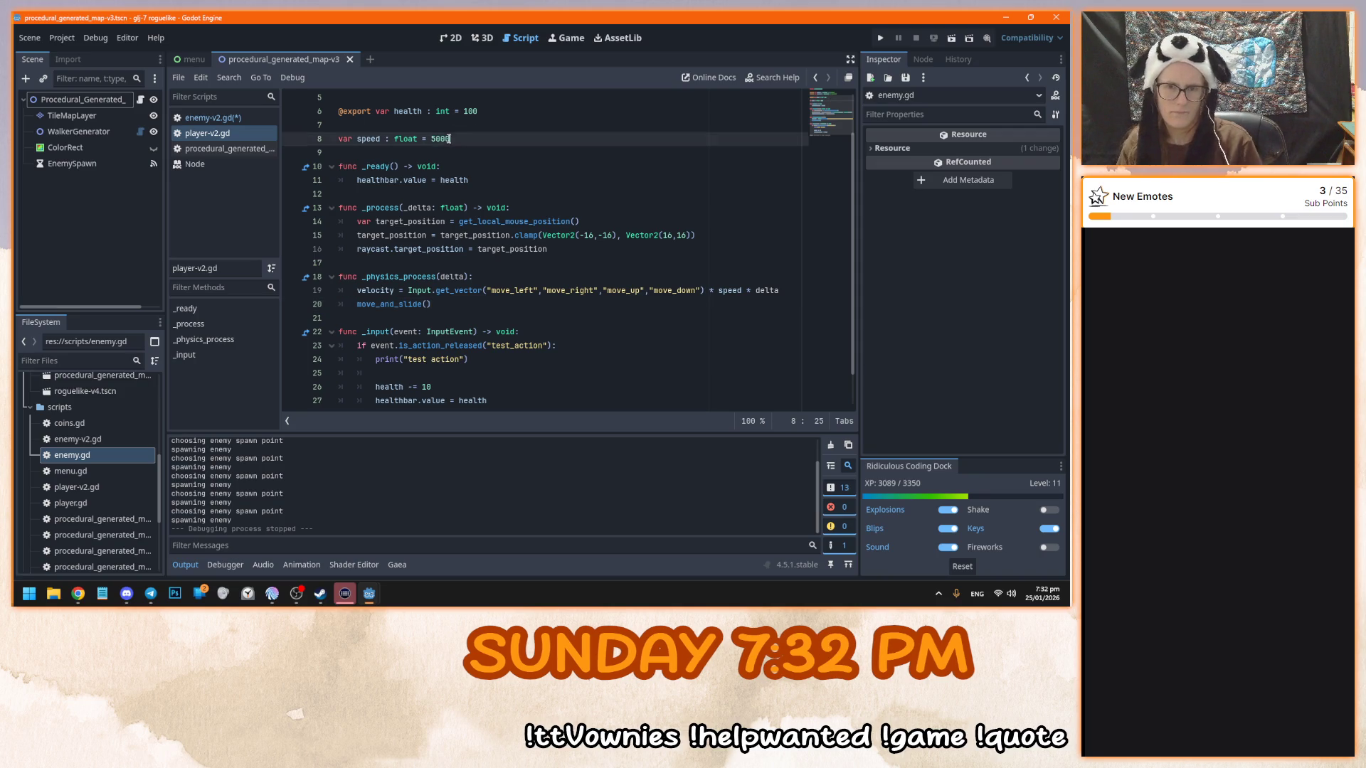
click(210, 120)
Redo the move_and_slide edits, save, run a new game, walk left briefly, and stop
key(ctrl+shift+z)
key(ctrl+shift+z)
key(ctrl+shift+z)
key(ctrl+shift+z)
key(ctrl+shift+z)
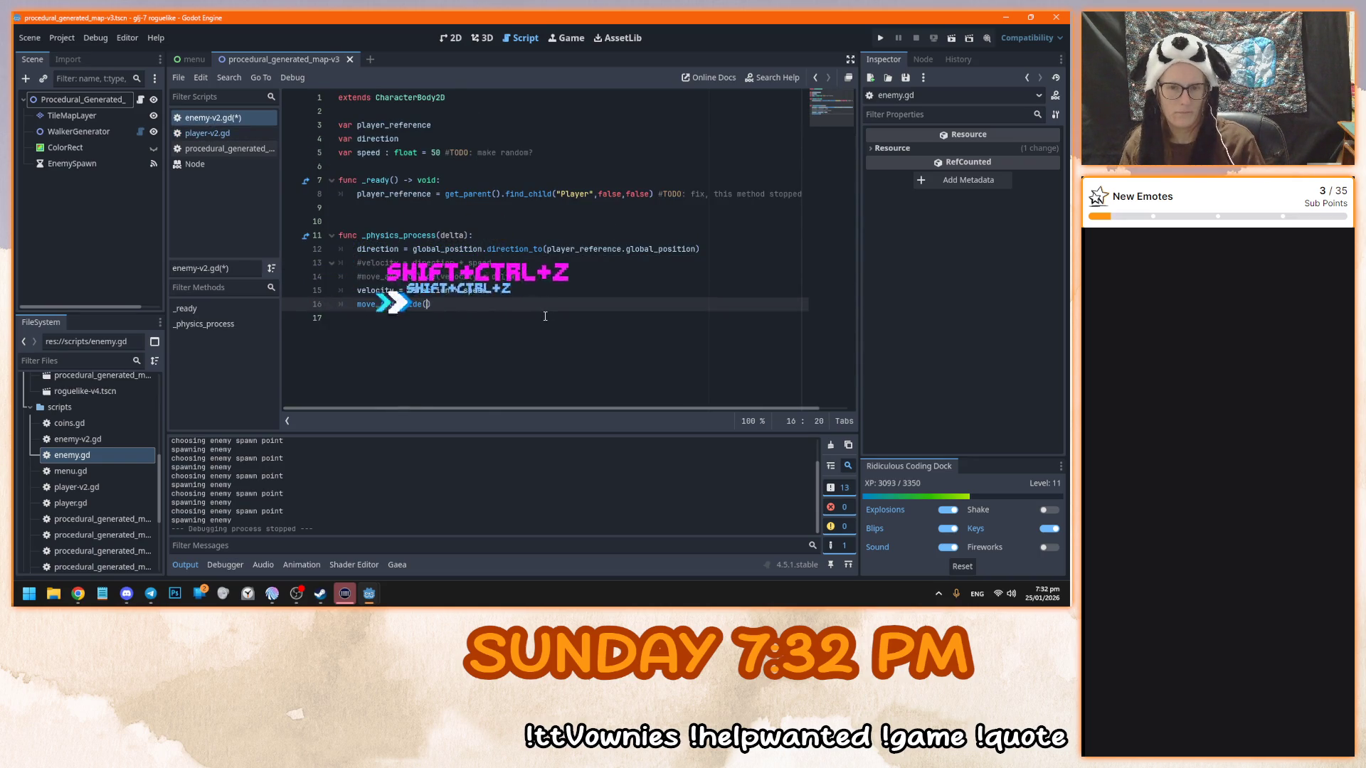
key(ctrl+s)
key(F5)
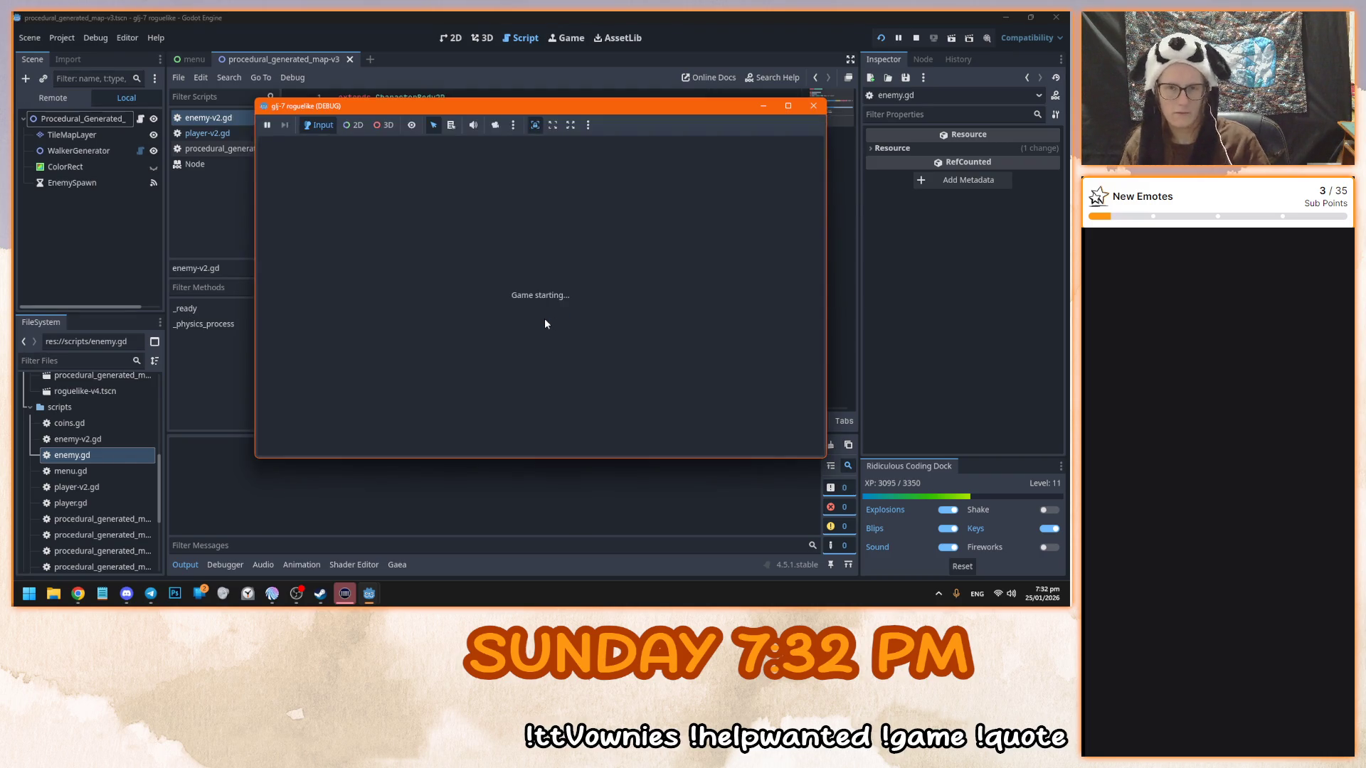
click(545, 312)
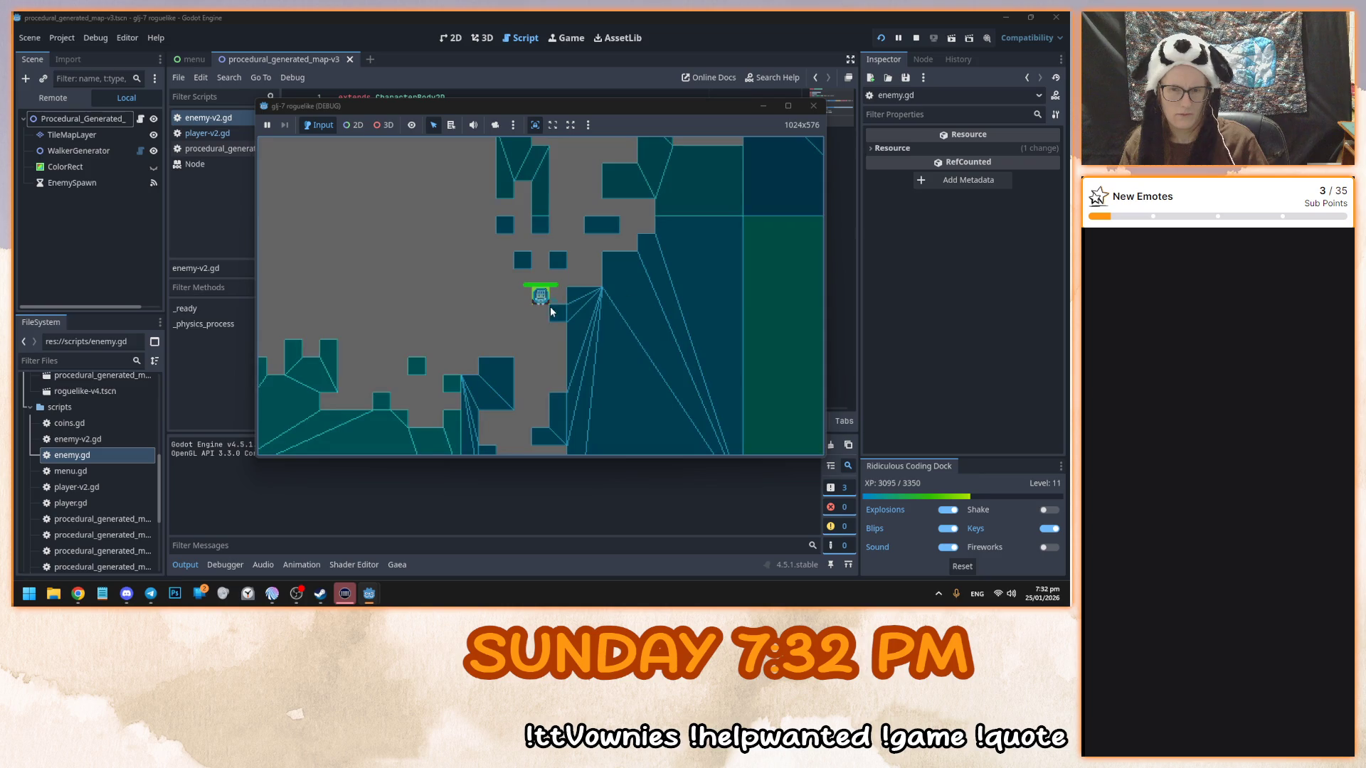
key(a)
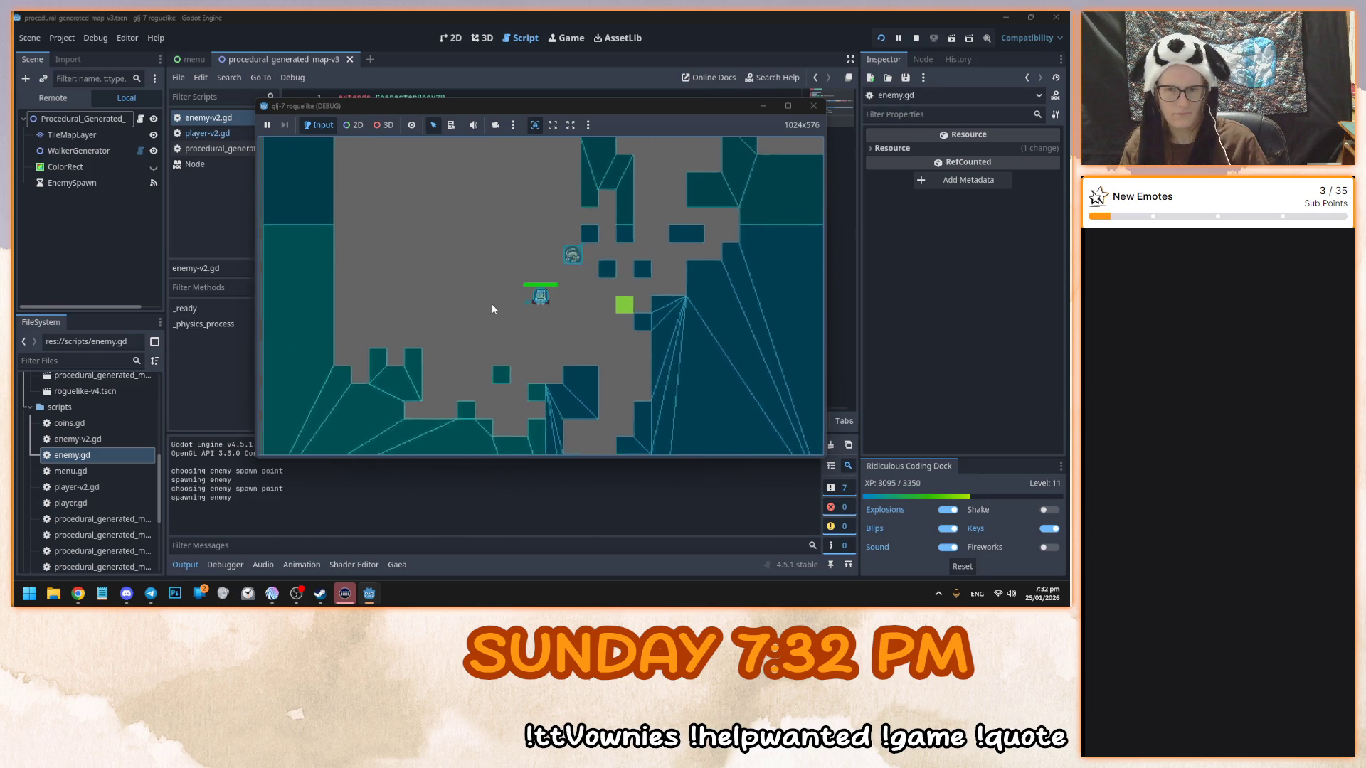
key(F8)
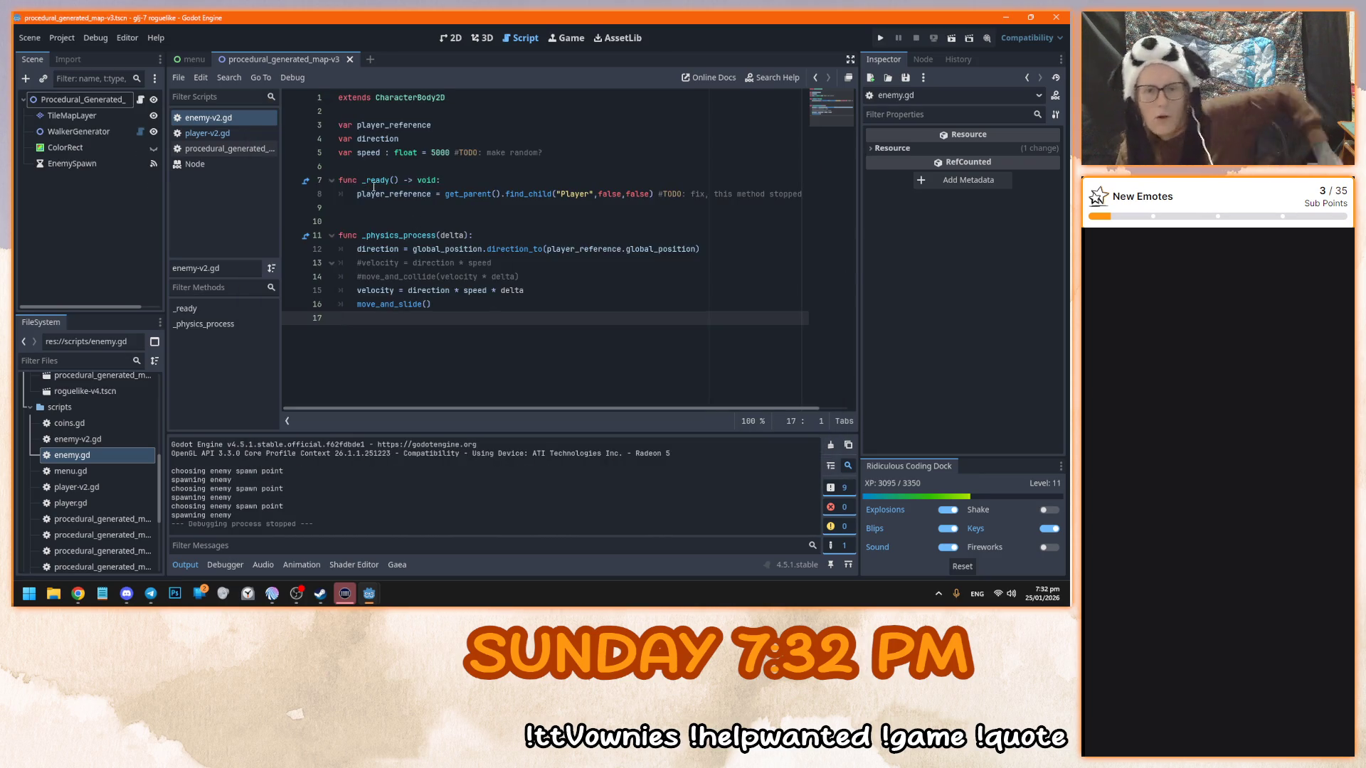
Open player-v2.gd and scroll through its movement code
click(216, 134)
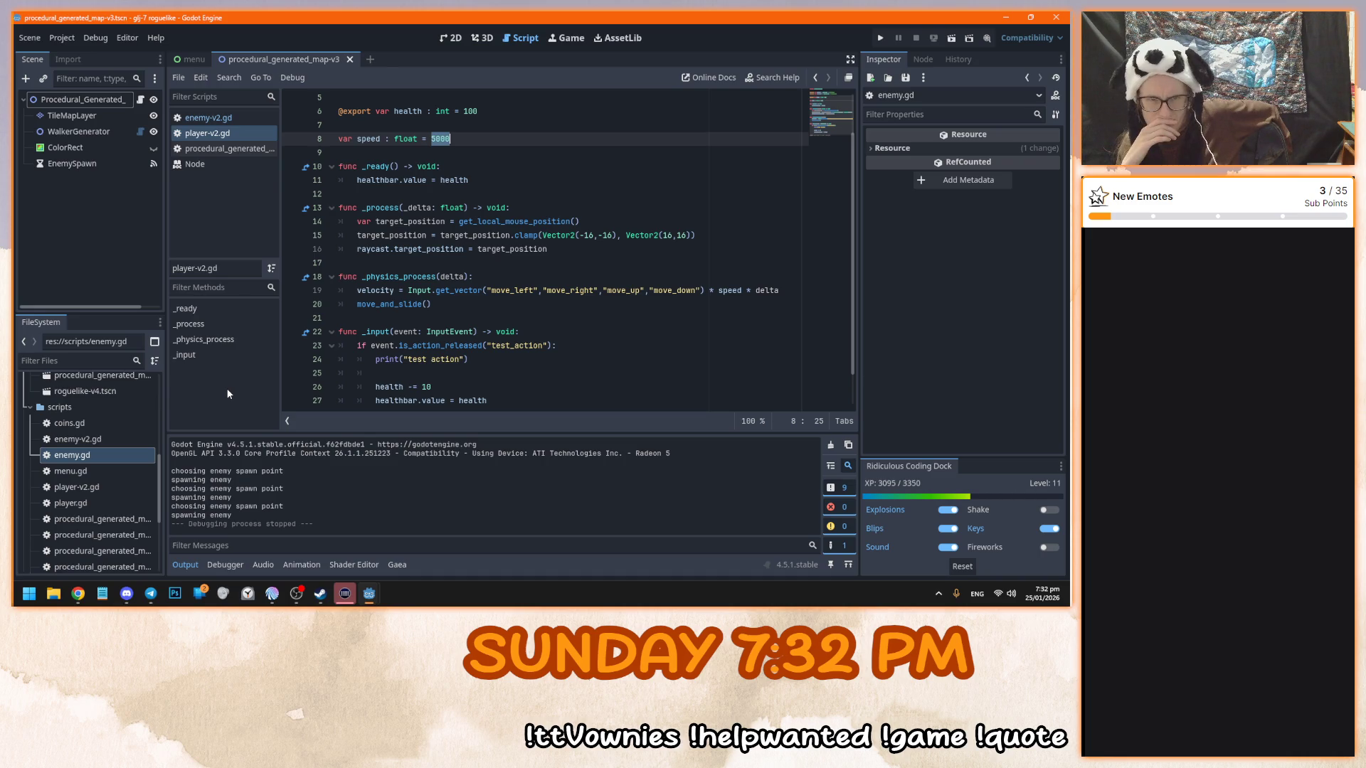
scroll(374, 353, down, 1)
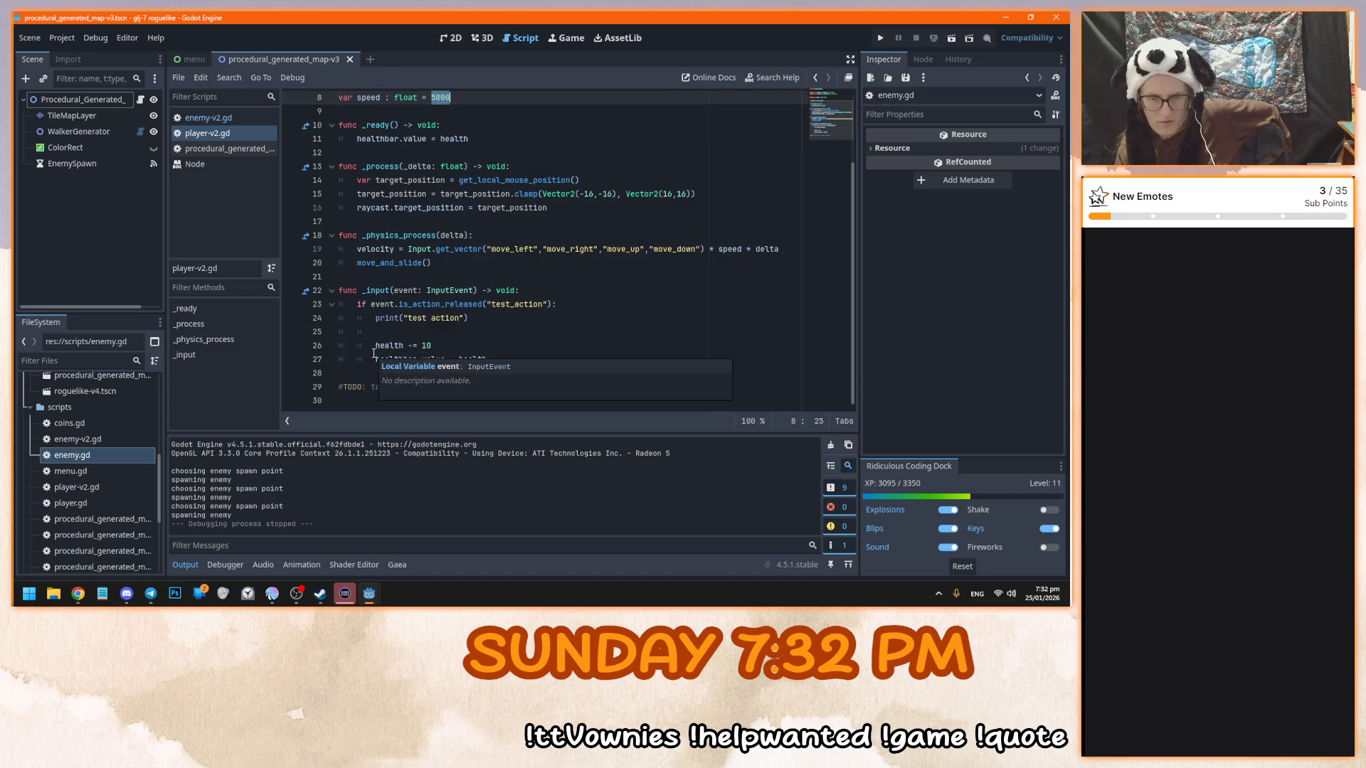
scroll(542, 362, up, 3)
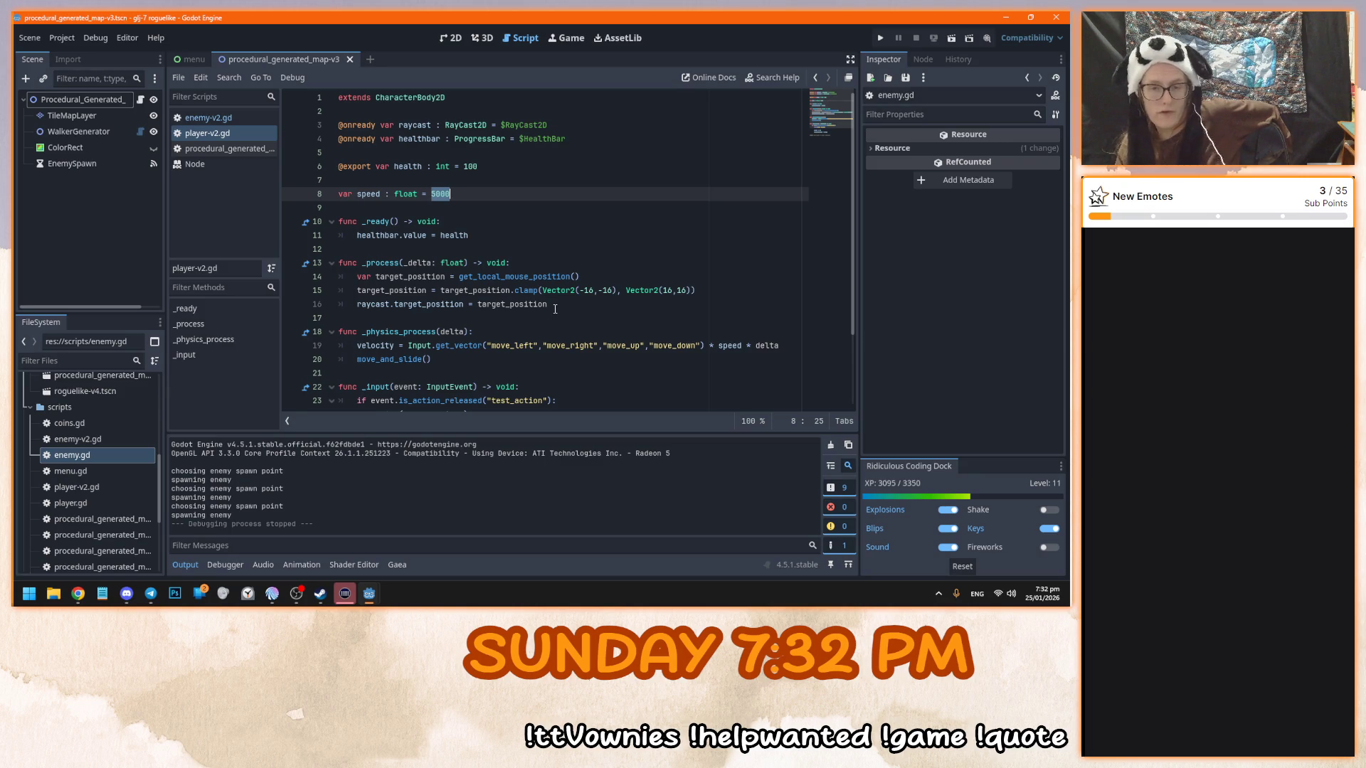
mouse_move(573, 293)
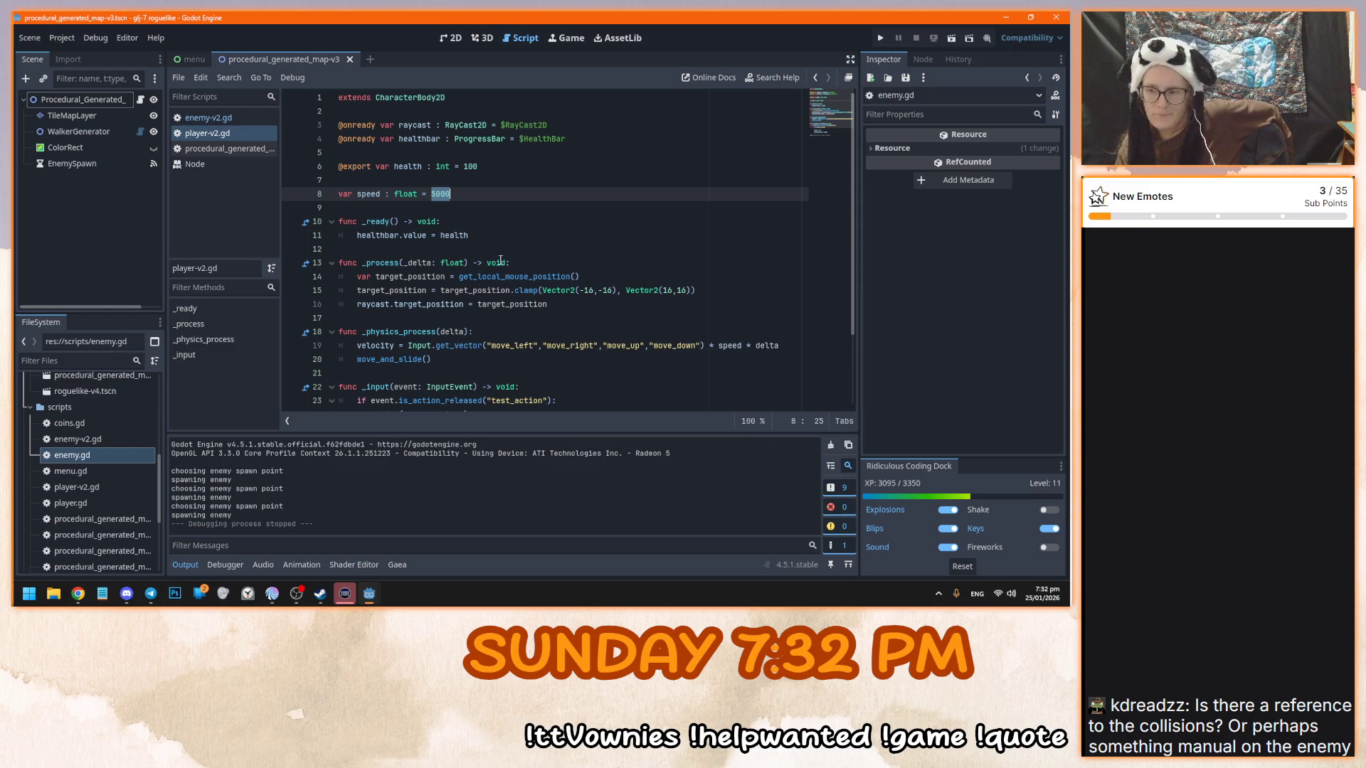
click(251, 133)
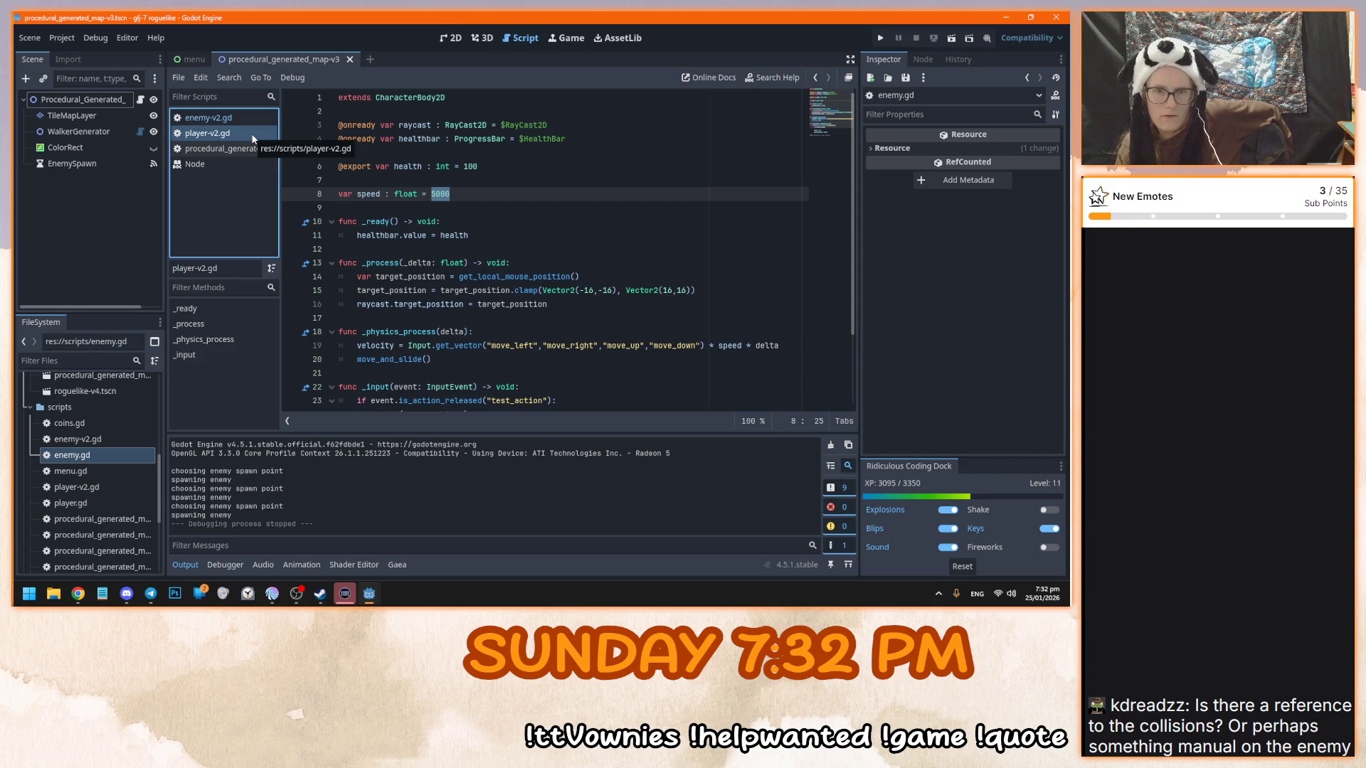
Step through the _ready, _physics_process and _input functions, then run the game again
click(574, 144)
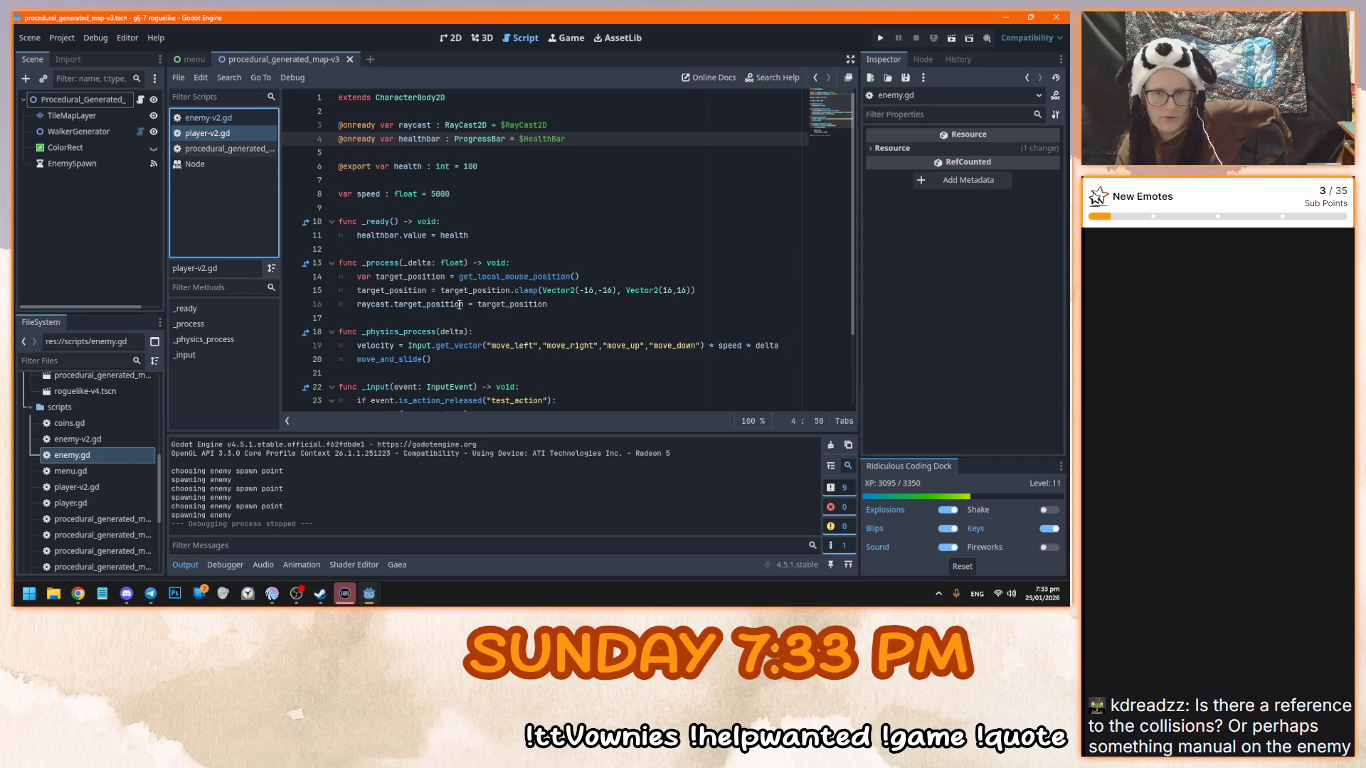
scroll(461, 304, down, 2)
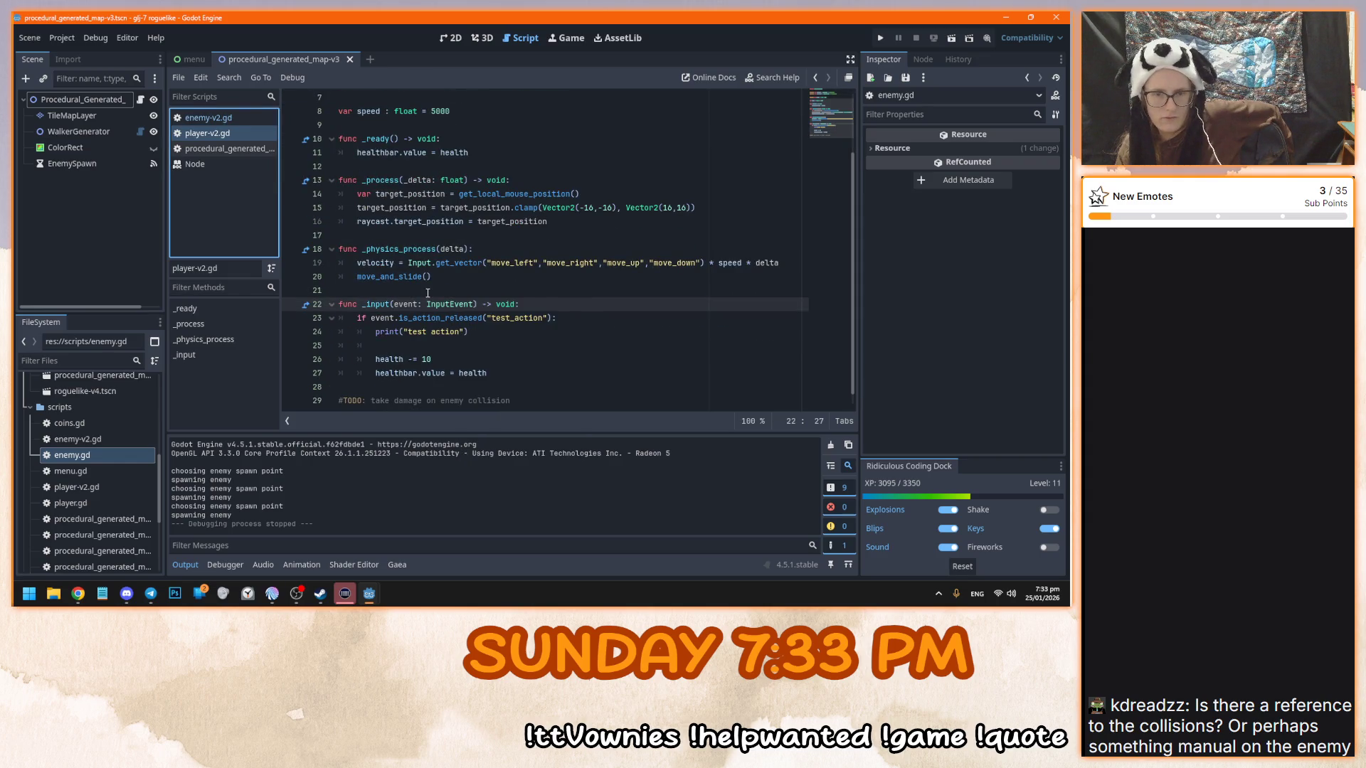
click(428, 290)
click(394, 249)
key(Down)
key(Up)
key(Up)
click(447, 263)
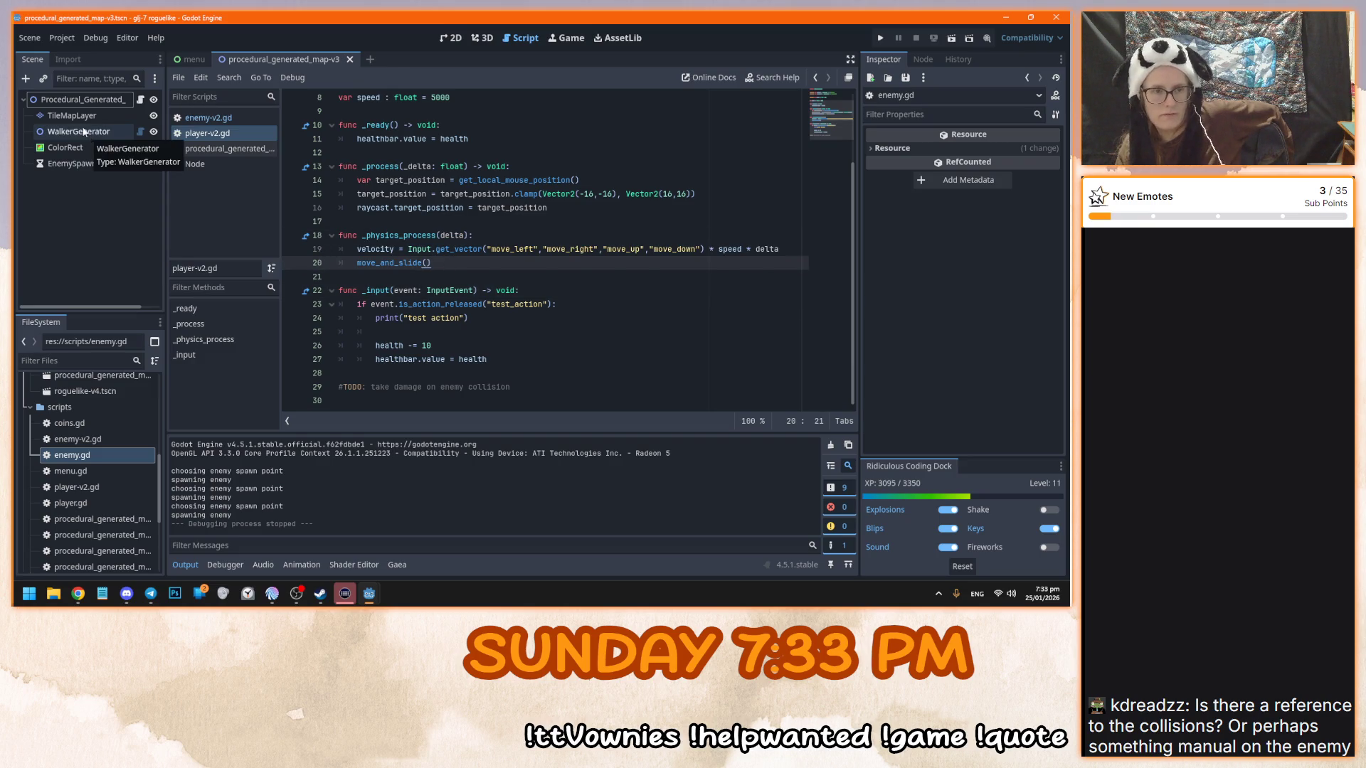
key(F5)
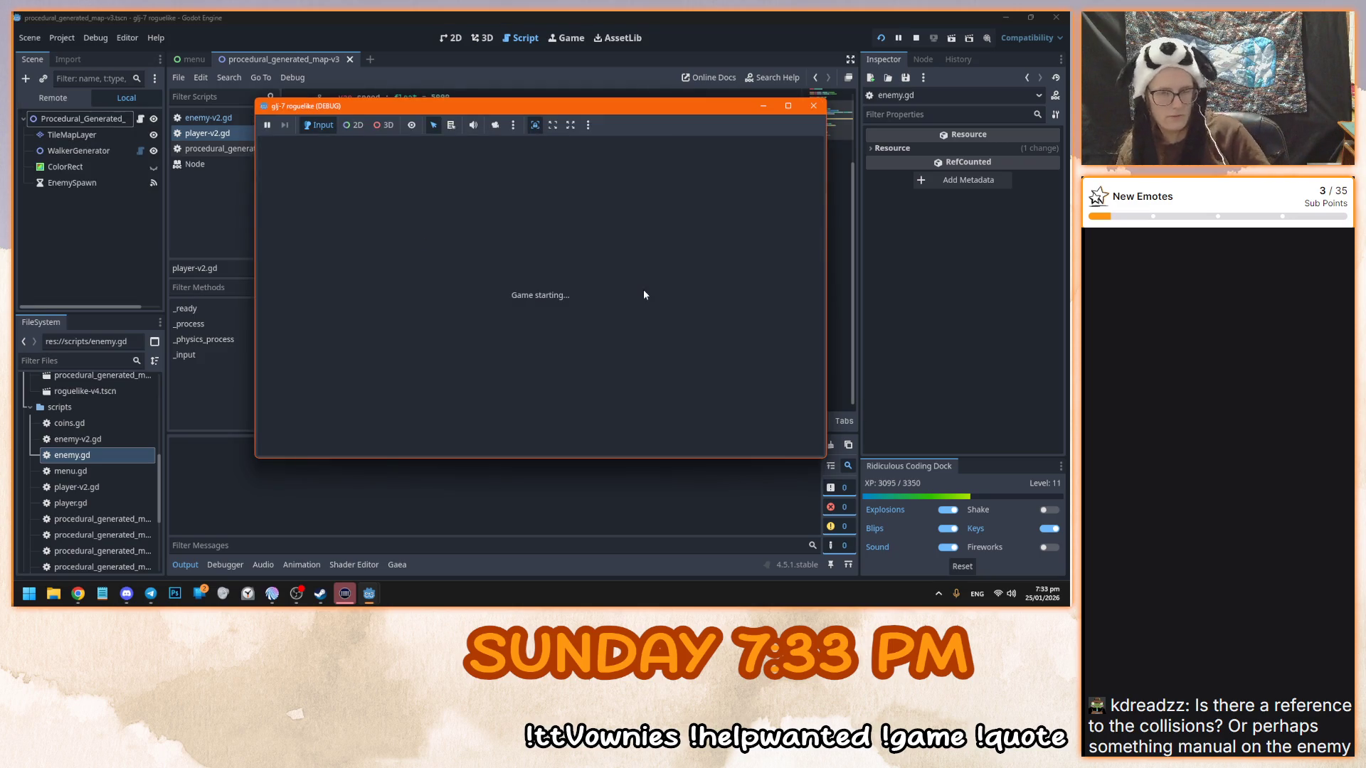
Start a new game and lead the enemy swarm around the level with WASD, then stop
click(540, 299)
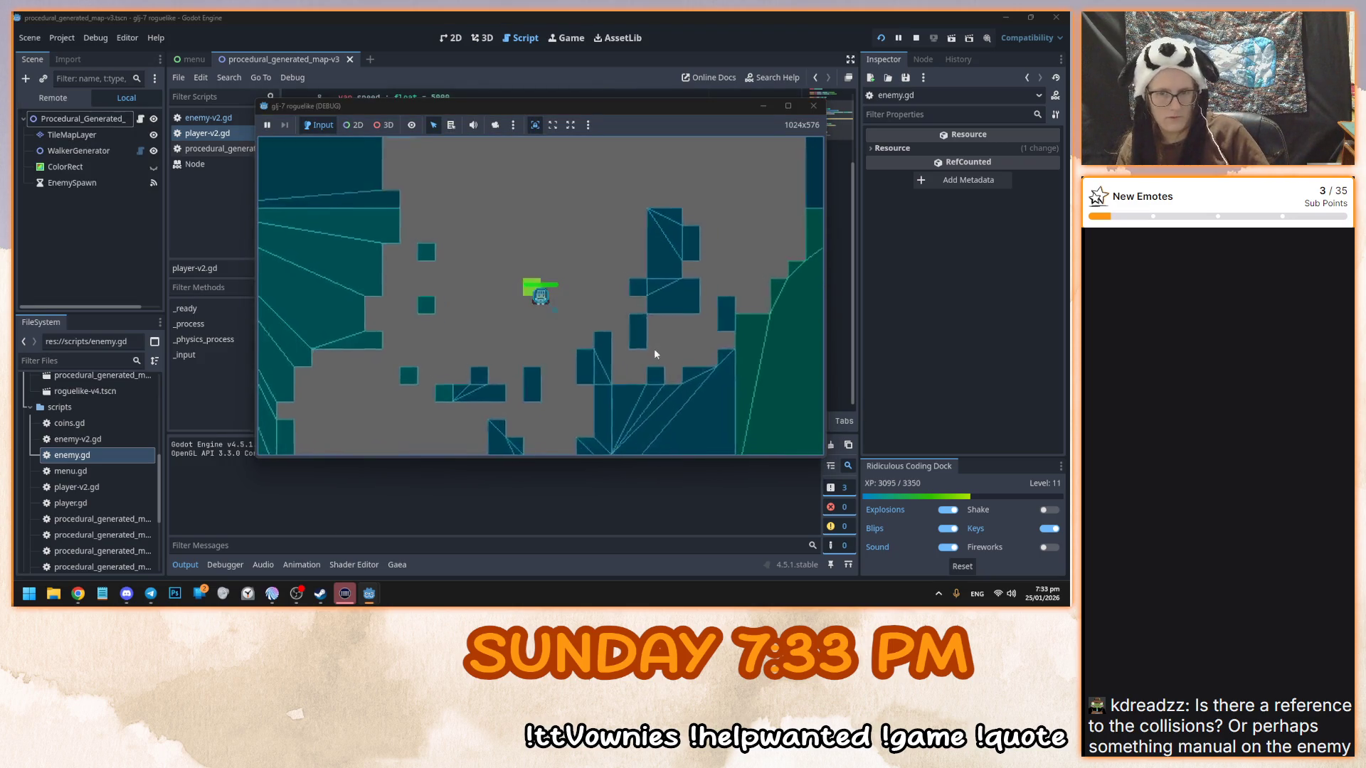
key(s)
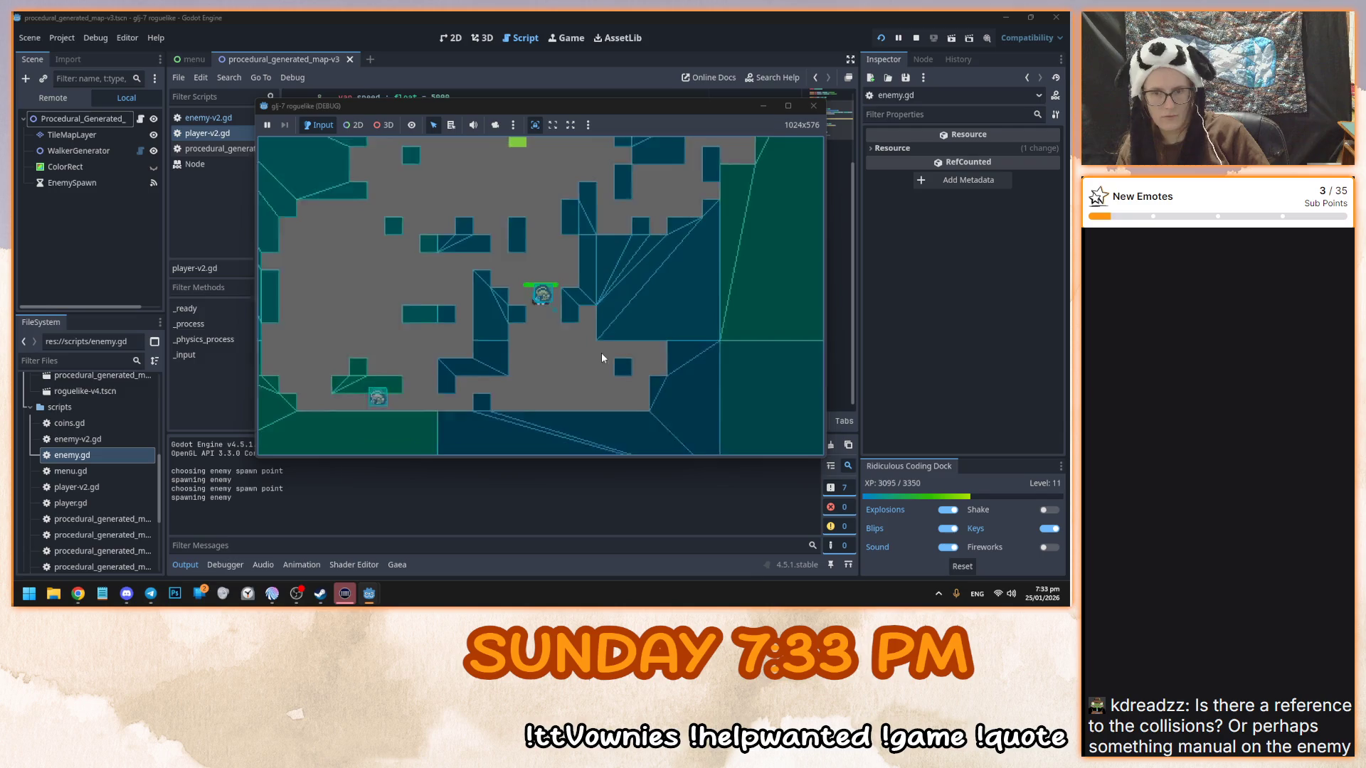
key(s)
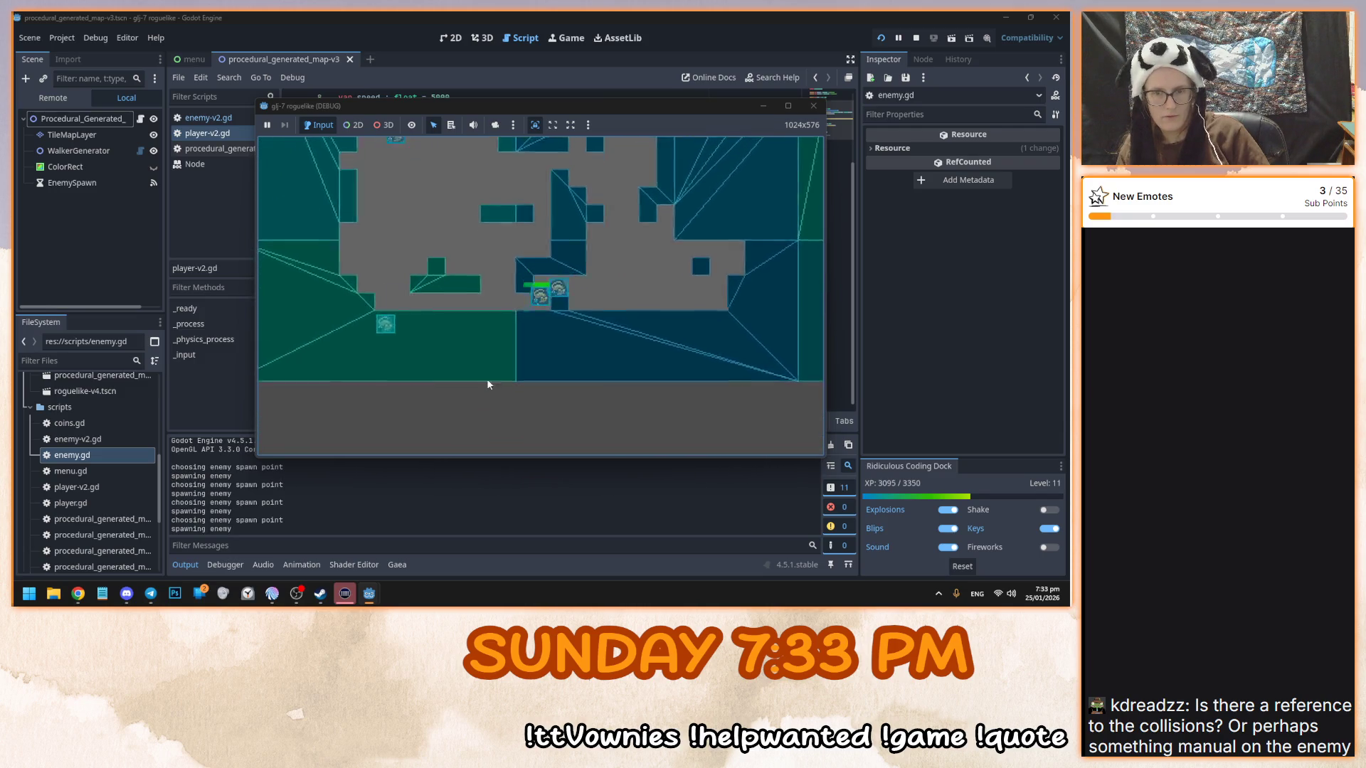
key(a)
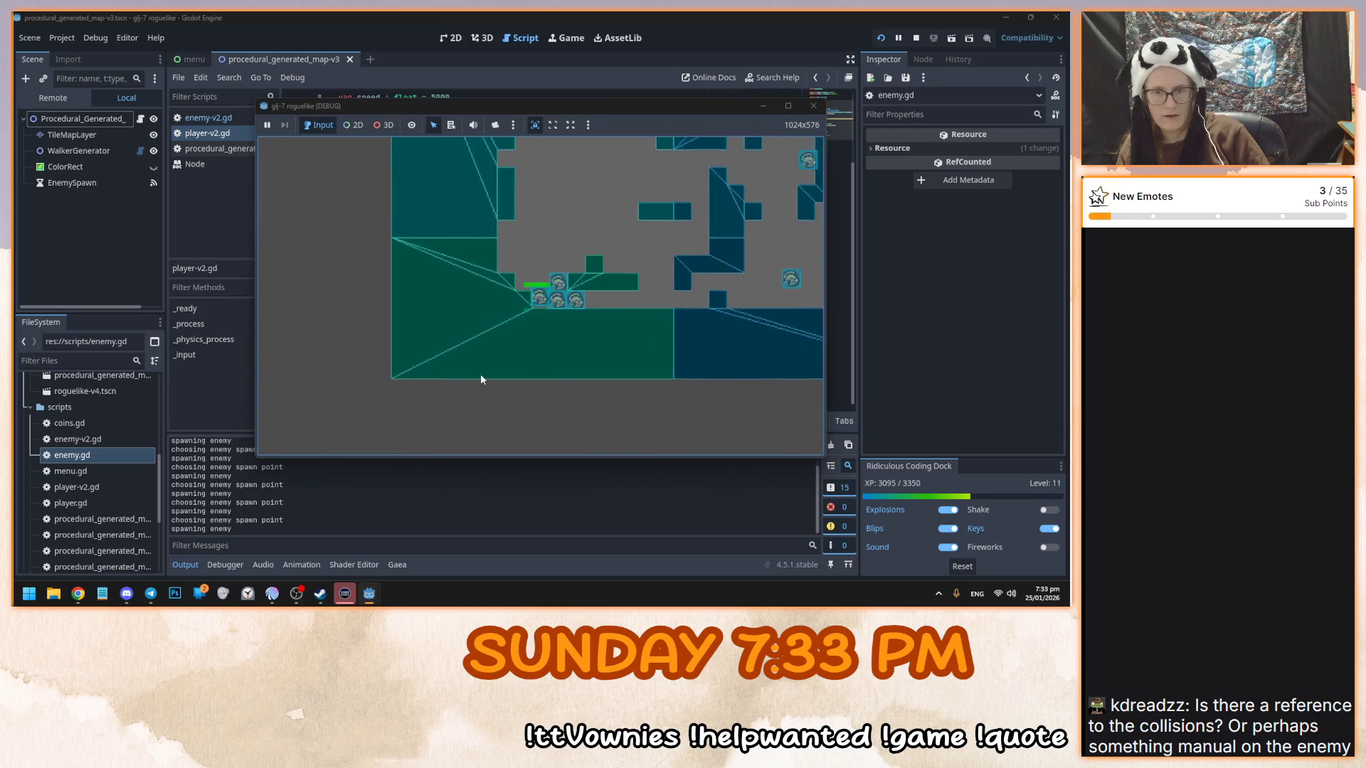
key(w)
key(s)
key(d)
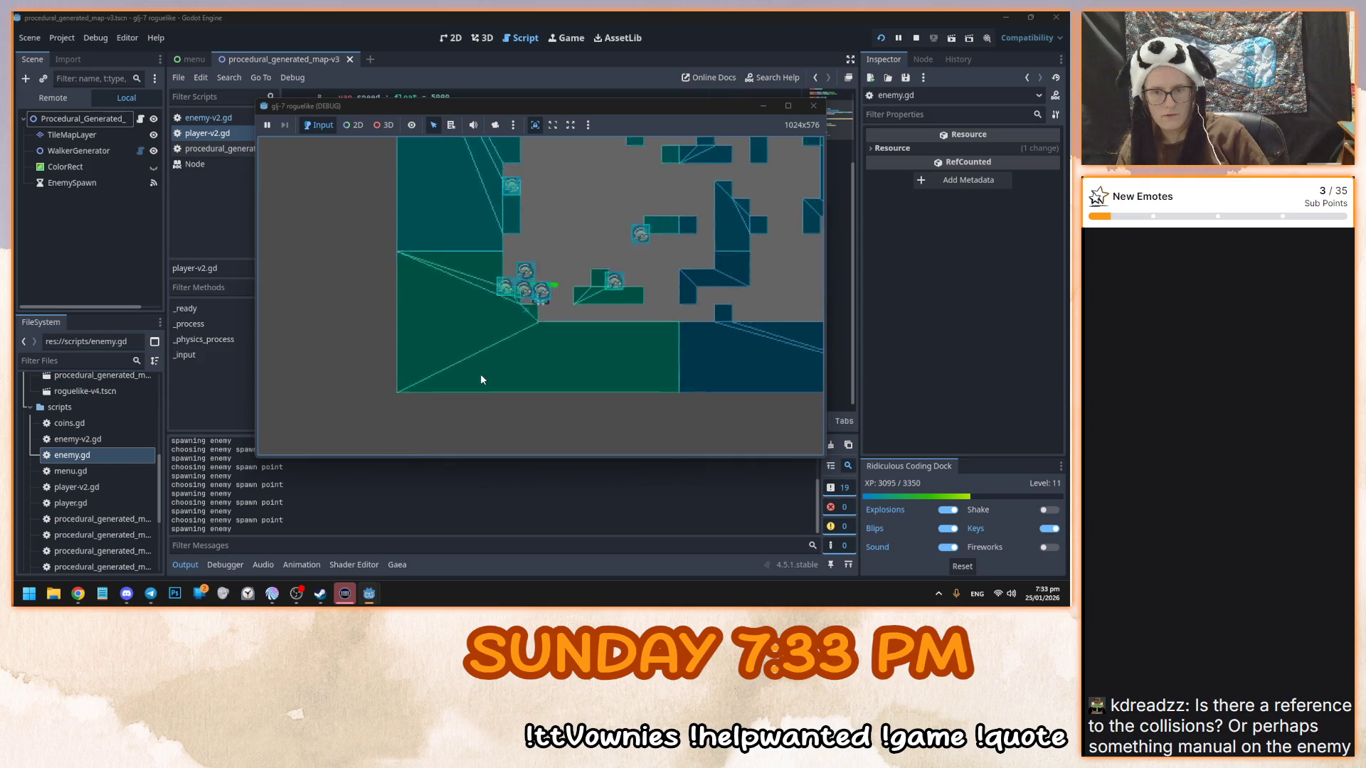
key(d)
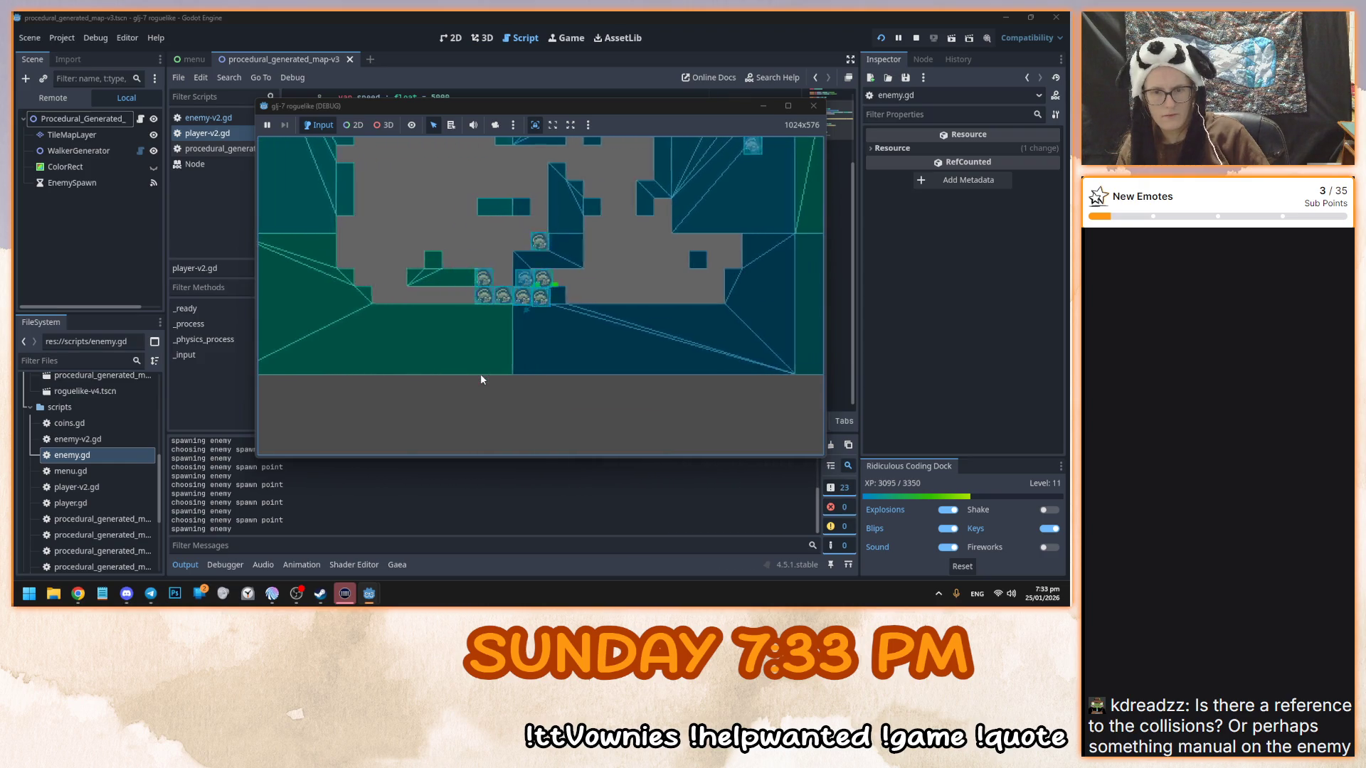
key(a)
key(w)
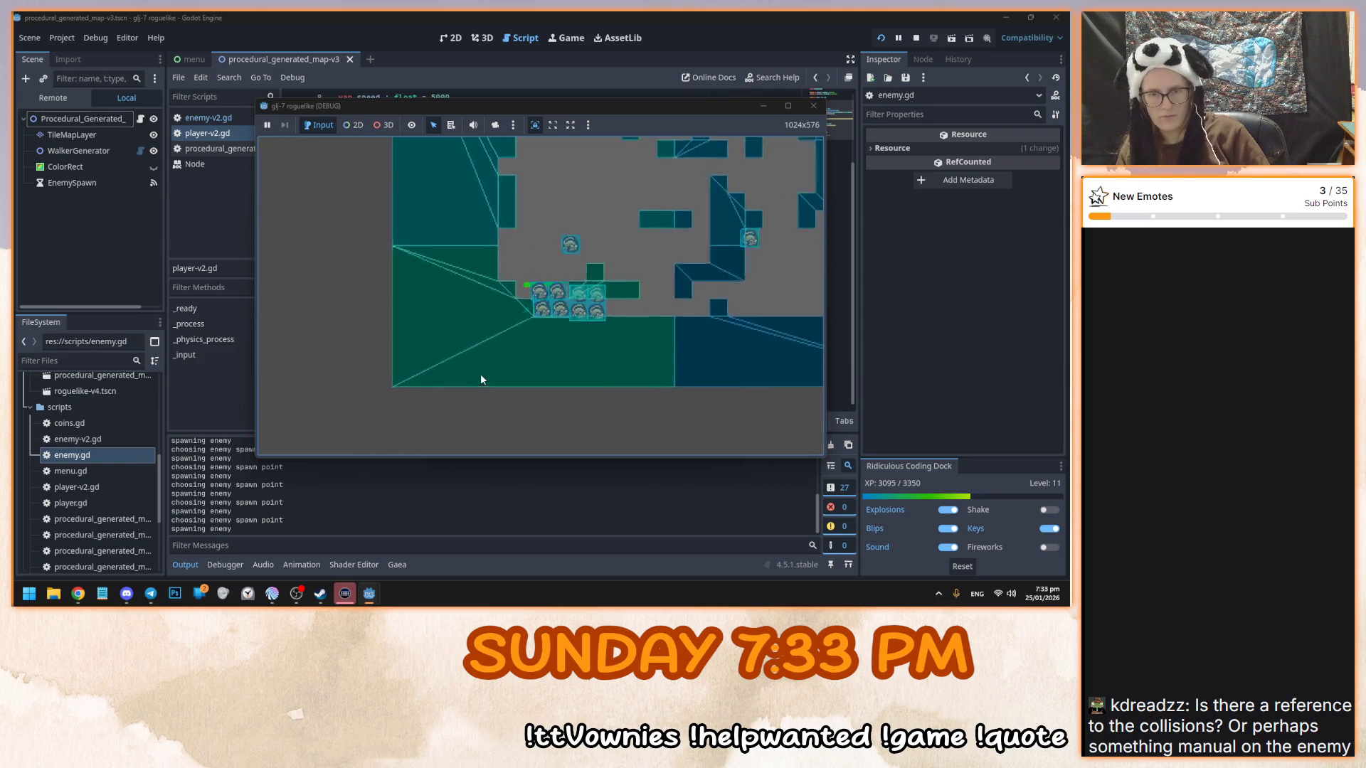
key(w)
key(d)
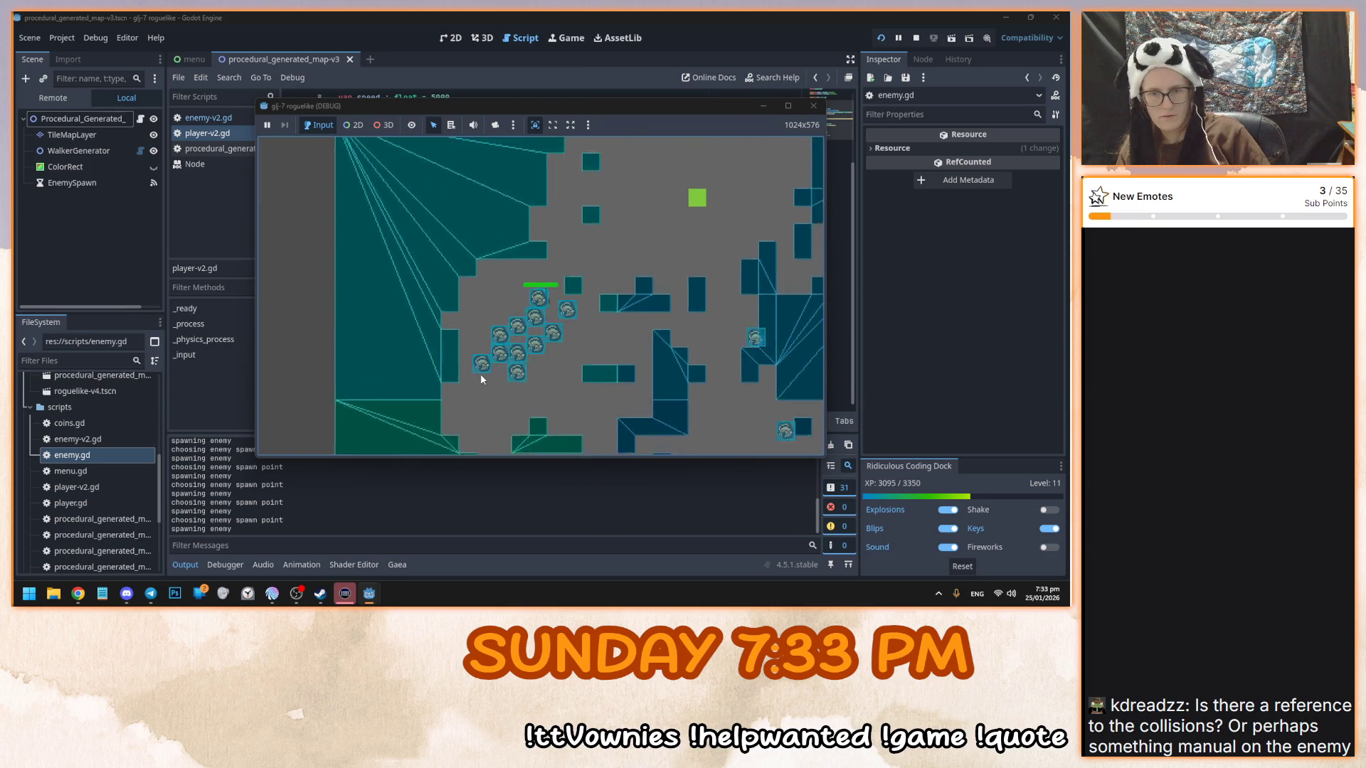
key(d)
key(w)
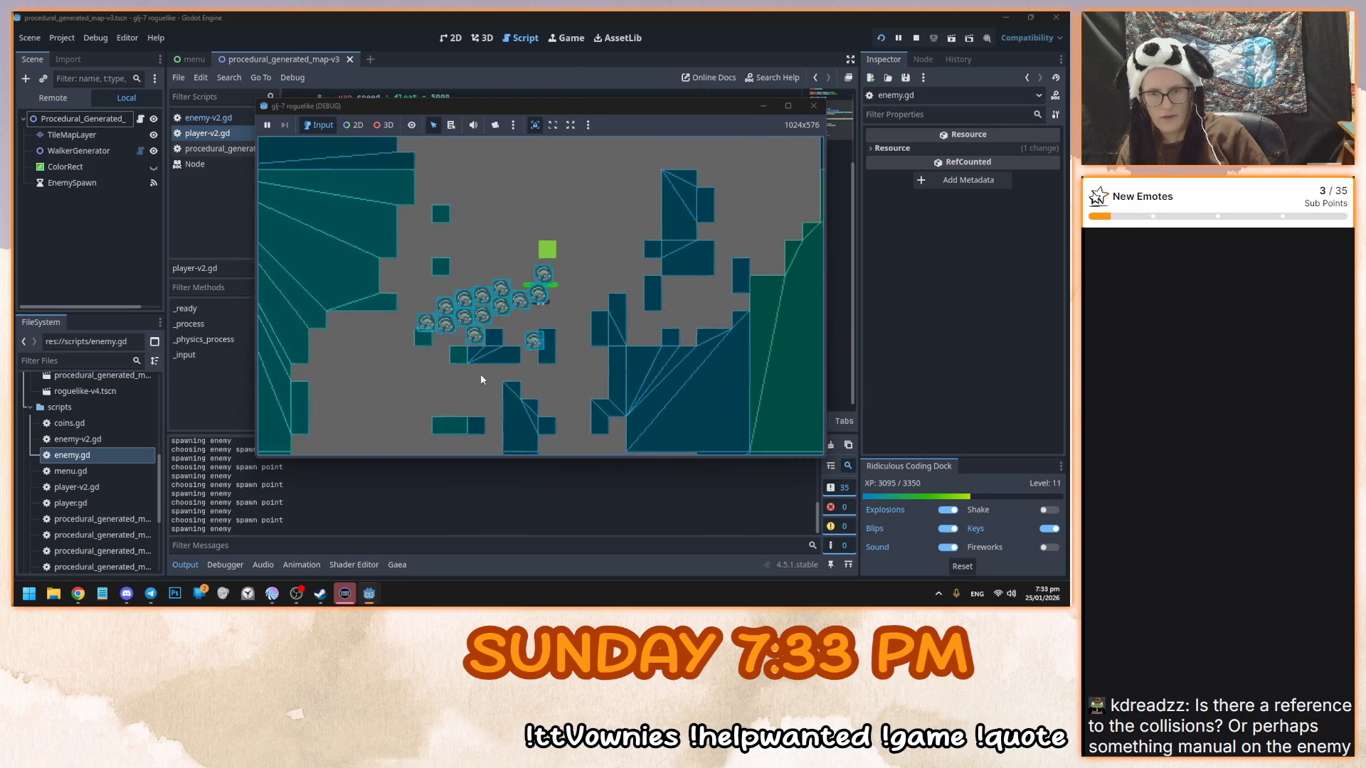
key(d)
key(w)
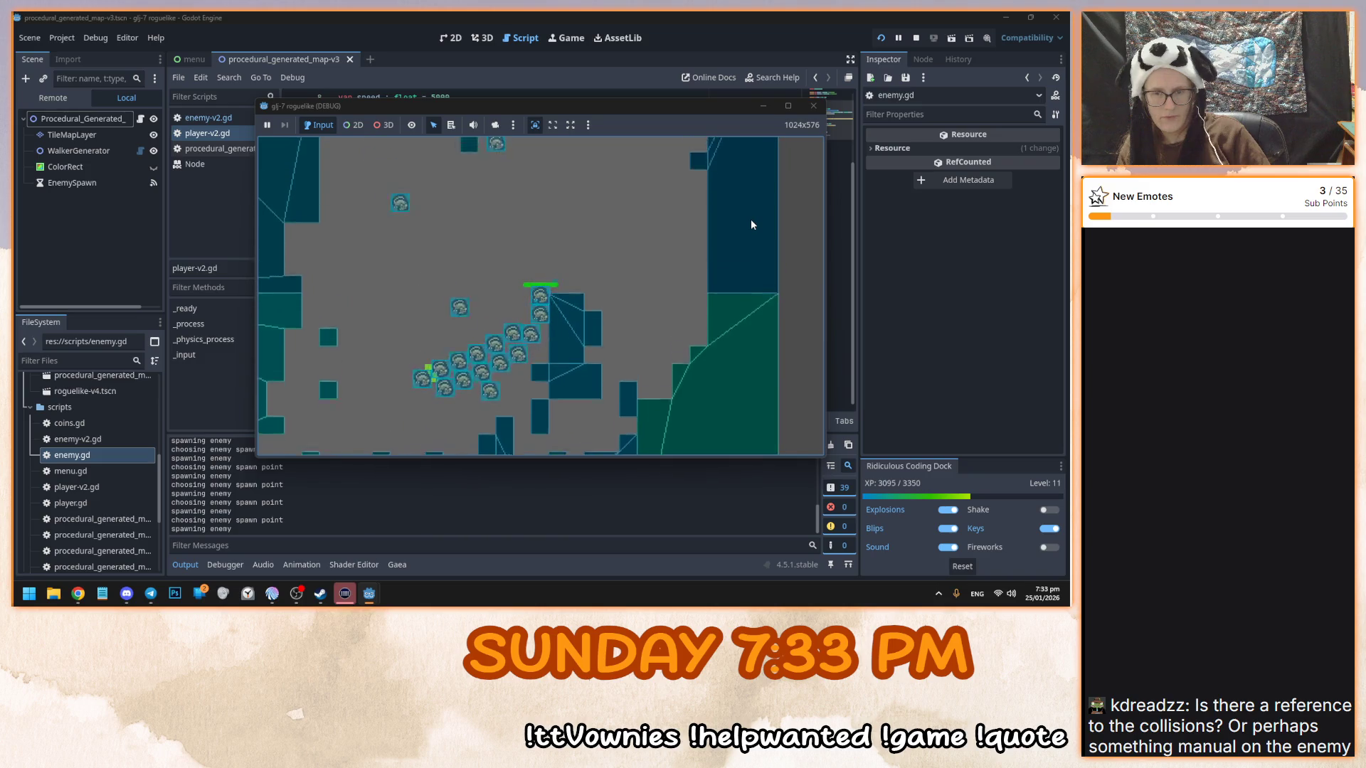
key(s)
key(d)
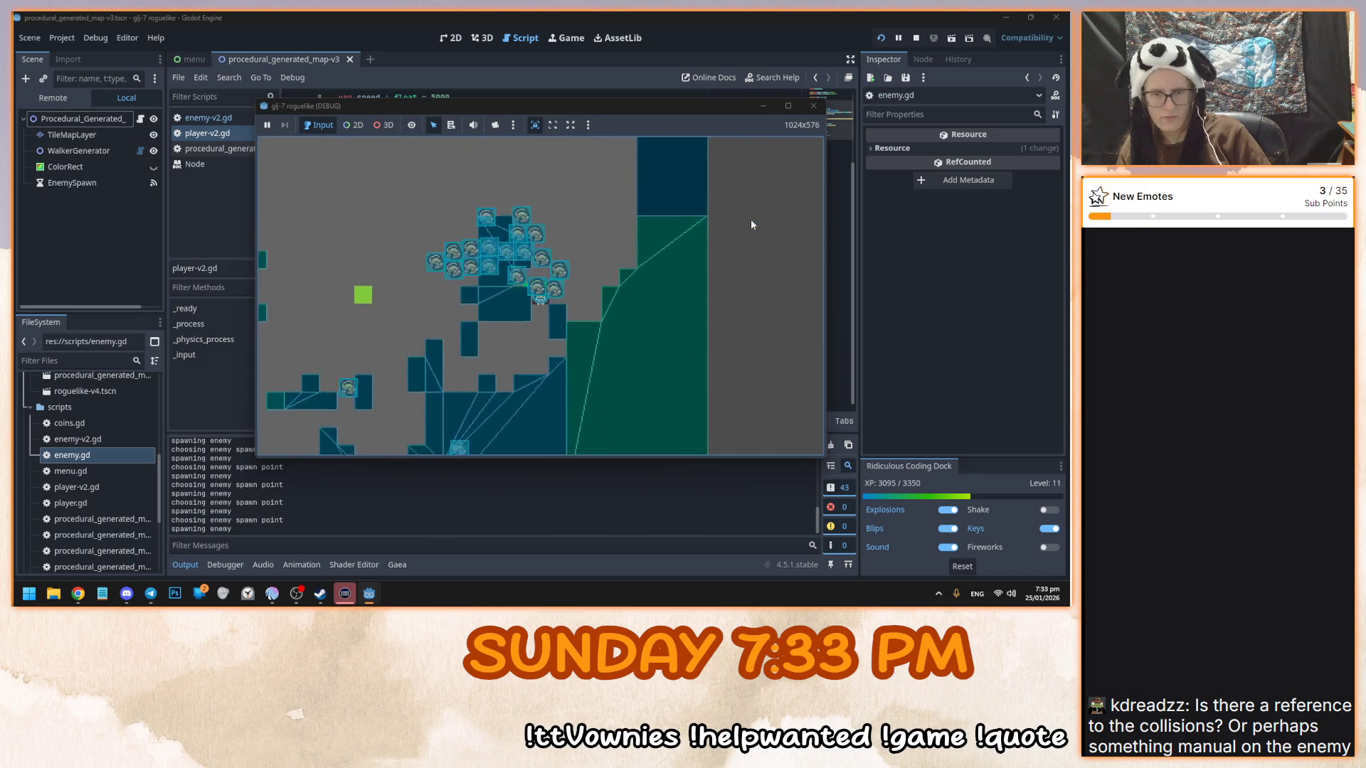
key(a)
key(w)
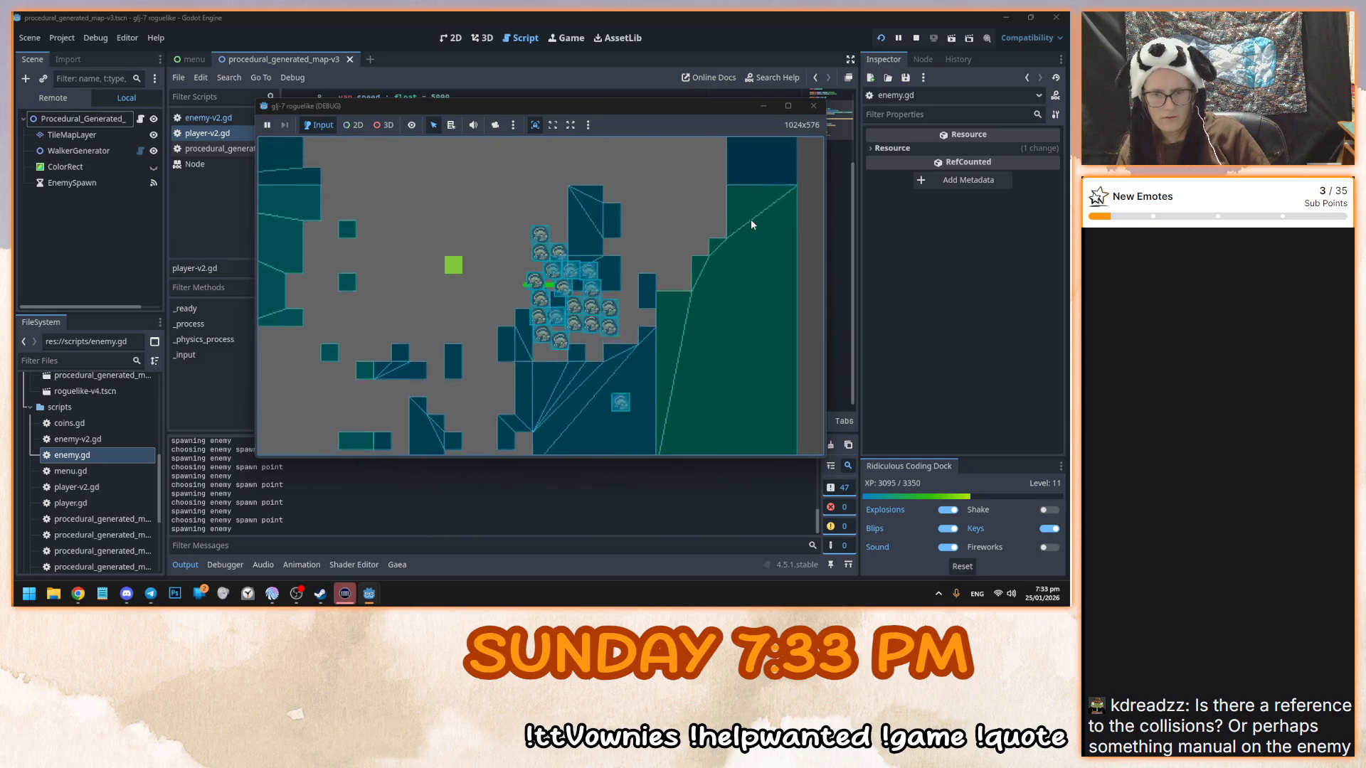
key(w)
key(F8)
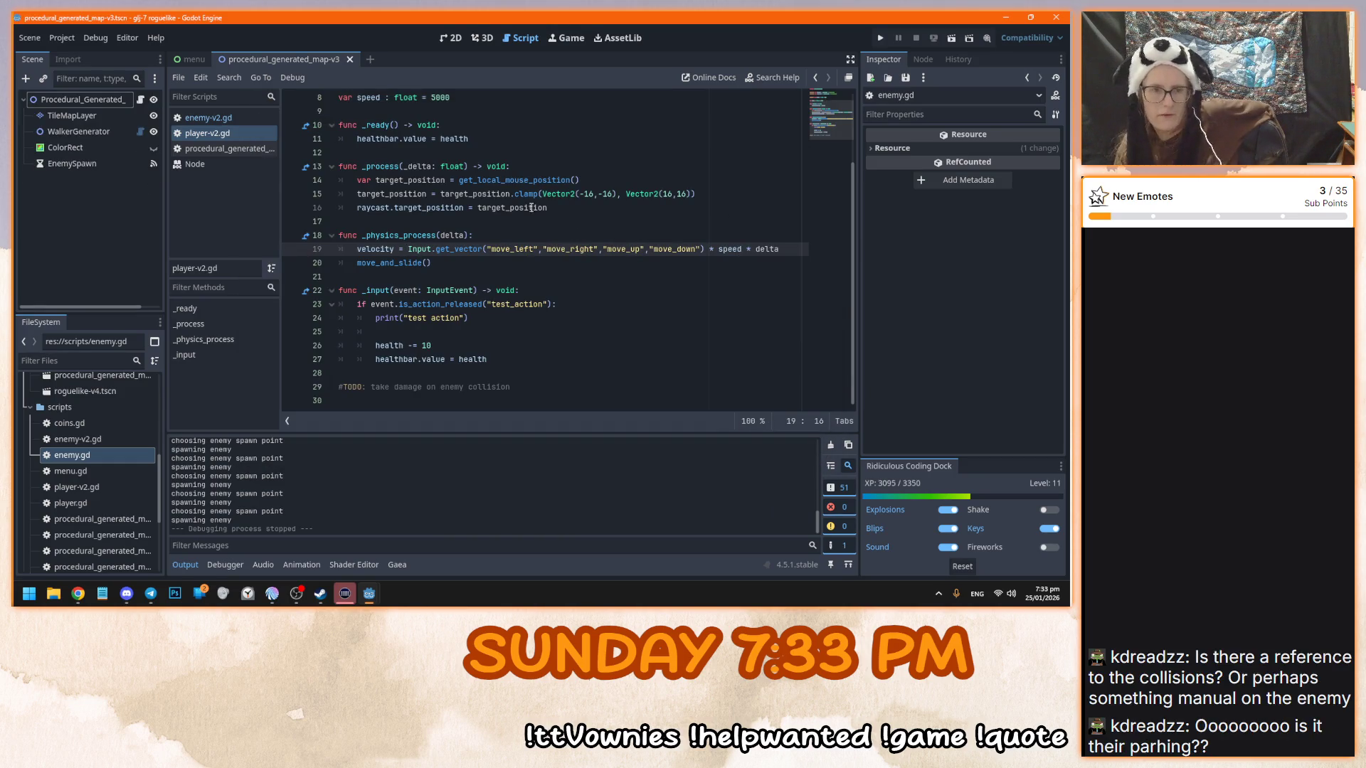
Review the speed, direction and velocity lines in enemy-v2.gd
click(210, 117)
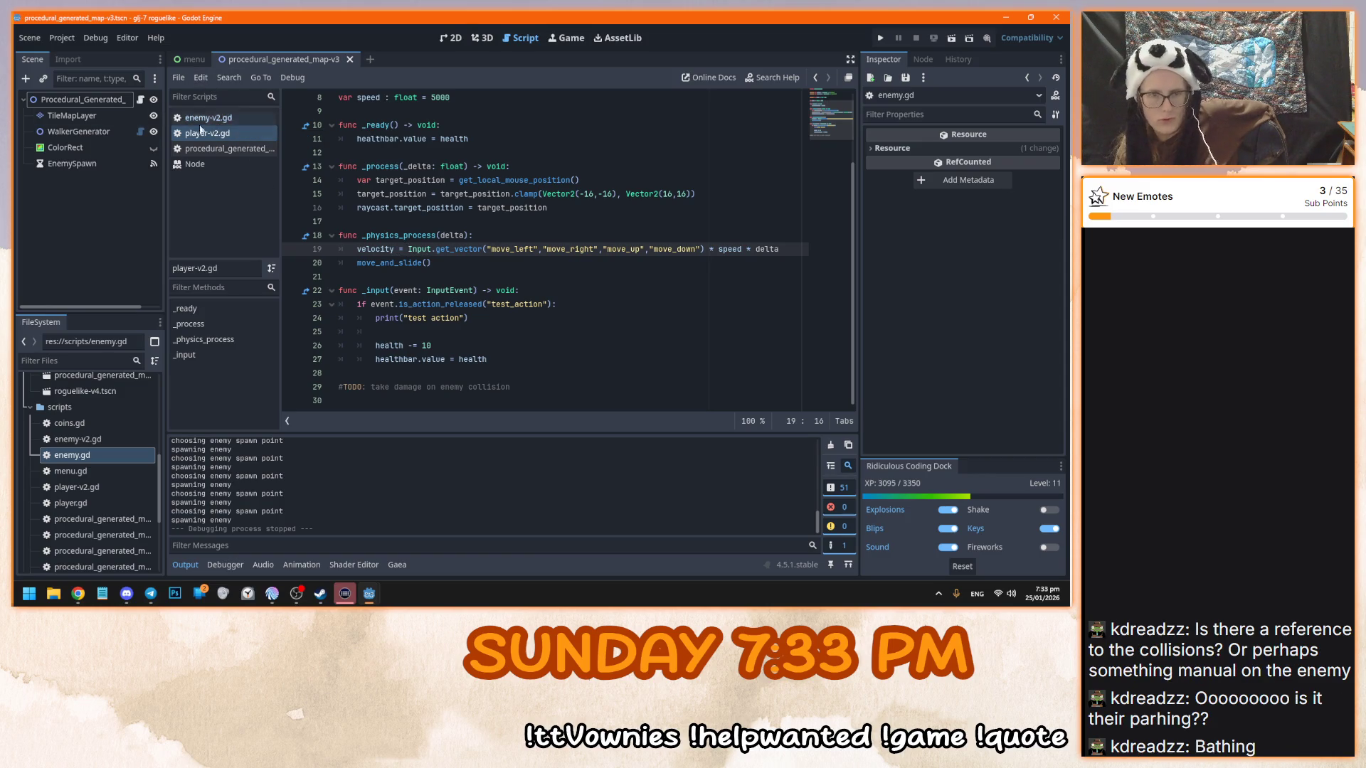
click(487, 262)
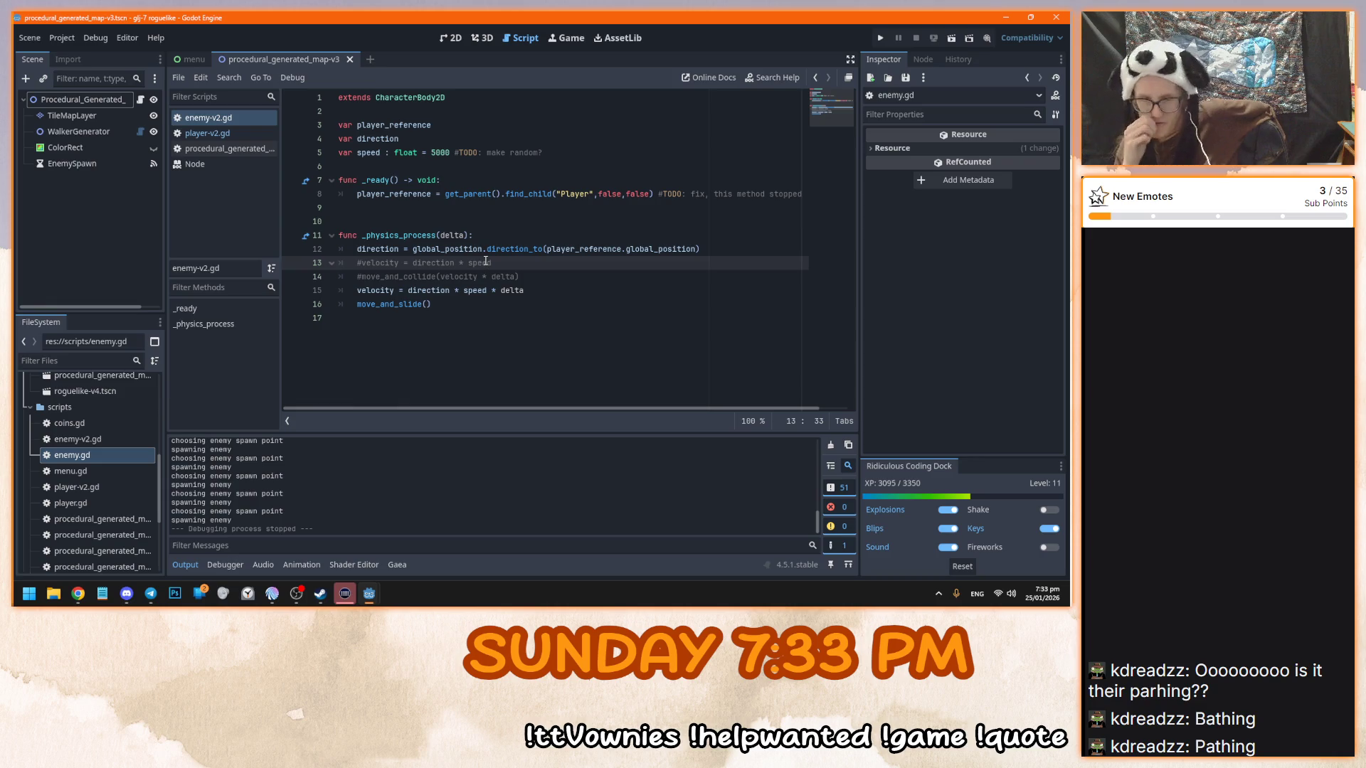
click(484, 249)
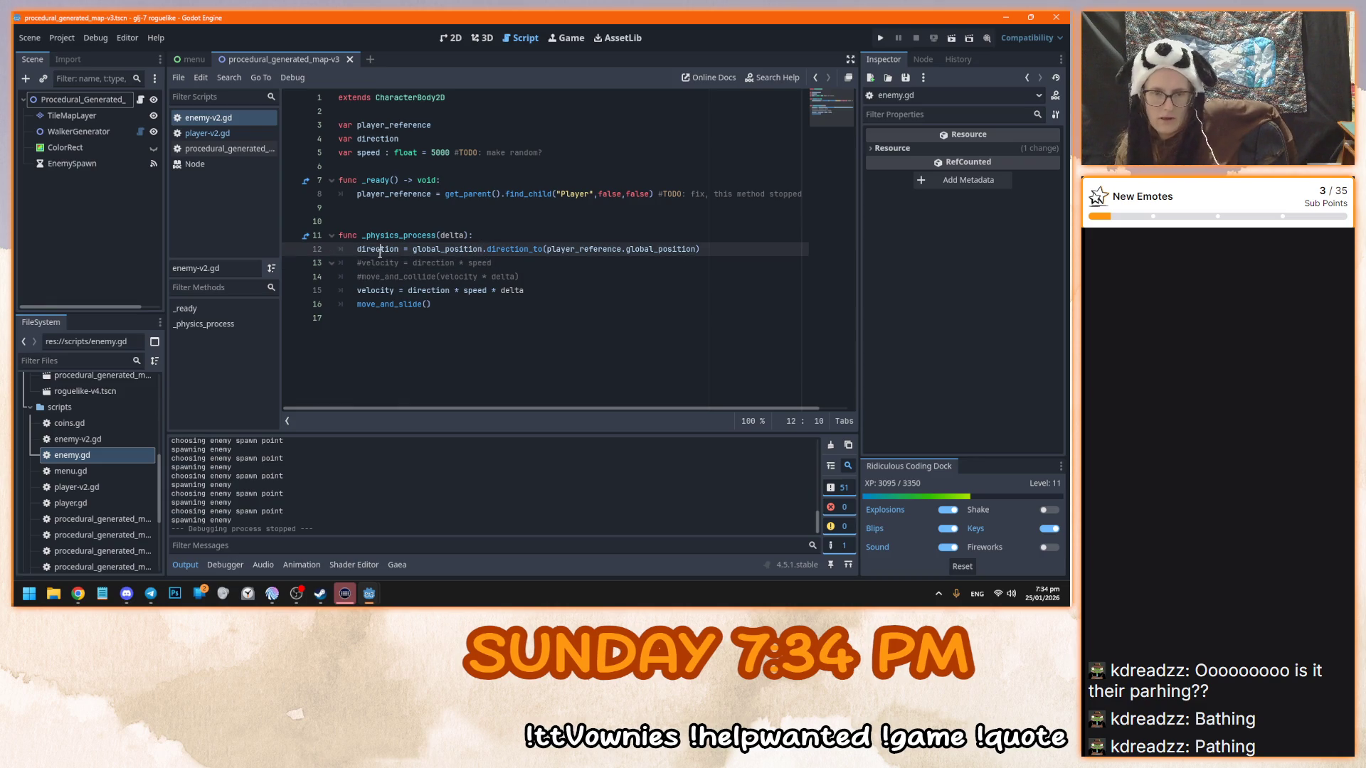
drag(369, 249, 704, 249)
click(708, 250)
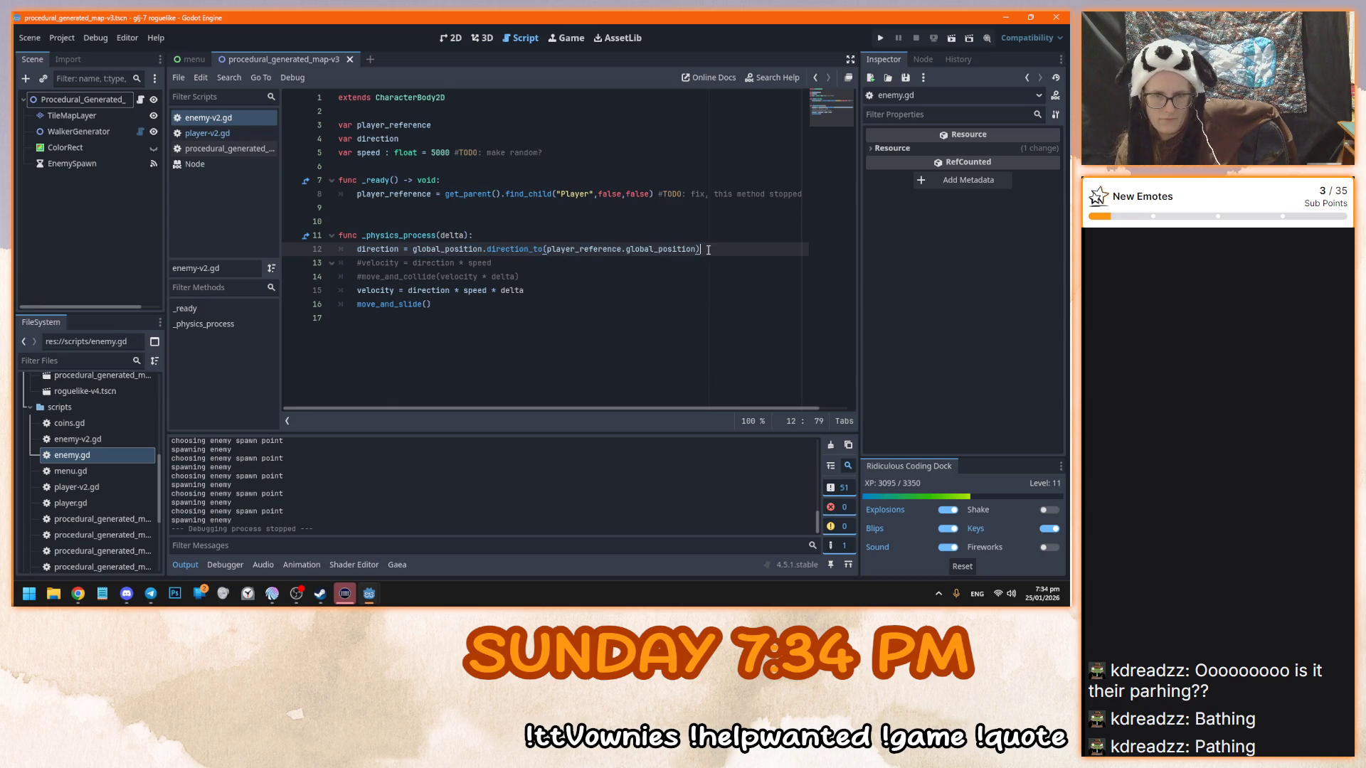
drag(356, 290, 525, 290)
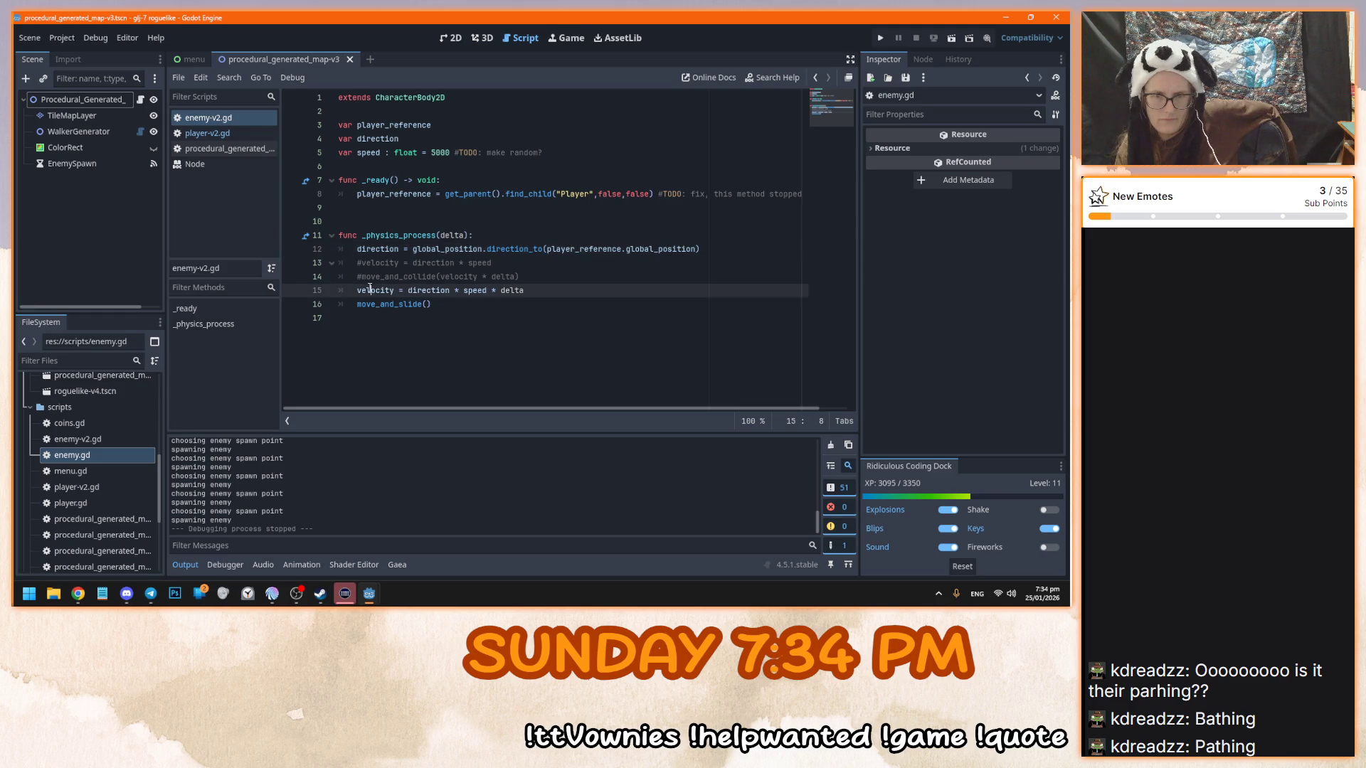
click(548, 286)
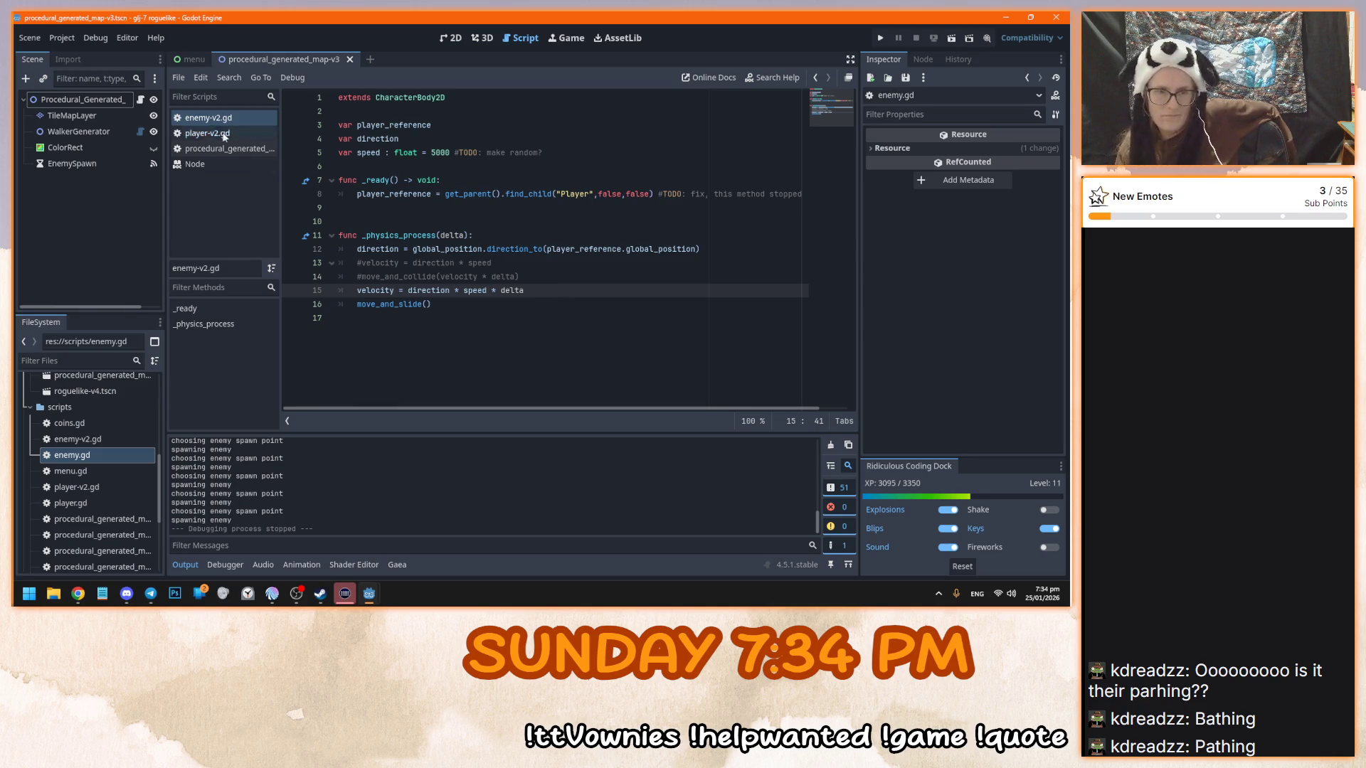
Switch to player-v2.gd and read the velocity and get_vector documentation
click(206, 133)
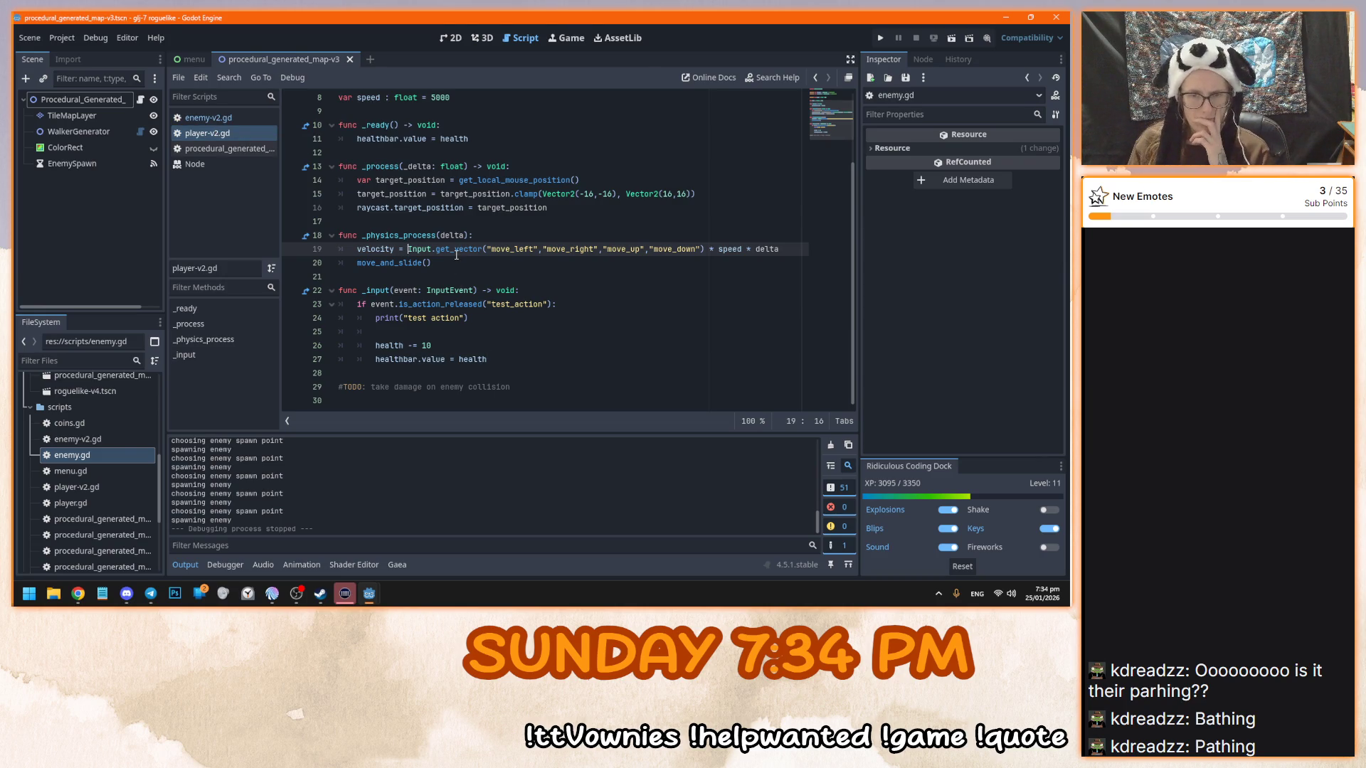
mouse_move(459, 256)
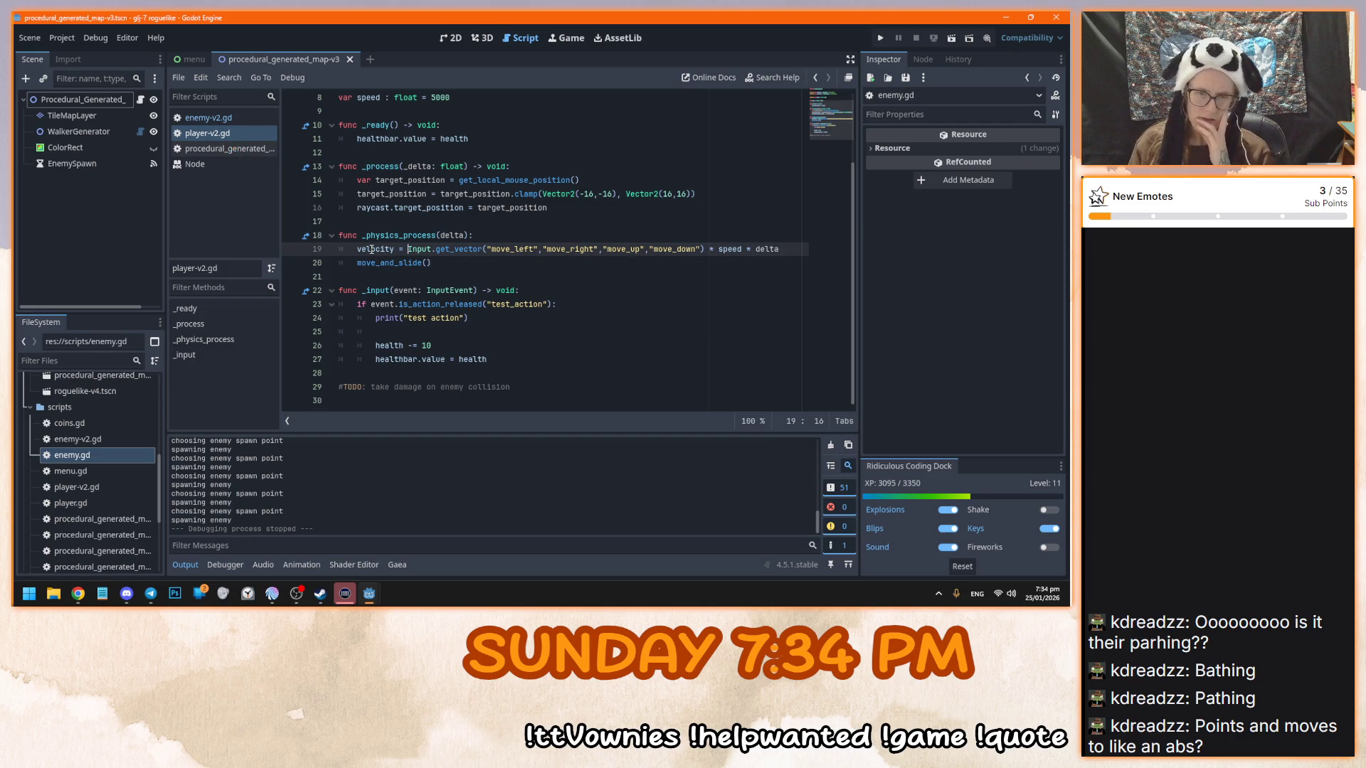
mouse_move(371, 249)
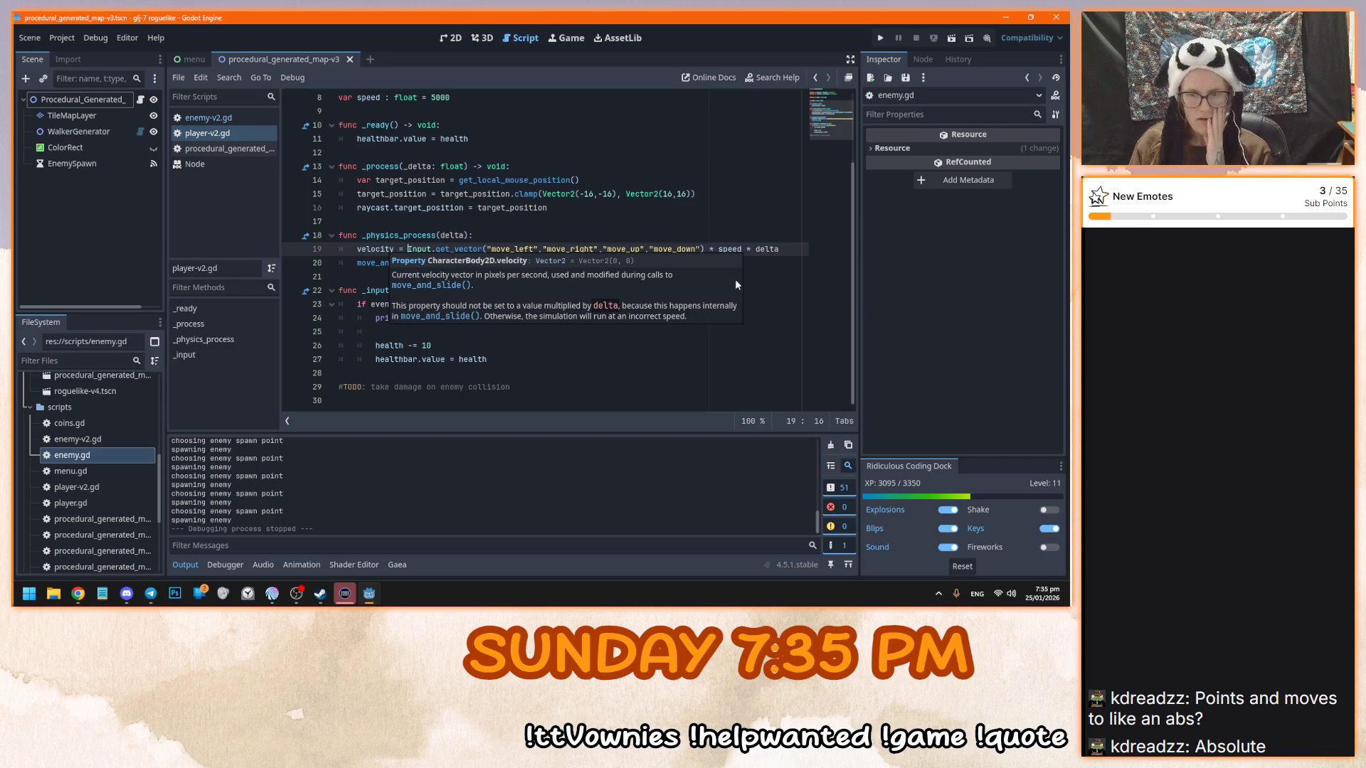
Change the player speed from 5000 to 50, remove '* delta' from line 19, and save
drag(782, 249, 751, 249)
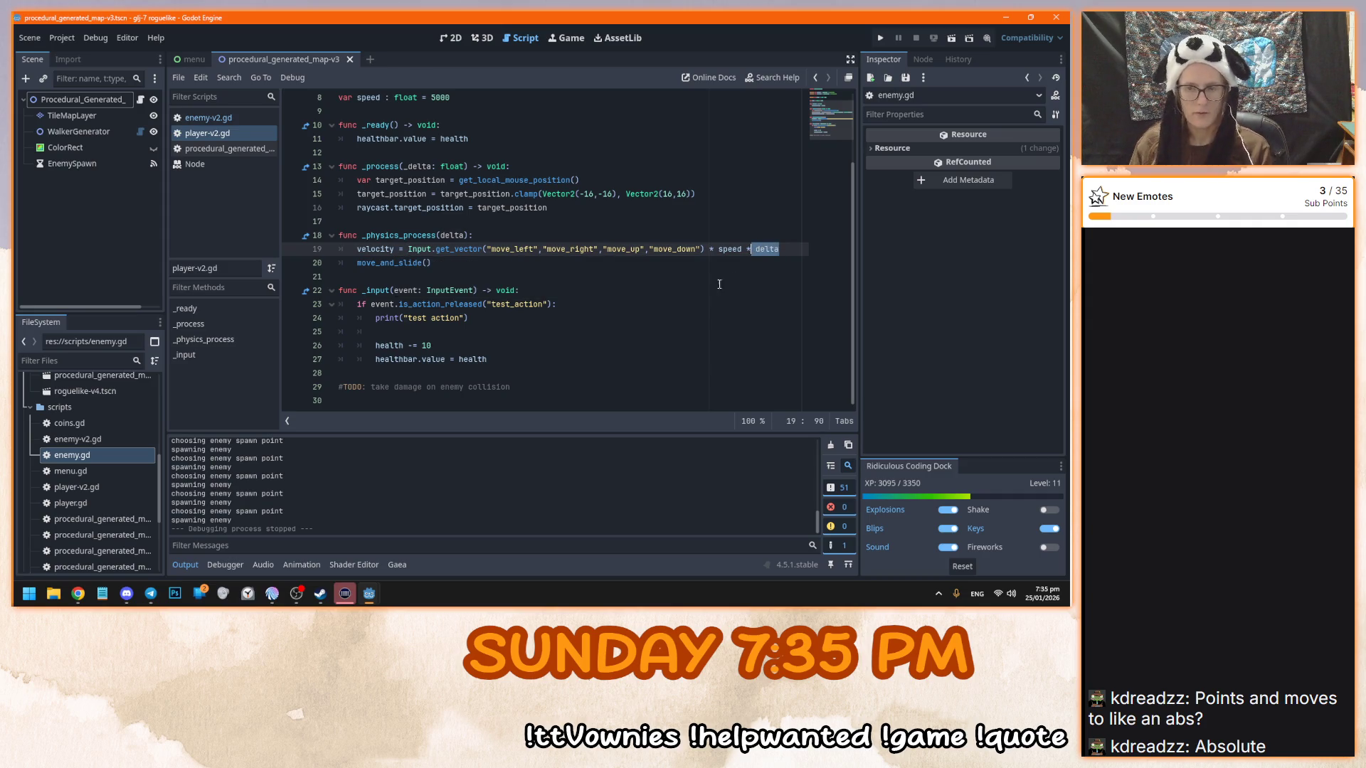
key(BackSpace)
click(447, 97)
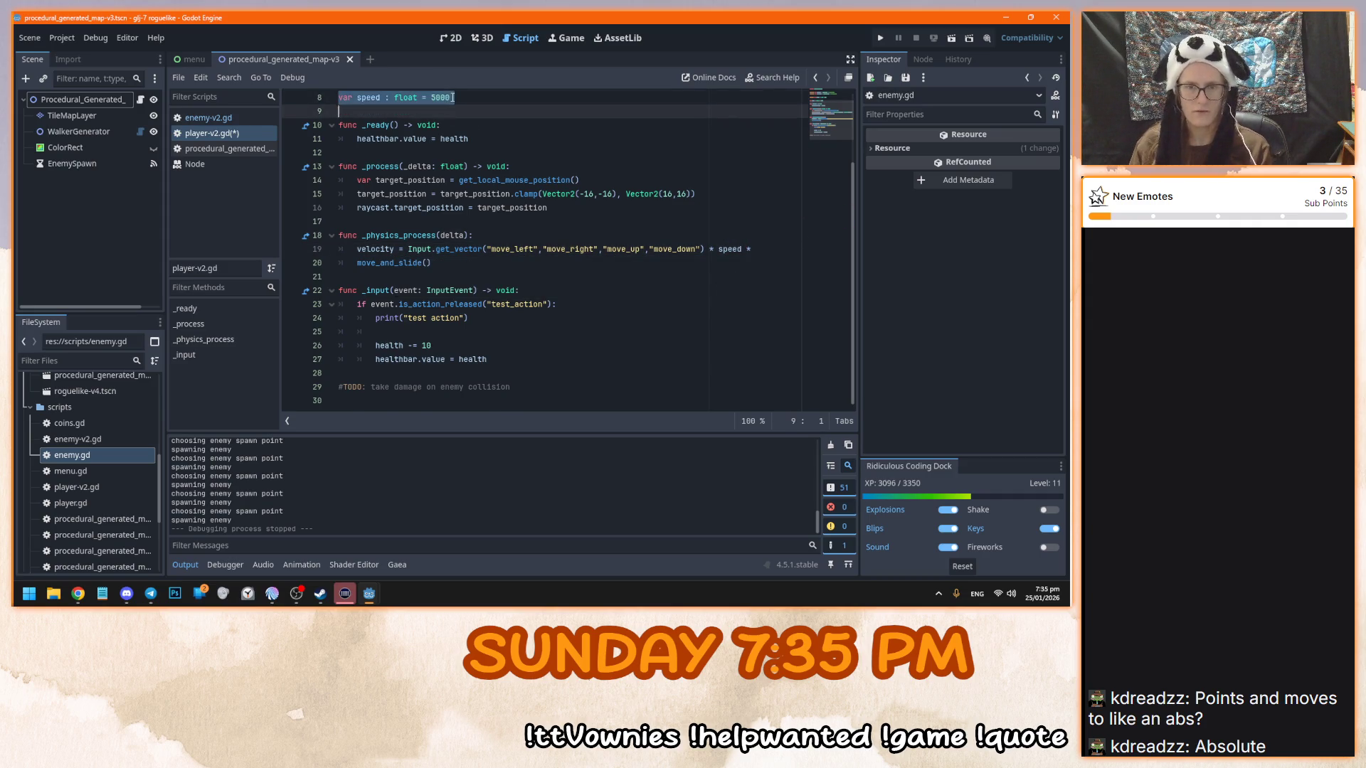
key(BackSpace)
key(BackSpace)
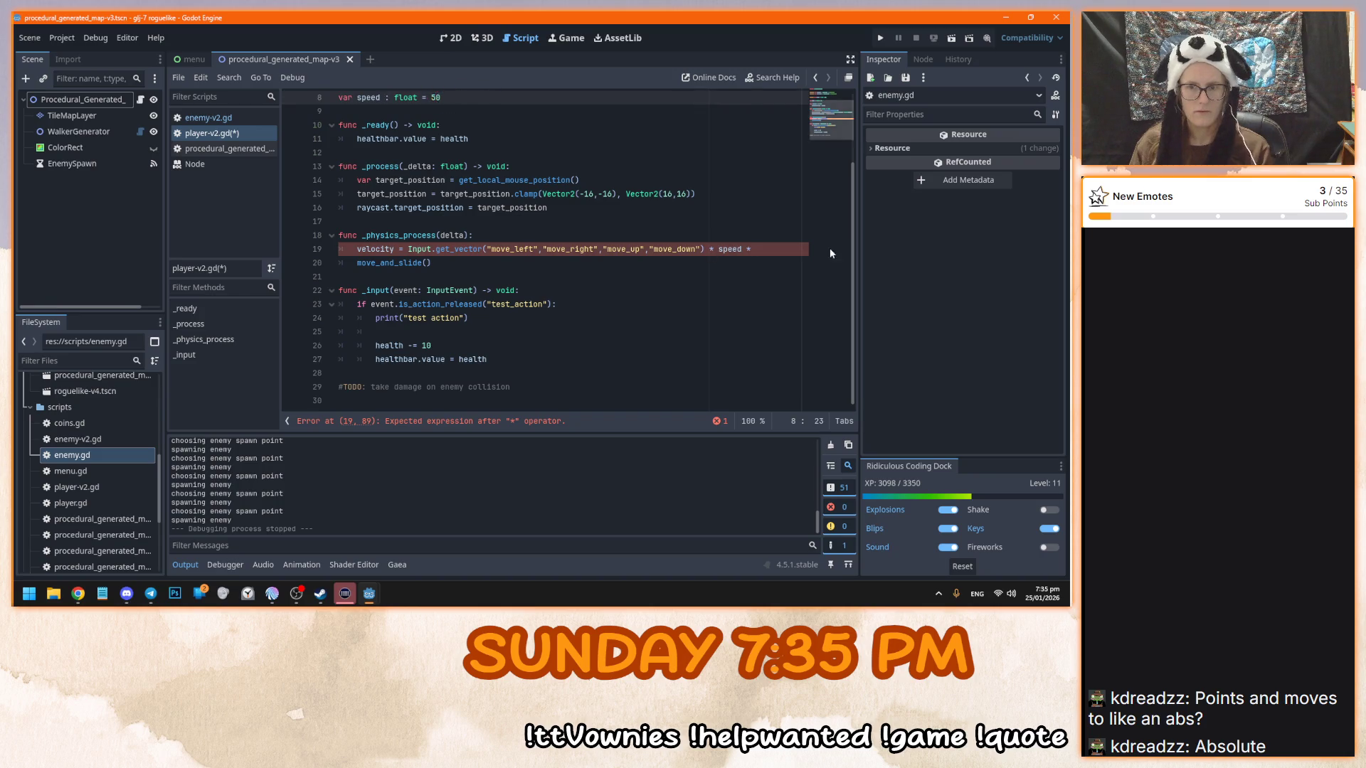
click(761, 254)
key(BackSpace)
key(BackSpace)
click(443, 235)
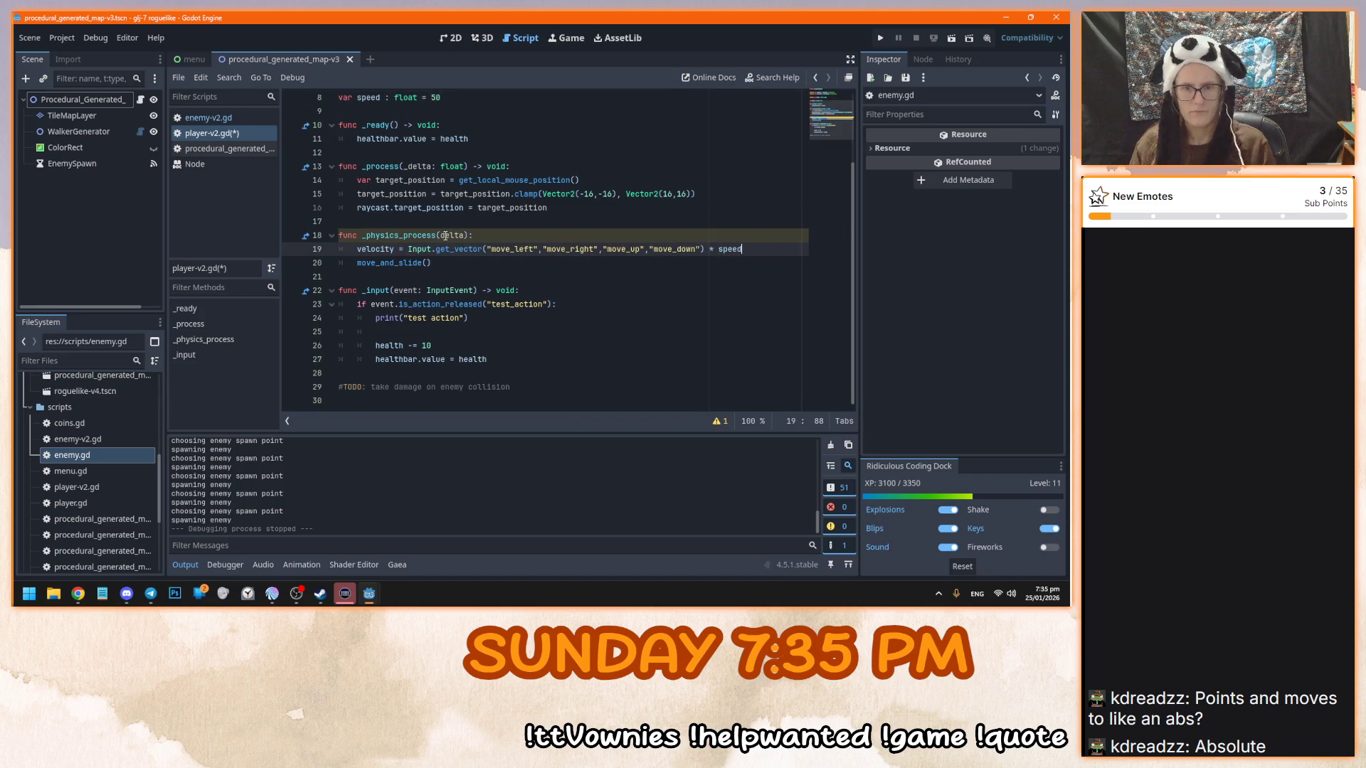
key(ctrl+s)
Test-run the game to check player movement, then return to enemy-v2.gd
key(F5)
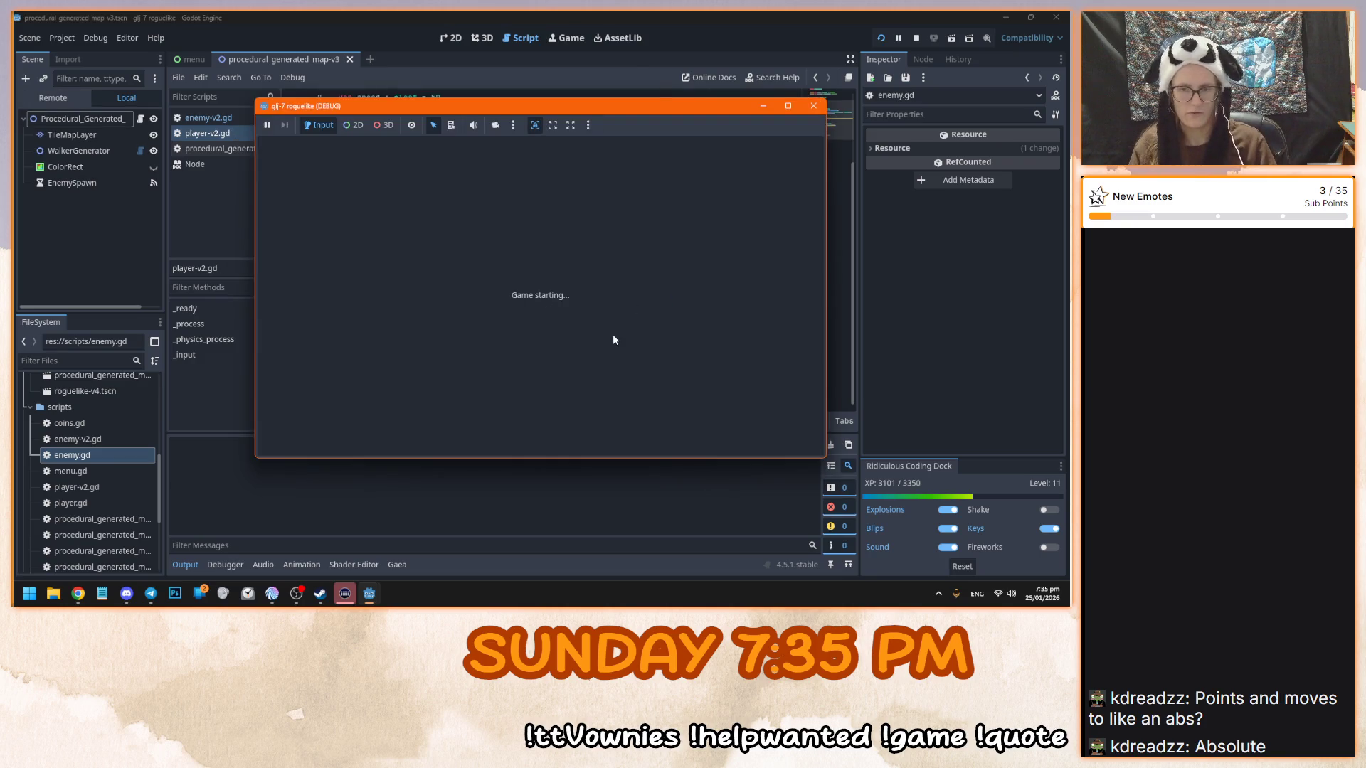
click(594, 330)
key(s)
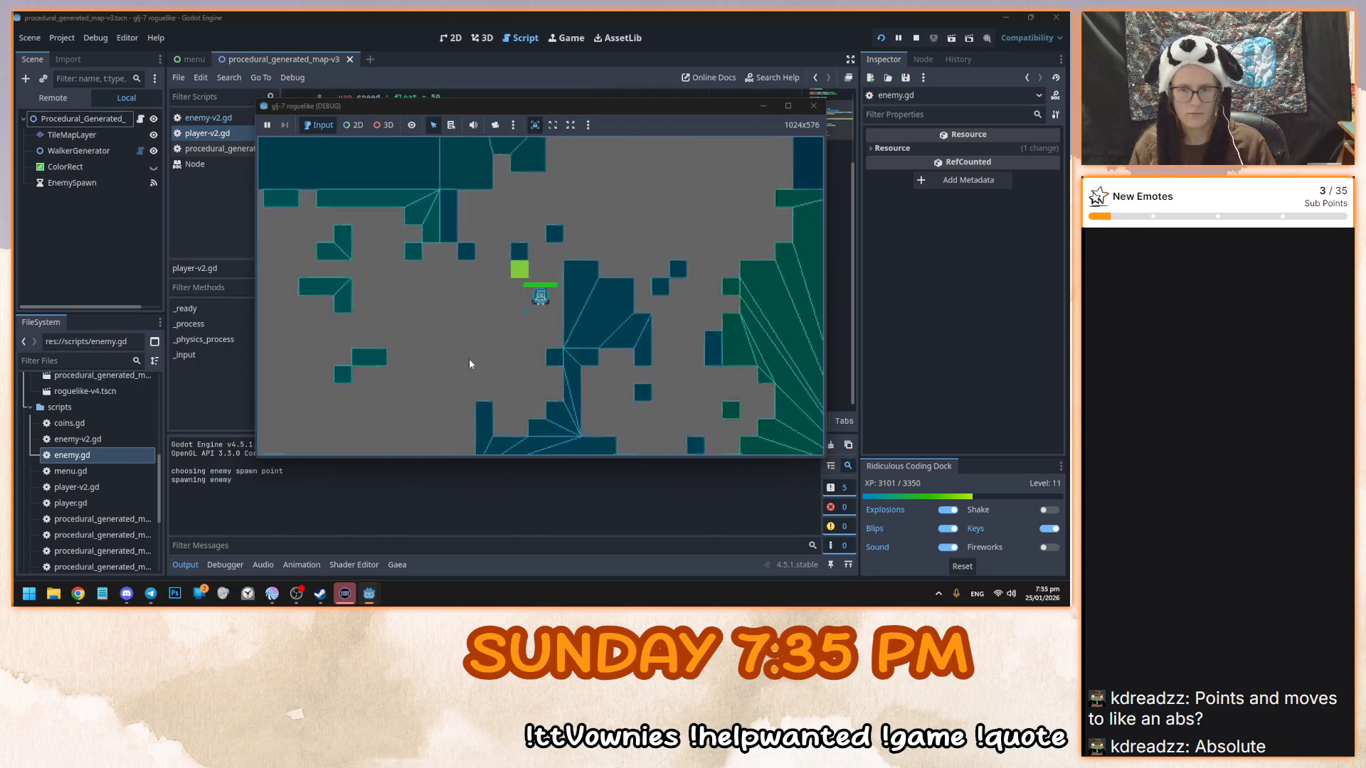
key(F8)
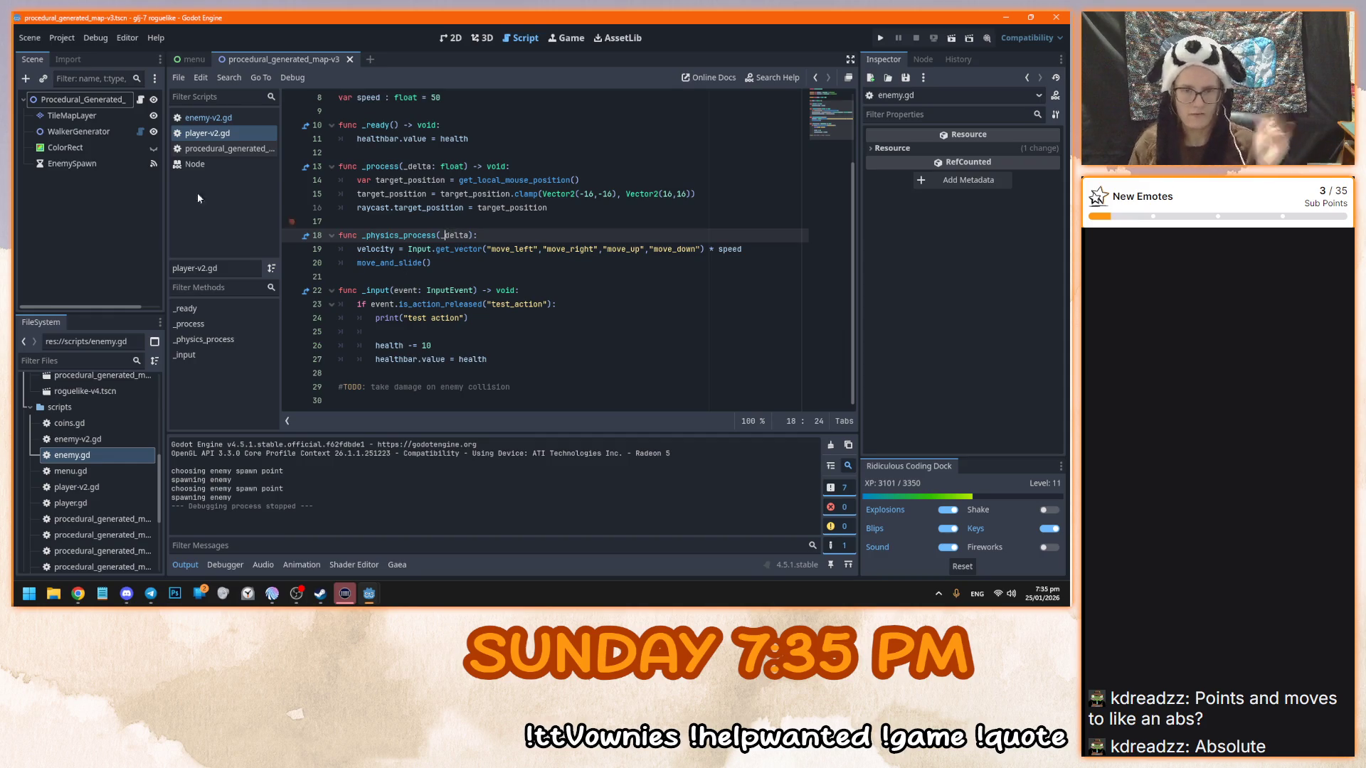
click(232, 122)
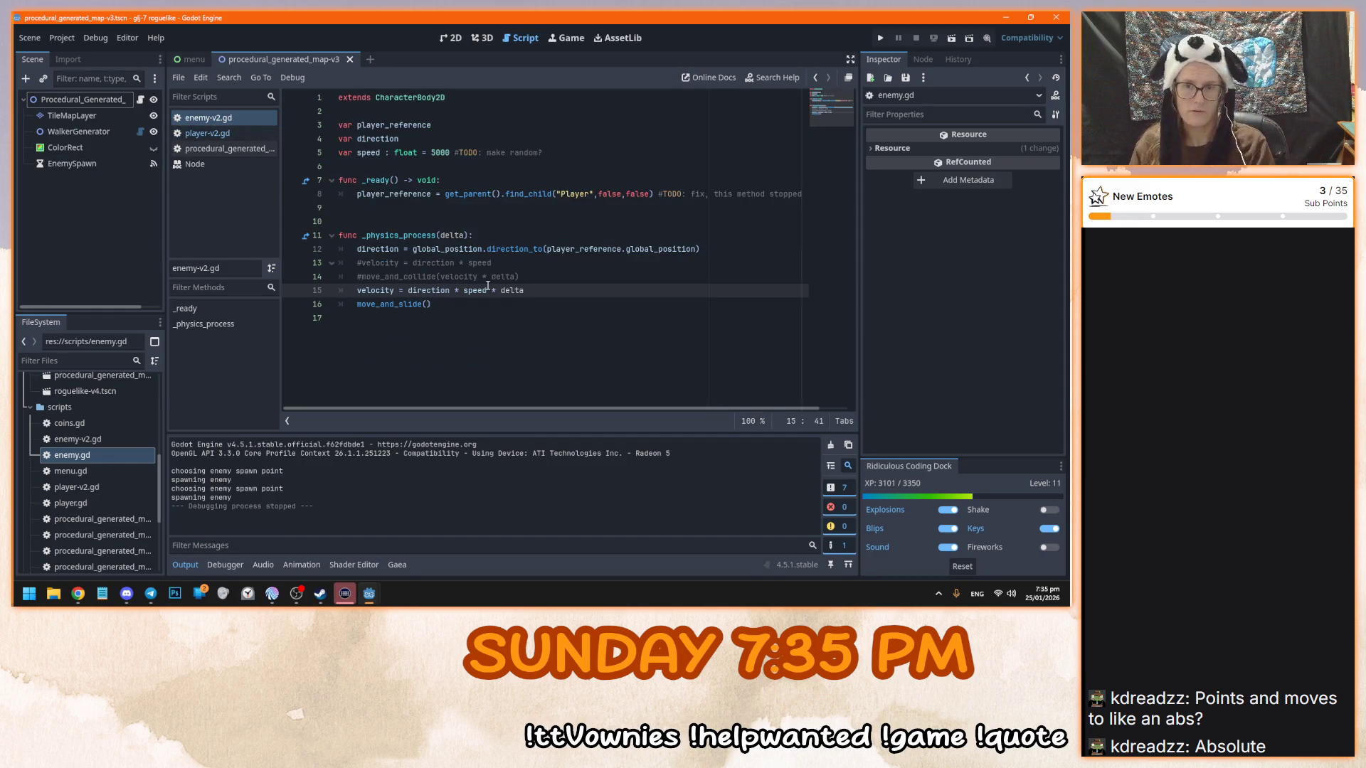
Change the enemy speed from 5000 to 50 and remove '* delta' from line 15
click(444, 152)
key(Delete)
key(BackSpace)
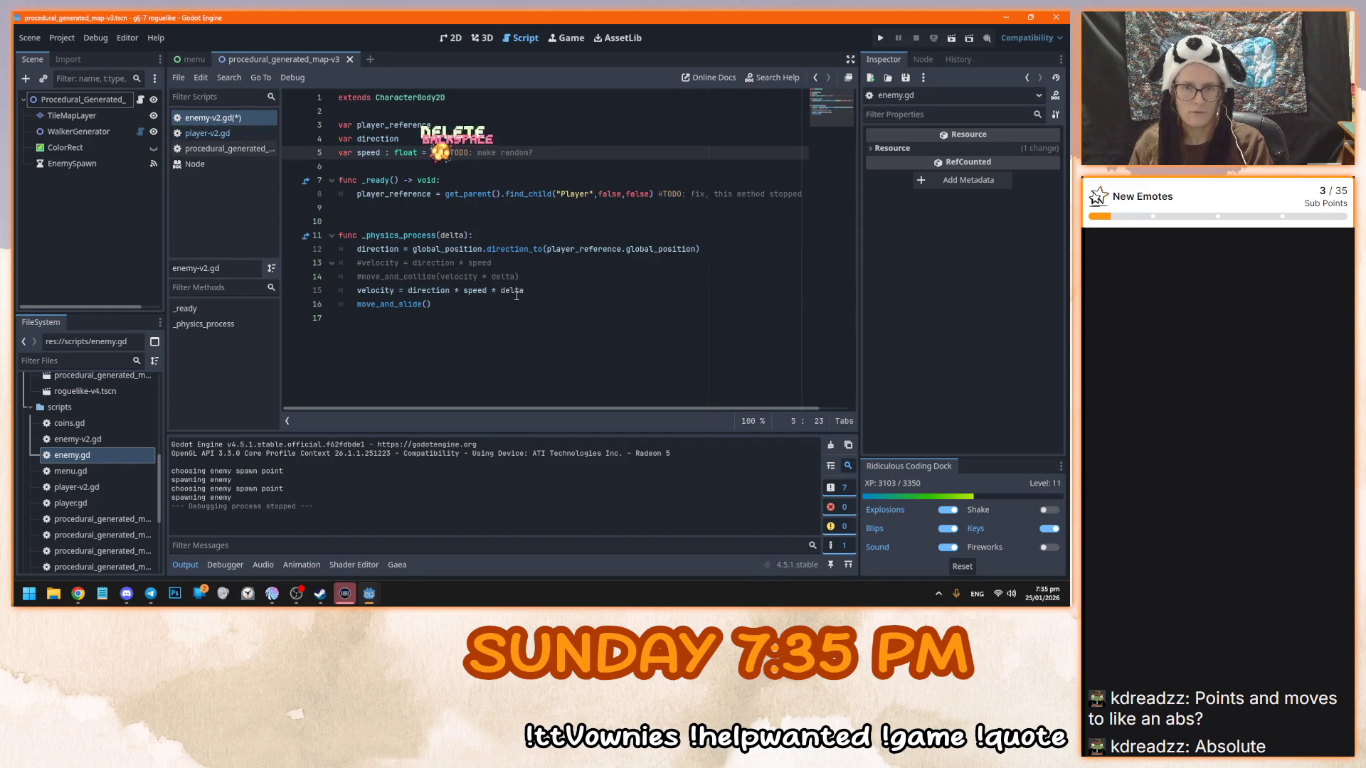
click(525, 290)
key(shift+Left)
key(shift+Left)
key(shift+Left)
key(BackSpace)
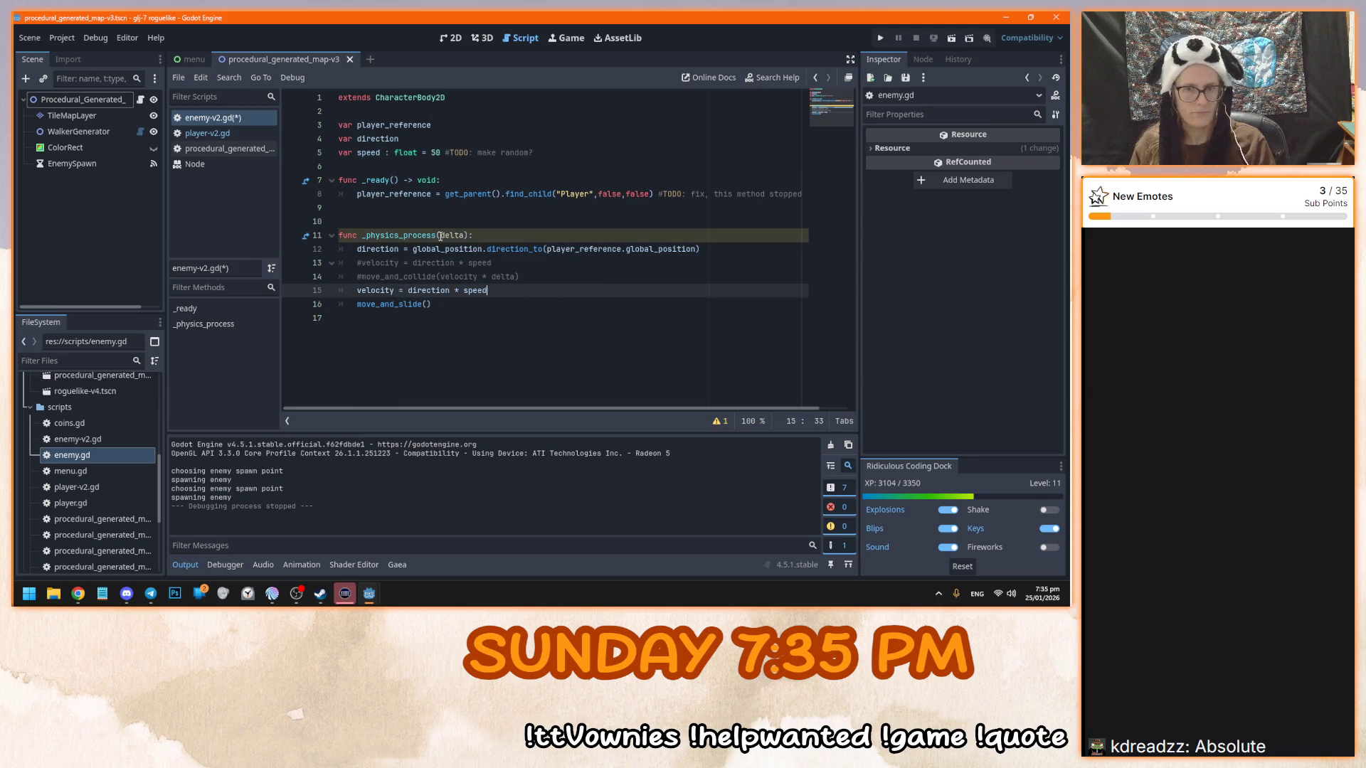
Save and run the game, walk the player right as enemies spawn, then stop
key(F5)
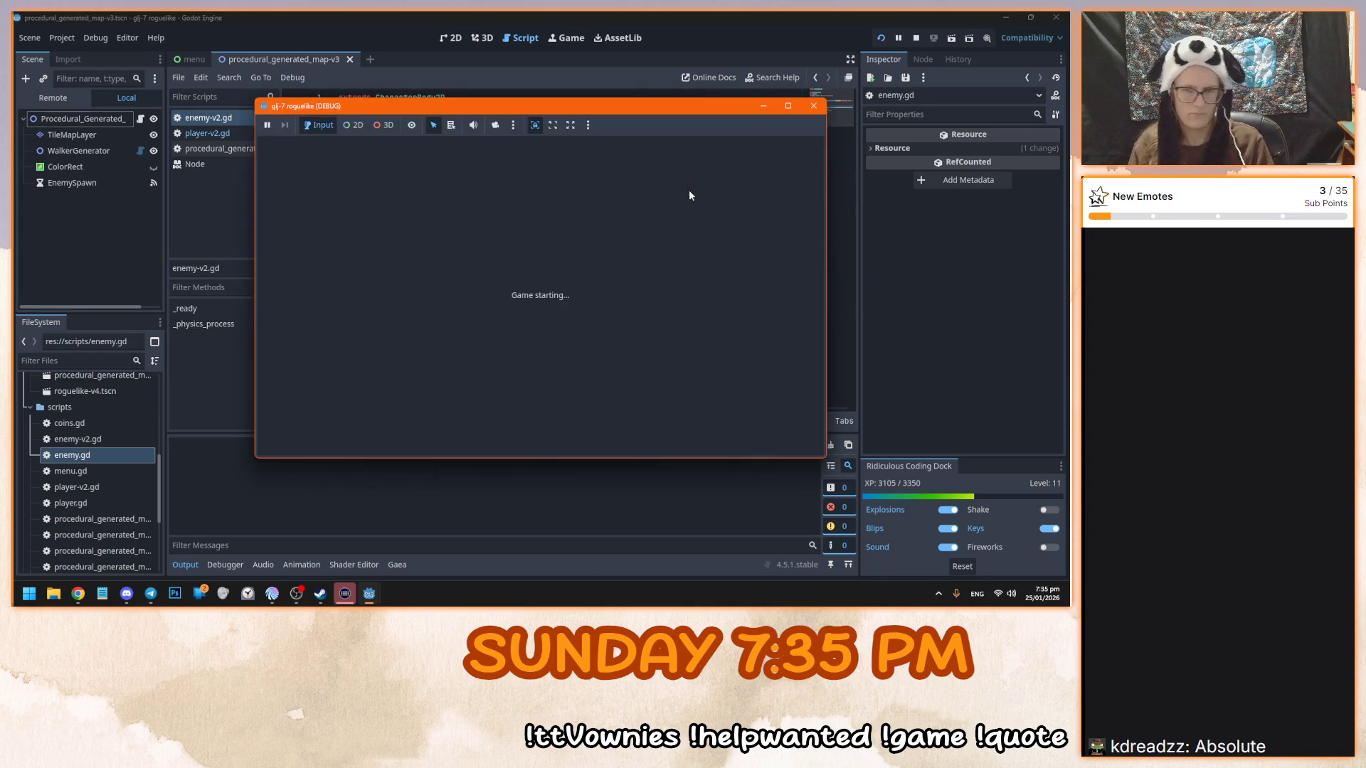
key(Return)
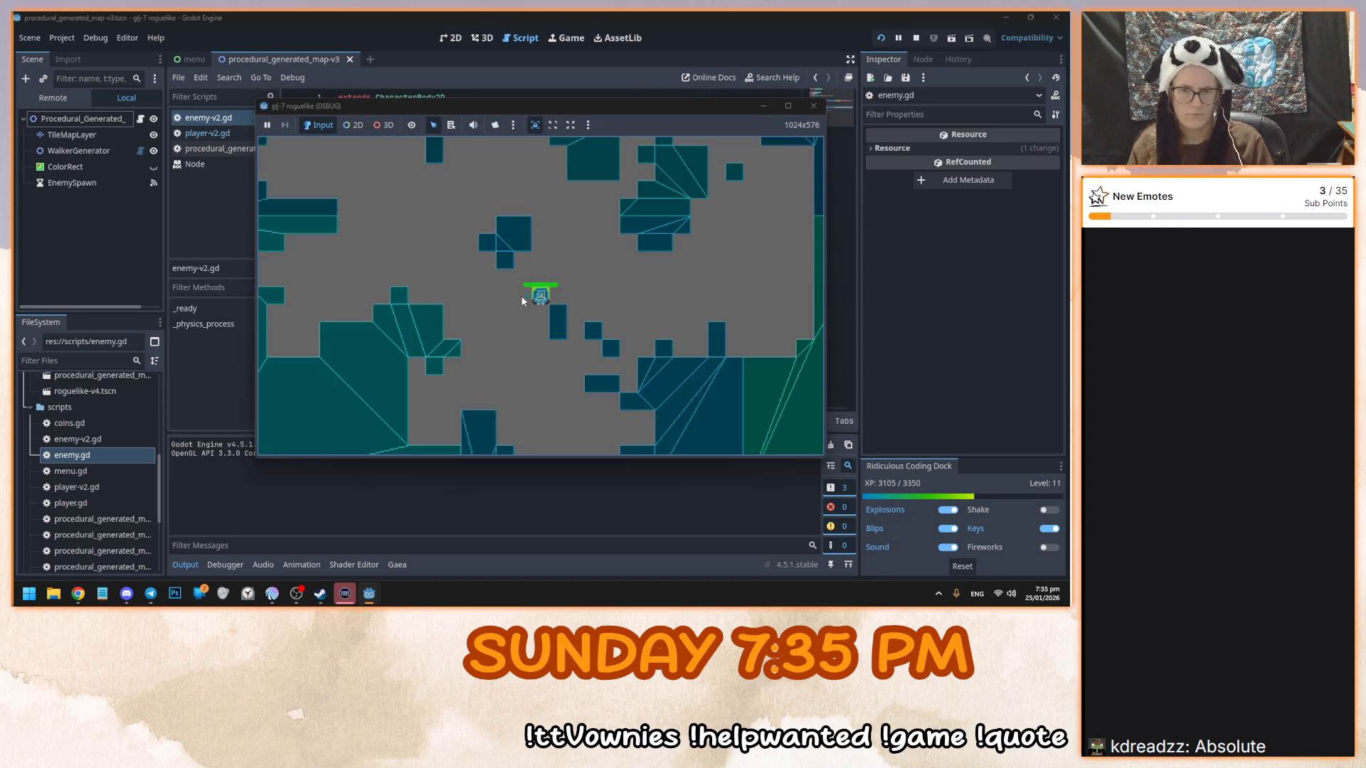
key(d)
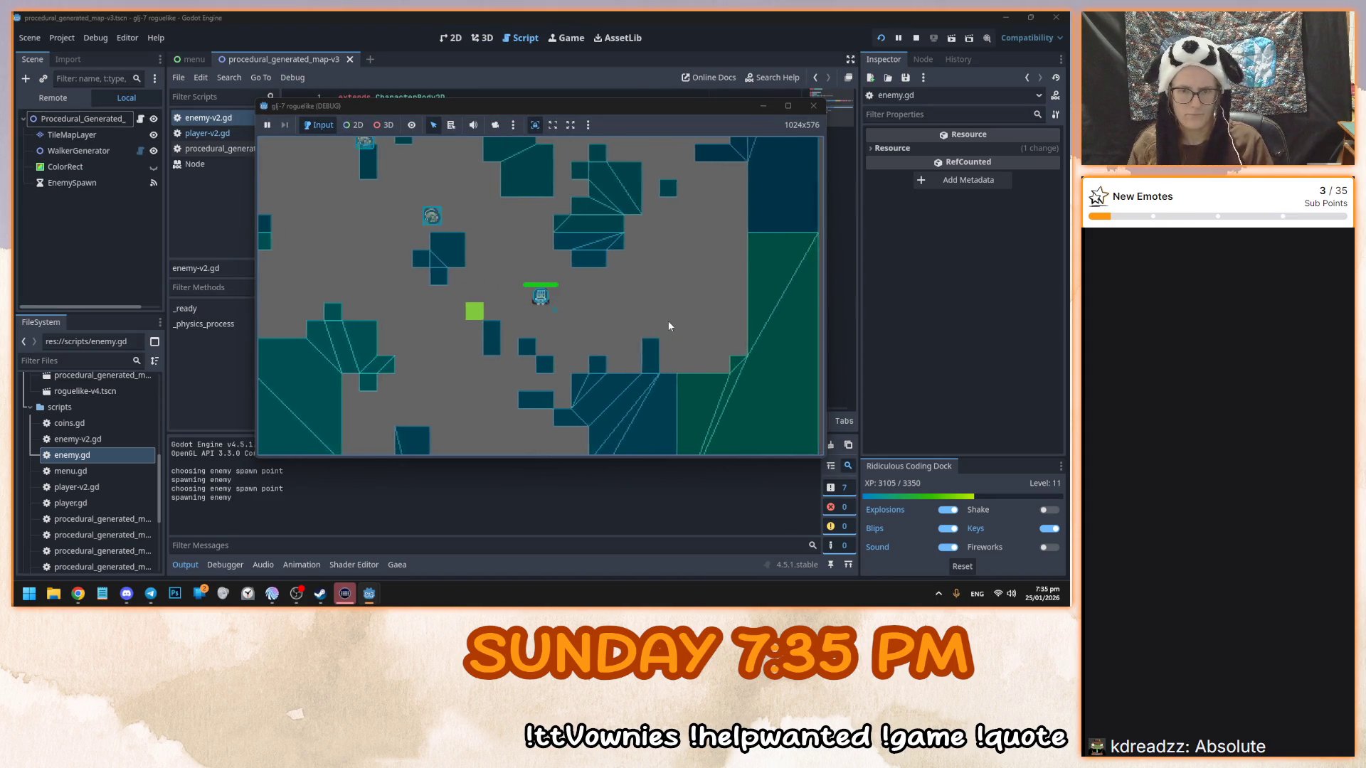
key(F8)
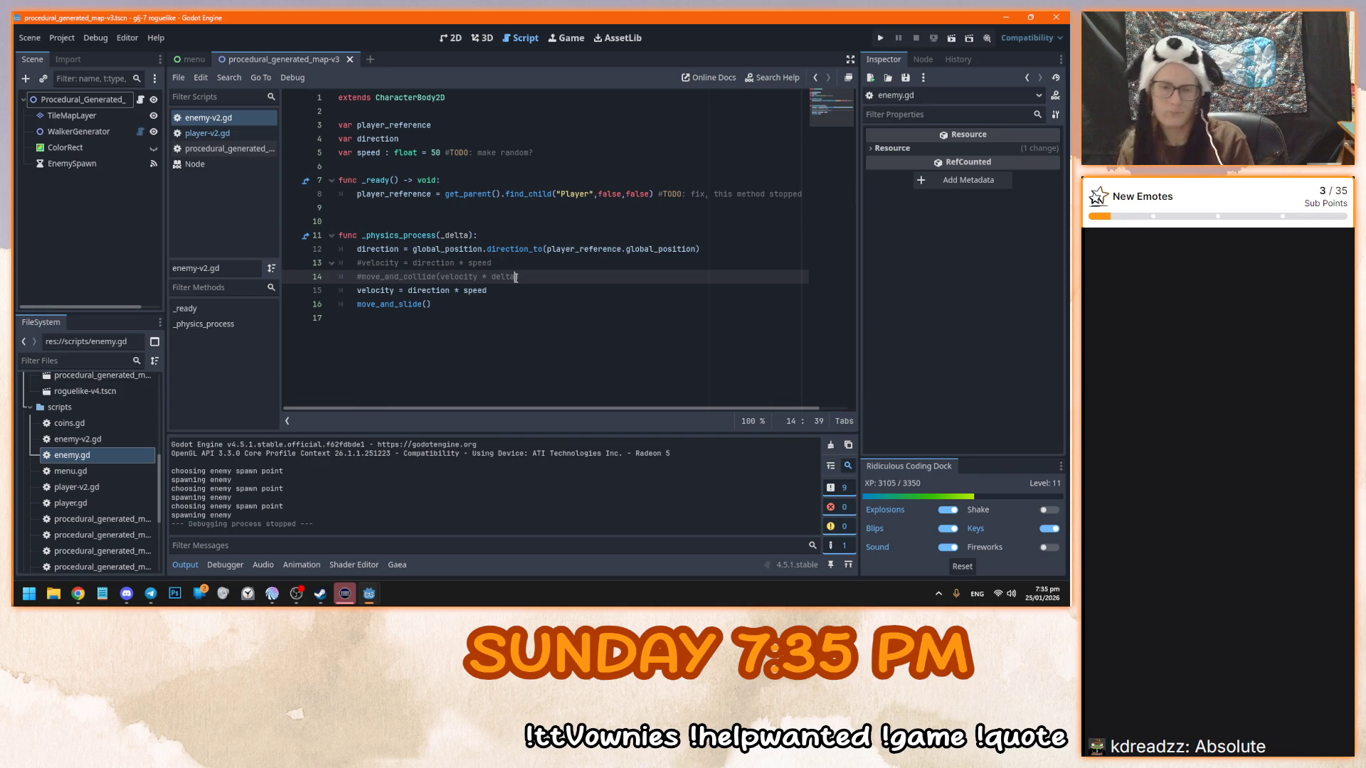
mouse_move(407, 307)
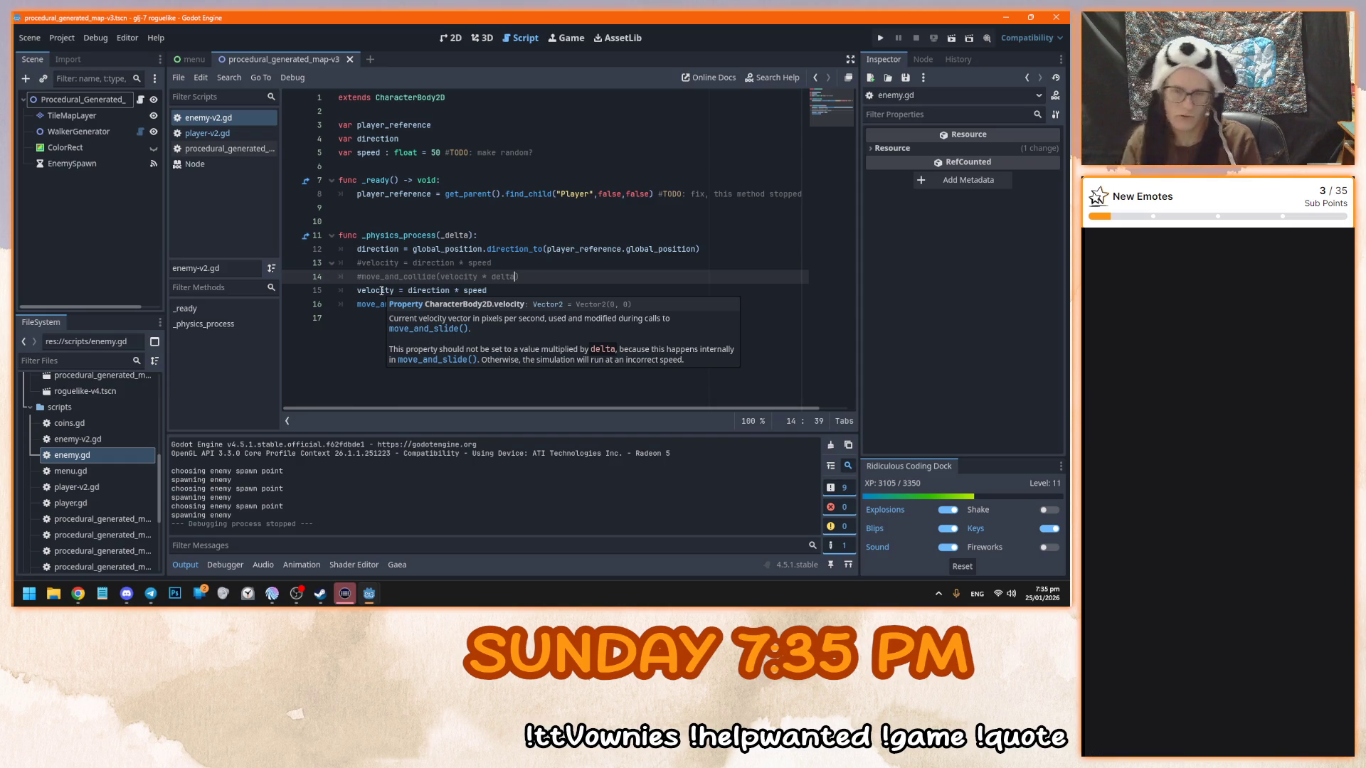
click(196, 132)
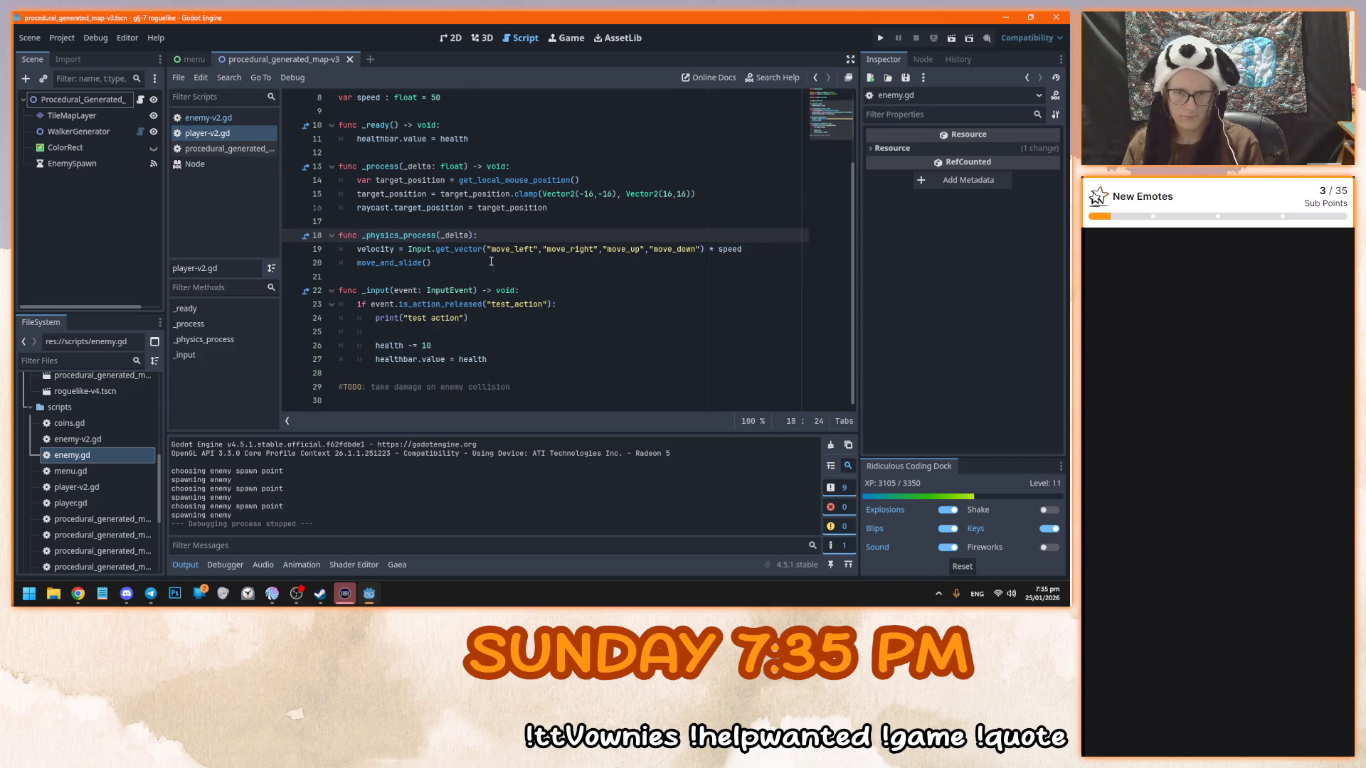
mouse_move(417, 249)
mouse_down()
mouse_move(726, 249)
mouse_move(706, 249)
mouse_up()
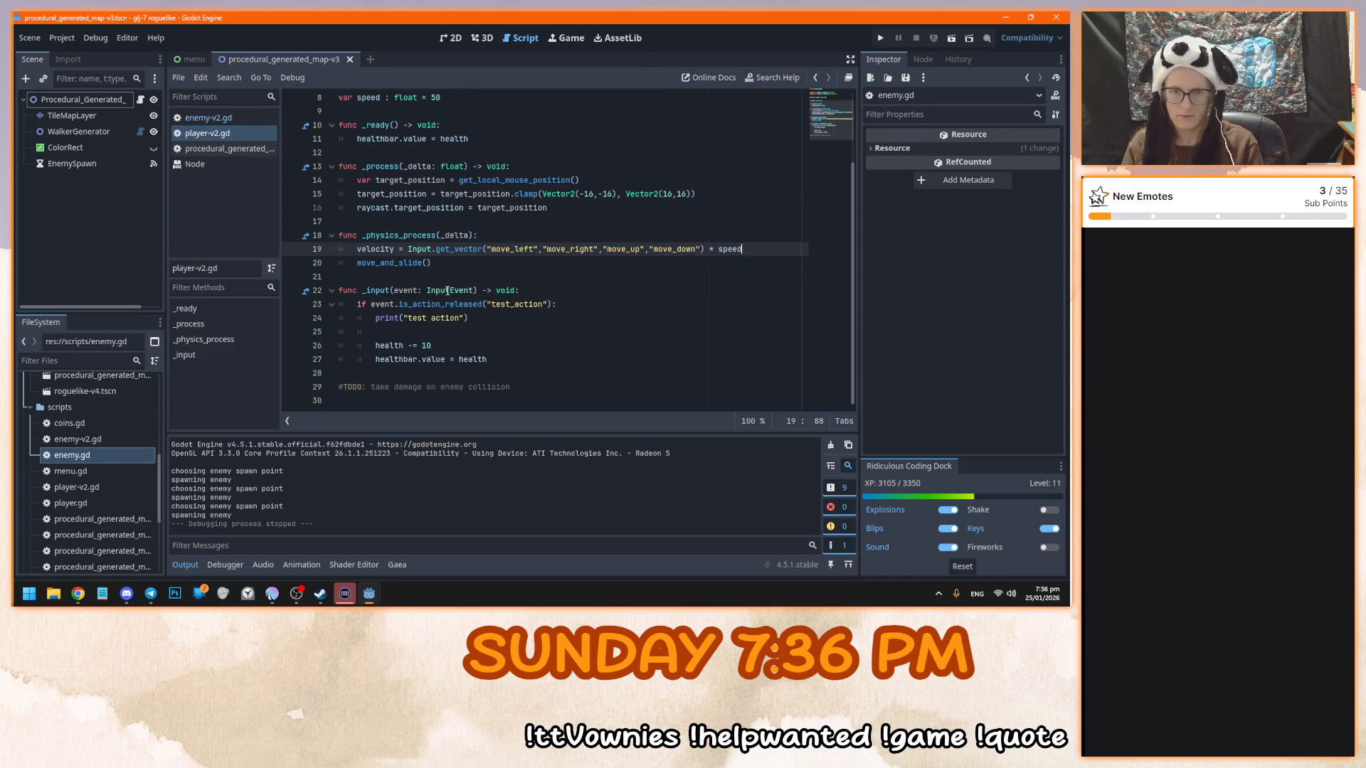
click(479, 266)
click(226, 118)
click(216, 134)
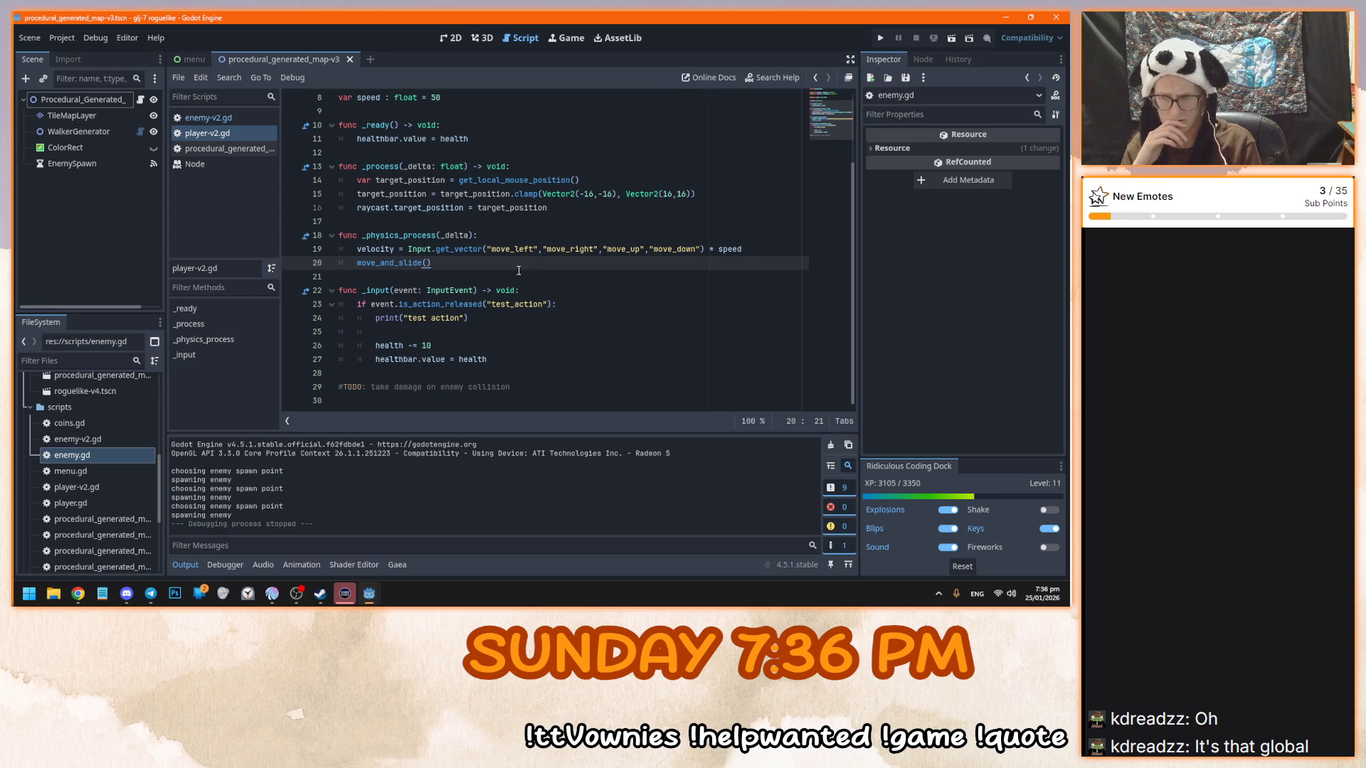
click(198, 119)
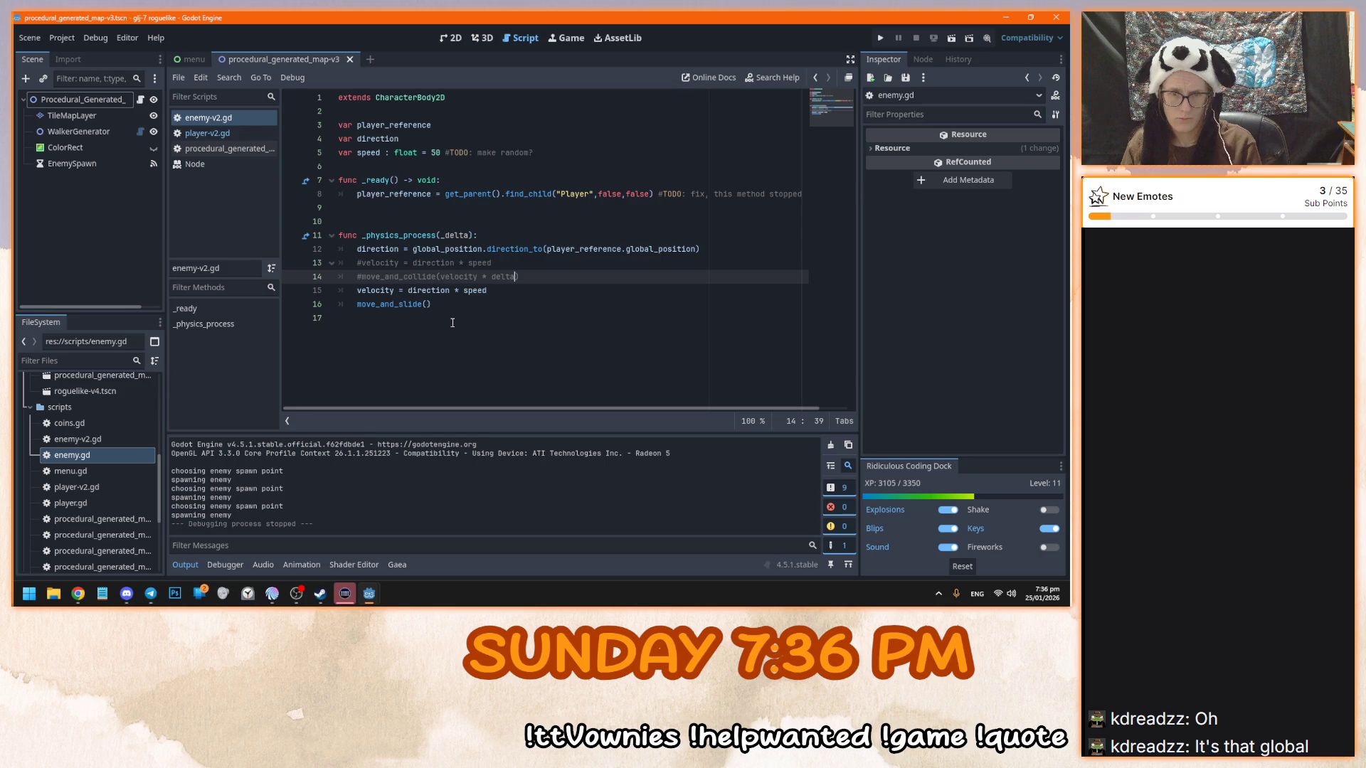
double_click(420, 248)
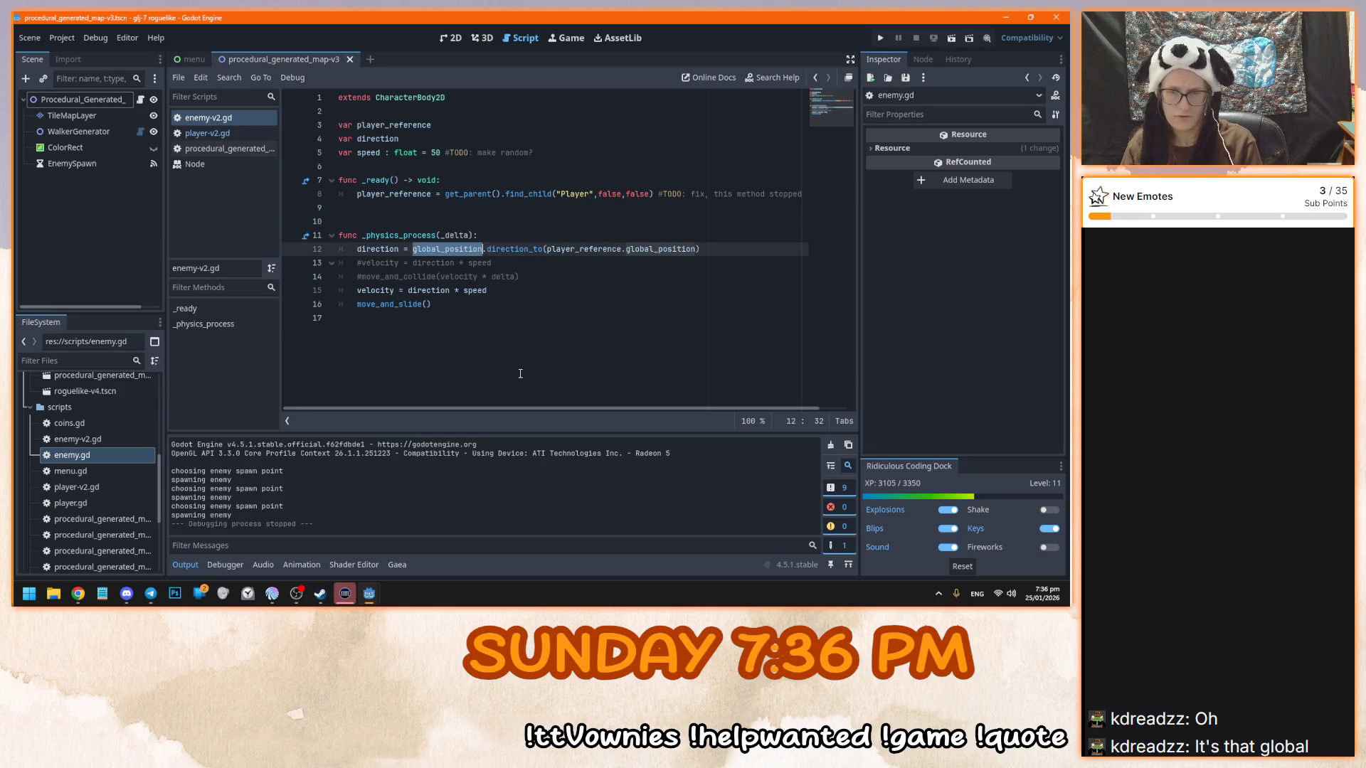
click(441, 250)
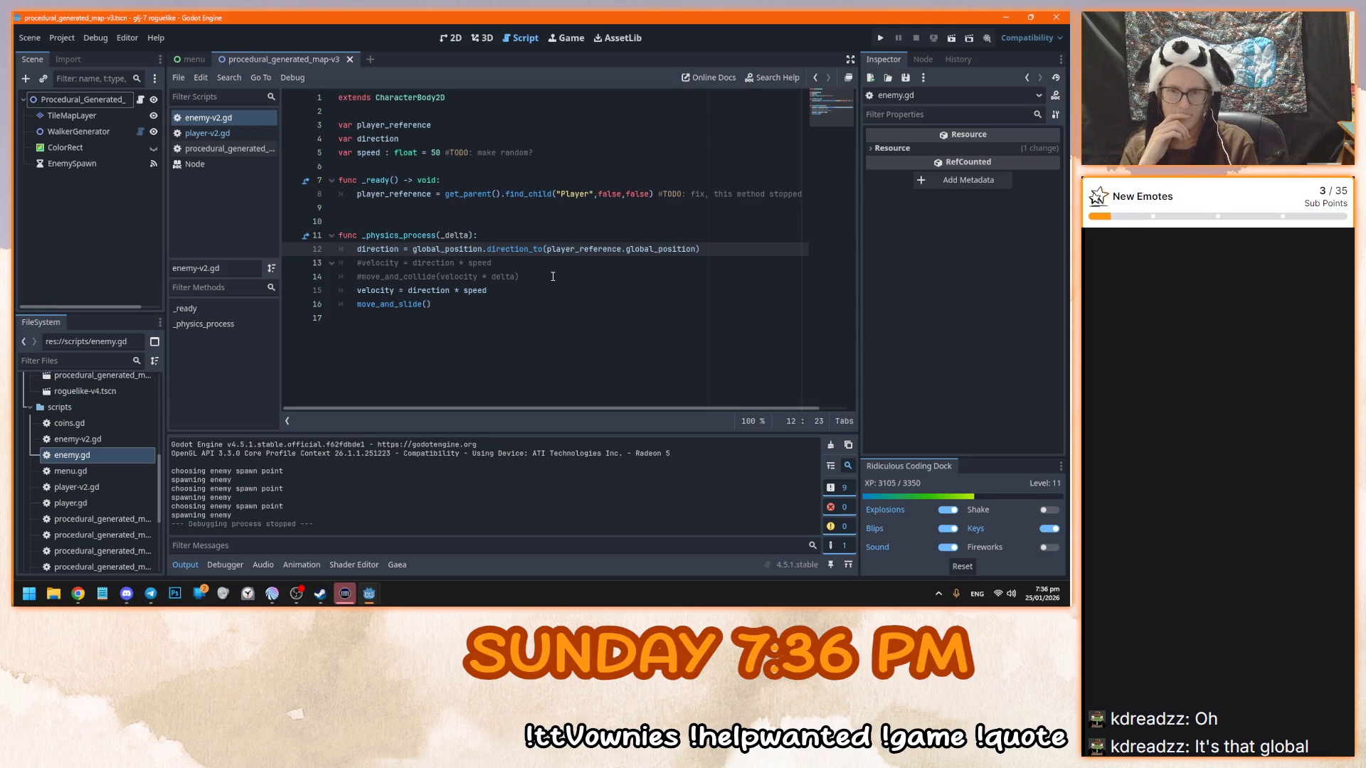
mouse_move(464, 248)
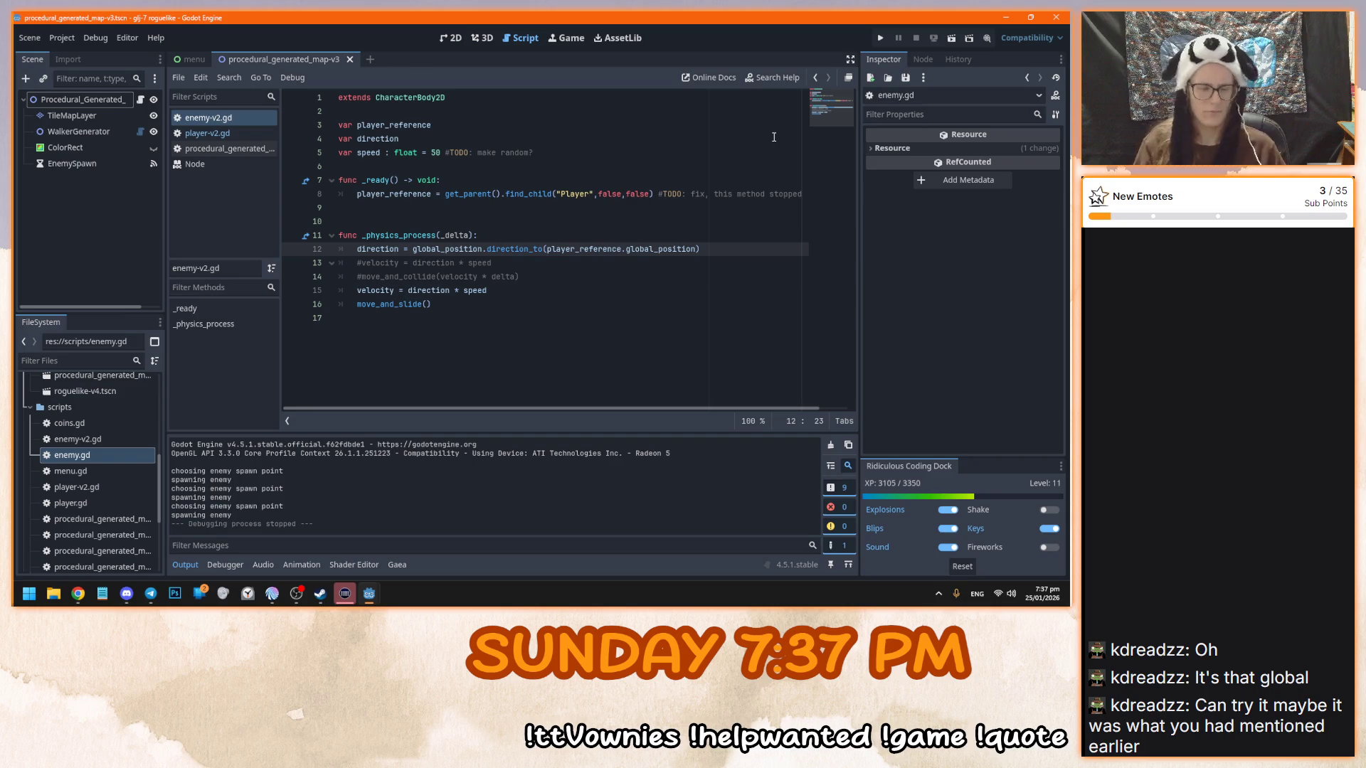
Try swapping global for local in line 12's direction calculation, then run the game
text(local)
key(ctrl+z)
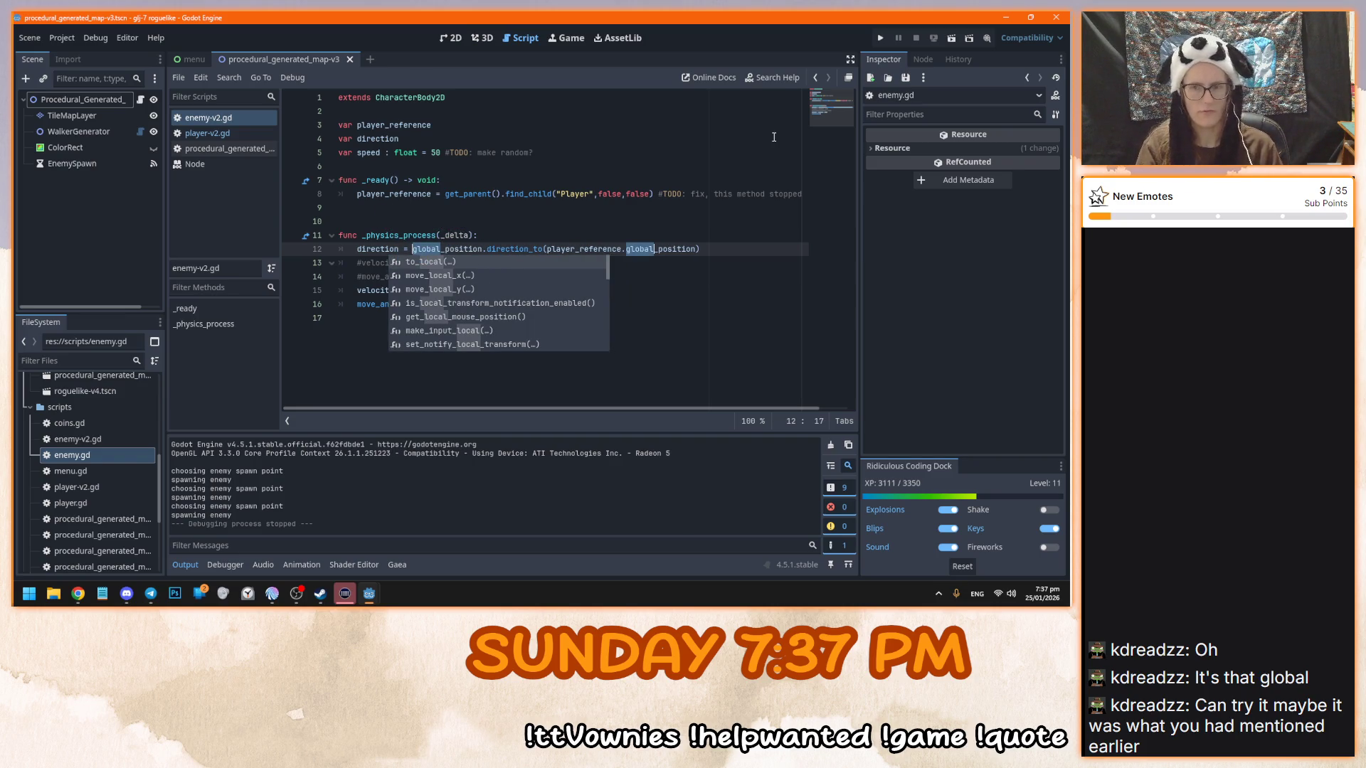
text(local)
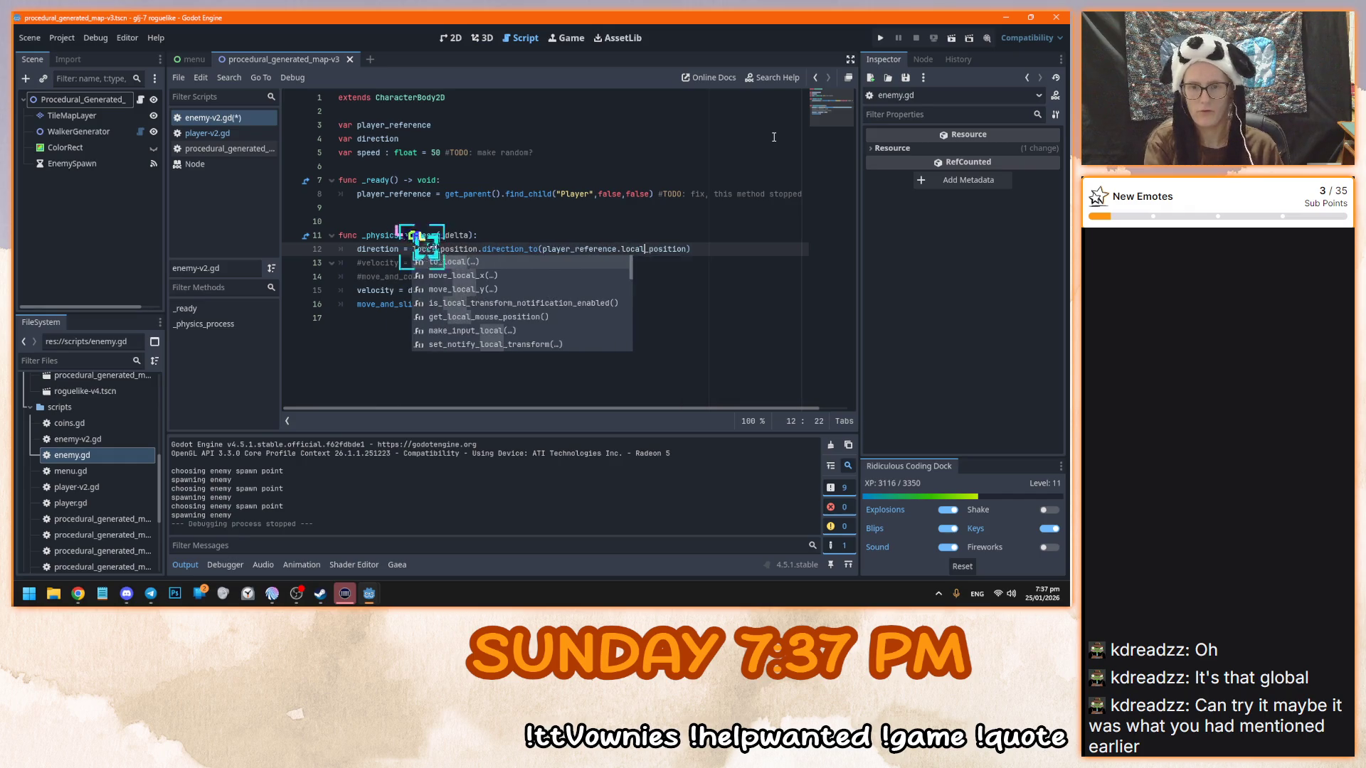
click(740, 329)
click(604, 290)
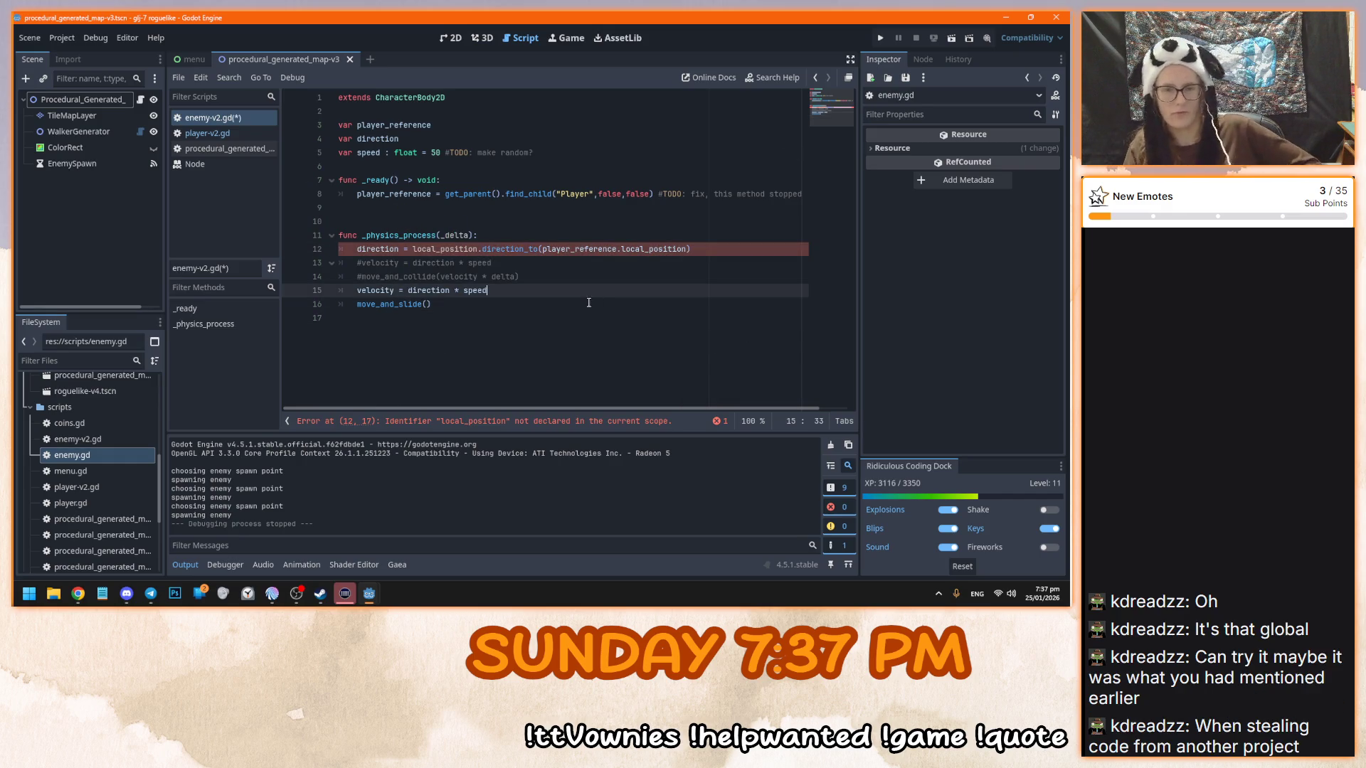
key(Down)
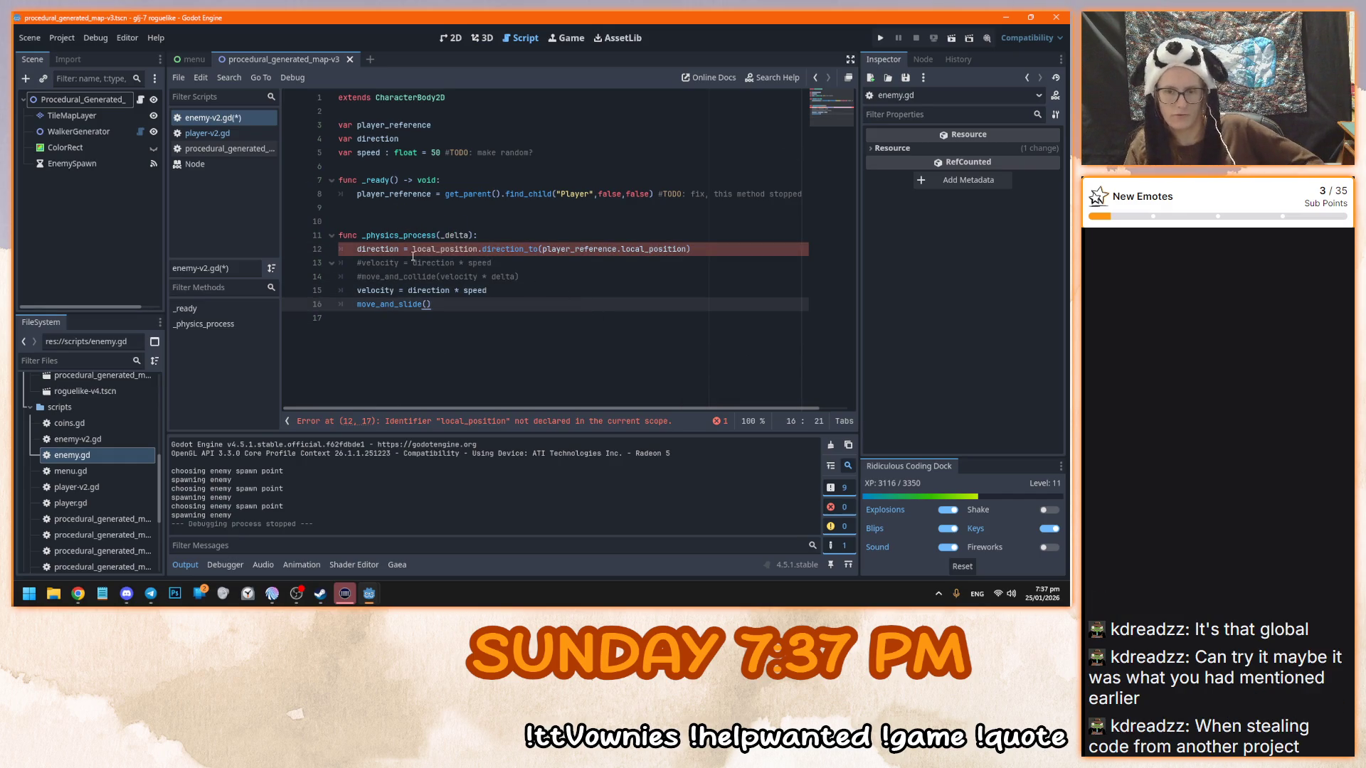
drag(436, 249, 413, 249)
text(global)
click(704, 306)
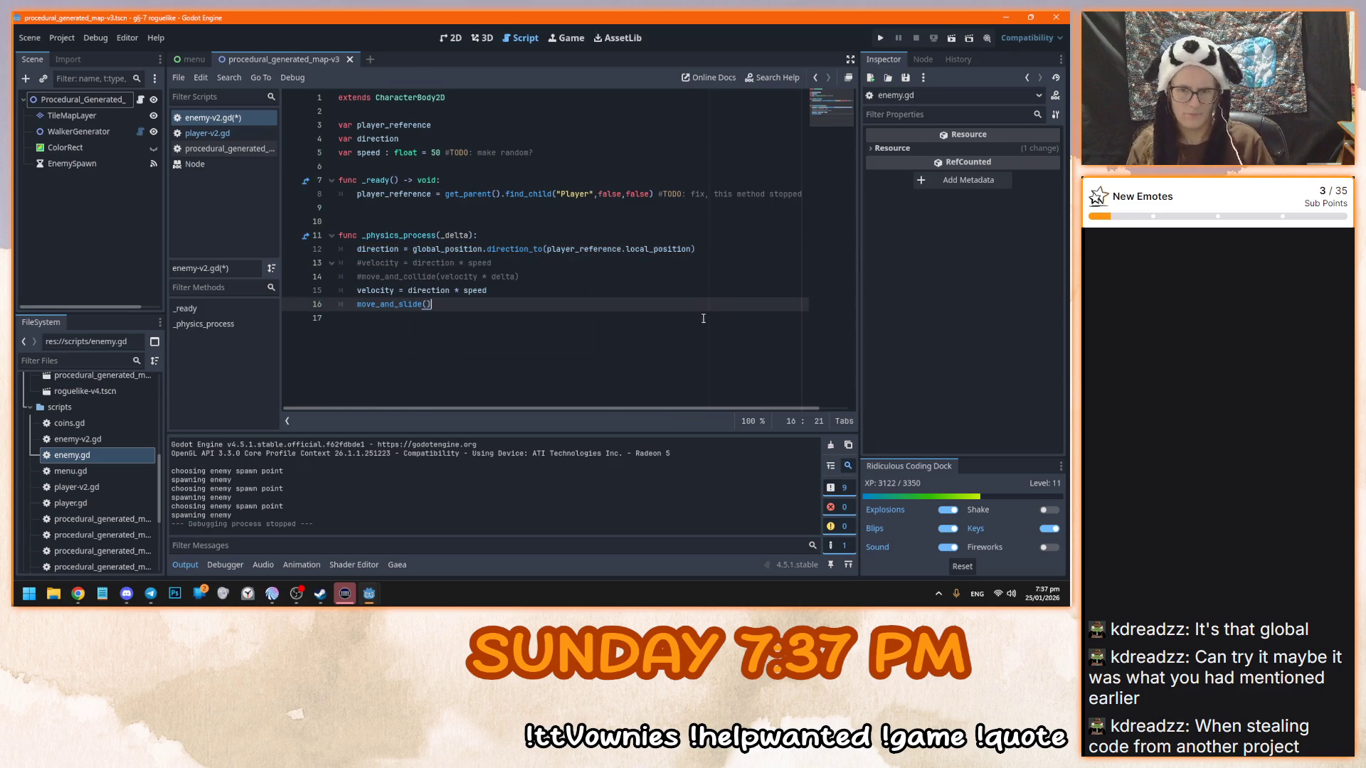
key(F5)
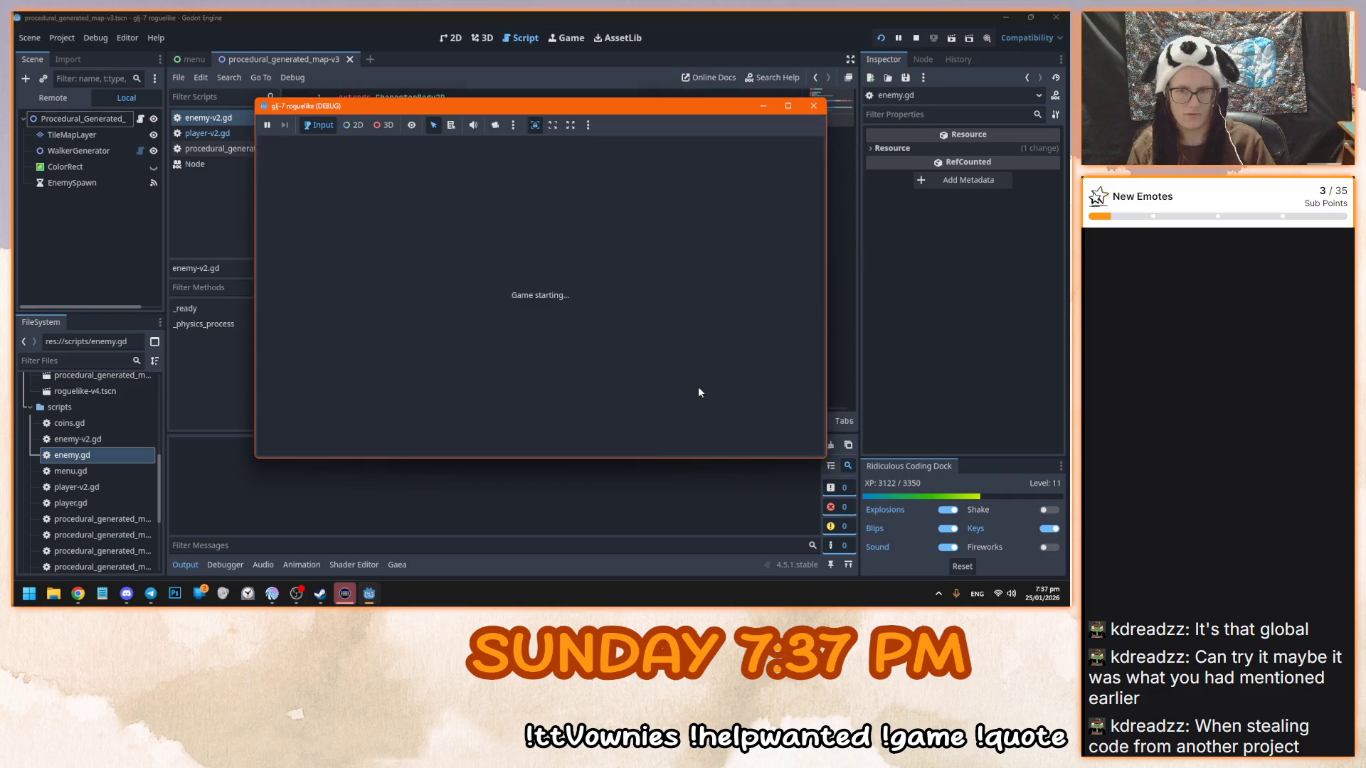
key(Return)
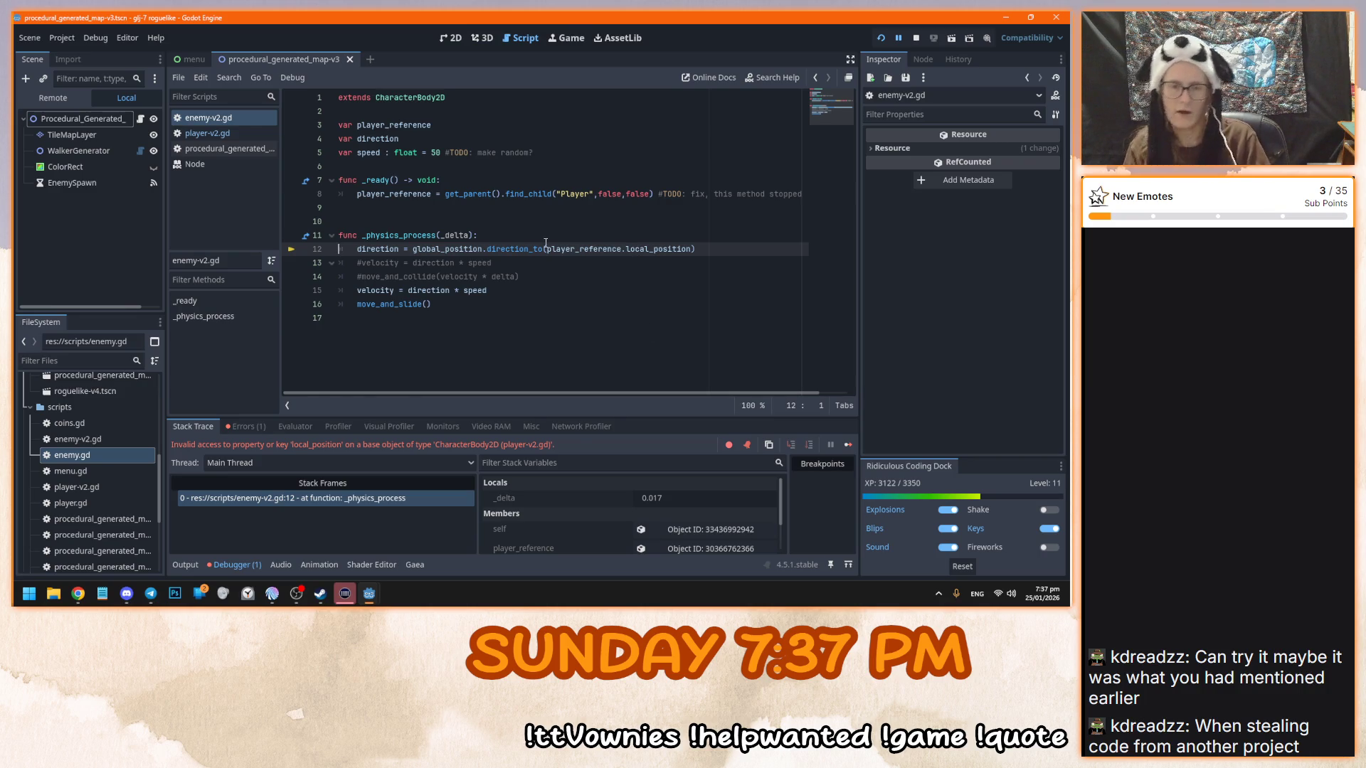
Make line 12 read position.direction_to(player_reference.position) and relaunch the game
double_click(437, 246)
drag(654, 248, 629, 247)
key(BackSpace)
key(BackSpace)
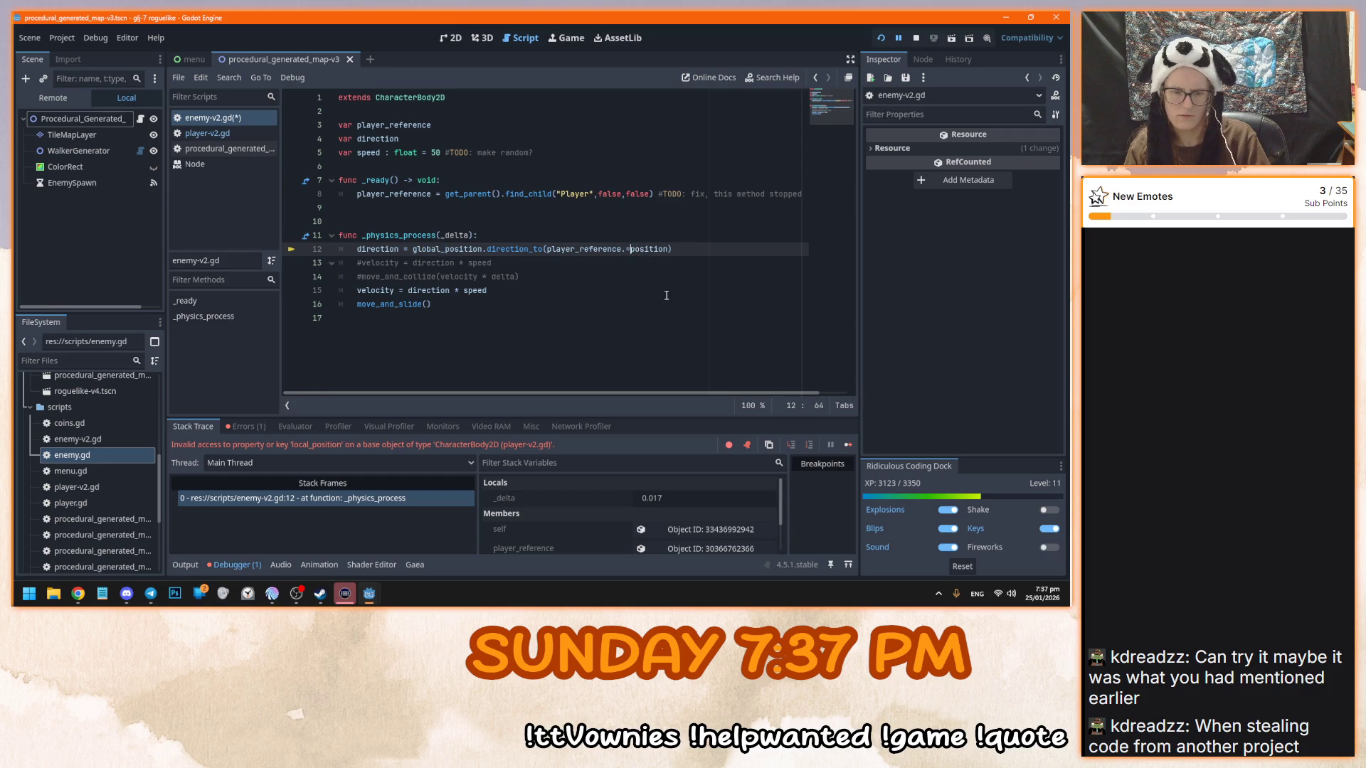
drag(447, 249, 414, 251)
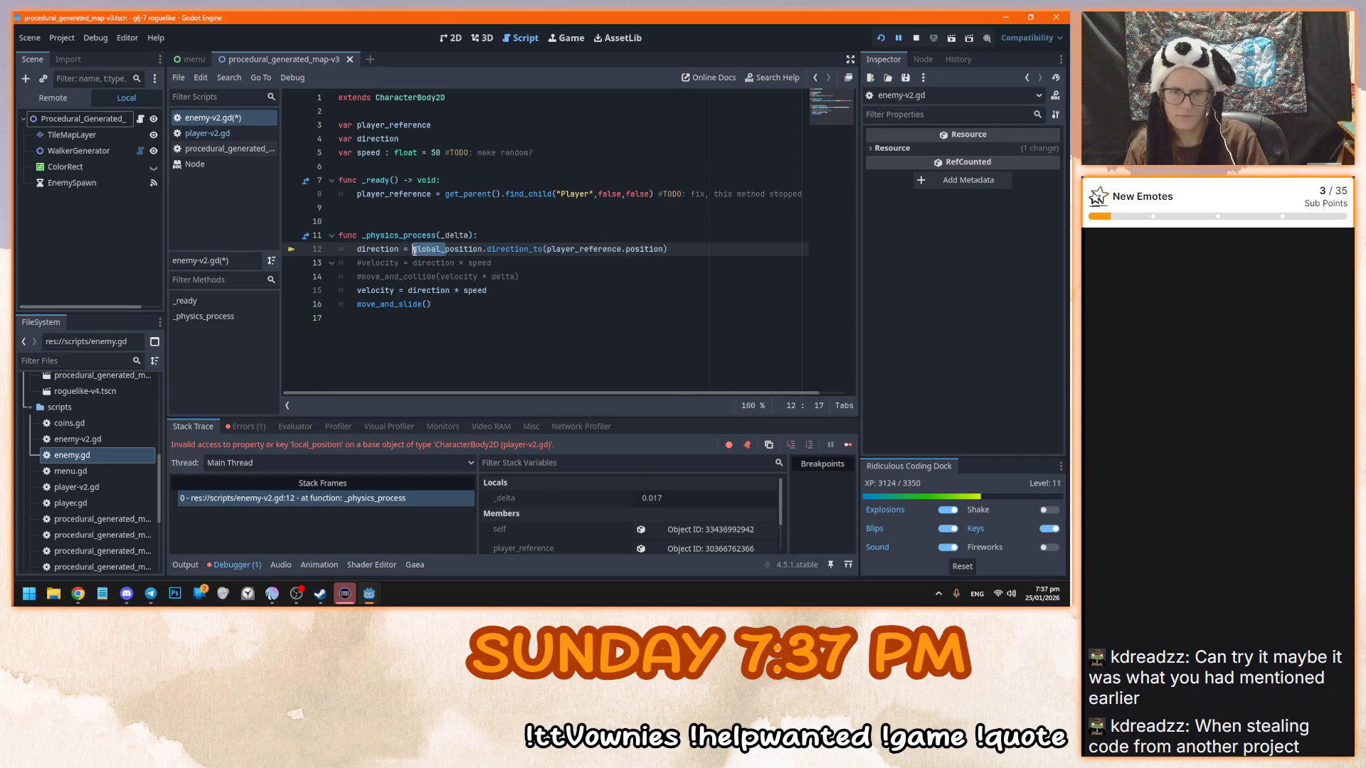
key(BackSpace)
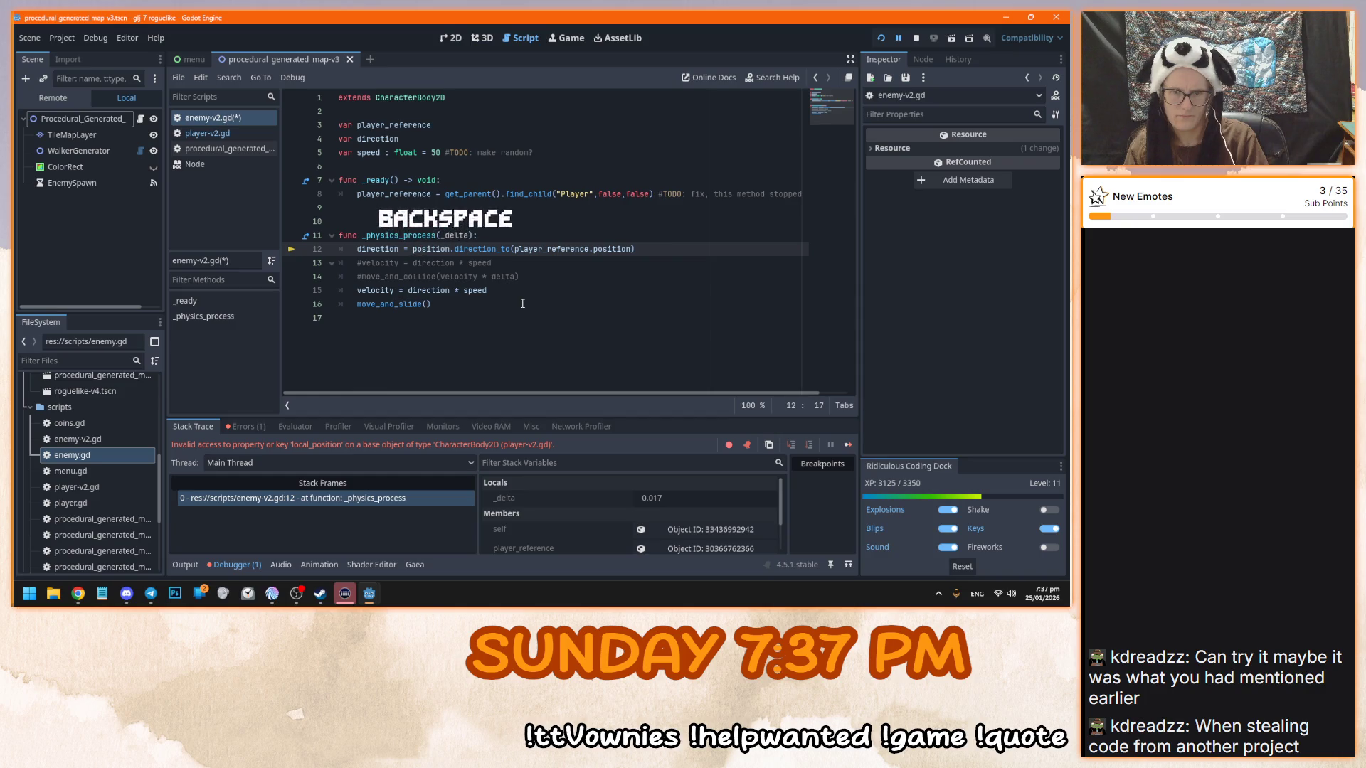
click(522, 304)
key(F5)
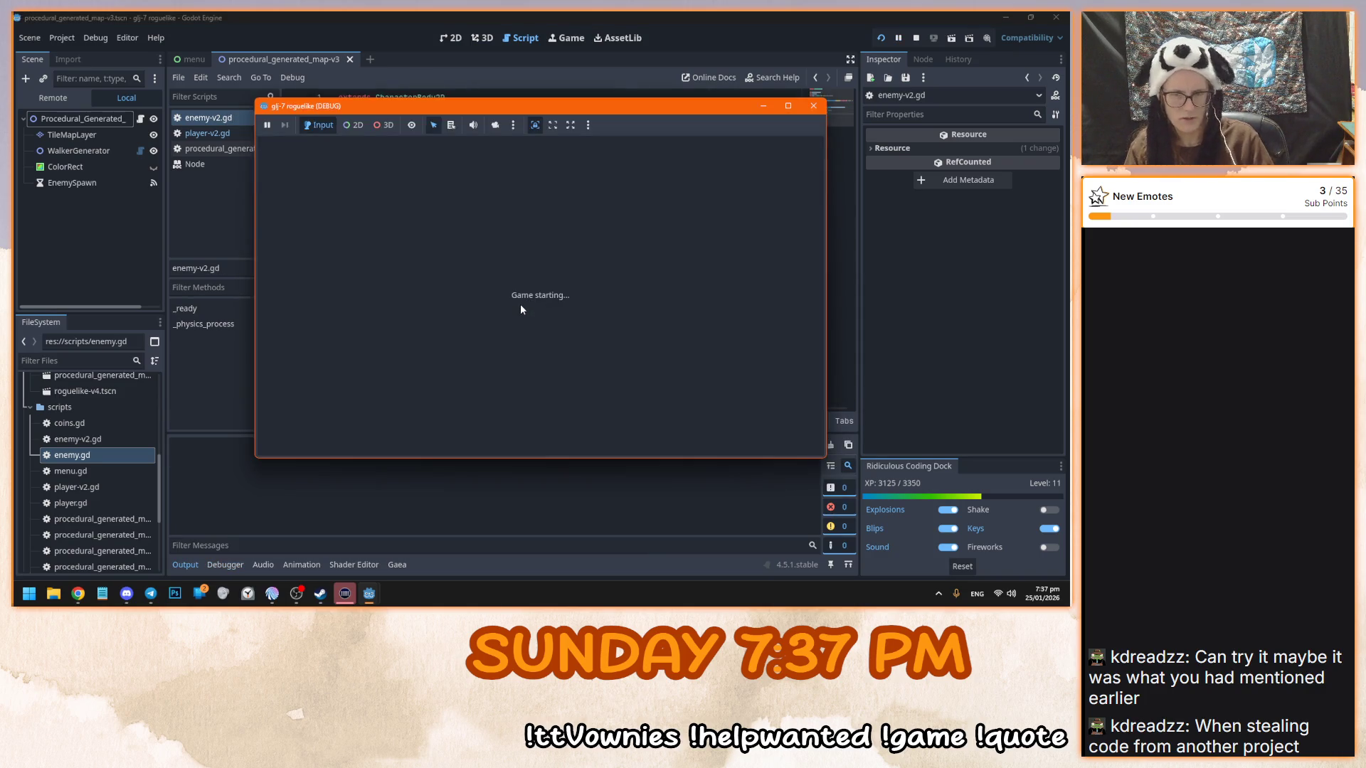
Start a new game, move the player around while enemies crowd in, then stop
click(519, 304)
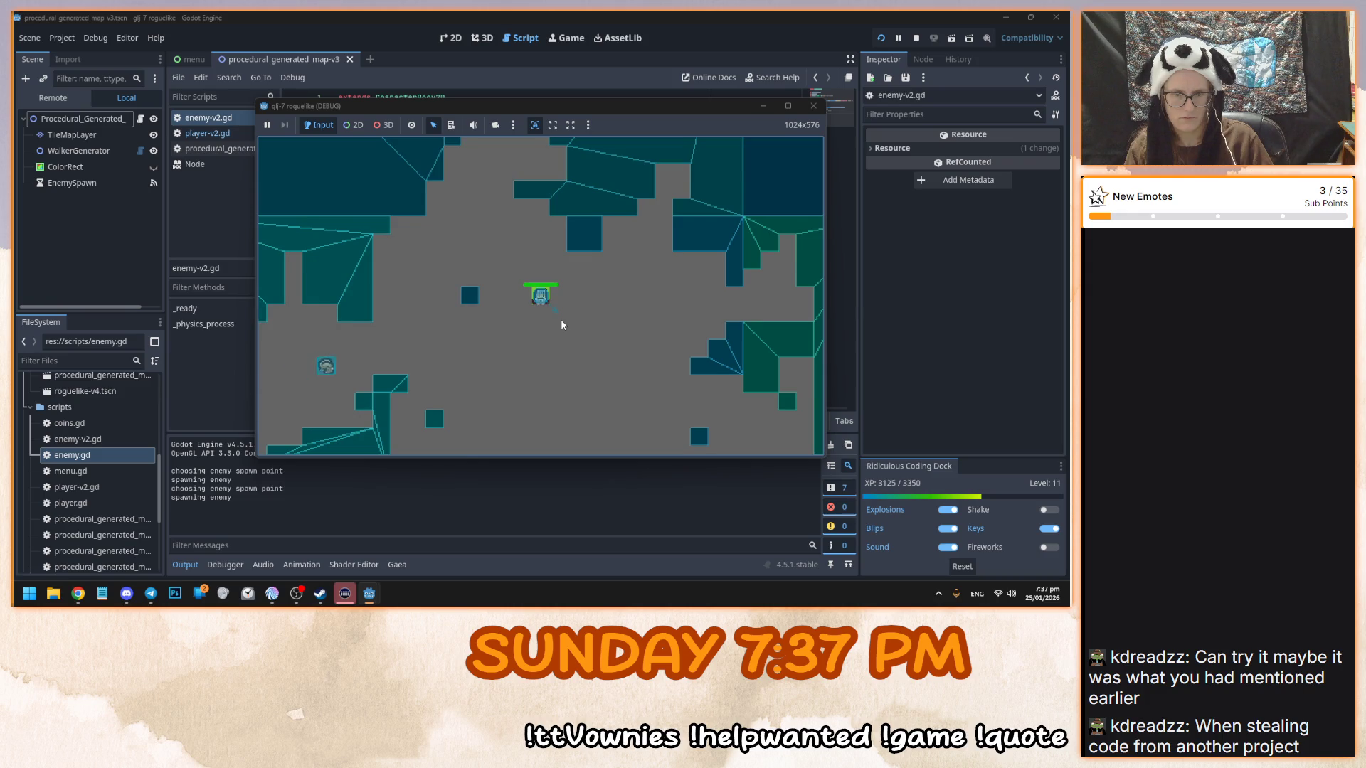
key(w)
key(a)
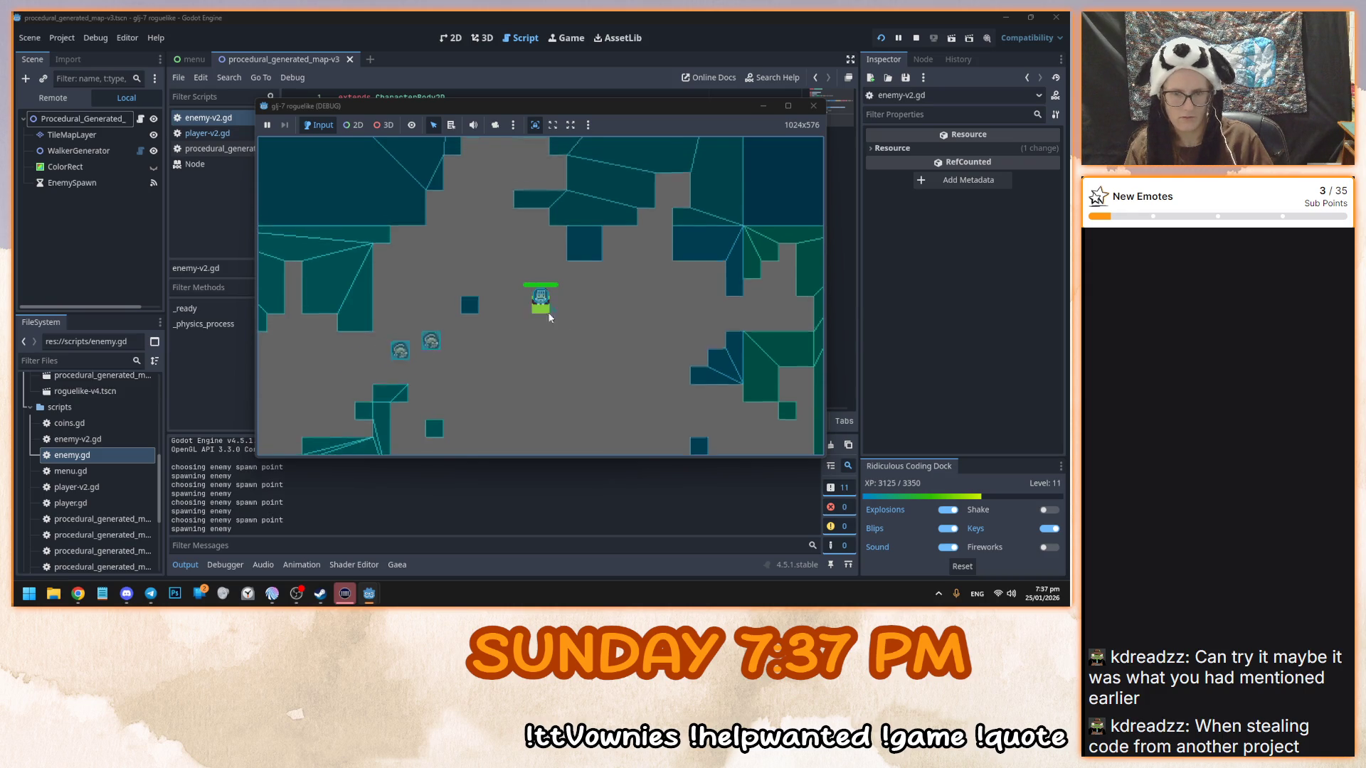
key(a)
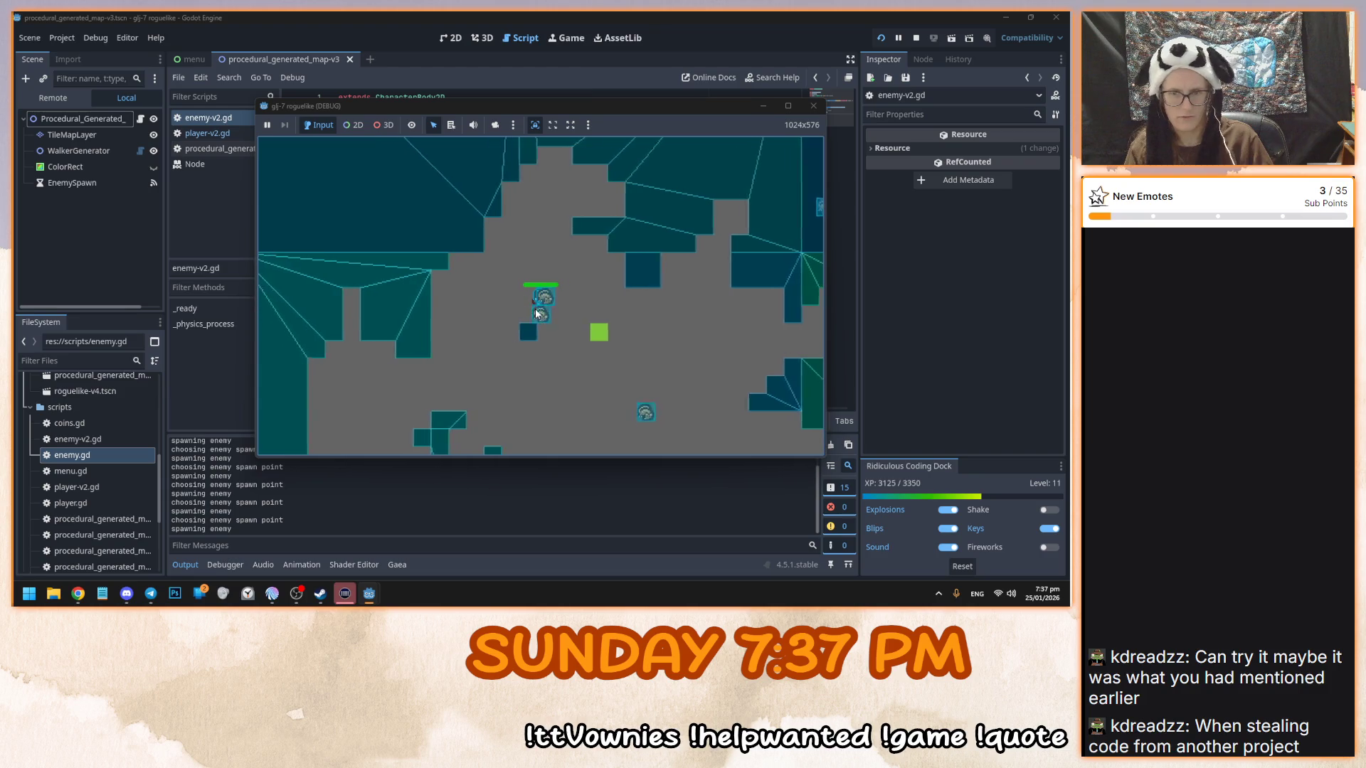
key(s)
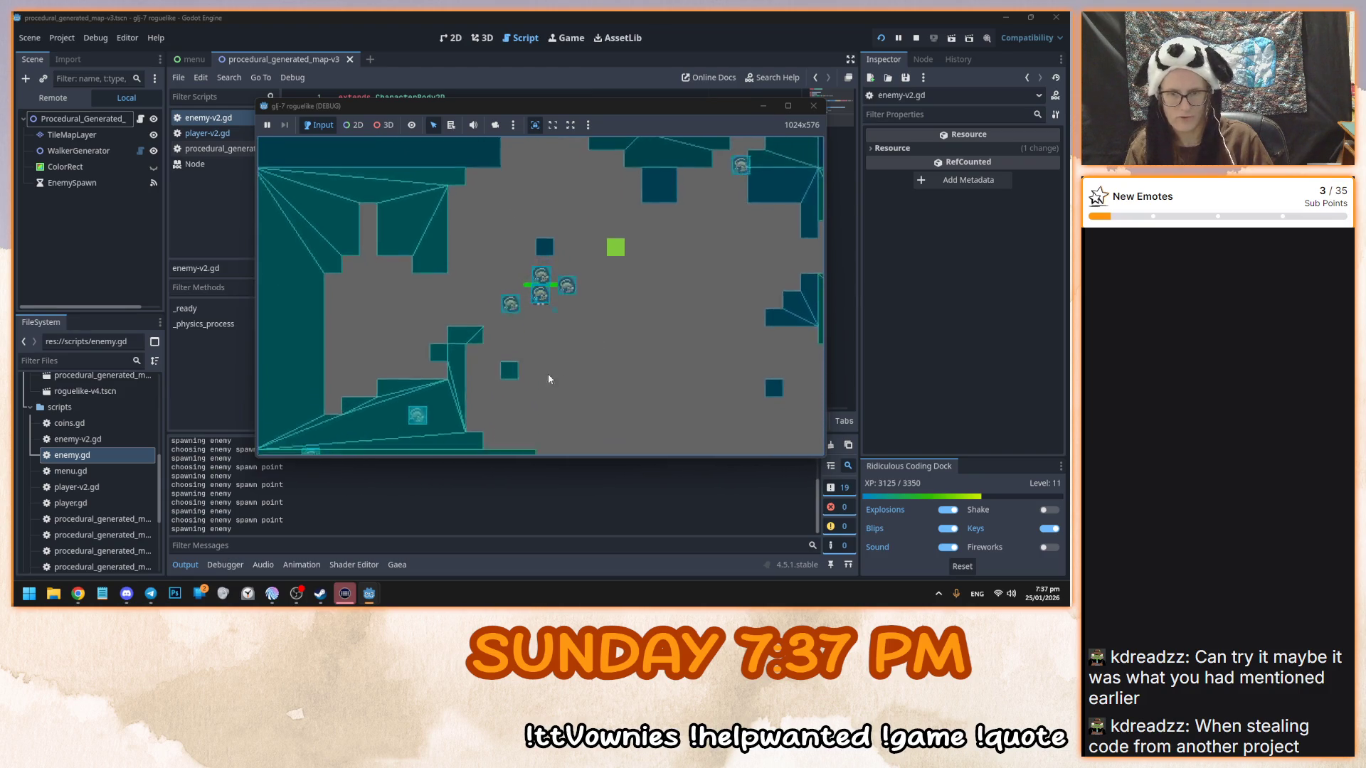
key(s)
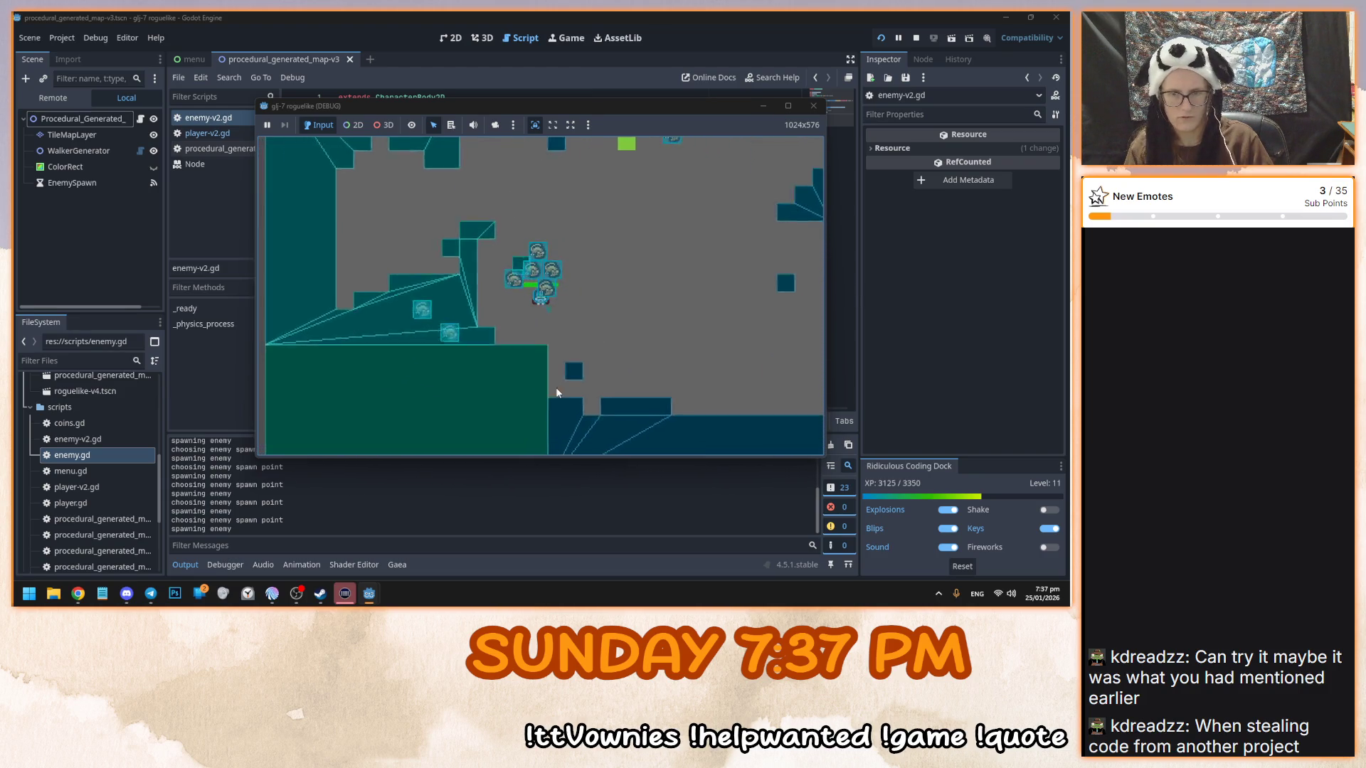
key(s)
key(d)
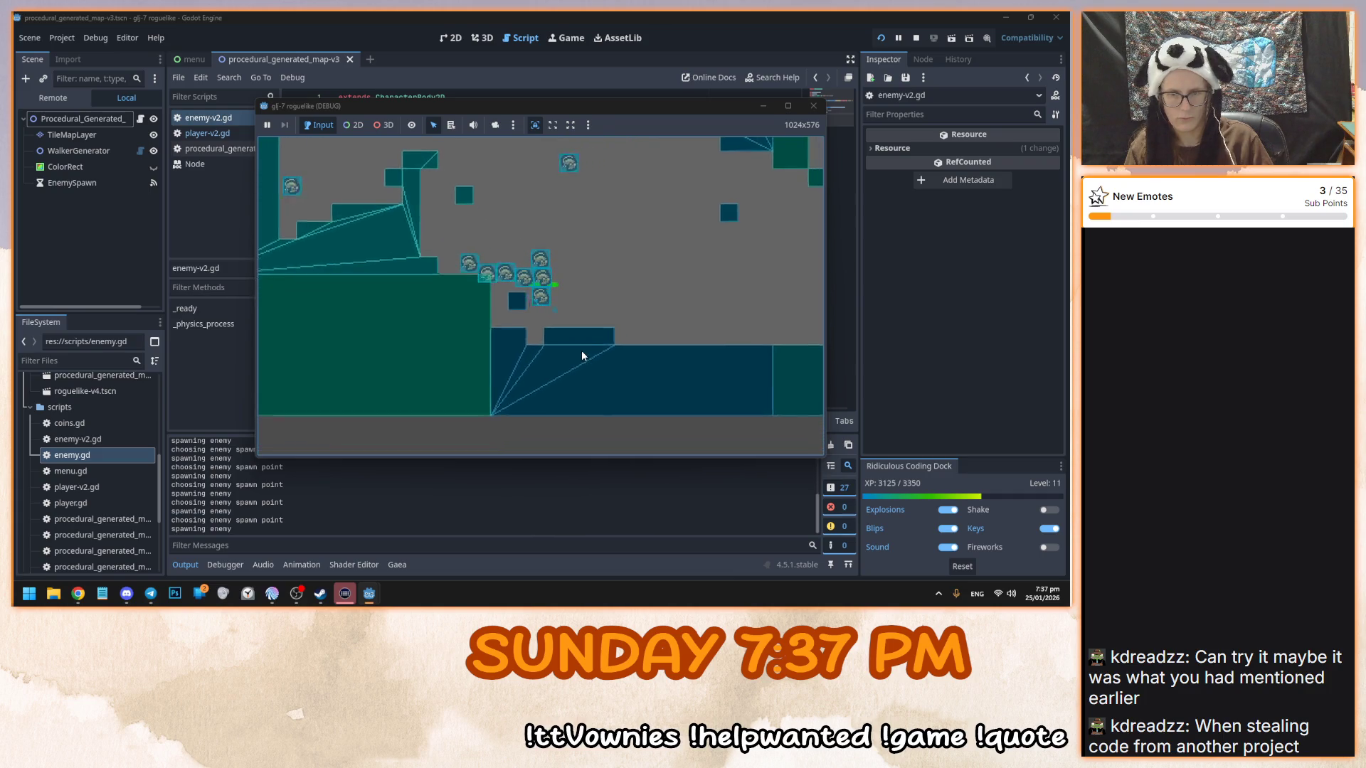
key(w)
key(Escape)
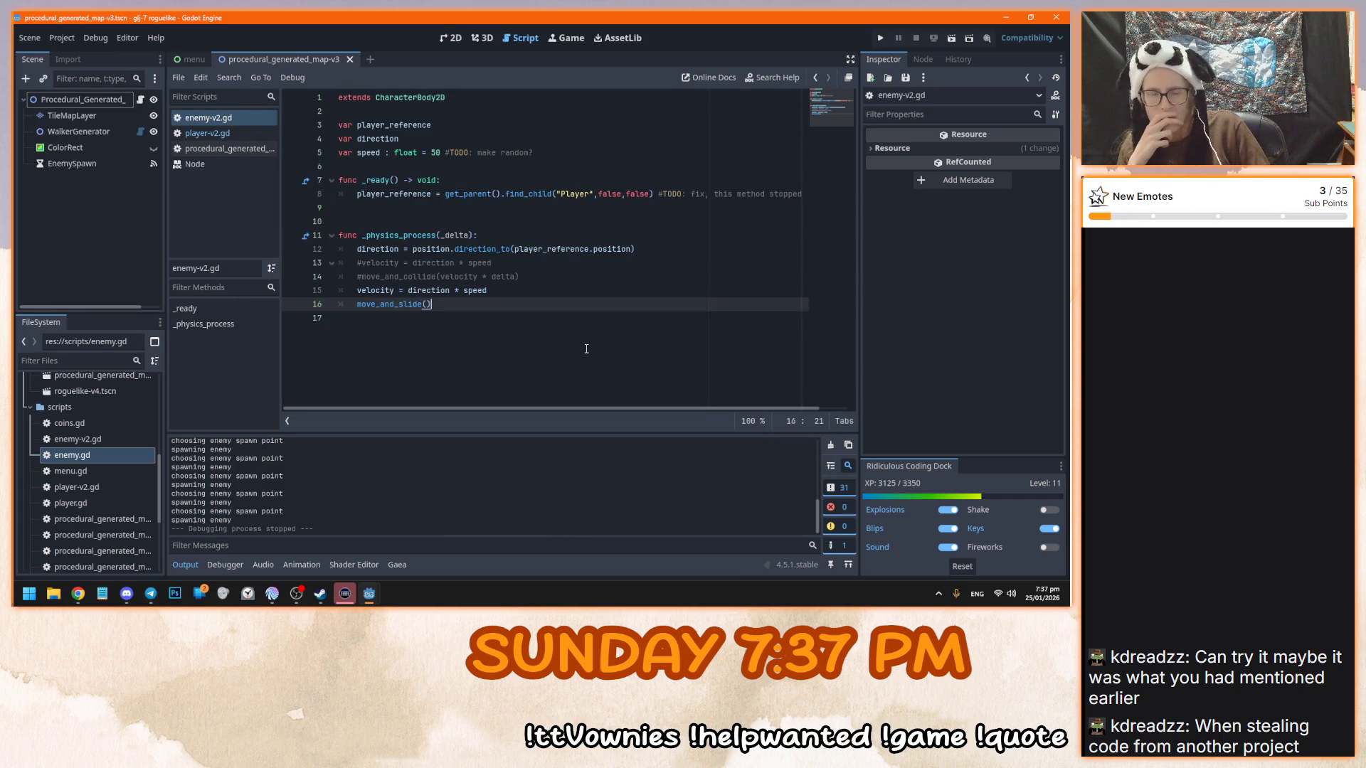
Undo to restore global_position.direction_to(player_reference.position) on line 12
key(ctrl+z)
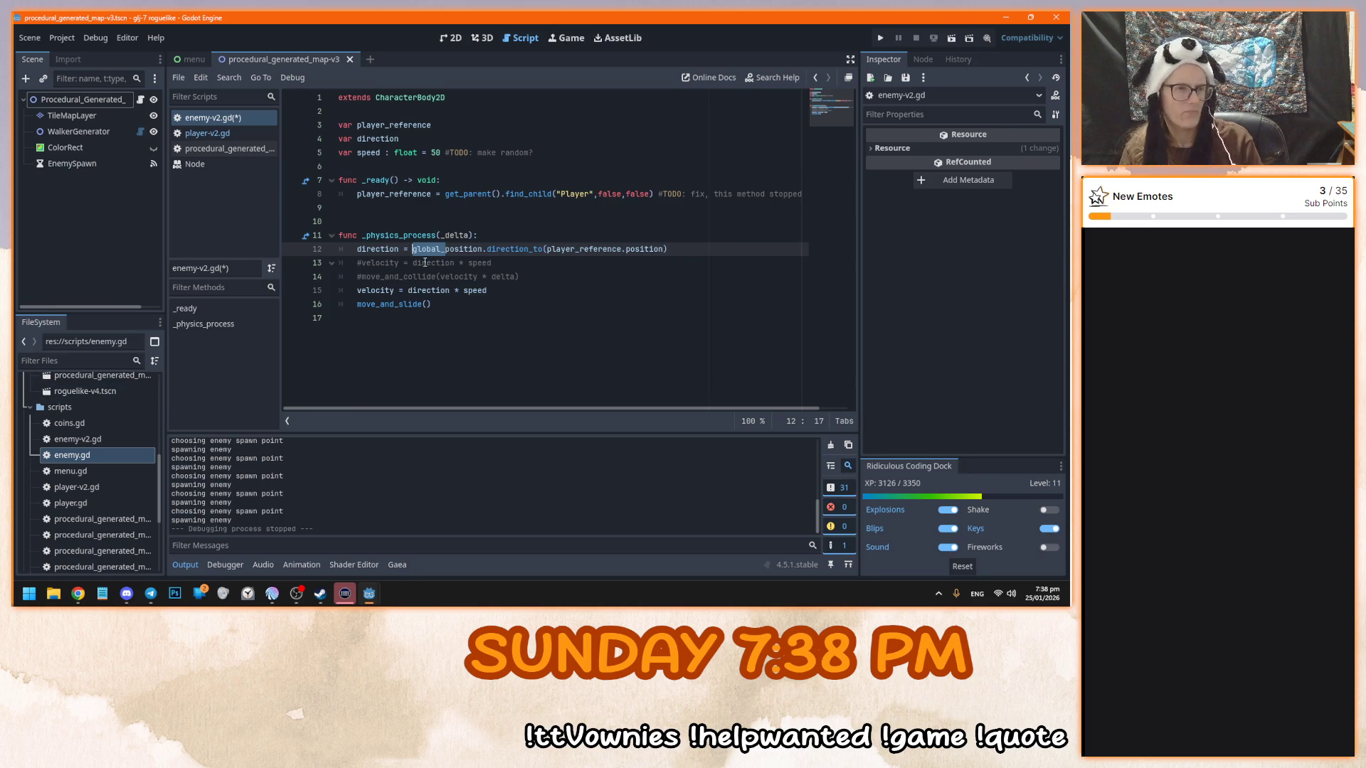
mouse_move(439, 253)
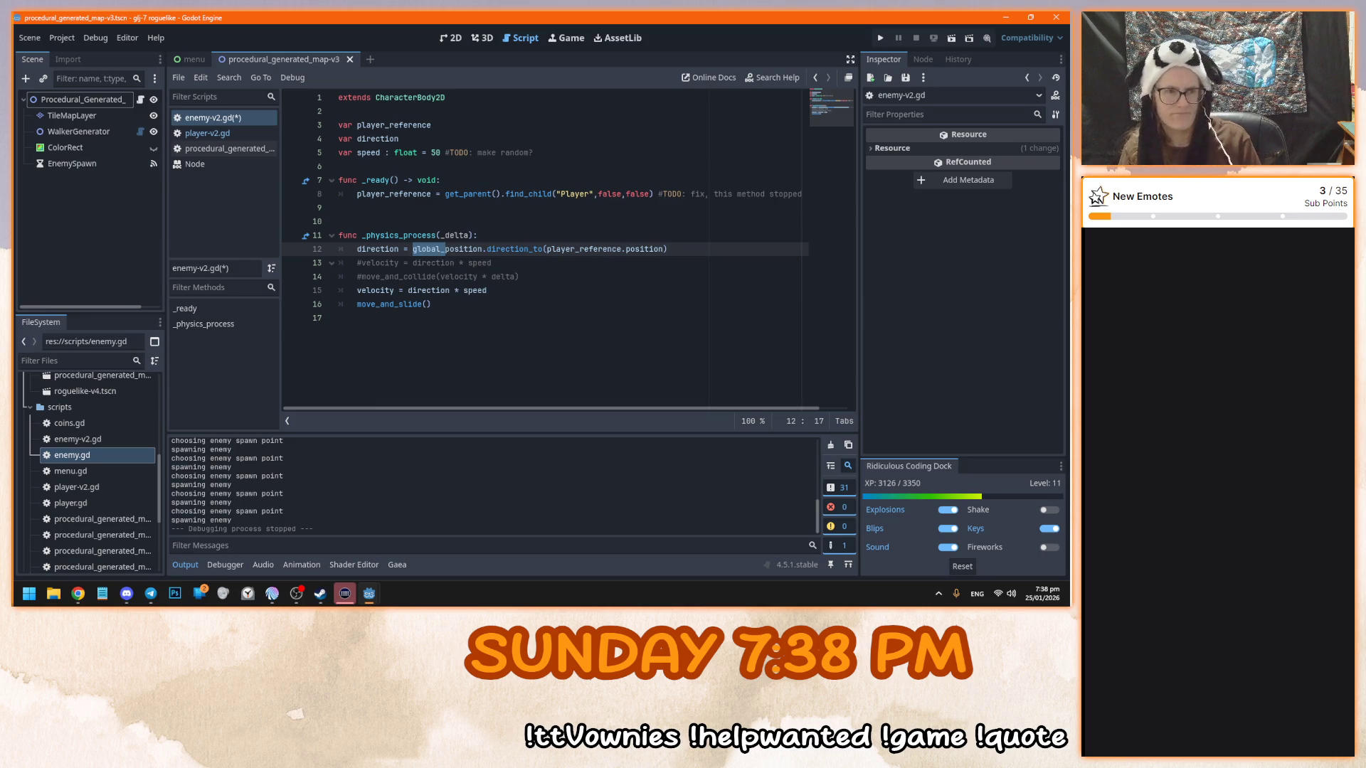
click(548, 274)
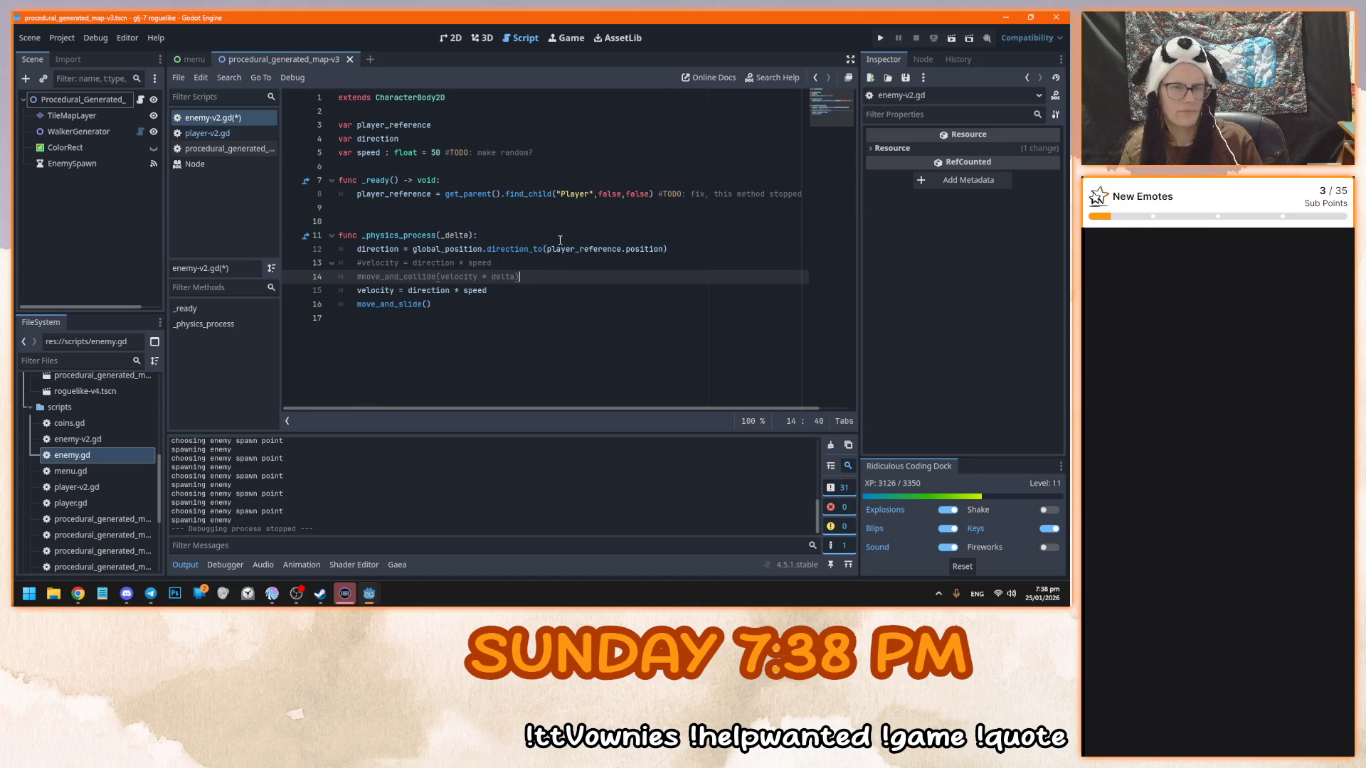
click(561, 242)
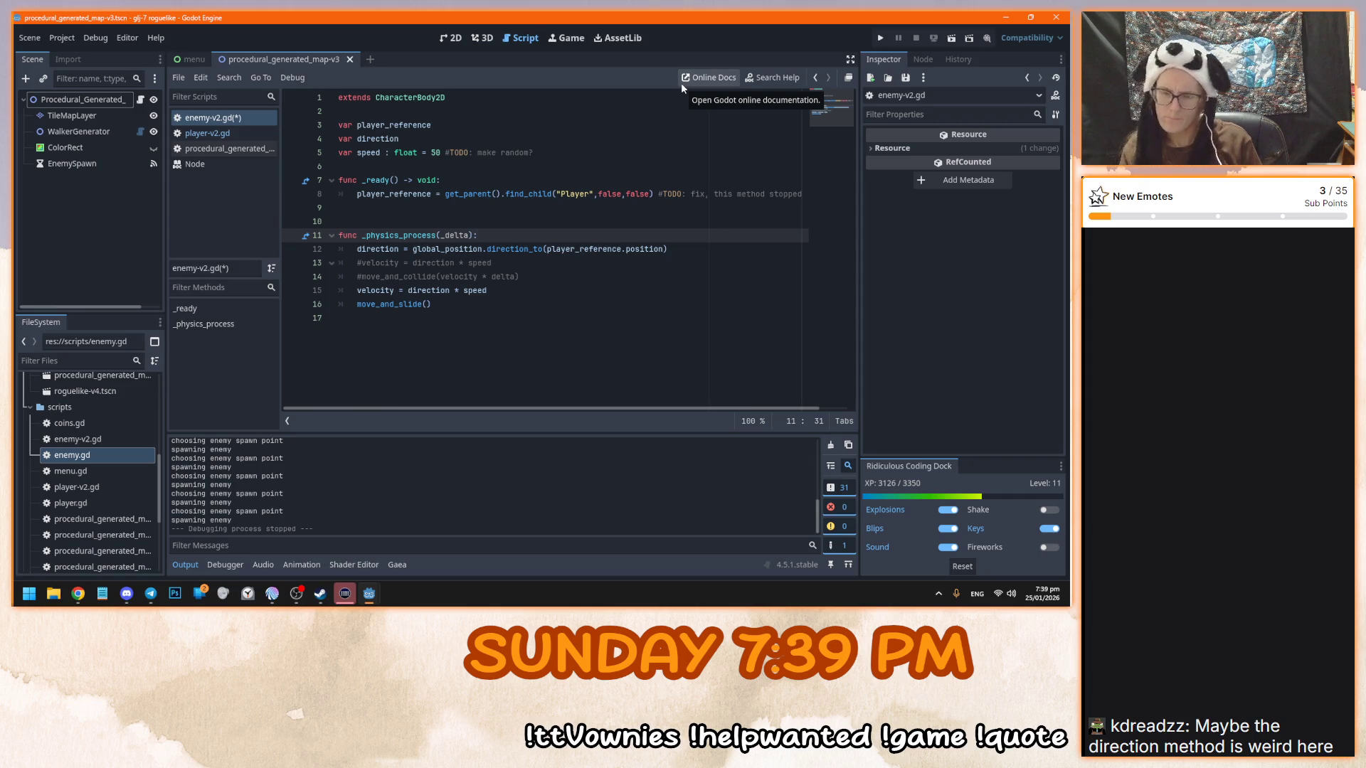
mouse_move(369, 598)
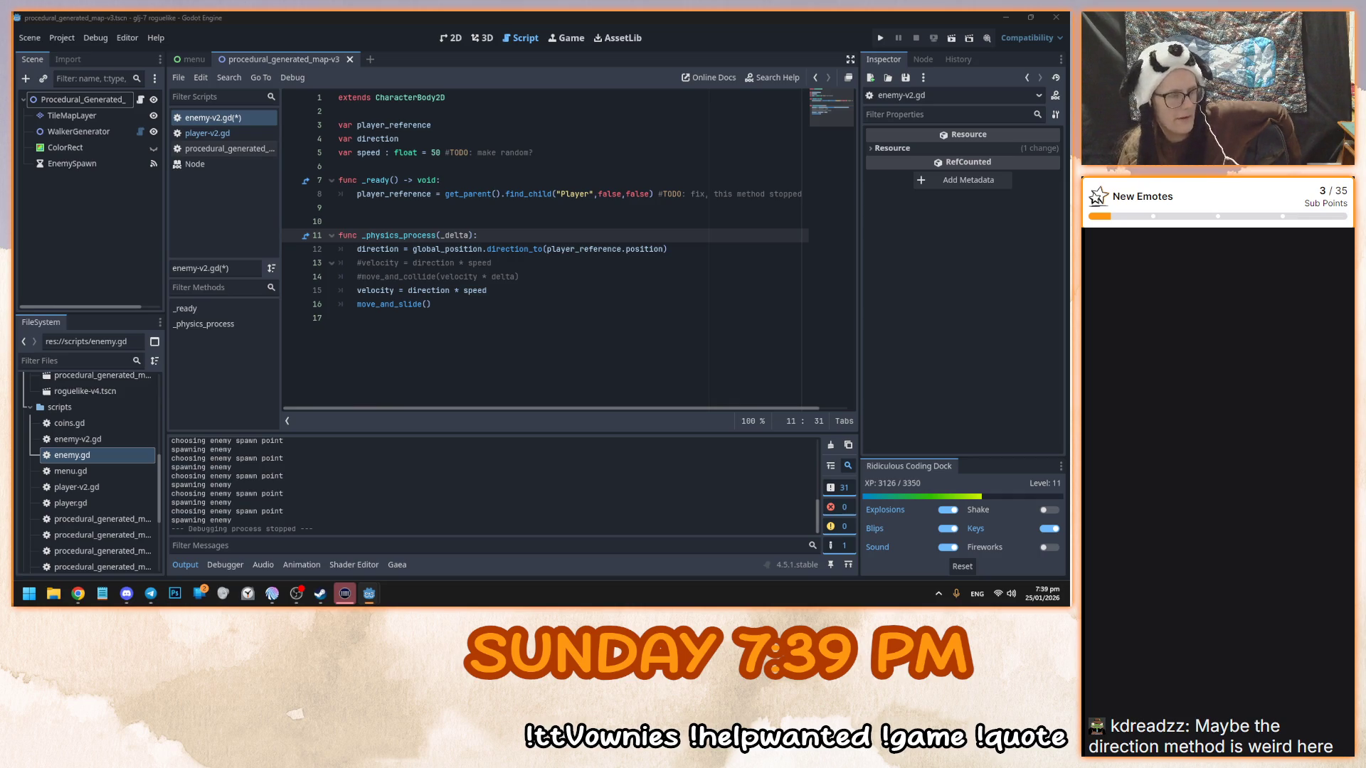
key(alt+Tab)
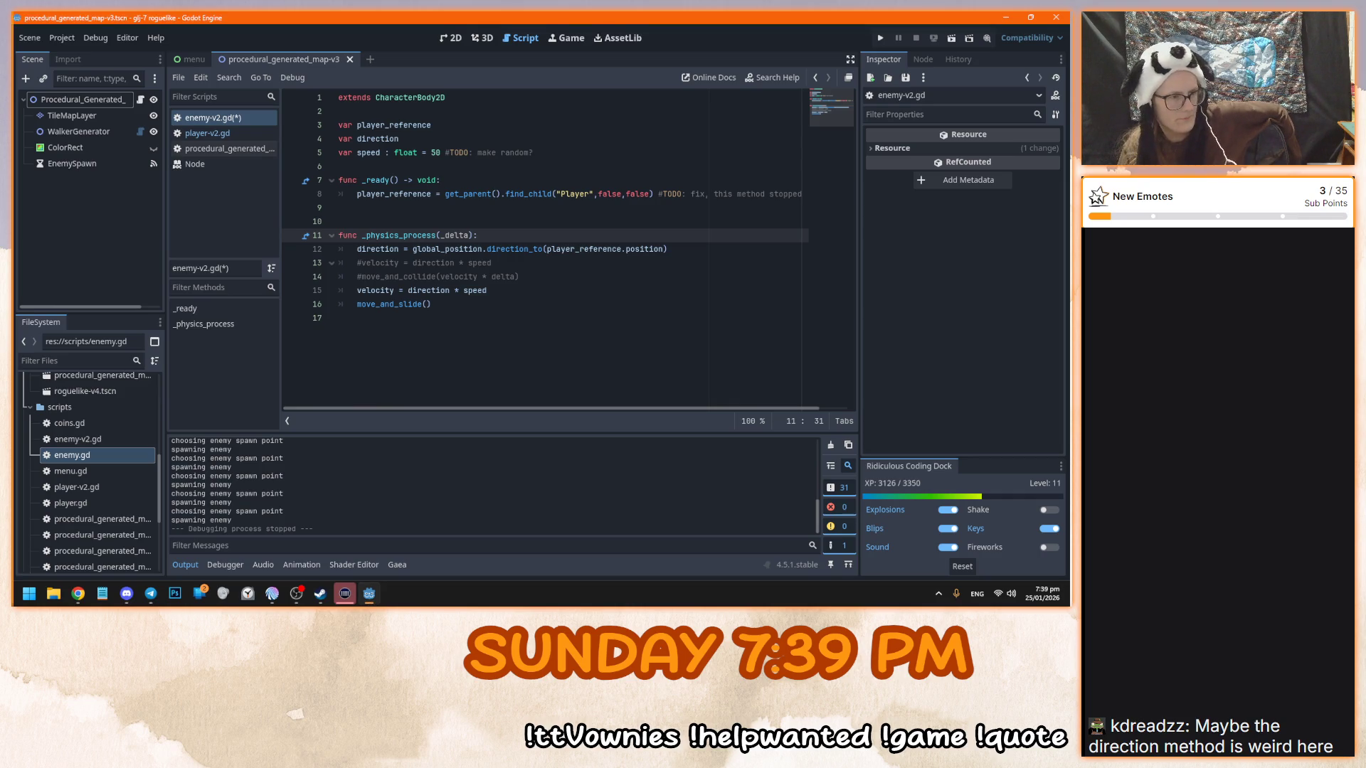
Quit to the Project Manager, open the CLC True Topdown 2D project, and run it
key(ctrl+shift+q)
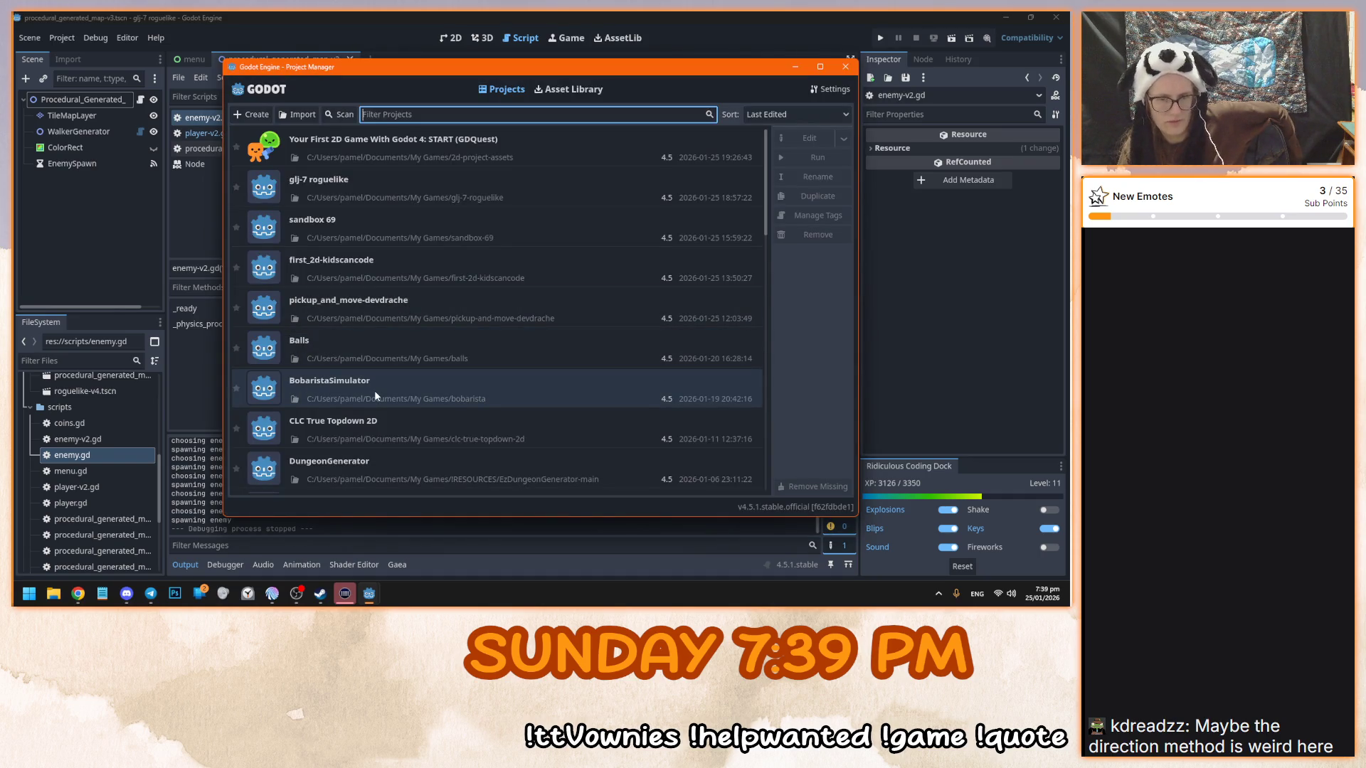
scroll(374, 383, down, 3)
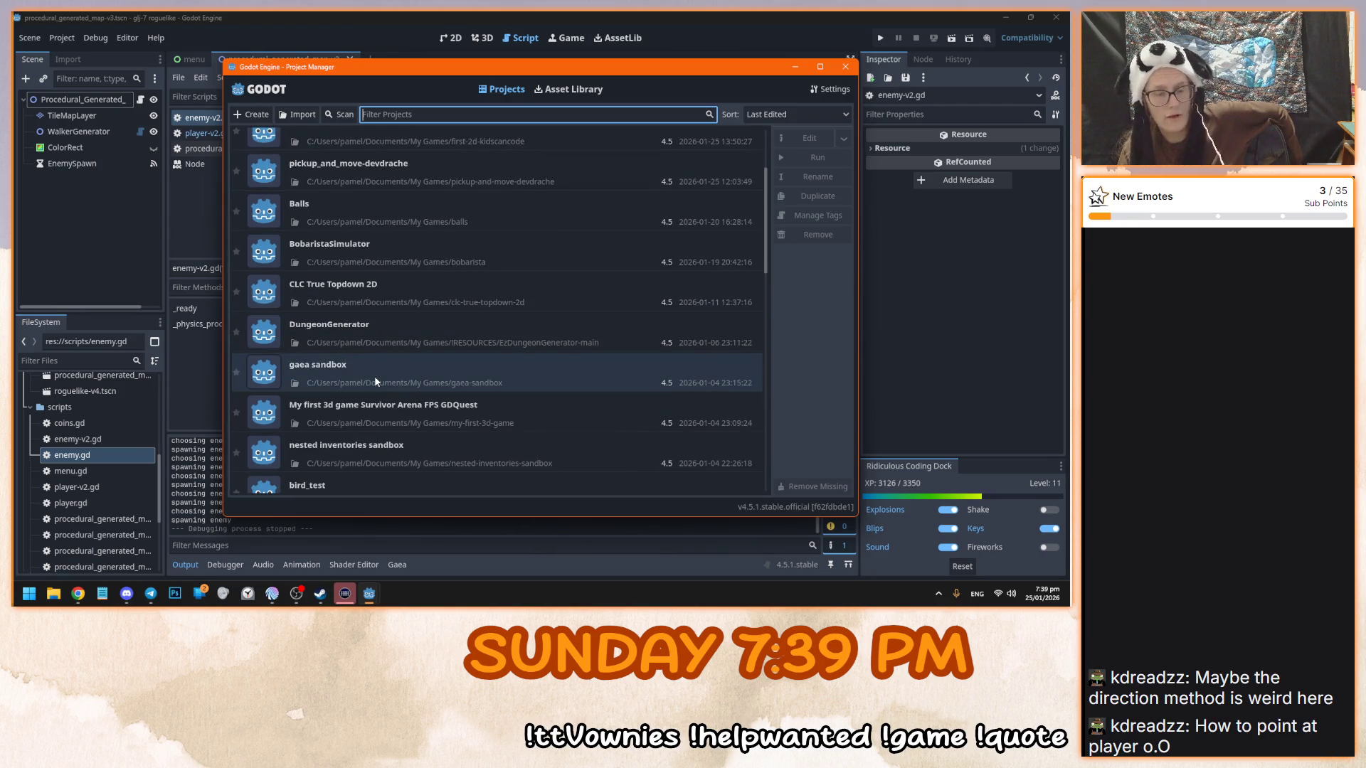
scroll(465, 426, up, 3)
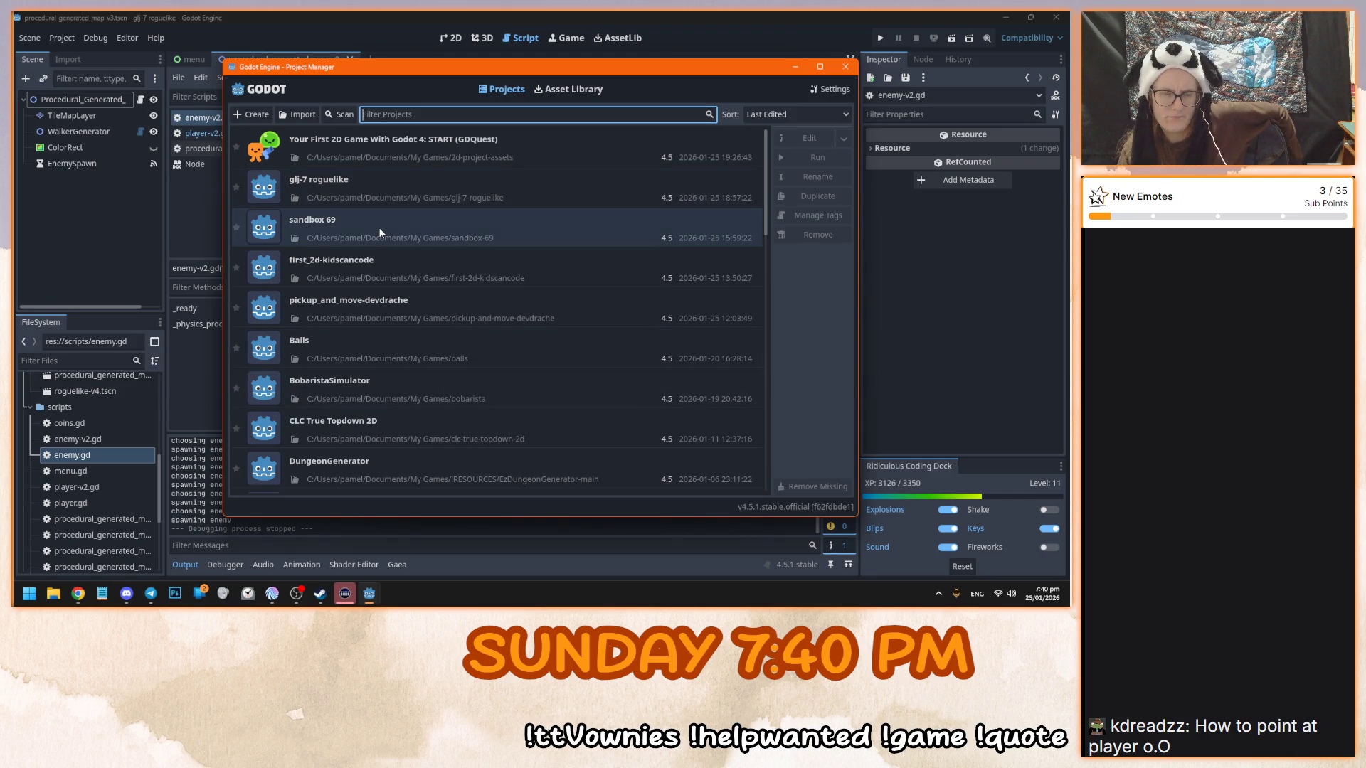
double_click(365, 434)
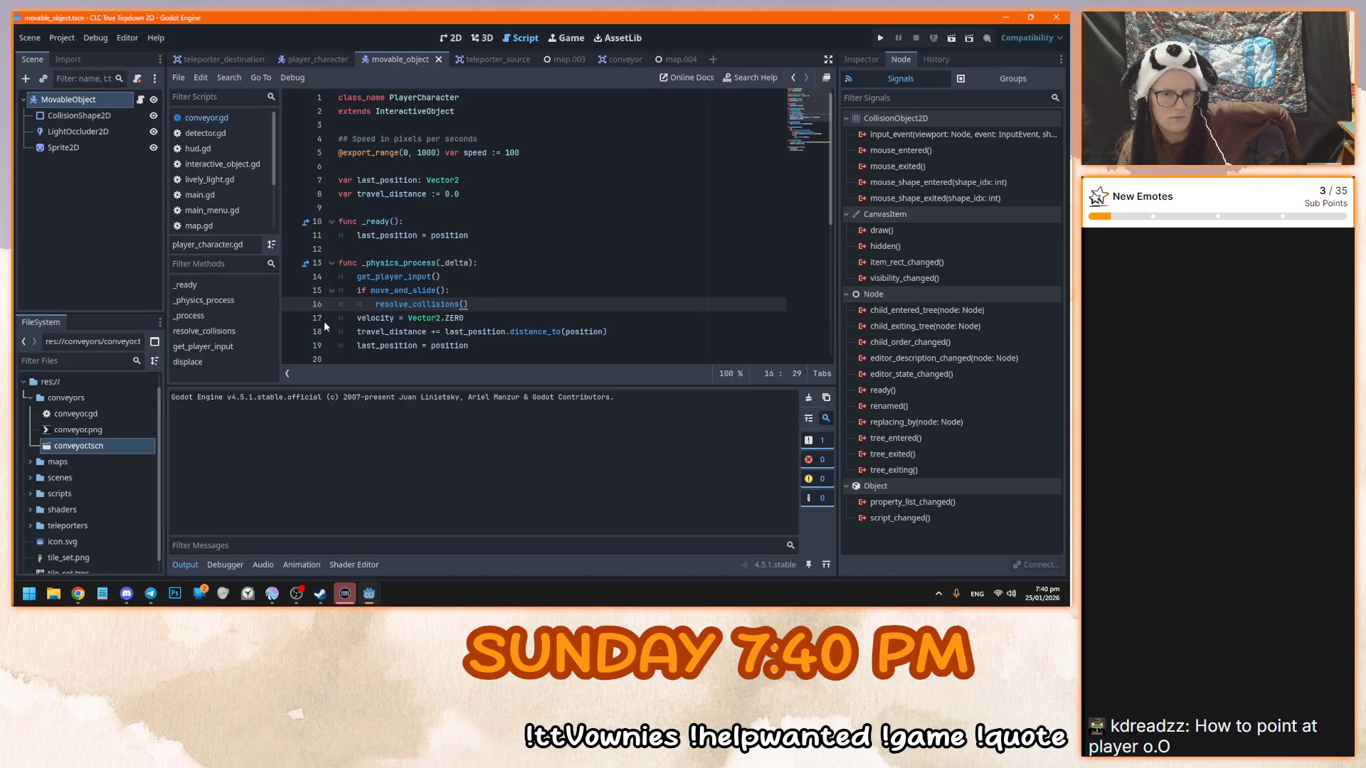
key(F5)
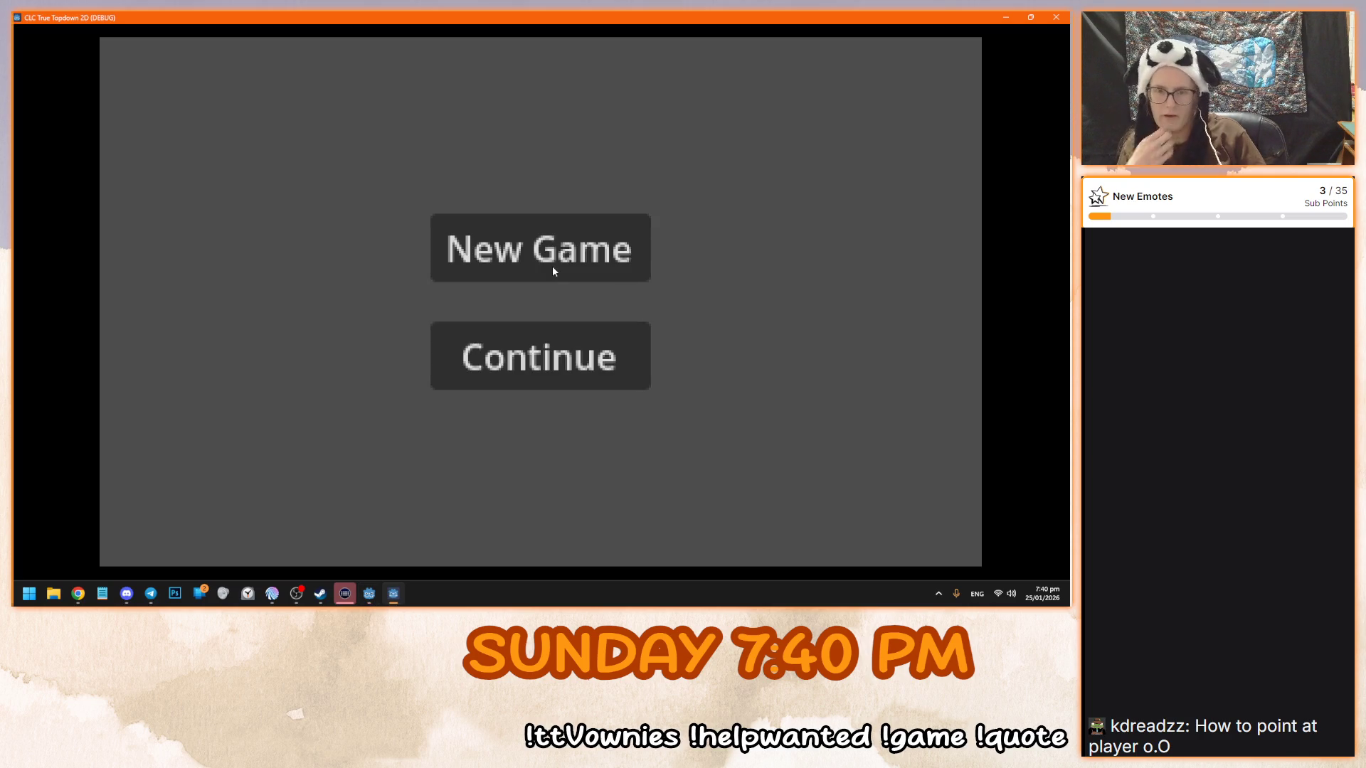
Walk the player around The First Map and through the bottom opening, then stop at line 18
click(552, 268)
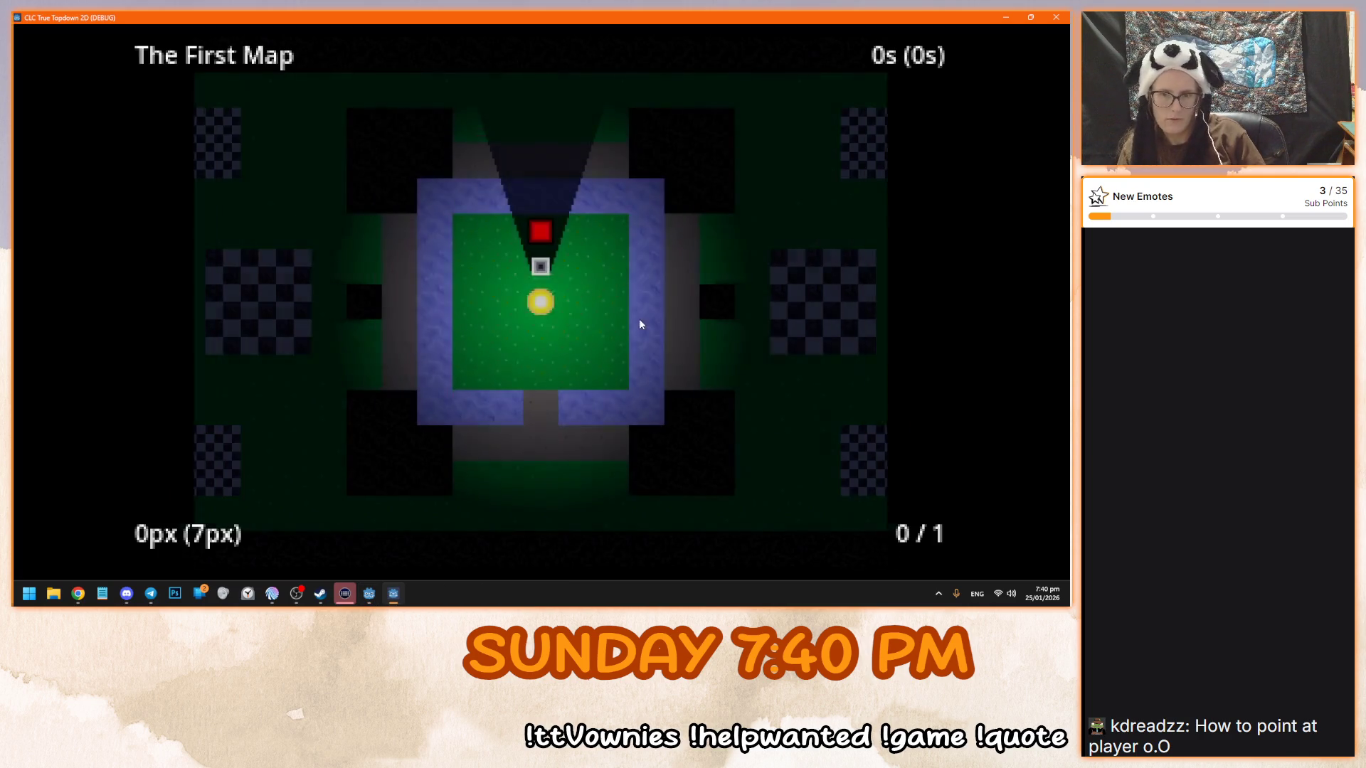
key(d)
key(w)
key(a)
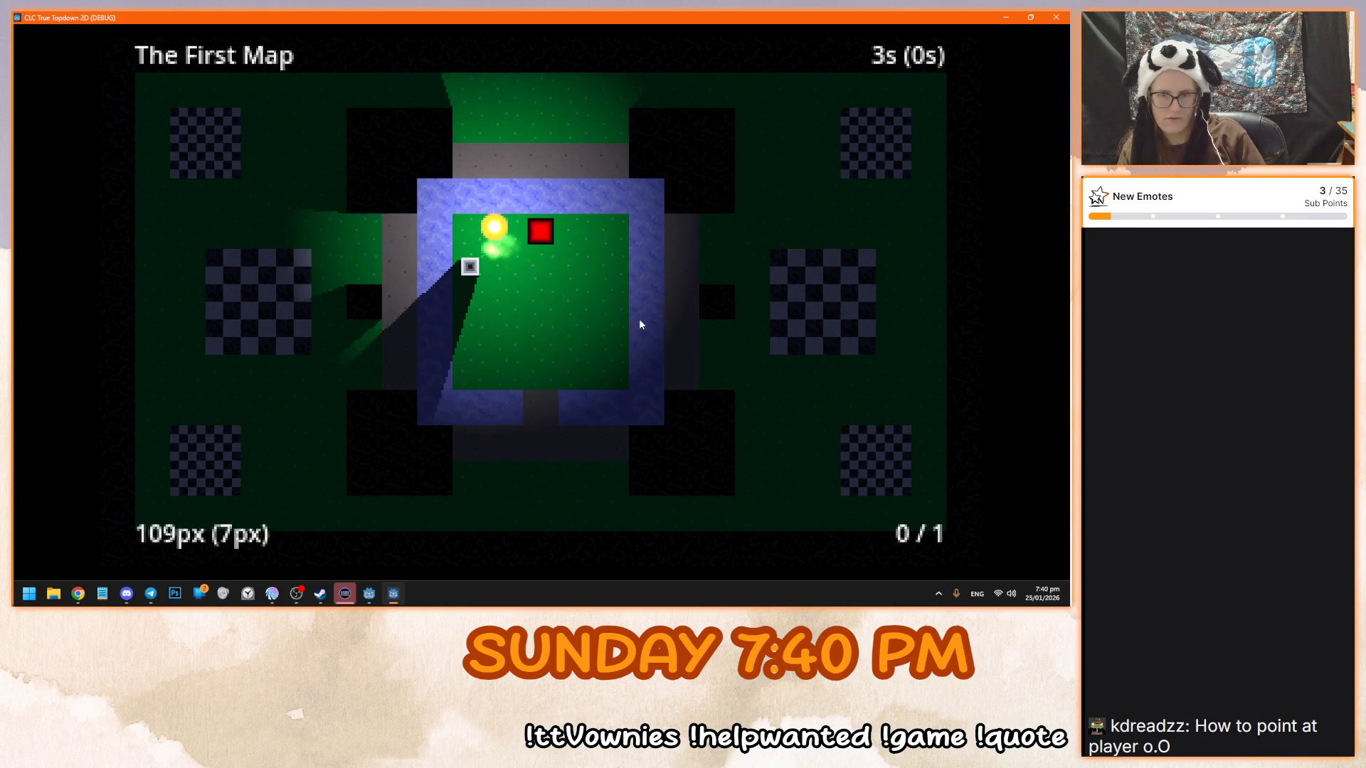
key(s)
key(d)
key(a)
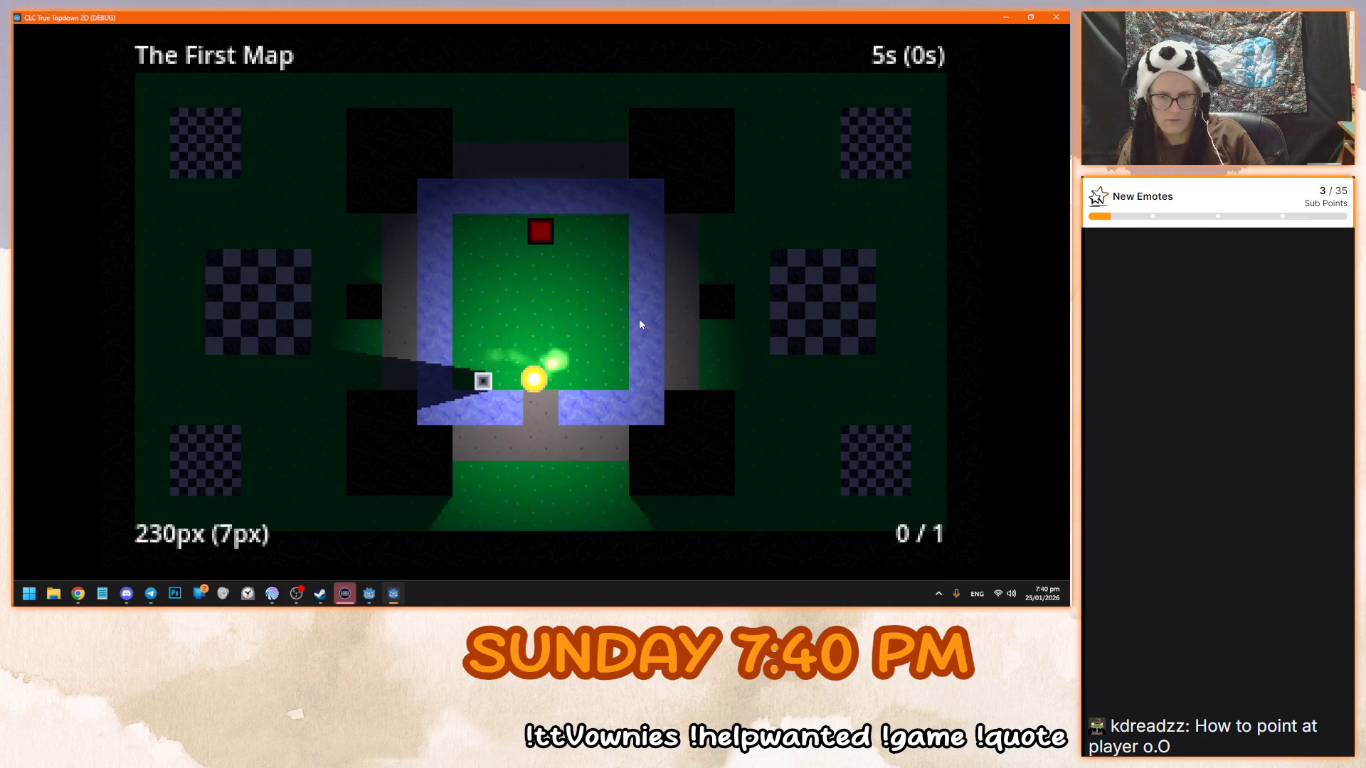
key(w)
key(w)
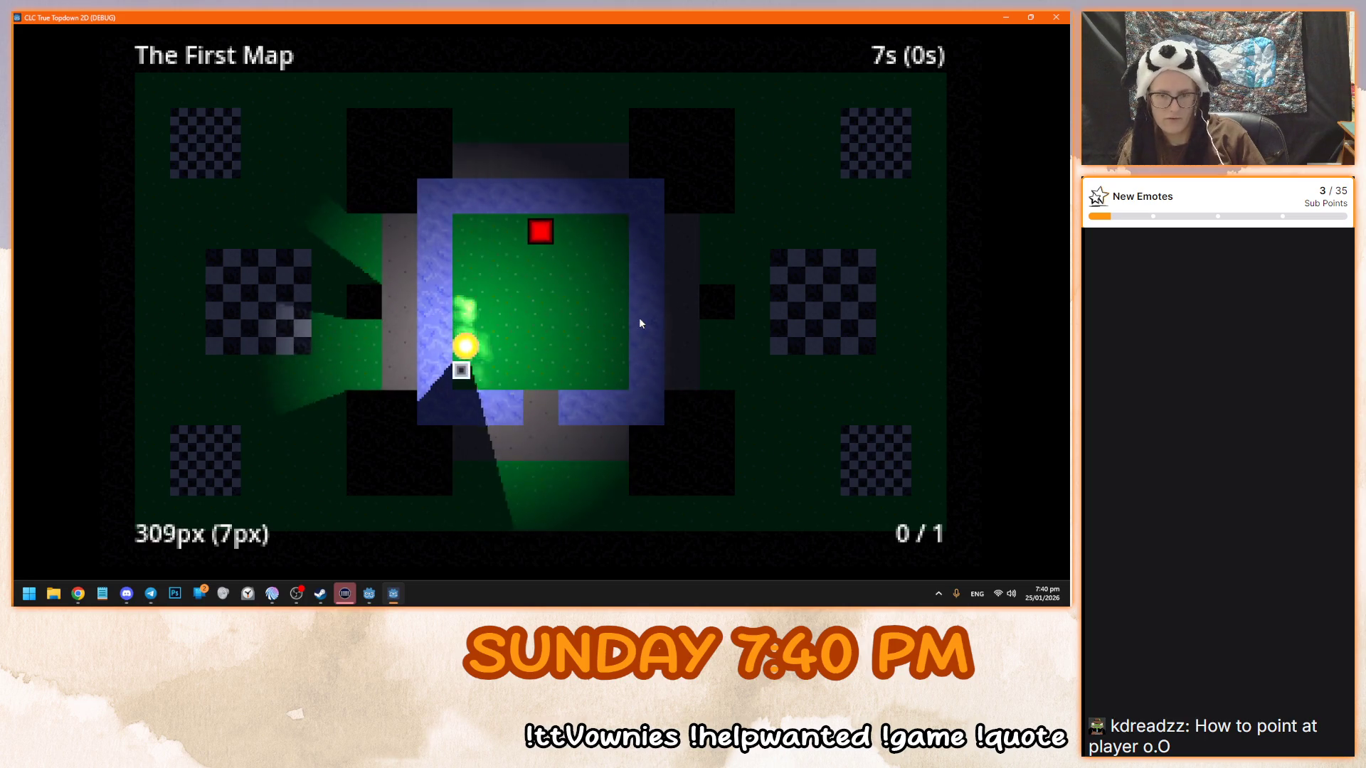
key(d)
key(w)
key(a)
key(d)
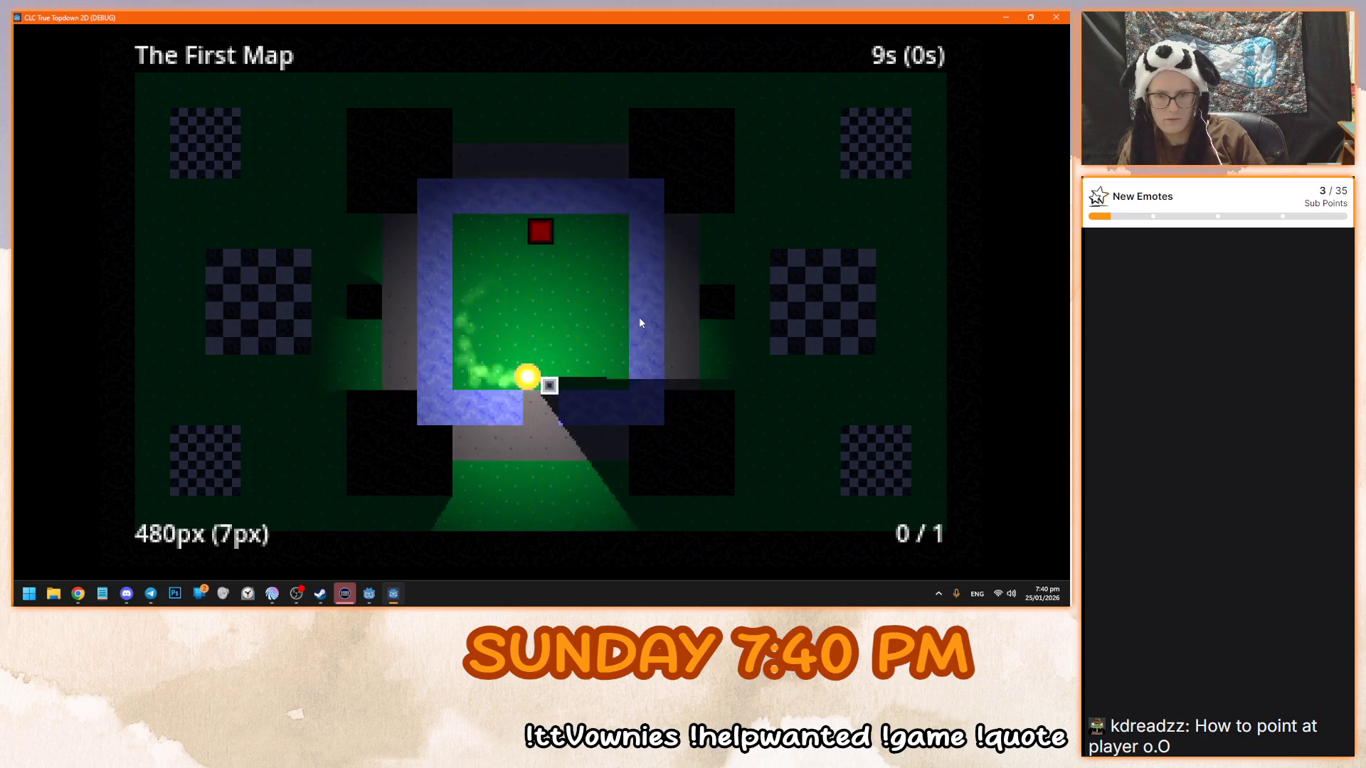
key(s)
key(a)
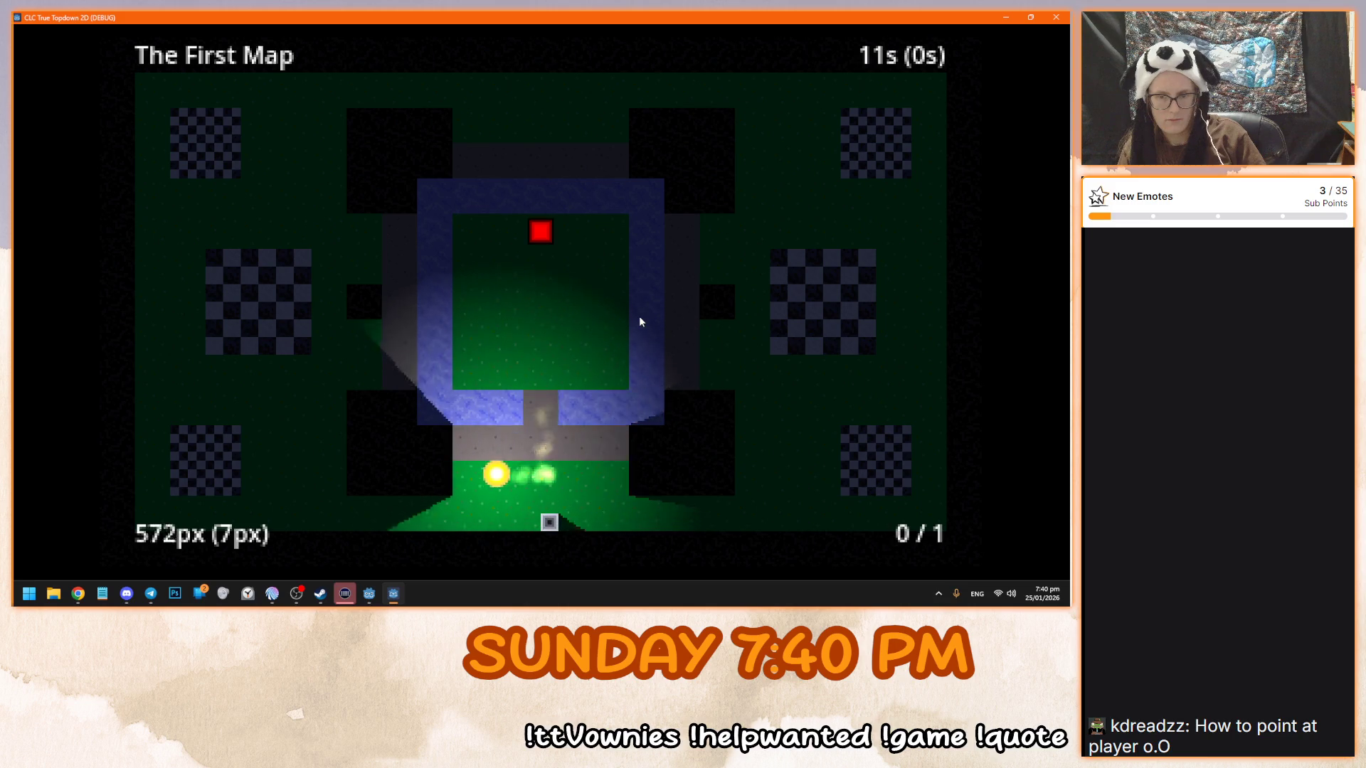
key(d)
key(w)
key(d)
key(s)
key(d)
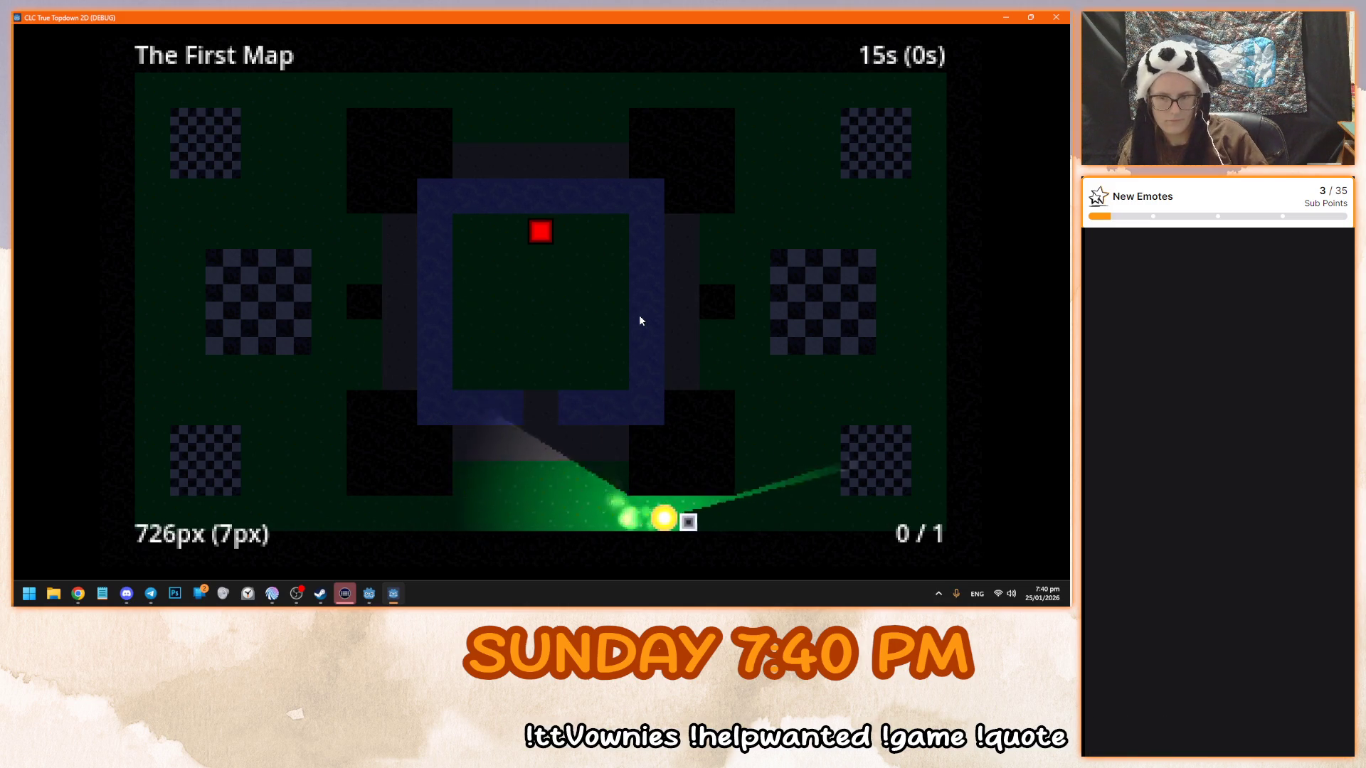
key(w)
key(s)
key(a)
key(w)
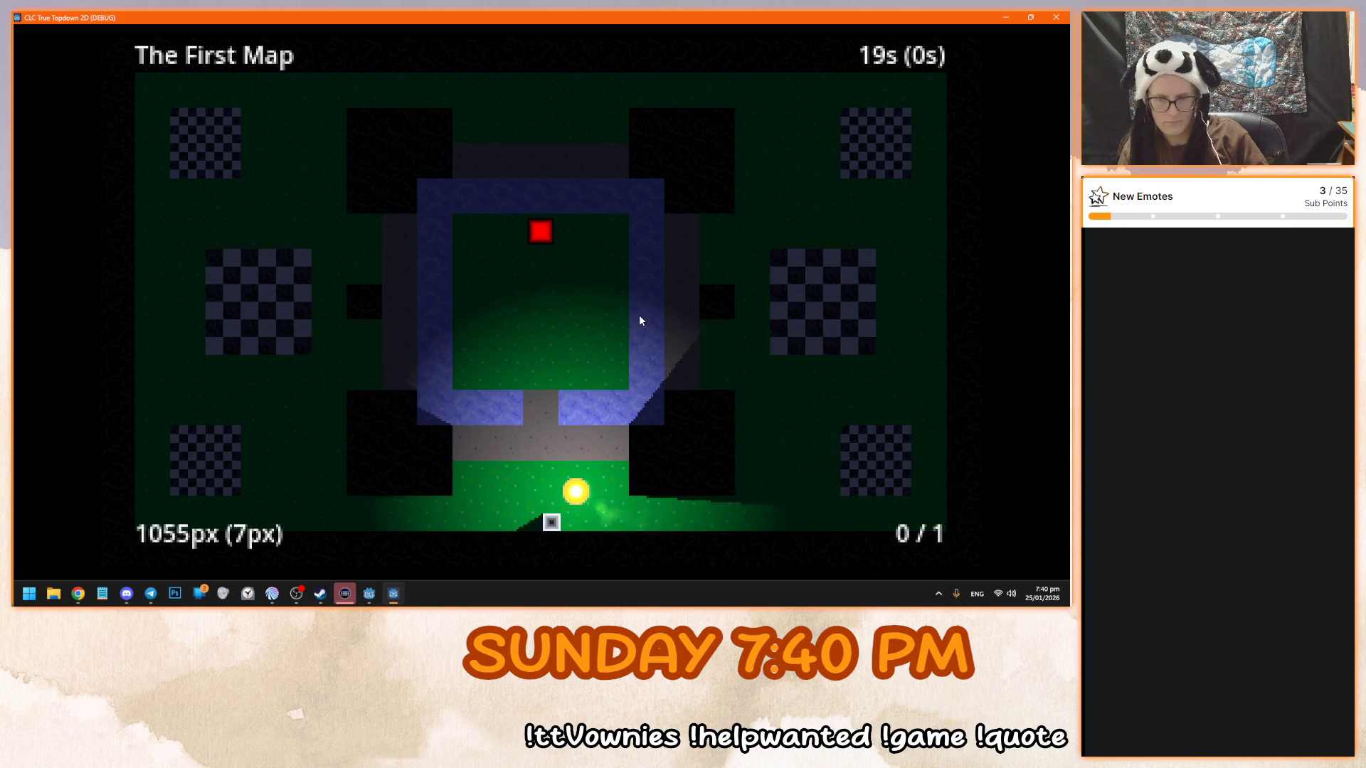
key(s)
key(Escape)
click(537, 326)
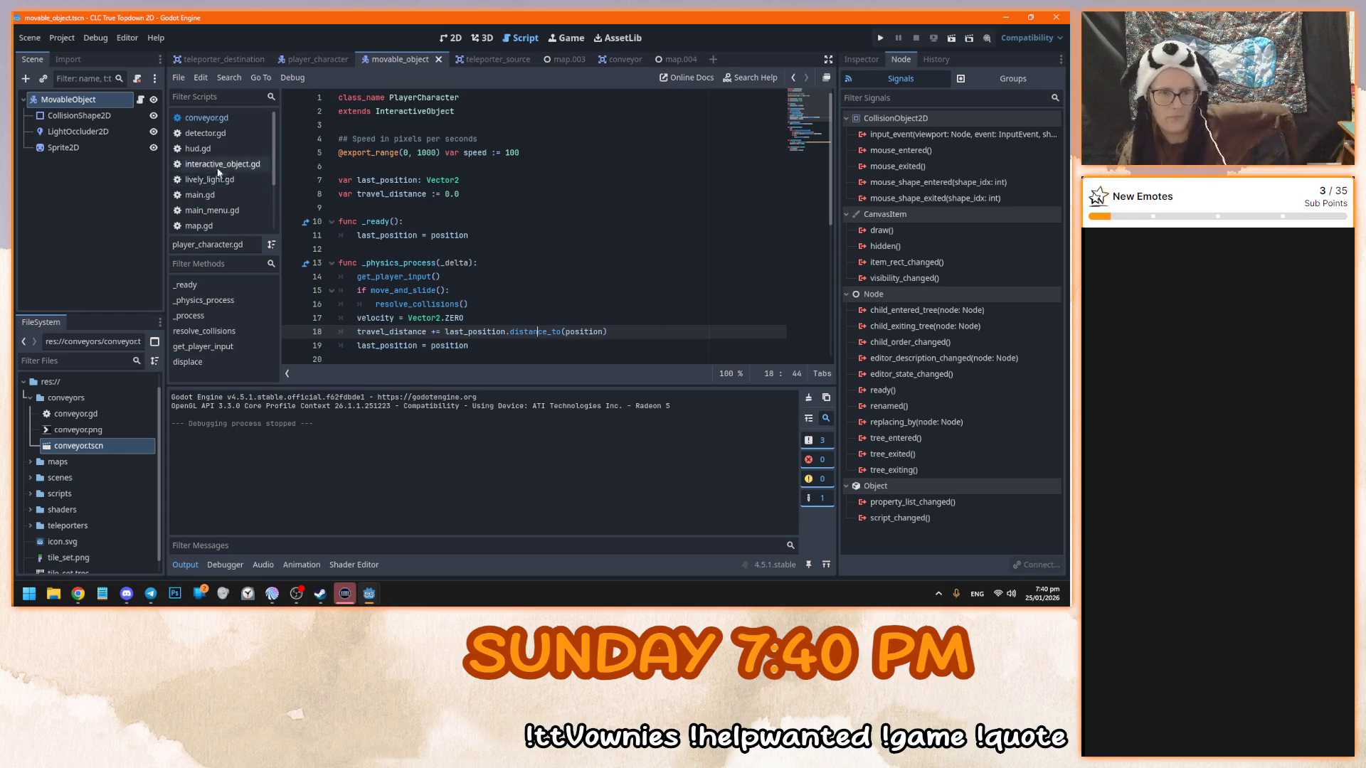
Read through the interactive_object.gd script
click(220, 165)
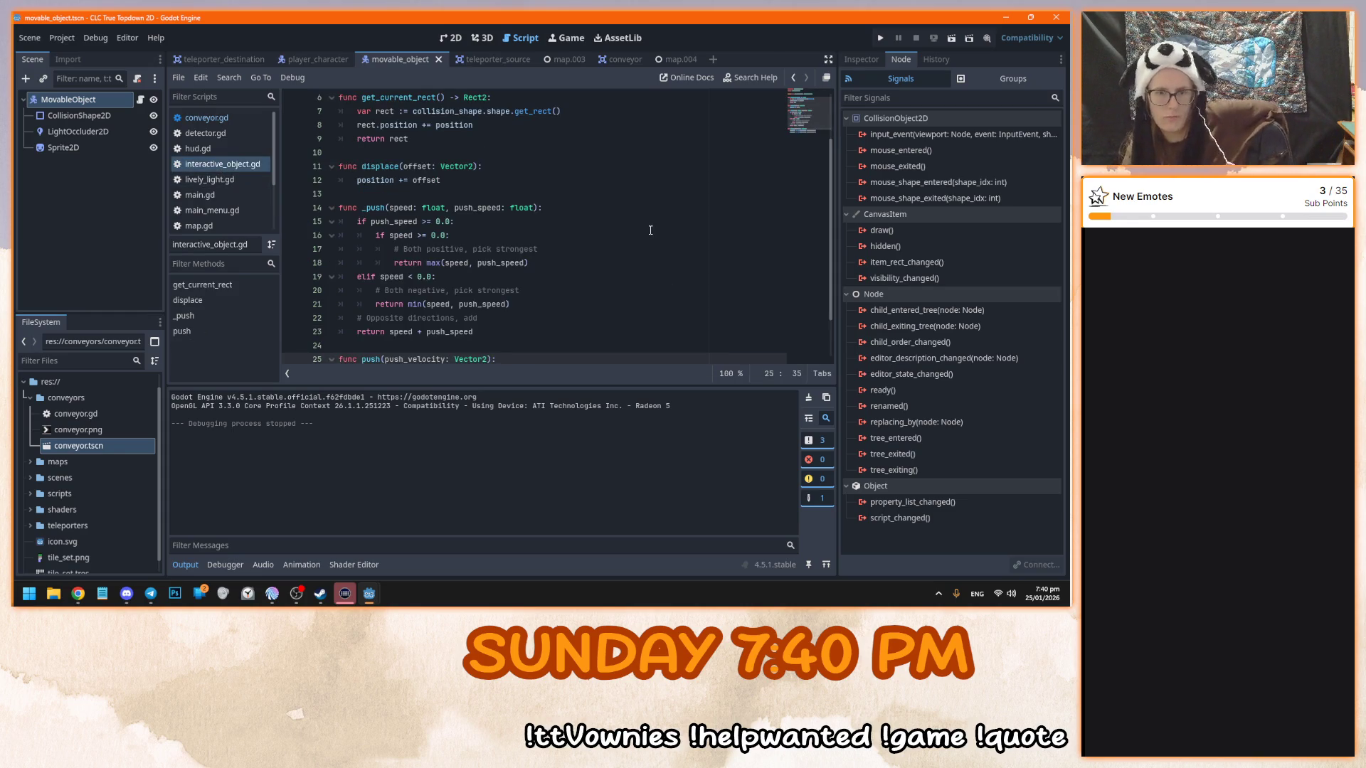
scroll(562, 263, down, 1)
scroll(563, 263, up, 3)
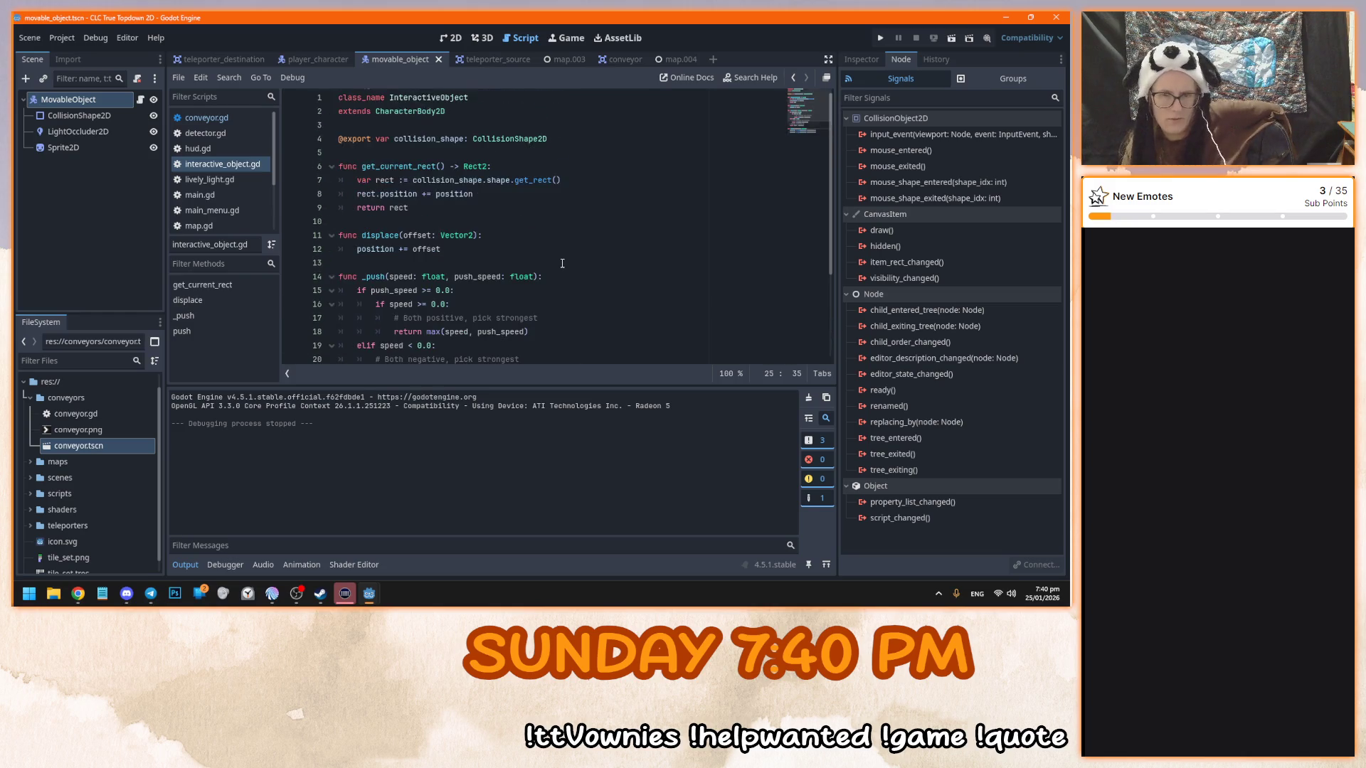
click(451, 205)
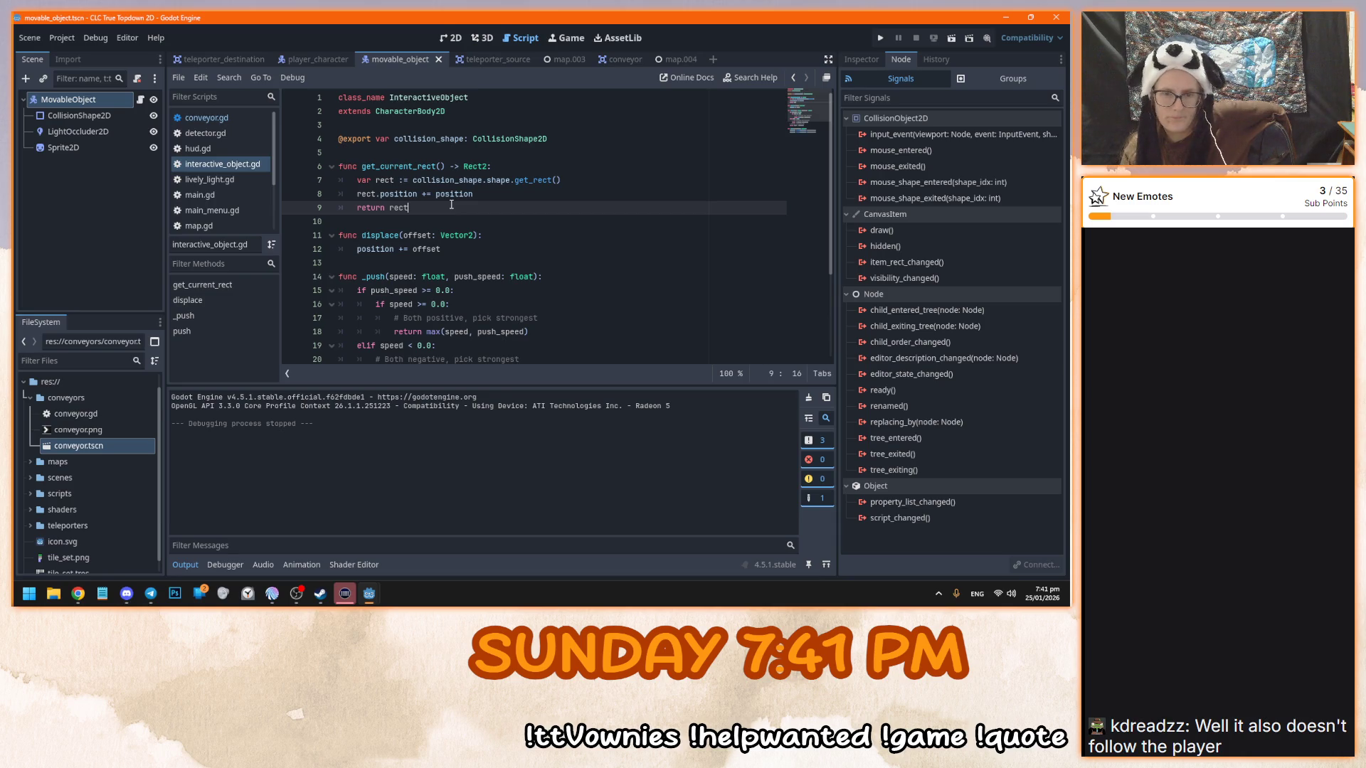
scroll(451, 205, down, 3)
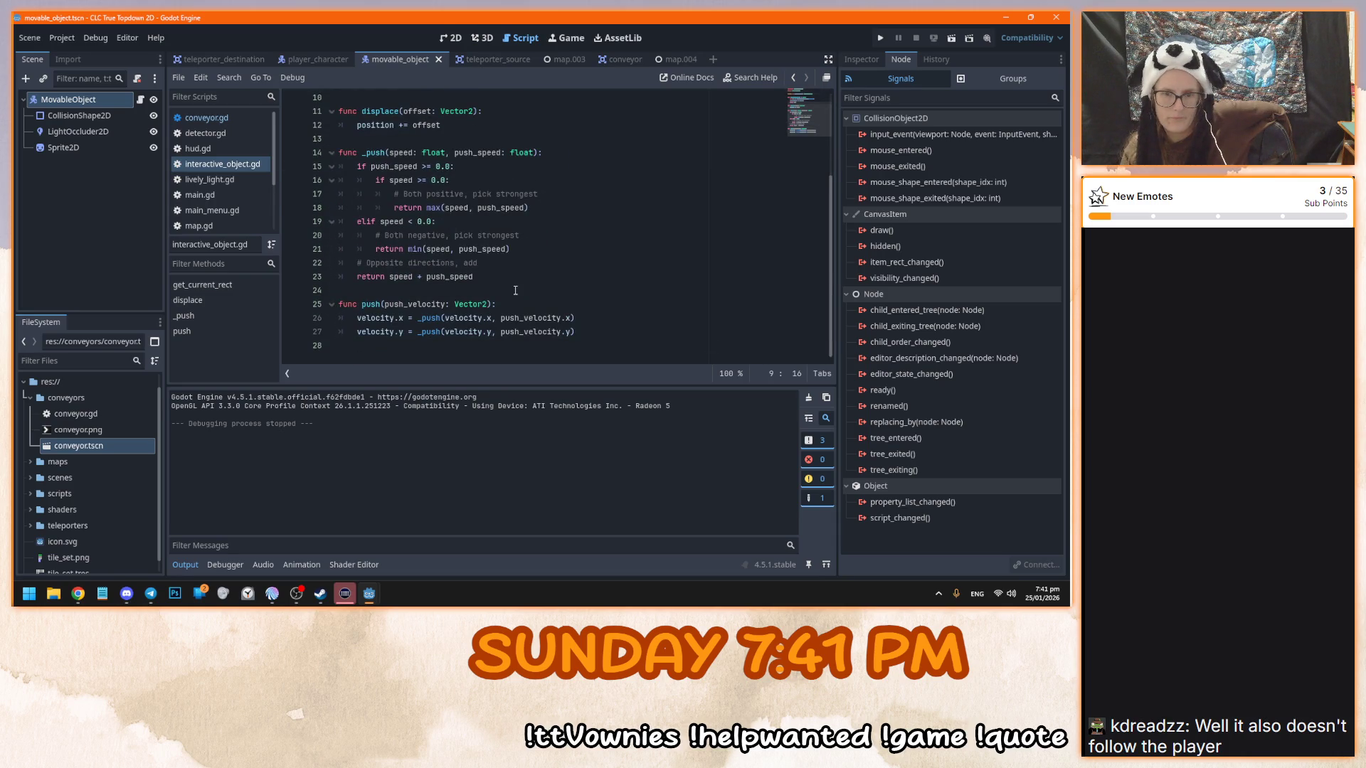
scroll(408, 340, up, 3)
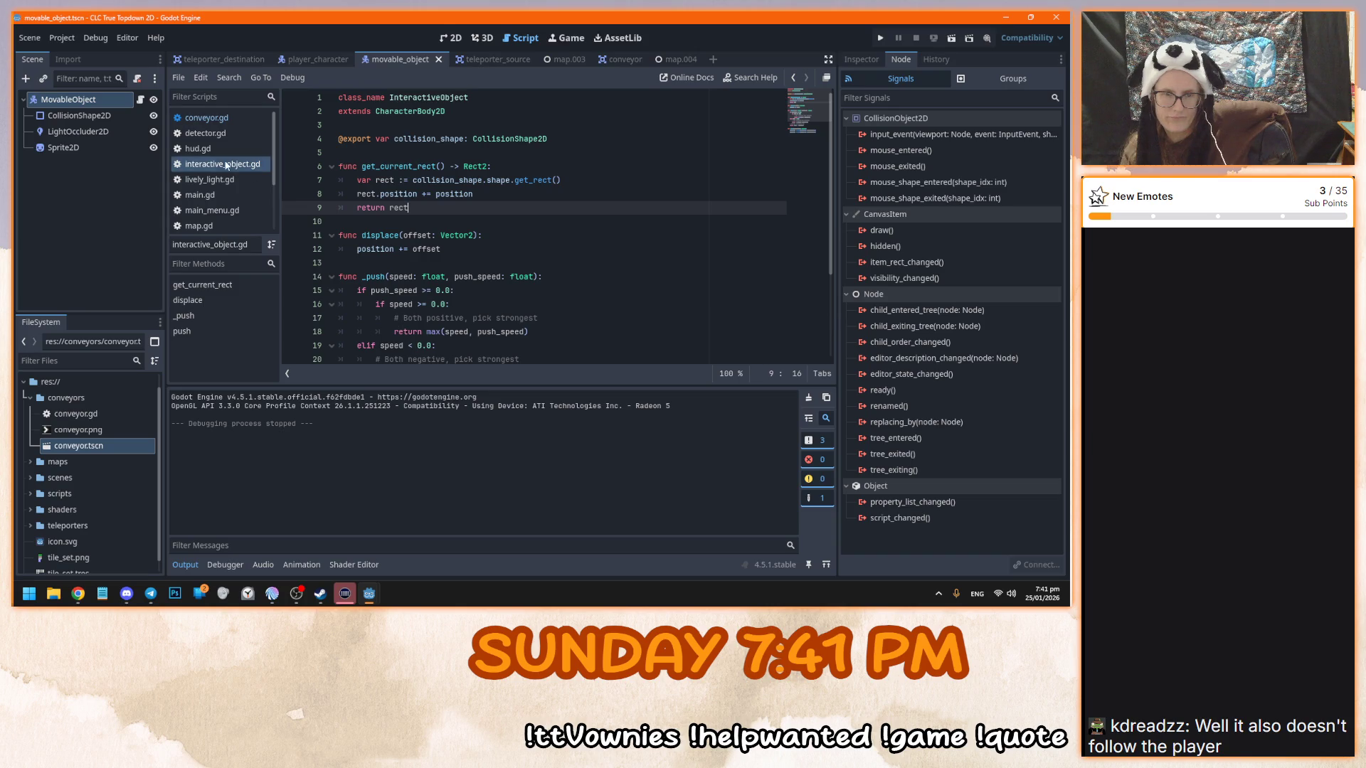
scroll(228, 213, down, 2)
scroll(227, 214, up, 1)
Open movable_object.gd and scroll to its resolve_collisions() function
click(224, 197)
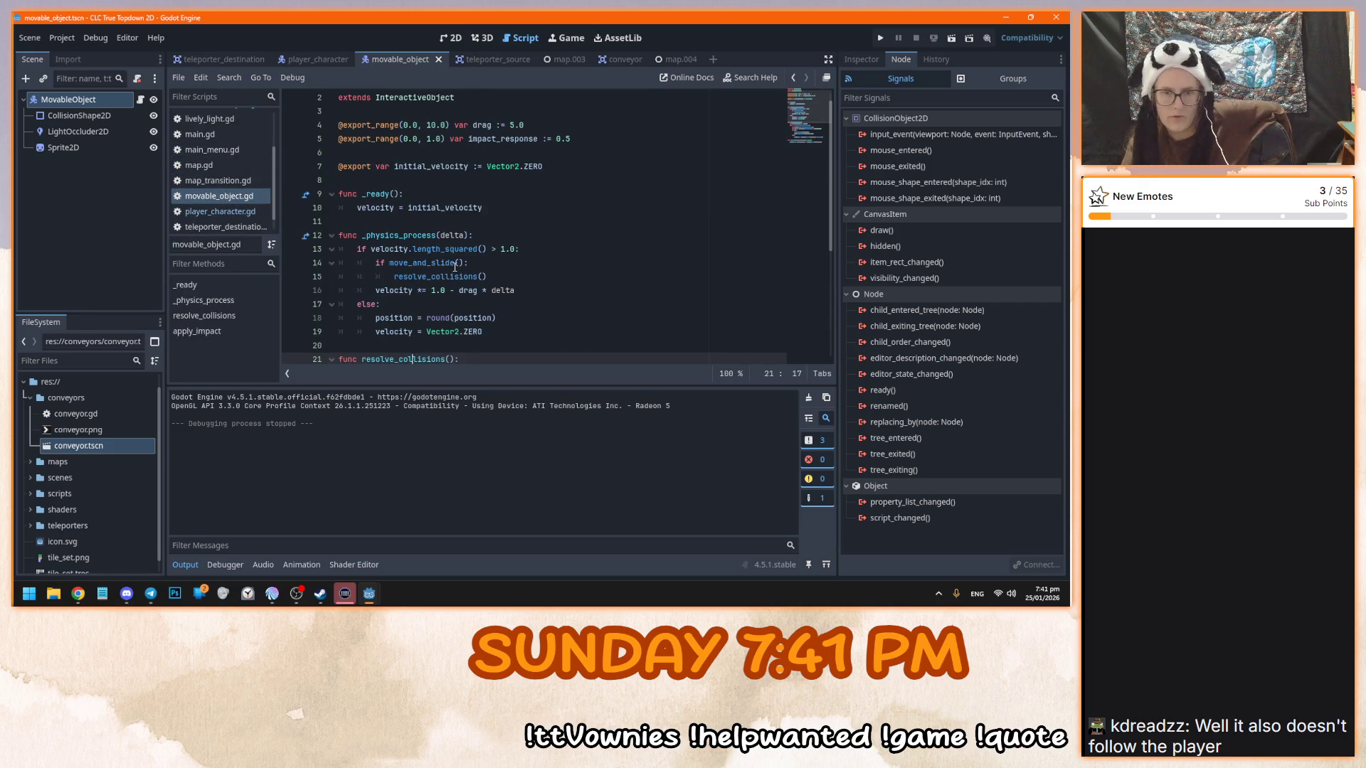
scroll(225, 214, up, 2)
scroll(433, 200, down, 4)
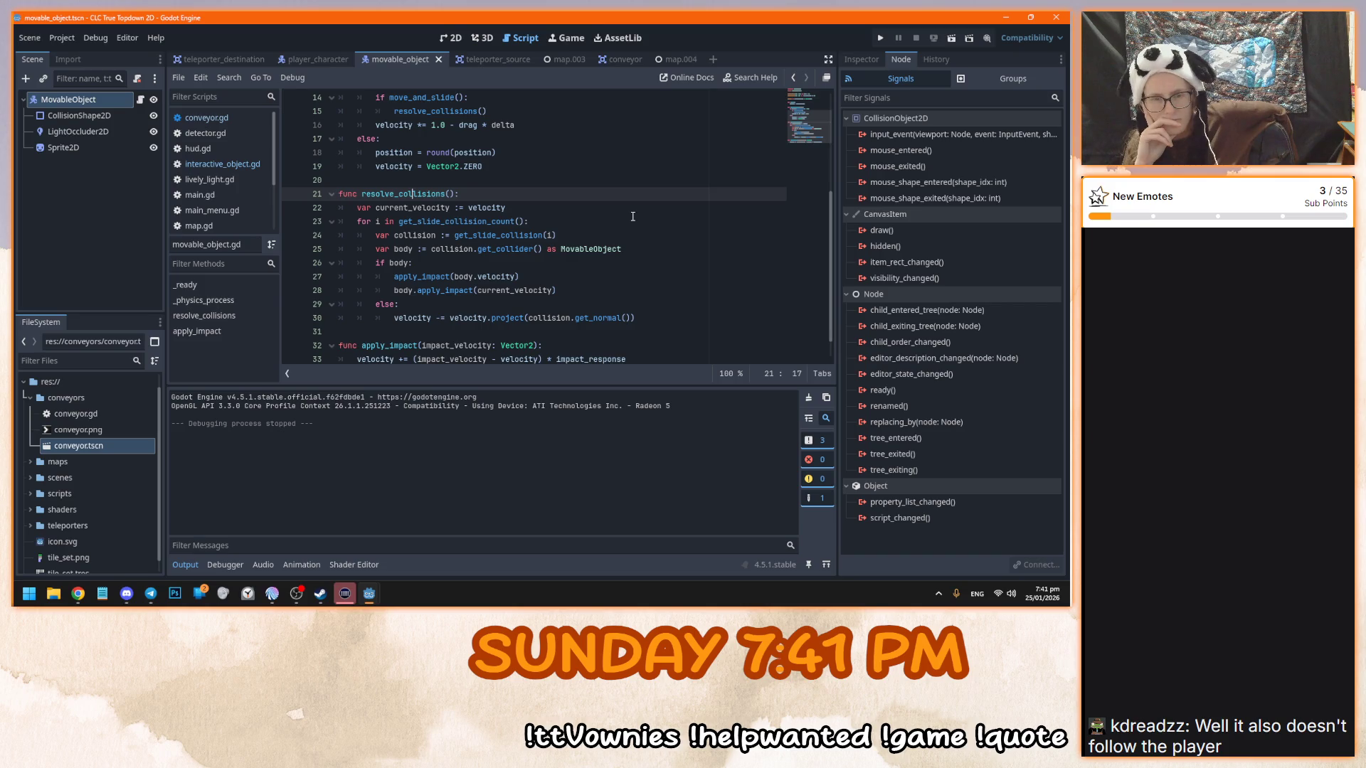
scroll(629, 216, up, 2)
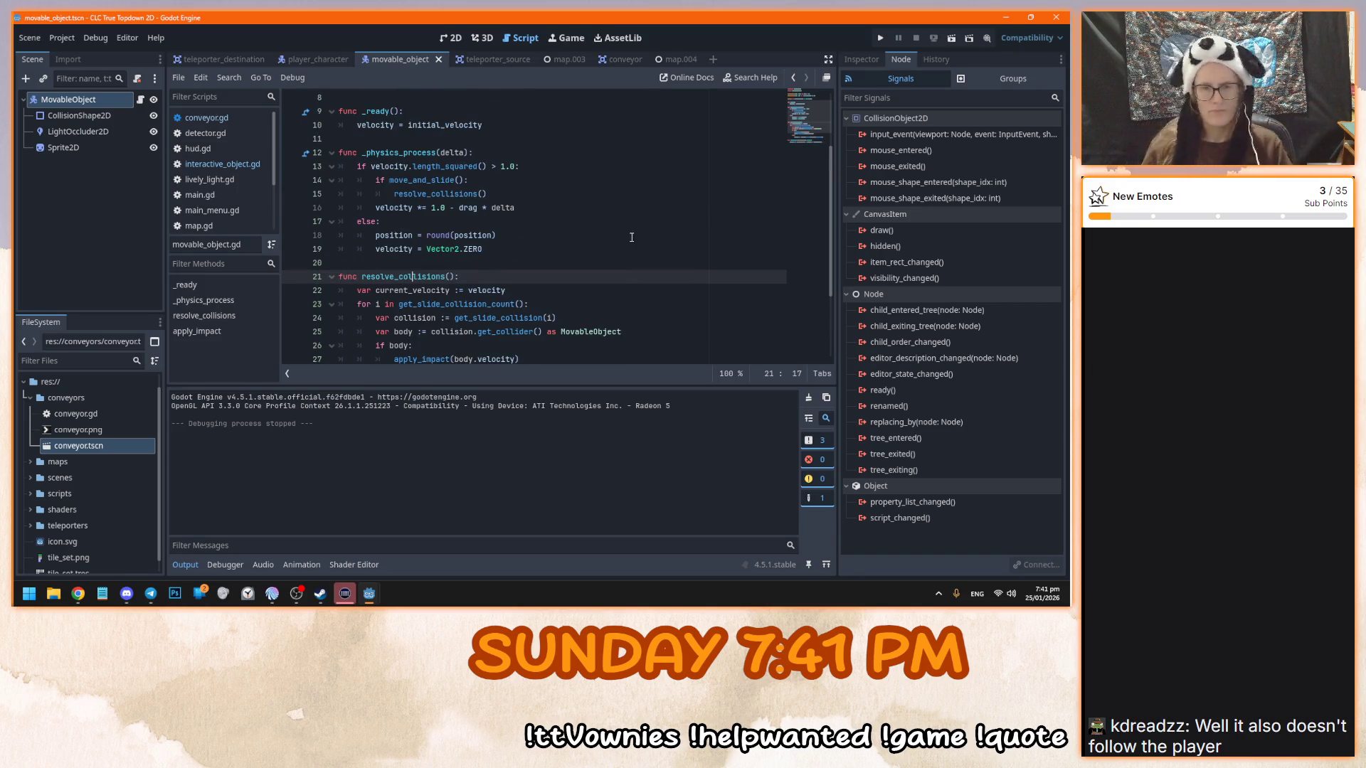
scroll(560, 254, down, 1)
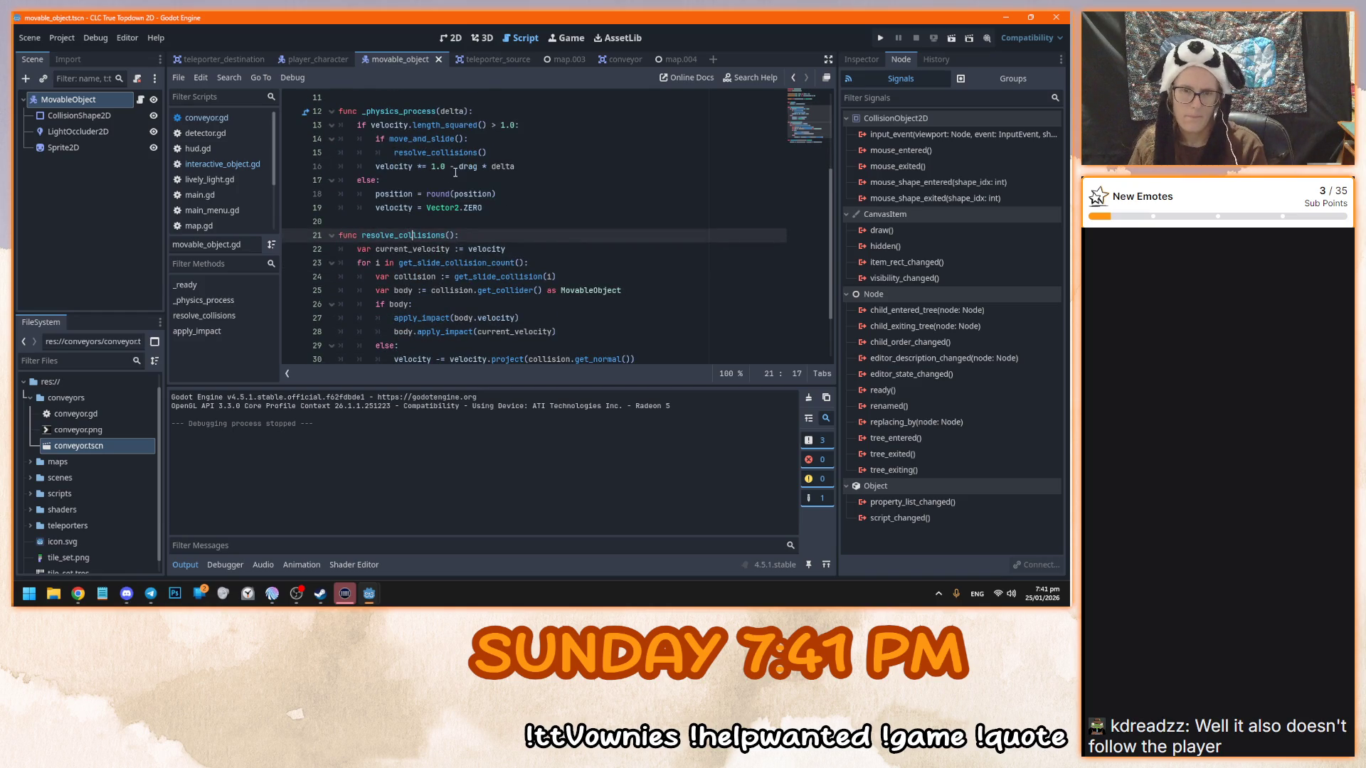
scroll(456, 173, down, 1)
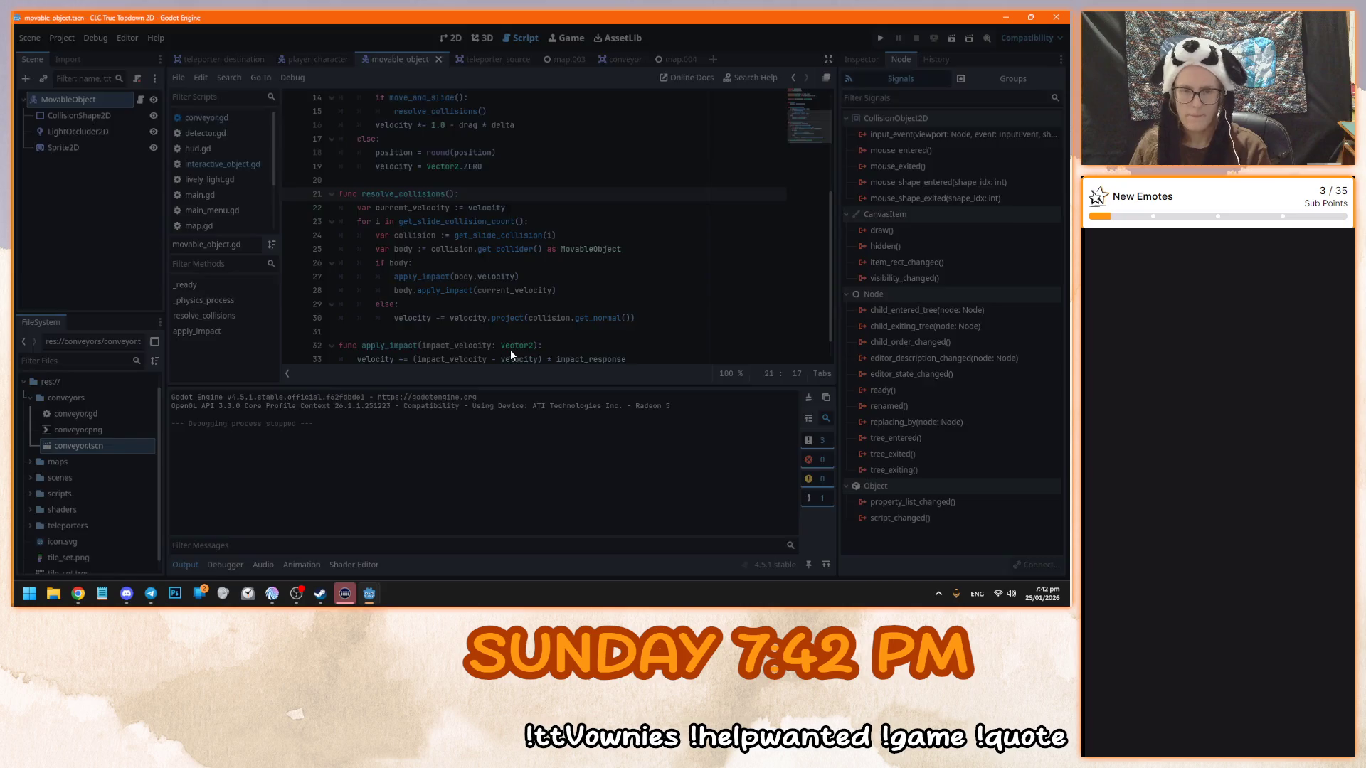
Switch to the roguelike project and test-run a new game, steering the player across the map
key(alt+Tab)
click(507, 318)
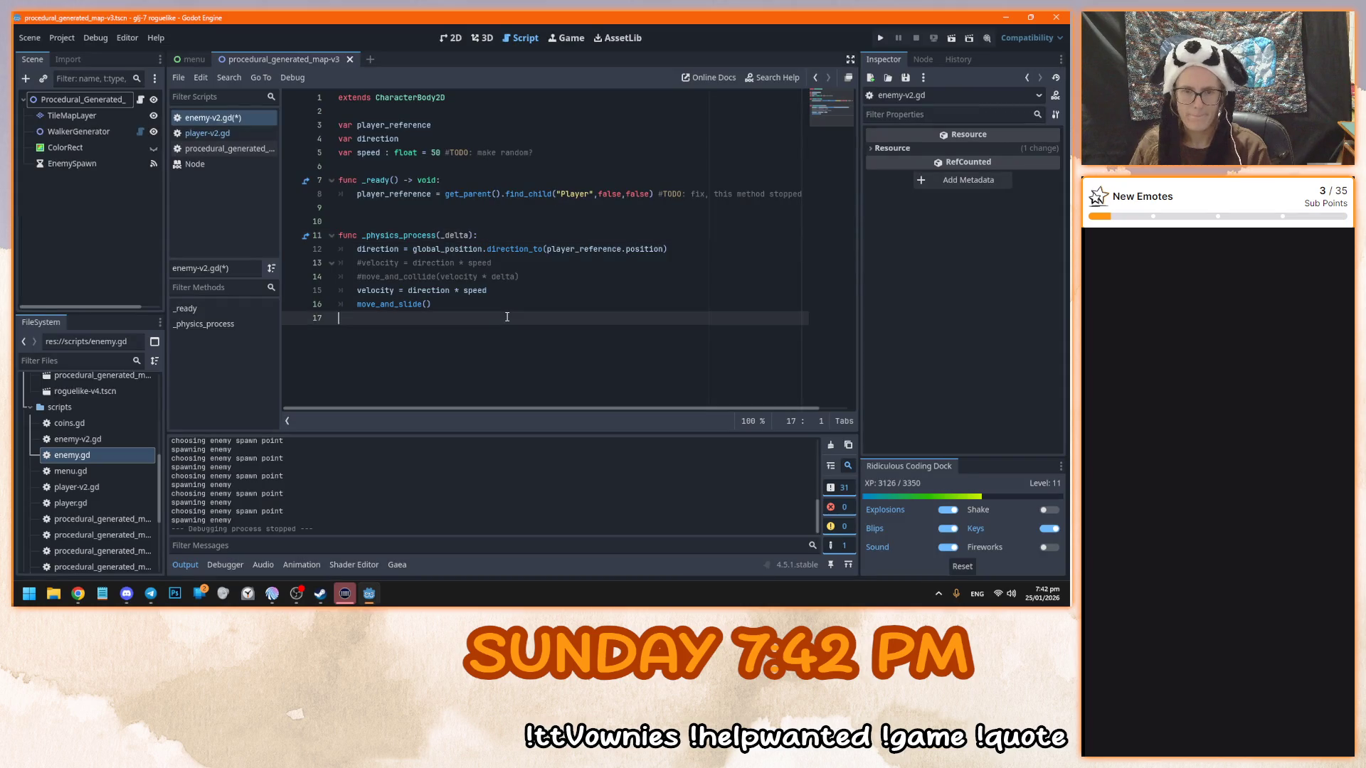
key(F5)
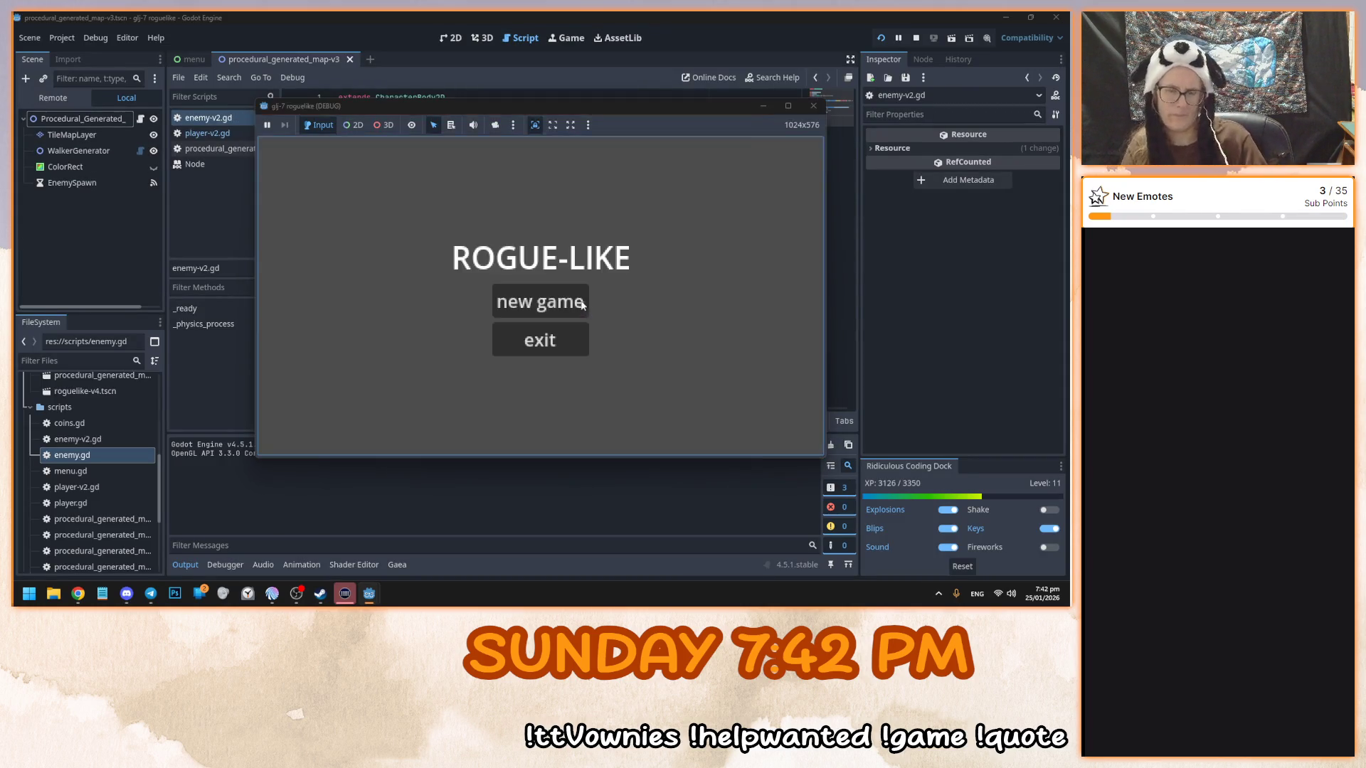
click(583, 301)
drag(645, 324, 648, 281)
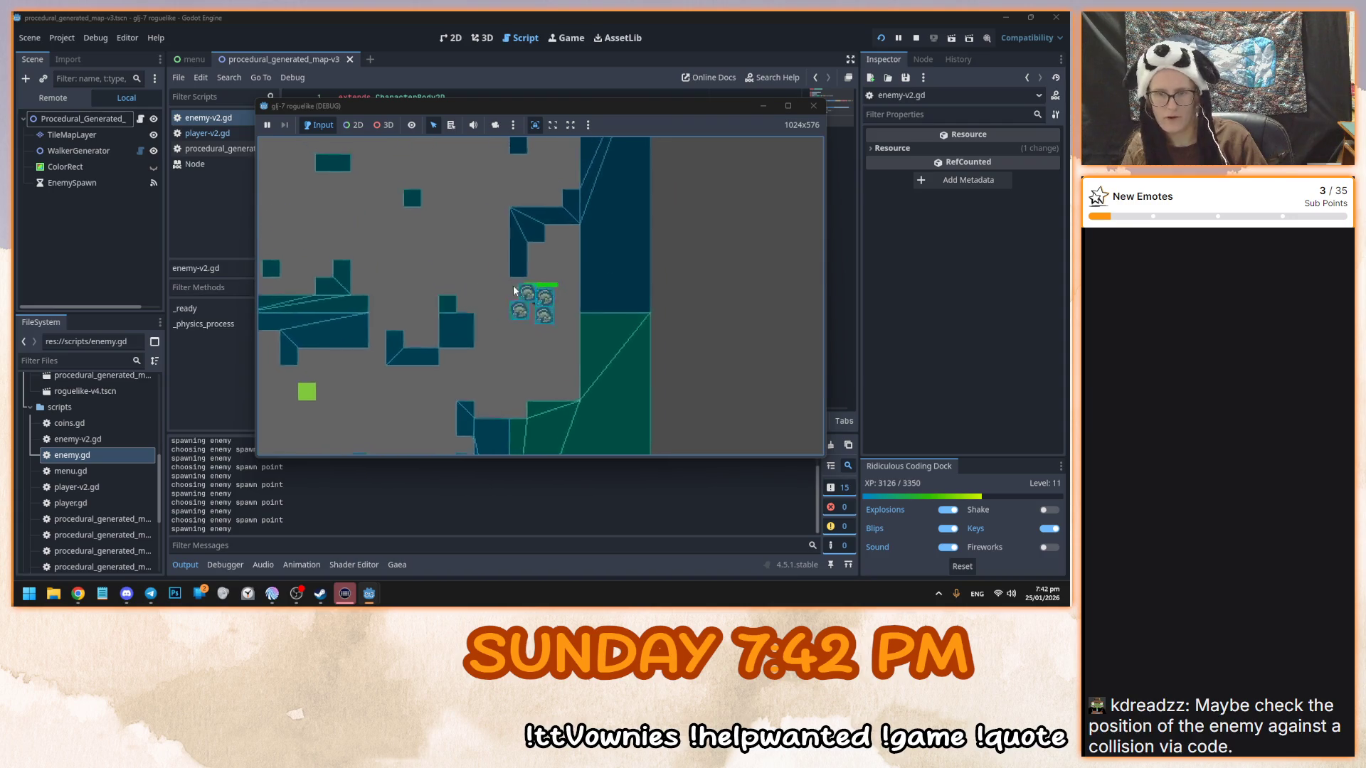
key(F8)
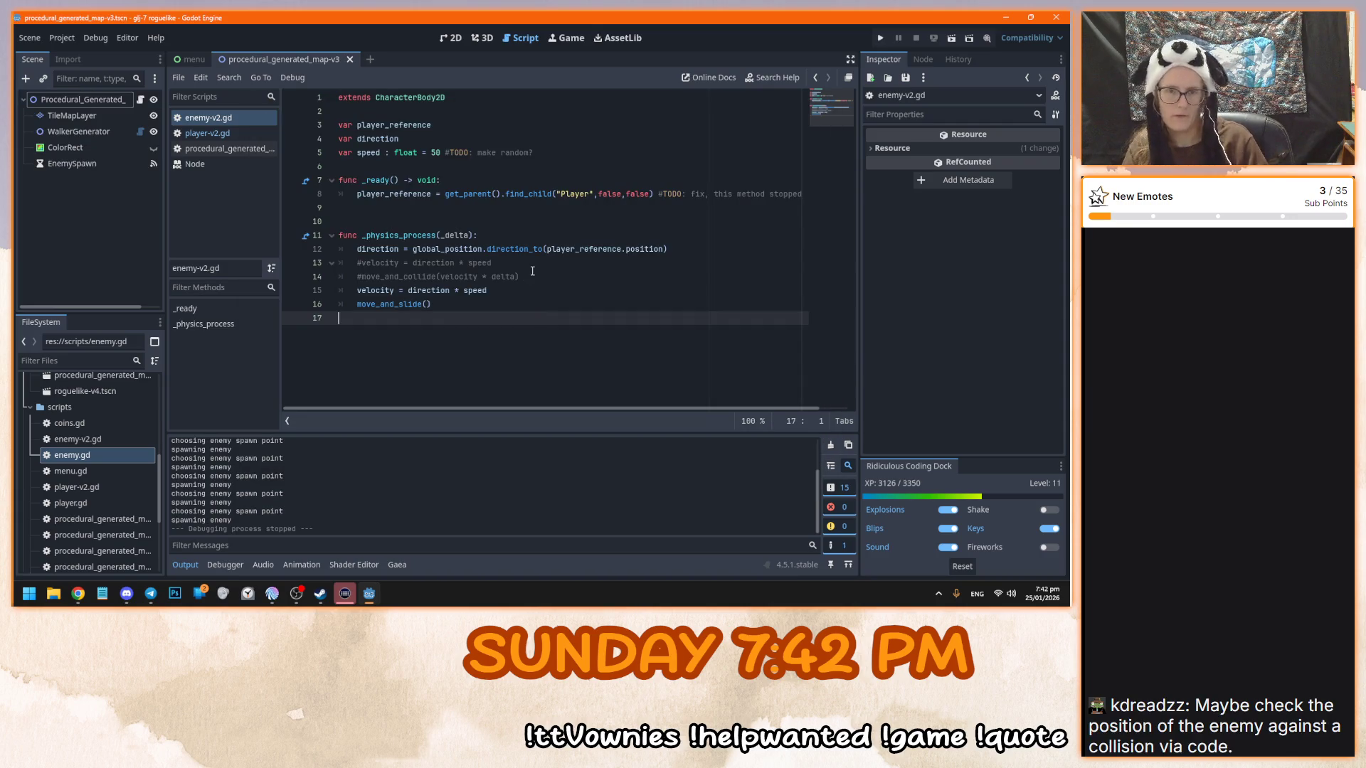
Place the caret on lines 14 and 15 of enemy-v2.gd, then relaunch the game
click(532, 272)
click(501, 293)
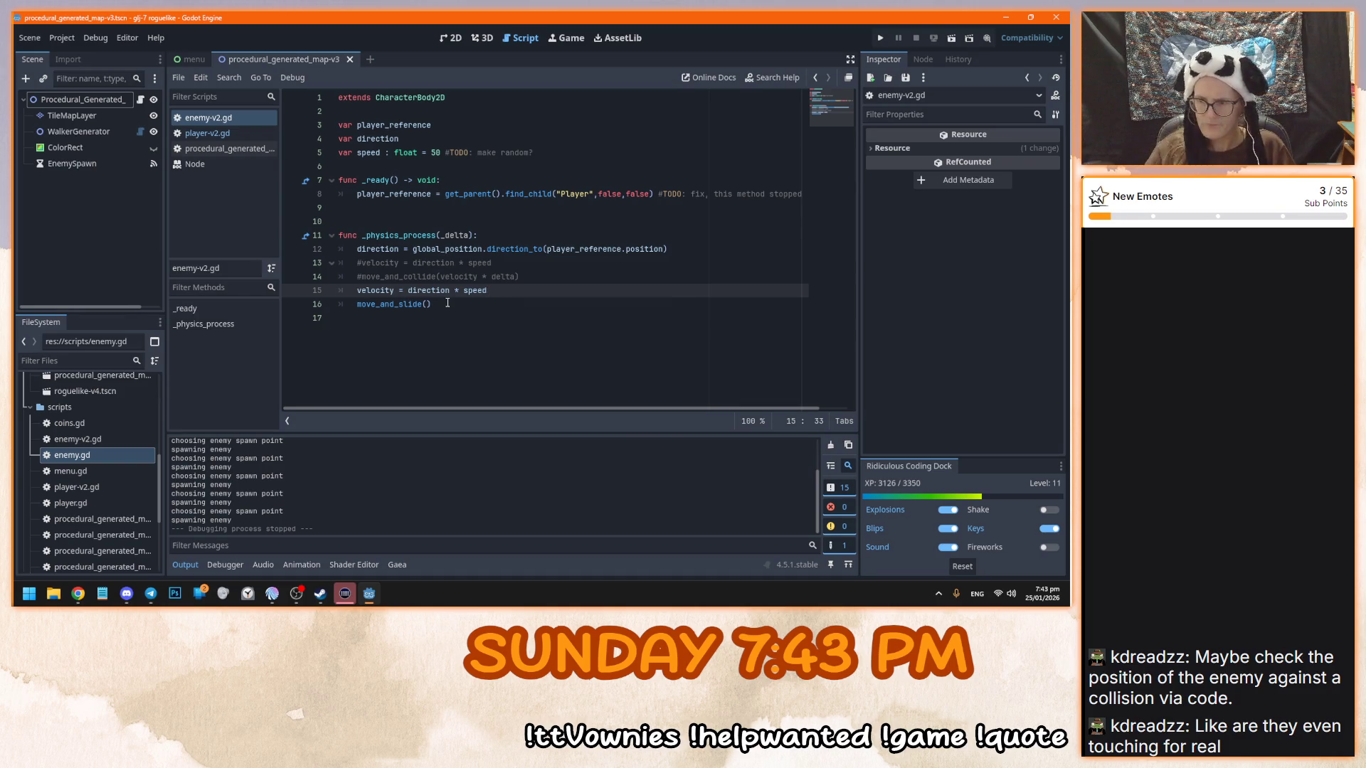
key(F5)
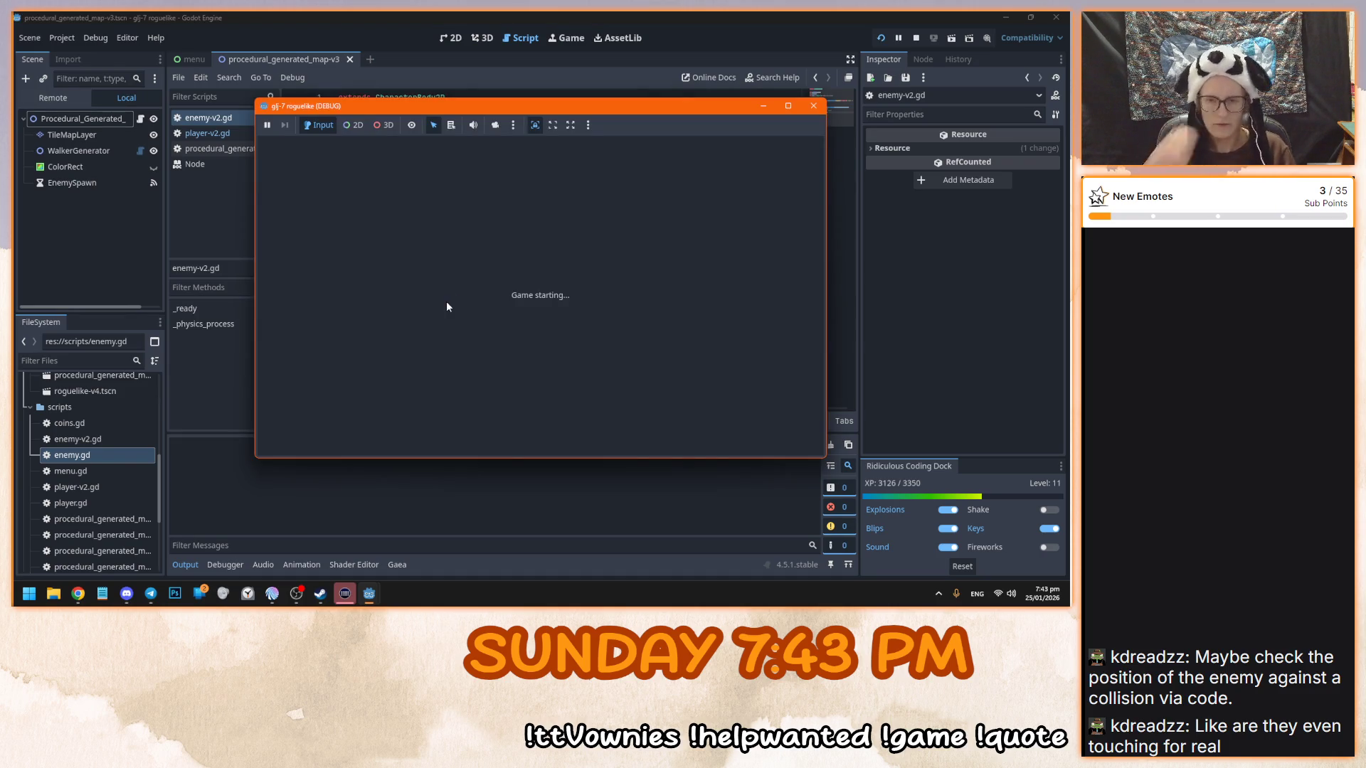
Play a new game moving left and down, stop it, then inspect WalkerGenerator and the TileMapLayer's tile set
key(Return)
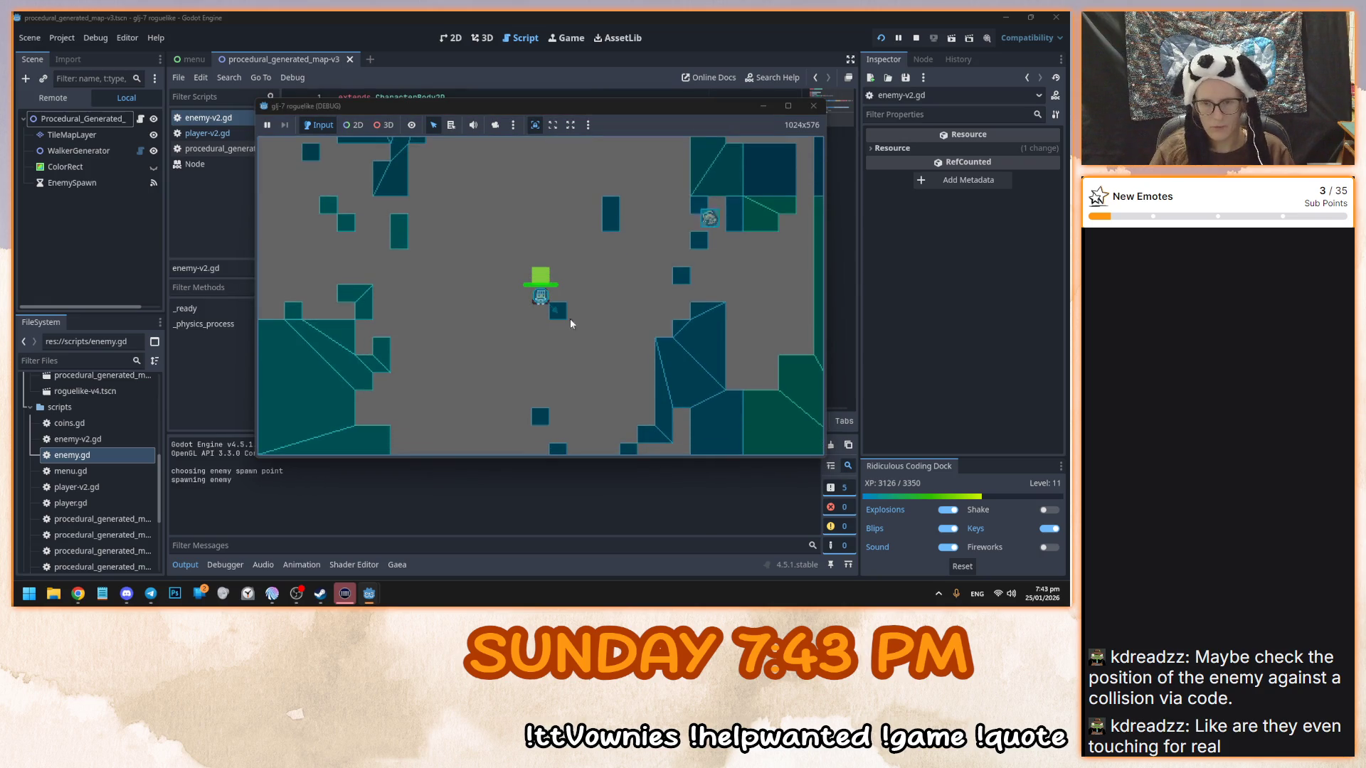
key(Left)
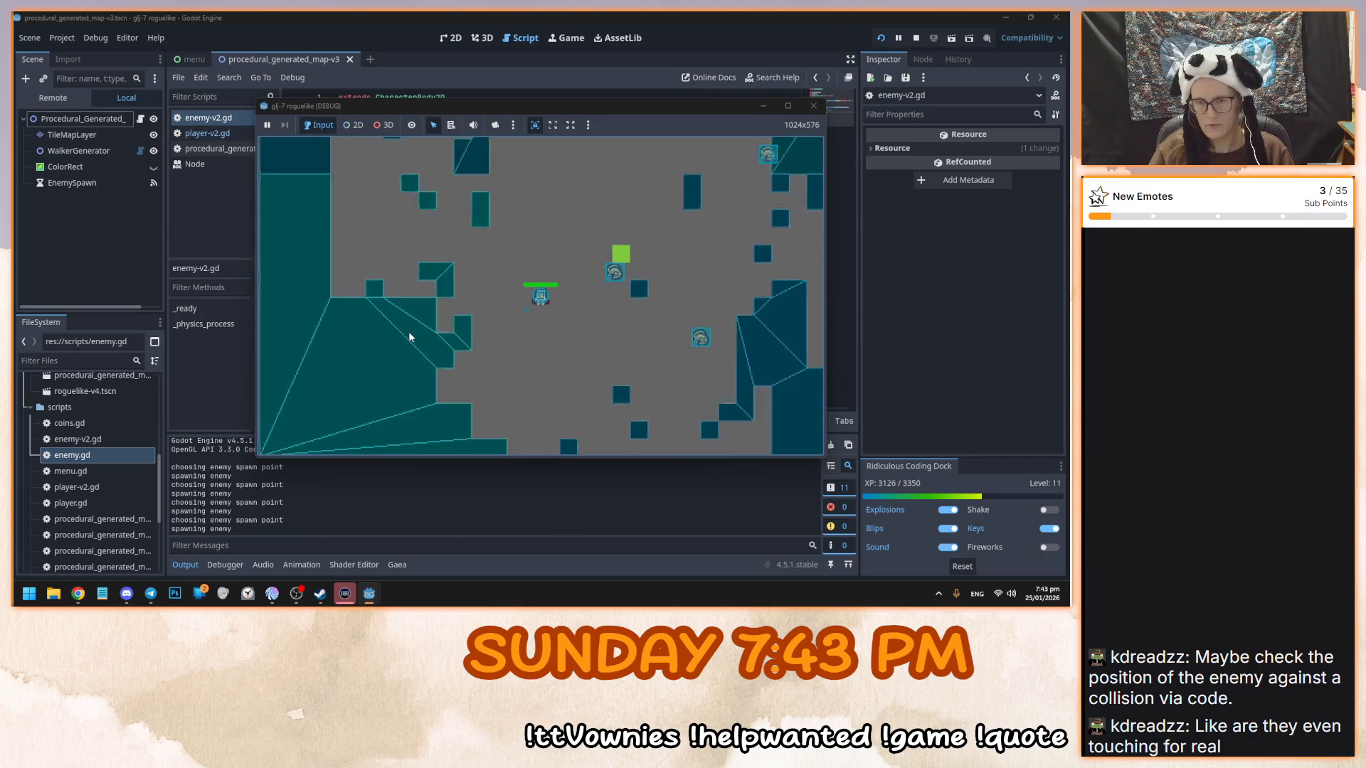
key(Down)
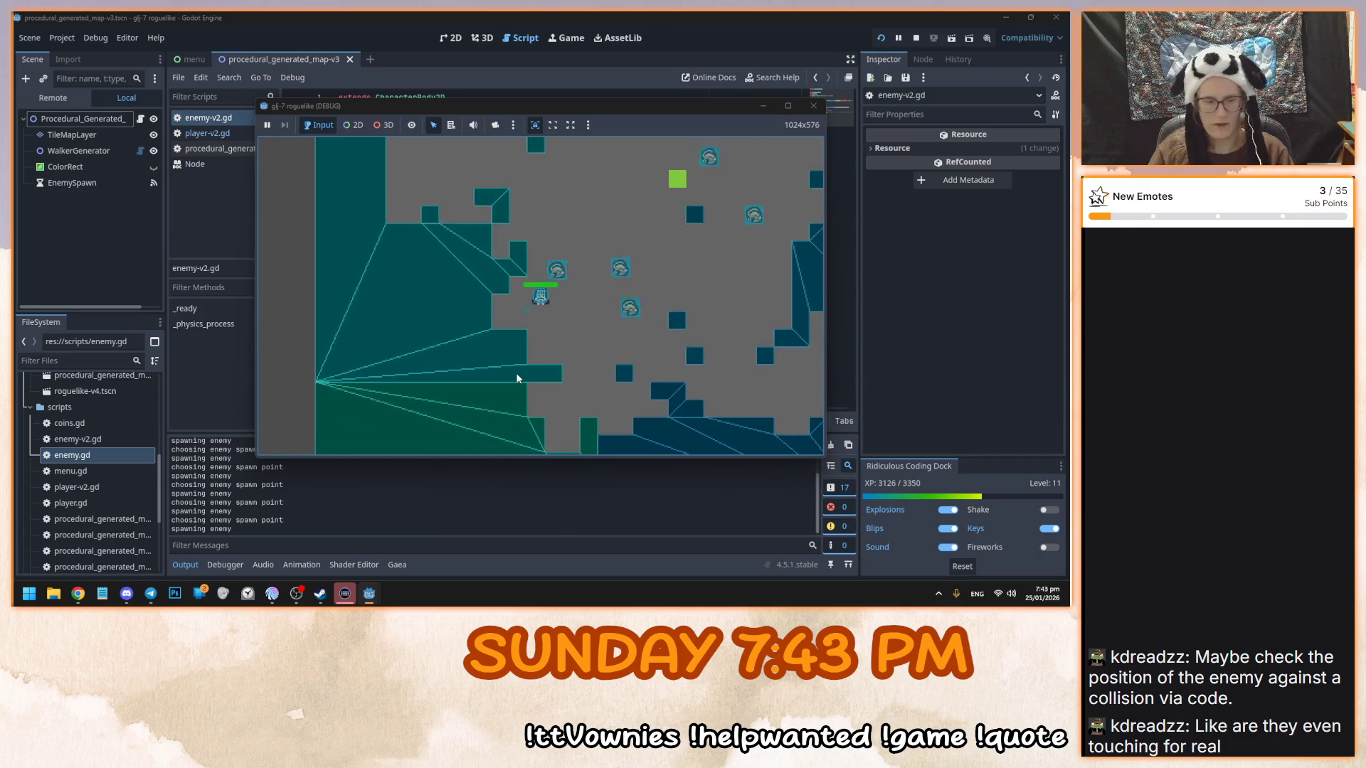
key(F8)
click(110, 131)
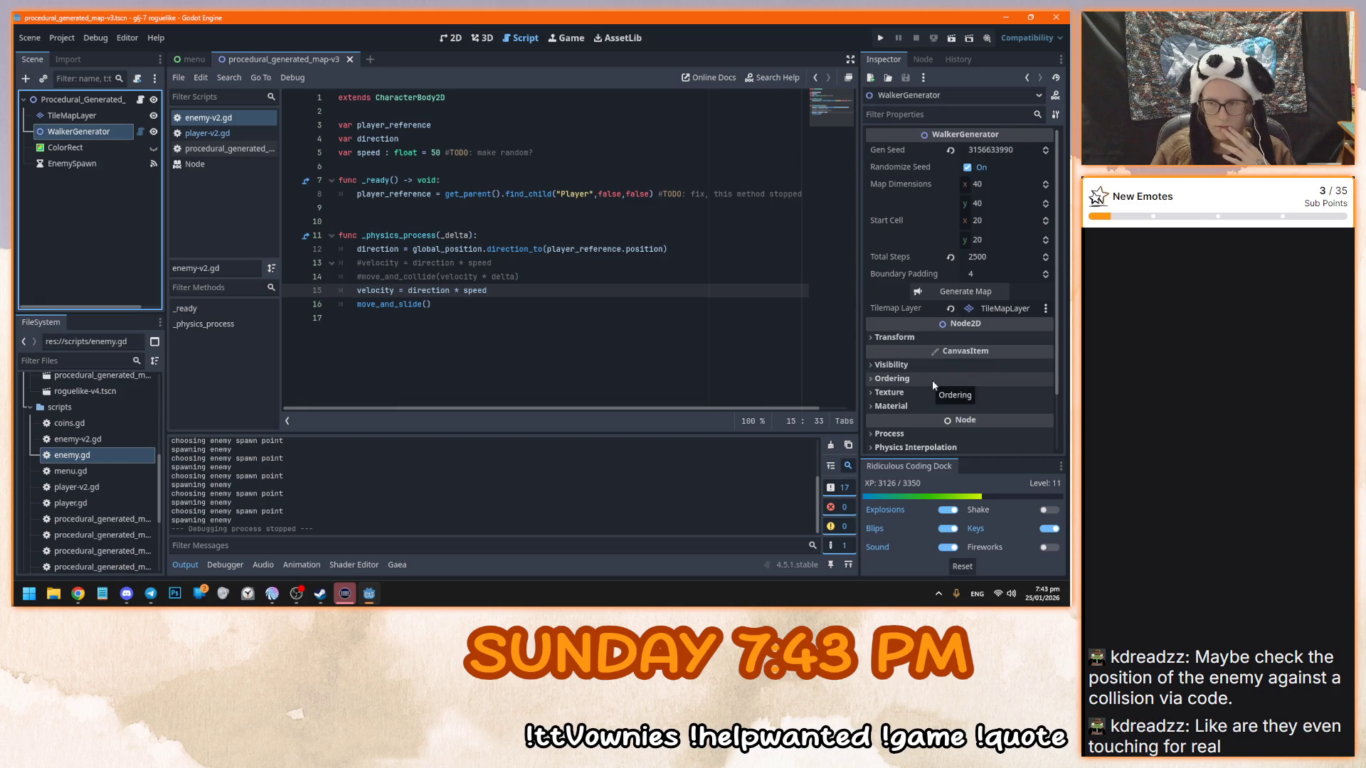
click(97, 116)
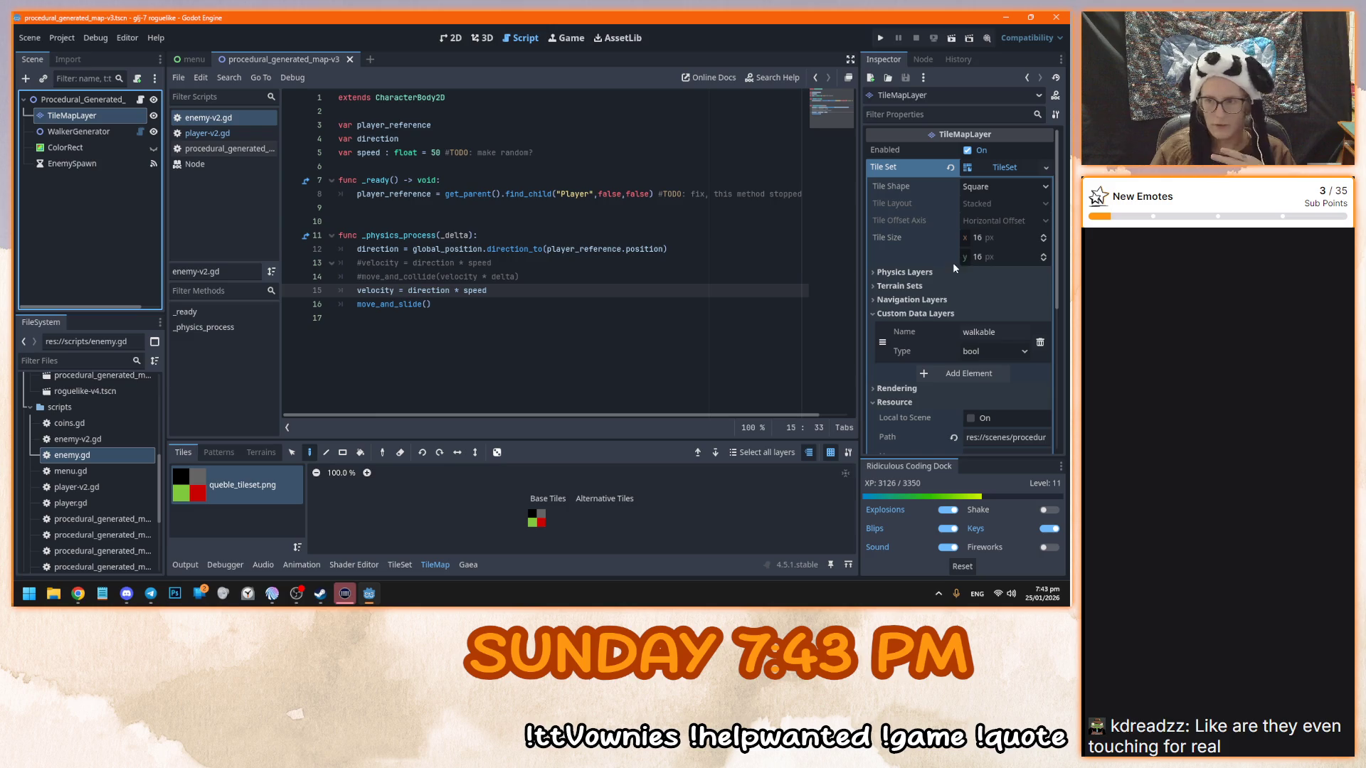
Give the tile set's physics layer a new PhysicsMaterial and playtest a new game
click(908, 273)
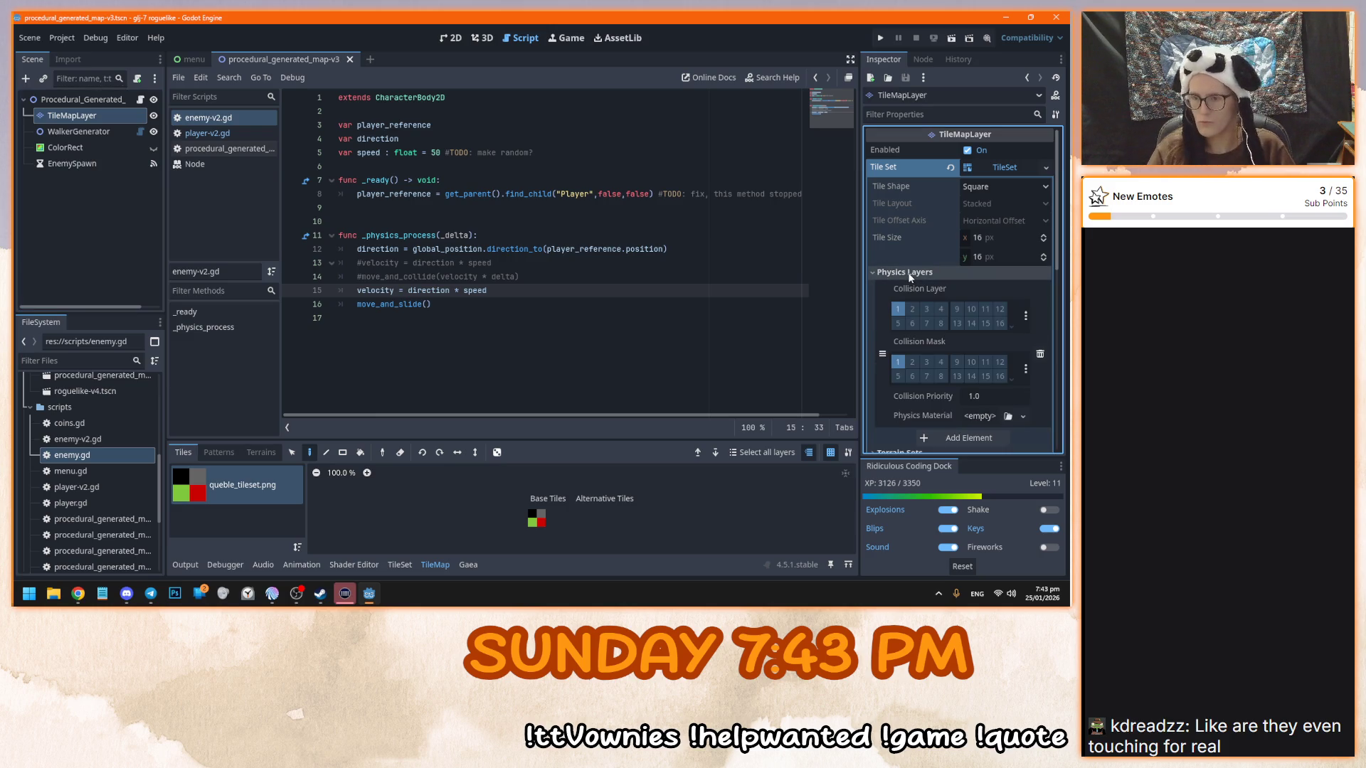
scroll(916, 356, down, 2)
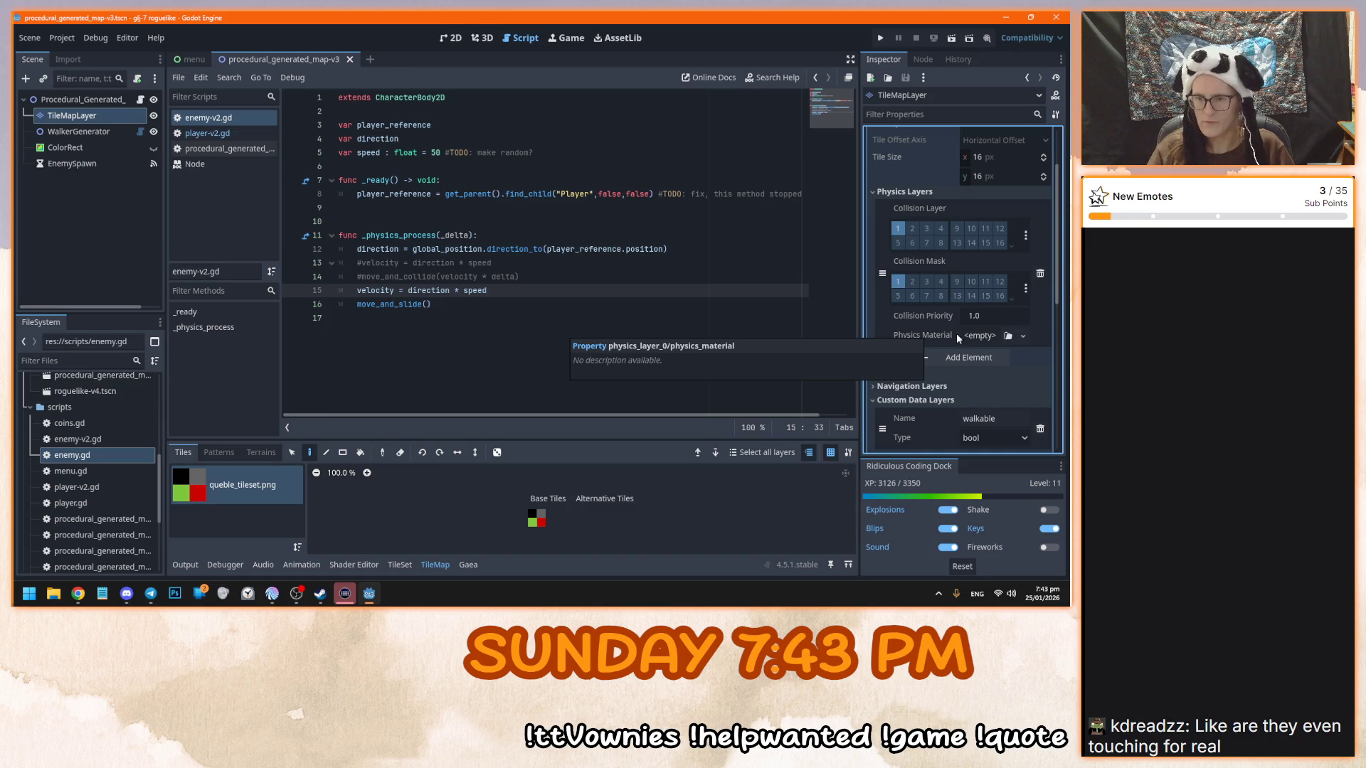
click(980, 335)
click(982, 364)
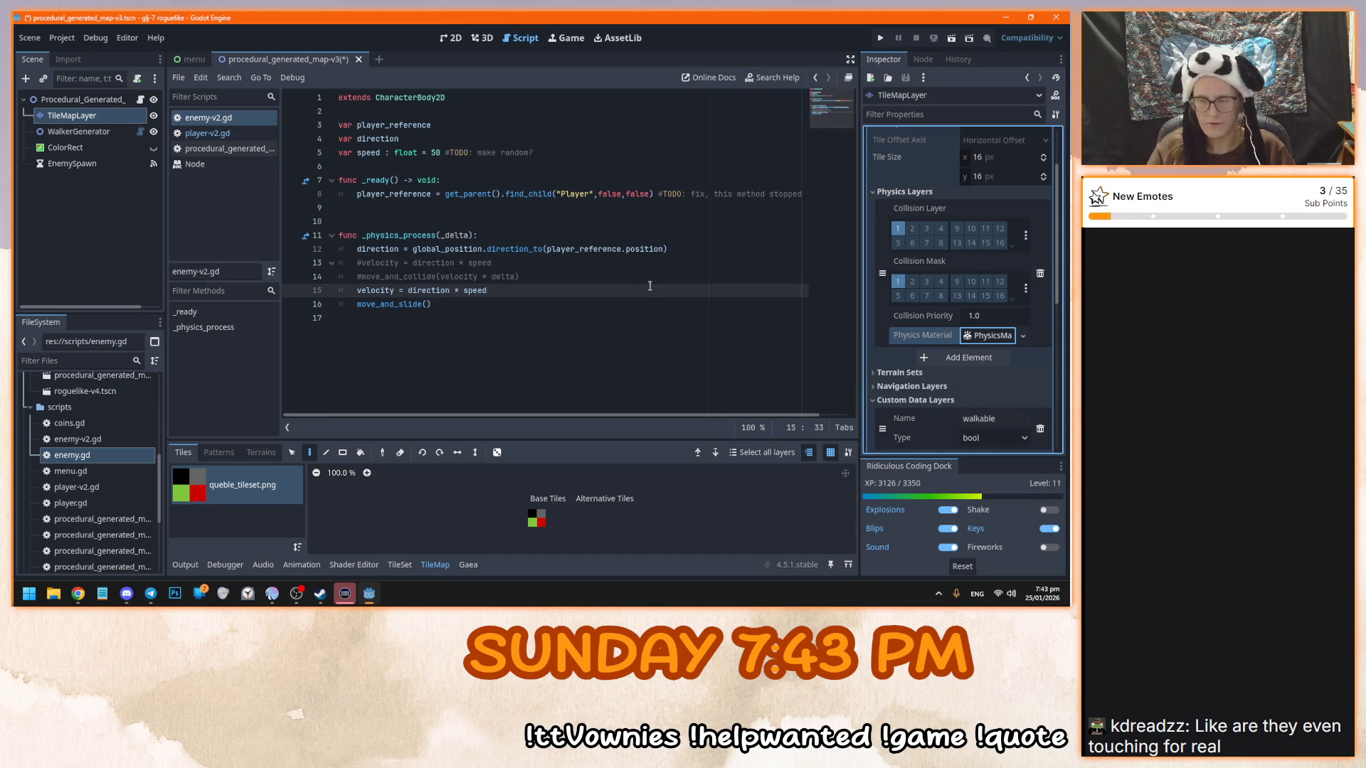
key(F5)
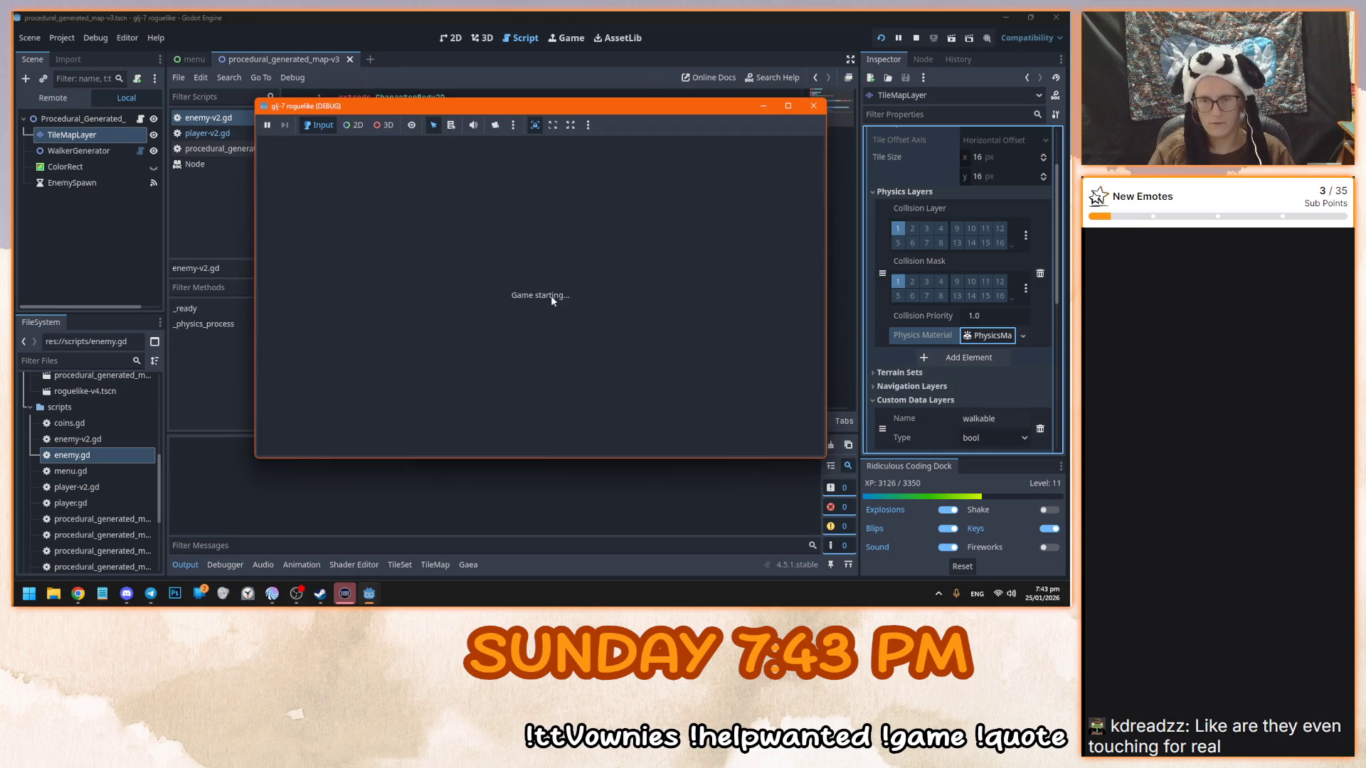
click(548, 296)
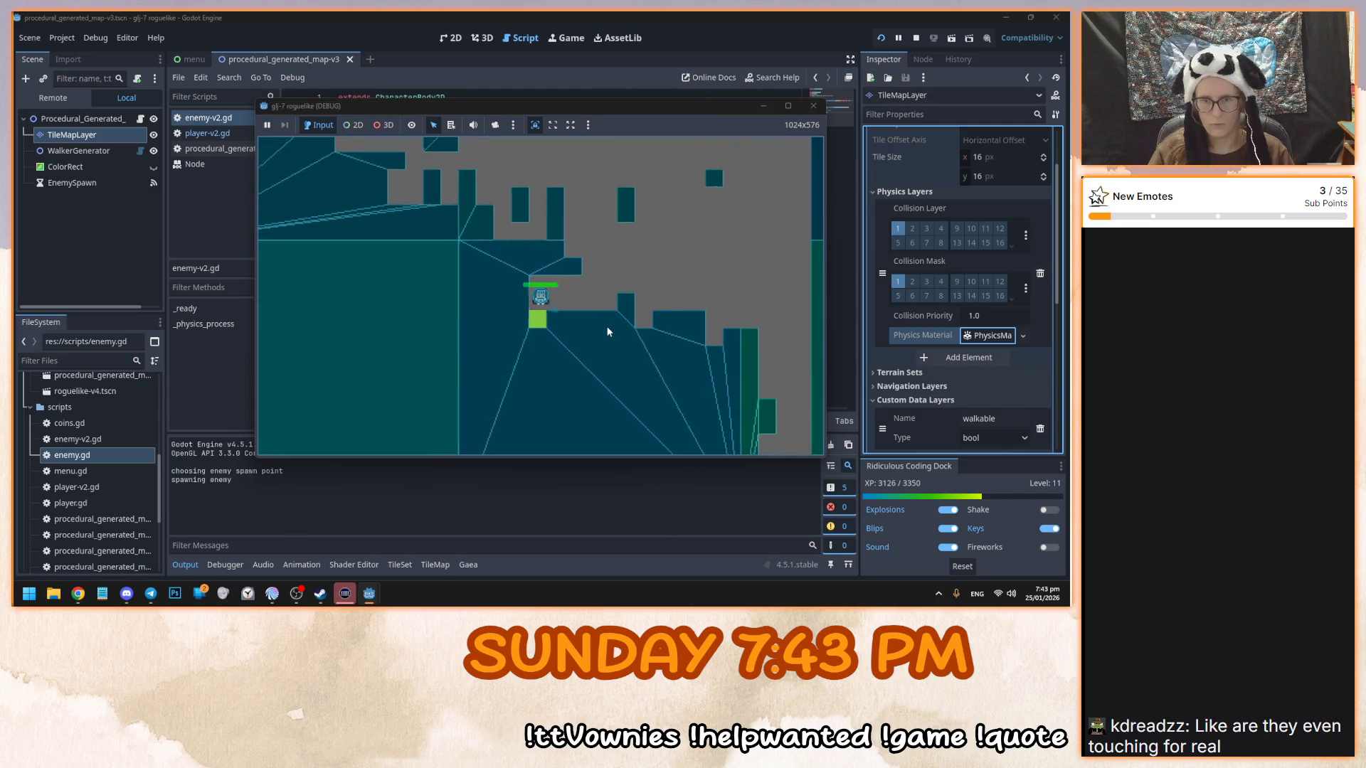
key(F8)
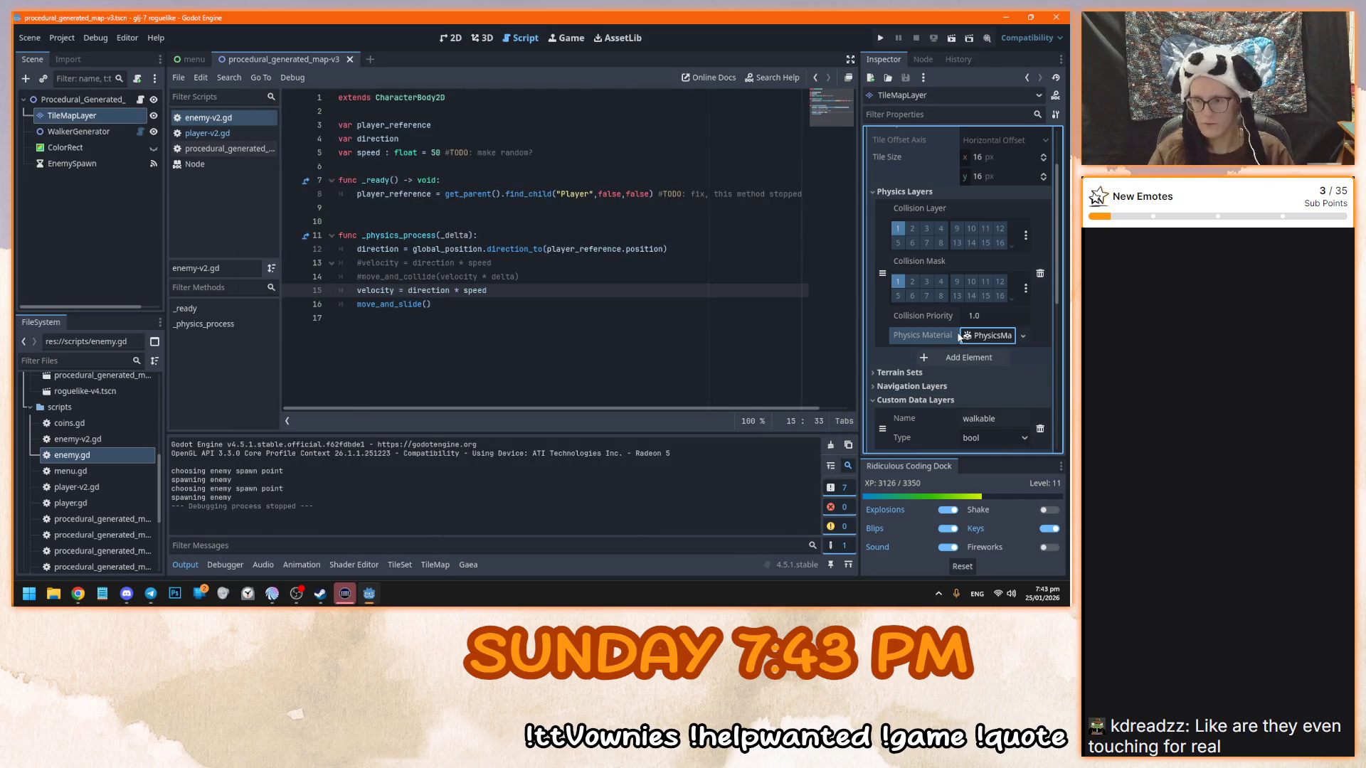
Clear the physics material from the tile layer and open the player-v2.gd script
right_click(996, 340)
click(1019, 434)
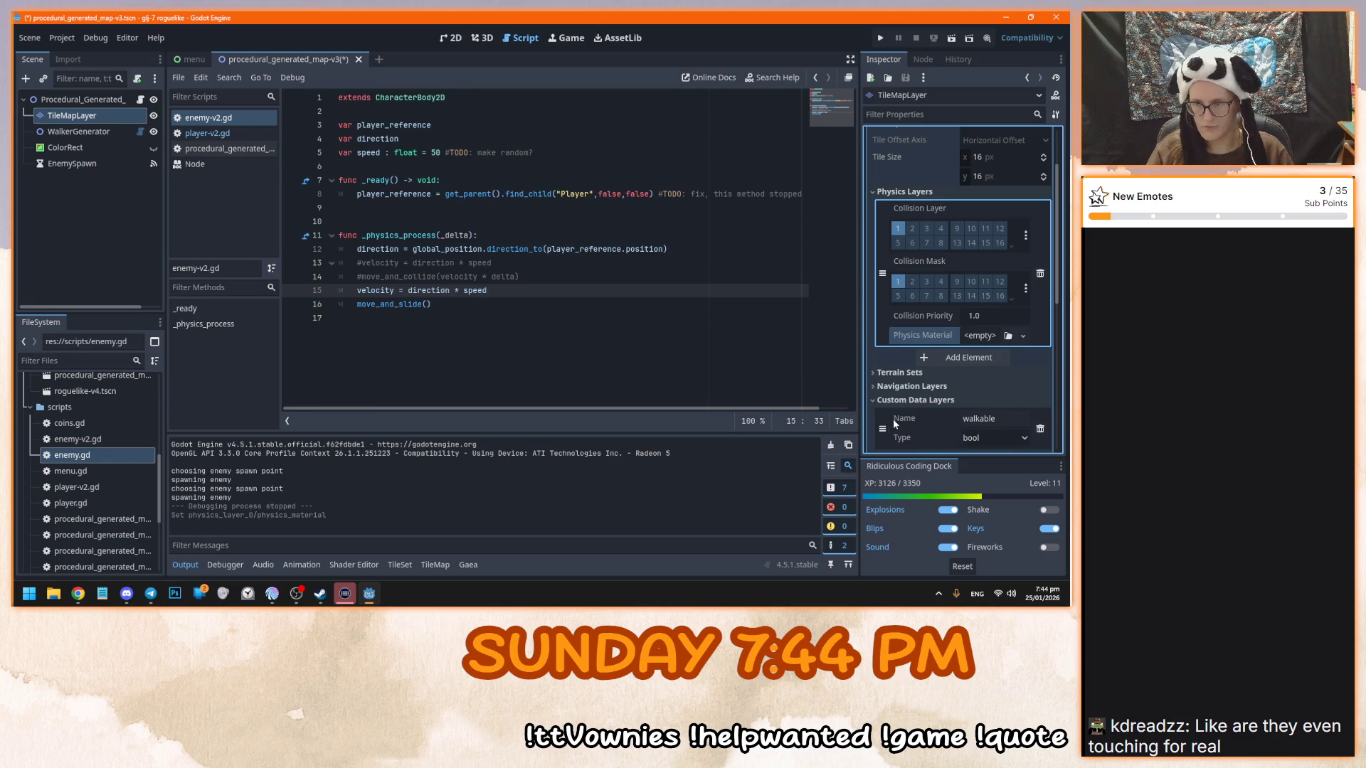
scroll(892, 423, down, 3)
scroll(890, 423, up, 1)
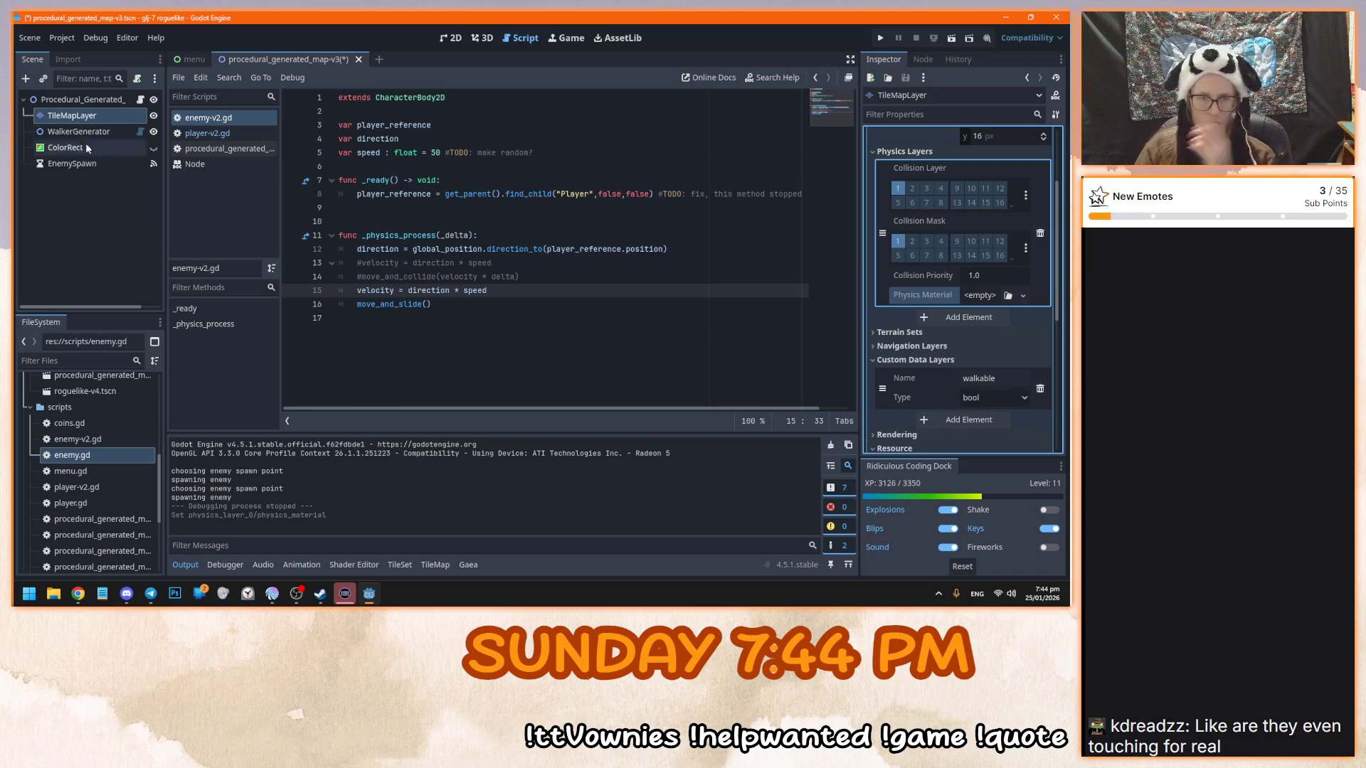
click(209, 133)
scroll(520, 311, up, 3)
scroll(520, 311, down, 3)
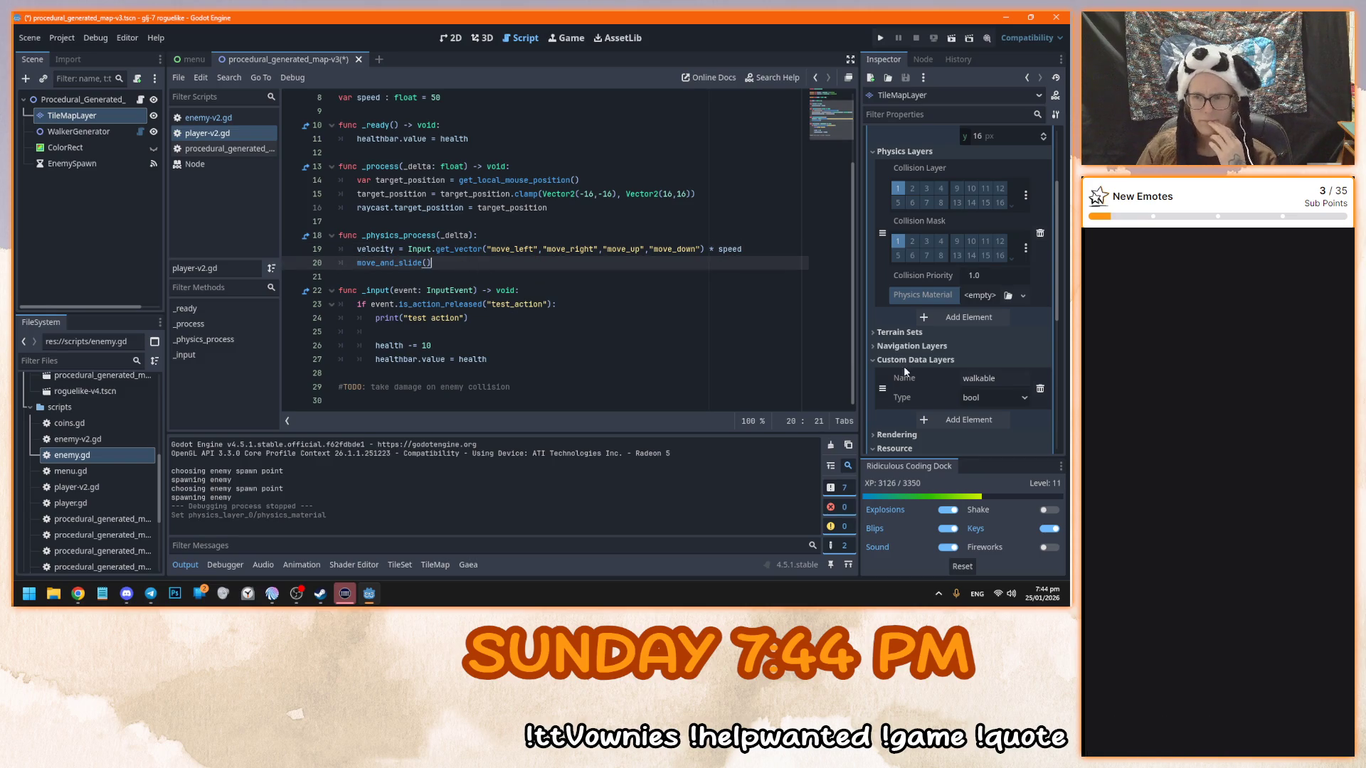
Delete the walkable custom data layer, then playtest a new game walking down, left and up
click(1040, 388)
key(F5)
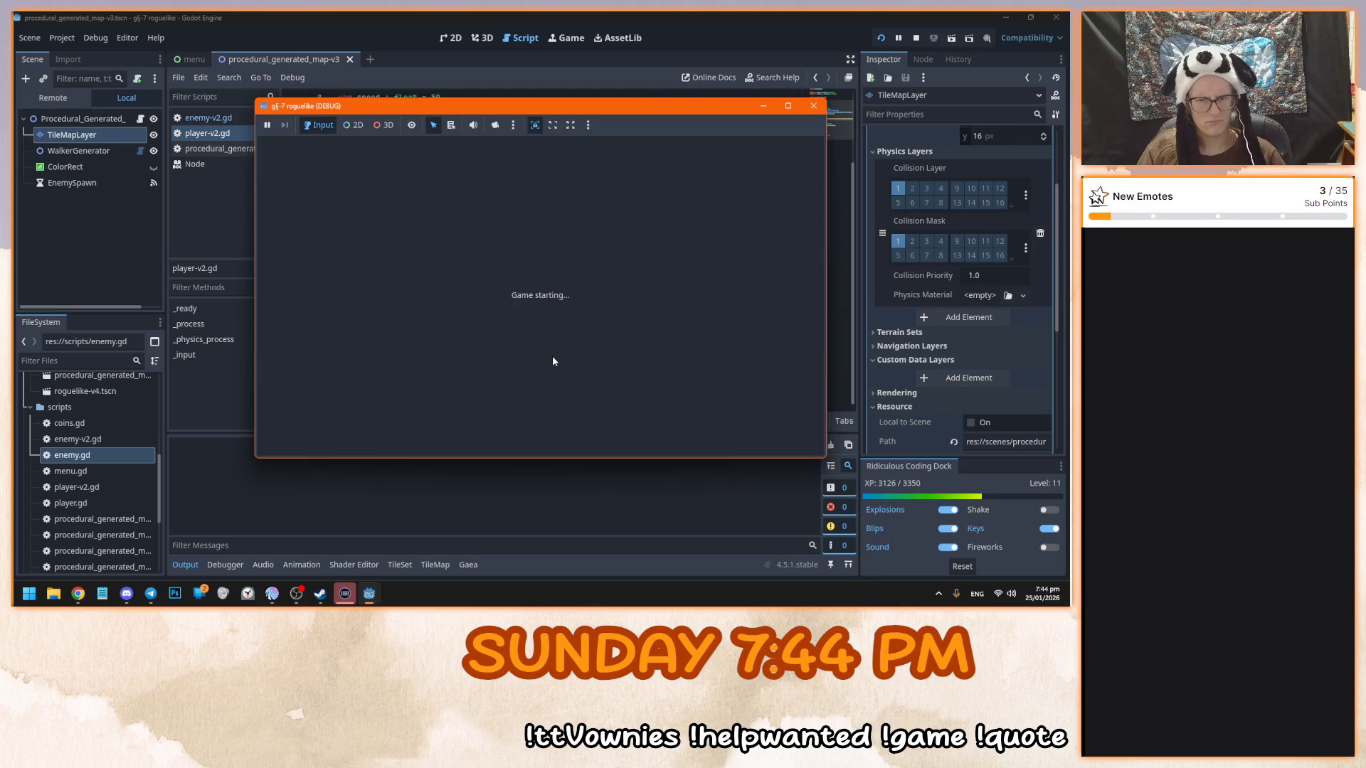
click(542, 300)
key(s)
key(s)
key(a)
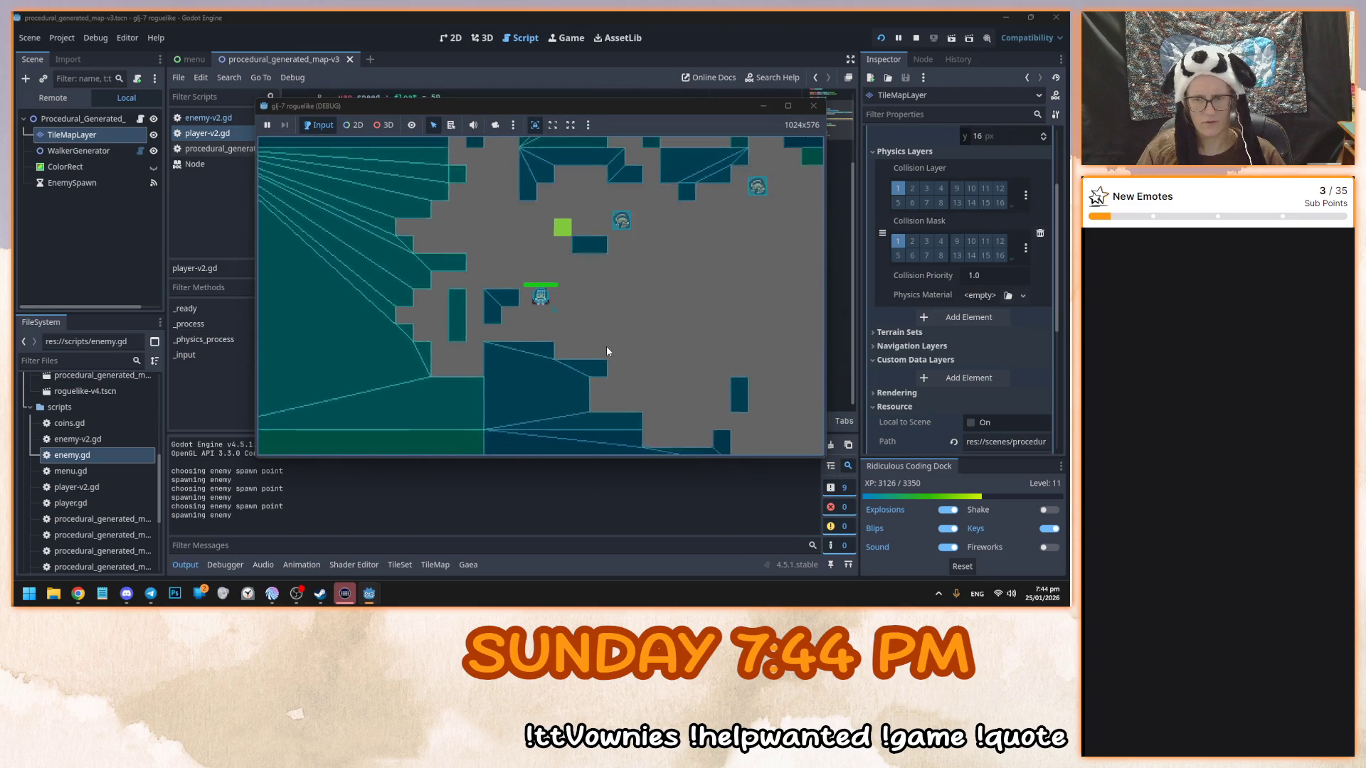
key(a)
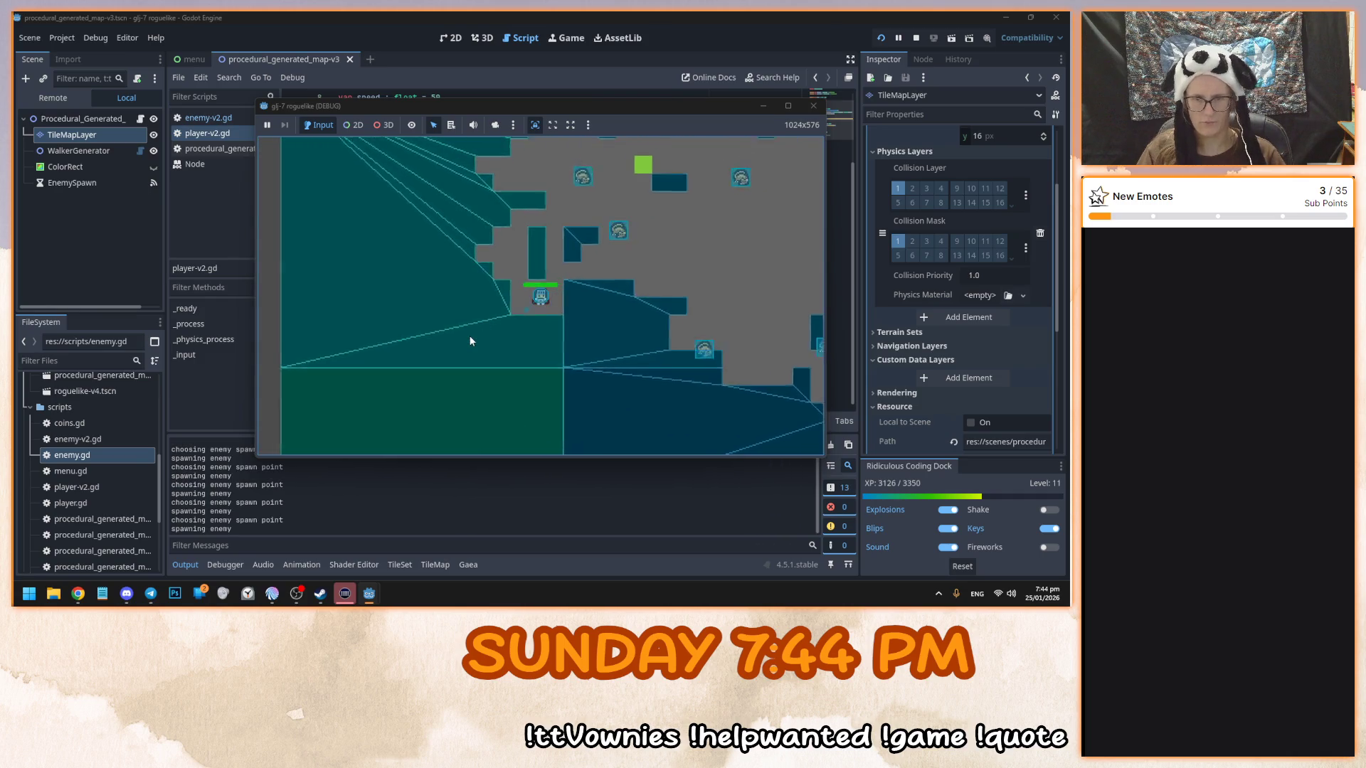
key(w)
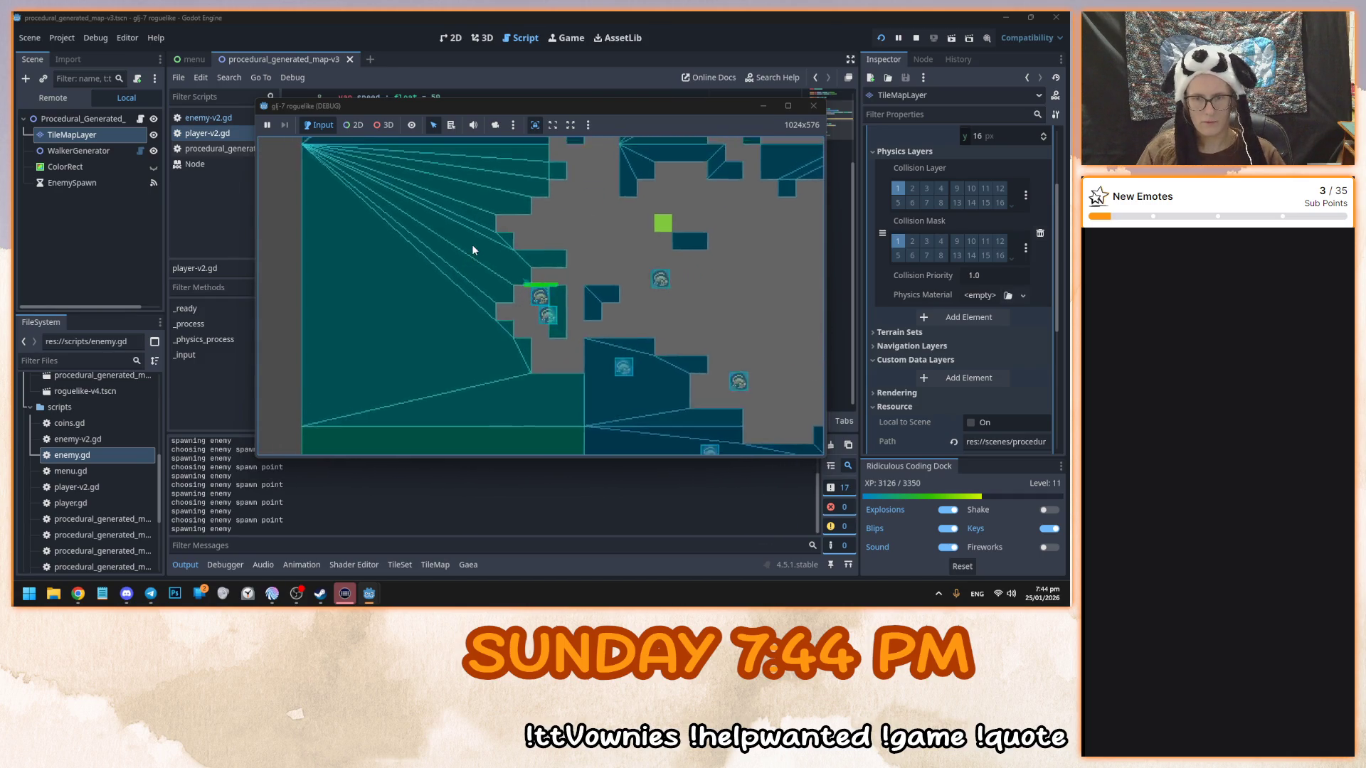
key(F8)
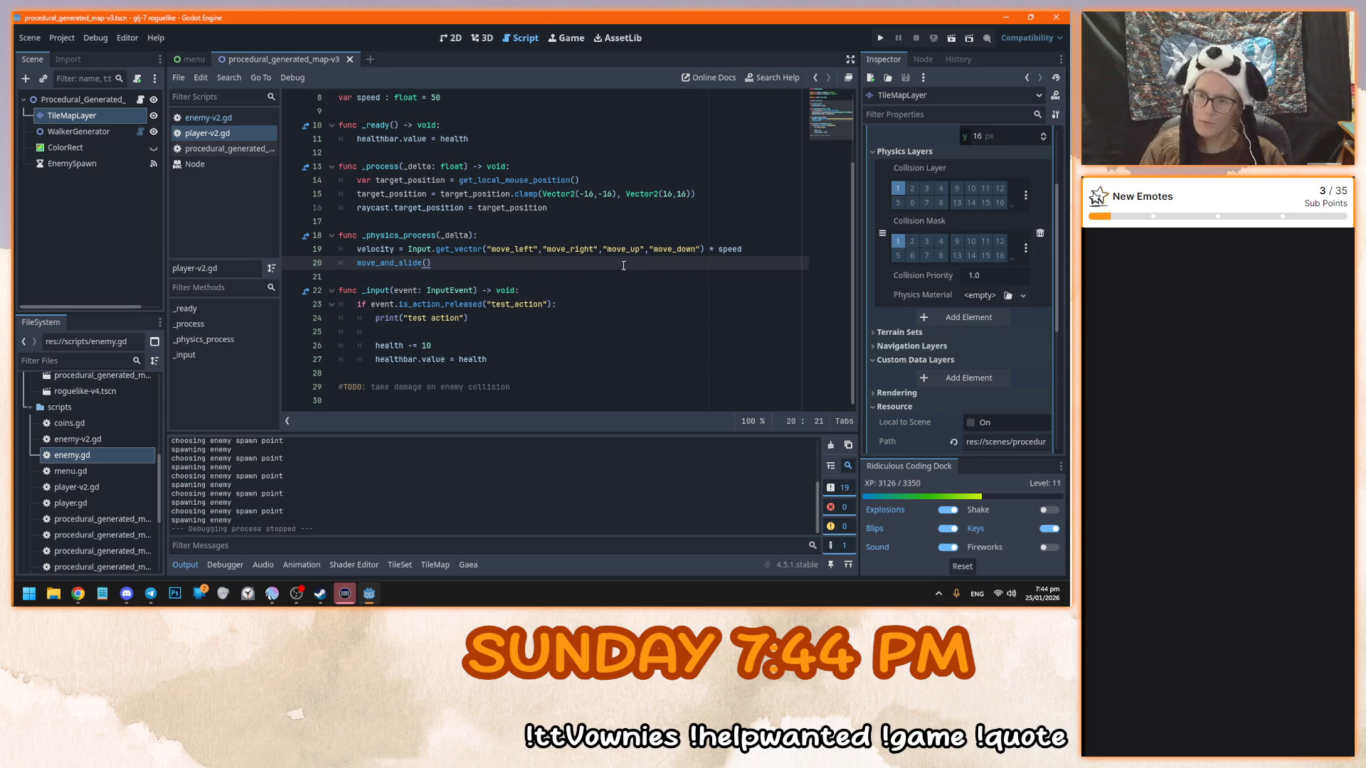
Browse the tile set's Terrain Sets, Rendering and physics layer collision priority settings
scroll(924, 396, up, 3)
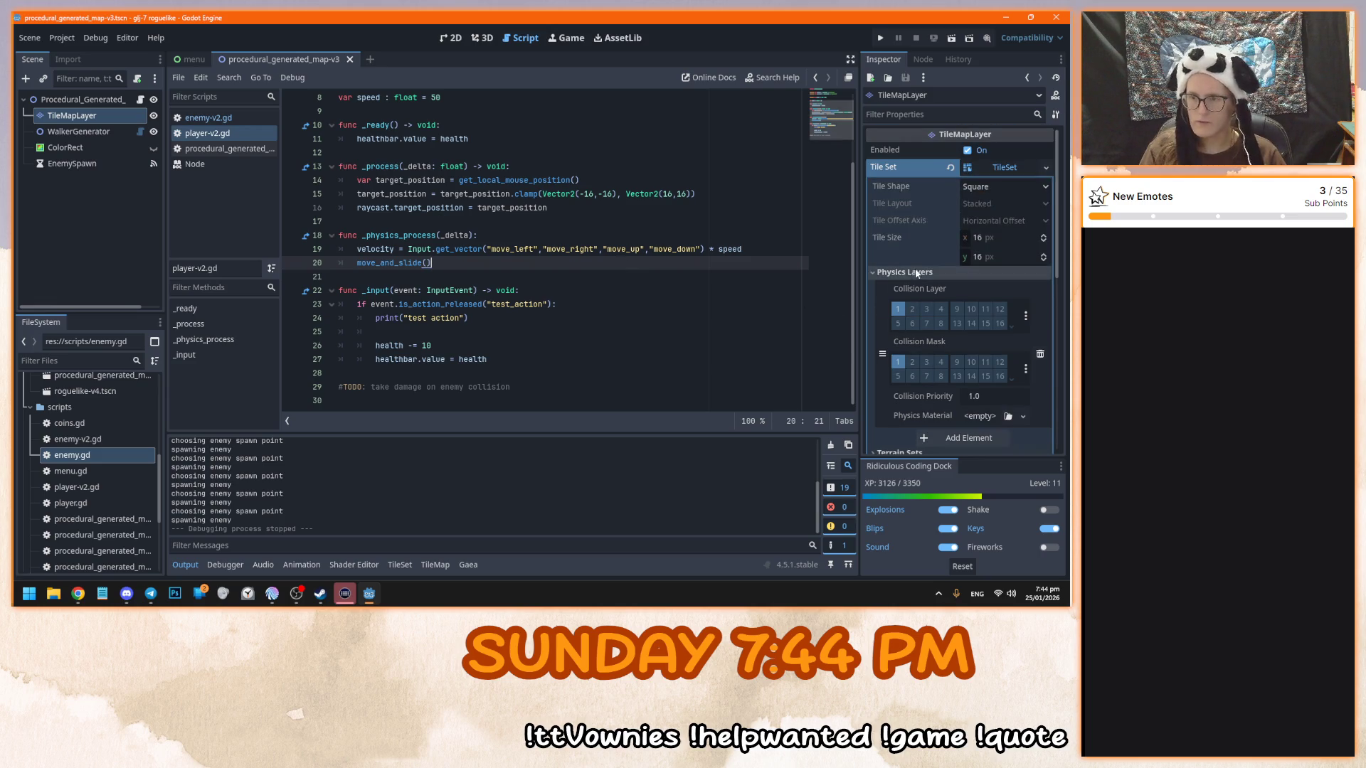
scroll(908, 301, down, 4)
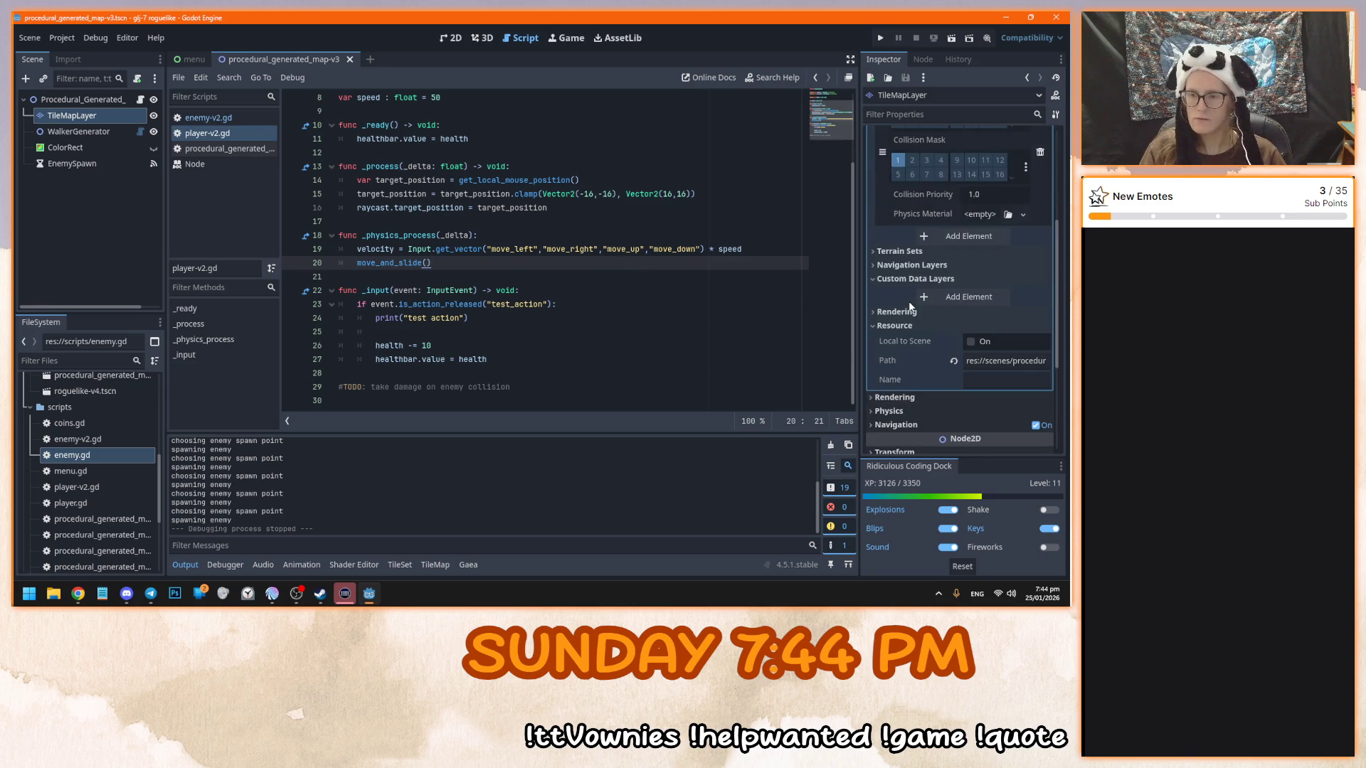
click(911, 279)
click(900, 251)
click(899, 251)
click(898, 293)
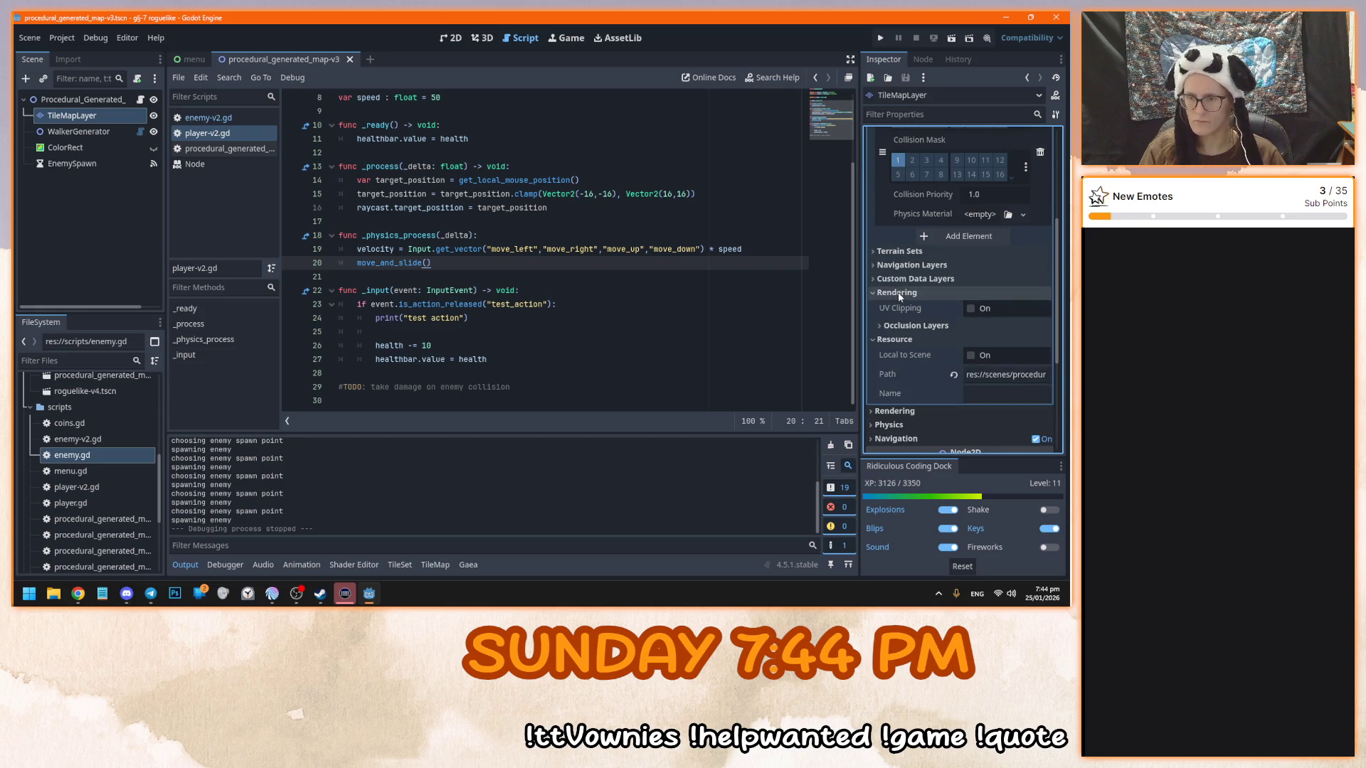
click(898, 292)
scroll(901, 297, up, 2)
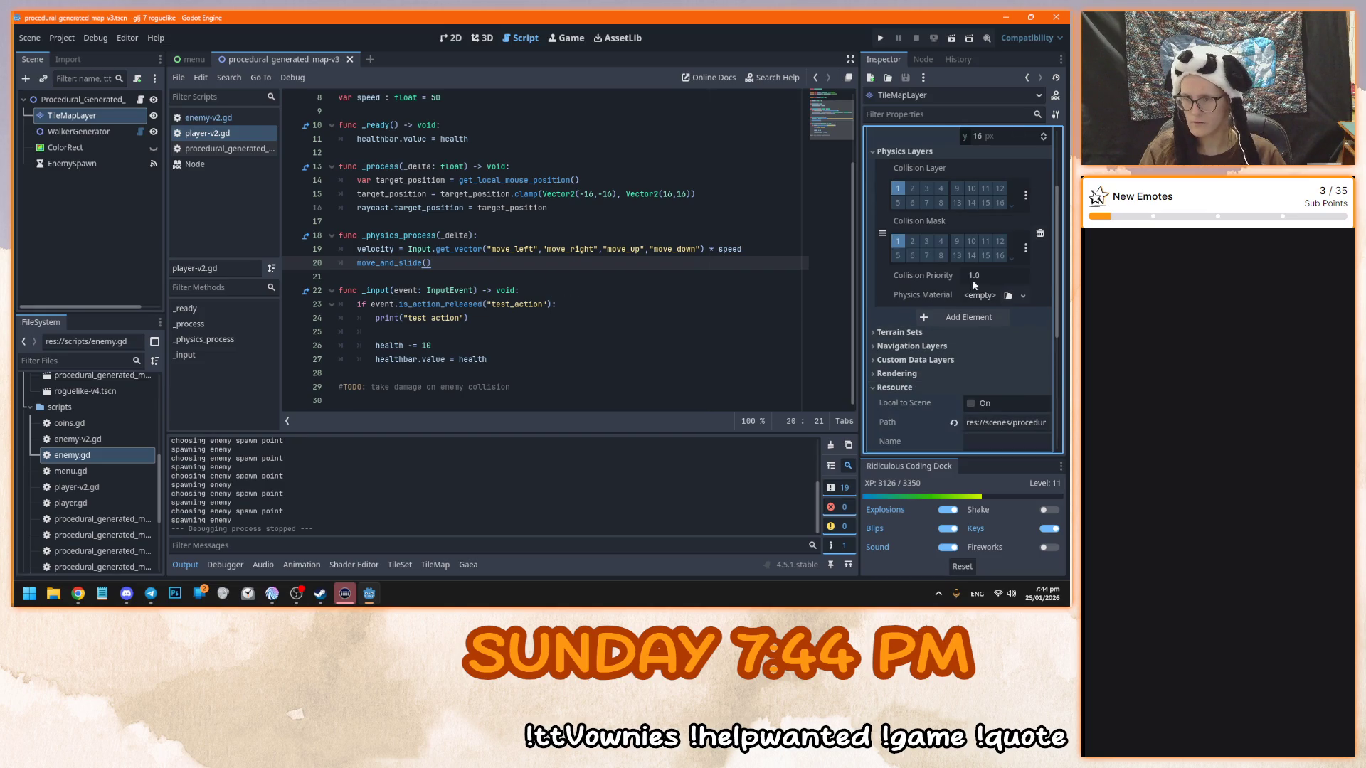
click(934, 279)
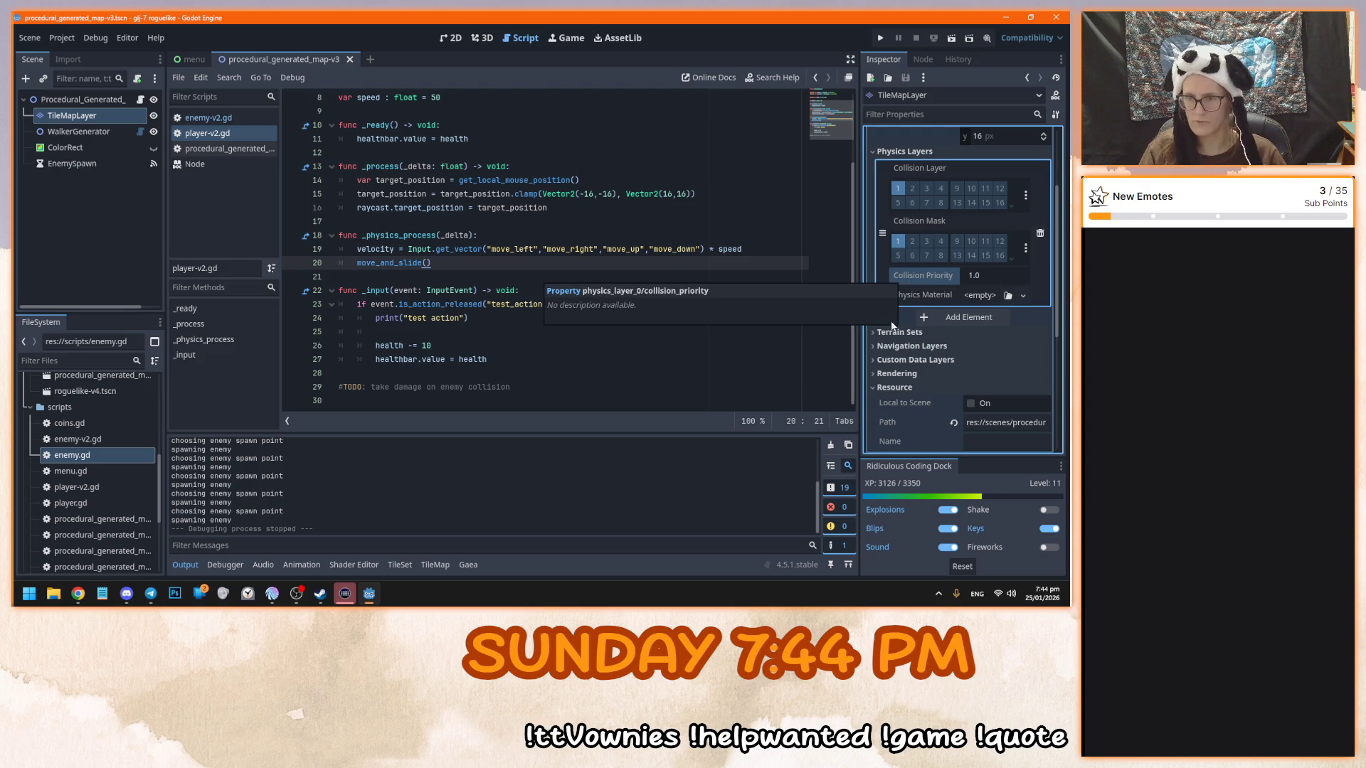
scroll(887, 332, up, 2)
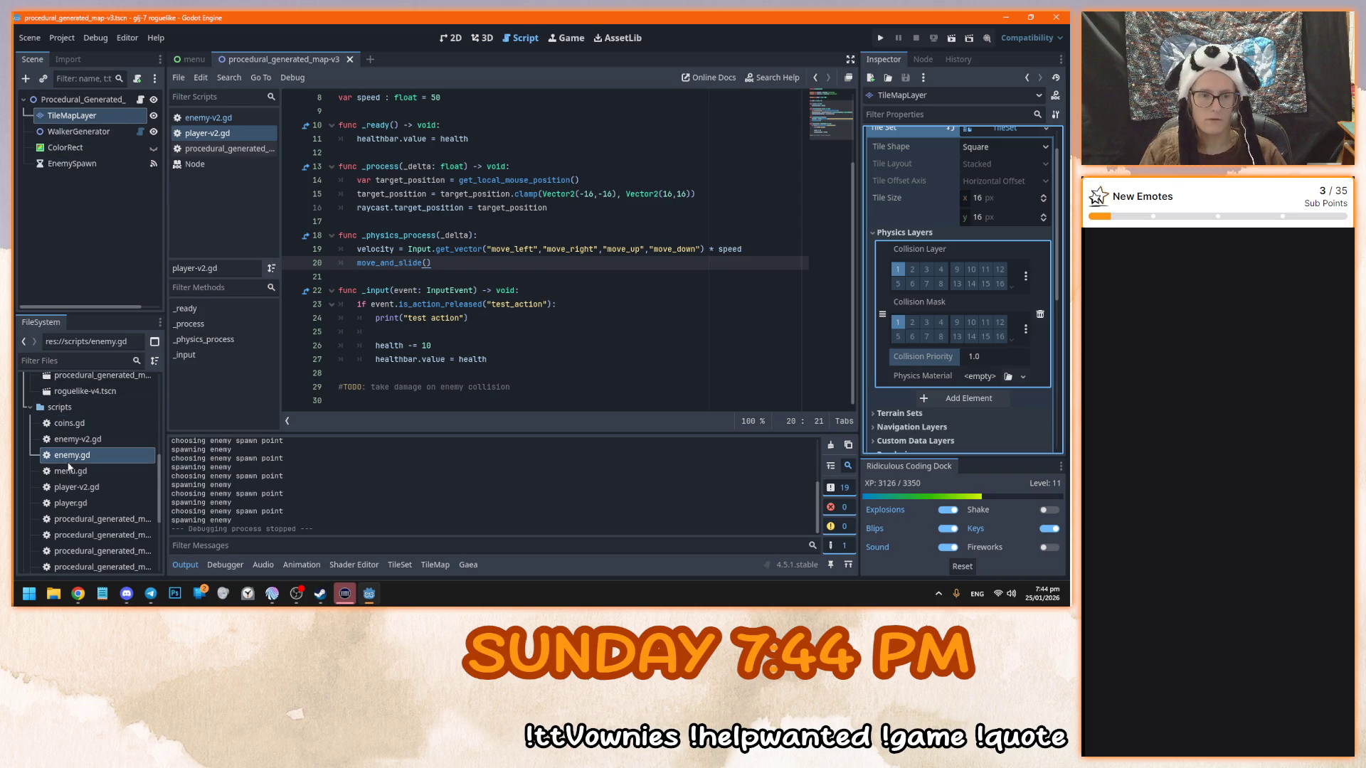
Collapse the scripts folder in FileSystem and open the player-v2 scene
click(64, 505)
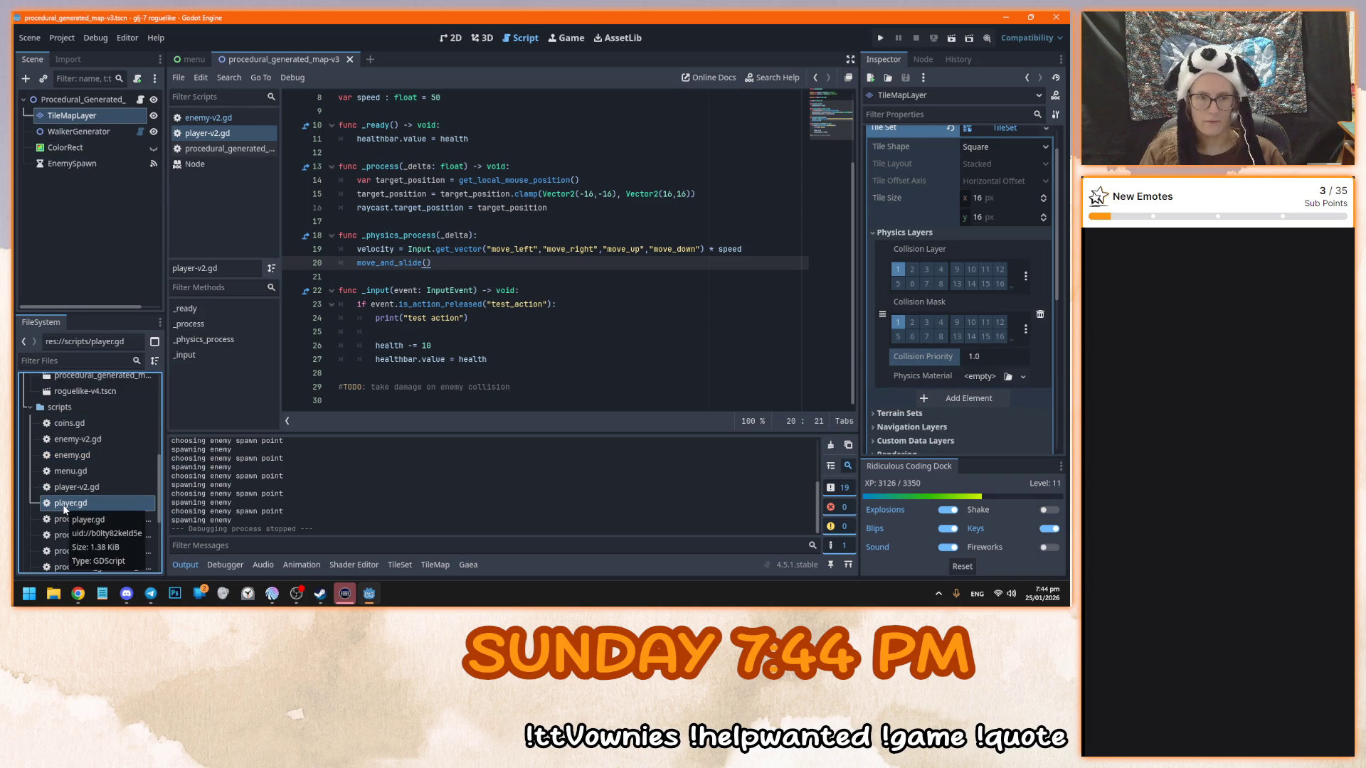
click(29, 407)
scroll(114, 447, up, 2)
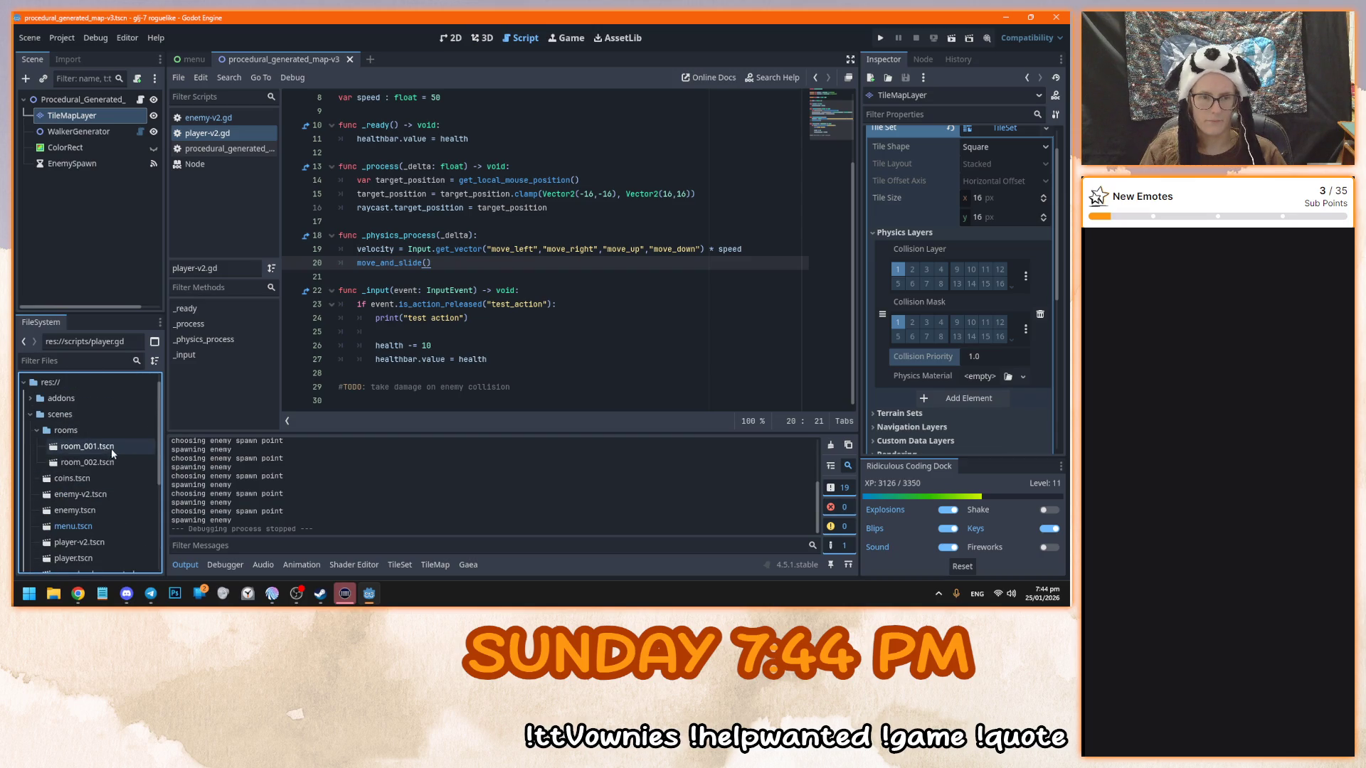
double_click(74, 545)
Inspect the player's CollisionShape2D and its CircleShape2D details
click(84, 94)
click(84, 147)
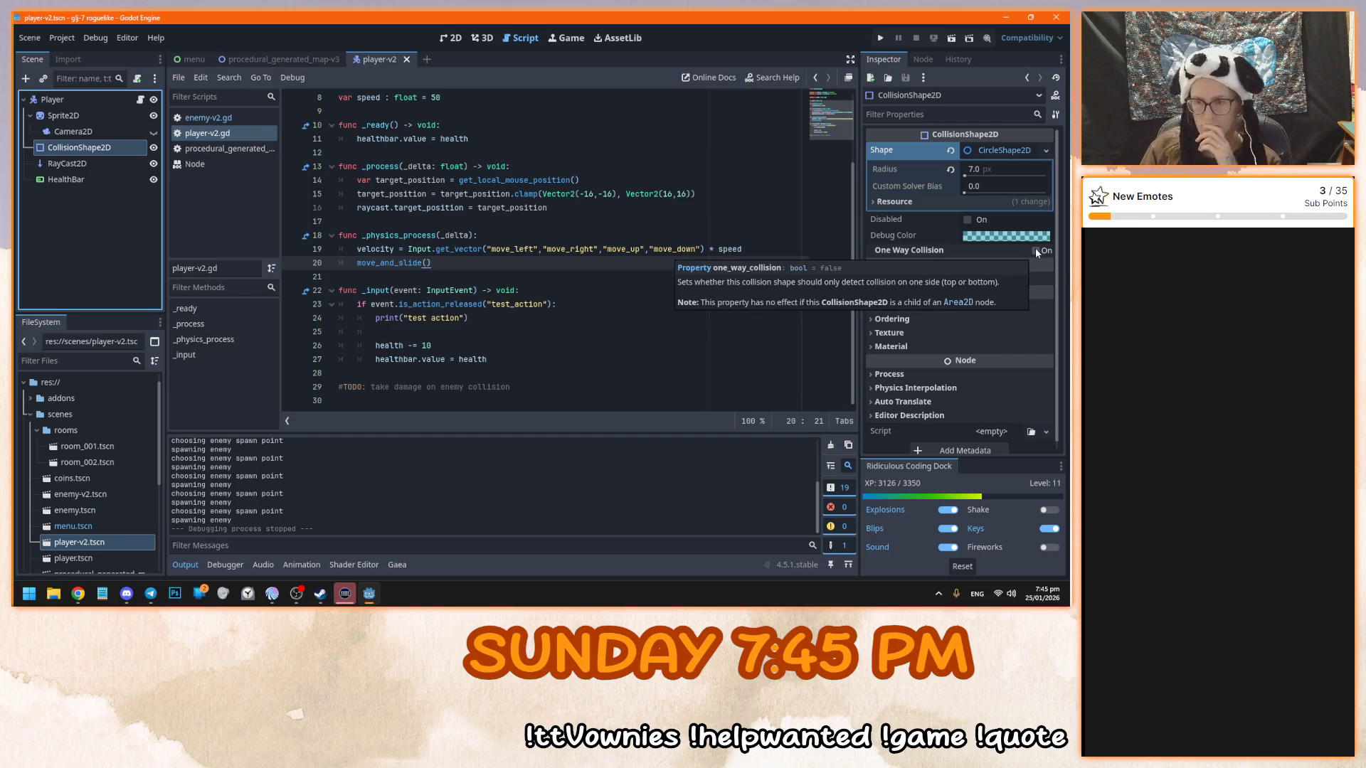
click(96, 166)
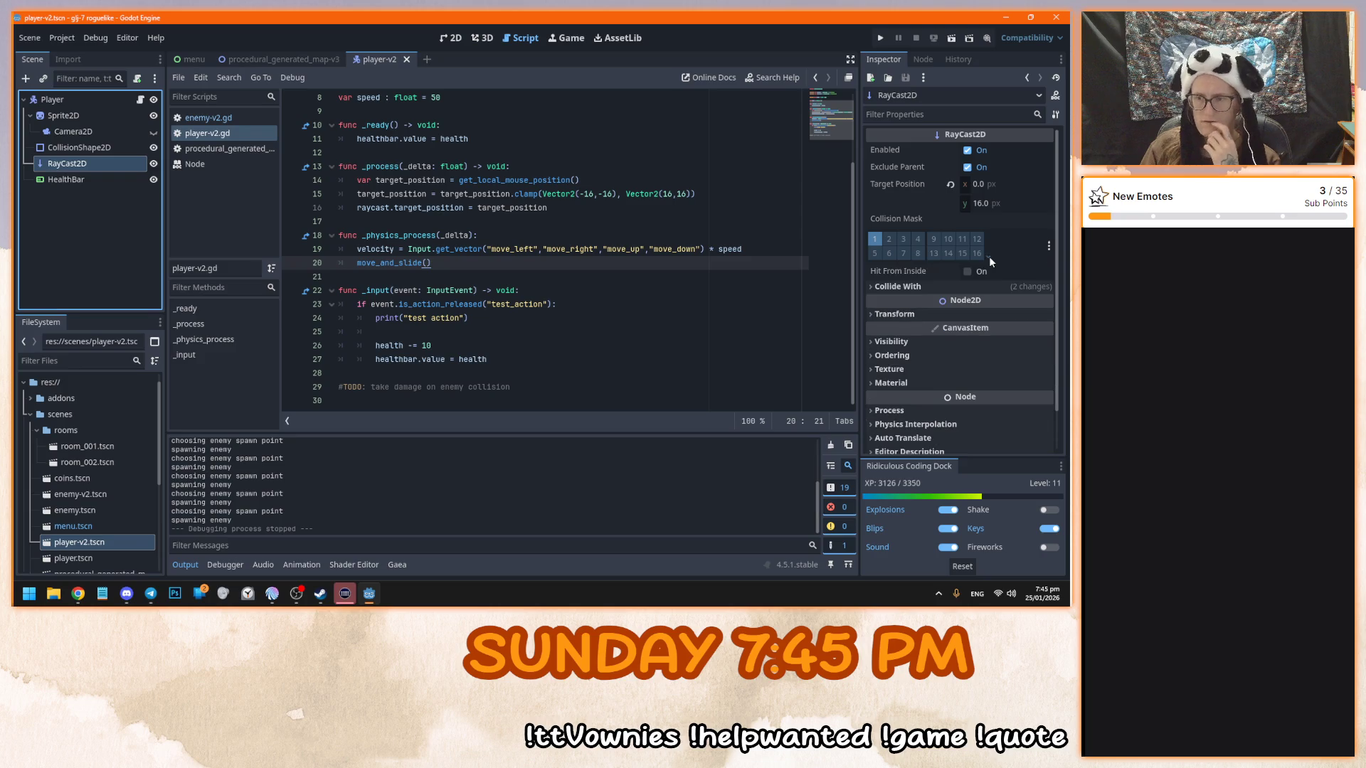
click(107, 148)
click(991, 152)
click(991, 151)
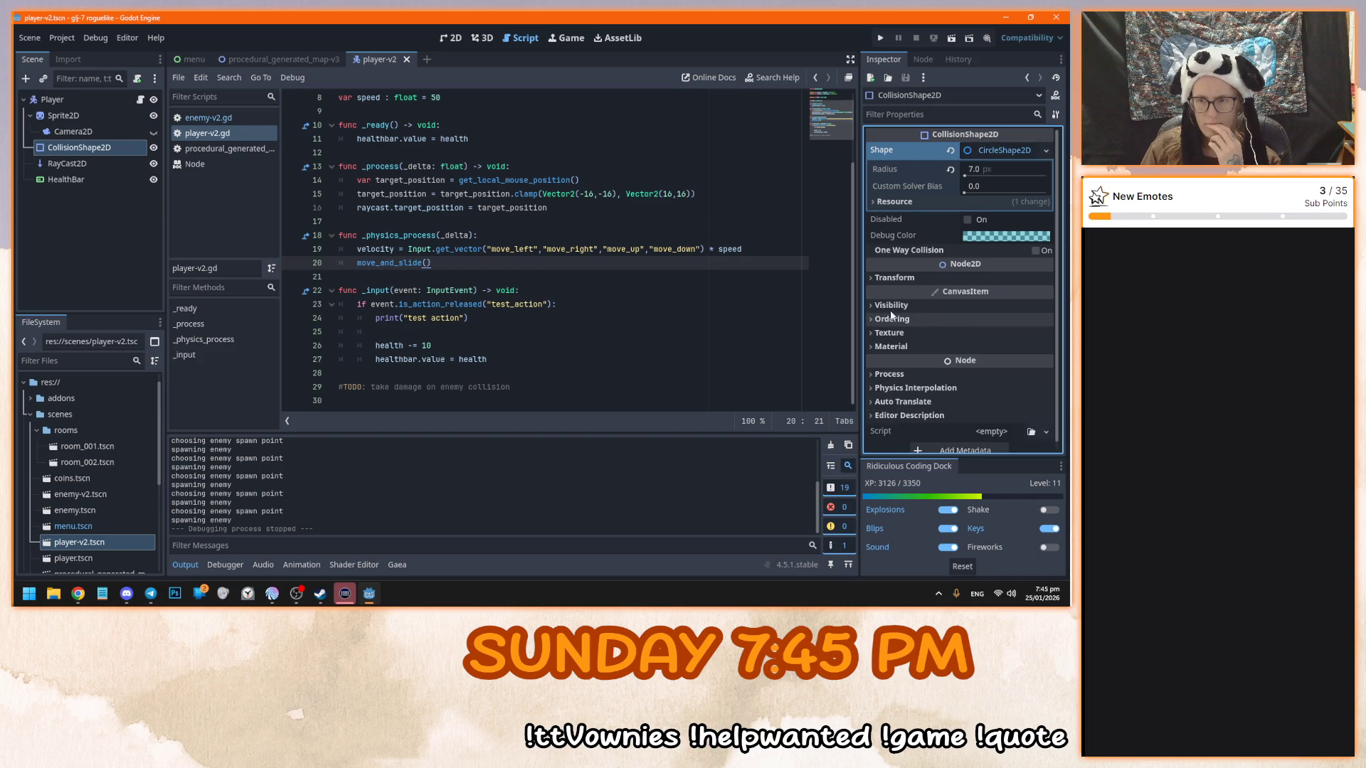
click(949, 321)
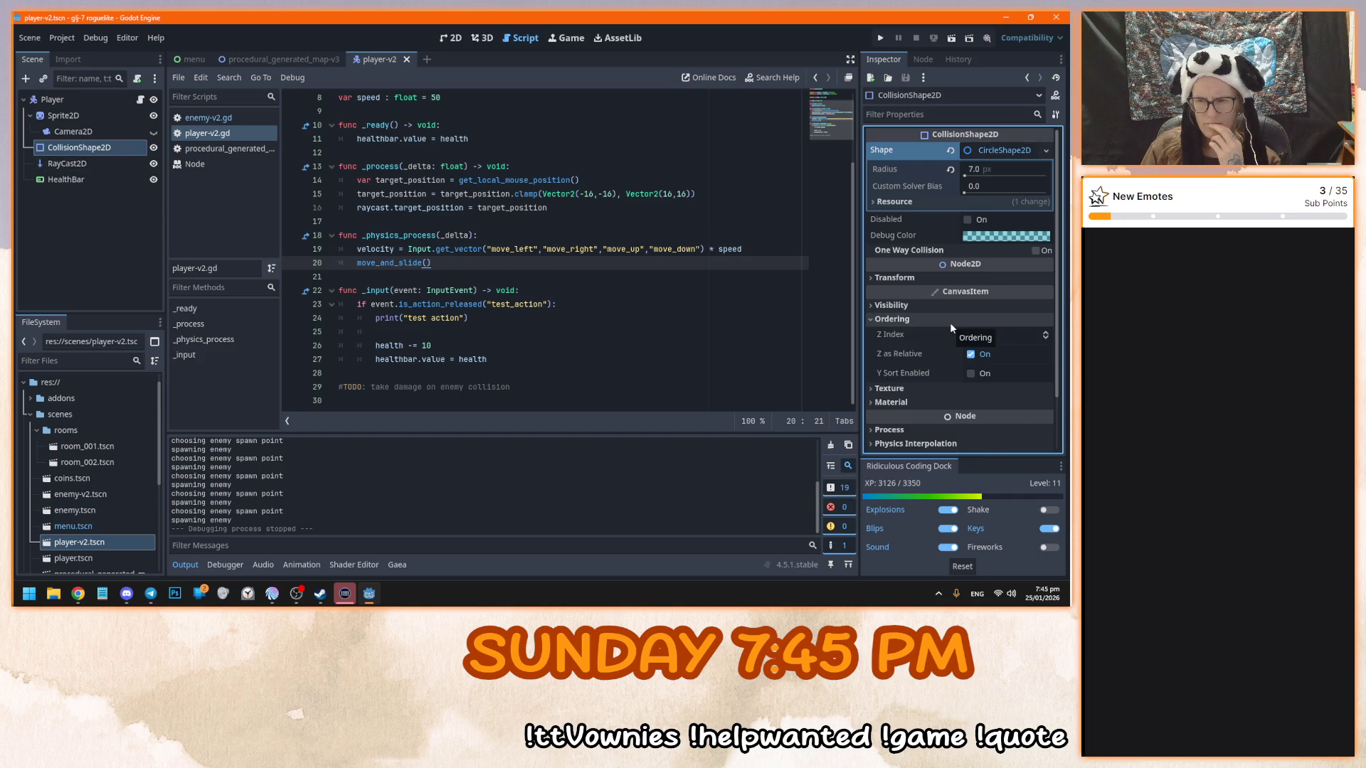
click(949, 322)
Turn on Hit From Inside for the player's RayCast2D and launch a test run
click(76, 165)
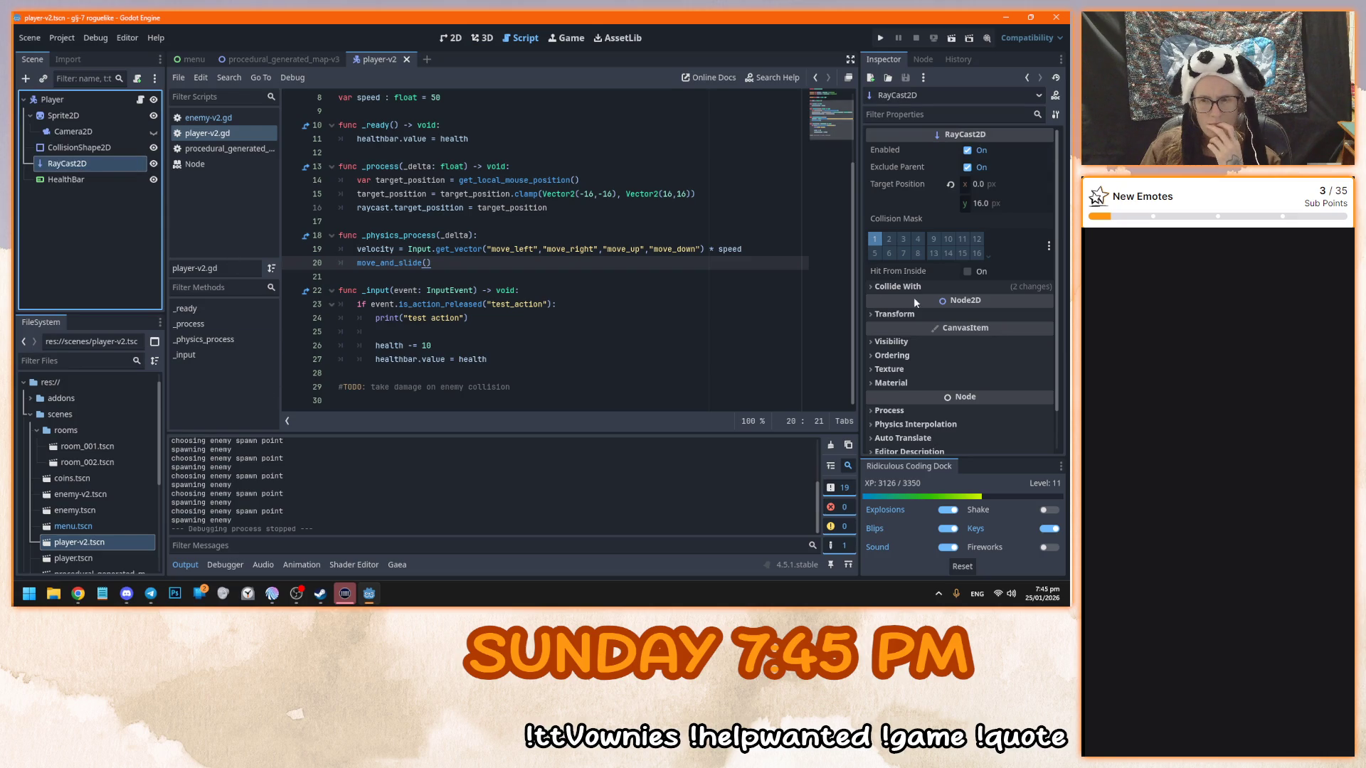
mouse_move(889, 278)
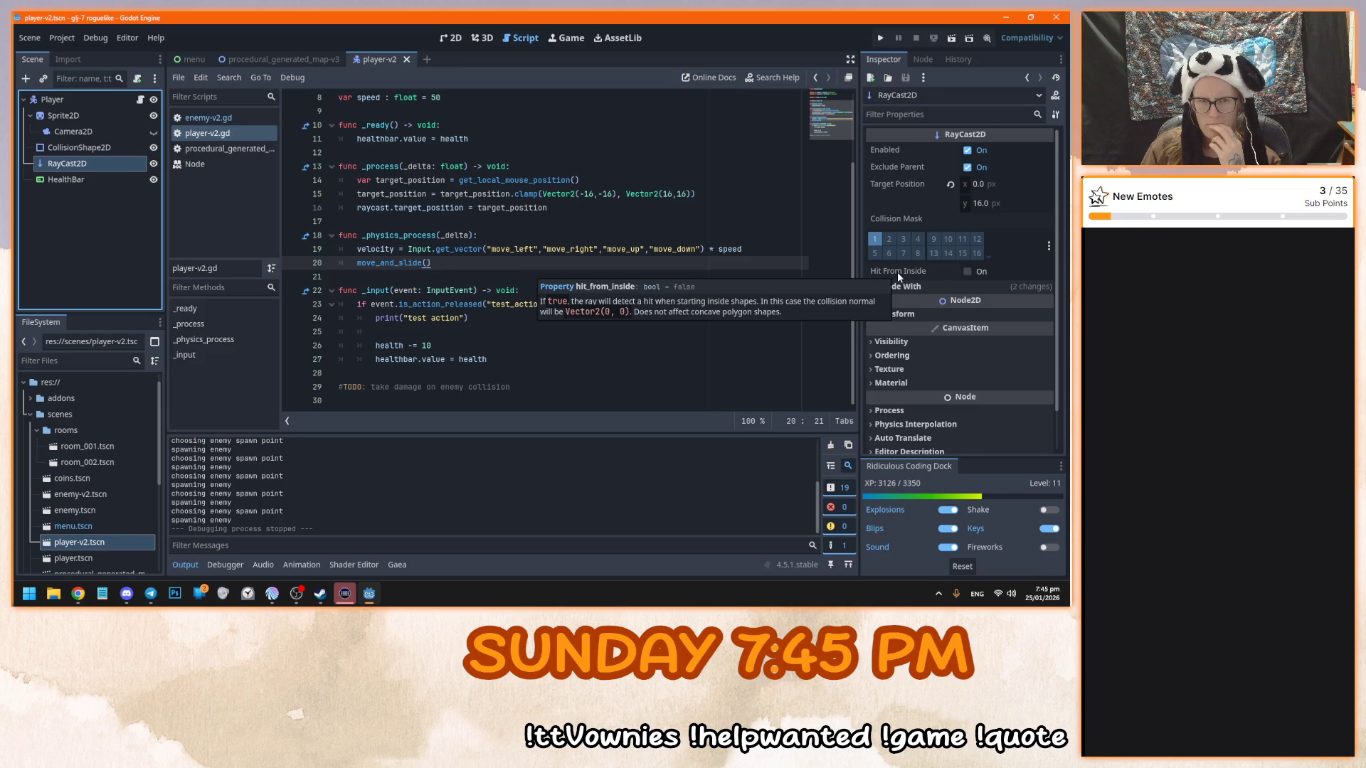
click(975, 273)
key(F5)
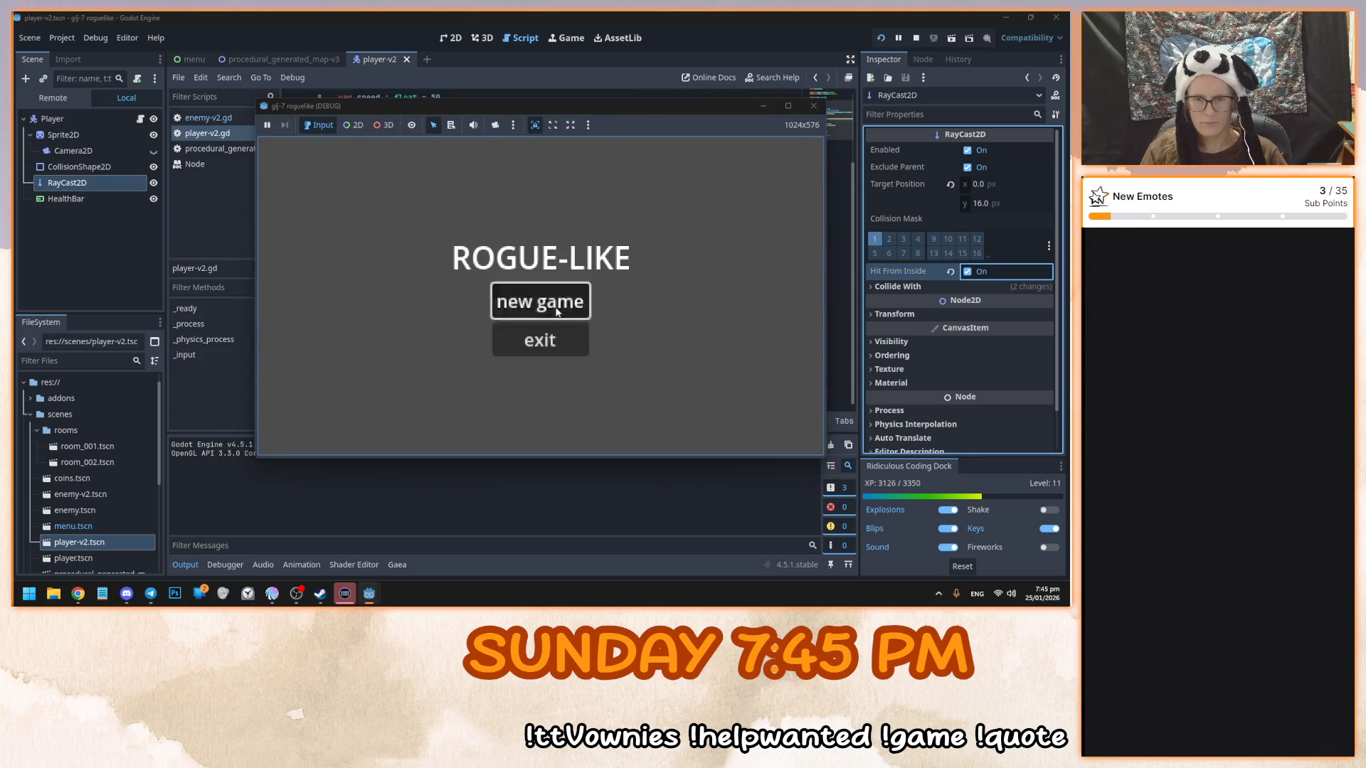
Start a new game, move the player up-left and right, then stop the run
click(540, 299)
key(w)
key(a)
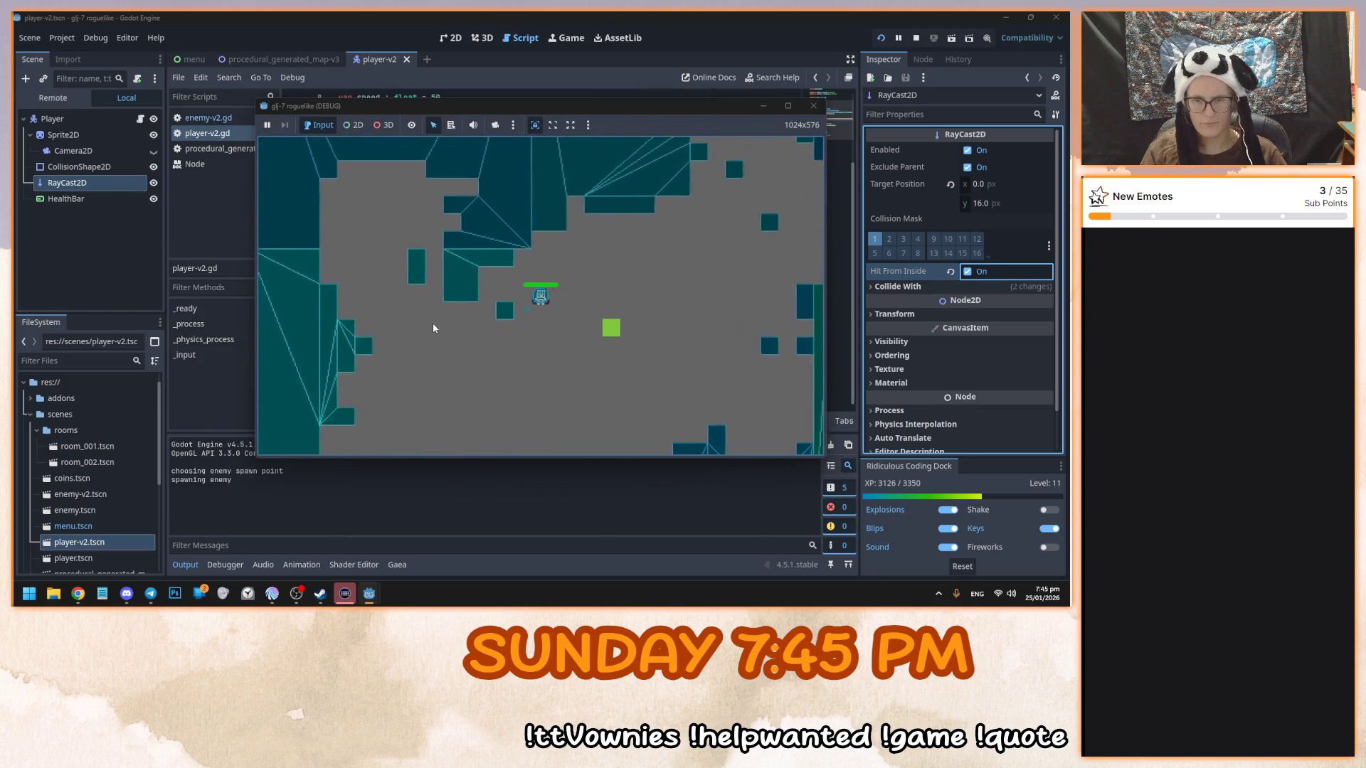
key(d)
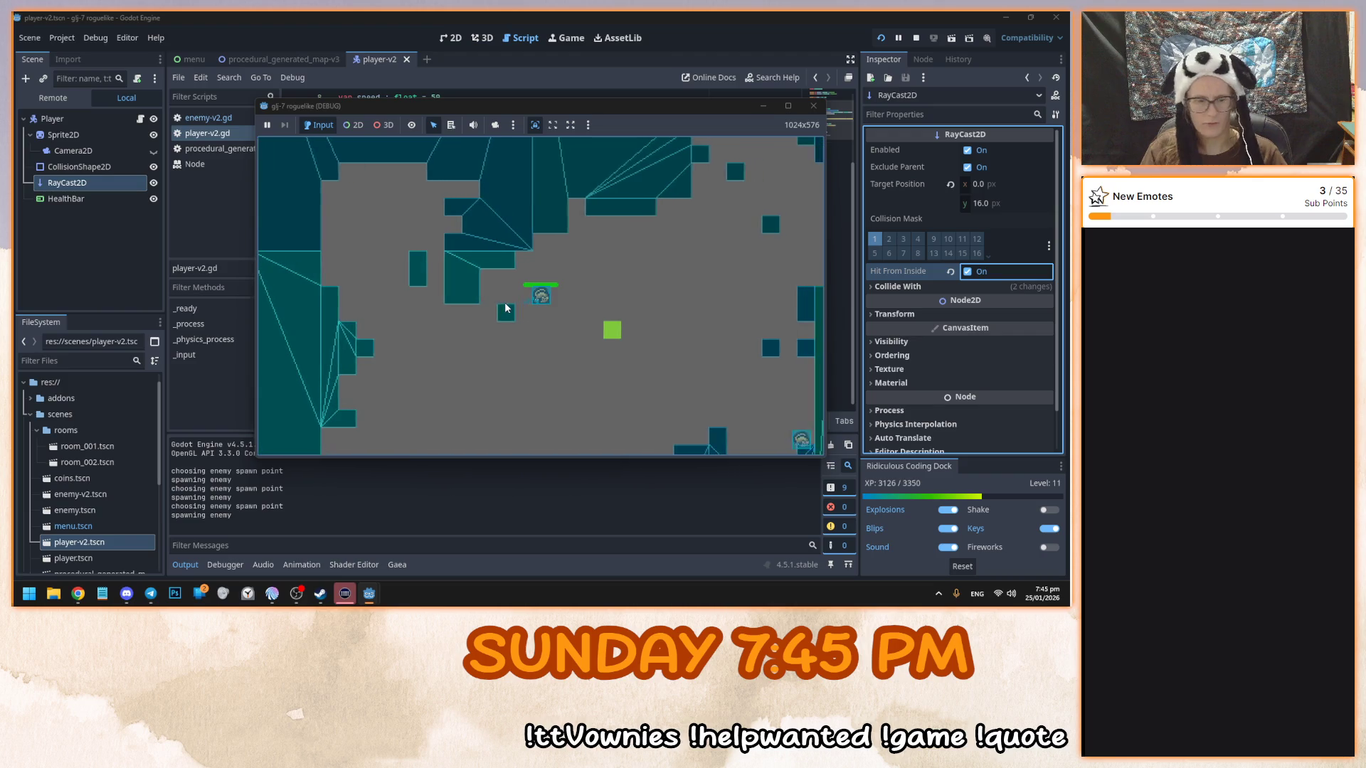
key(F8)
Turn off Hit From Inside on the RayCast2D and open the enemy-v2 scene
click(986, 271)
click(552, 289)
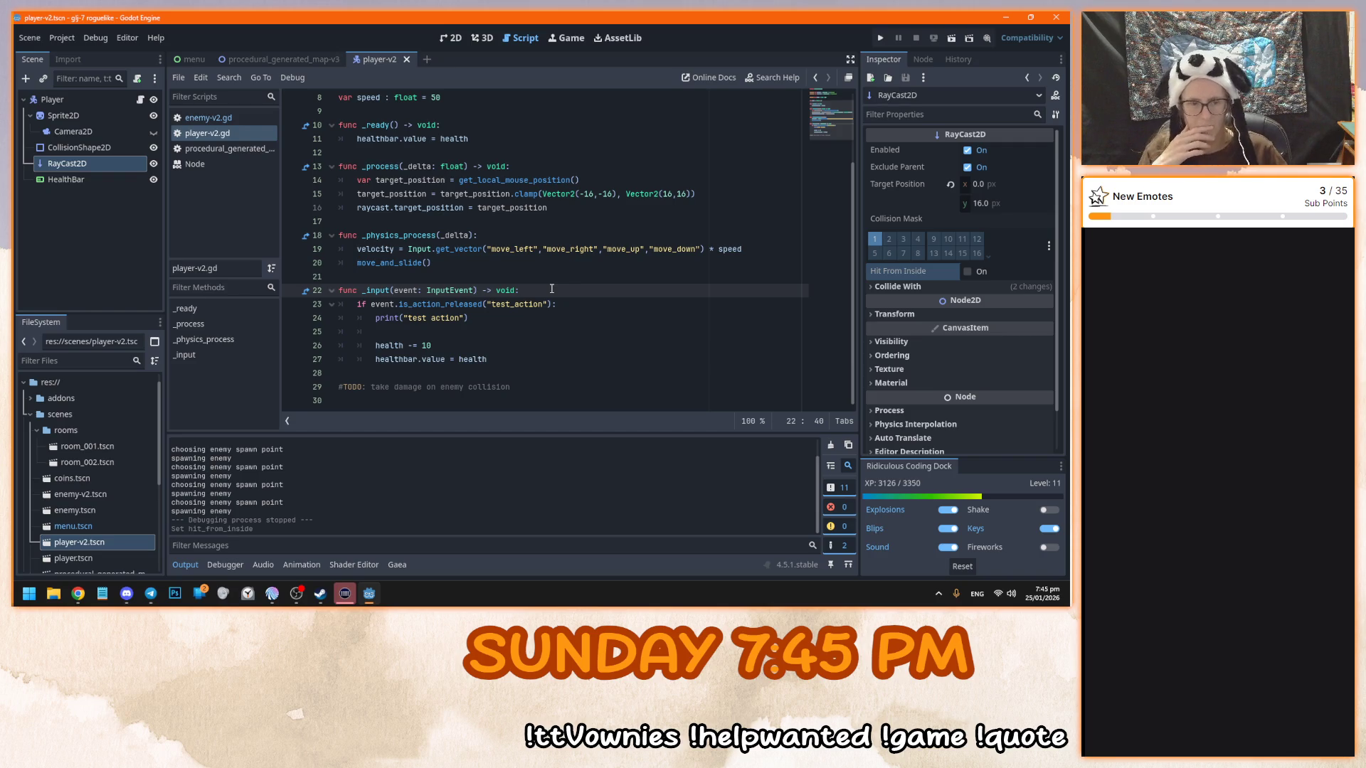
double_click(110, 489)
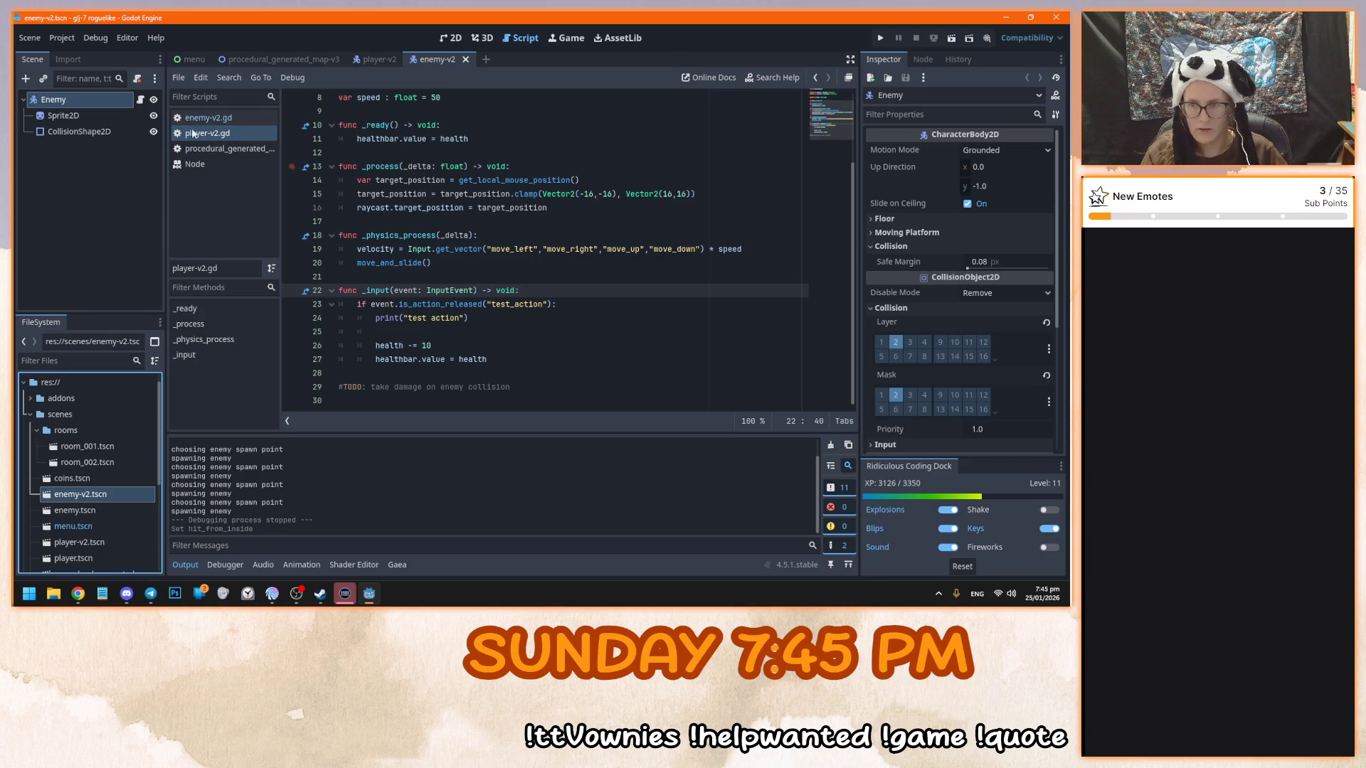
Select the Enemy root node and launch a new game from the title menu
click(86, 103)
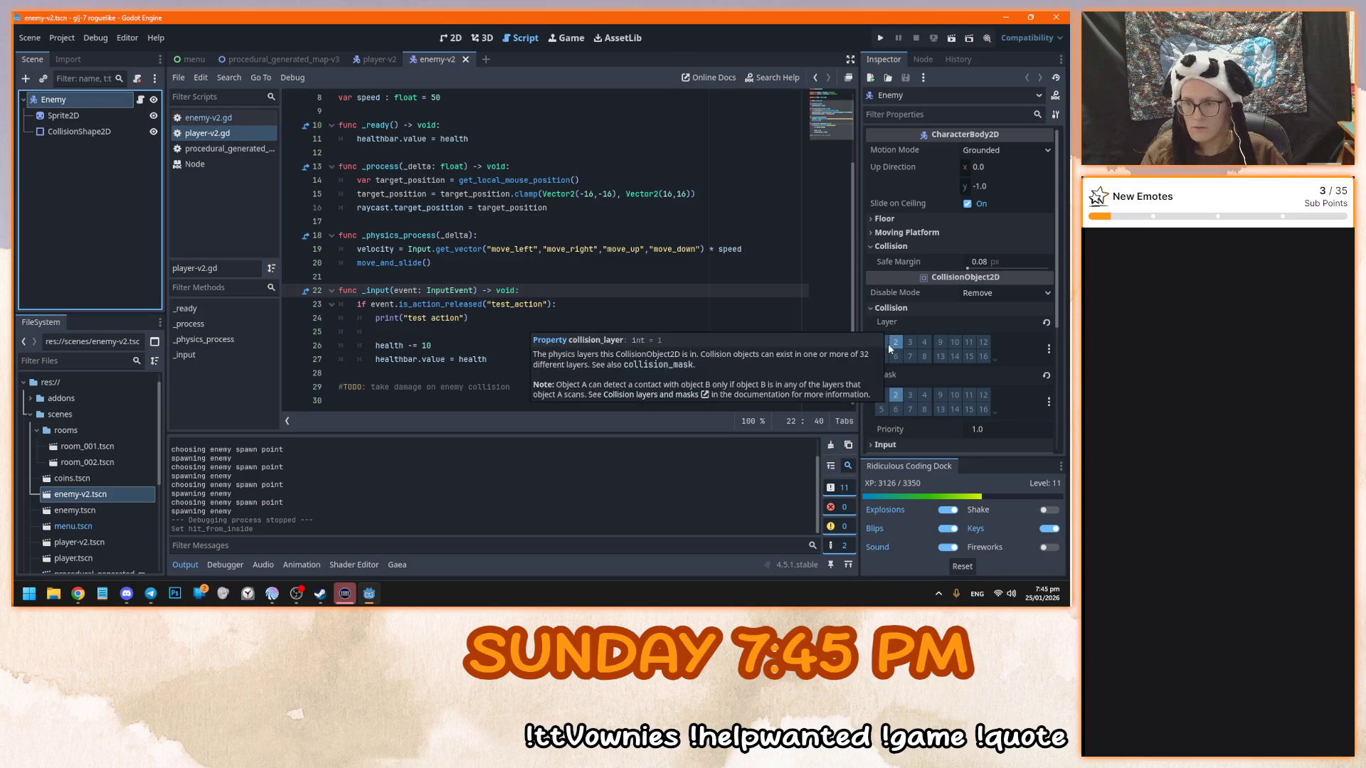
key(F5)
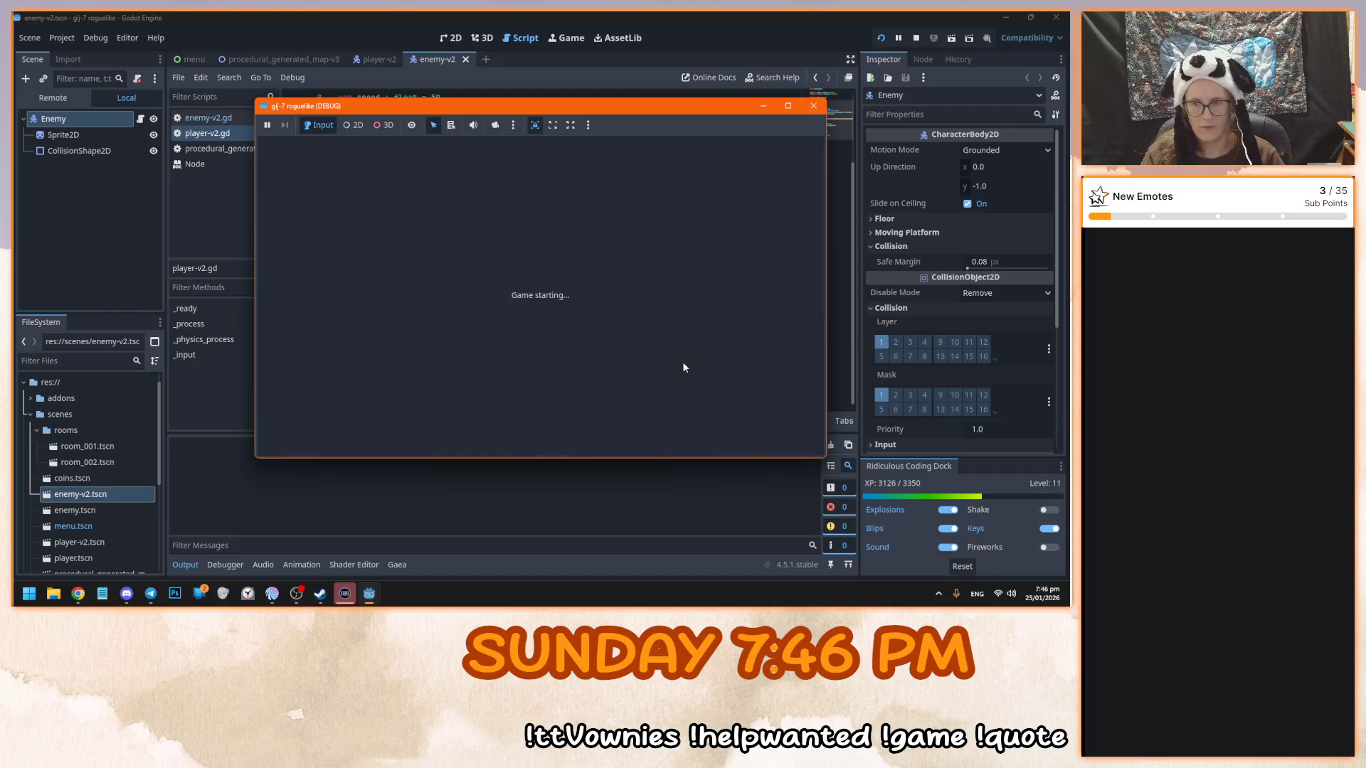
click(542, 304)
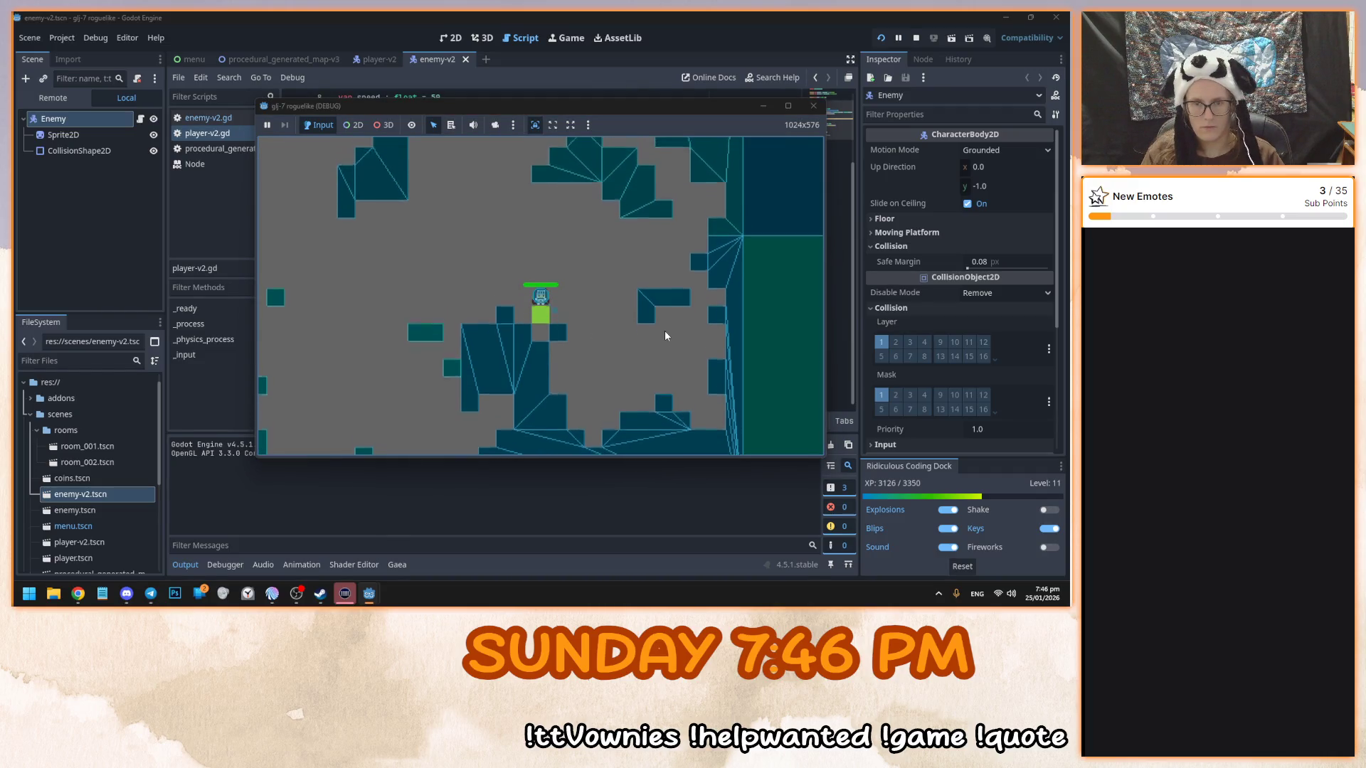
Lead the player up-left, then right and down as enemies follow; stop and return to 2D
key(w)
key(a)
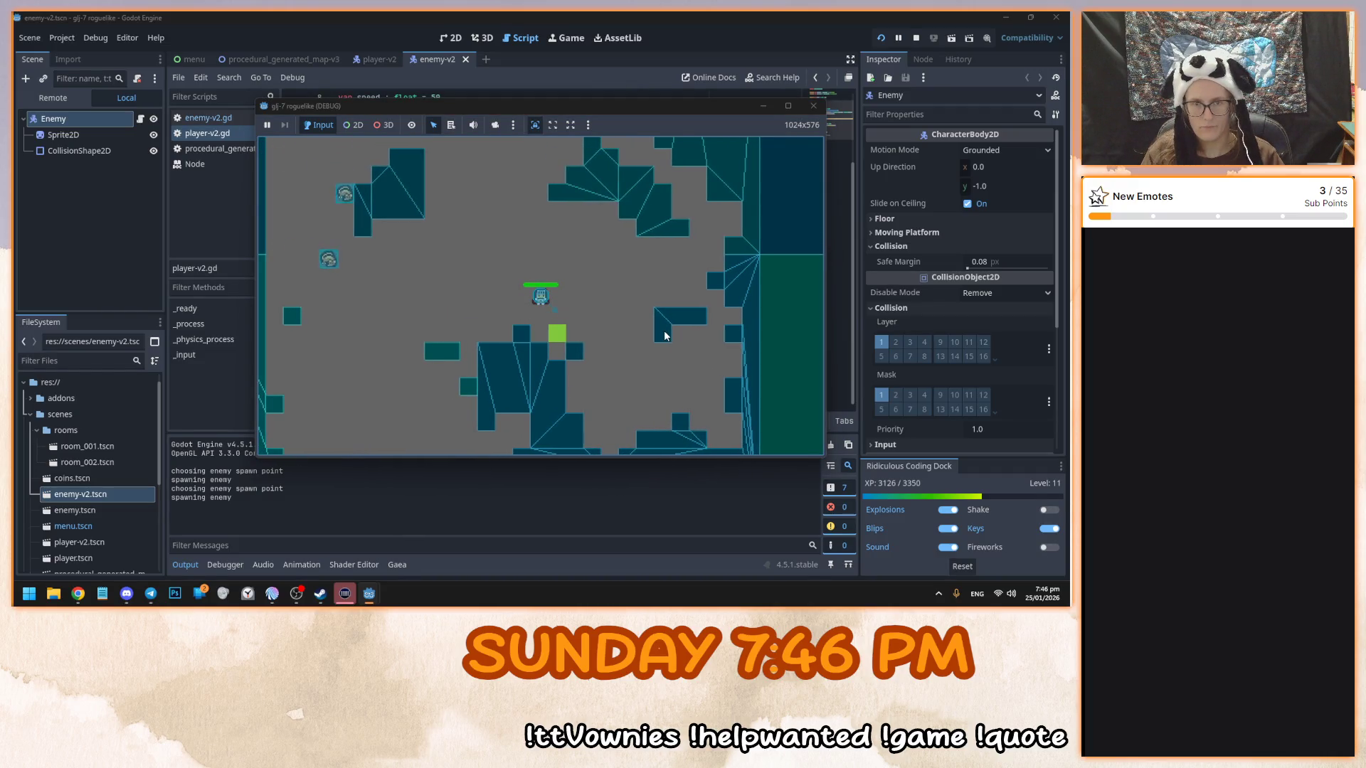
key(w)
key(a)
key(w)
key(a)
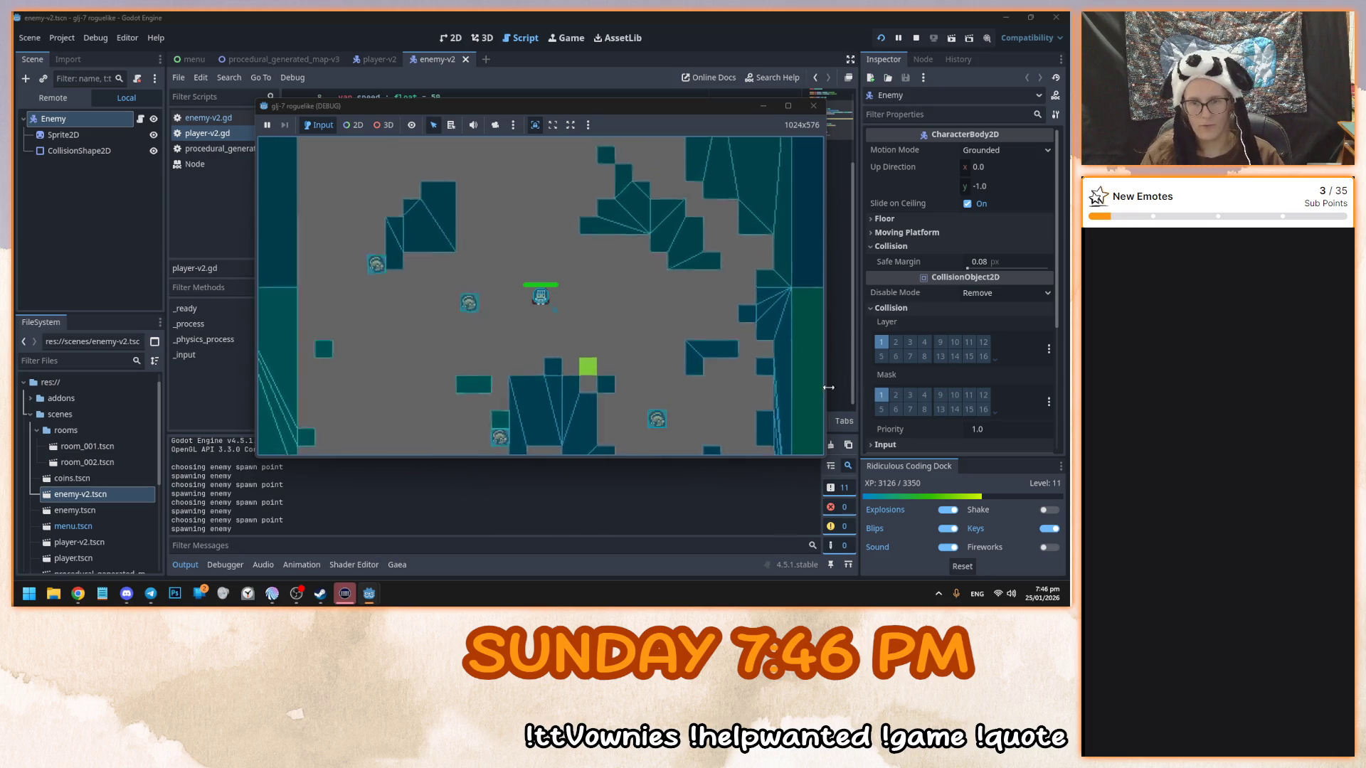
key(w)
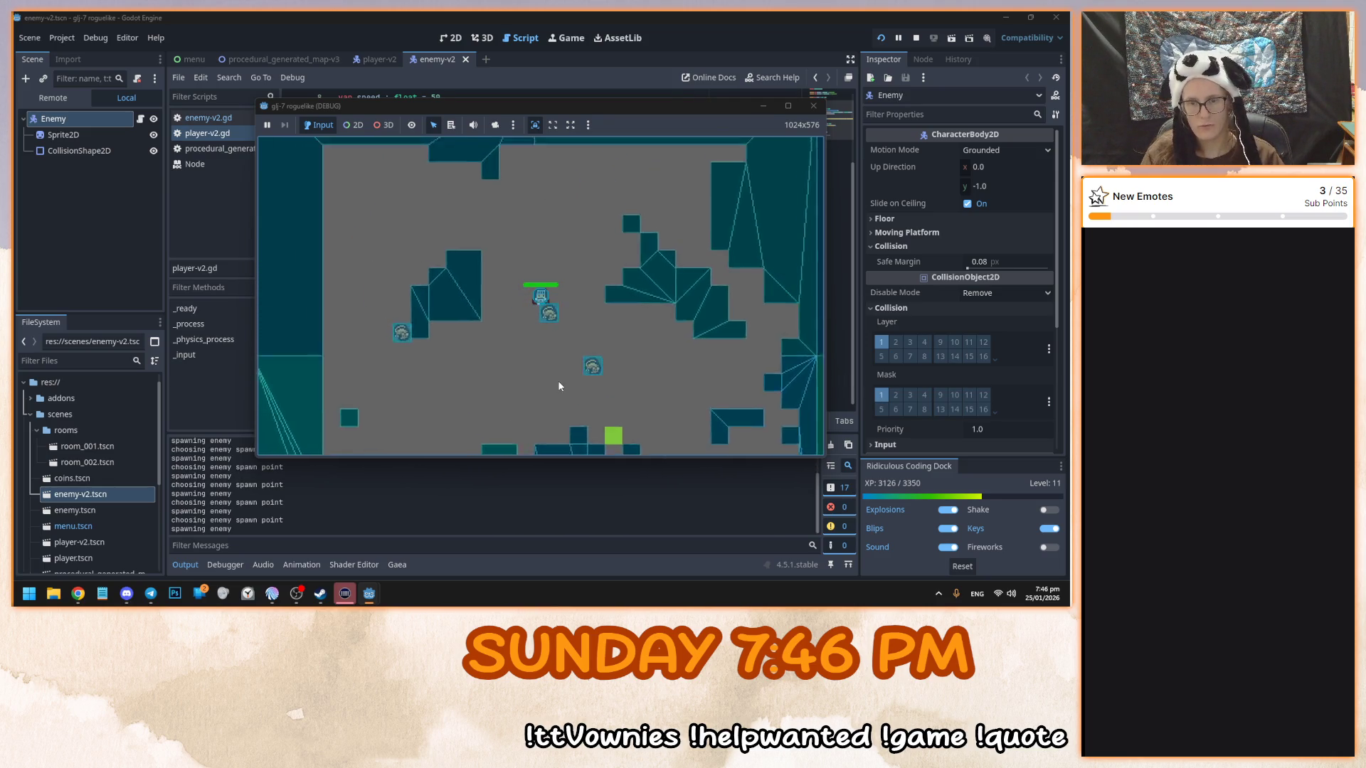
key(w)
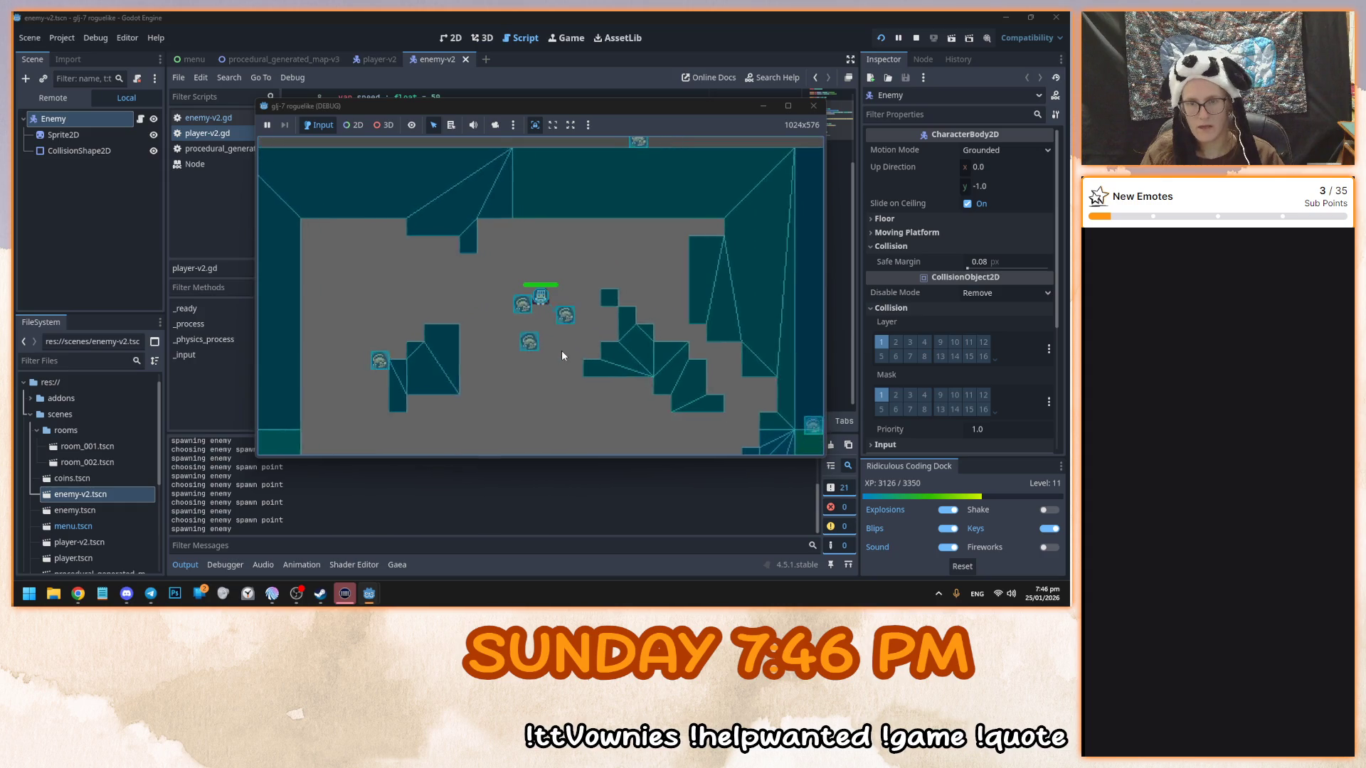
key(d)
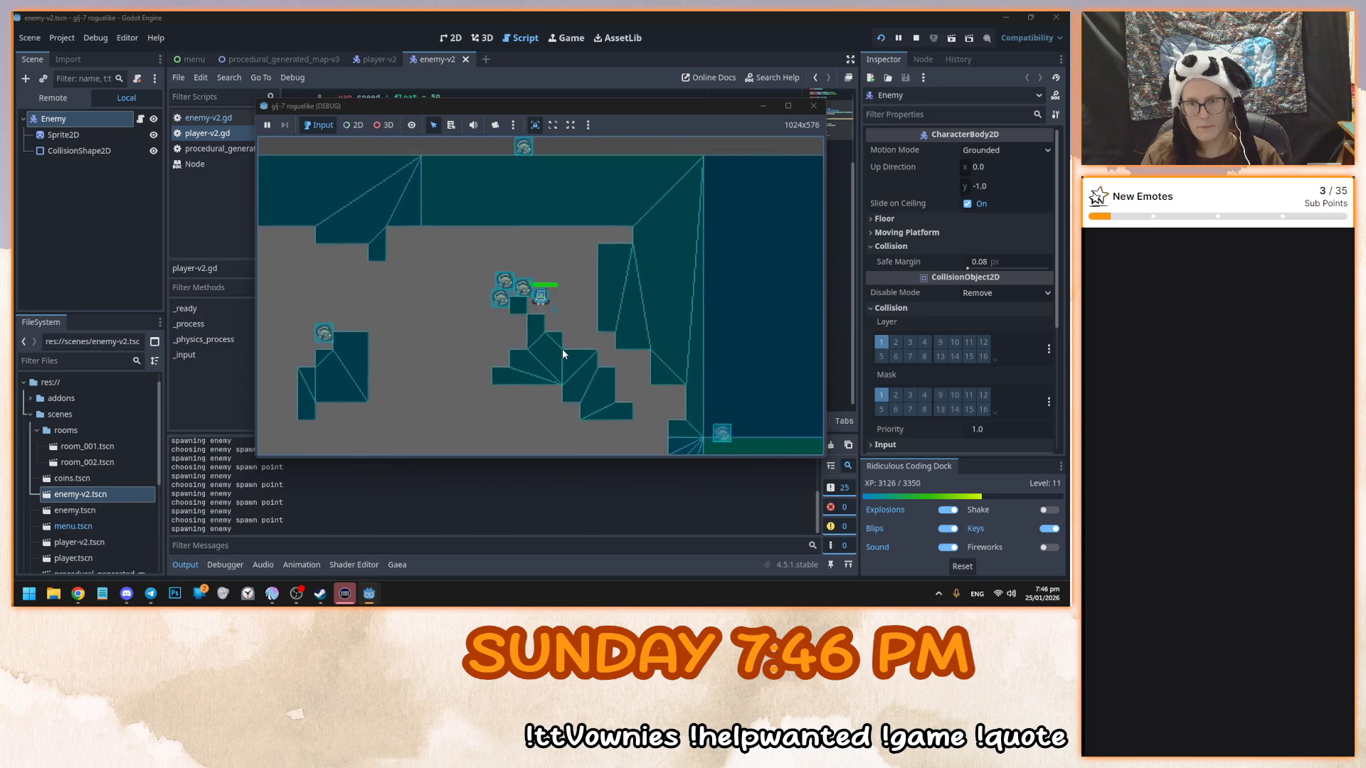
key(d)
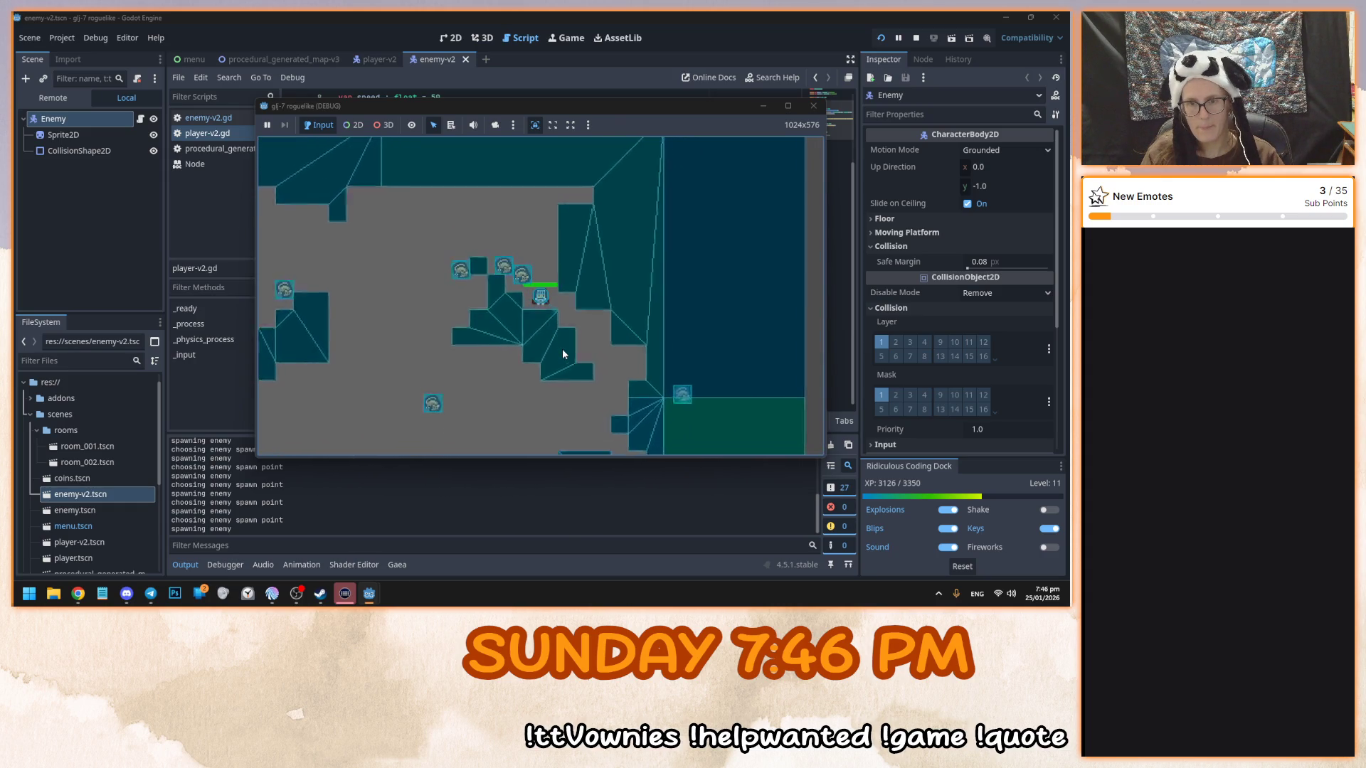
key(s)
key(s)
key(d)
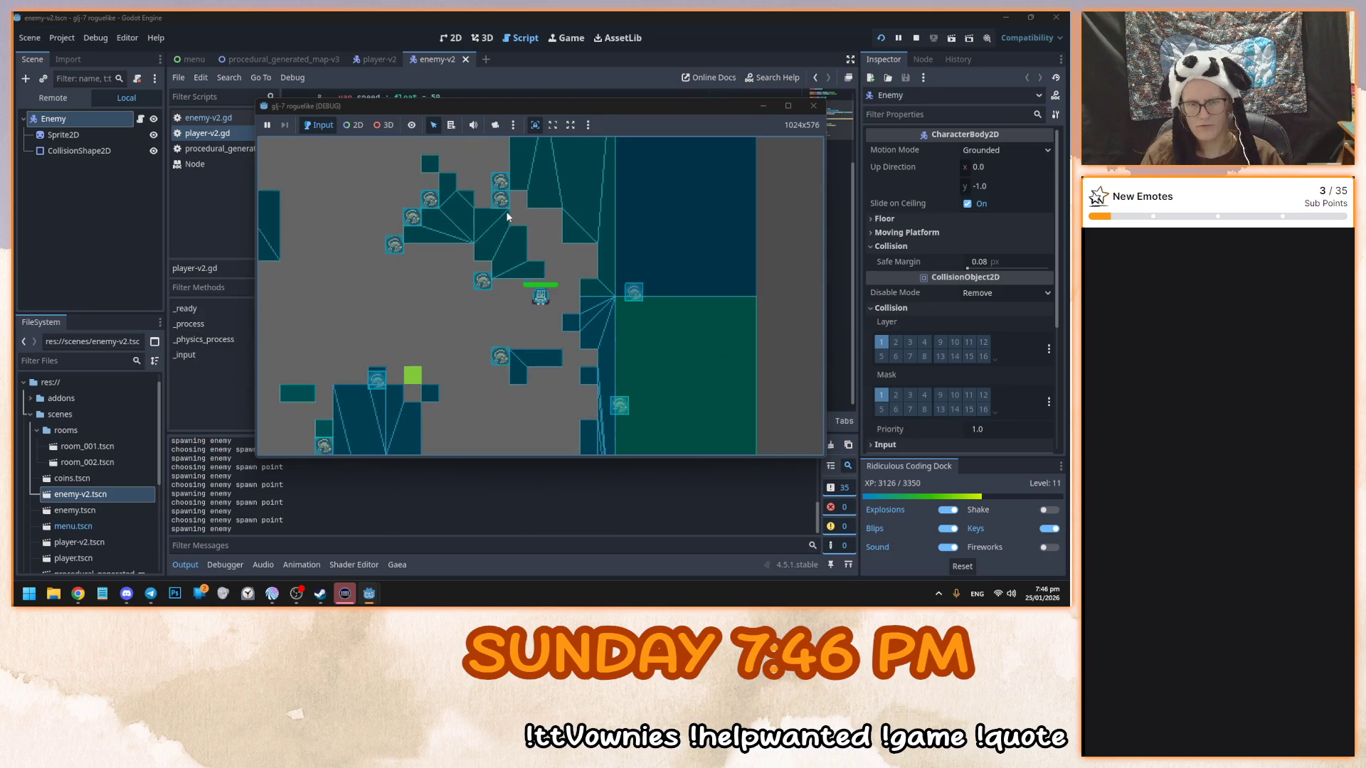
key(F8)
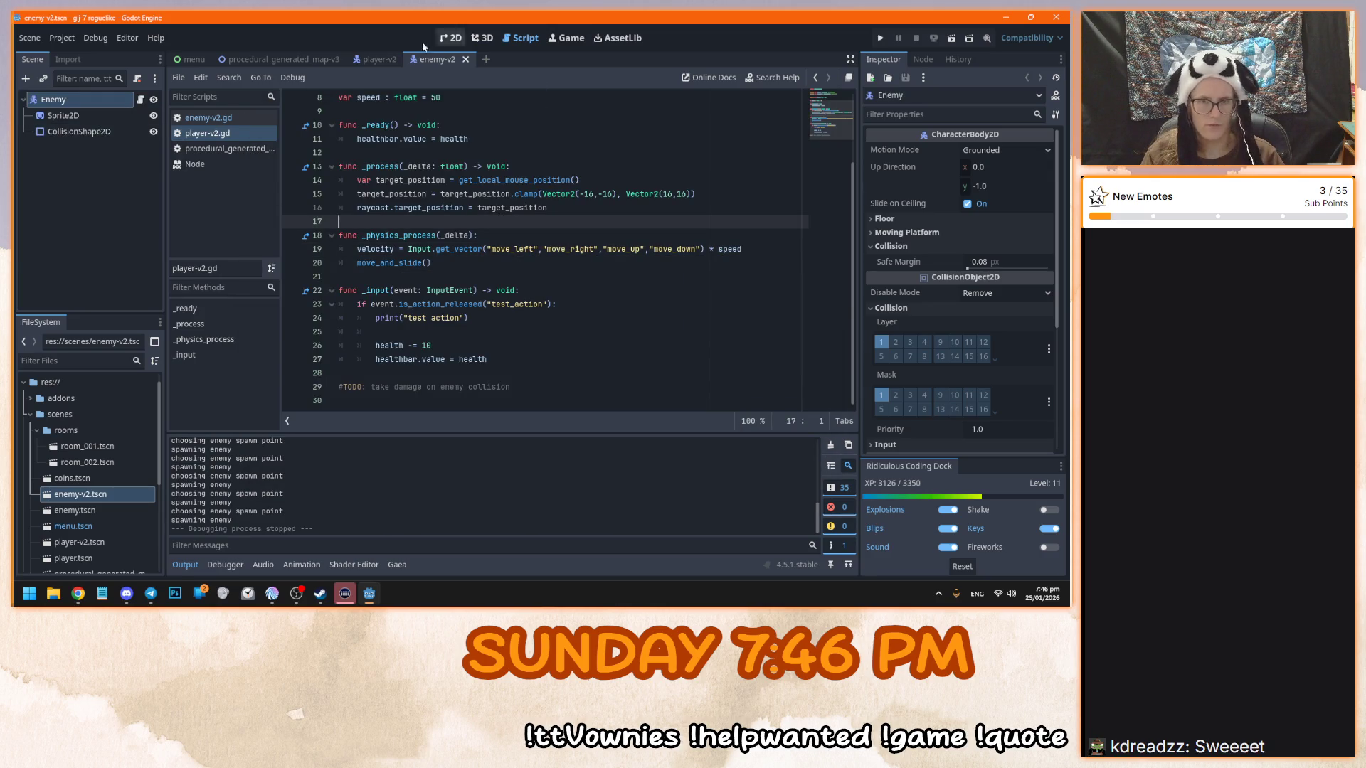
click(451, 40)
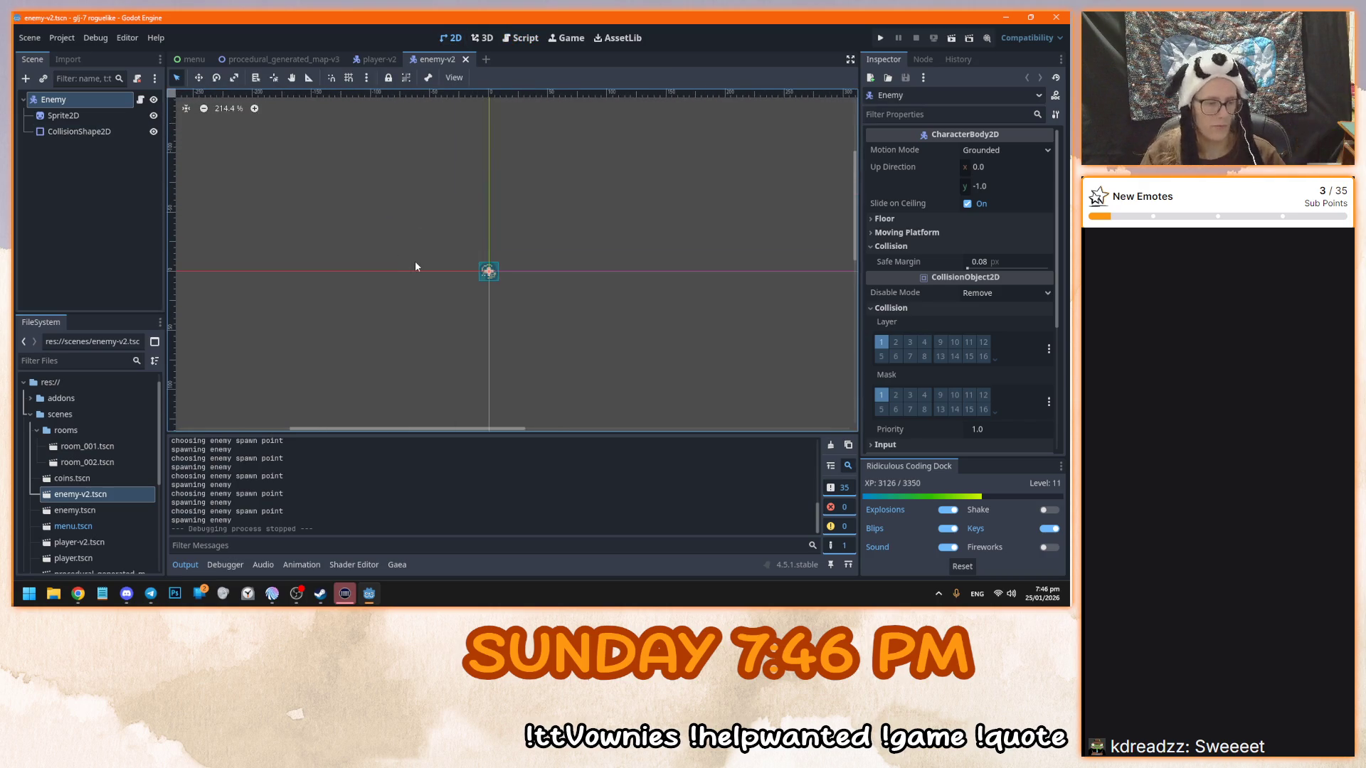
Replace the enemy CollisionShape2D with a new CircleShape2D of radius 8 and run the game
scroll(468, 229, up, 5)
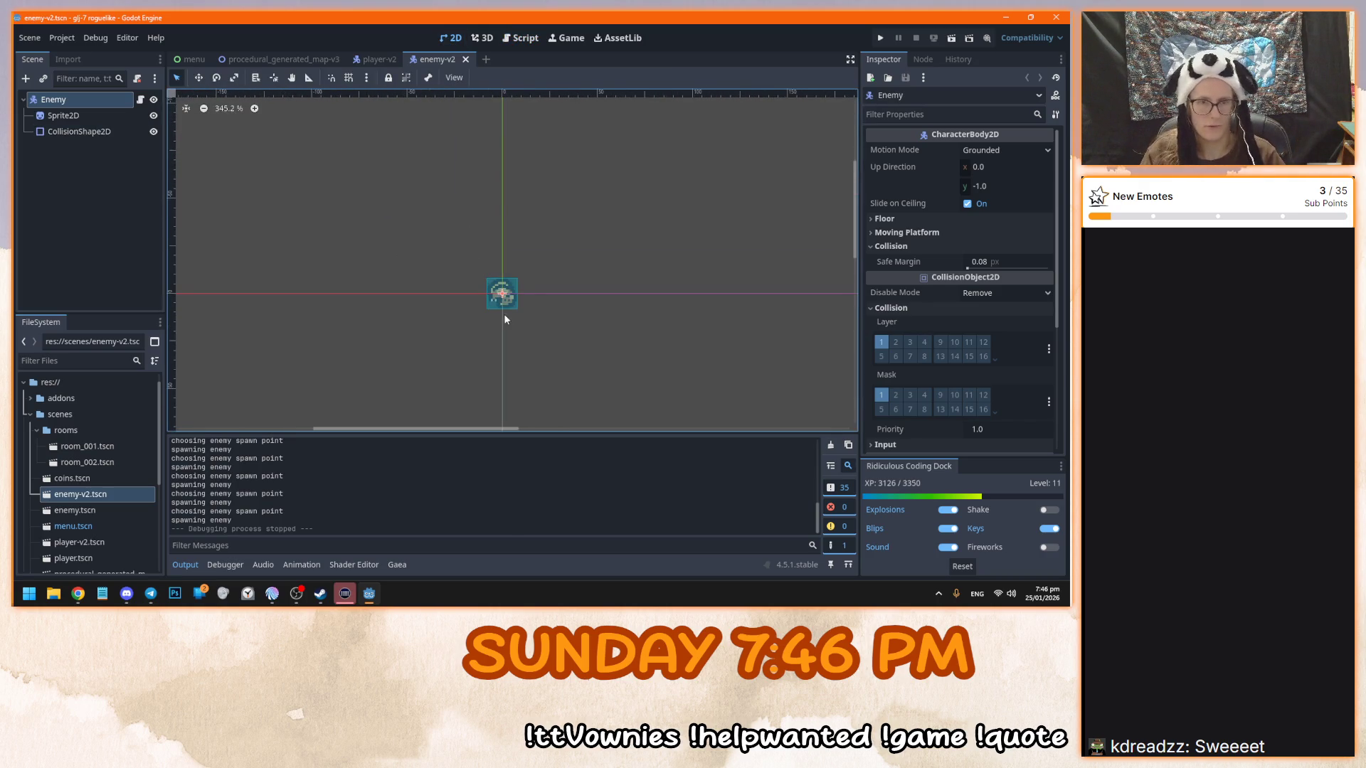
click(59, 135)
key(f)
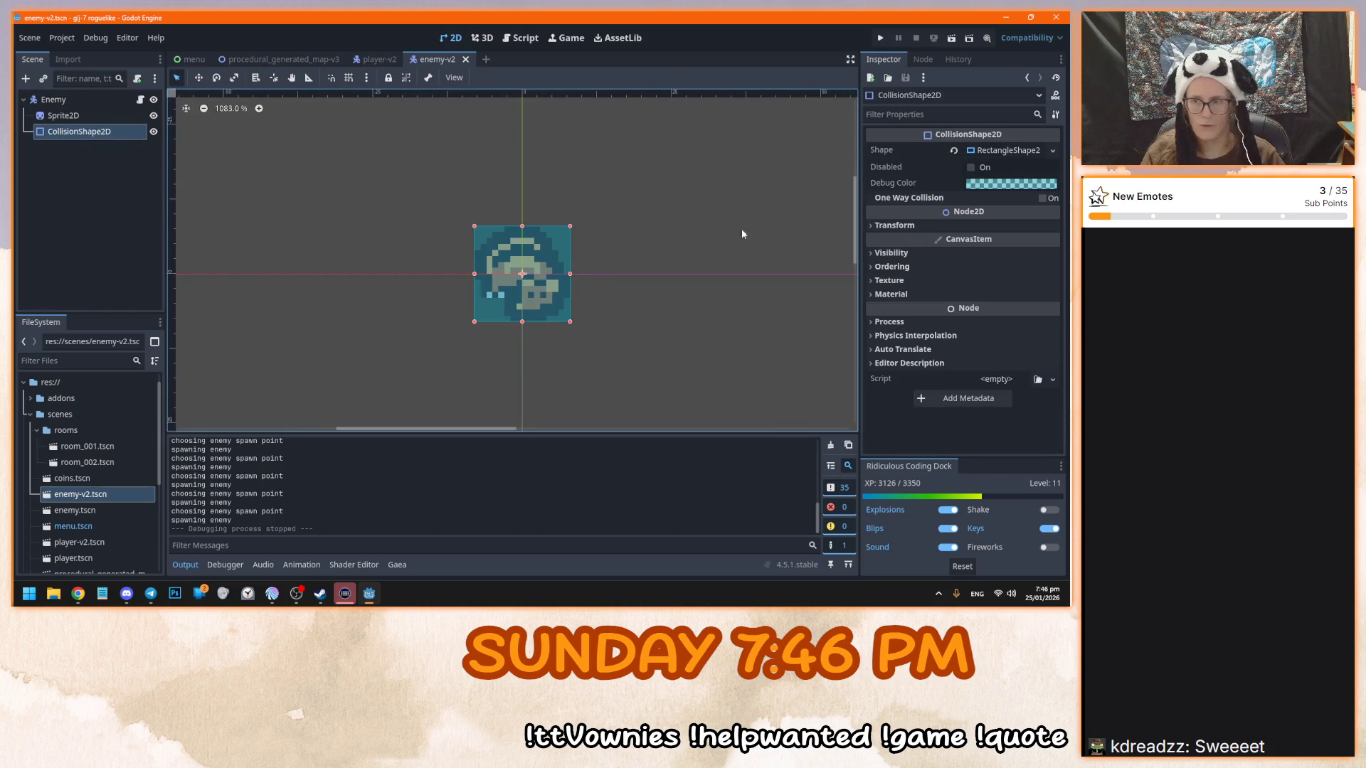
click(1023, 153)
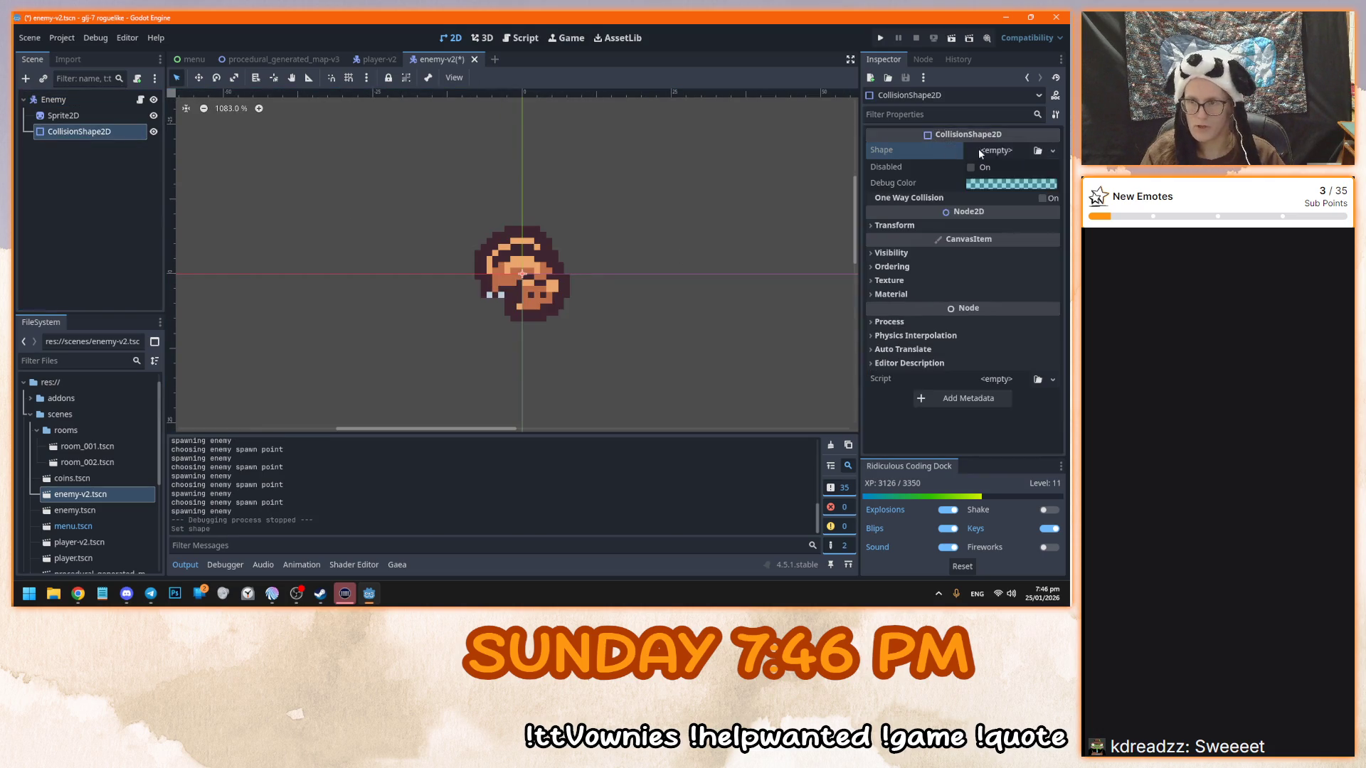
click(1046, 150)
click(994, 187)
click(983, 169)
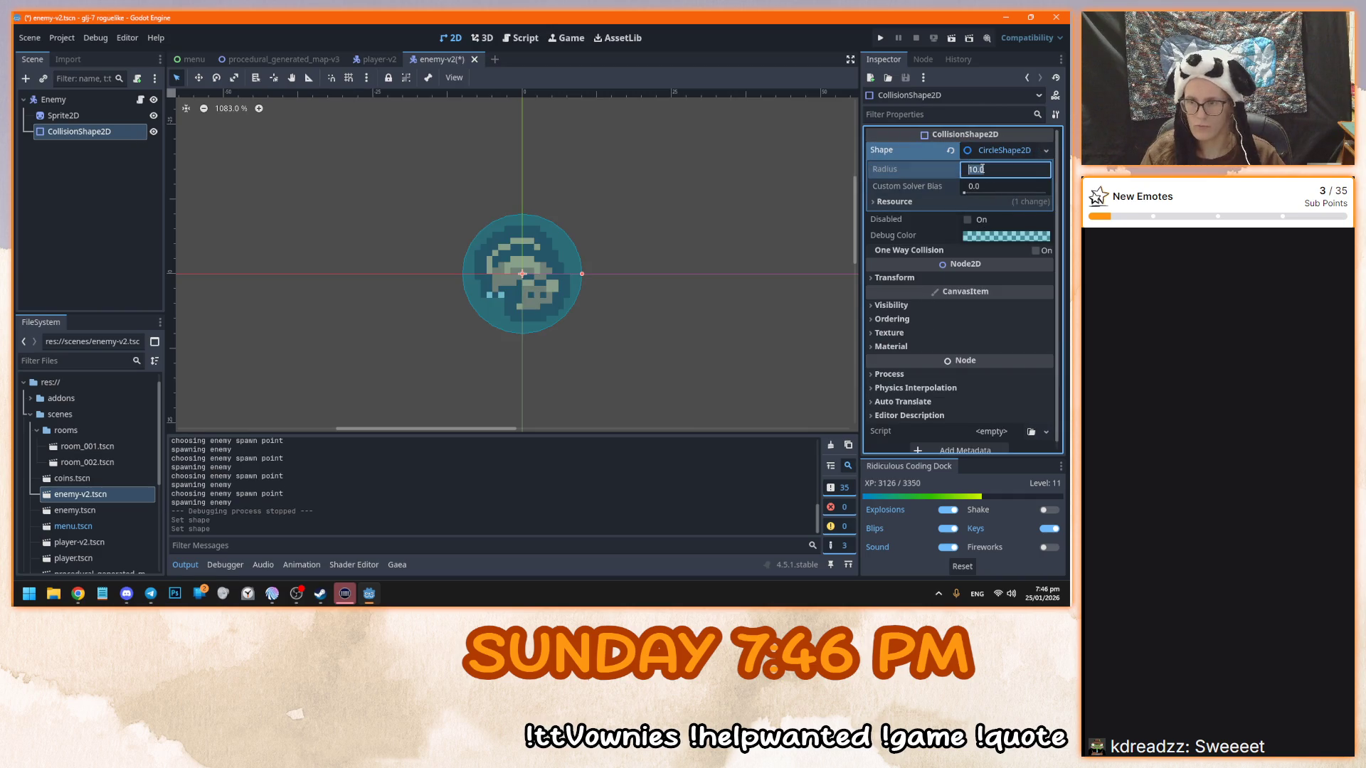
text(8)
key(Return)
key(F5)
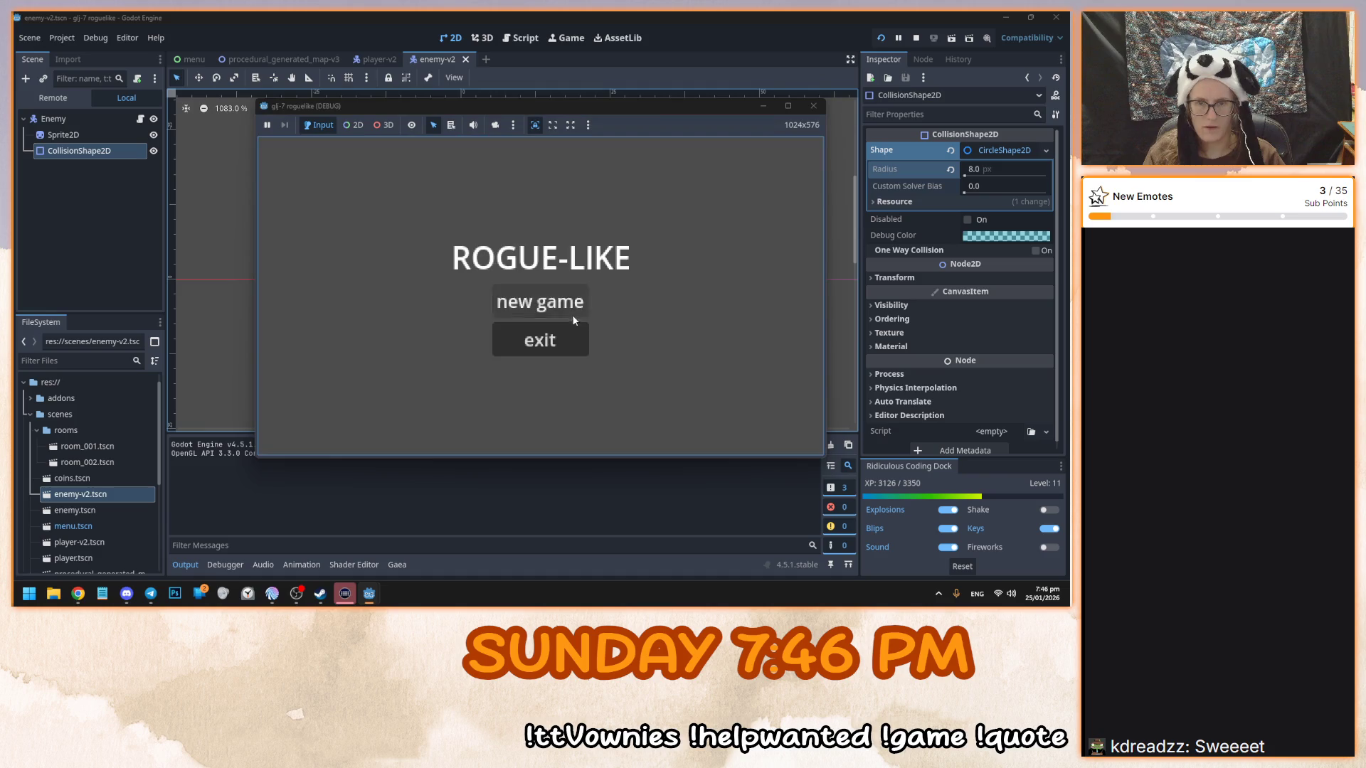
Play a new game dodging circle-collider enemies with WASD, then stop and save enemy-v2
click(541, 299)
key(s)
key(a)
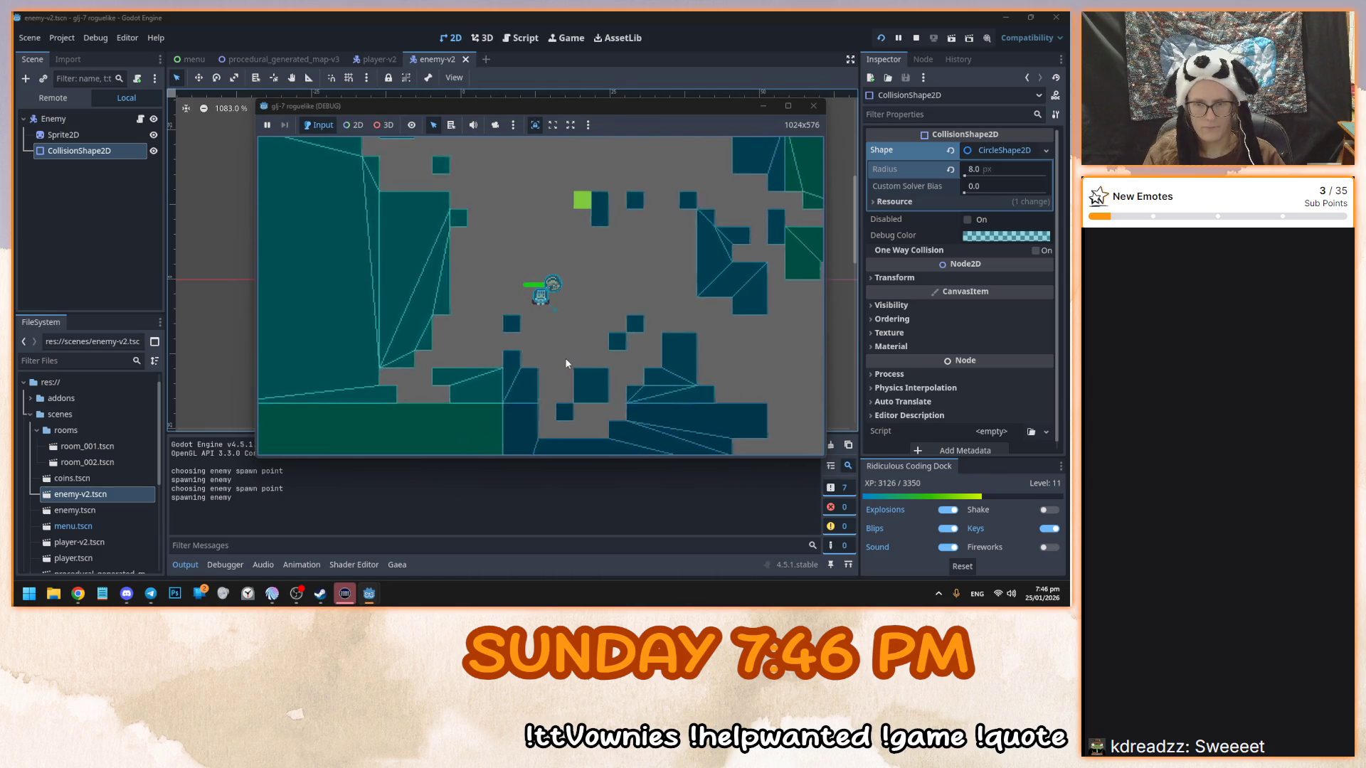
key(a)
key(w)
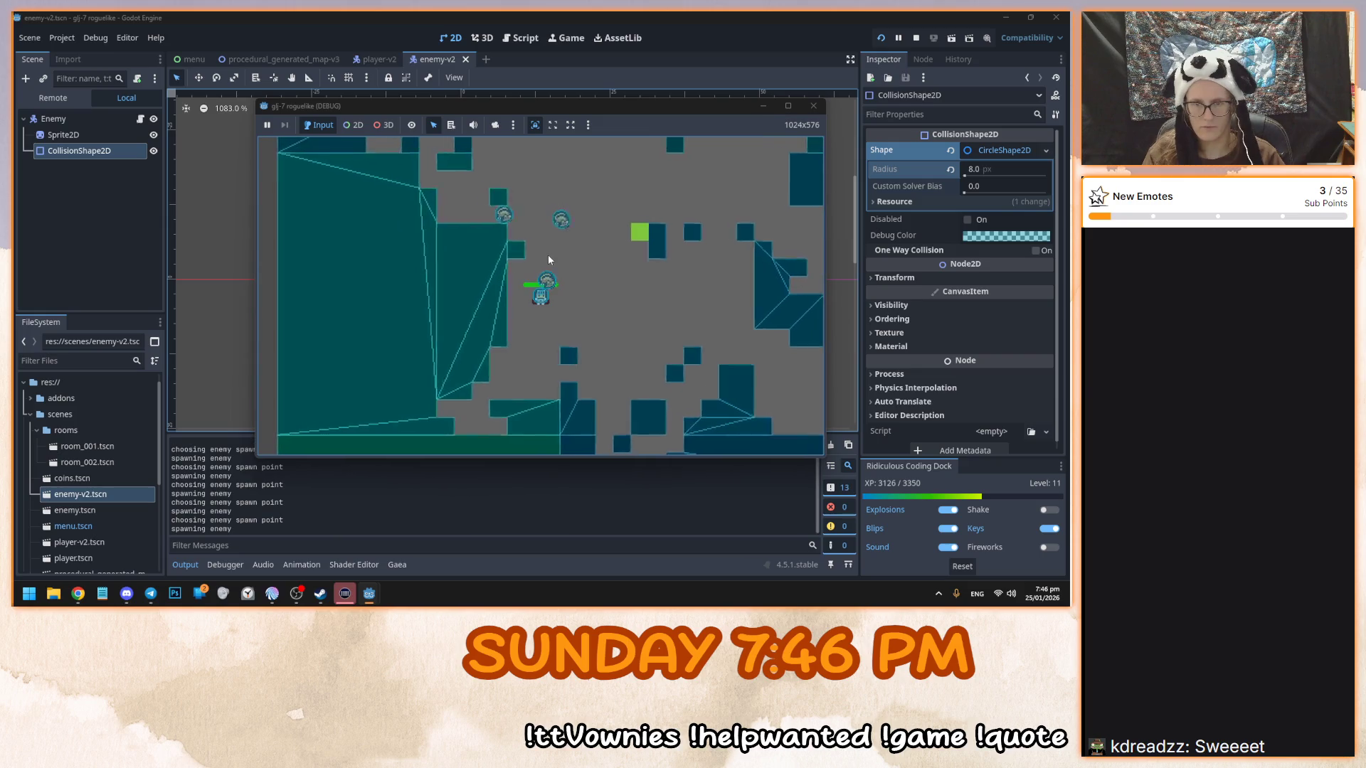
key(d)
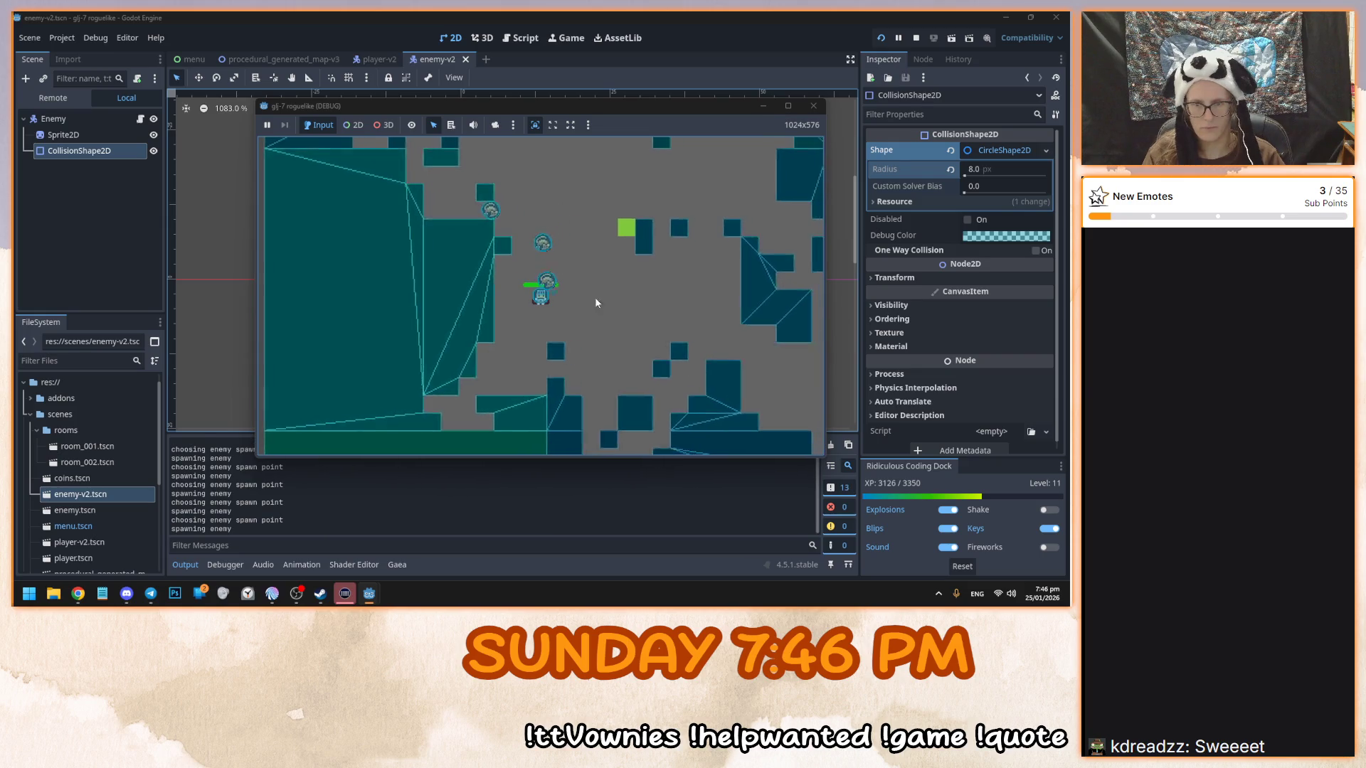
key(d)
key(s)
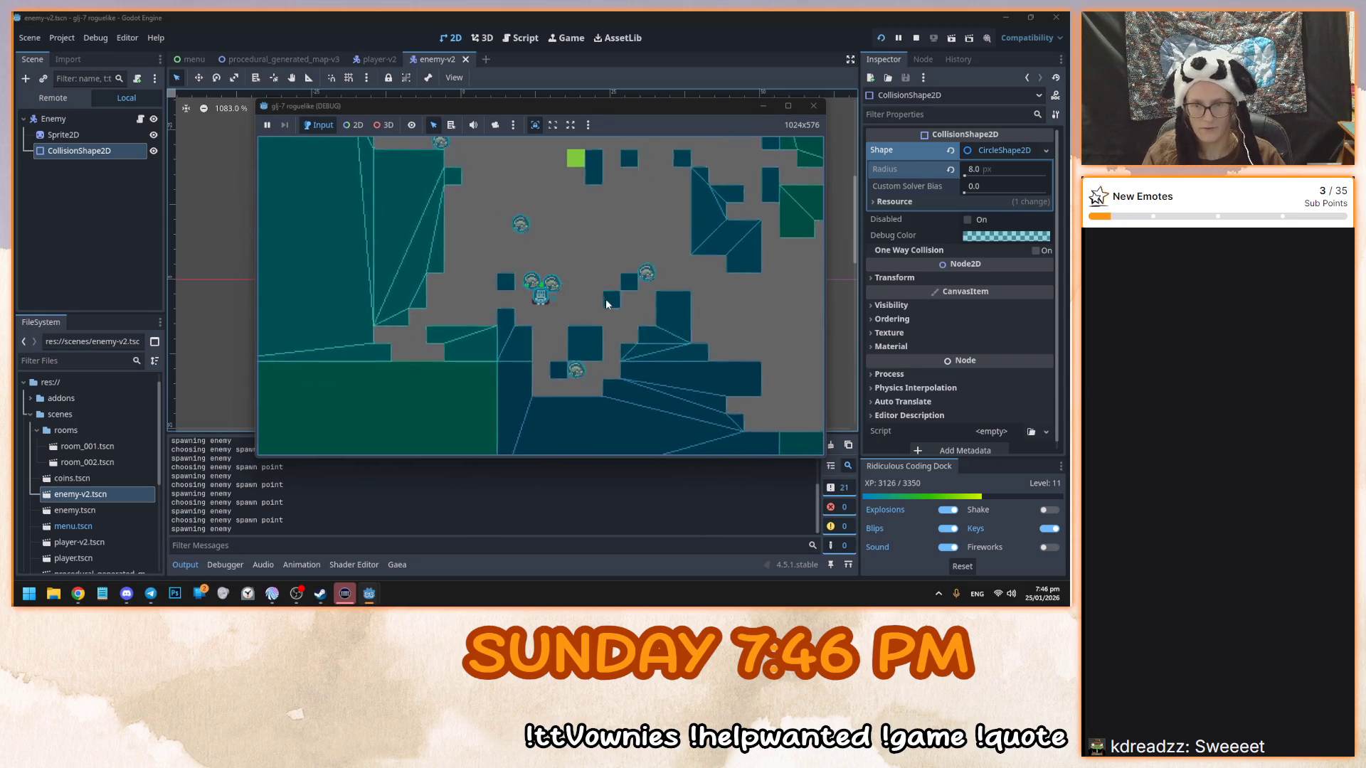
key(F8)
key(ctrl+s)
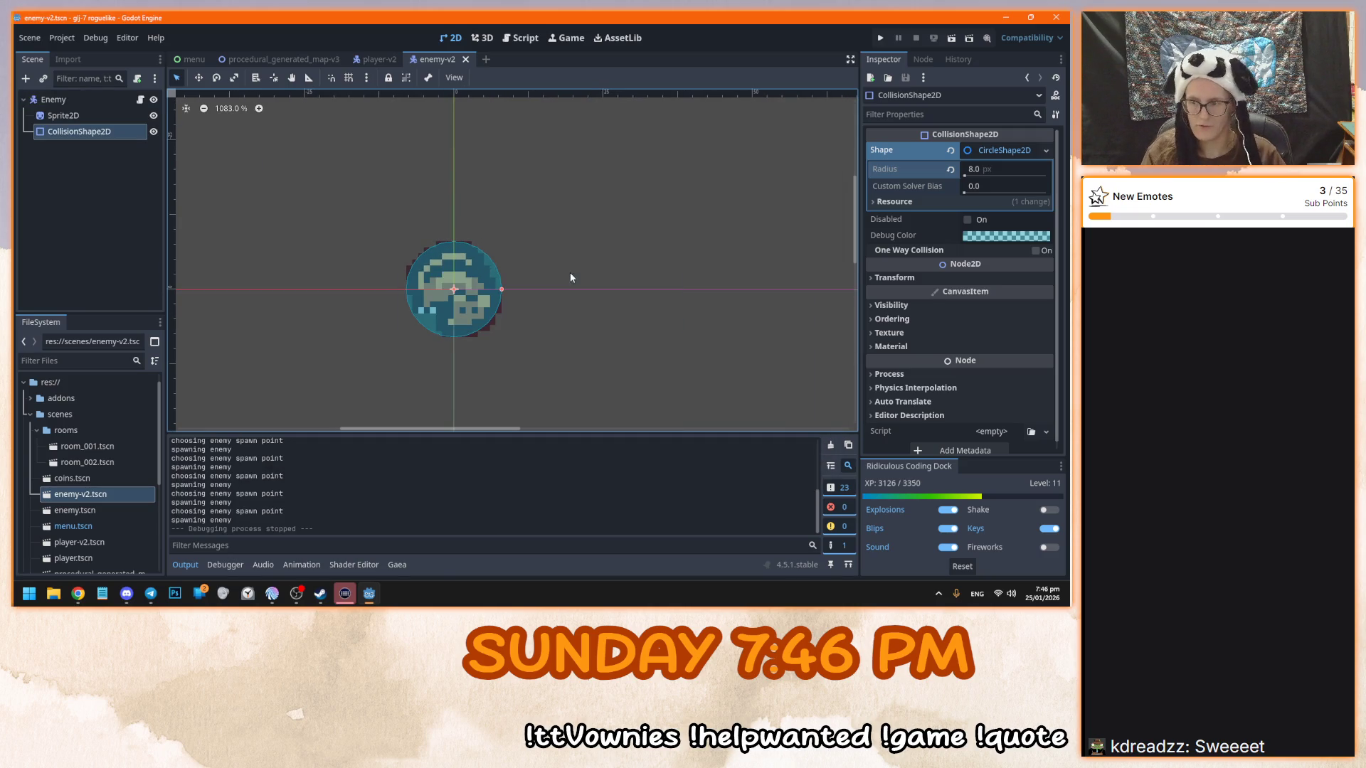
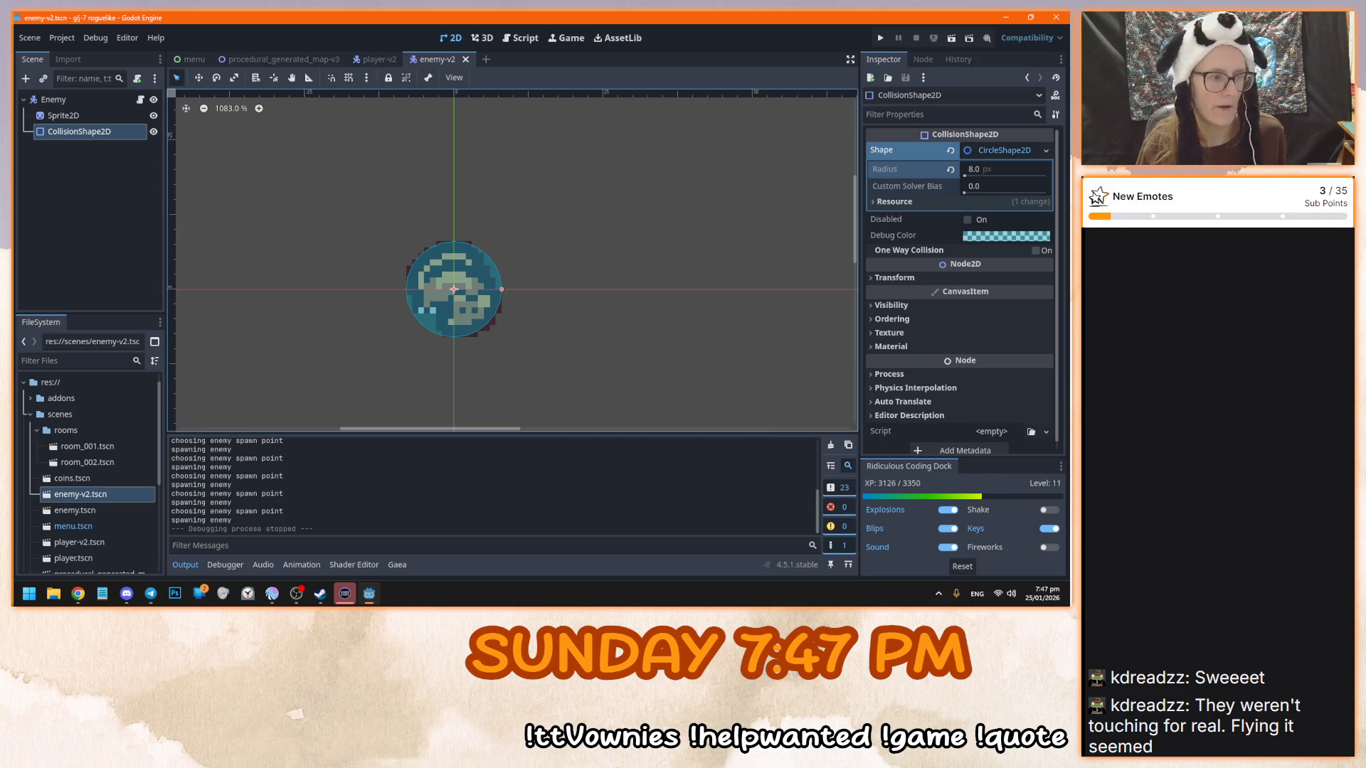
On the Enemy root node, swap collision Mask bit 1 for bit 2 and run the game
key(alt+Tab)
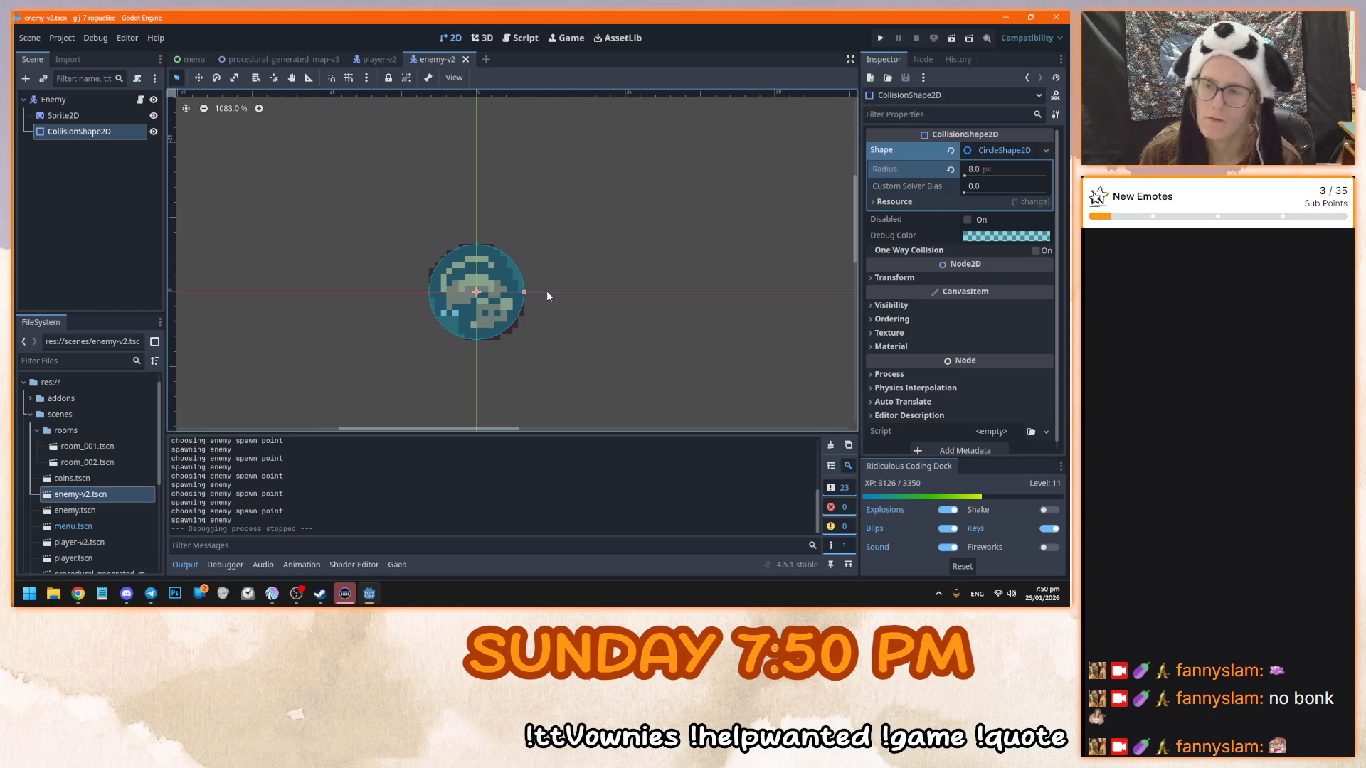
scroll(541, 312, down, 5)
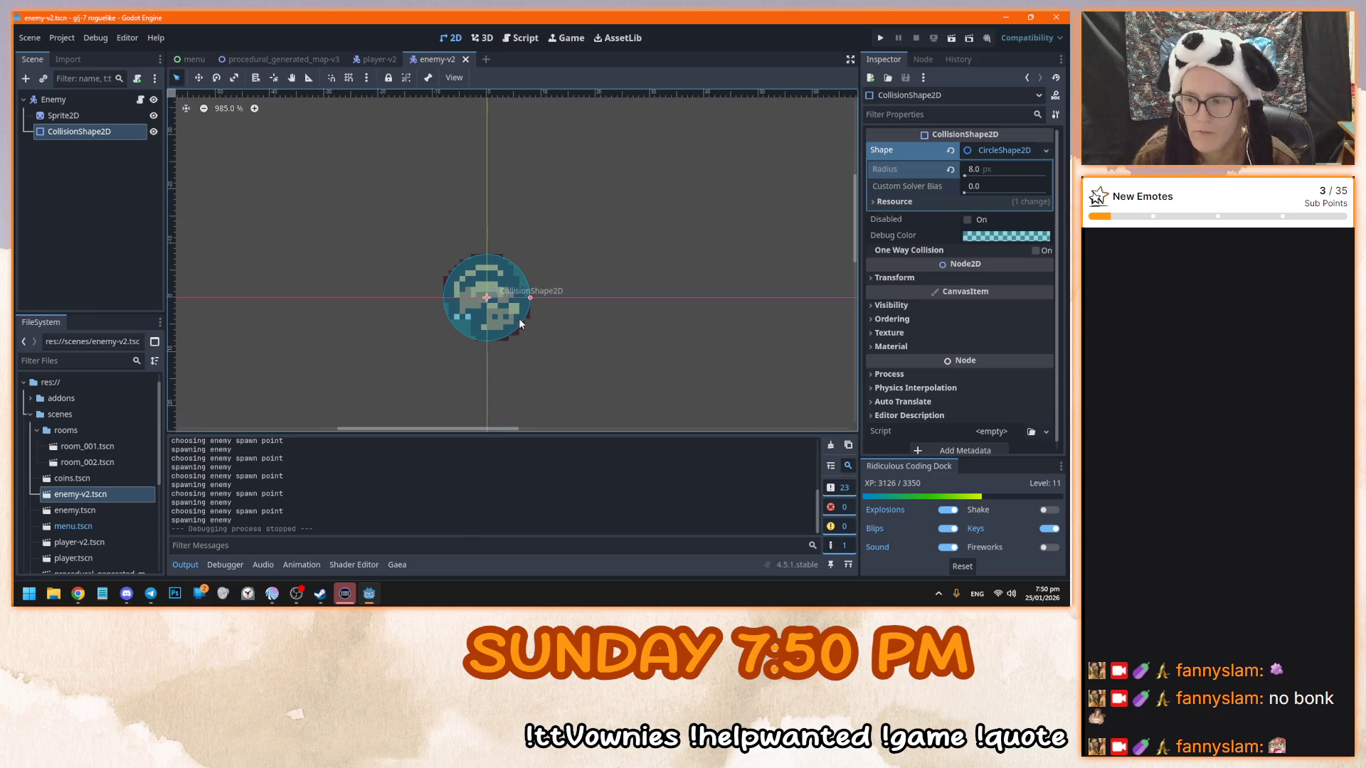
scroll(503, 308, up, 5)
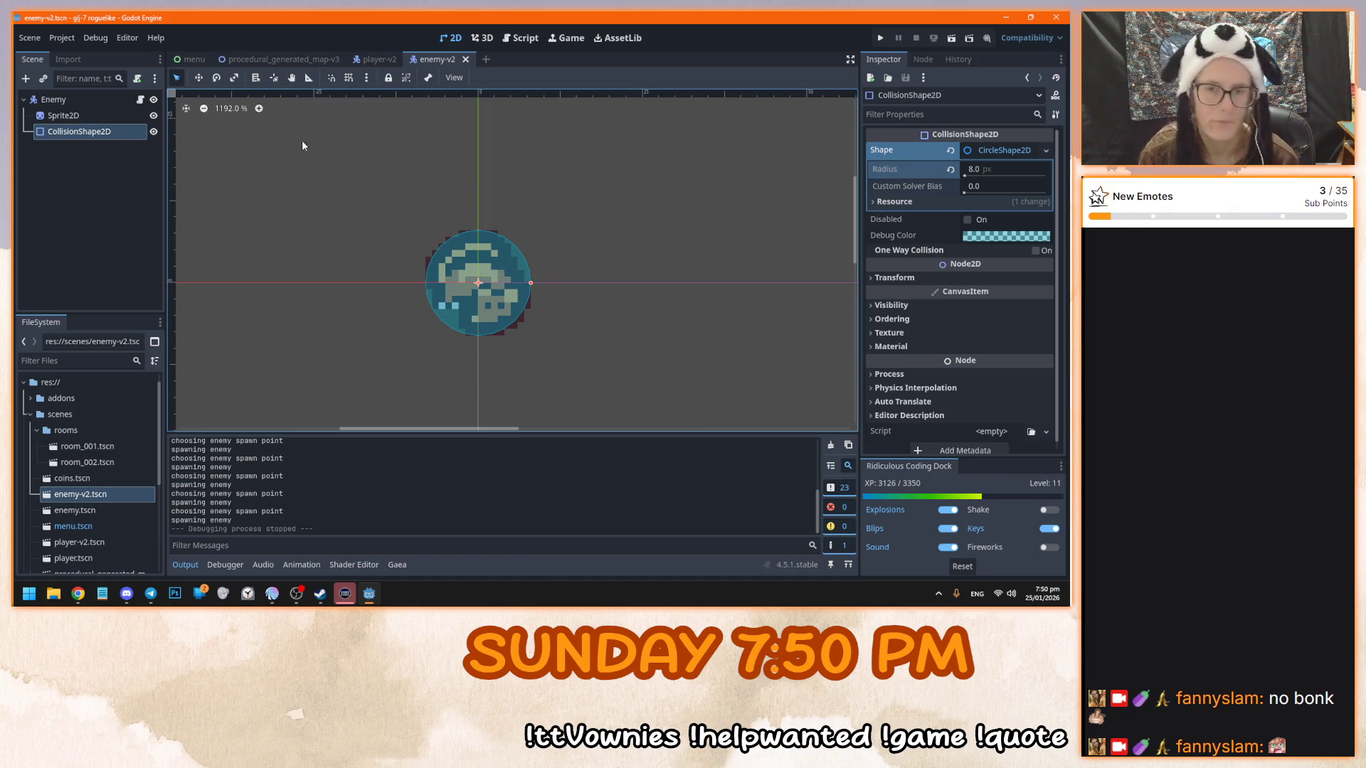
click(99, 101)
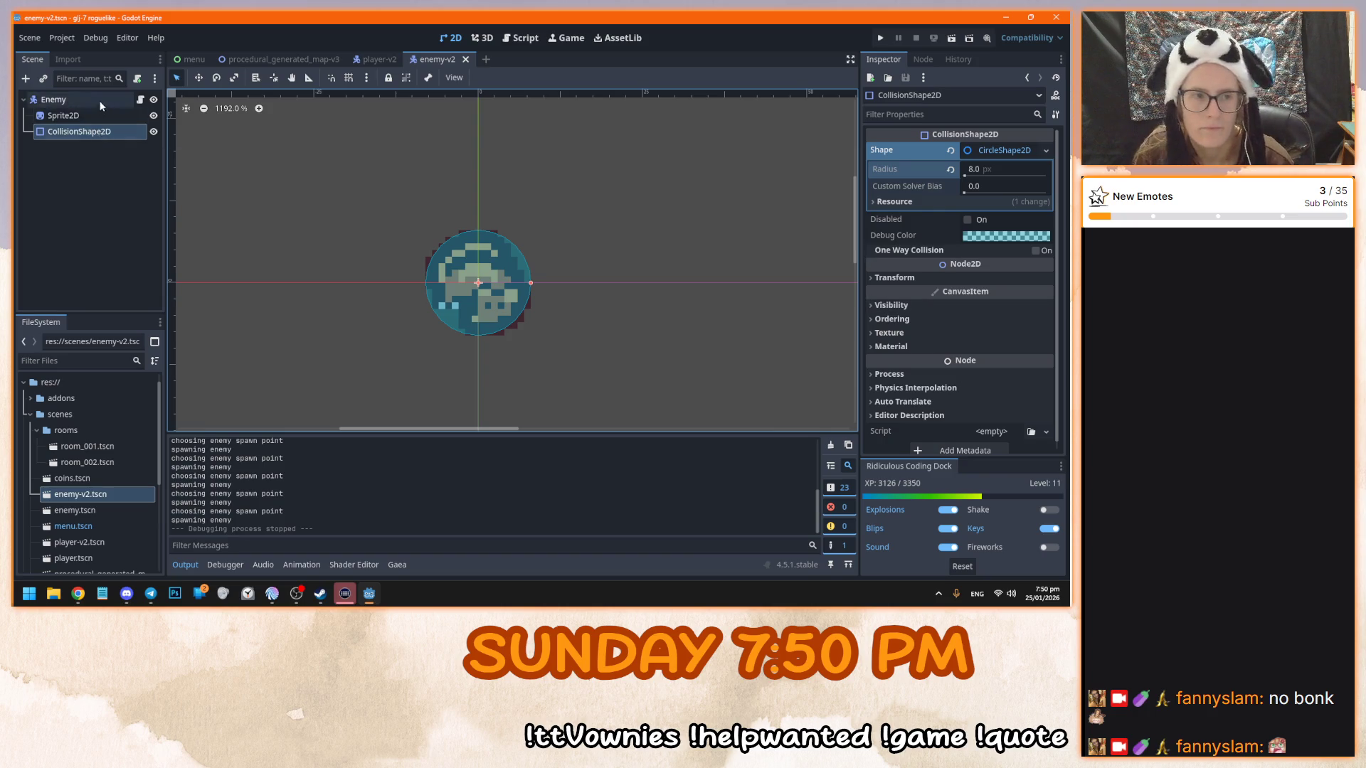
scroll(1023, 401, down, 3)
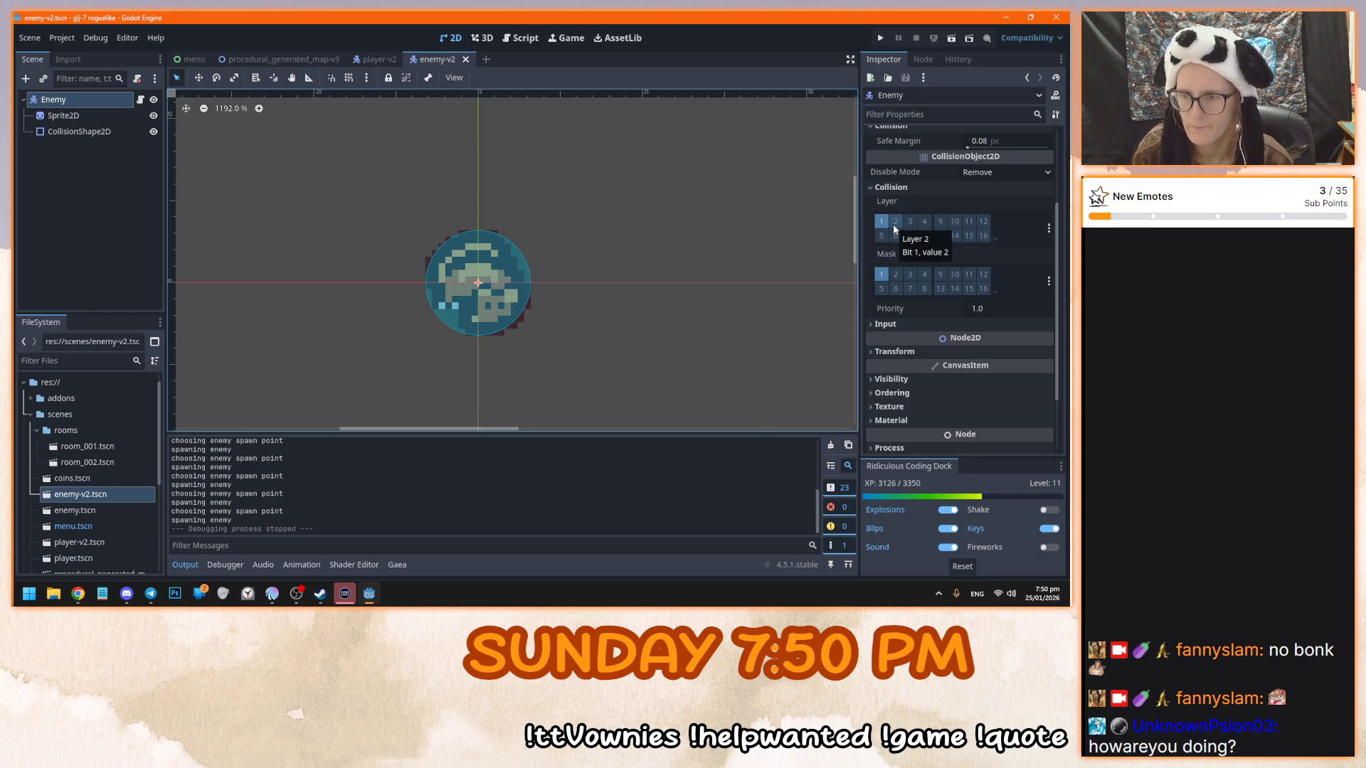
click(897, 279)
click(887, 274)
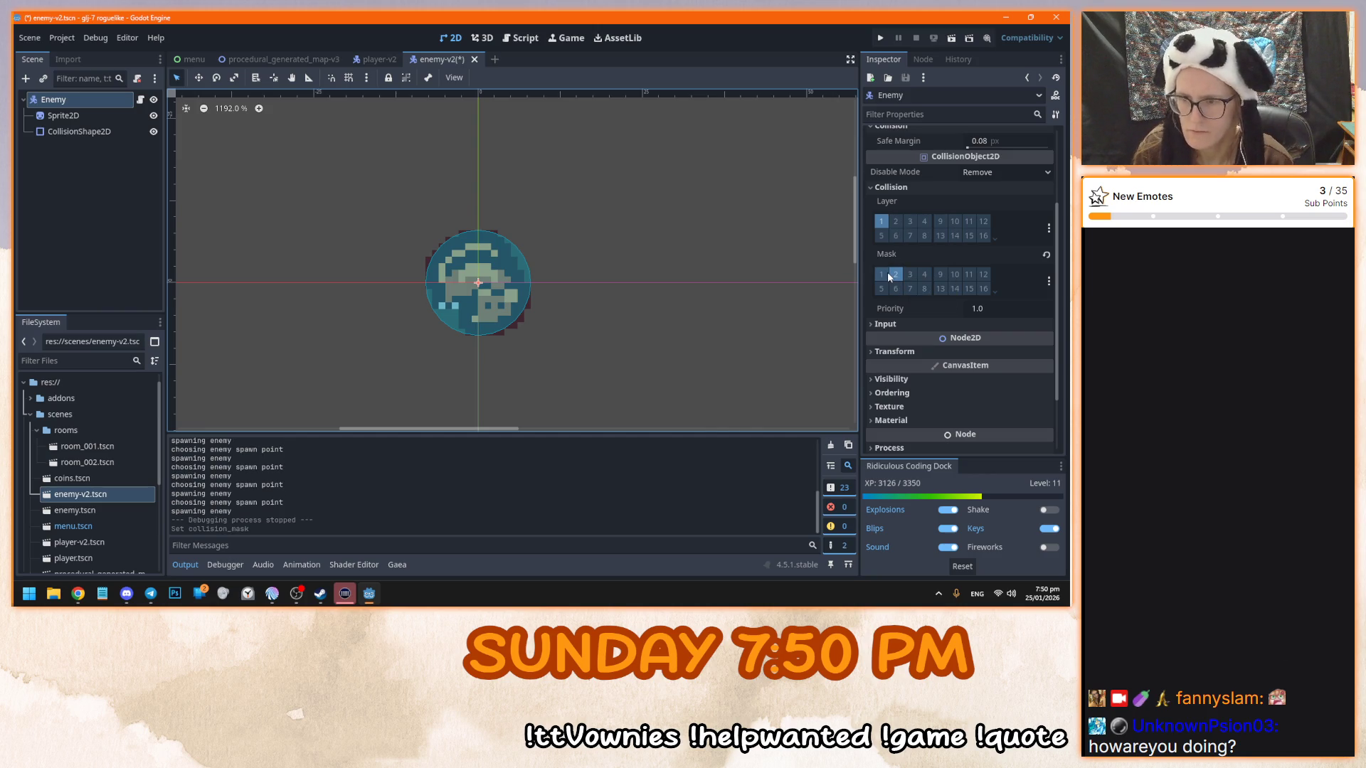
key(F5)
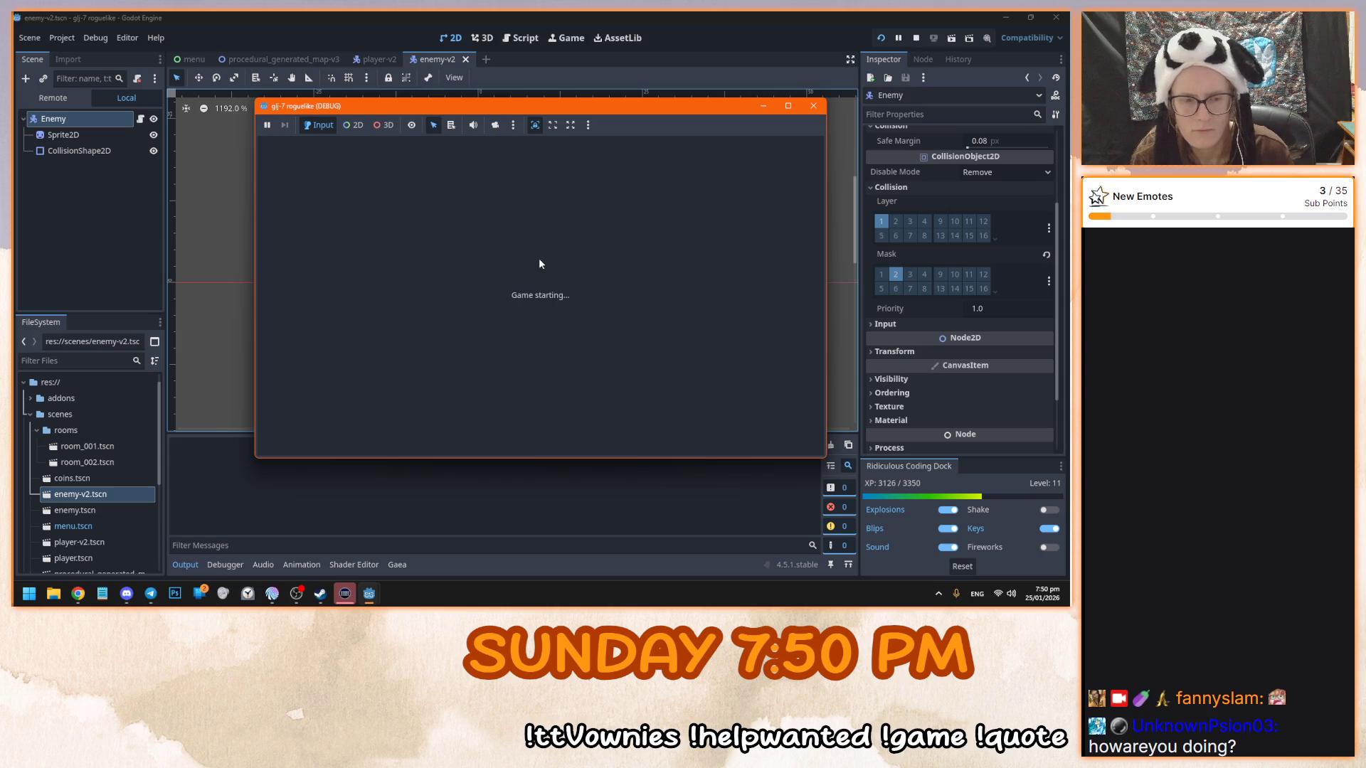
Stop the test run, re-enable Mask bit 1 and put the Enemy on collision layer 2
click(540, 299)
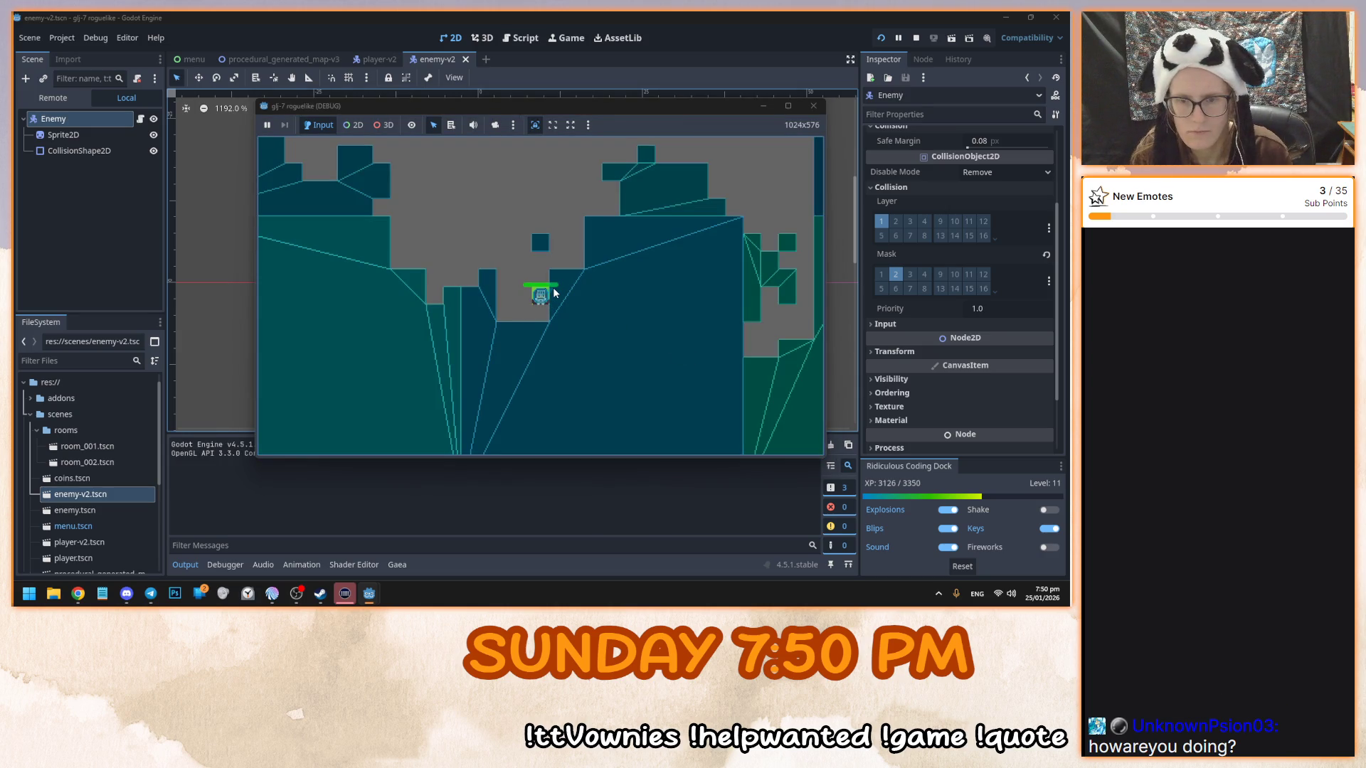
key(F8)
click(881, 275)
click(896, 224)
Relaunch, start a new game, walk the player among the enemies with WASD, then stop
key(F5)
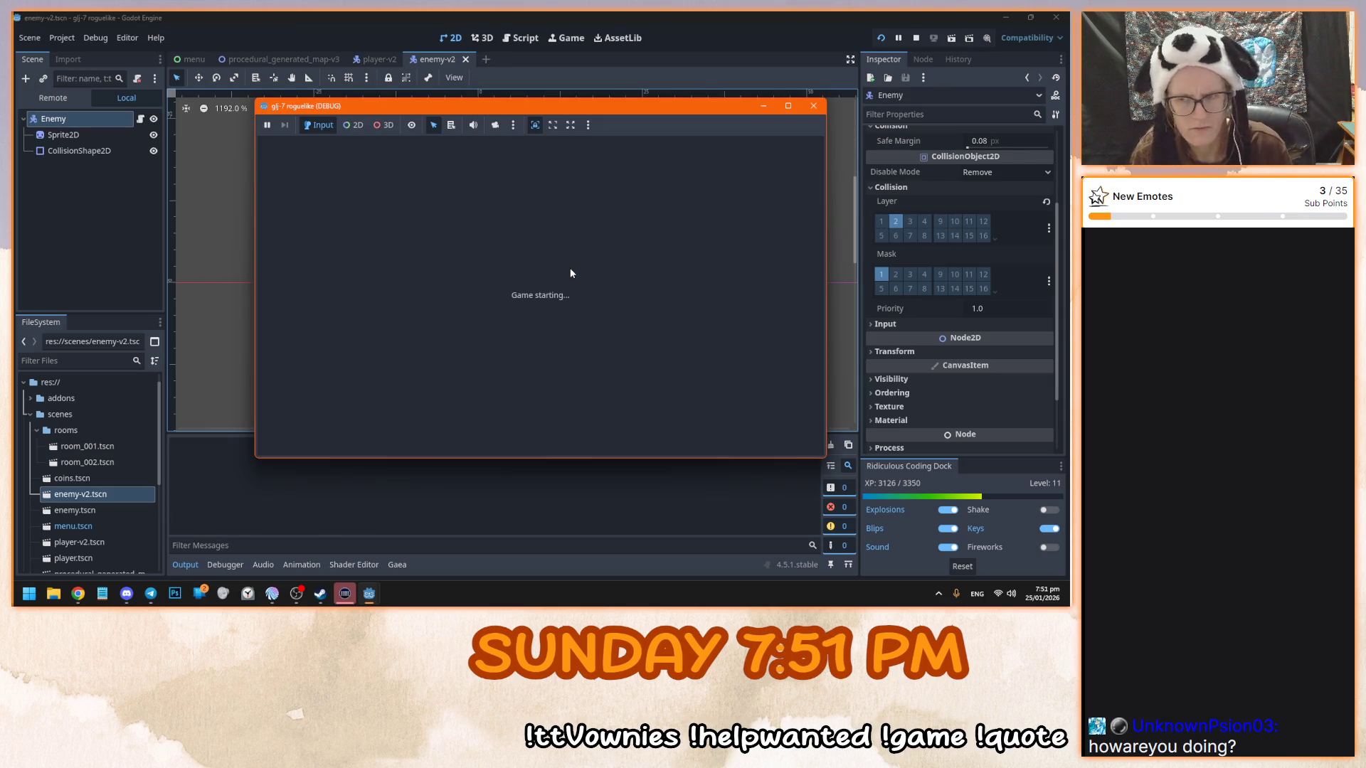
click(540, 213)
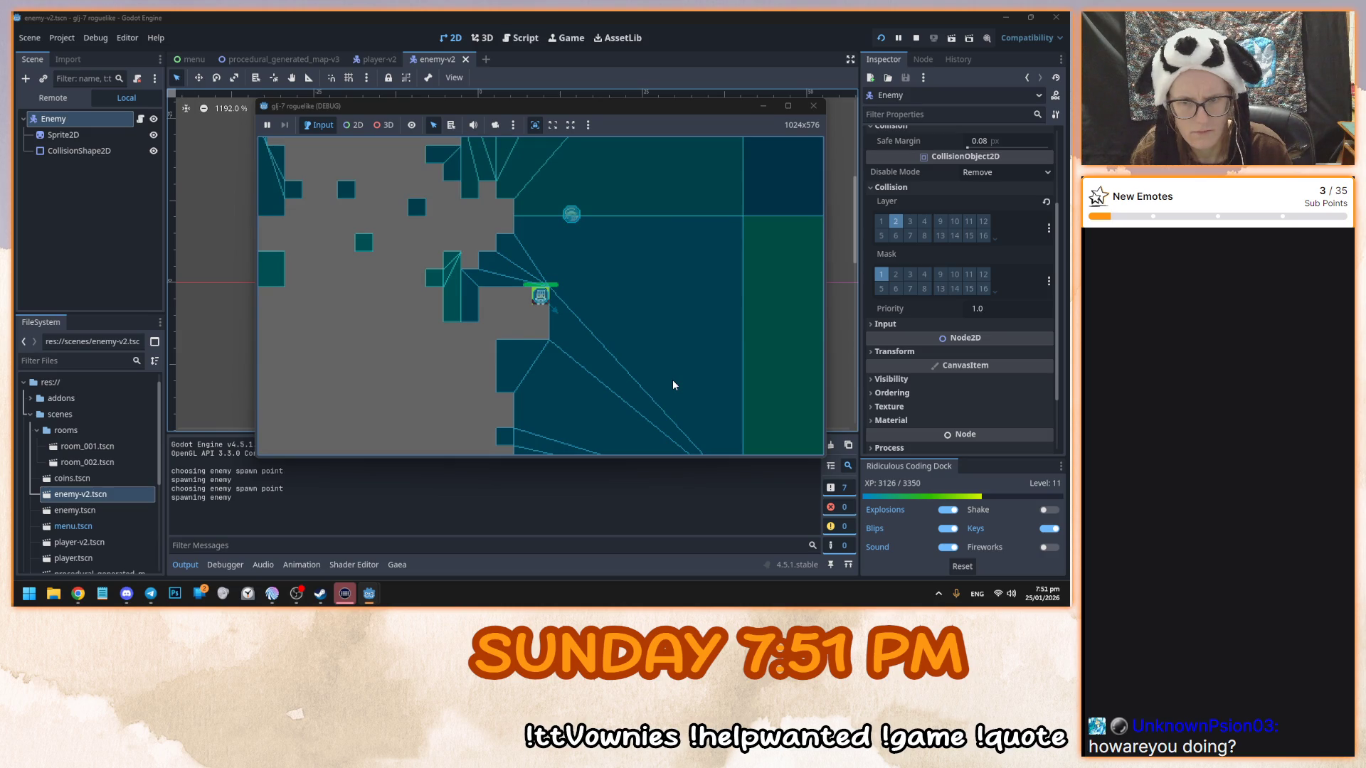
key(a)
key(s)
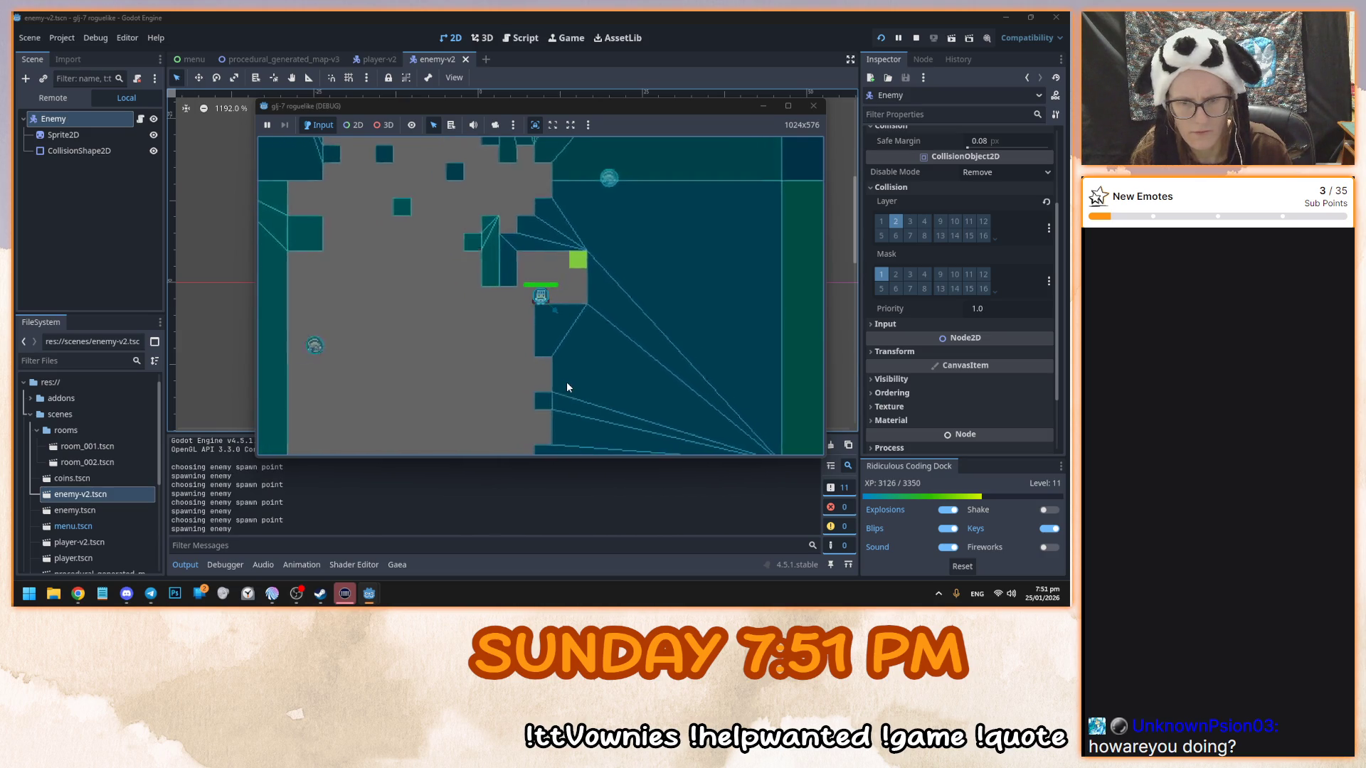
key(a)
key(s)
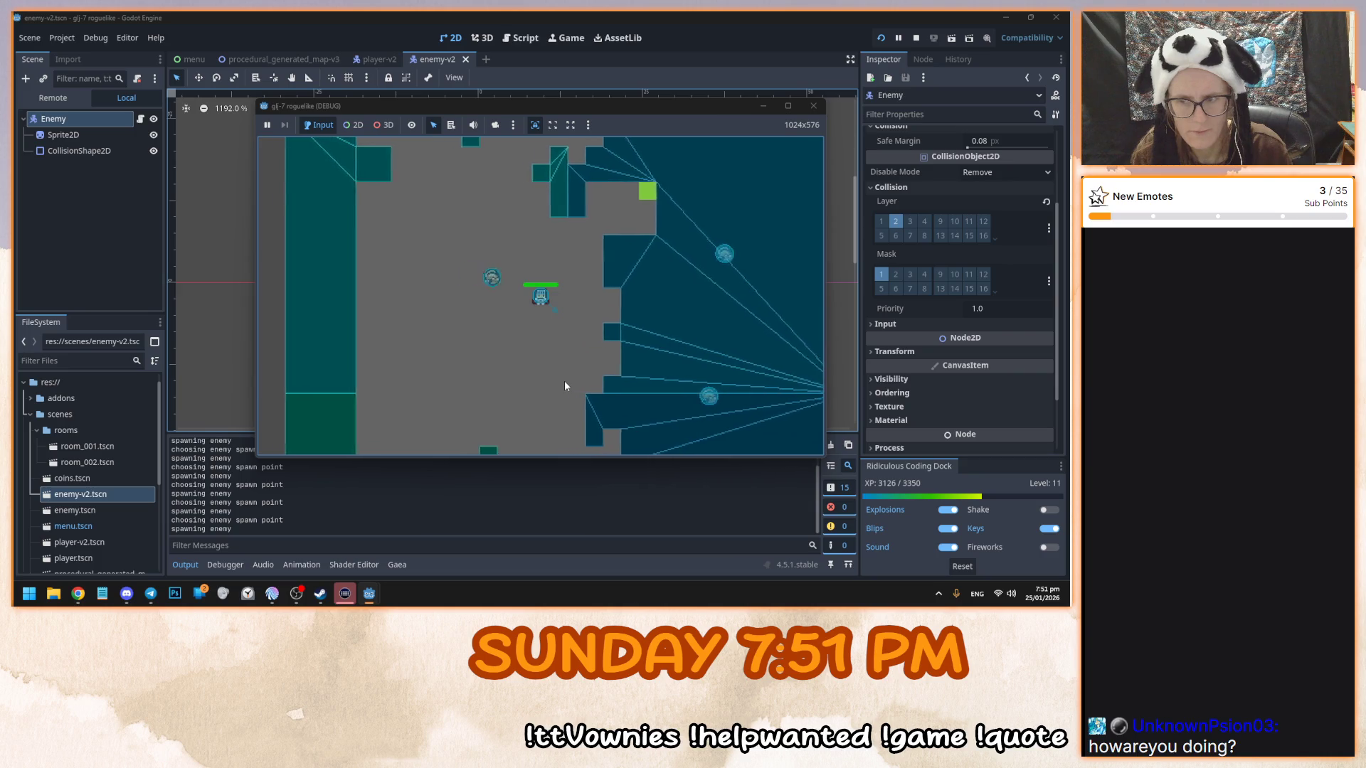
key(a)
key(s)
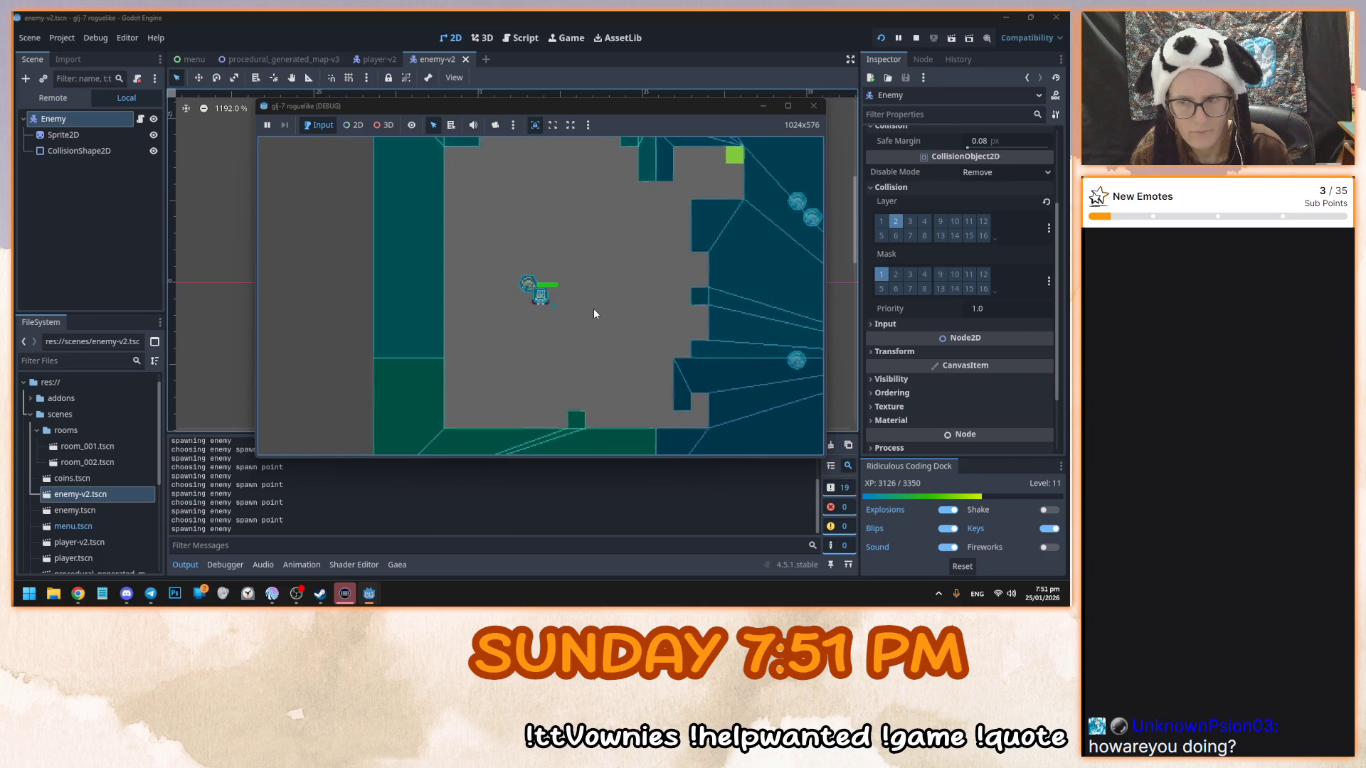
key(w)
key(d)
key(d)
key(s)
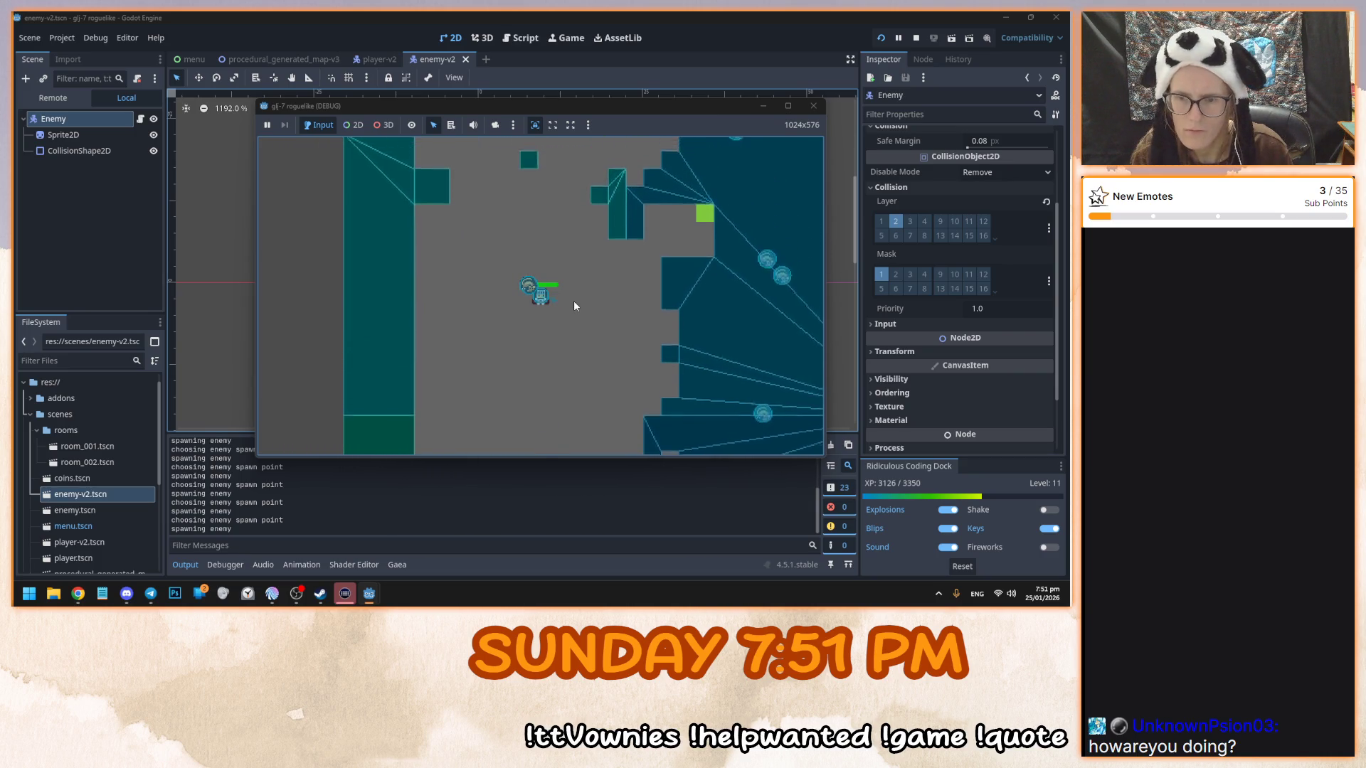
key(a)
key(s)
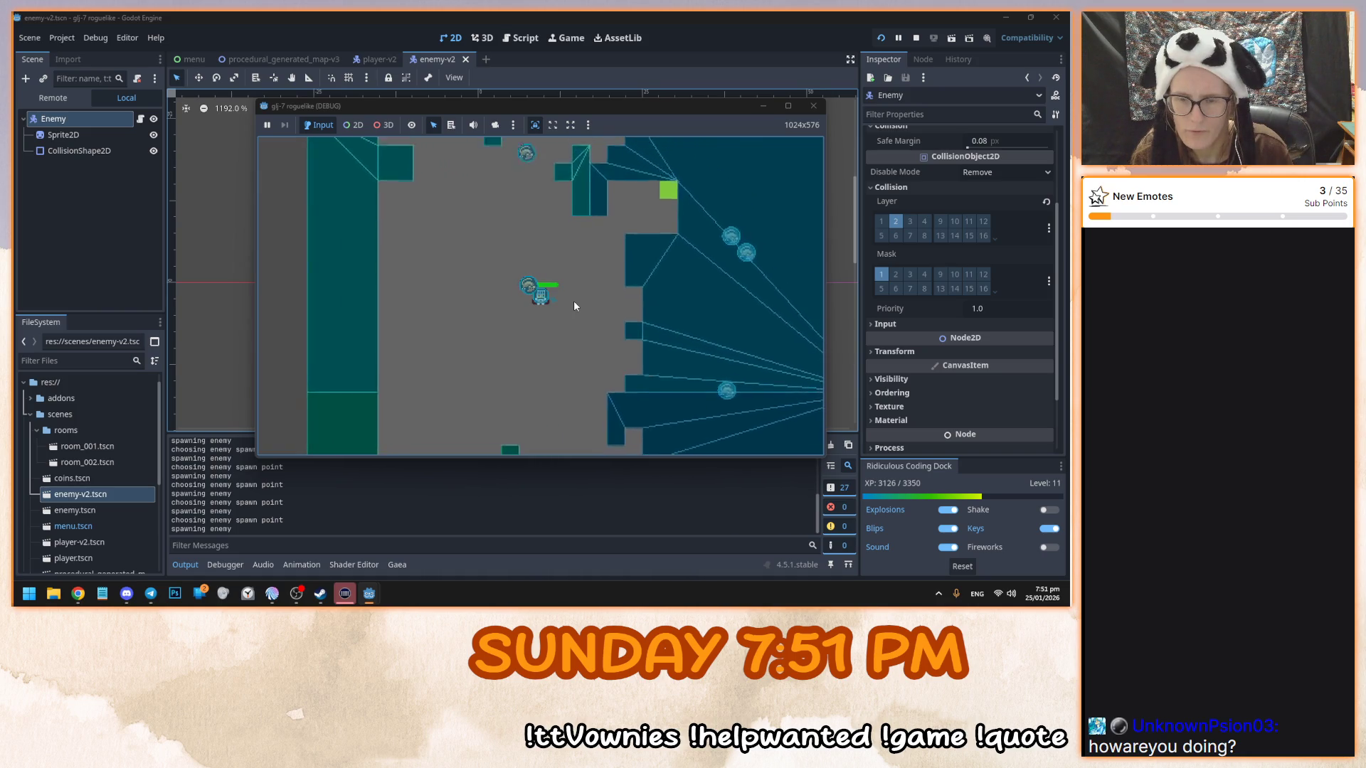
key(d)
key(s)
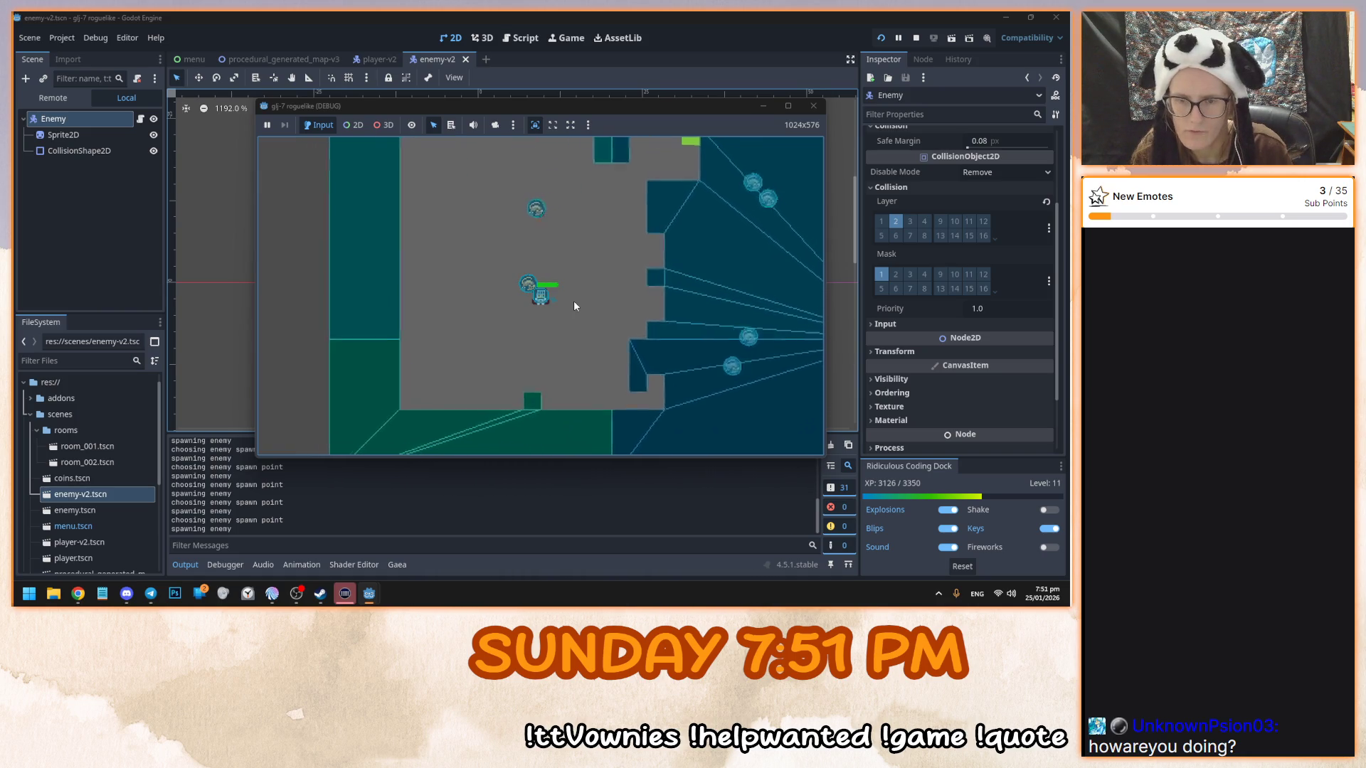
key(a)
key(w)
key(w)
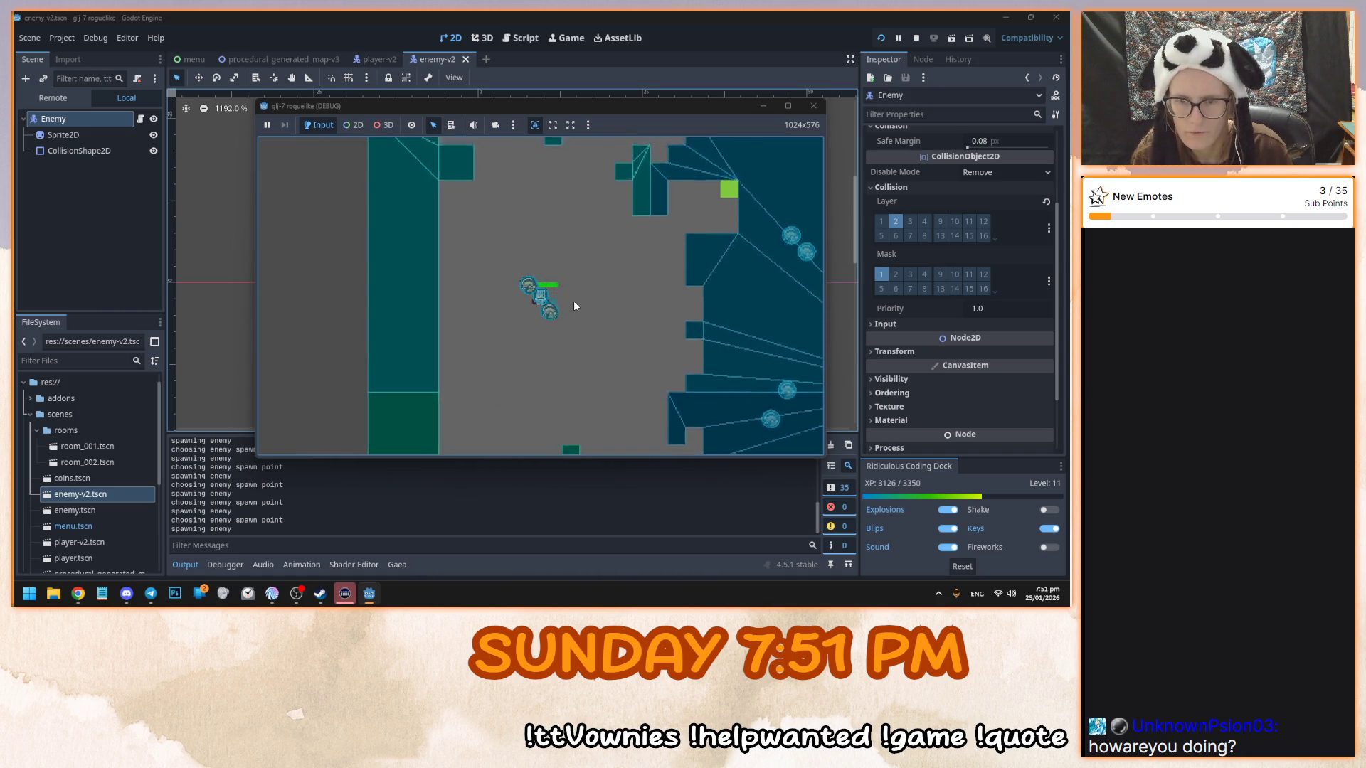
key(d)
key(d)
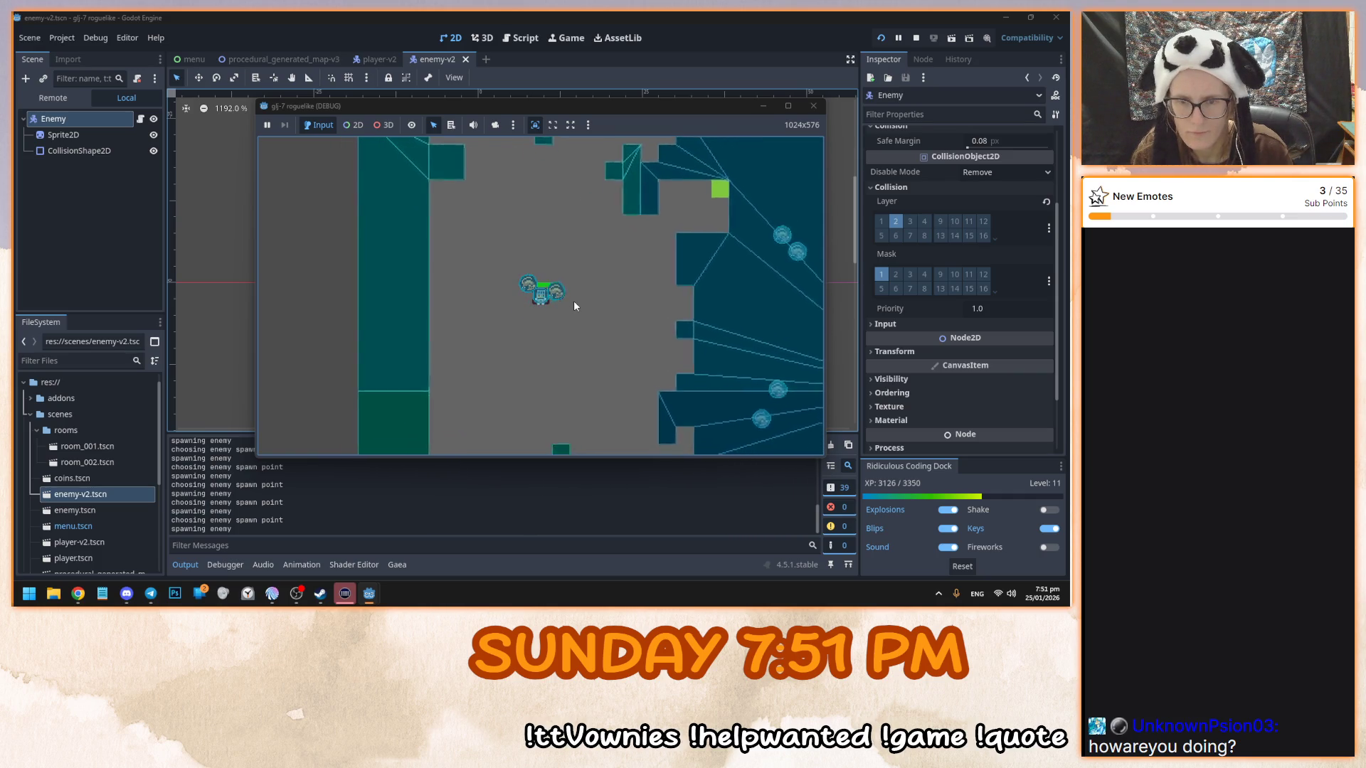
key(w)
key(a)
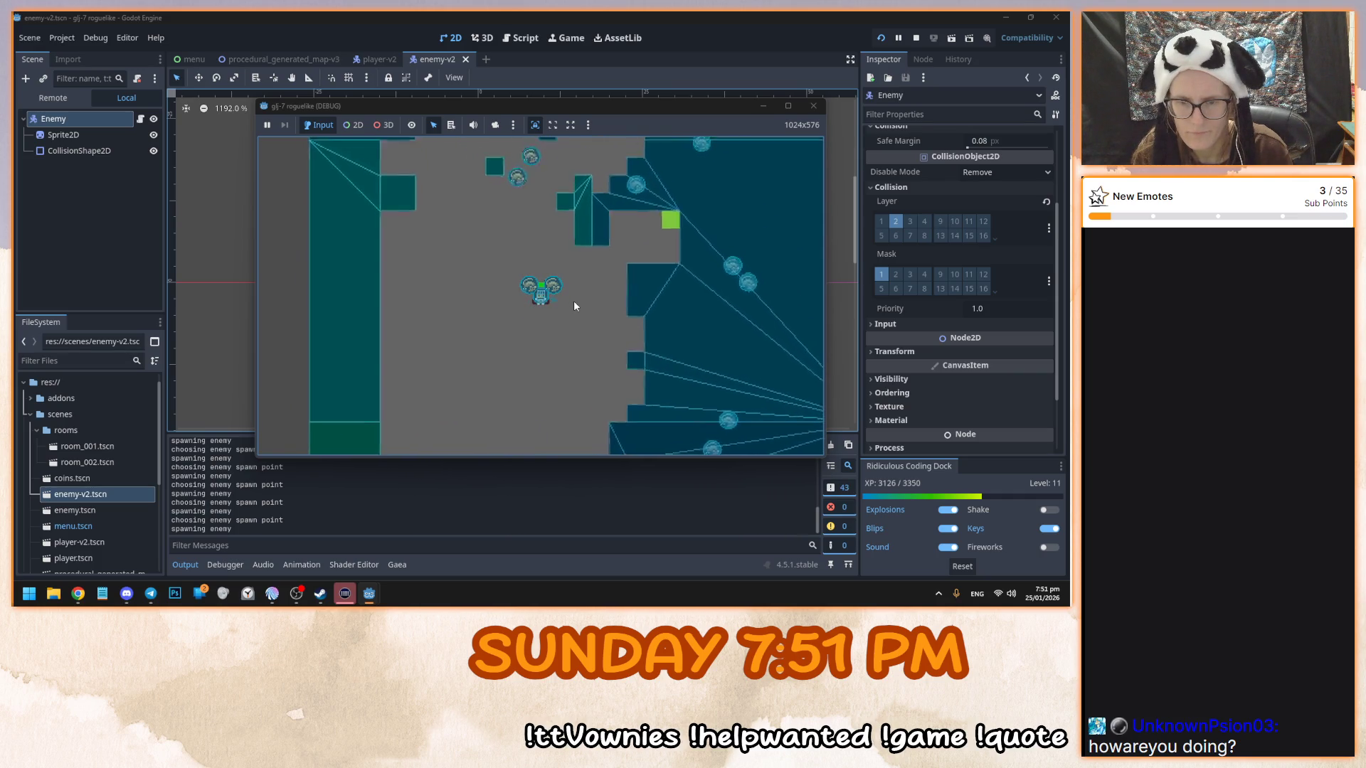
key(d)
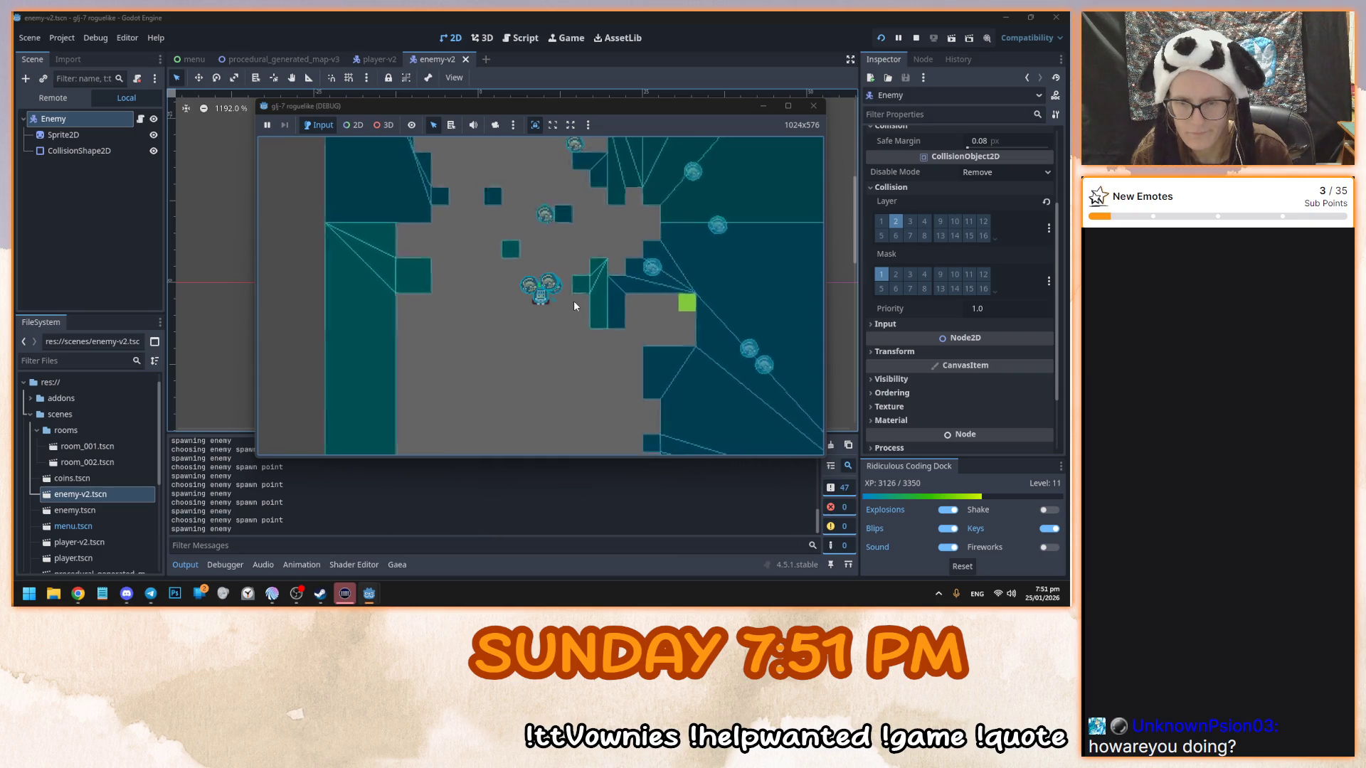
key(a)
key(s)
key(d)
key(d)
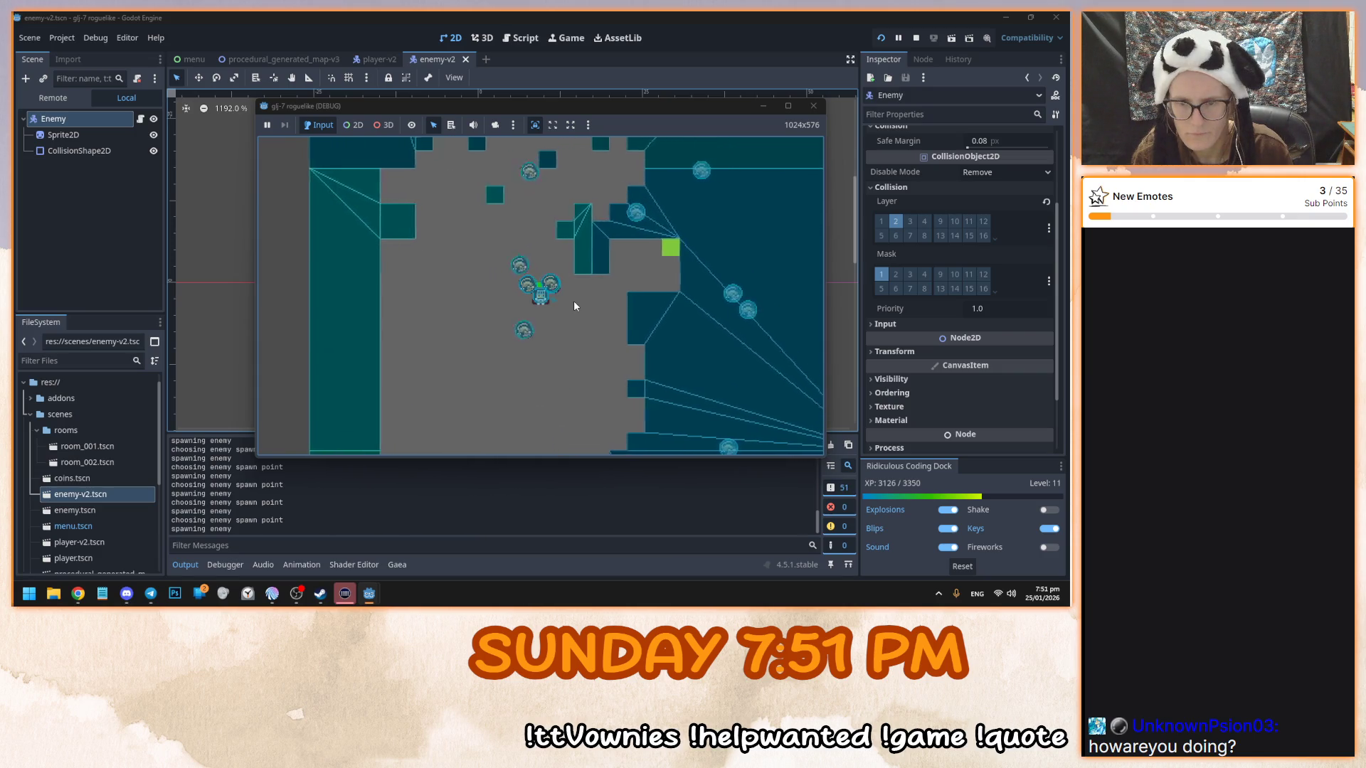
key(a)
key(s)
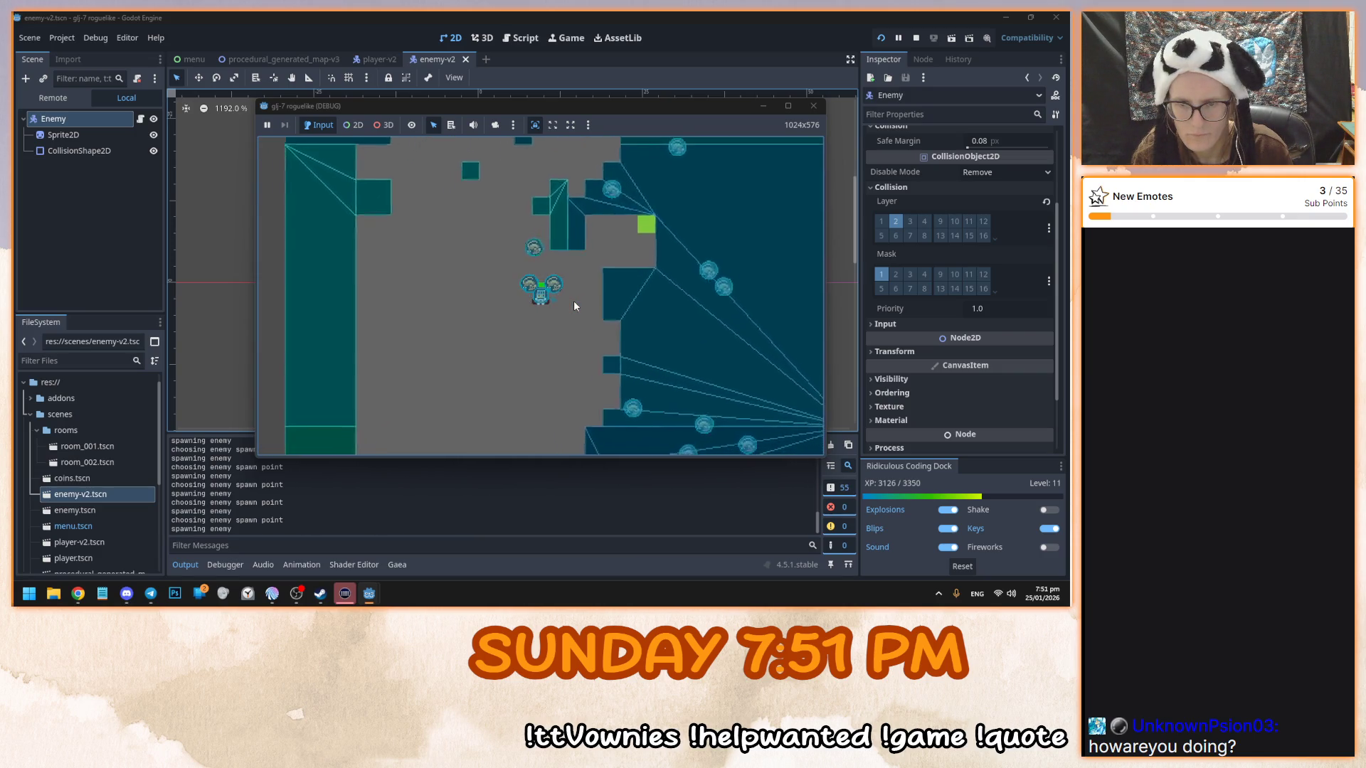
key(F8)
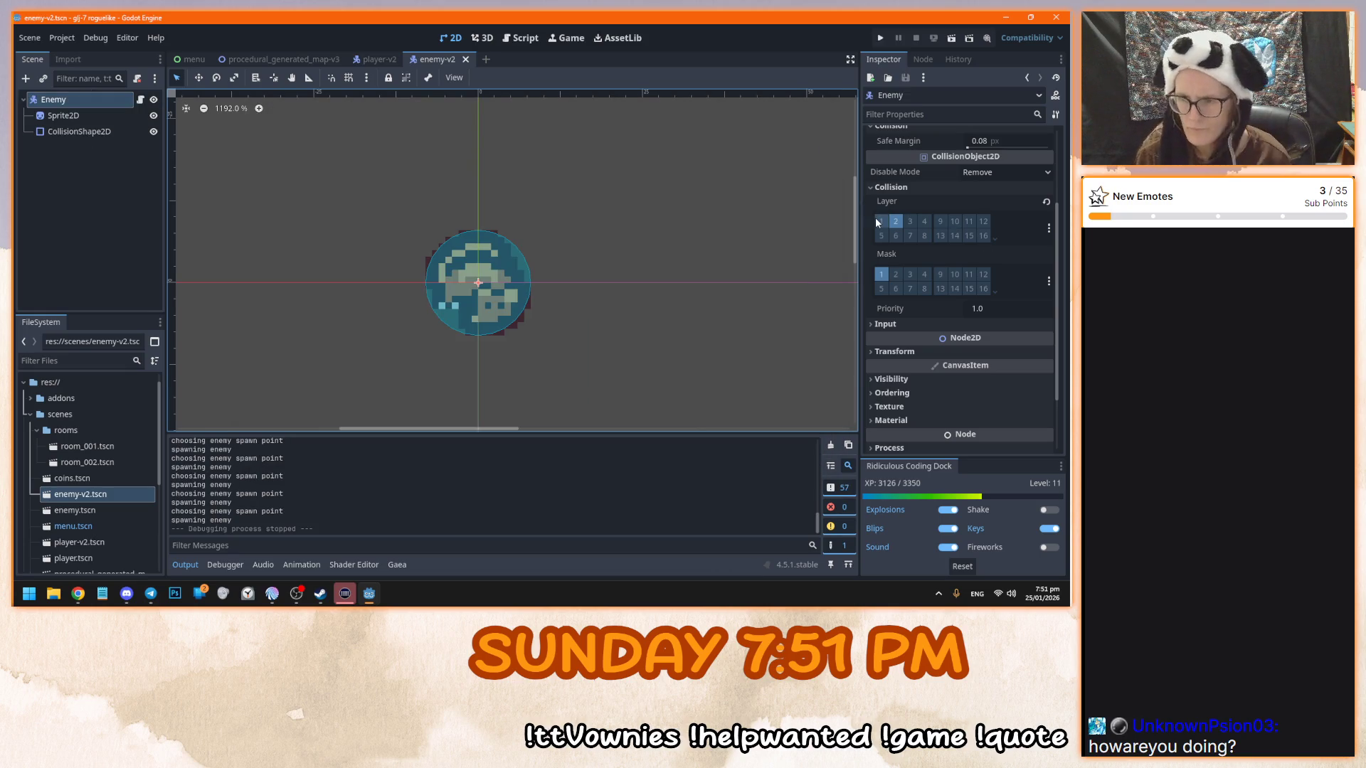
Save and relaunch, start a new game, and move the player down-left through the level
key(F5)
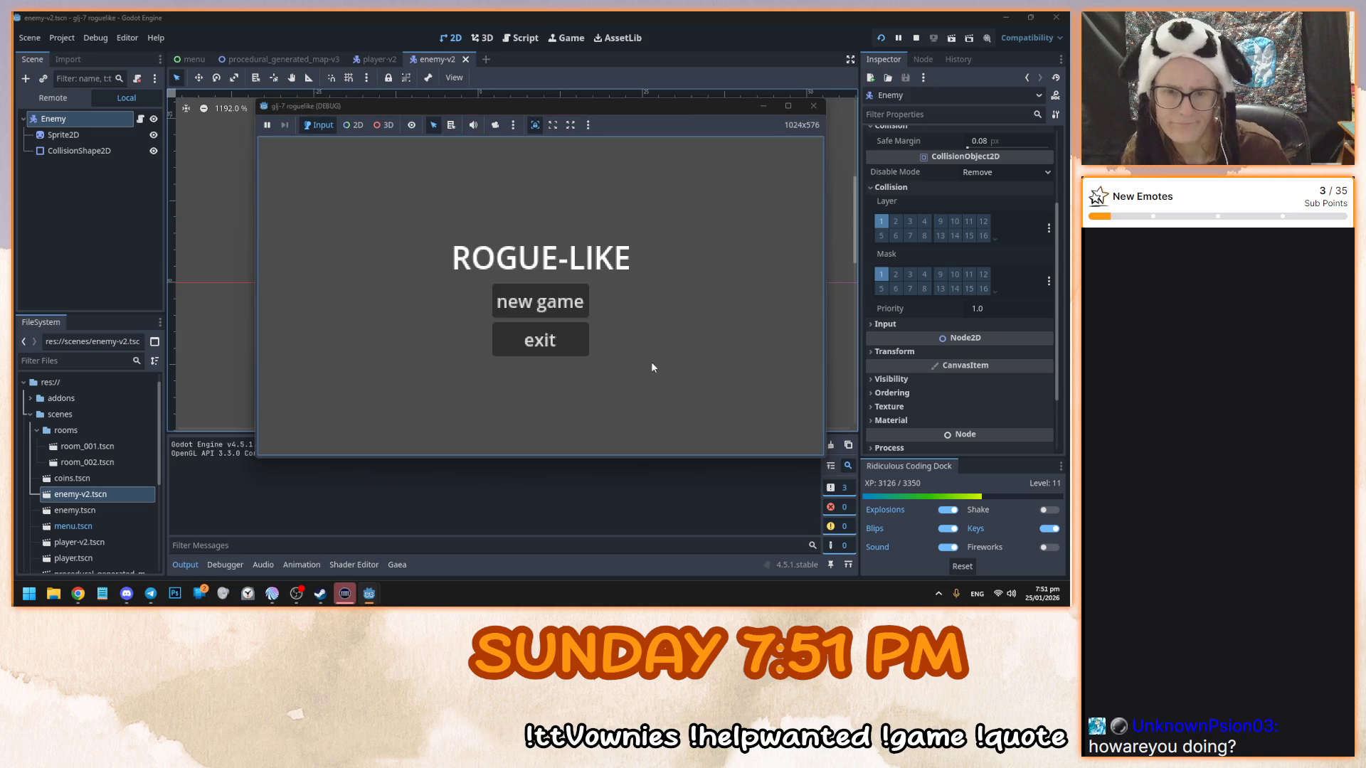
click(528, 295)
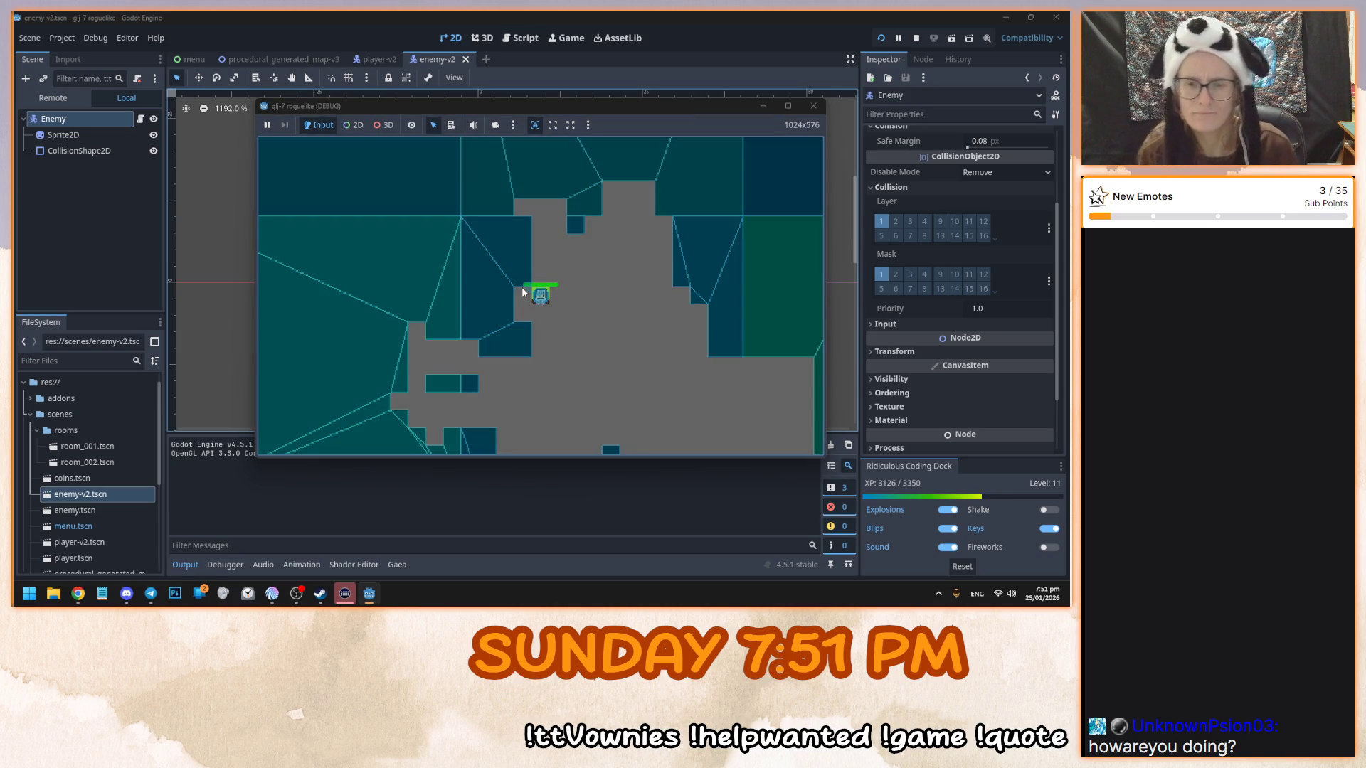
key(d)
key(s)
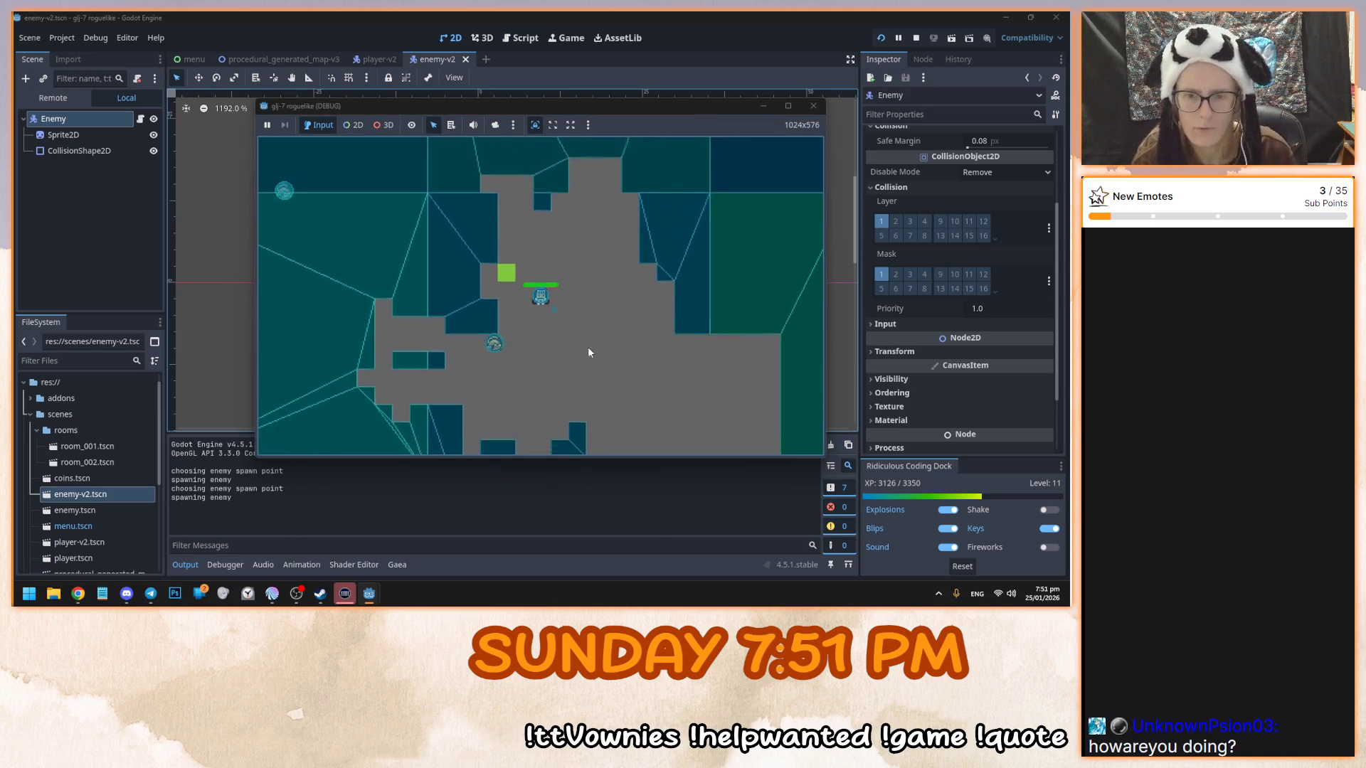
key(s)
key(a)
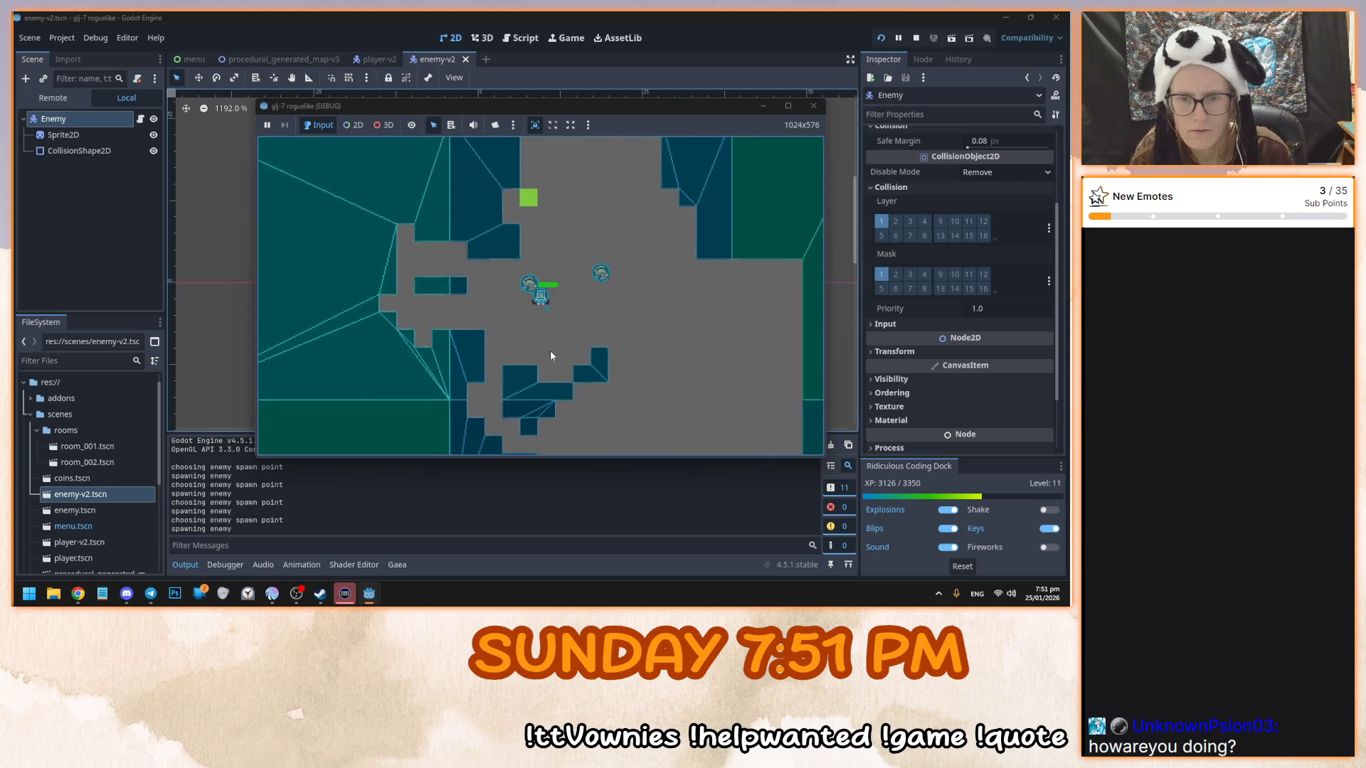
key(s)
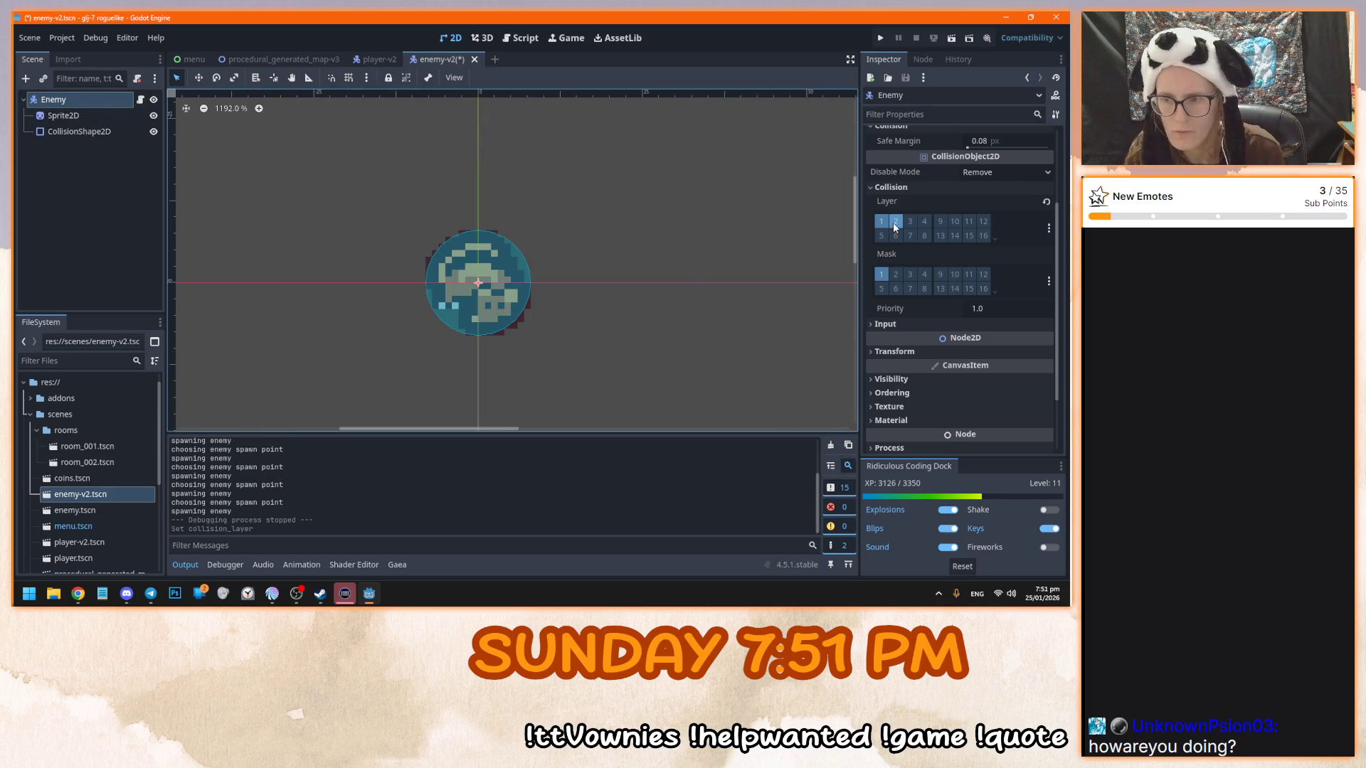
Save and relaunch the game, starting a new game from the title menu
key(F5)
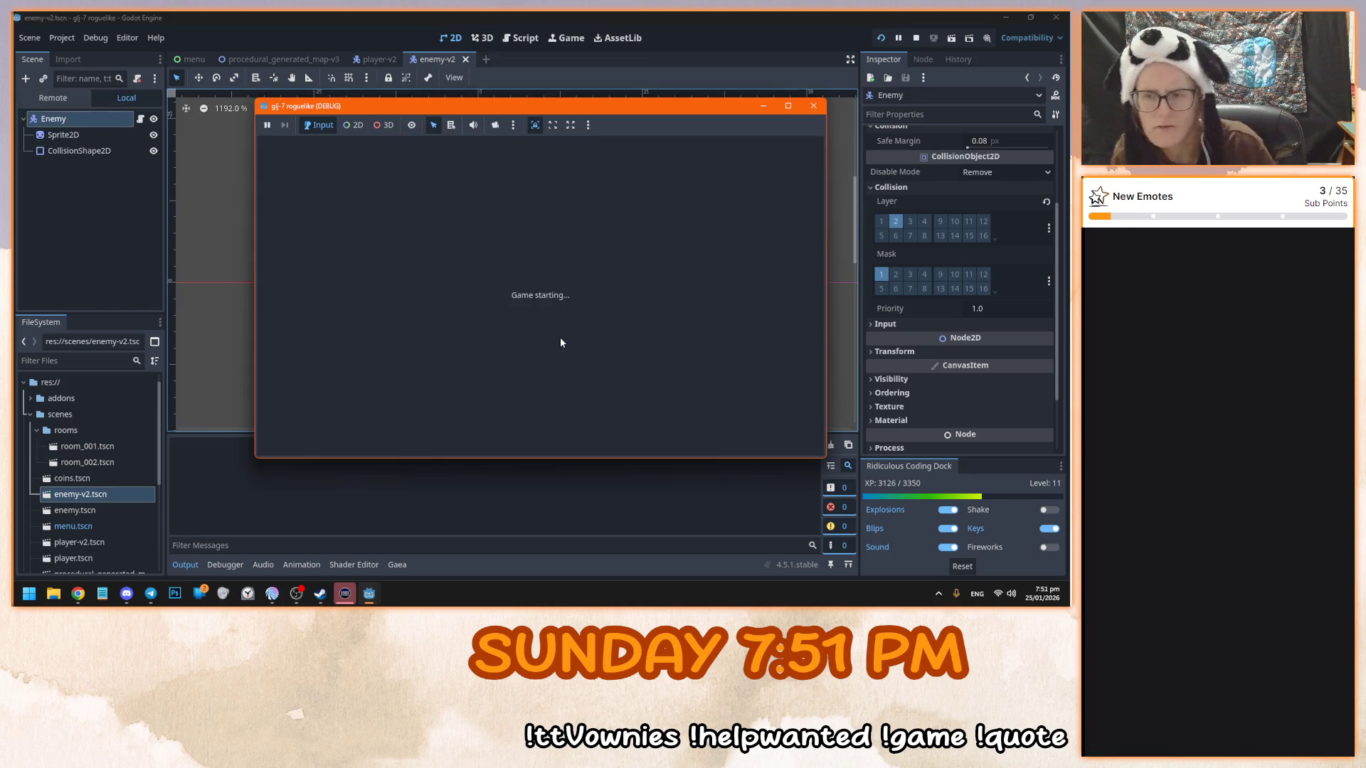
key(Up)
key(Return)
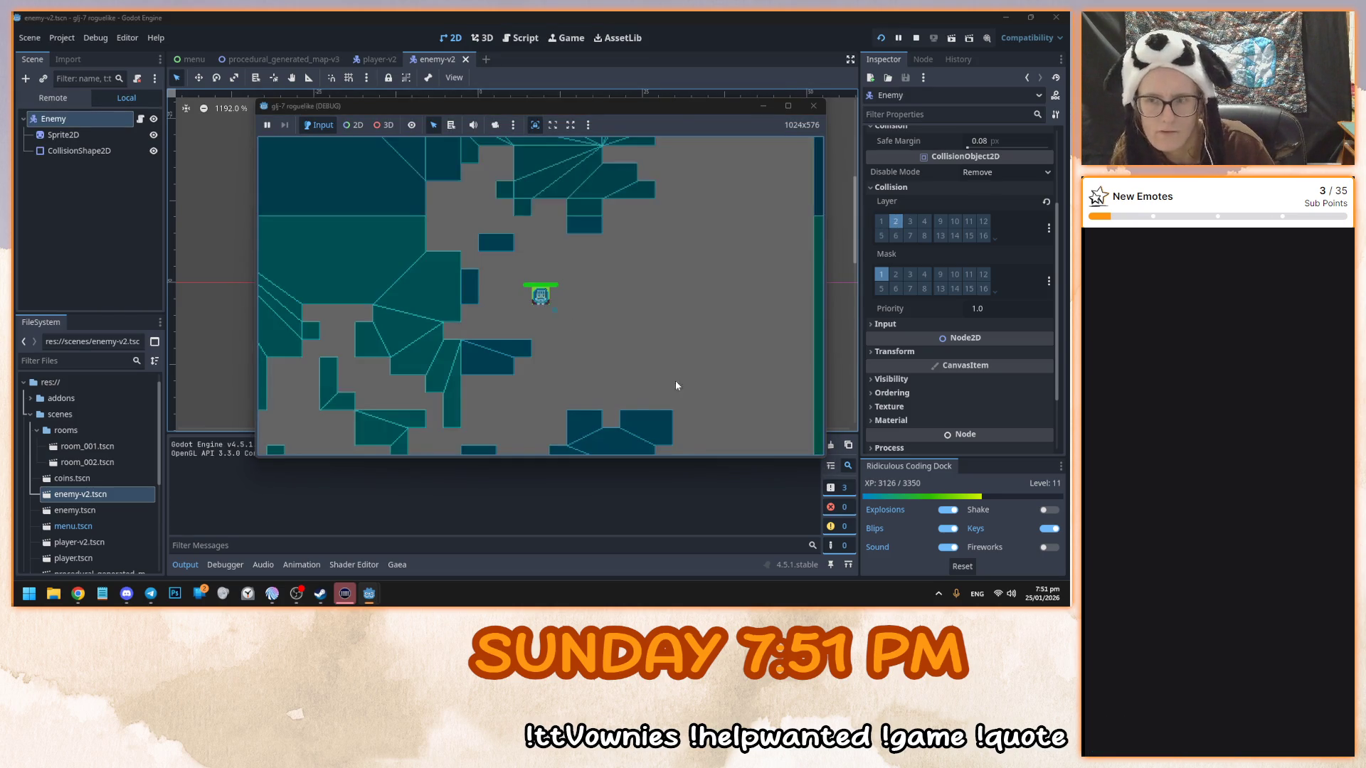
Steer the player around the dungeon with the arrow keys to draw enemies in, then stop
key(Down)
key(Right)
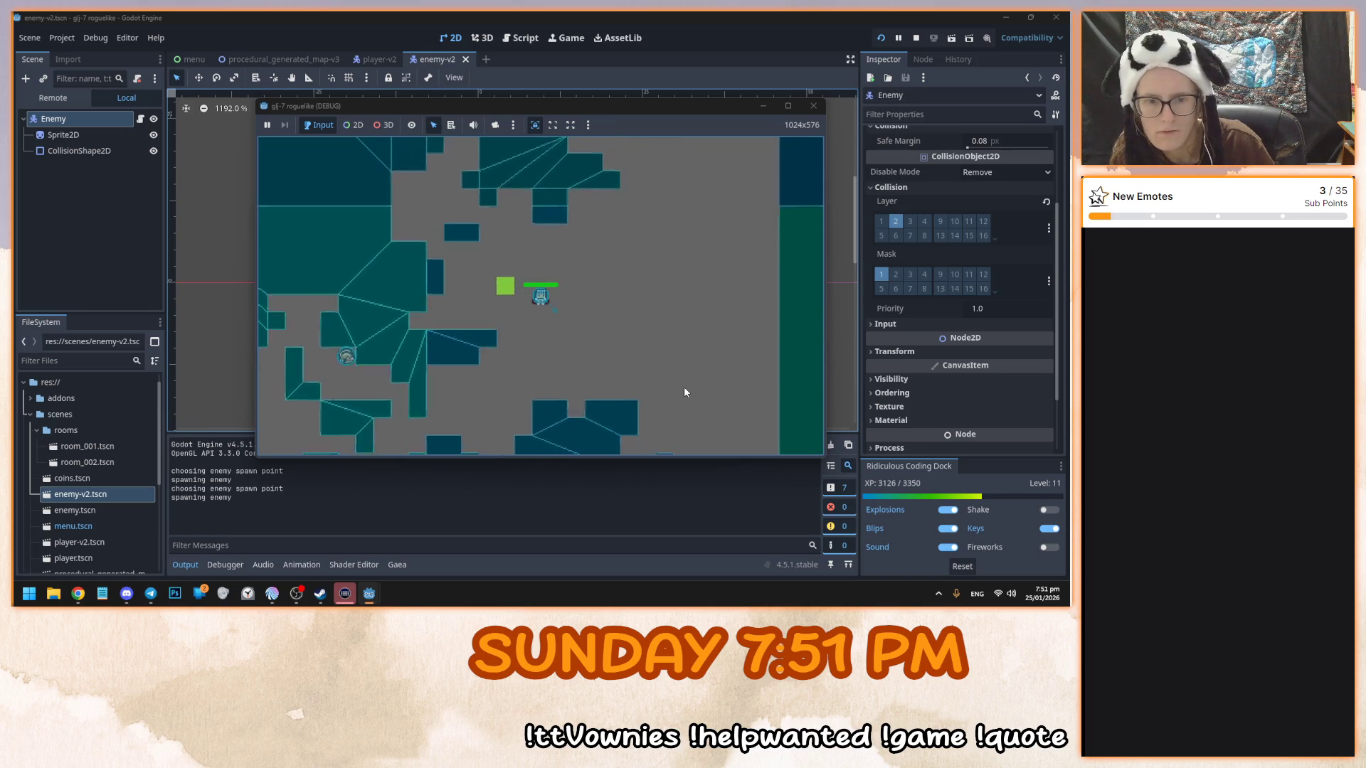
key(Down)
key(Up)
key(Left)
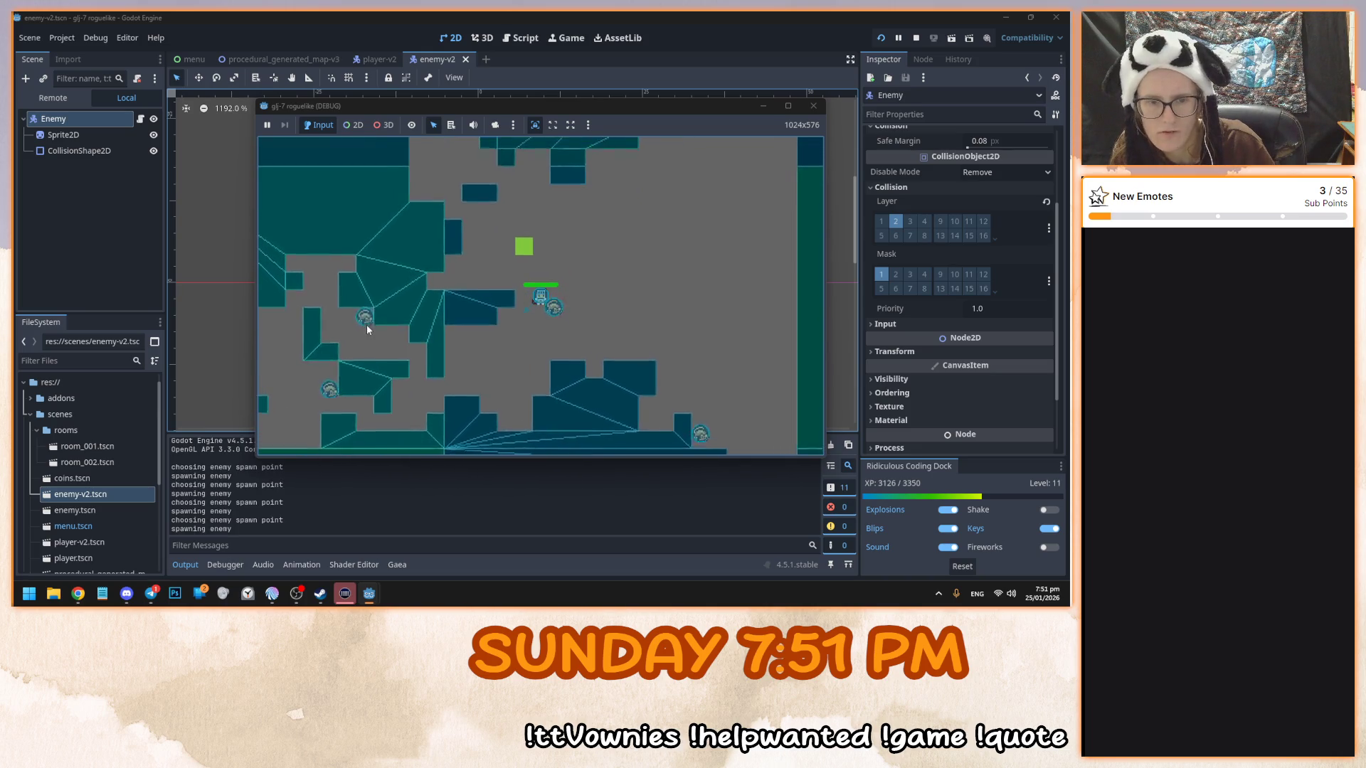
key(Right)
key(Up)
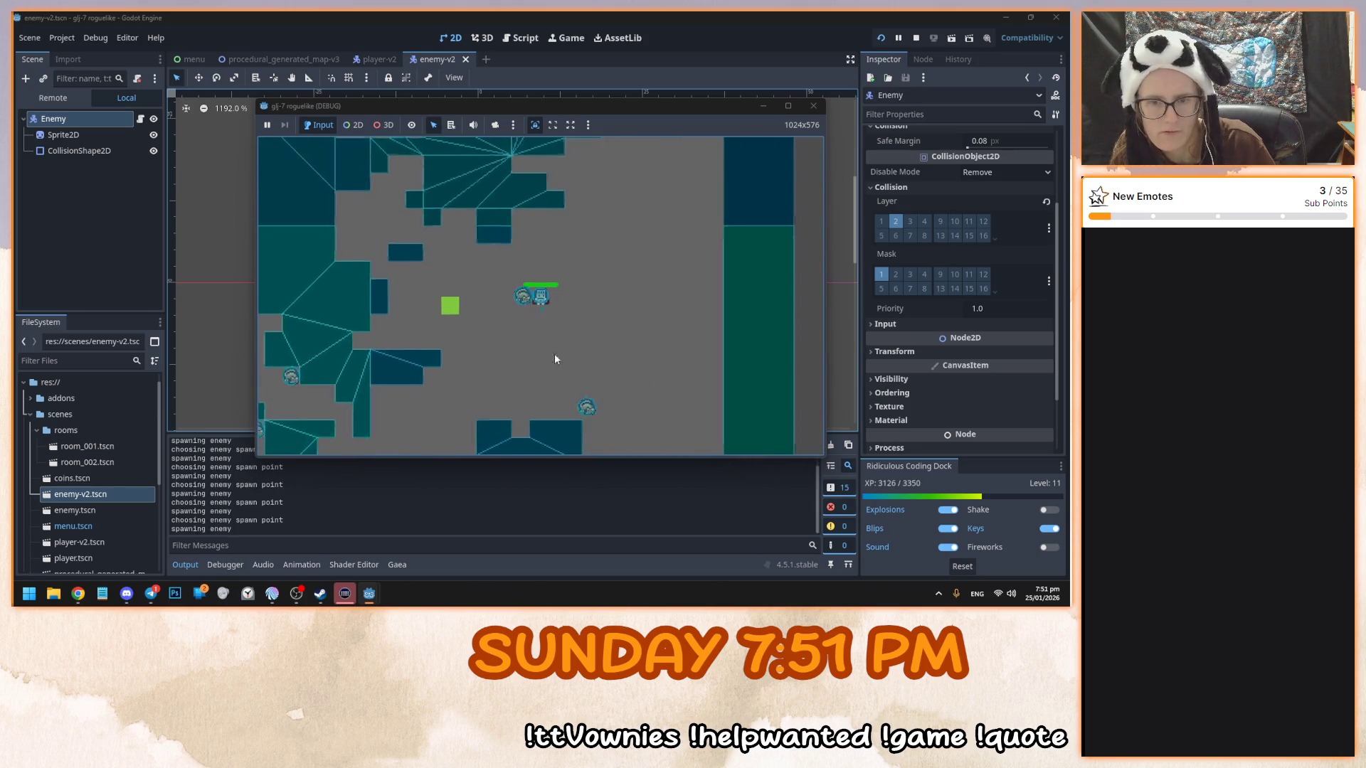
key(Down)
key(Left)
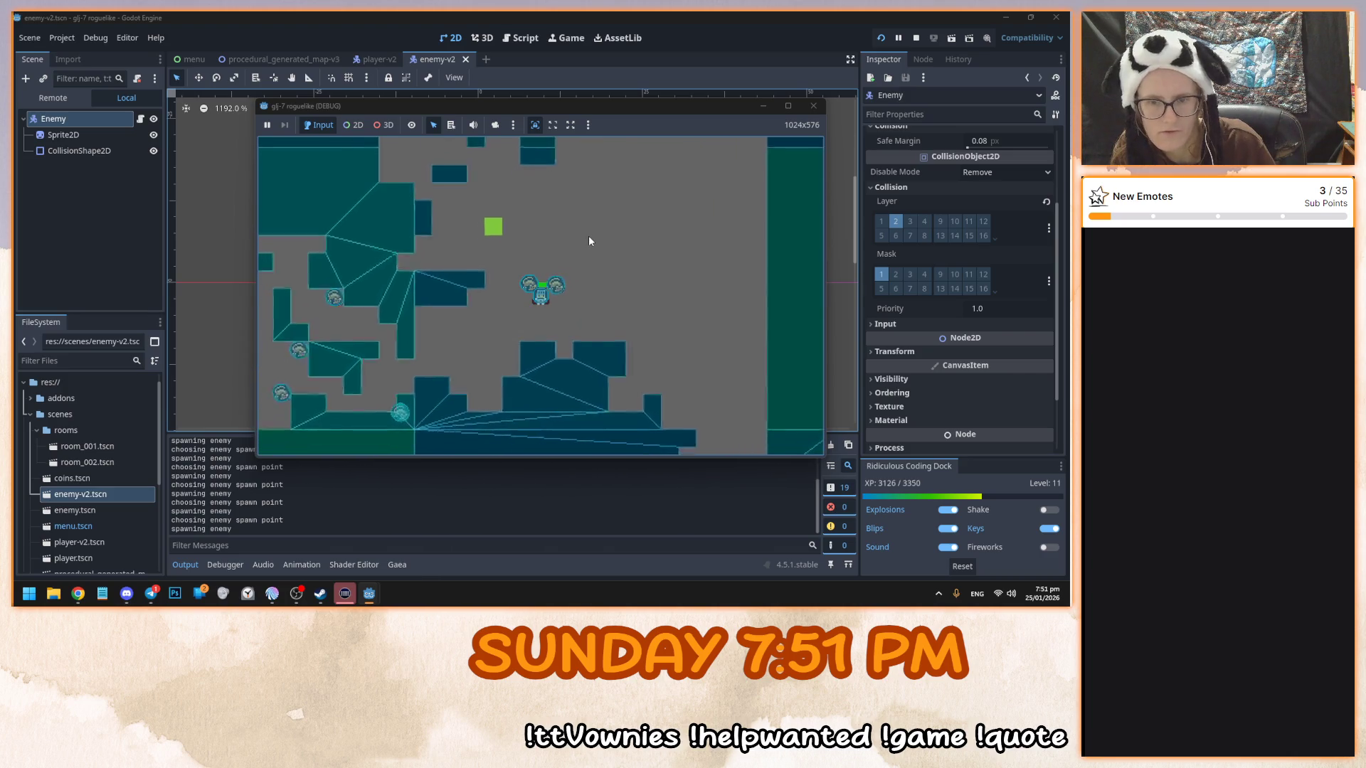
key(Up)
key(Right)
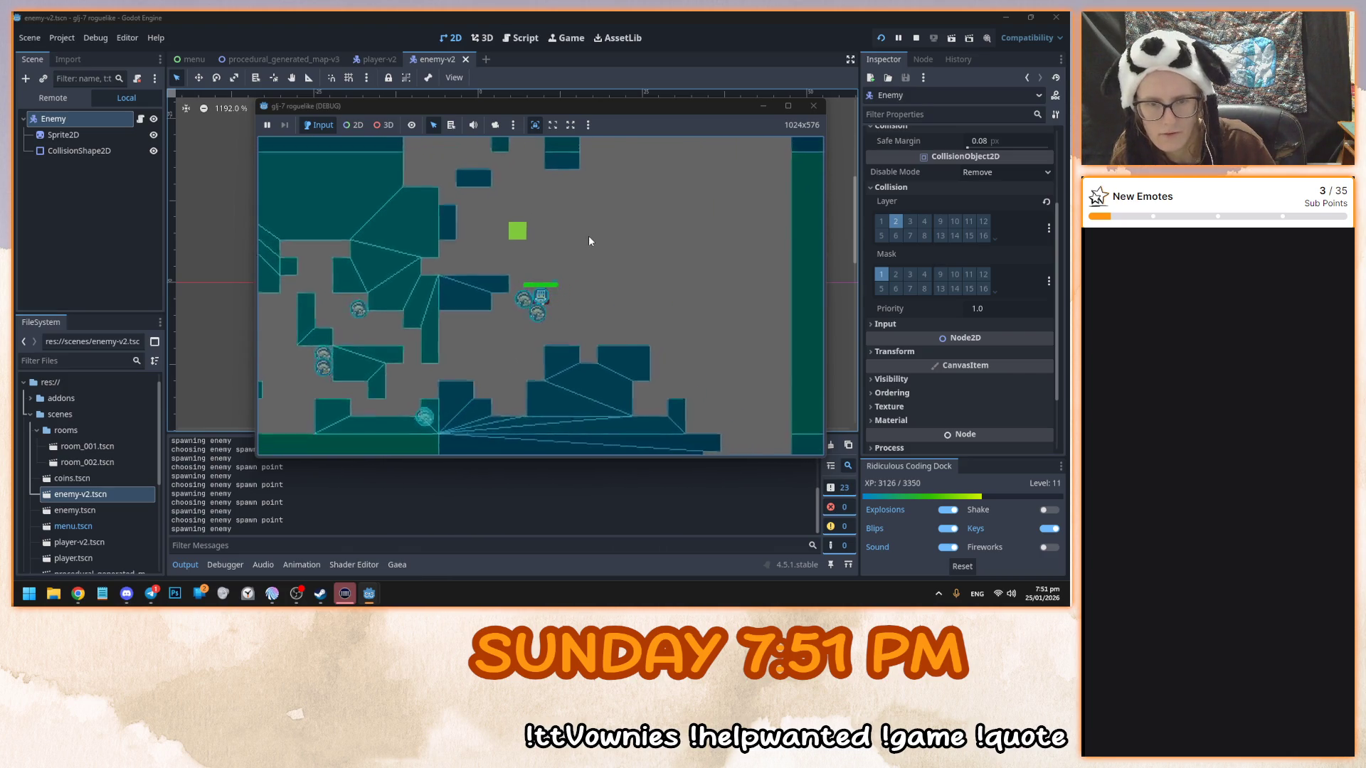
key(Down)
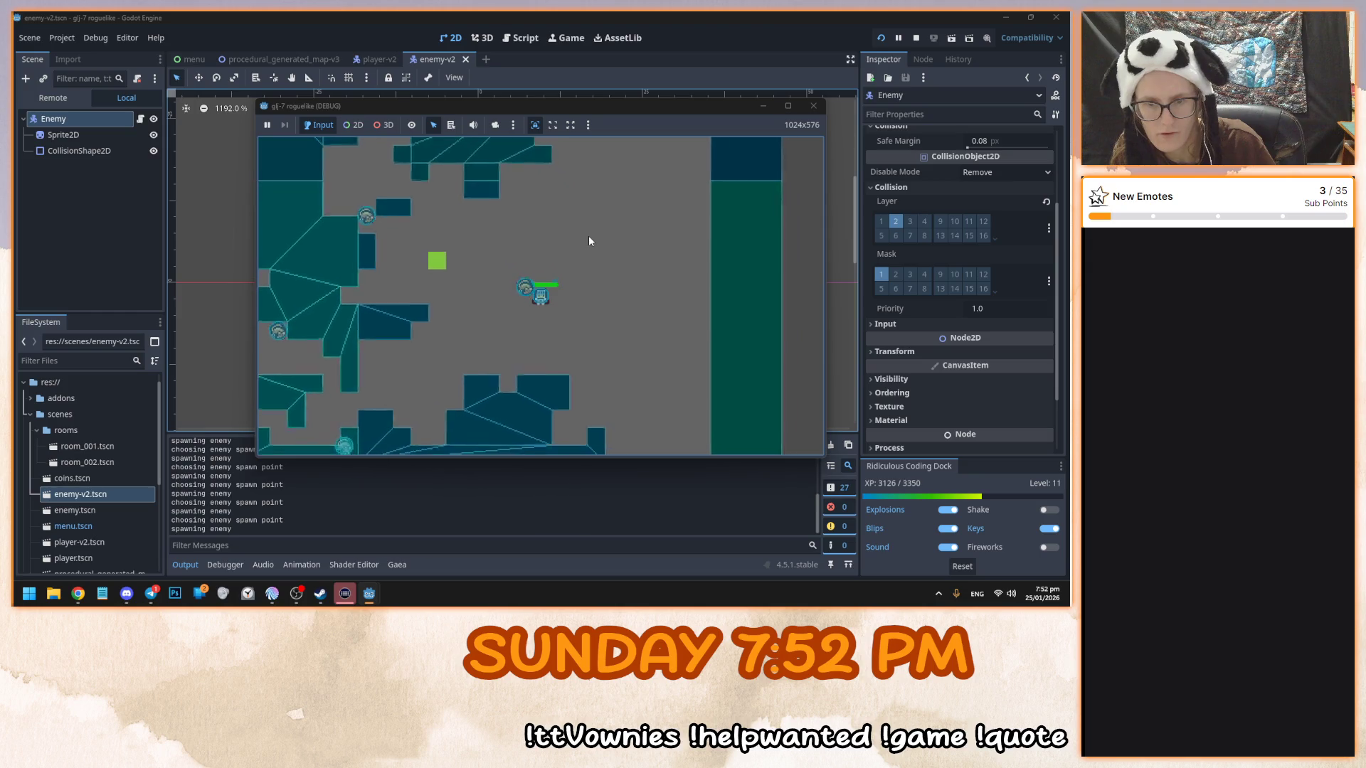
key(Left)
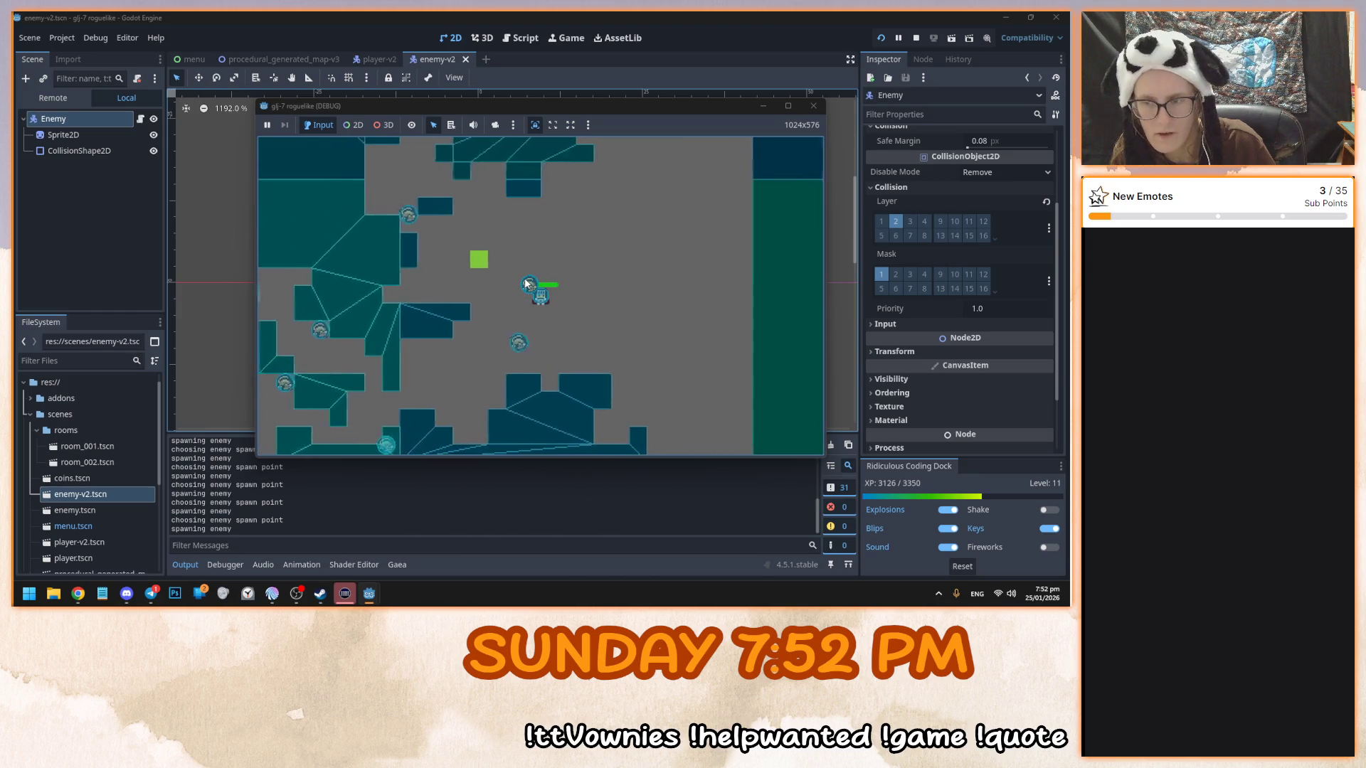
key(Right)
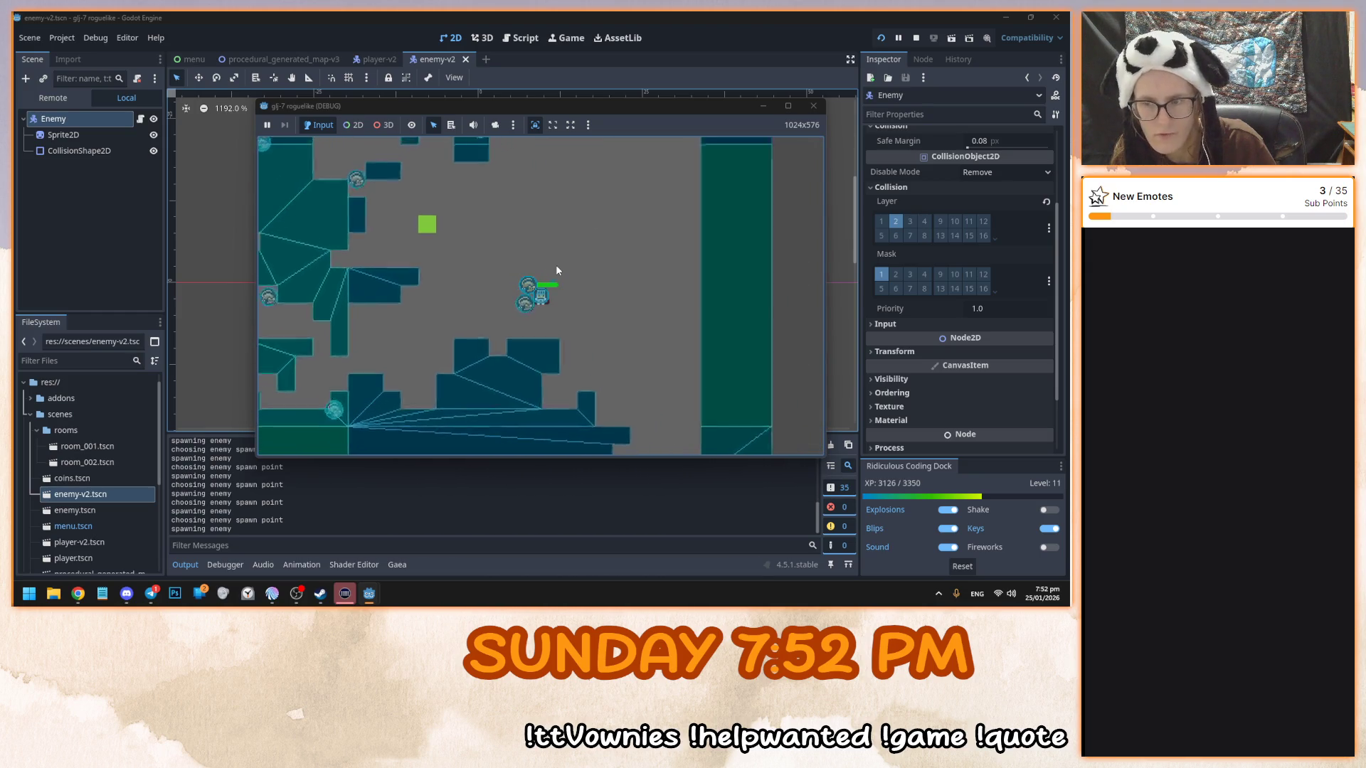
key(F8)
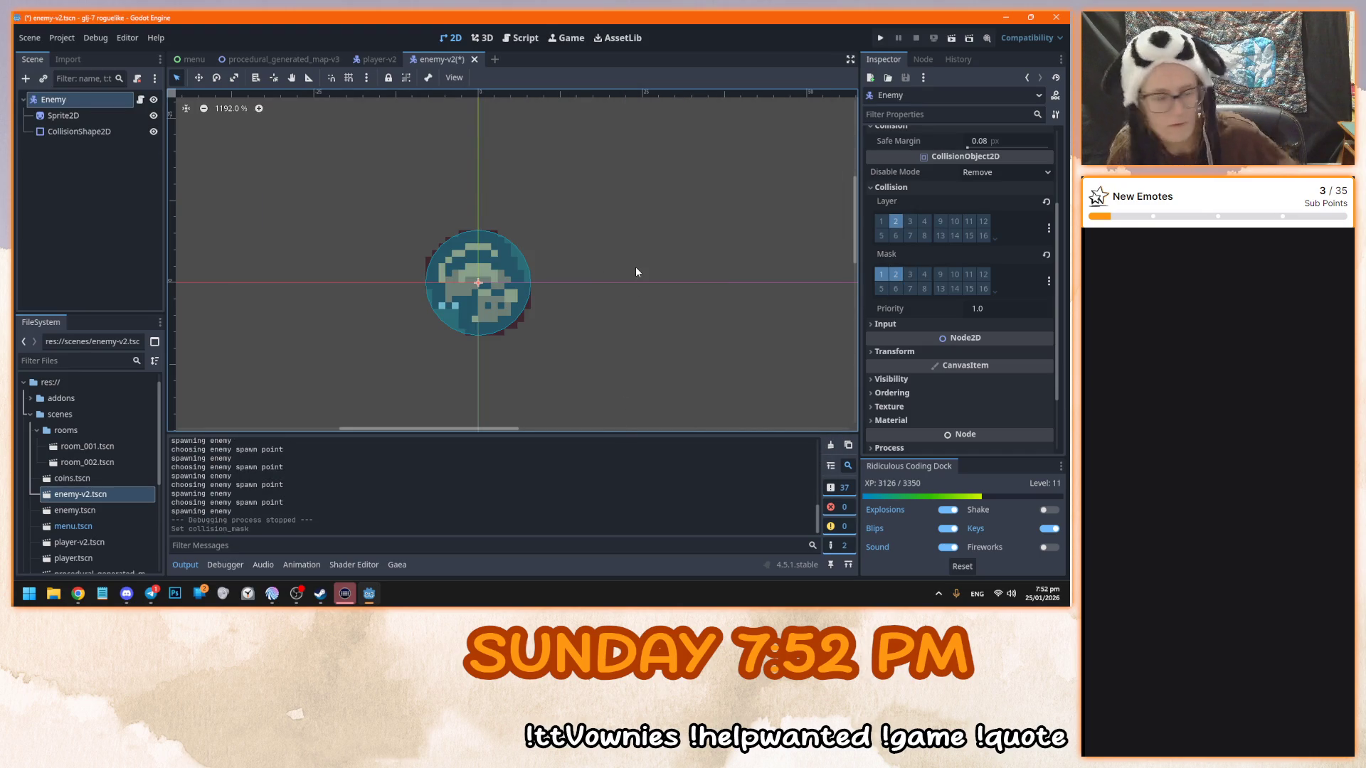
Save and run the game, start a new game, and walk the player up-right
key(F5)
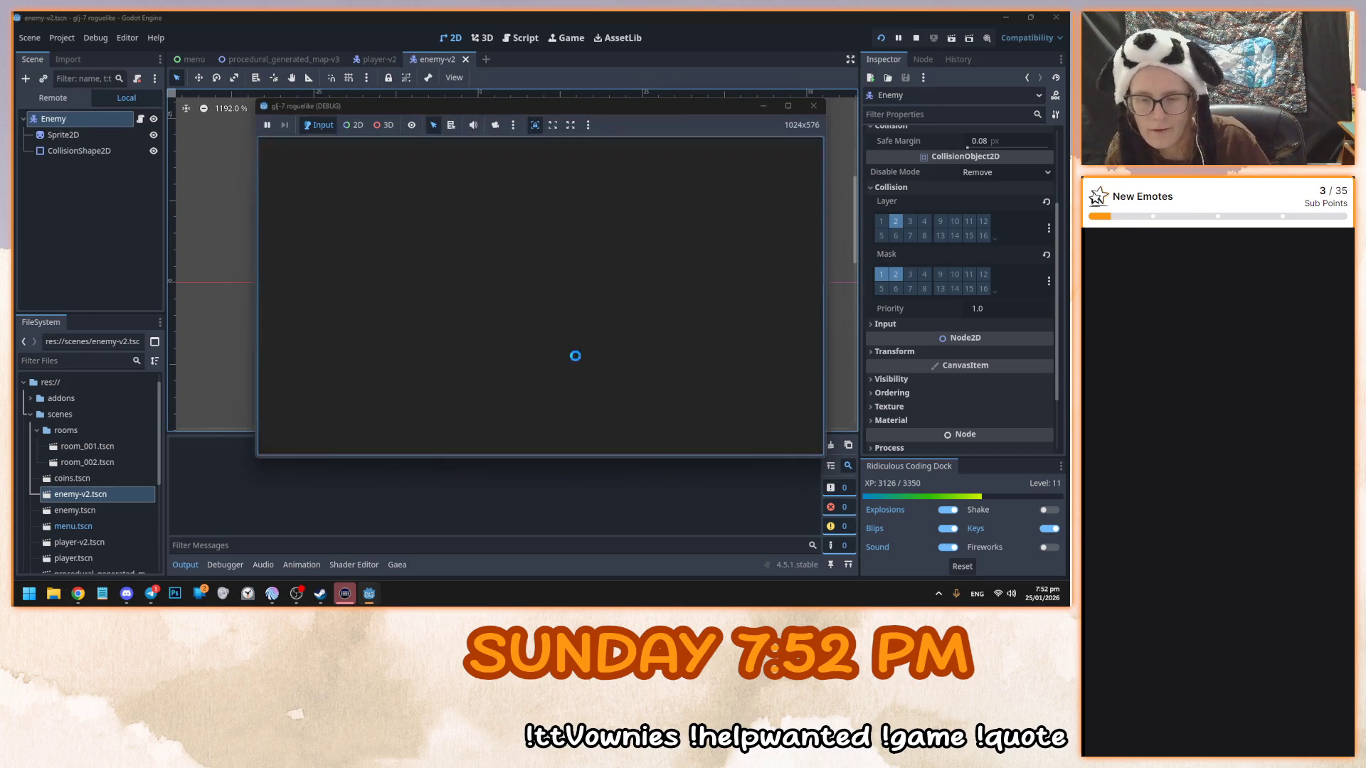
key(Return)
key(w)
key(d)
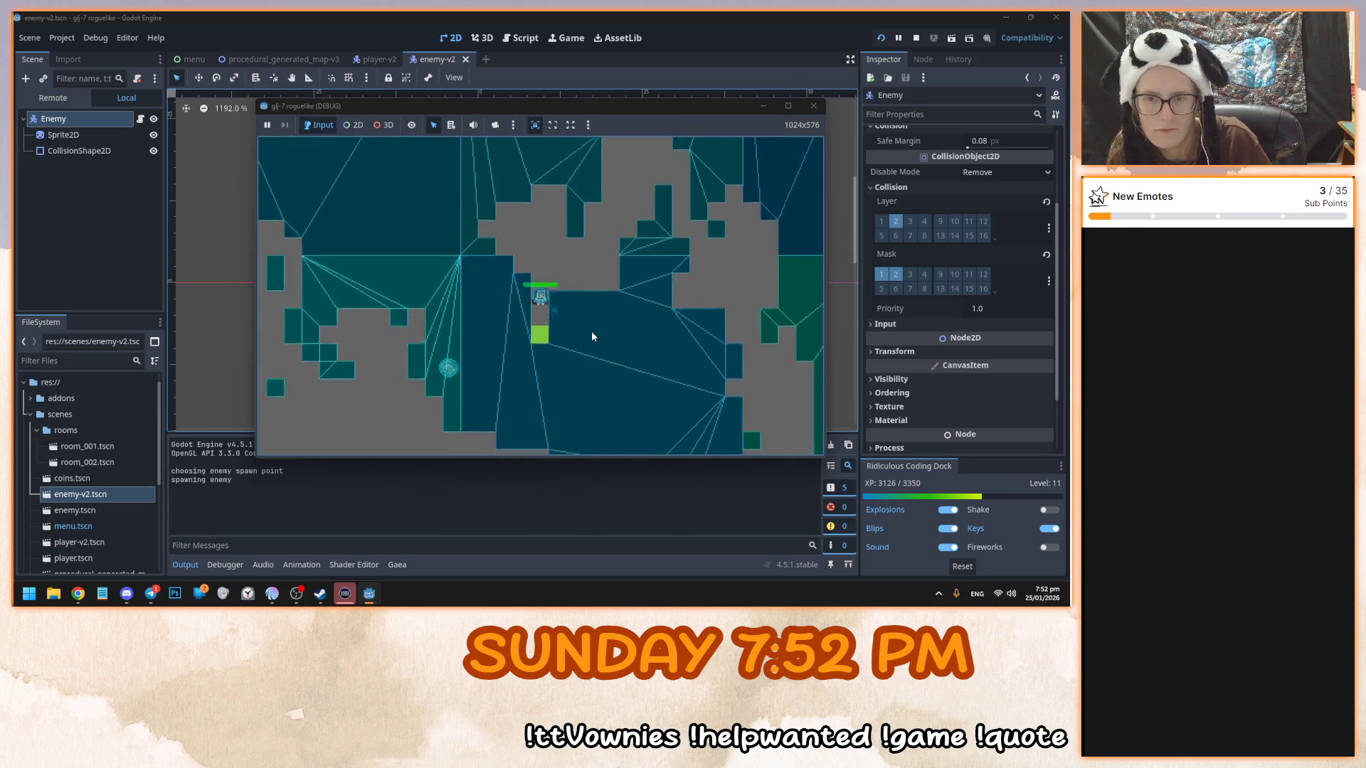
key(w)
key(d)
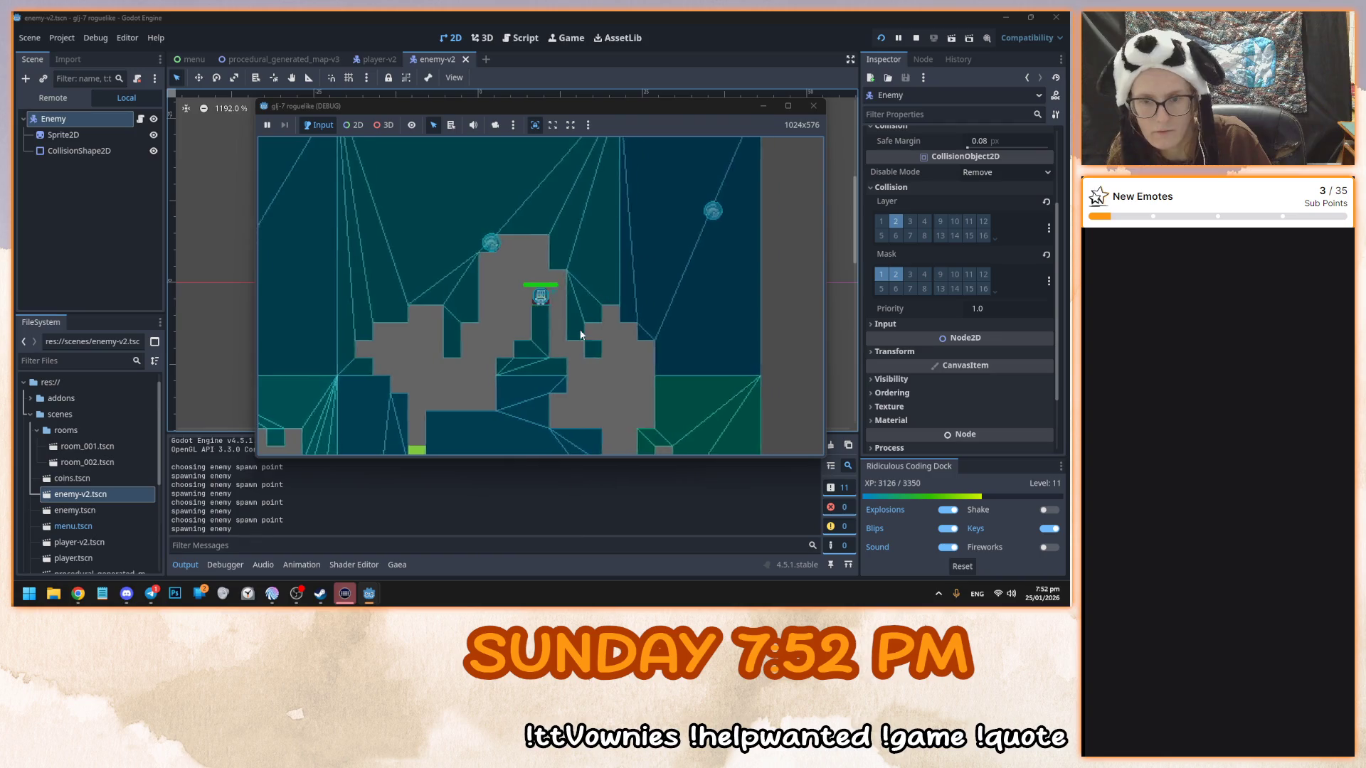
Walk the player around the dungeon in every direction while the enemy swarm chases it
key(s)
key(d)
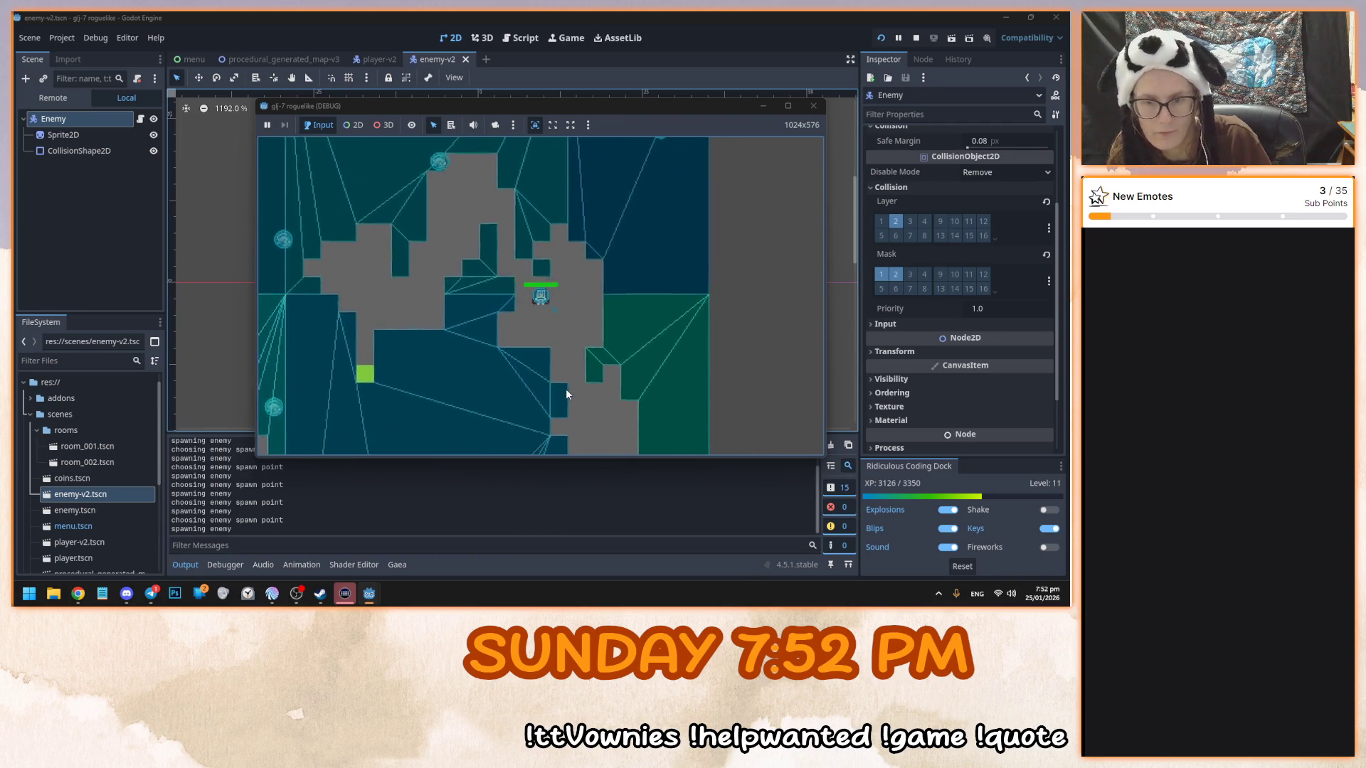
key(s)
key(d)
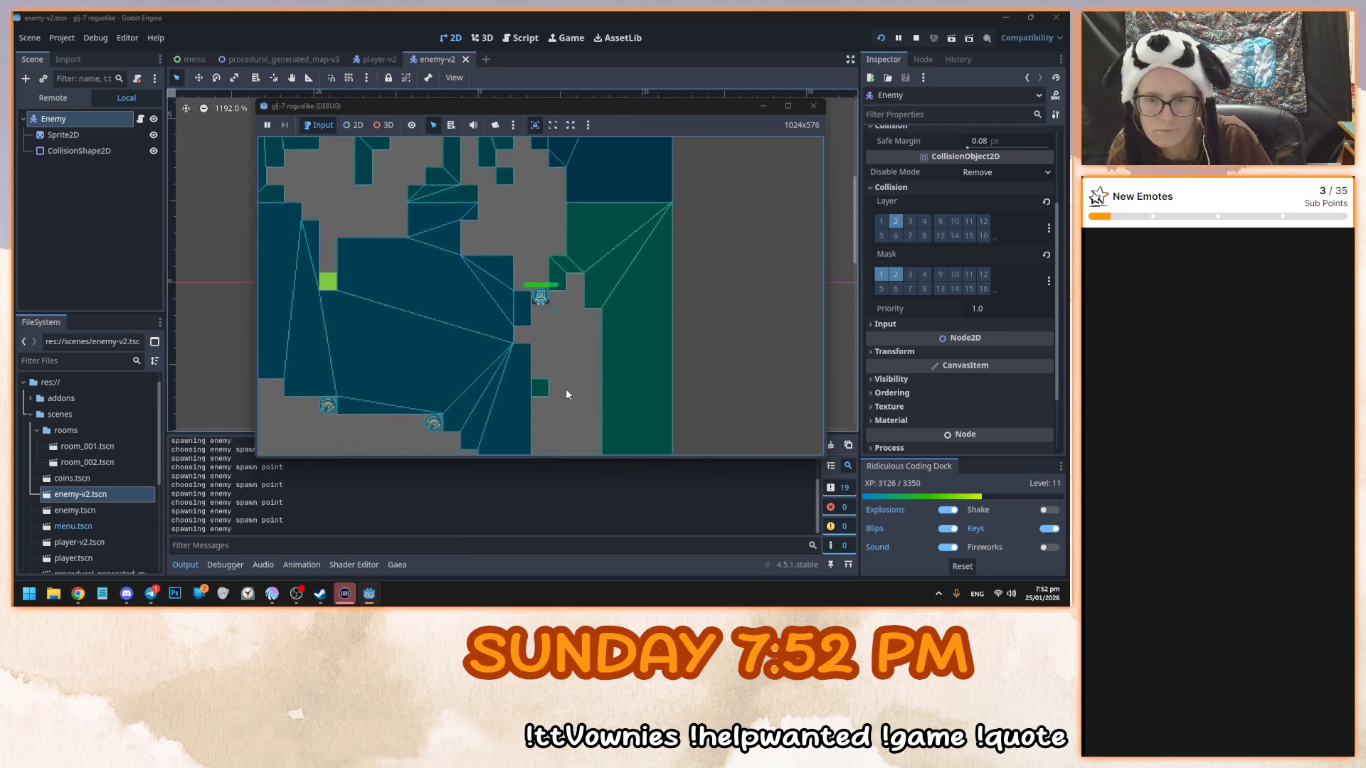
key(s)
key(d)
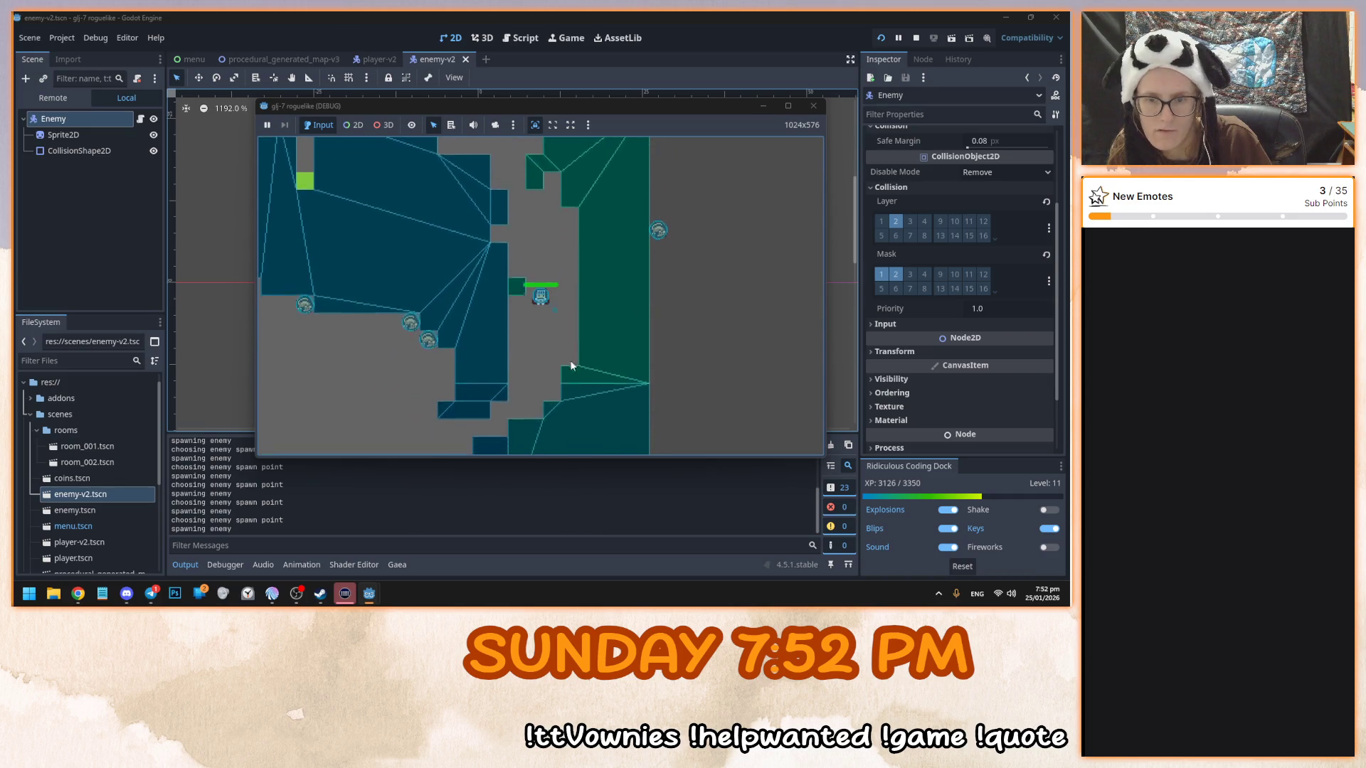
key(s)
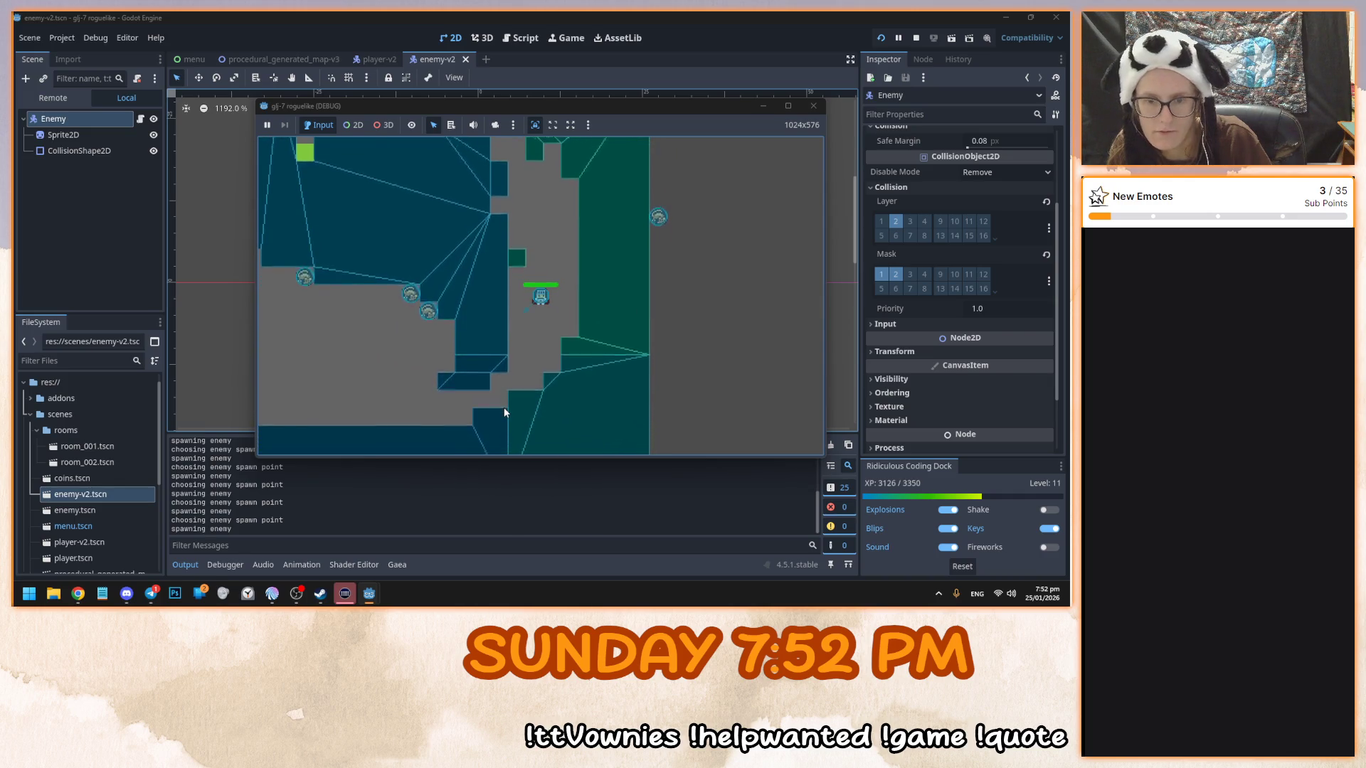
key(s)
key(a)
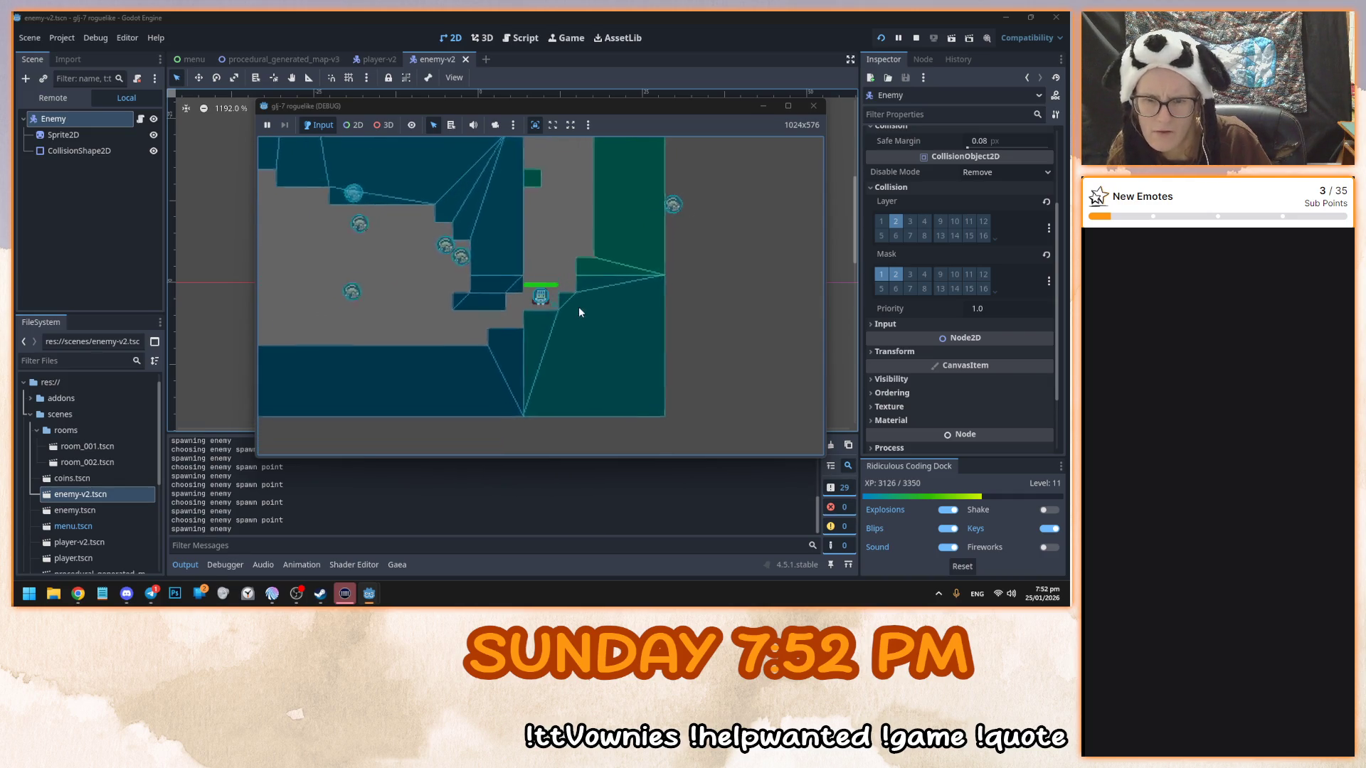
key(a)
key(w)
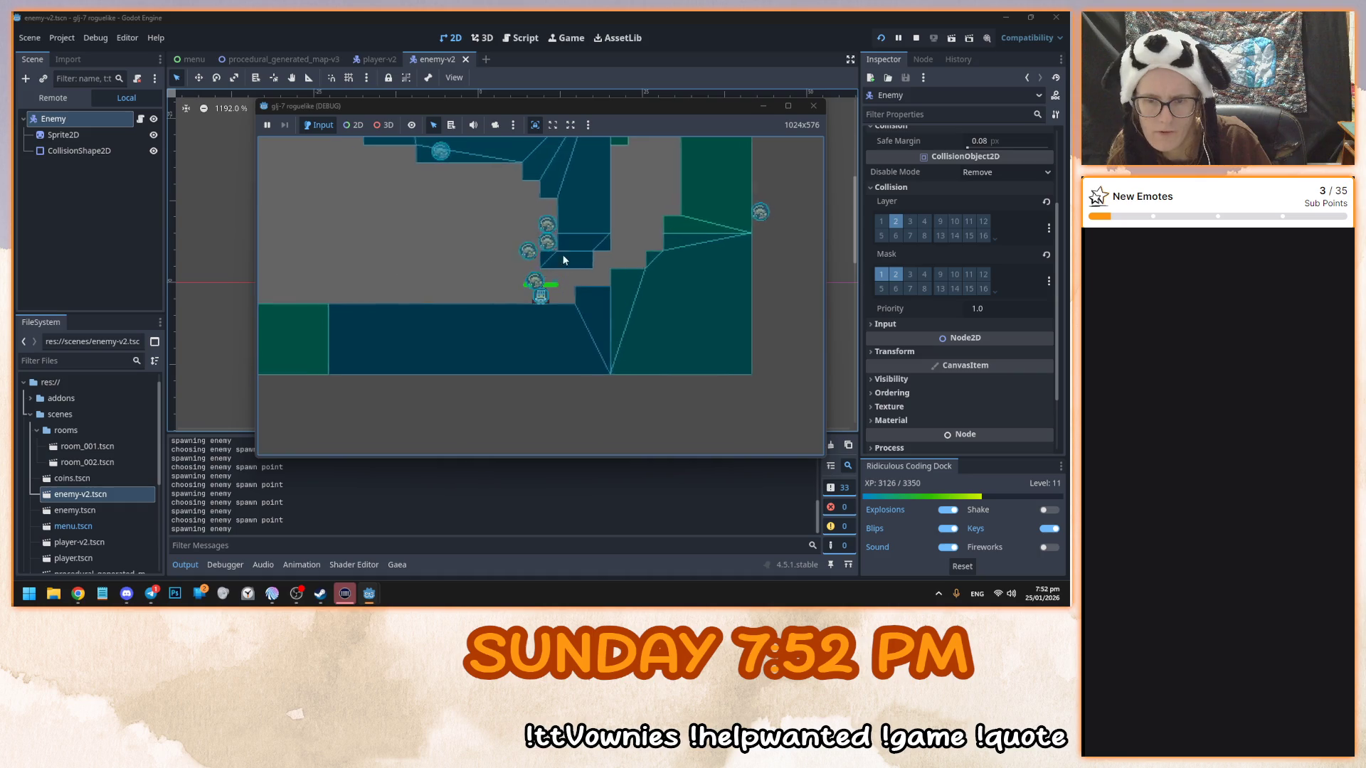
key(a)
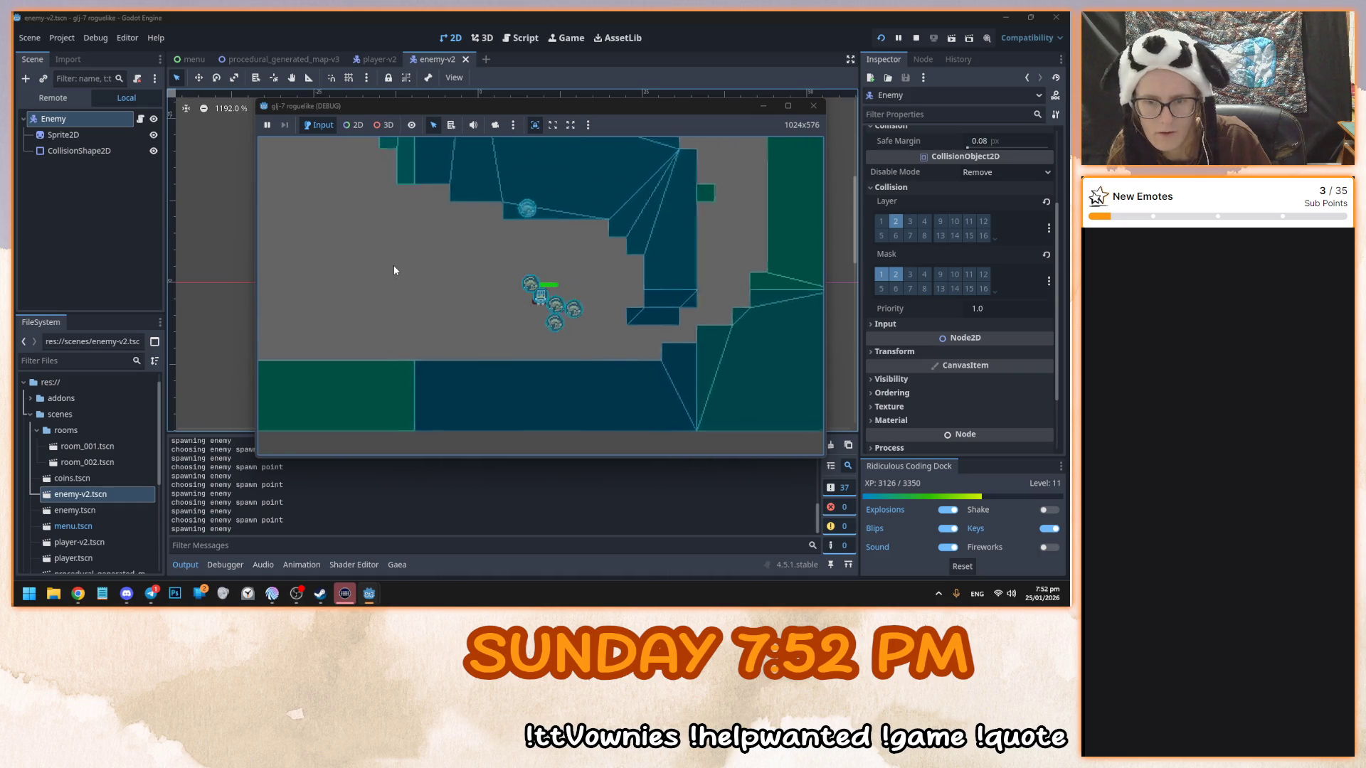
key(a)
key(w)
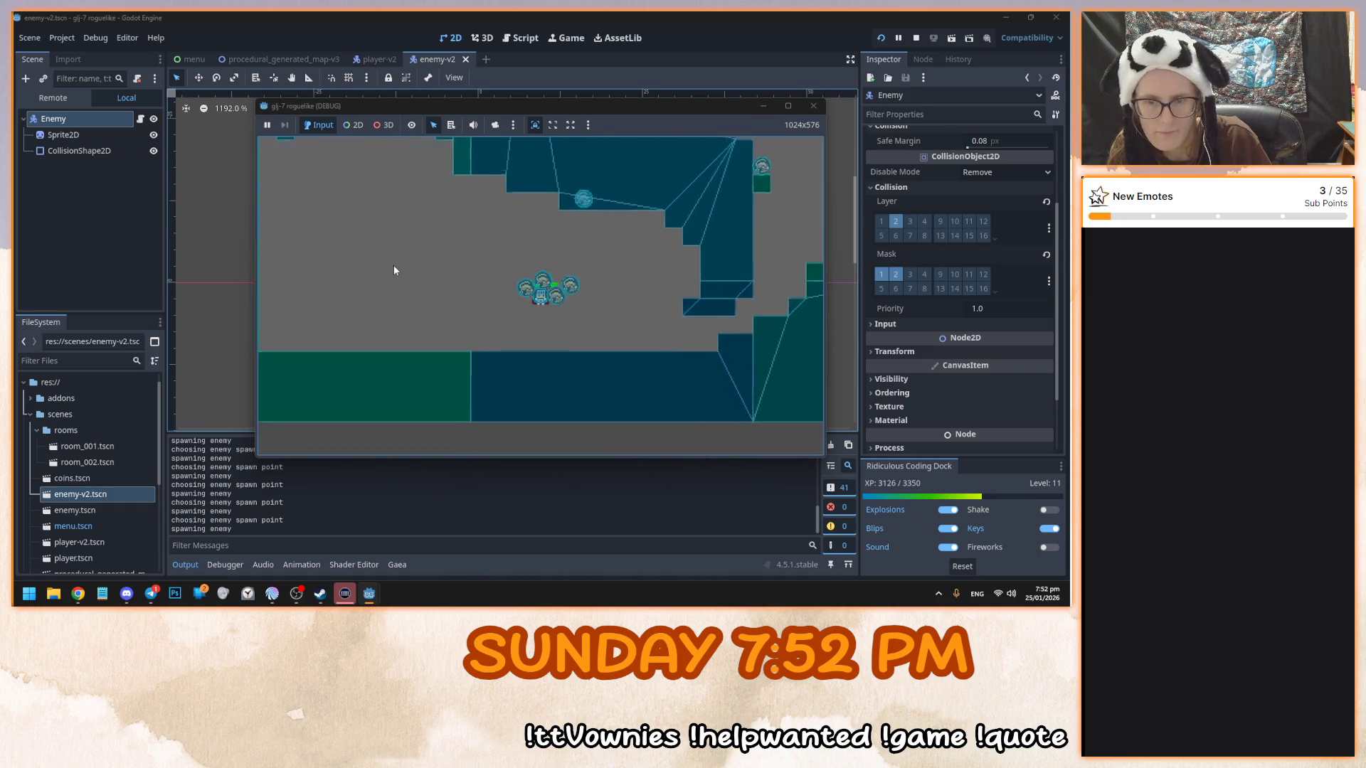
key(s)
key(a)
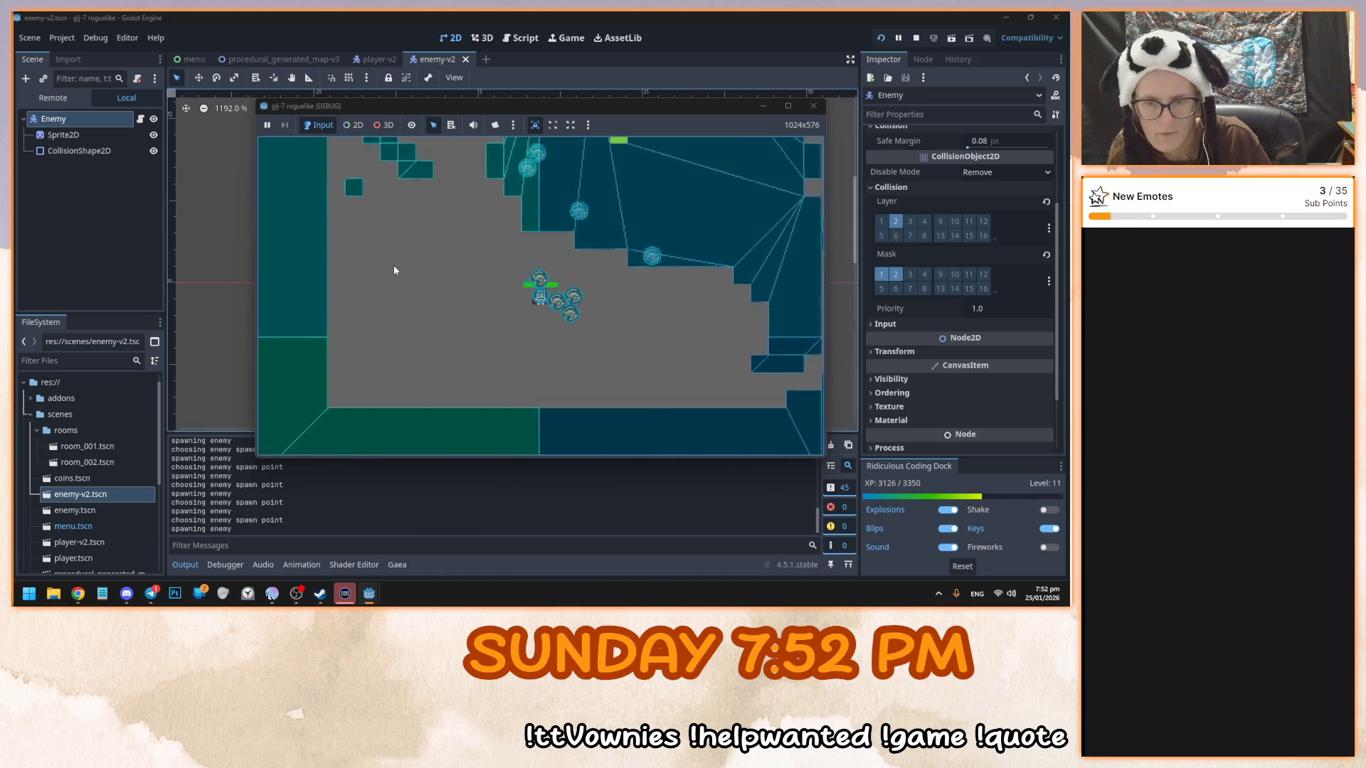
key(w)
key(d)
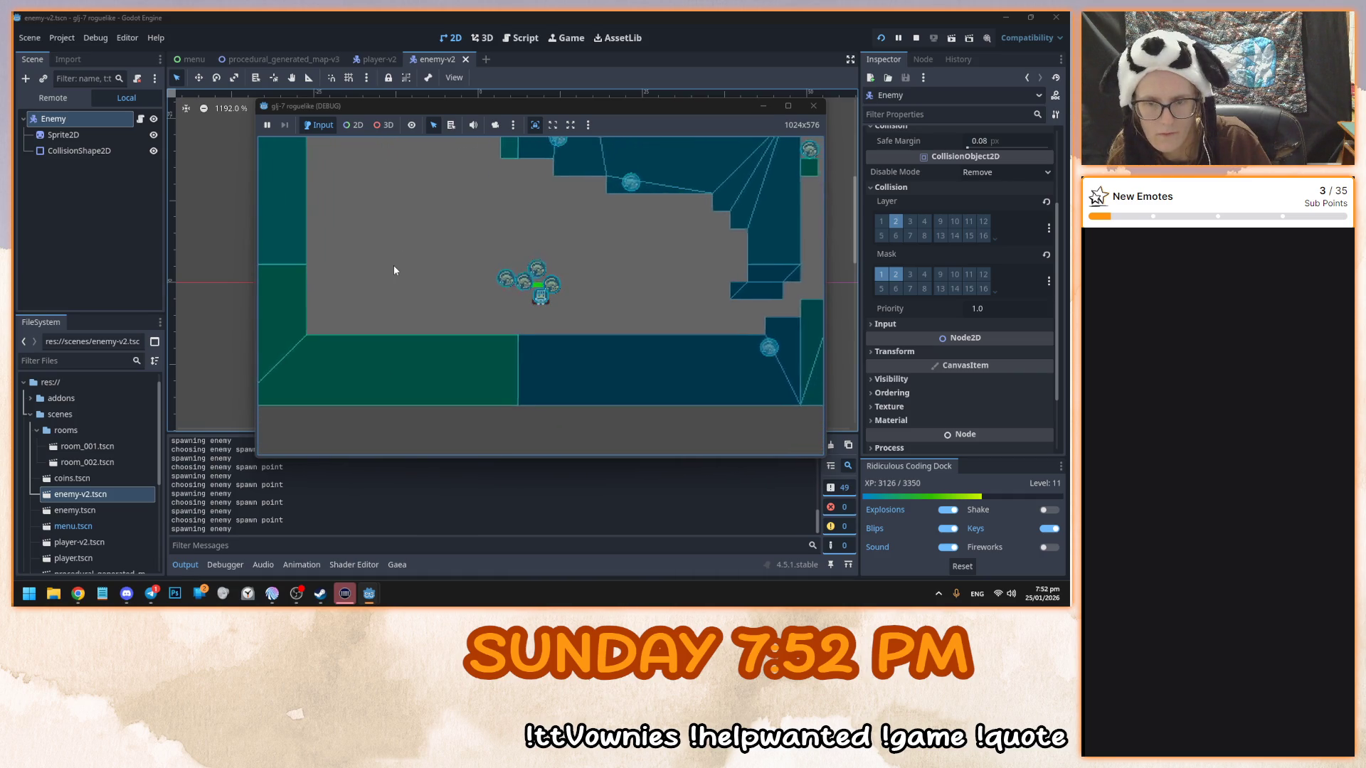
key(s)
key(a)
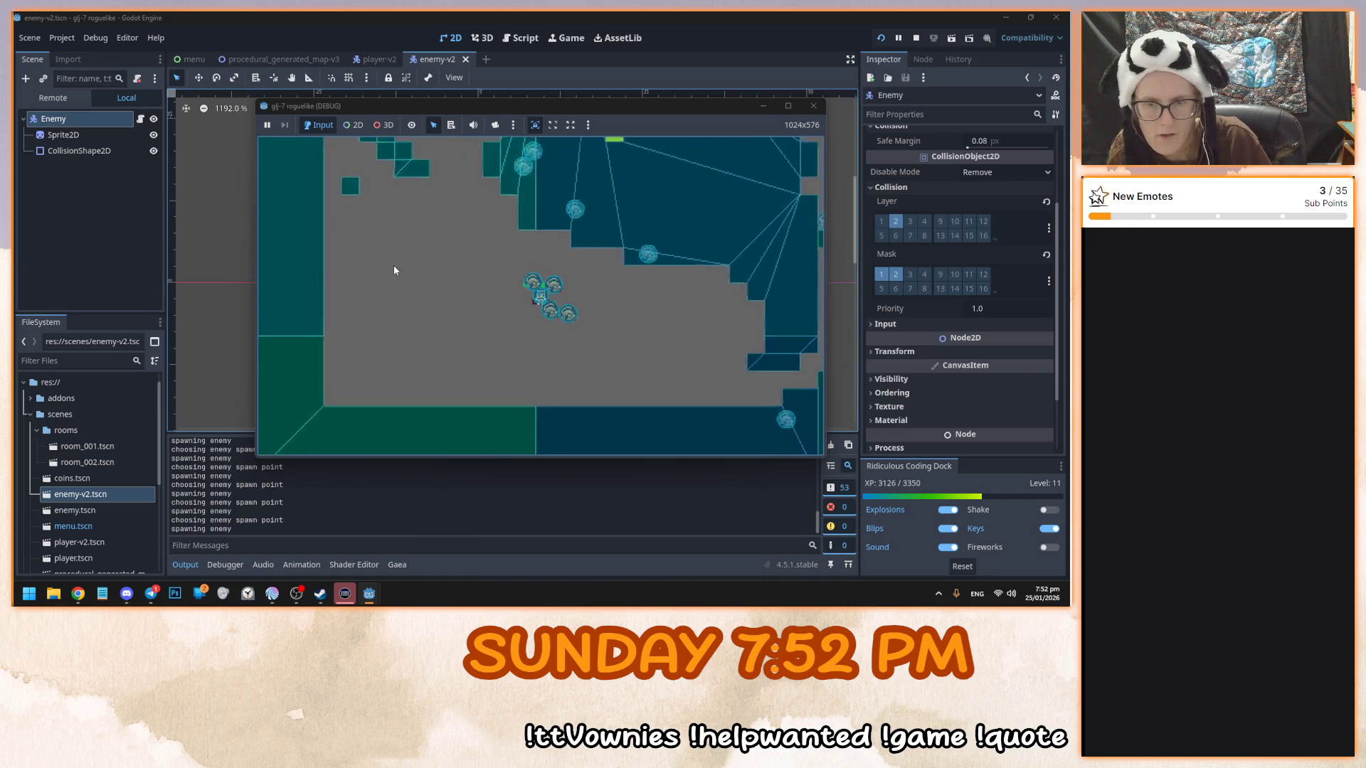
key(w)
key(a)
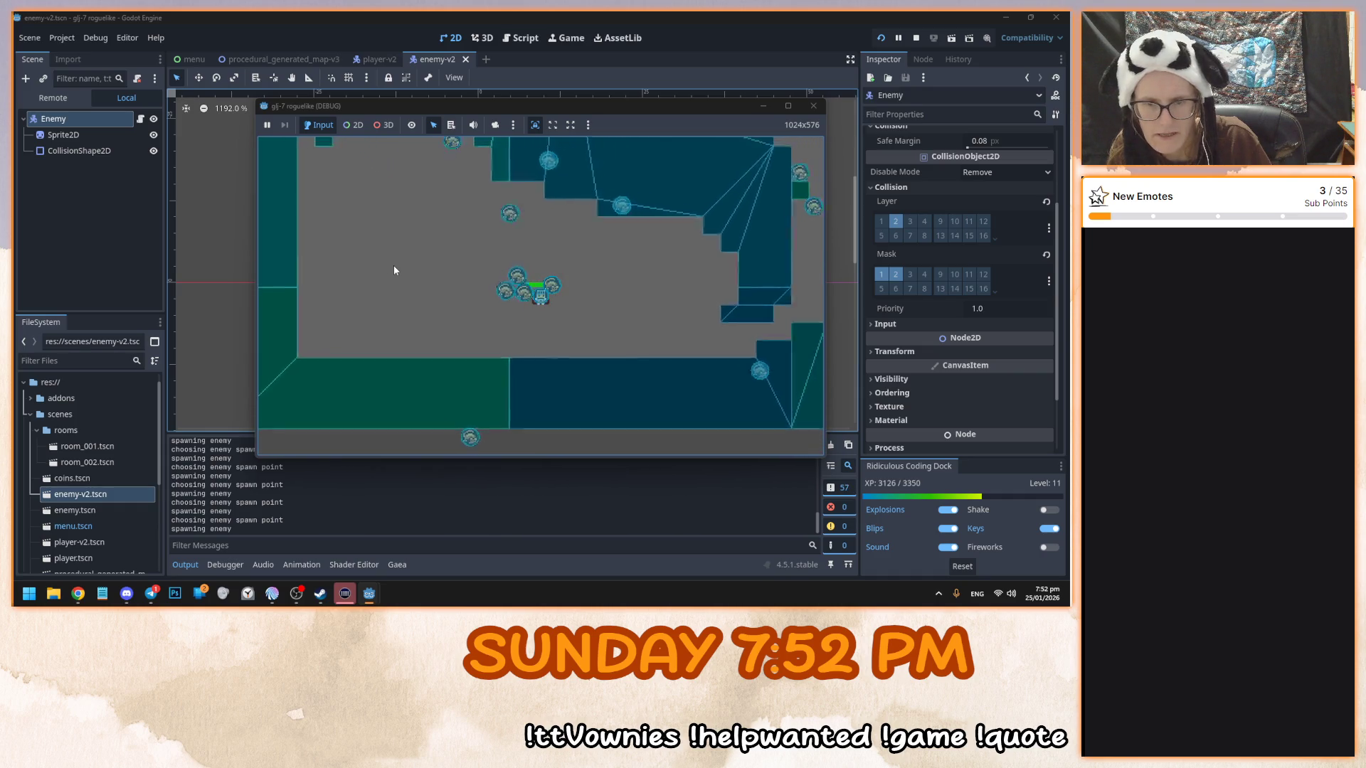
key(w)
key(a)
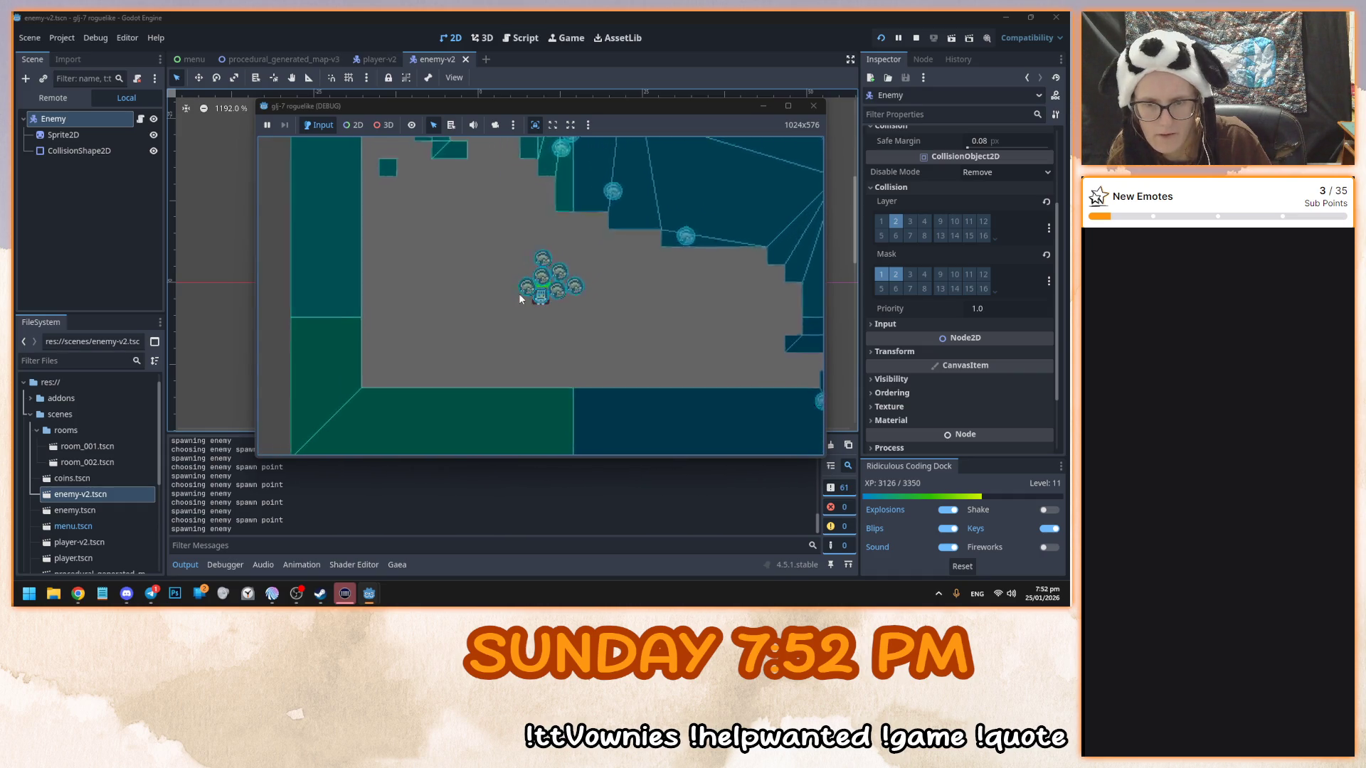
key(w)
key(a)
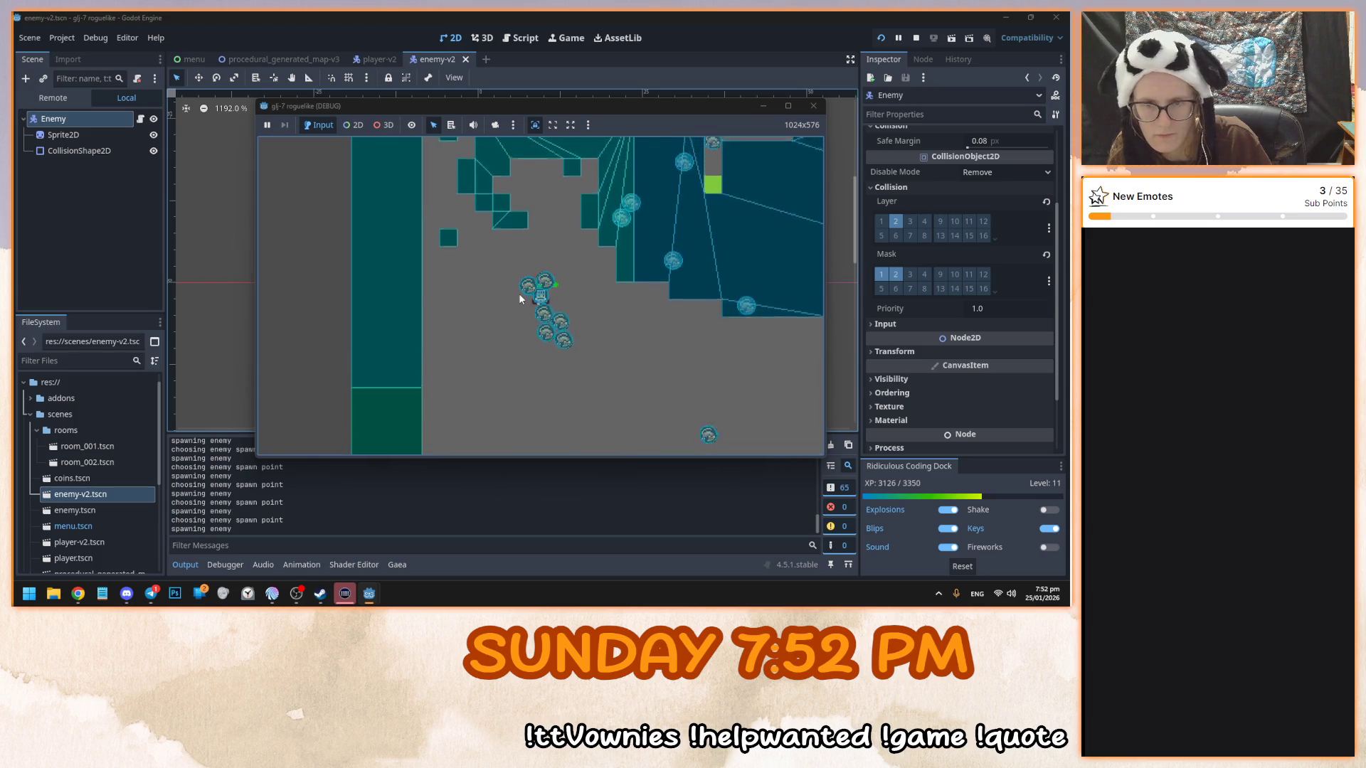
key(s)
key(d)
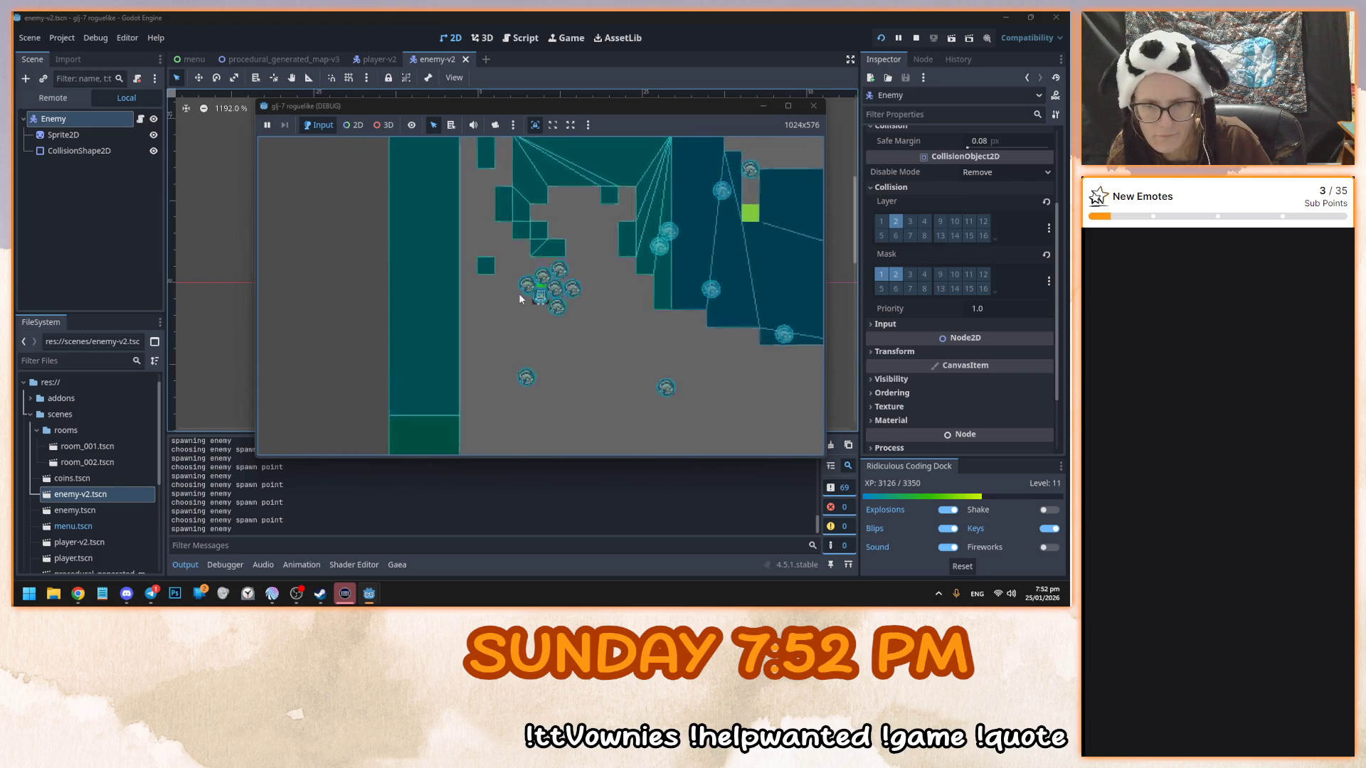
key(s)
key(d)
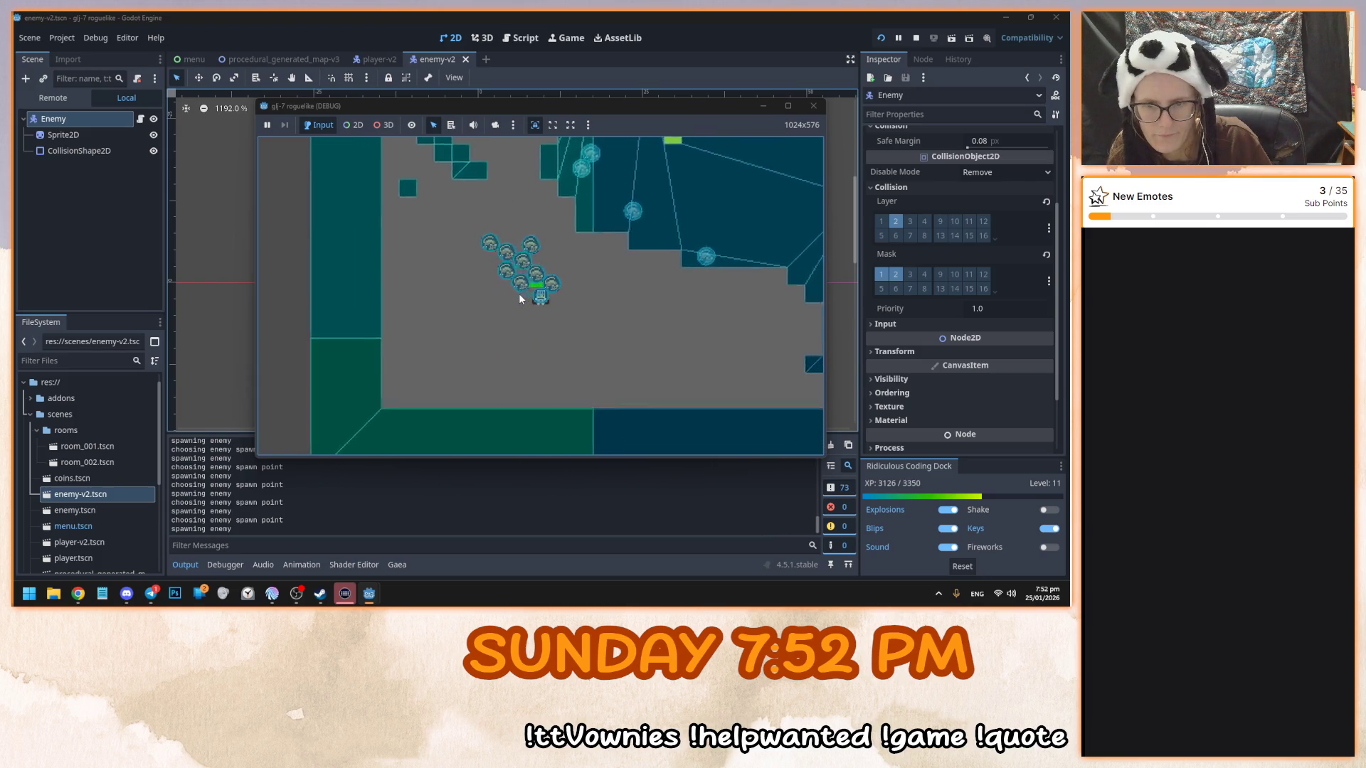
key(w)
key(a)
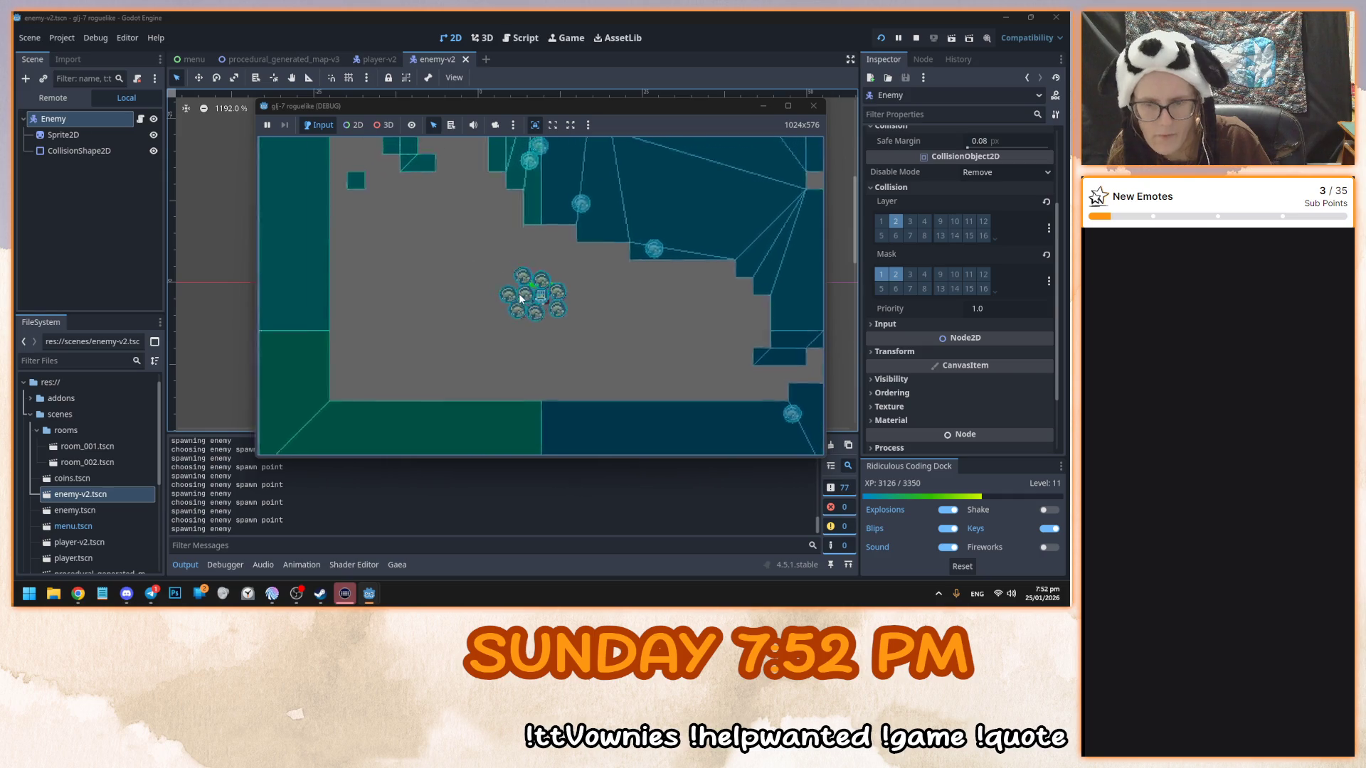
key(s)
key(a)
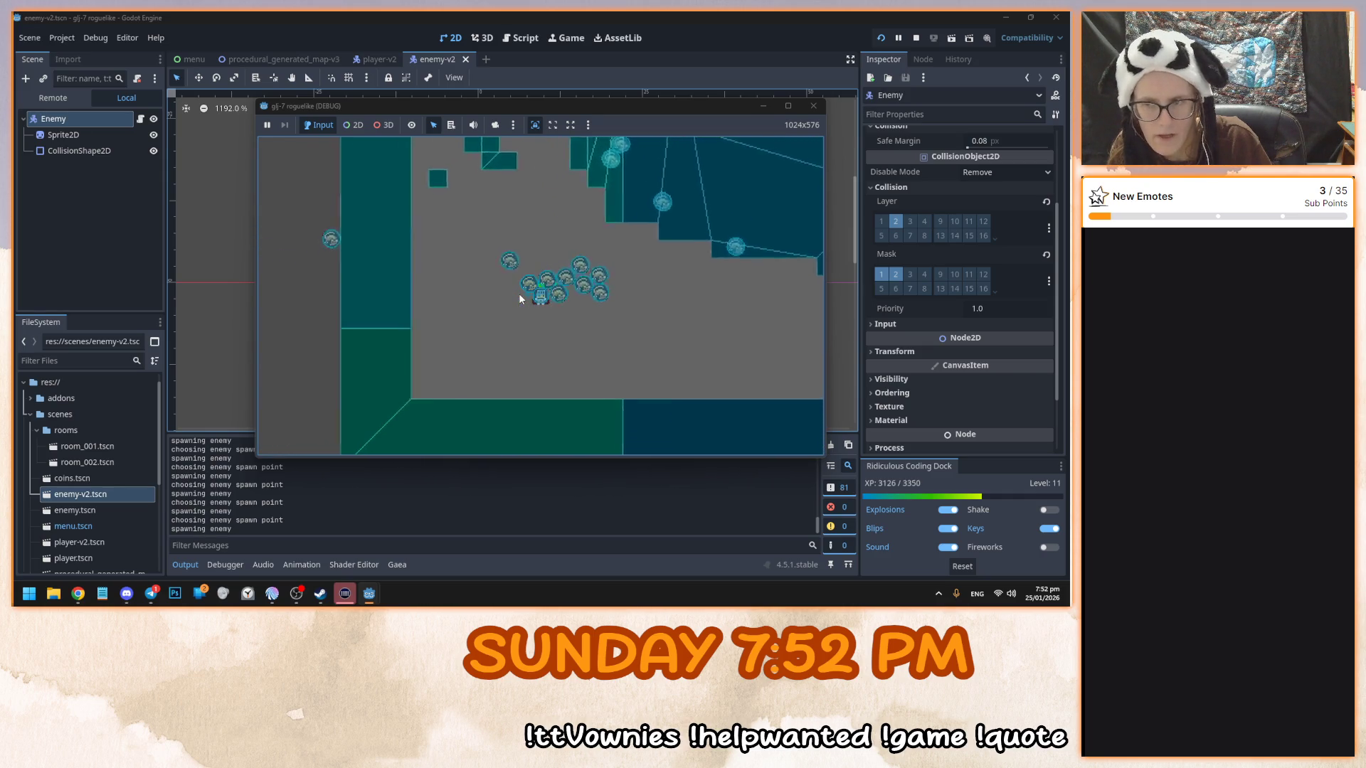
key(w)
key(d)
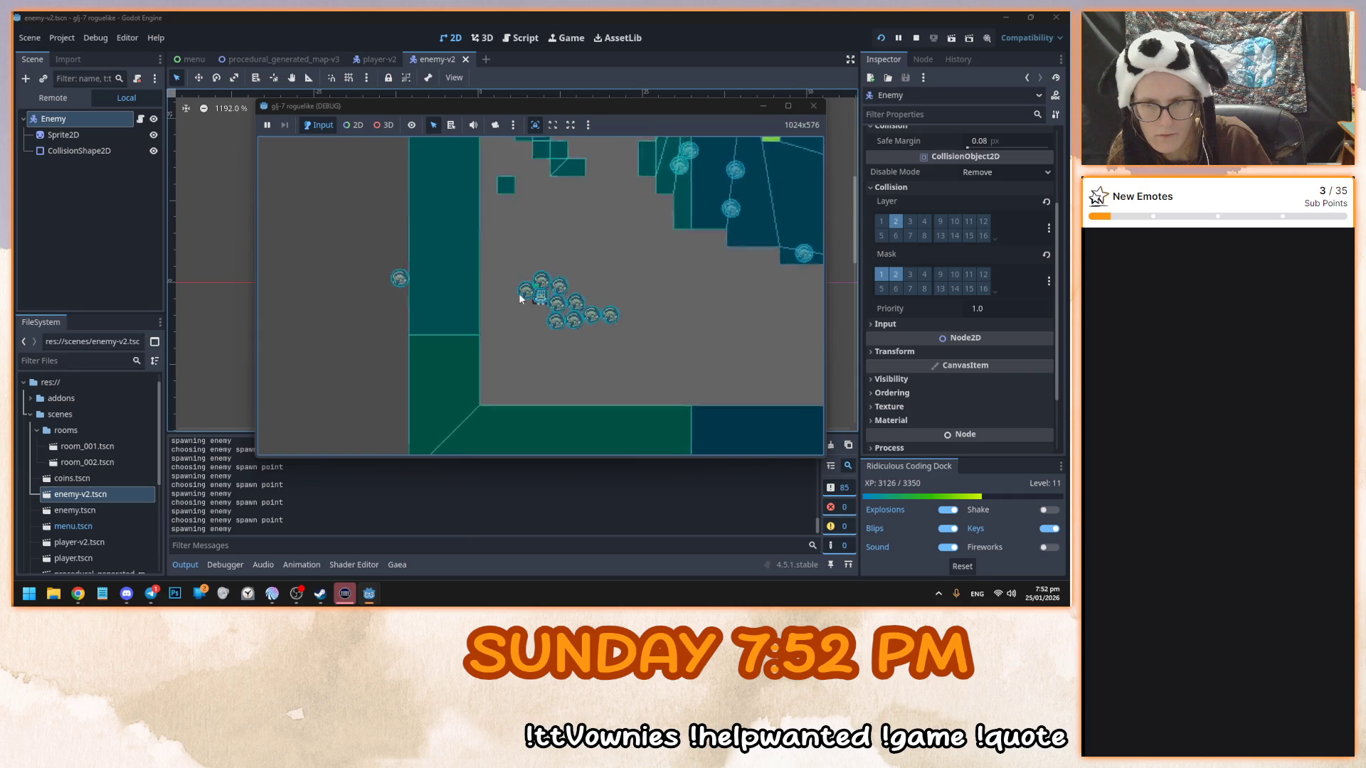
key(w)
key(a)
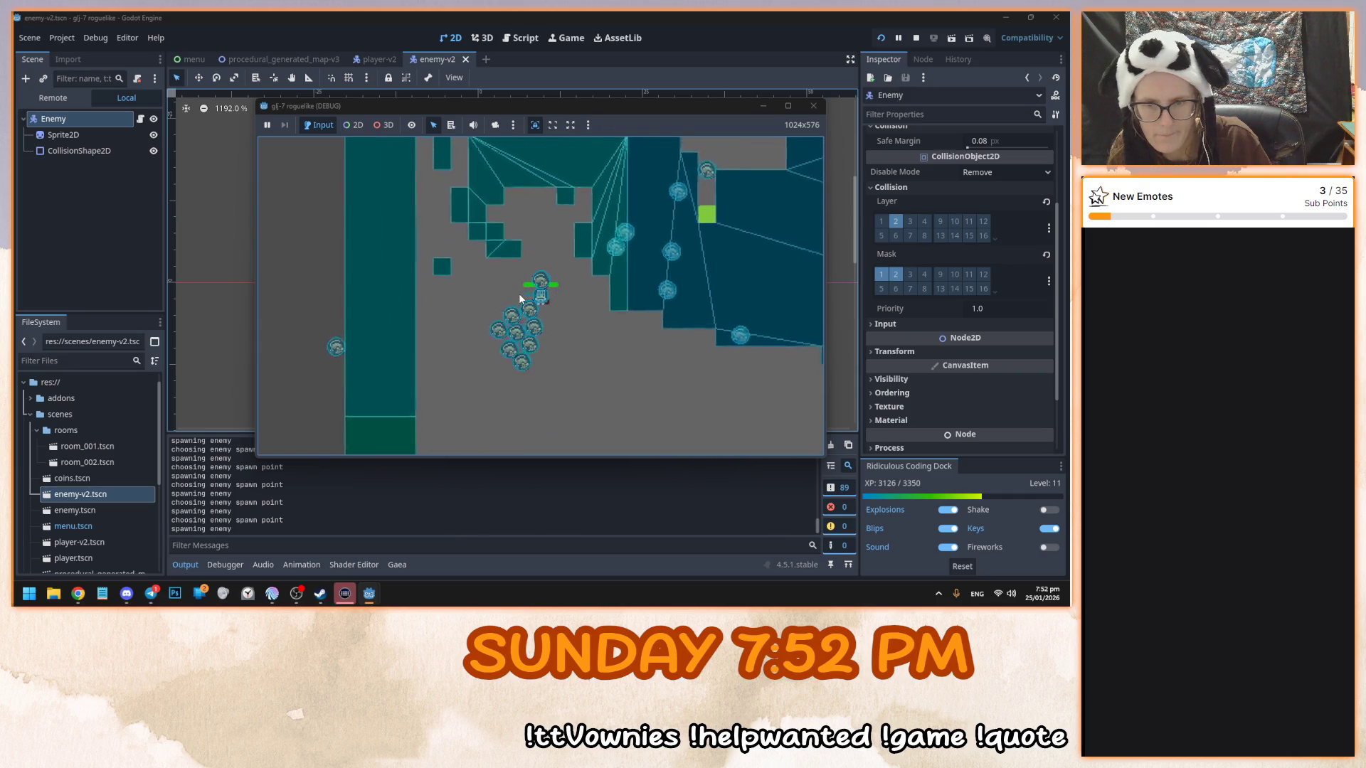
key(w)
key(a)
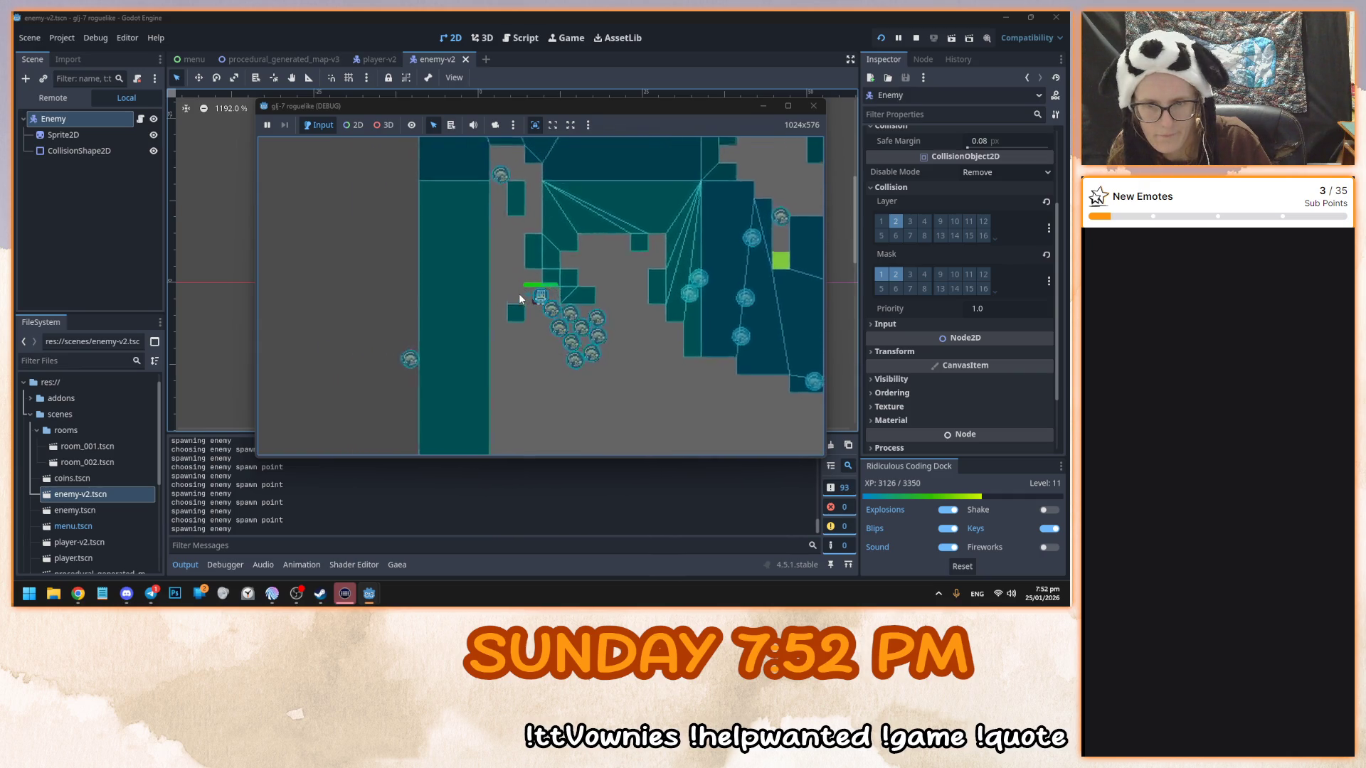
key(s)
key(d)
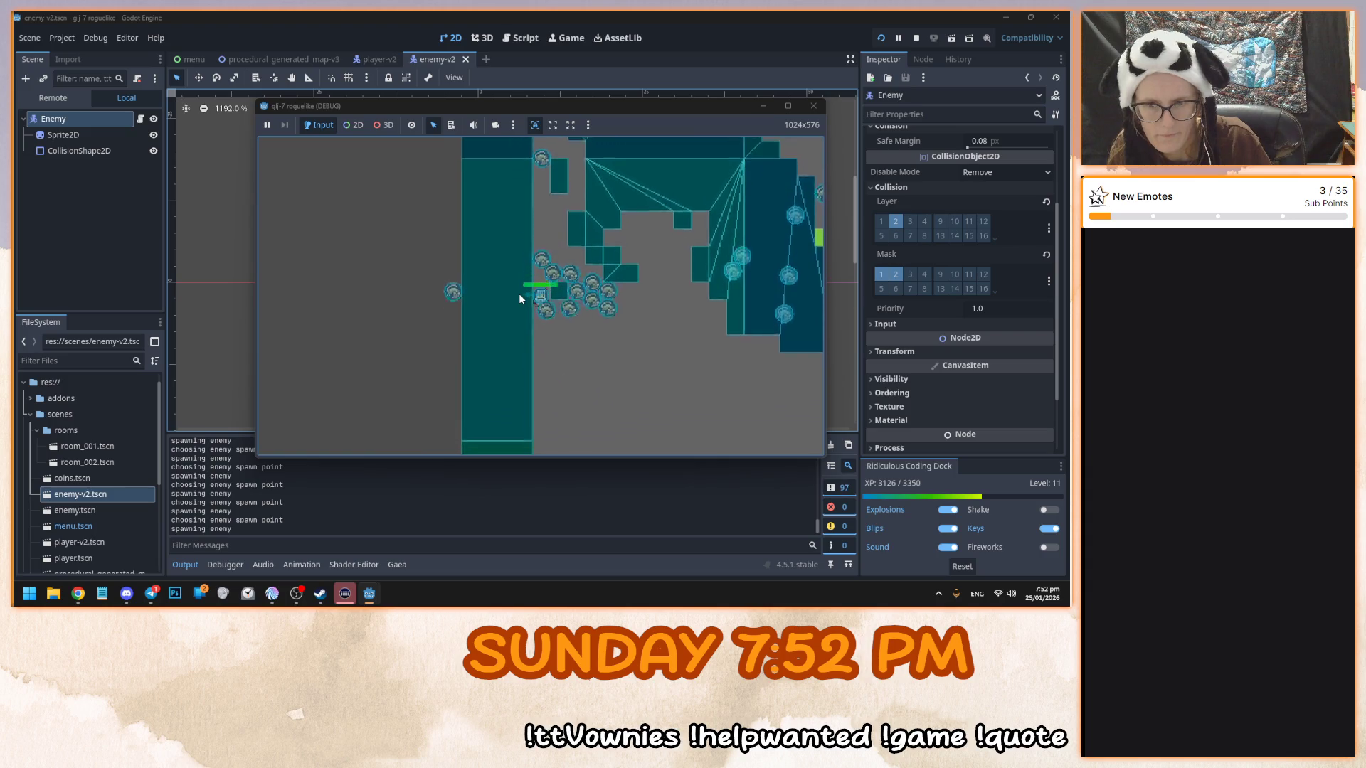
key(s)
key(d)
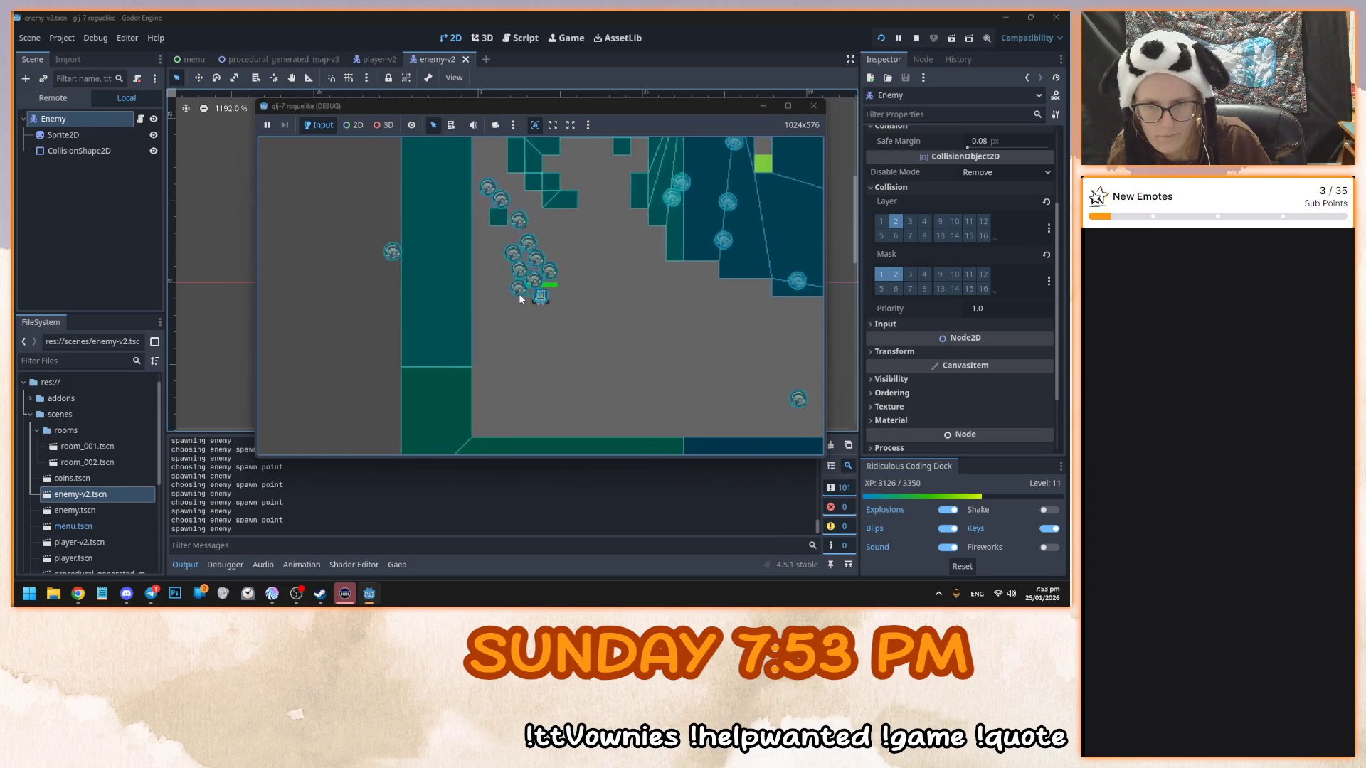
key(d)
key(s)
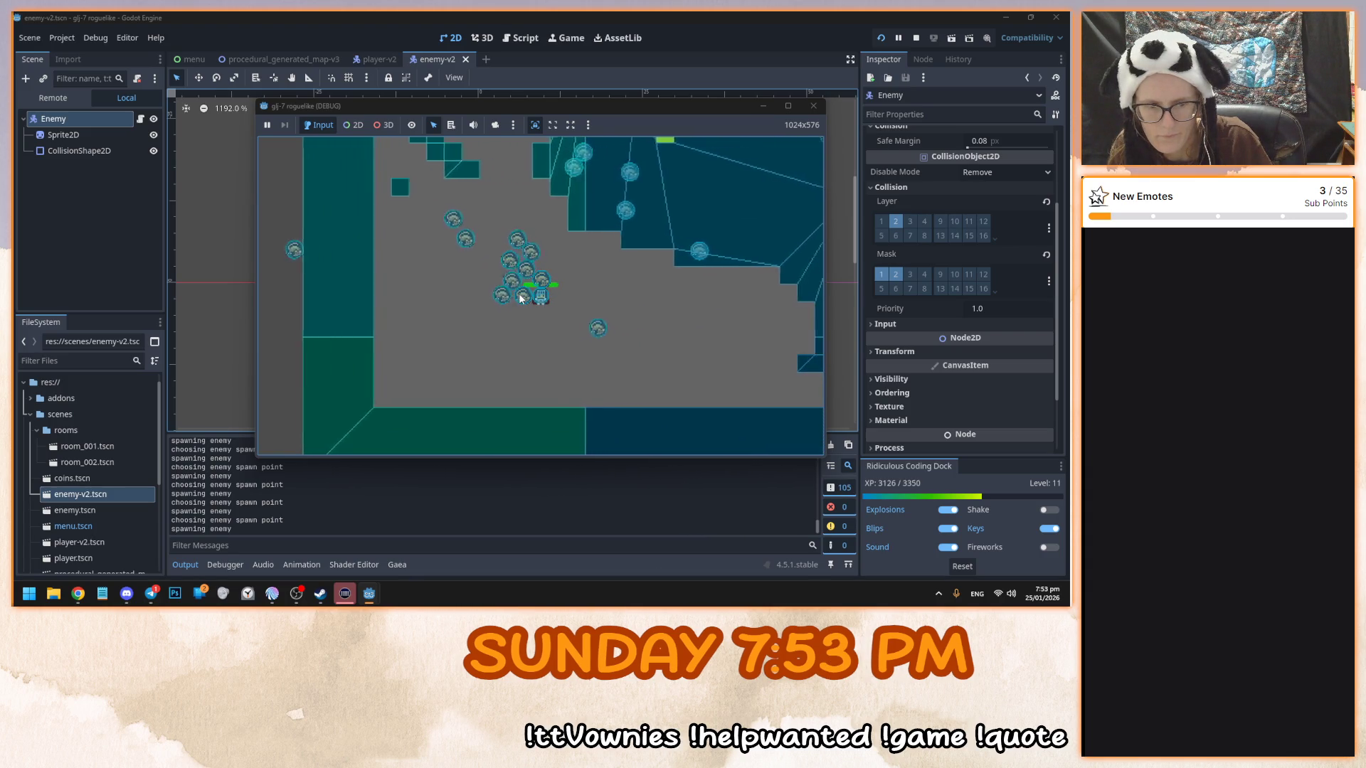
key(d)
key(s)
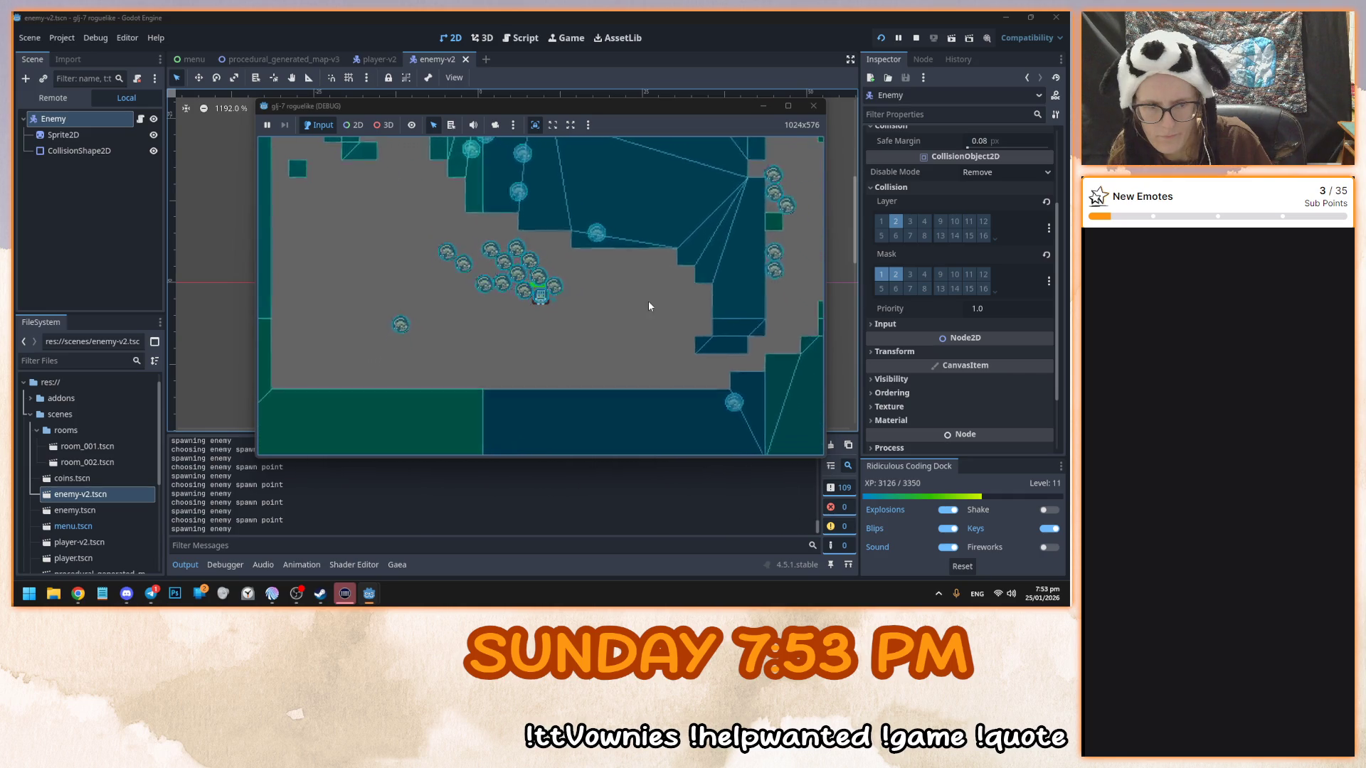
key(d)
key(s)
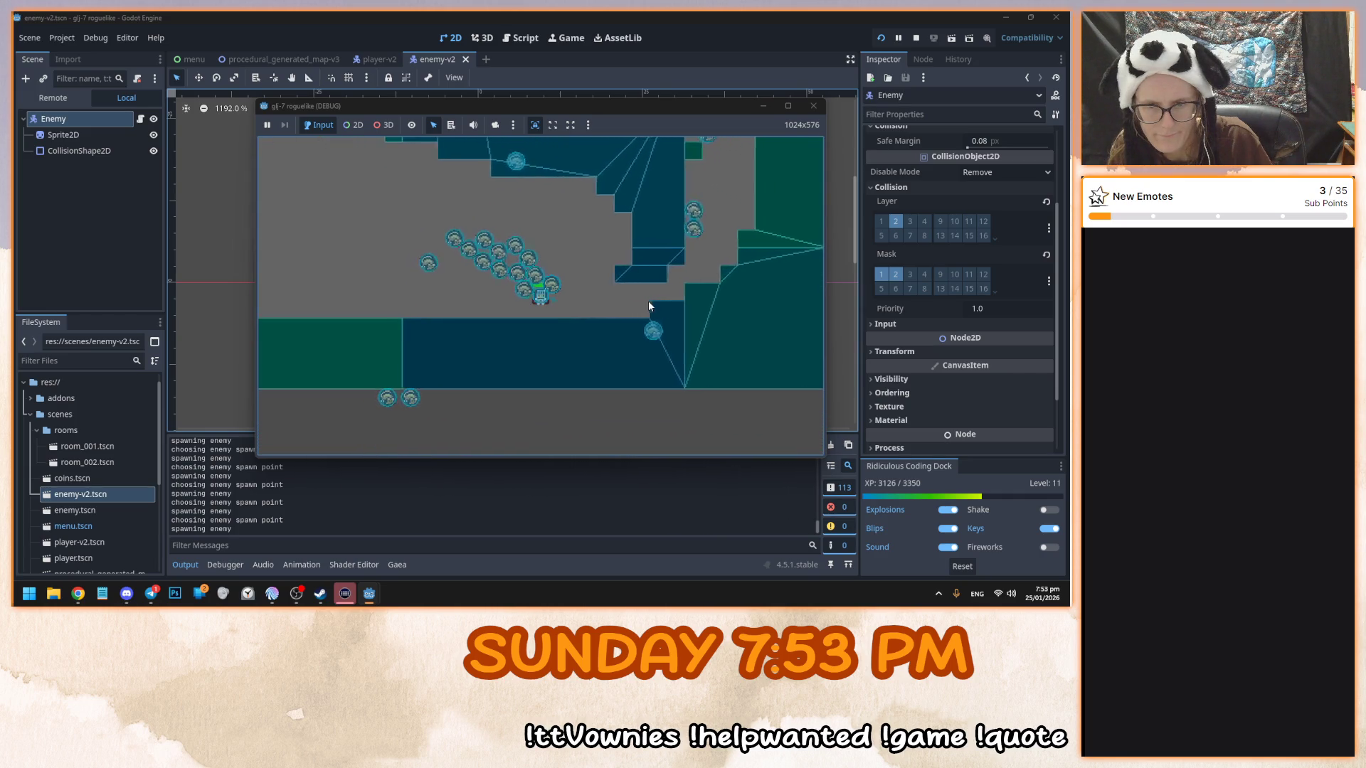
key(d)
key(w)
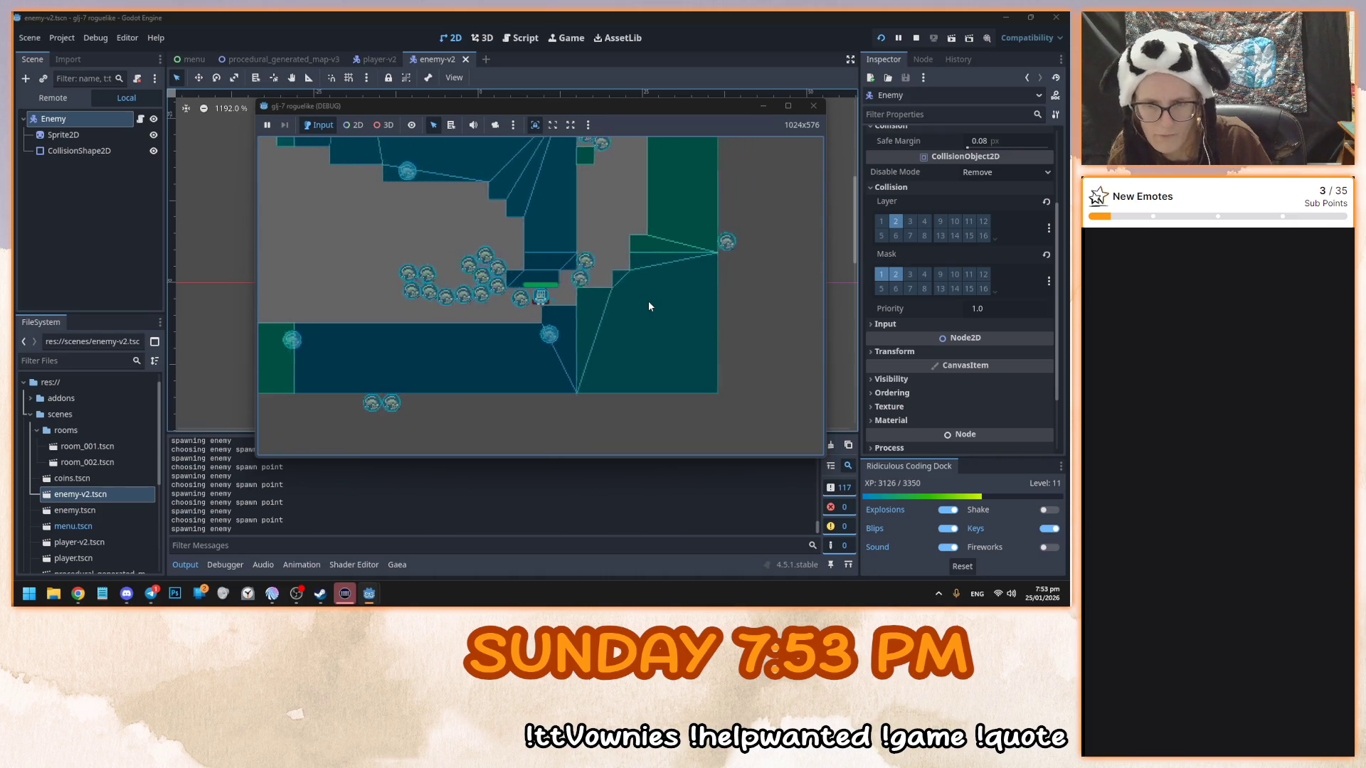
key(d)
key(w)
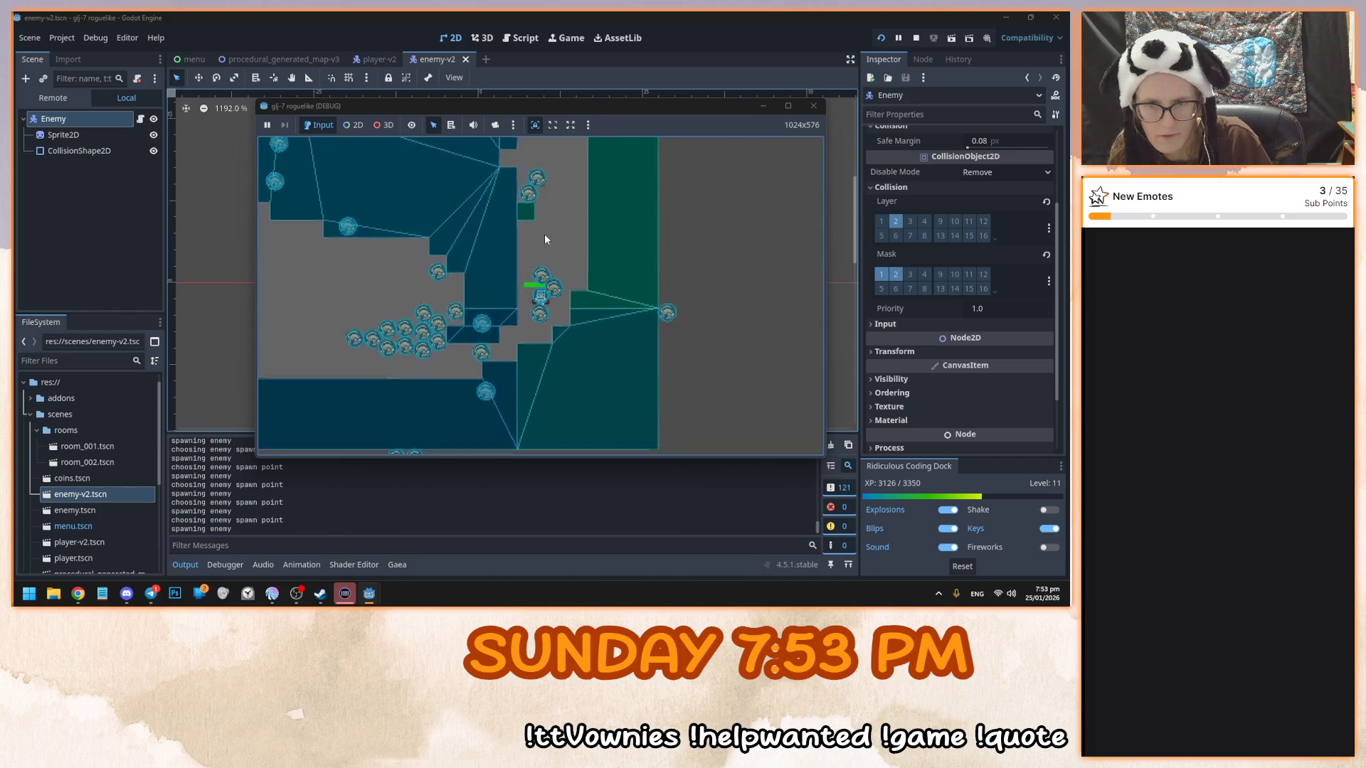
key(w)
key(a)
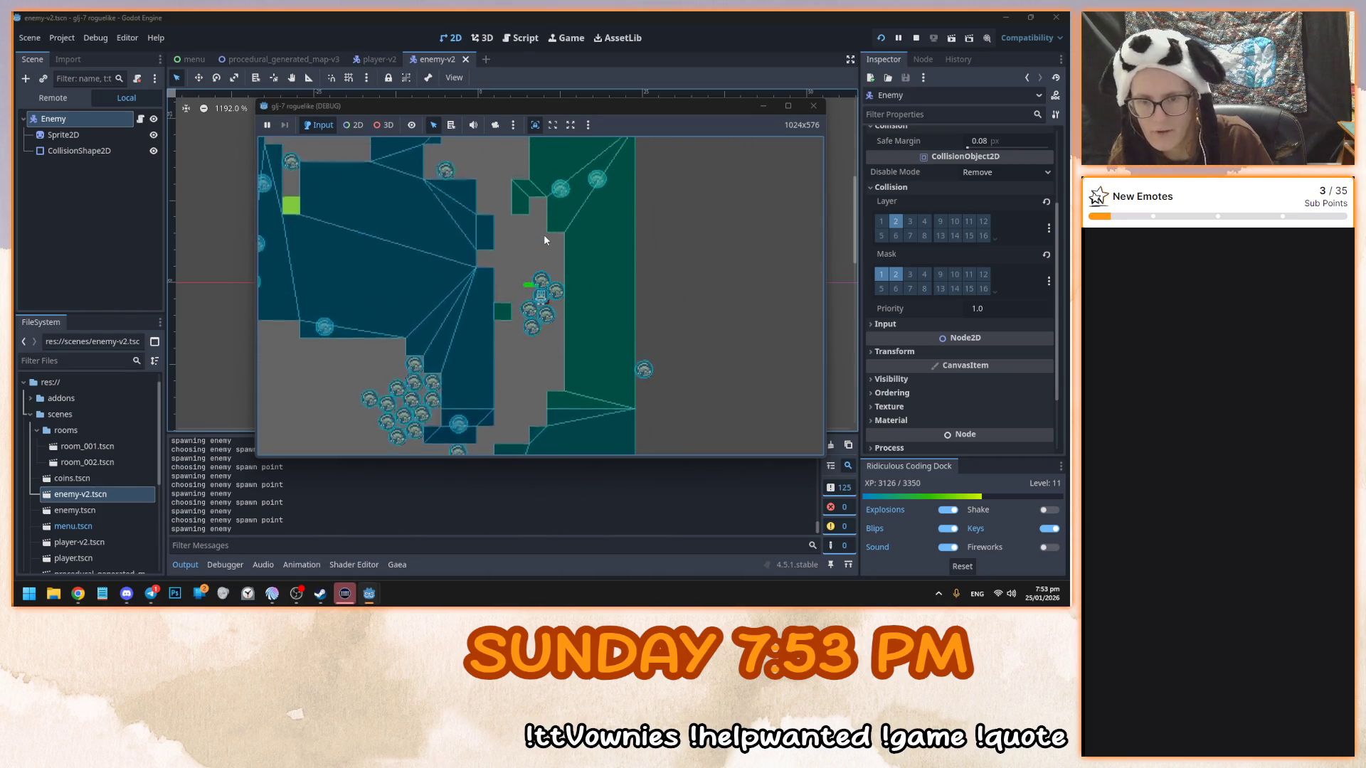
key(s)
key(a)
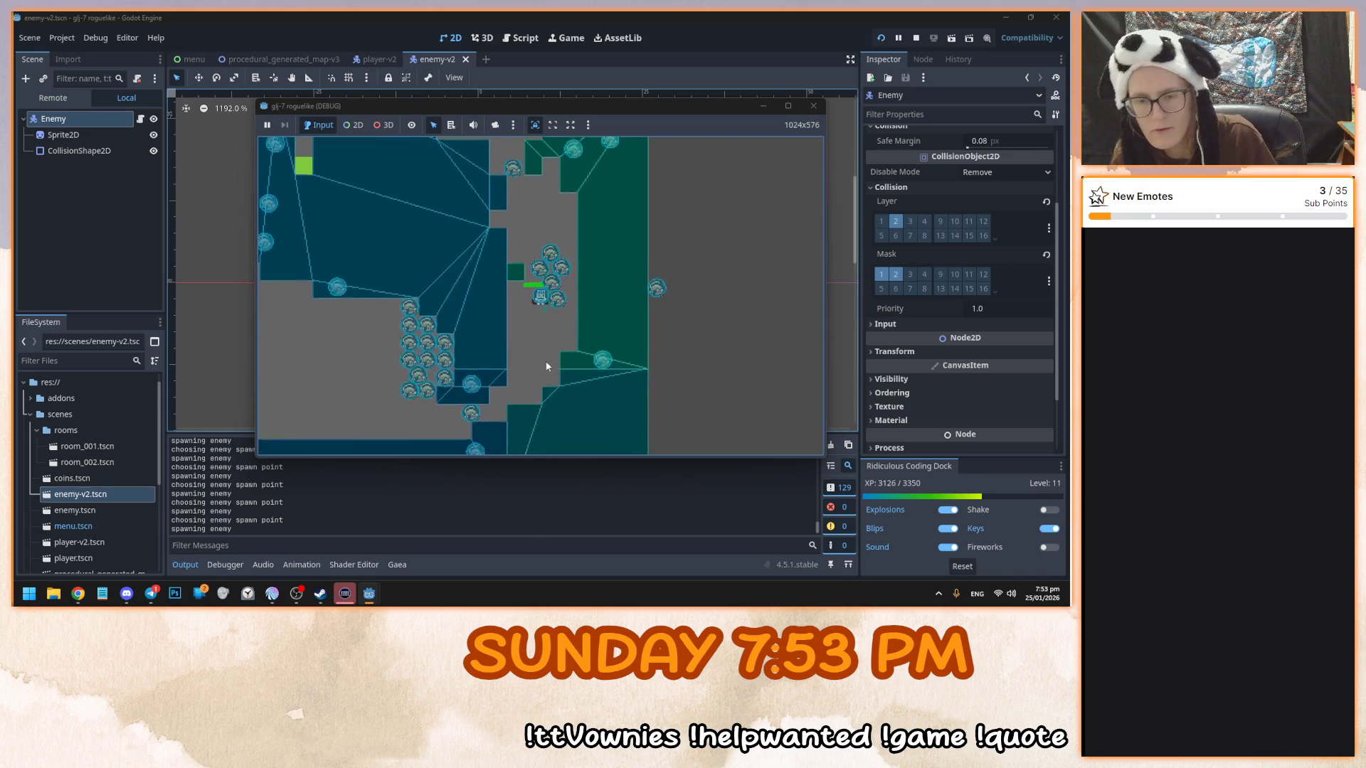
key(s)
key(a)
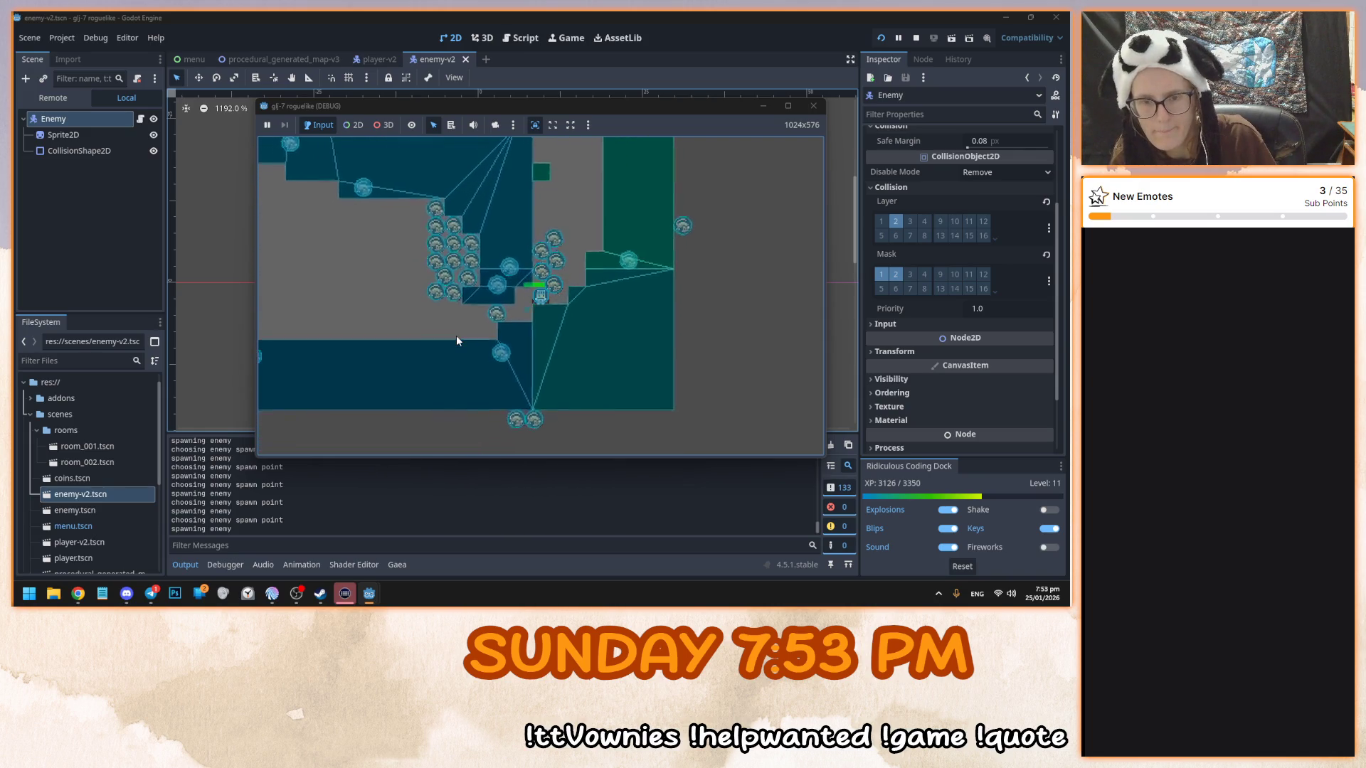
key(w)
key(a)
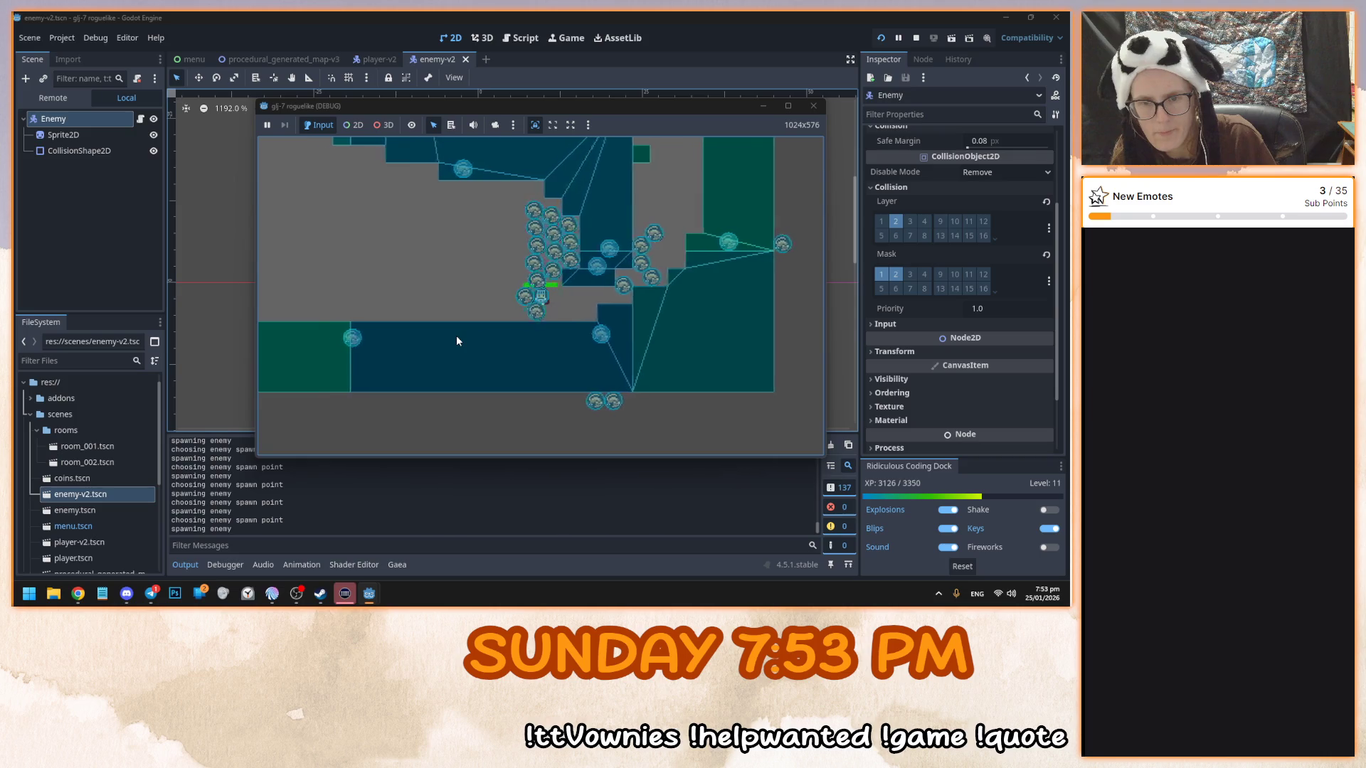
key(a)
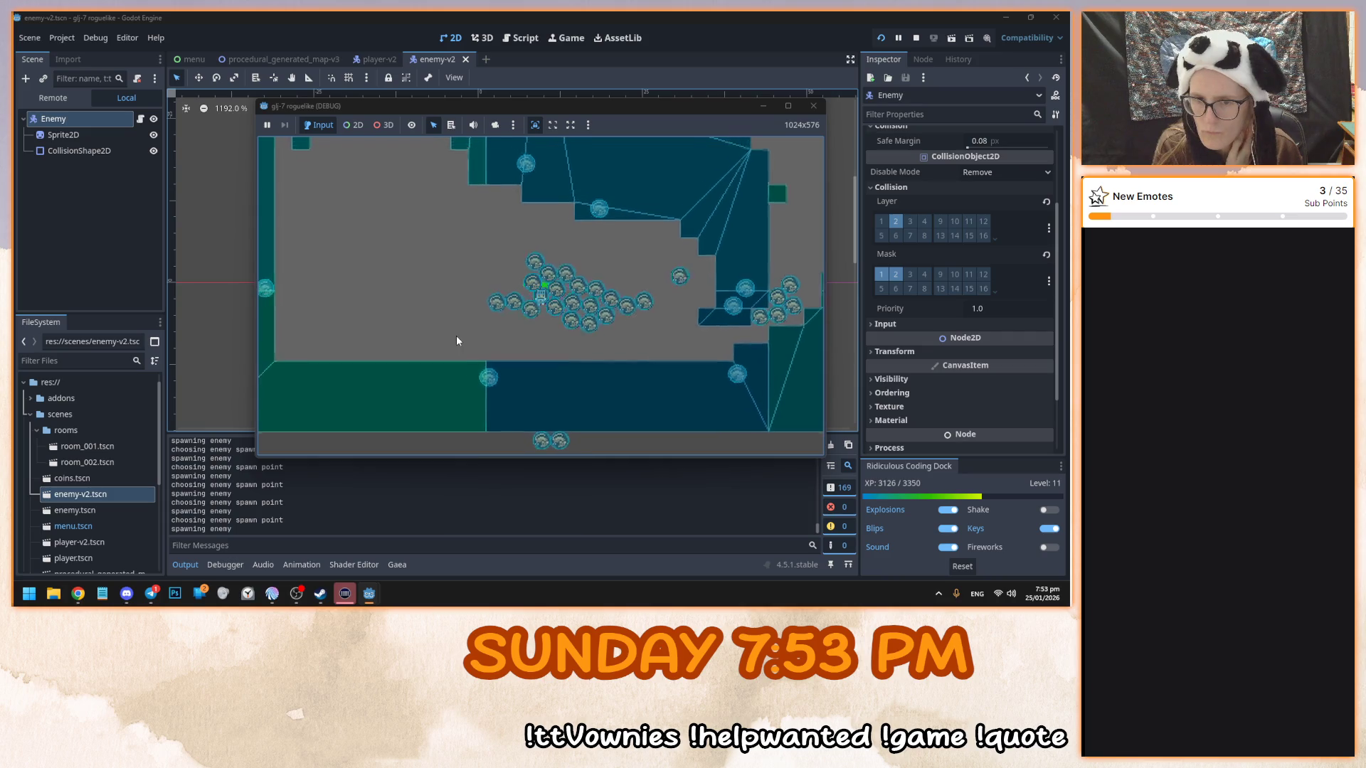
Lead the swarm up-left, then down-left and right, and stop the running game
key(w)
key(a)
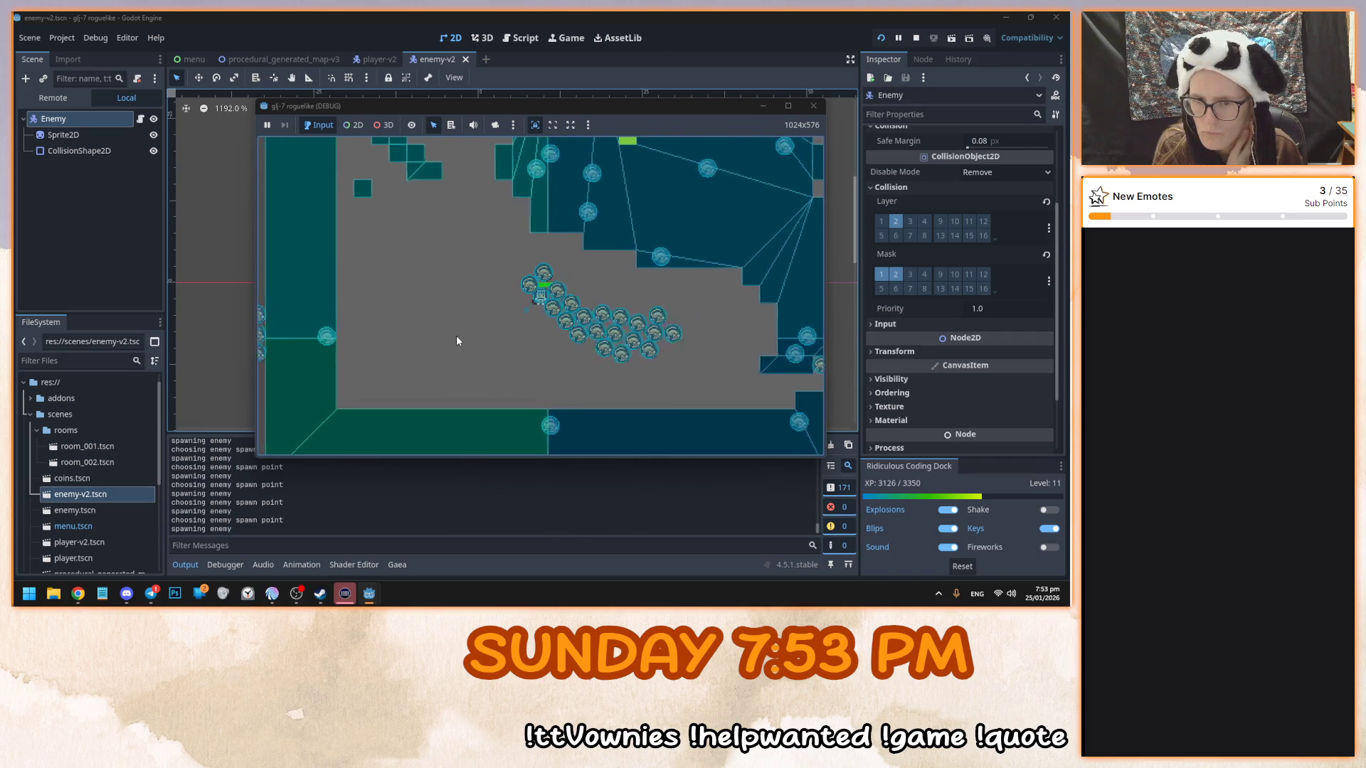
key(w)
key(a)
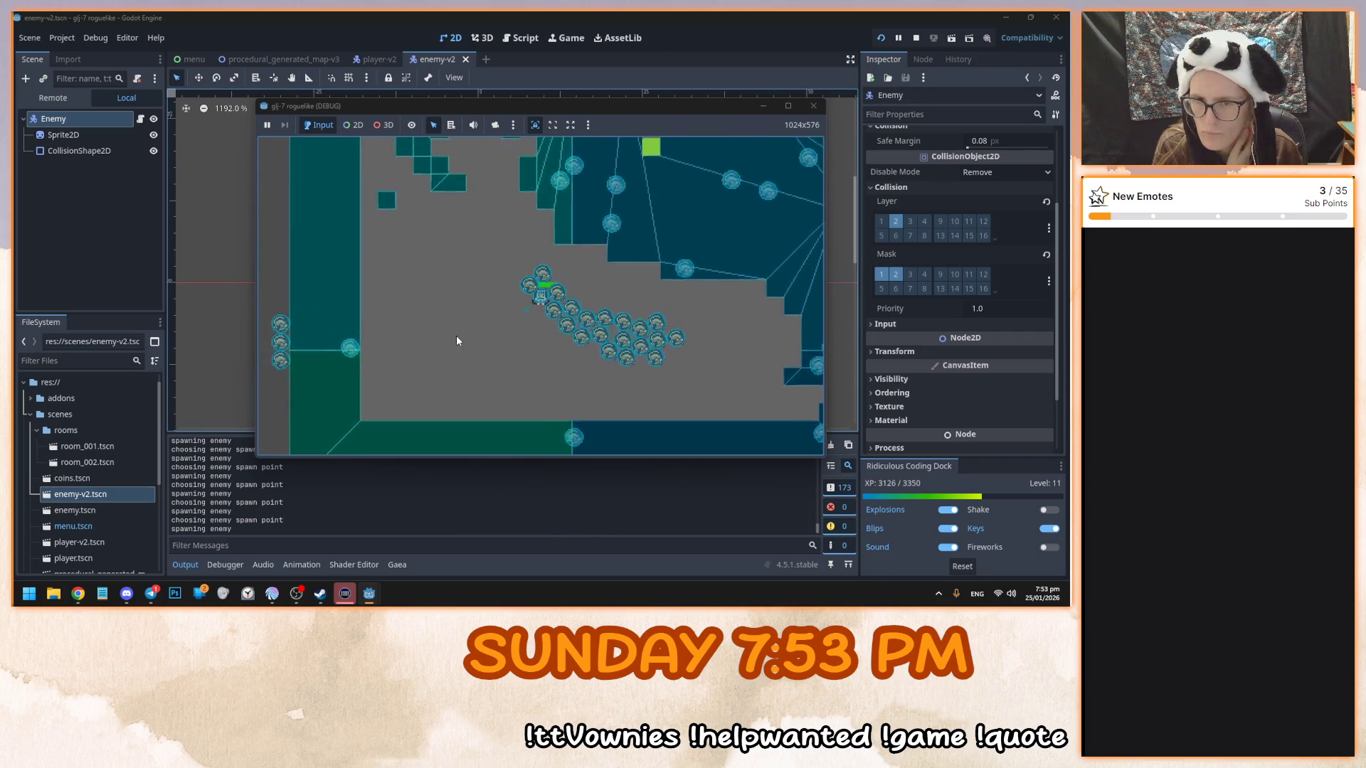
key(a)
key(s)
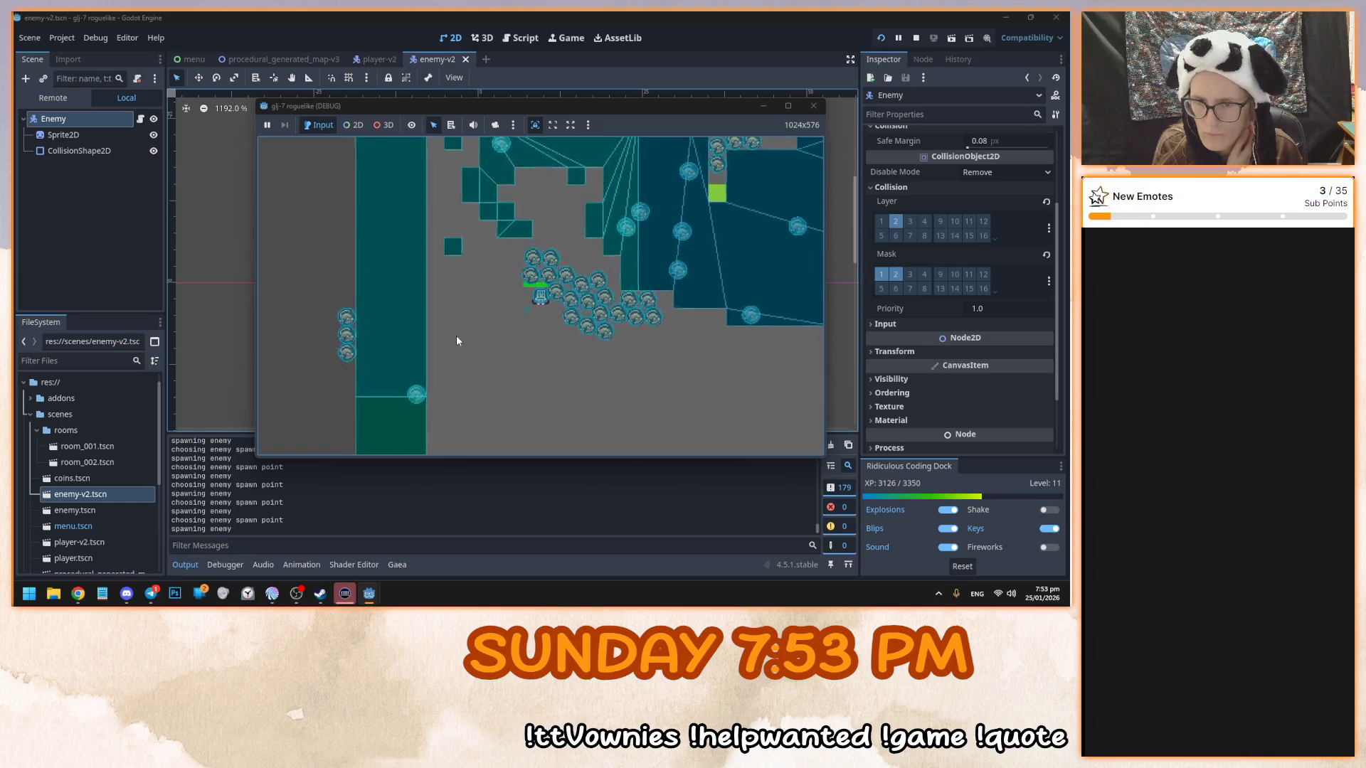
key(d)
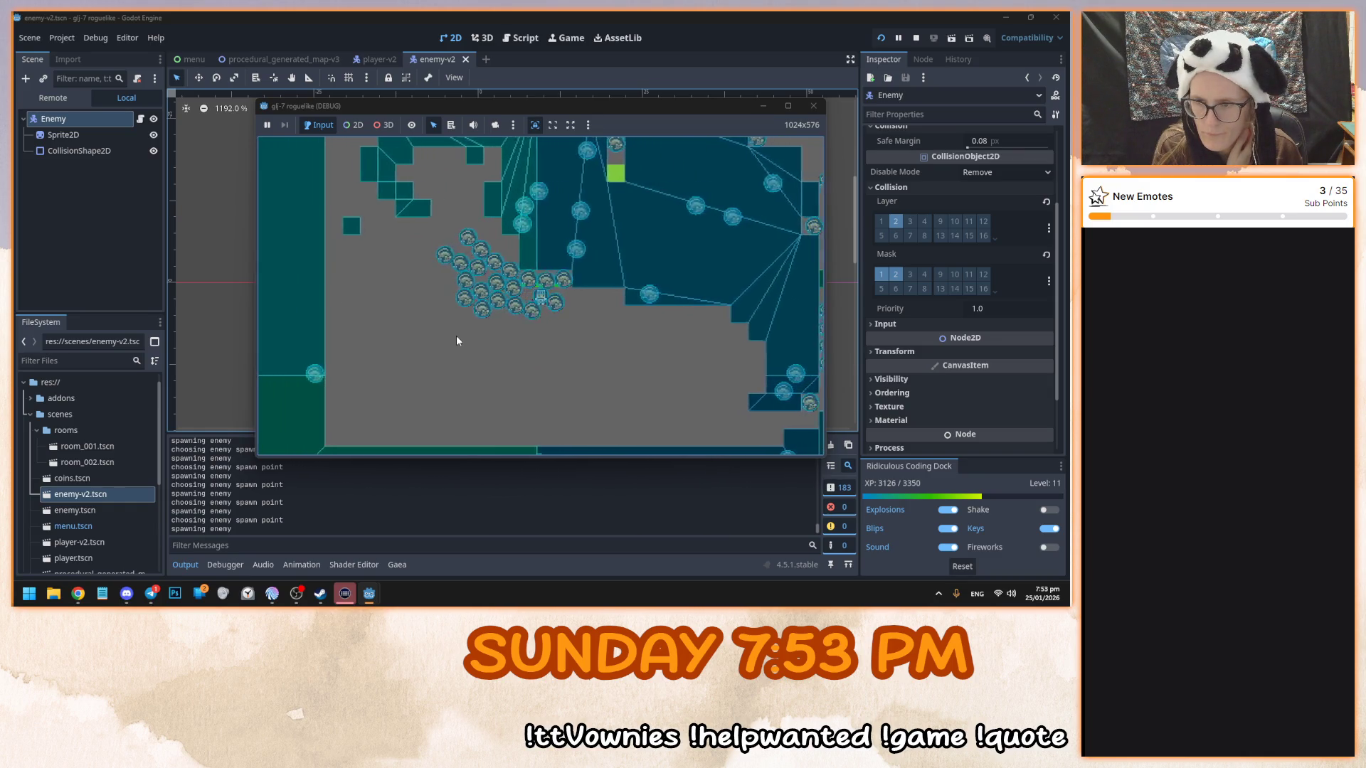
key(d)
key(s)
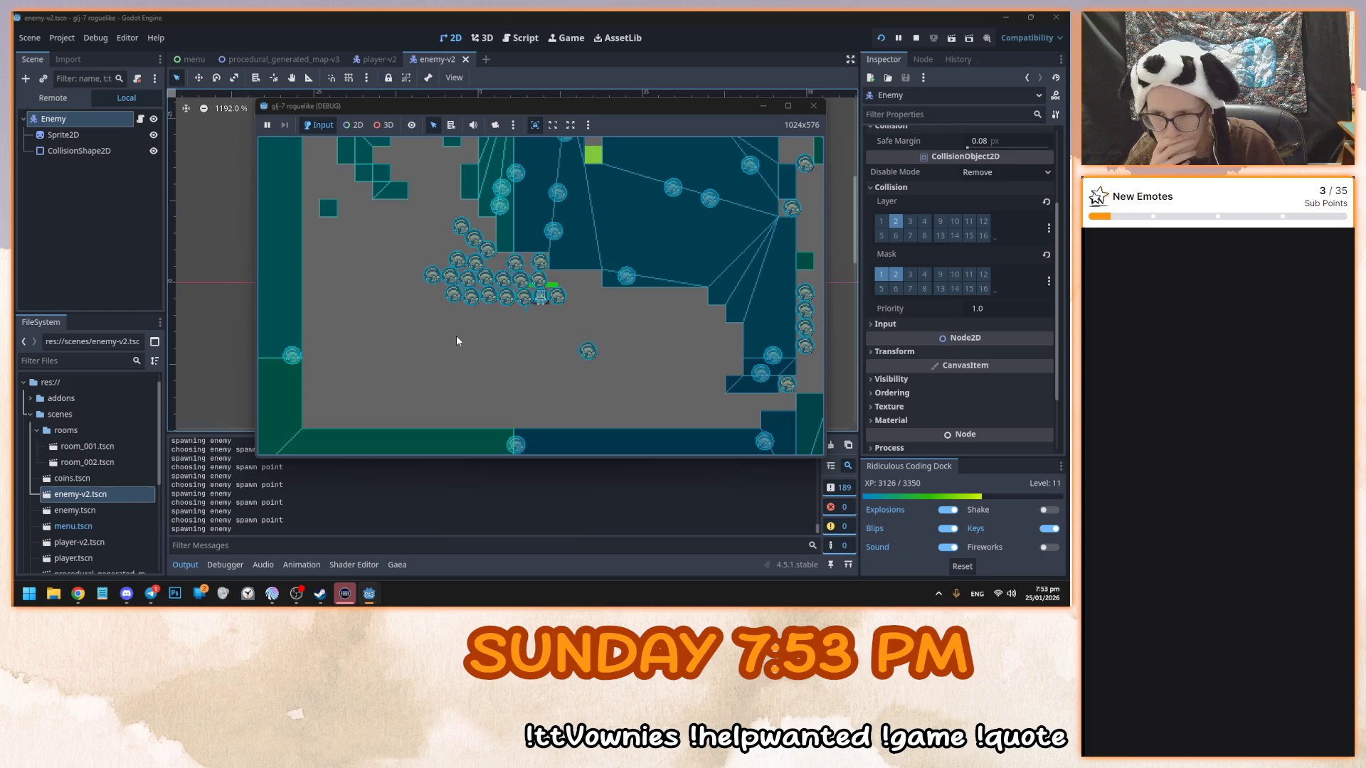
key(F8)
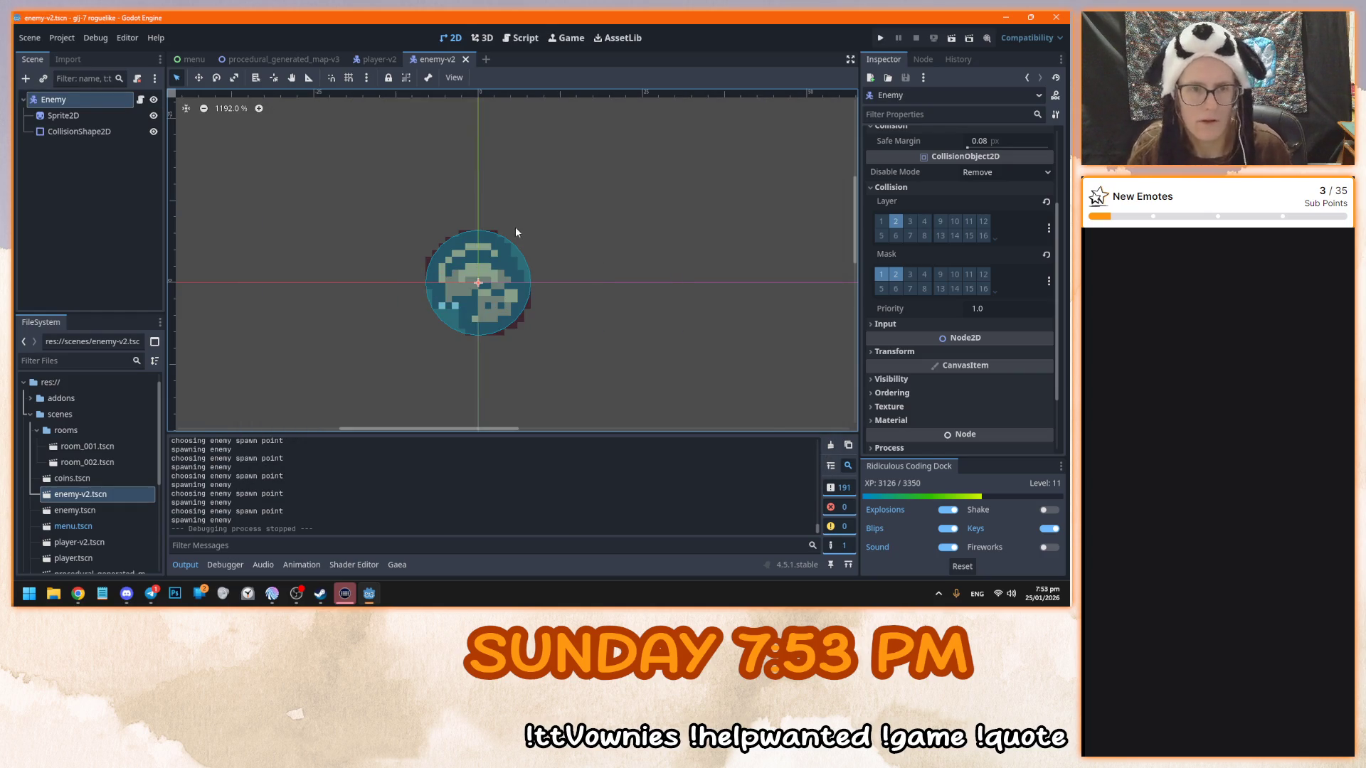
Inspect the Player's collision layer and mask in player-v2, then switch to procedural_generated_map-v3
click(372, 61)
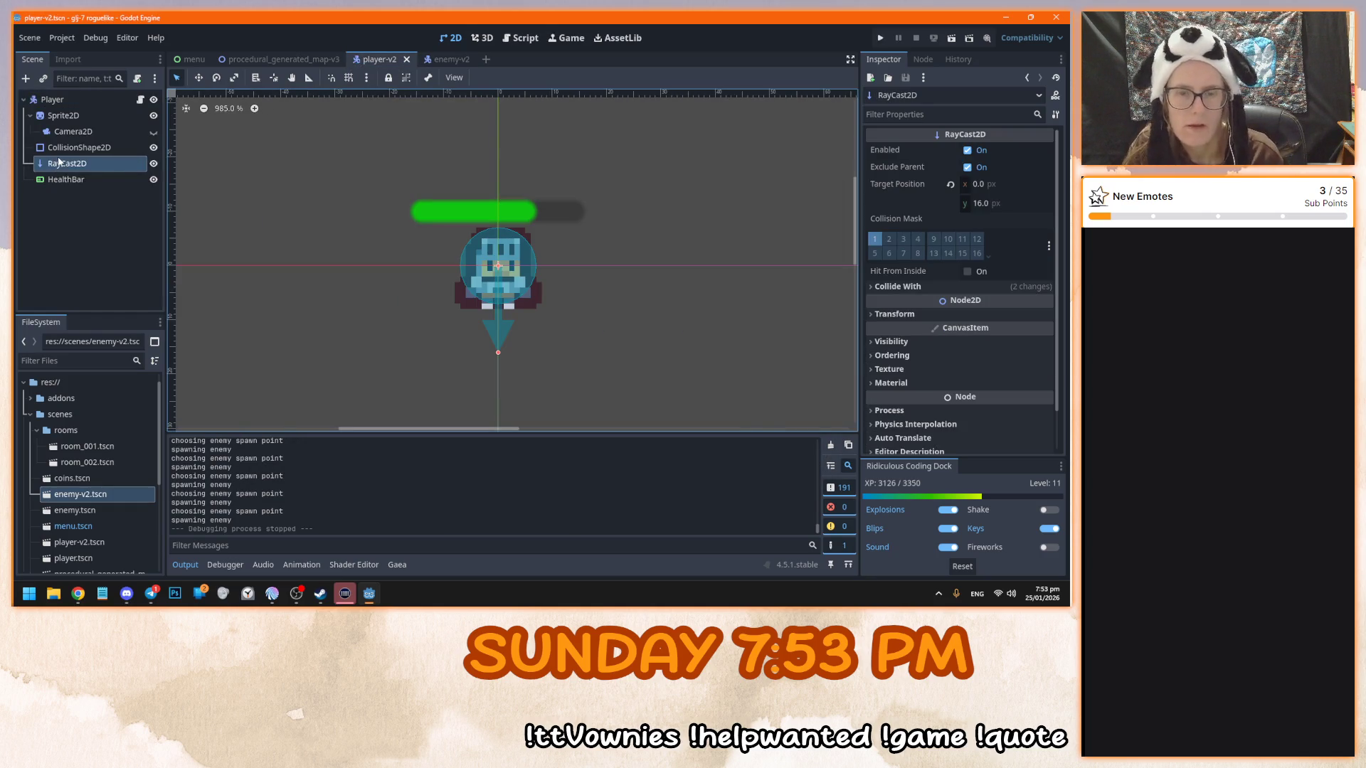
click(60, 102)
click(912, 225)
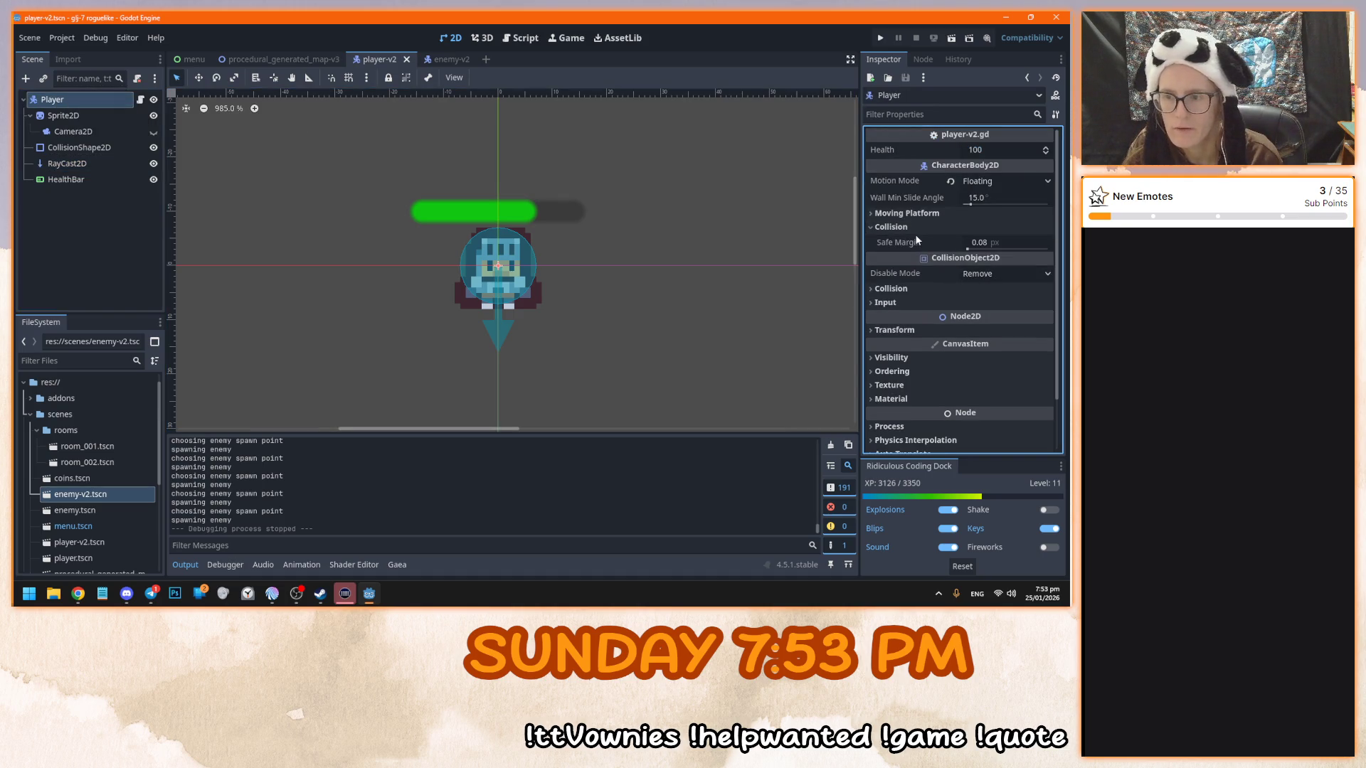
click(914, 227)
click(908, 272)
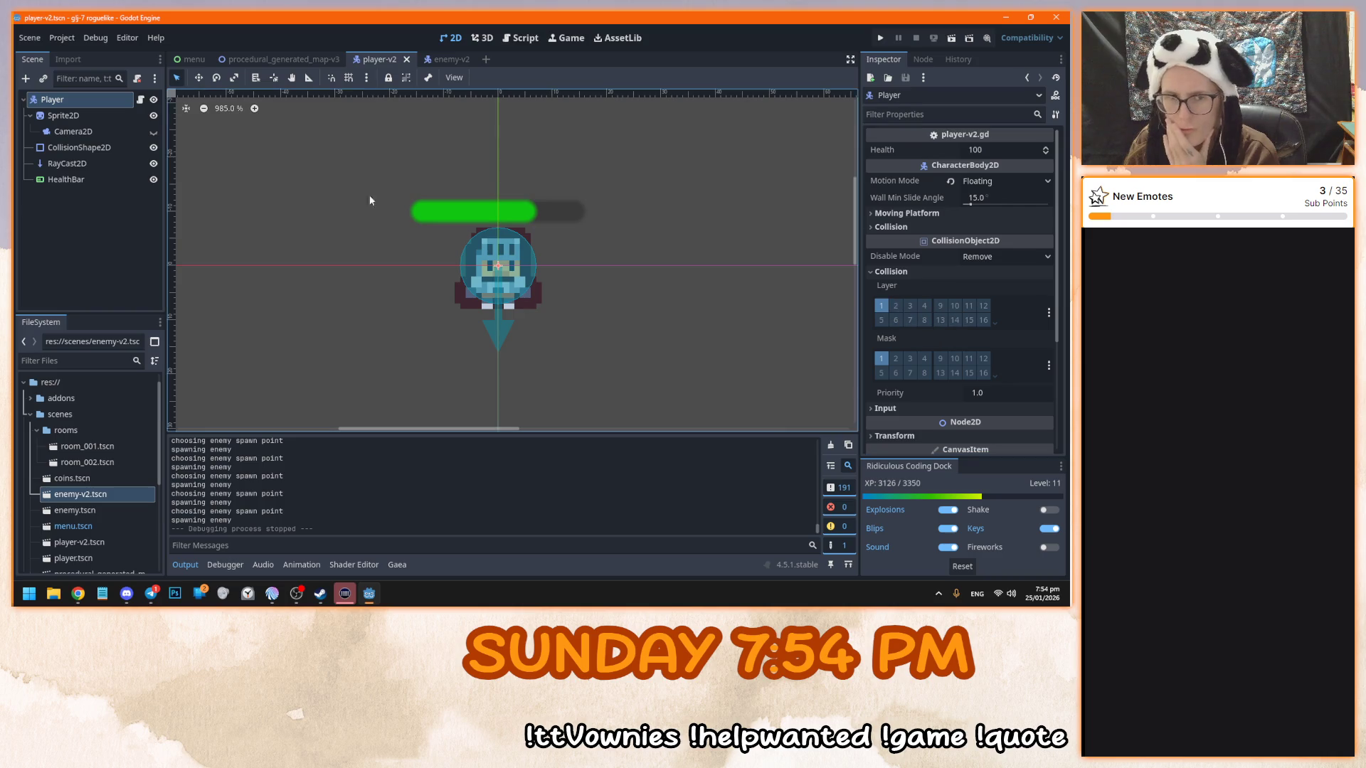
click(293, 60)
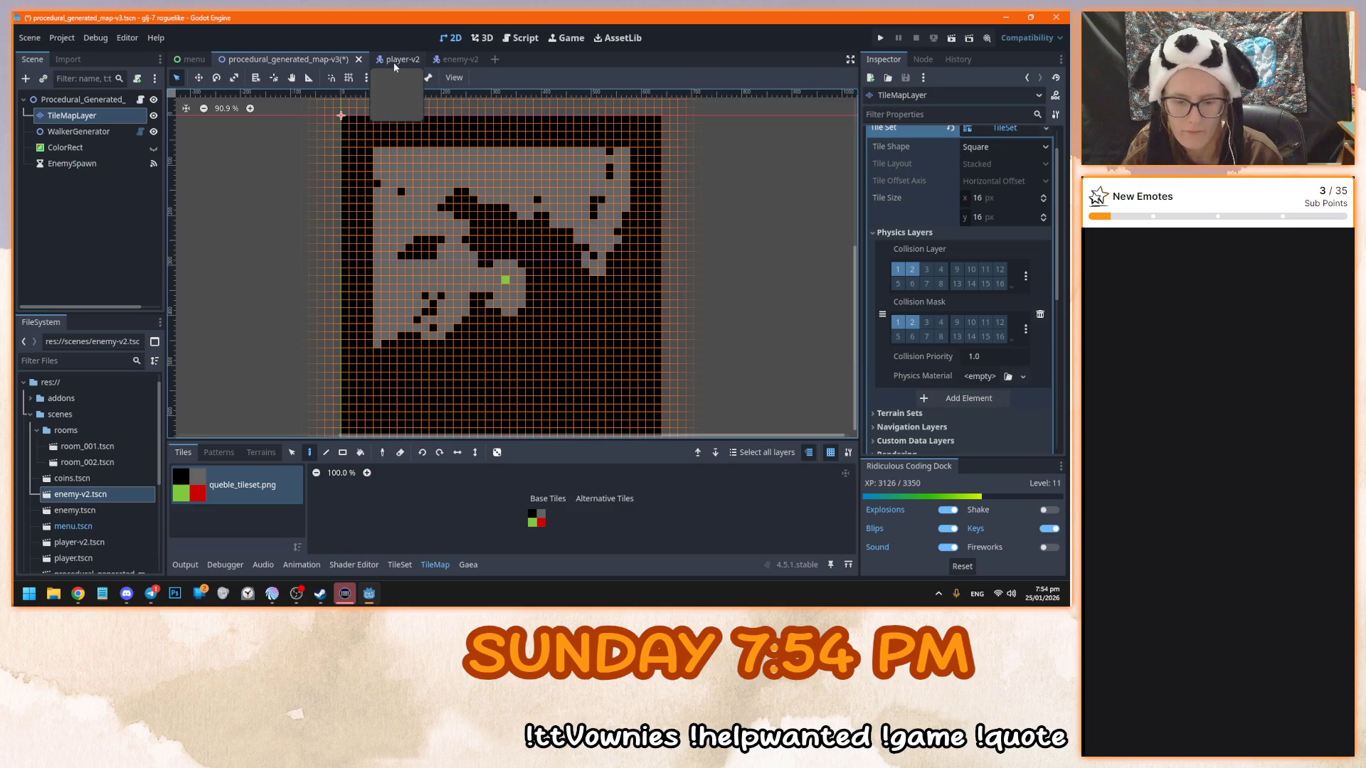
Compare enemy-v2's collision mask with player-v2's, then save the scenes and run the game from the map
click(450, 61)
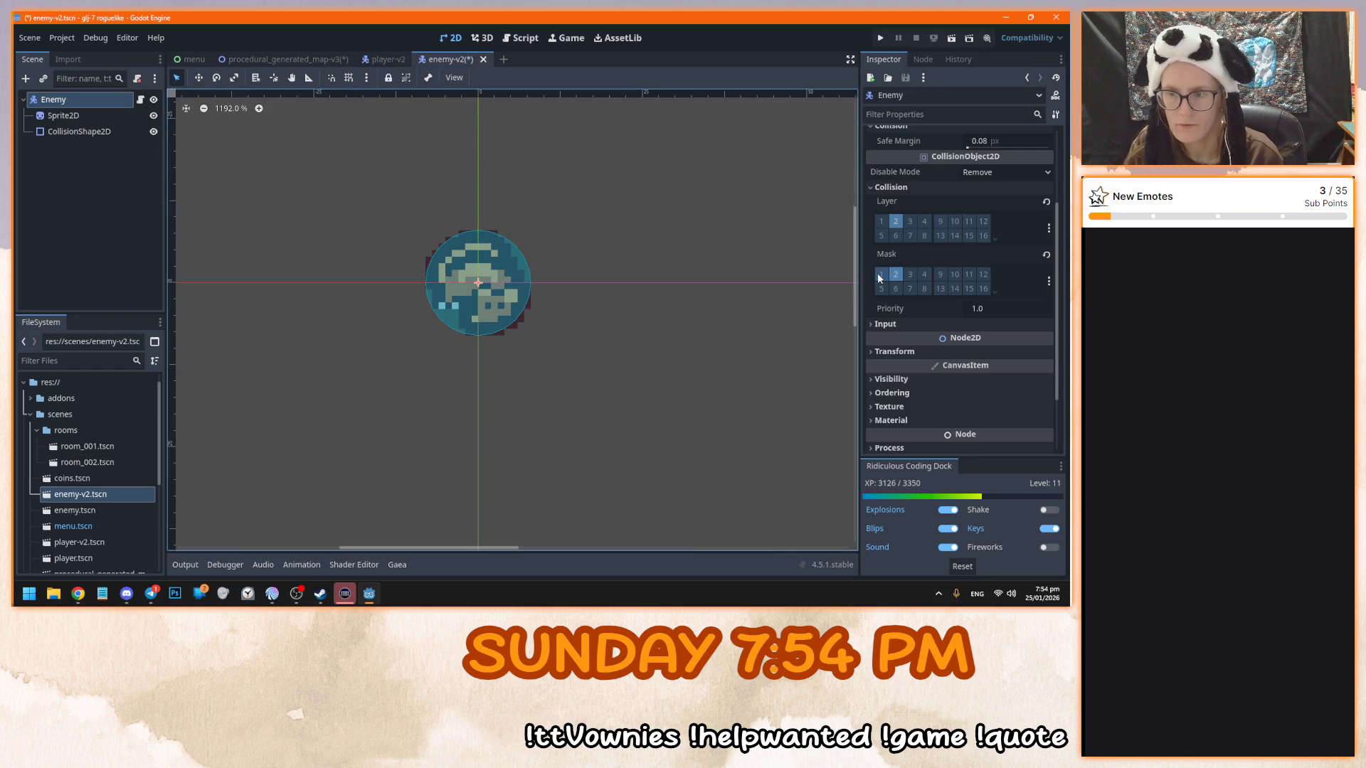
click(384, 60)
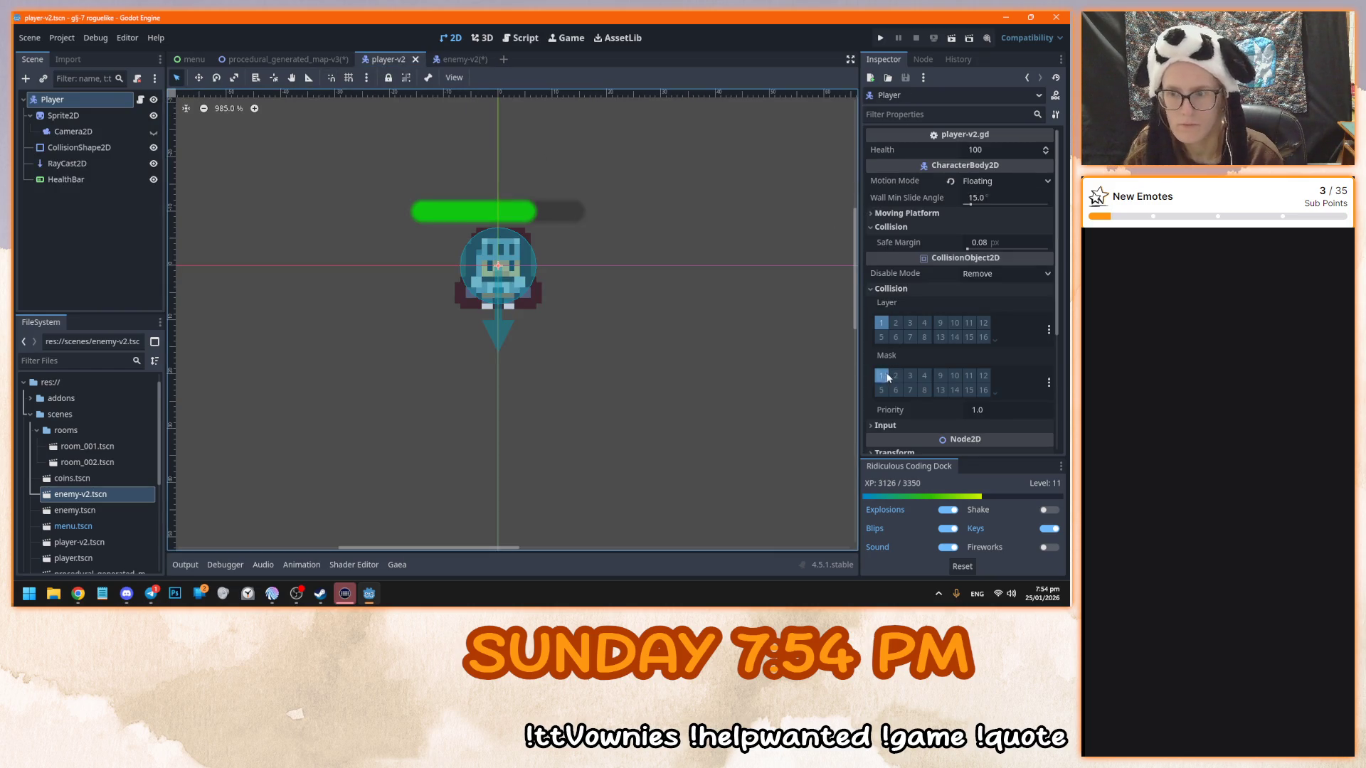
click(453, 61)
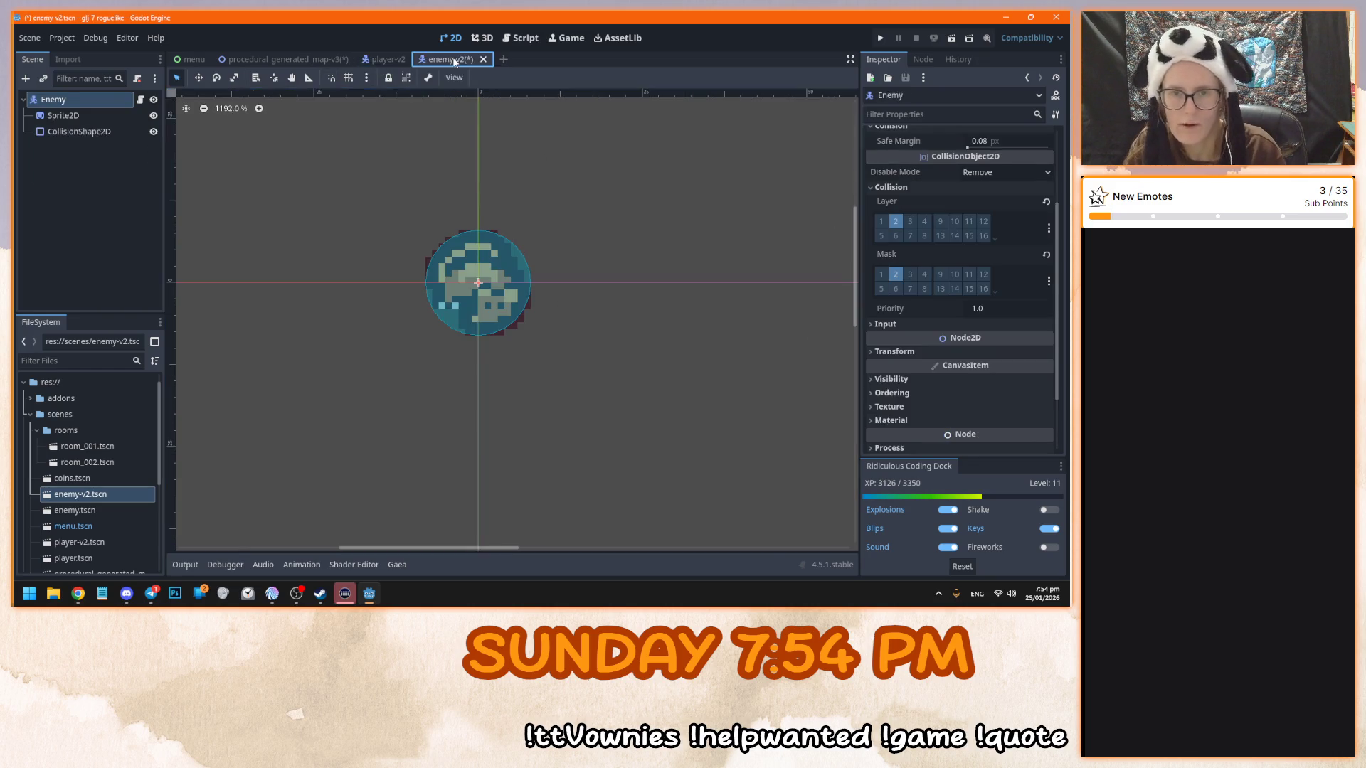
click(318, 62)
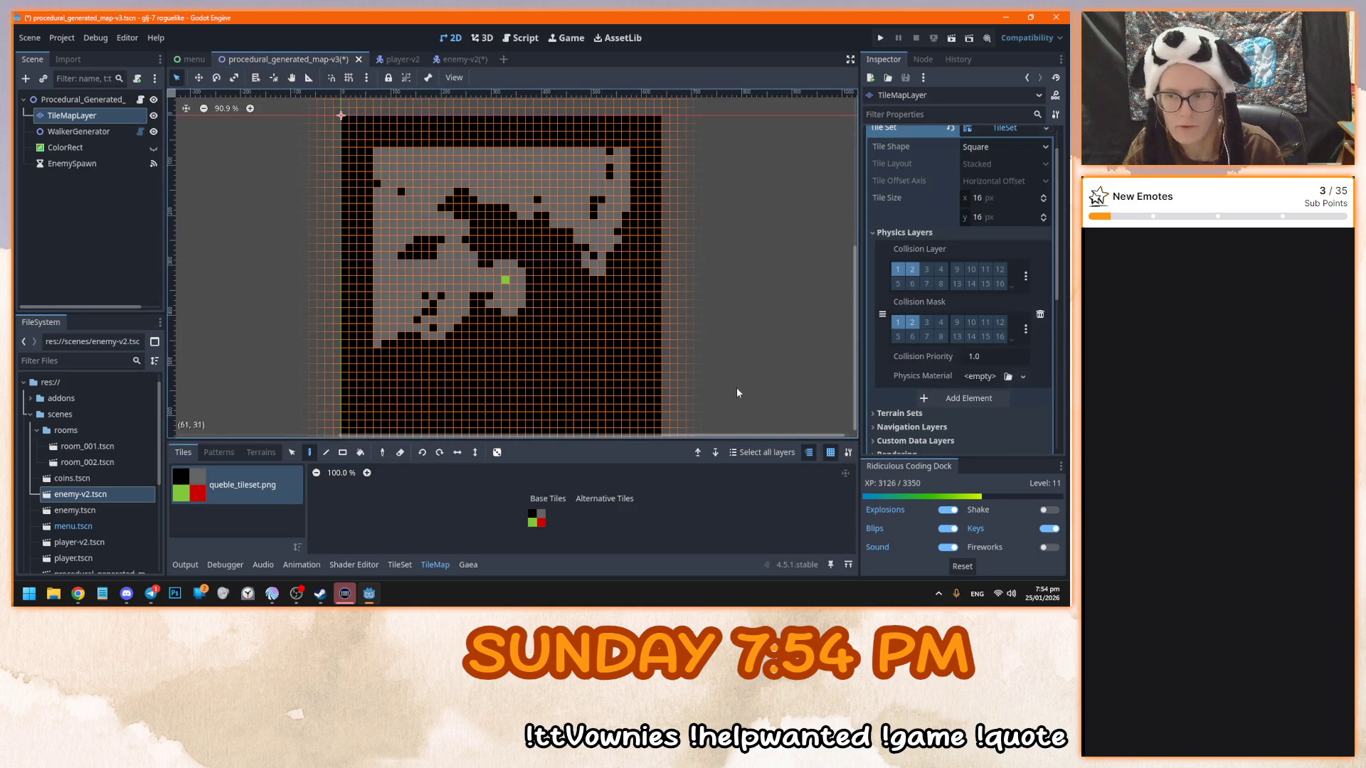
key(F5)
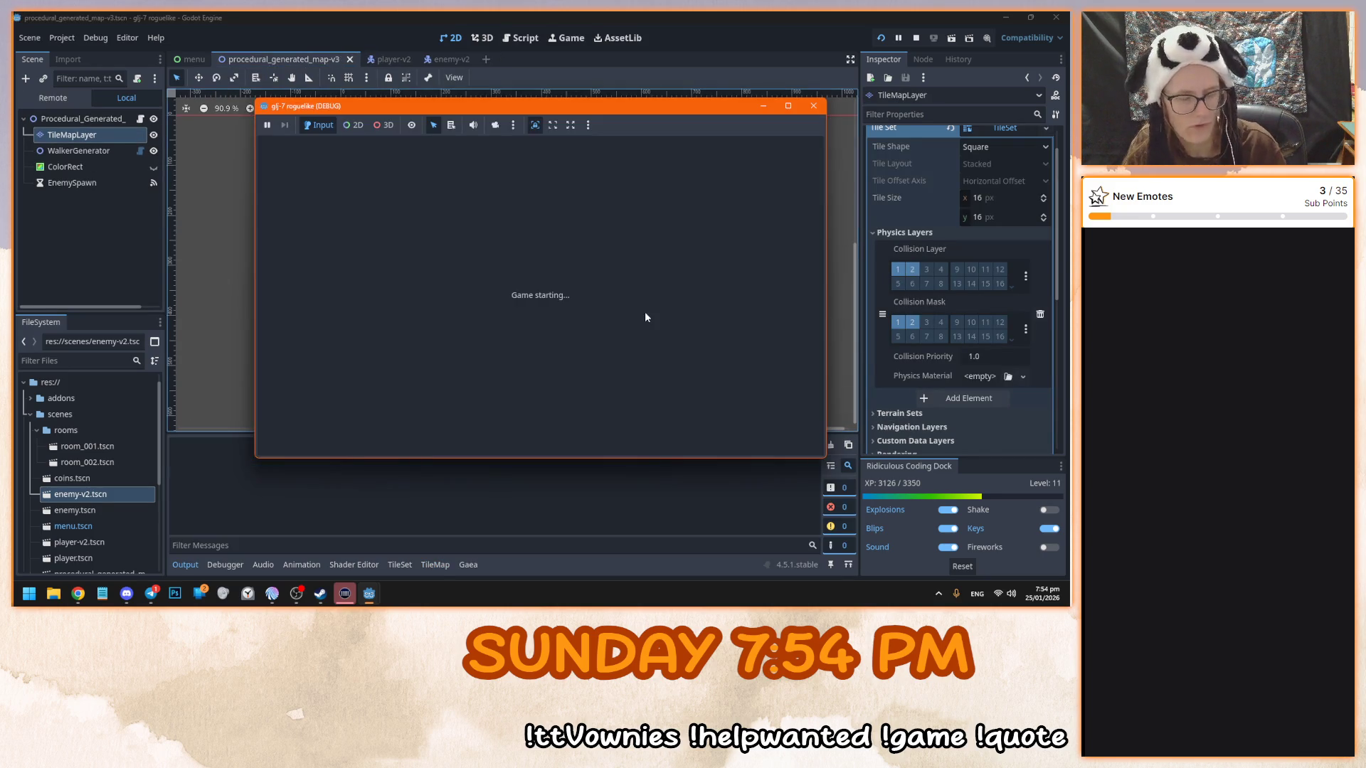
Start a game and walk the player around the generated map. Then stop the run and pan the tilemap view
click(542, 299)
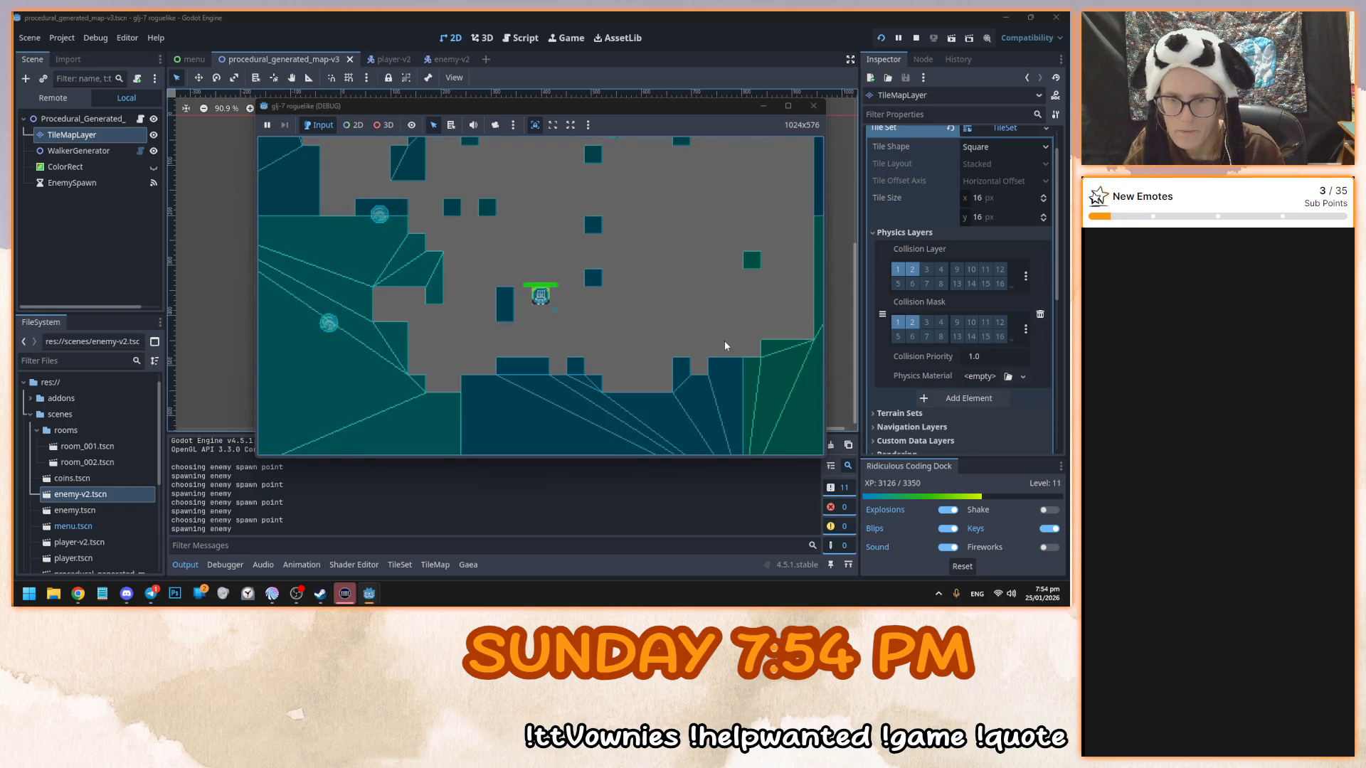
key(s)
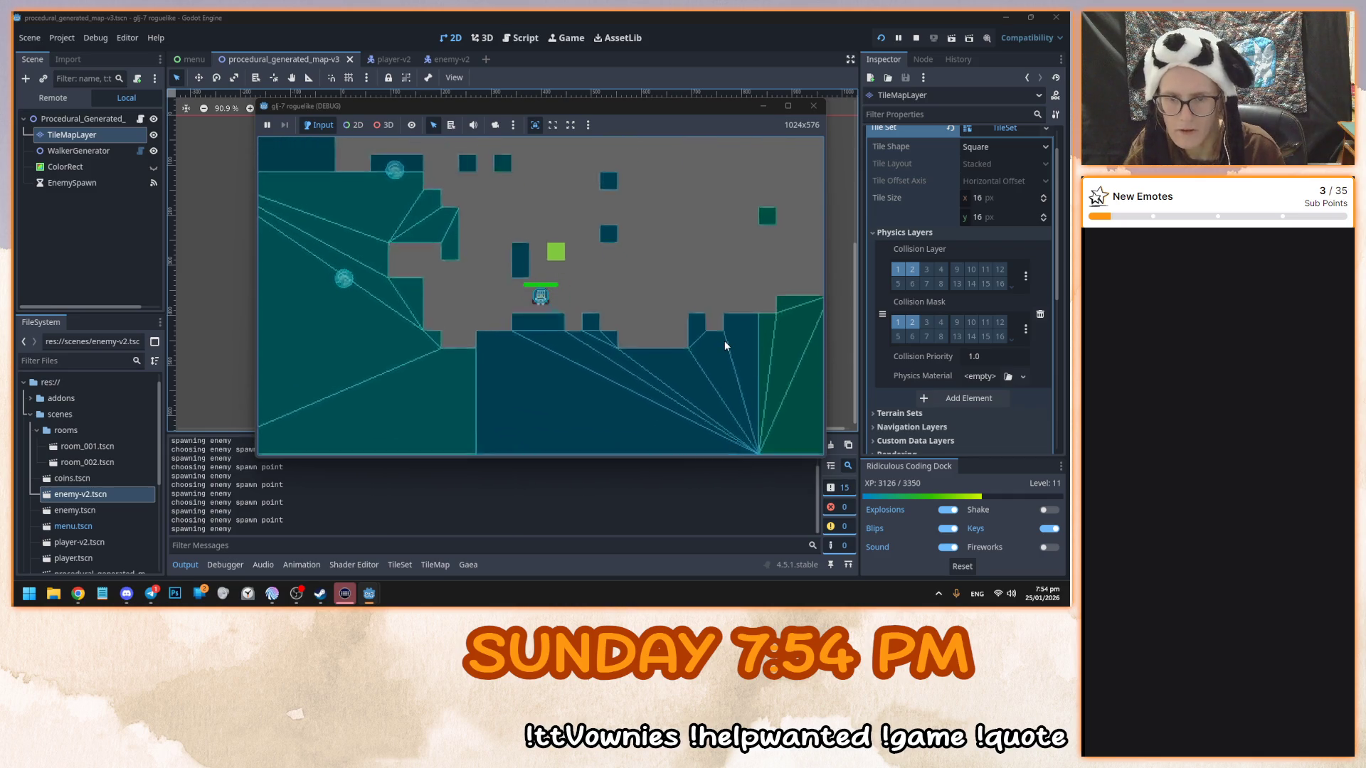
key(d)
key(w)
key(d)
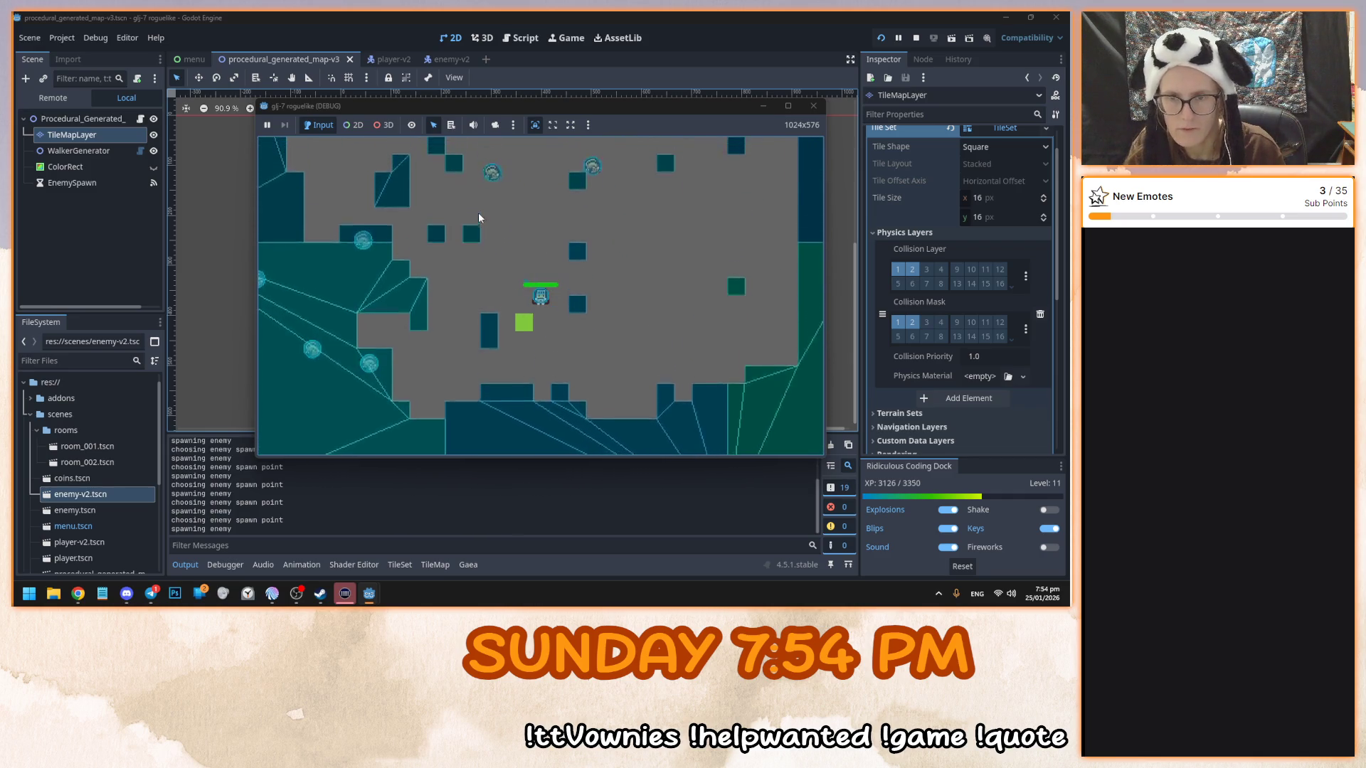
key(d)
key(s)
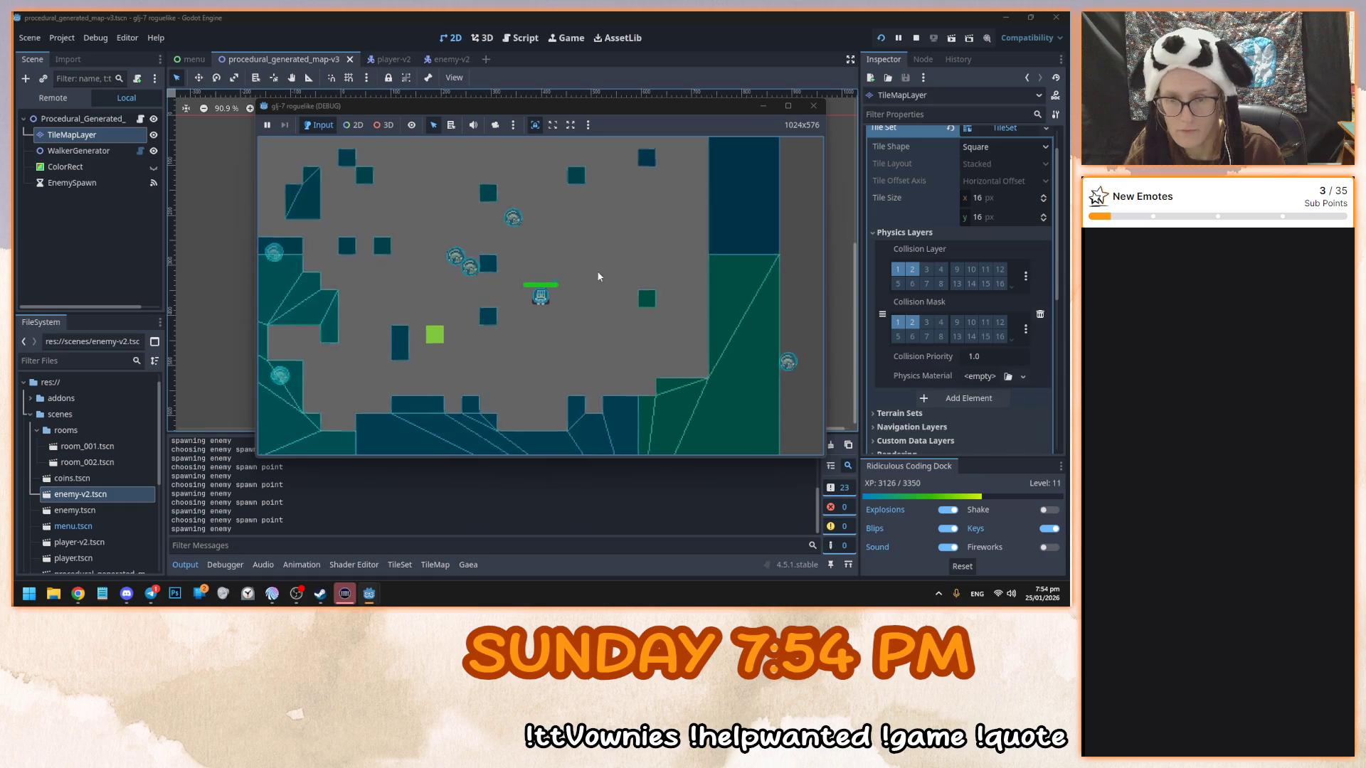
key(w)
key(a)
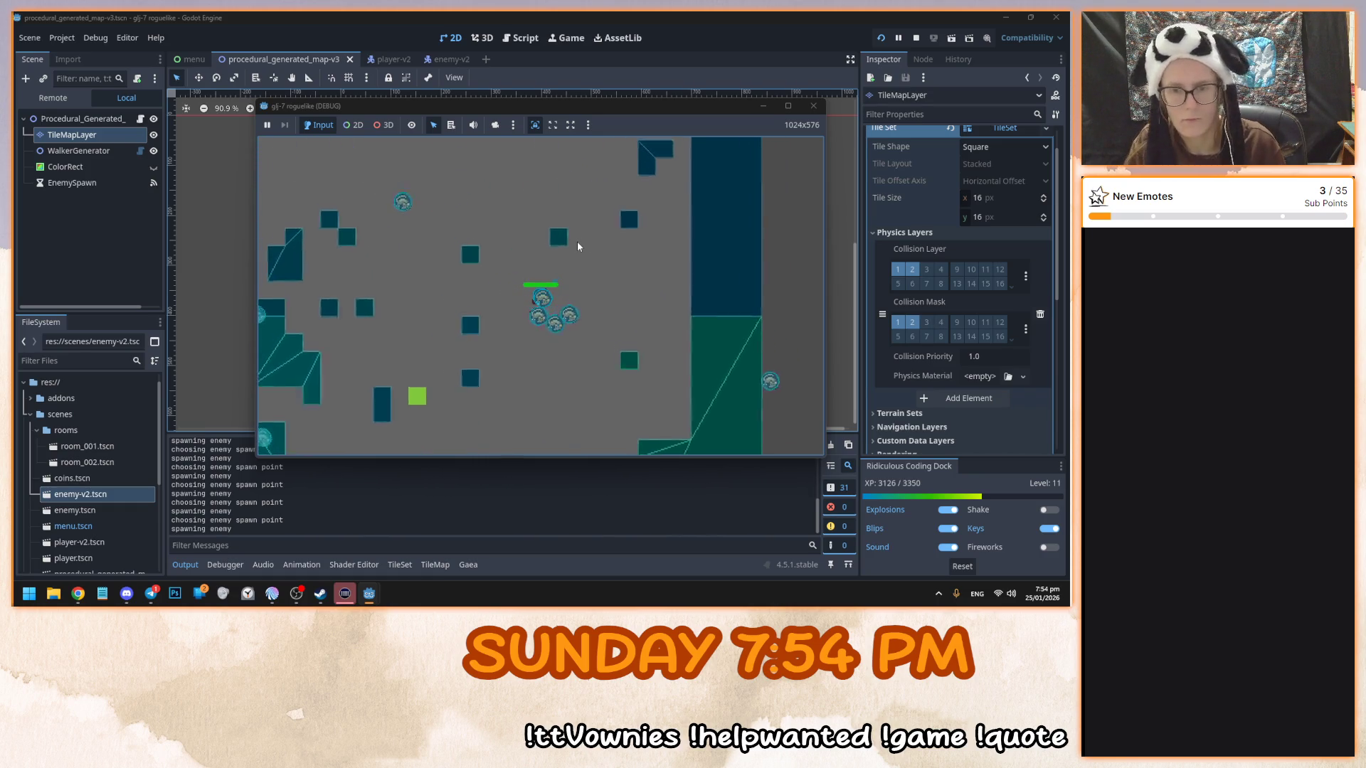
key(F8)
drag(498, 280, 523, 286)
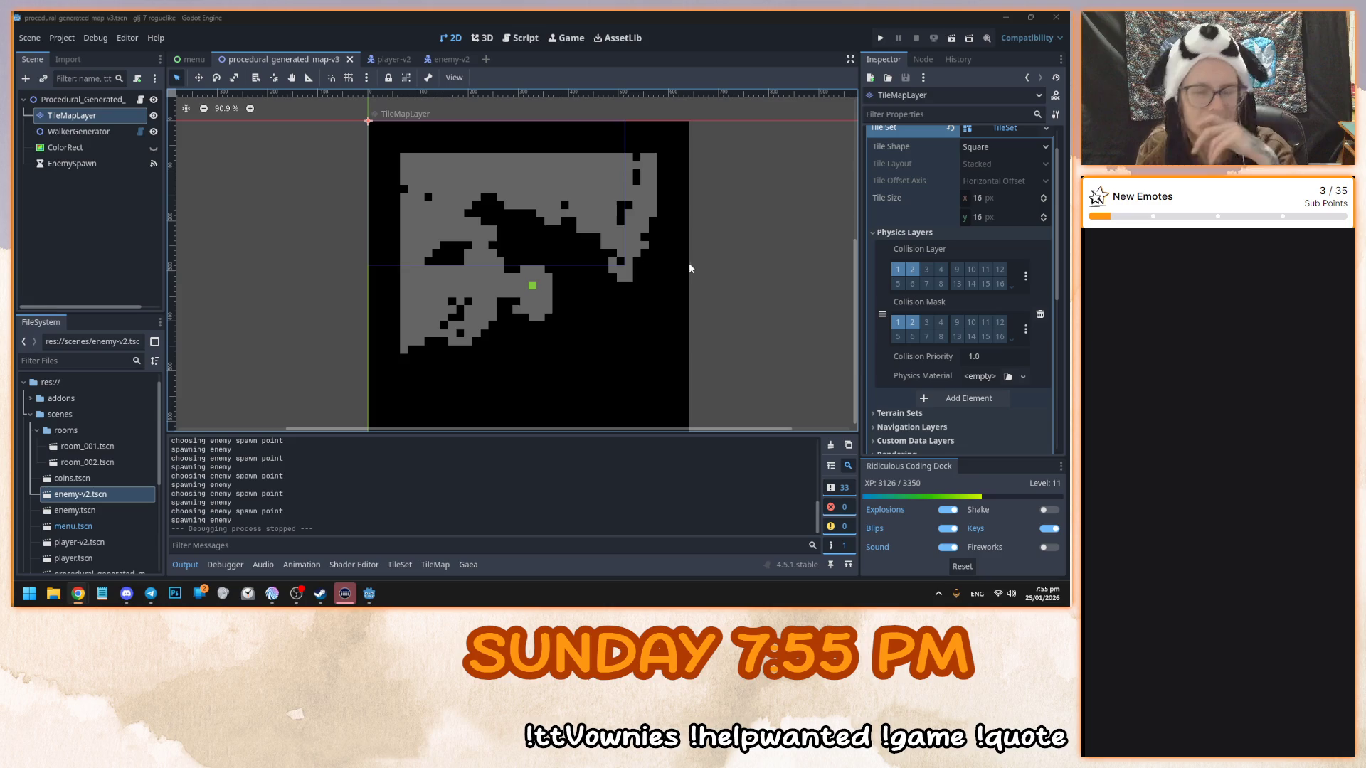
Bring the editor into focus and switch to the enemy-v2 scene
click(567, 269)
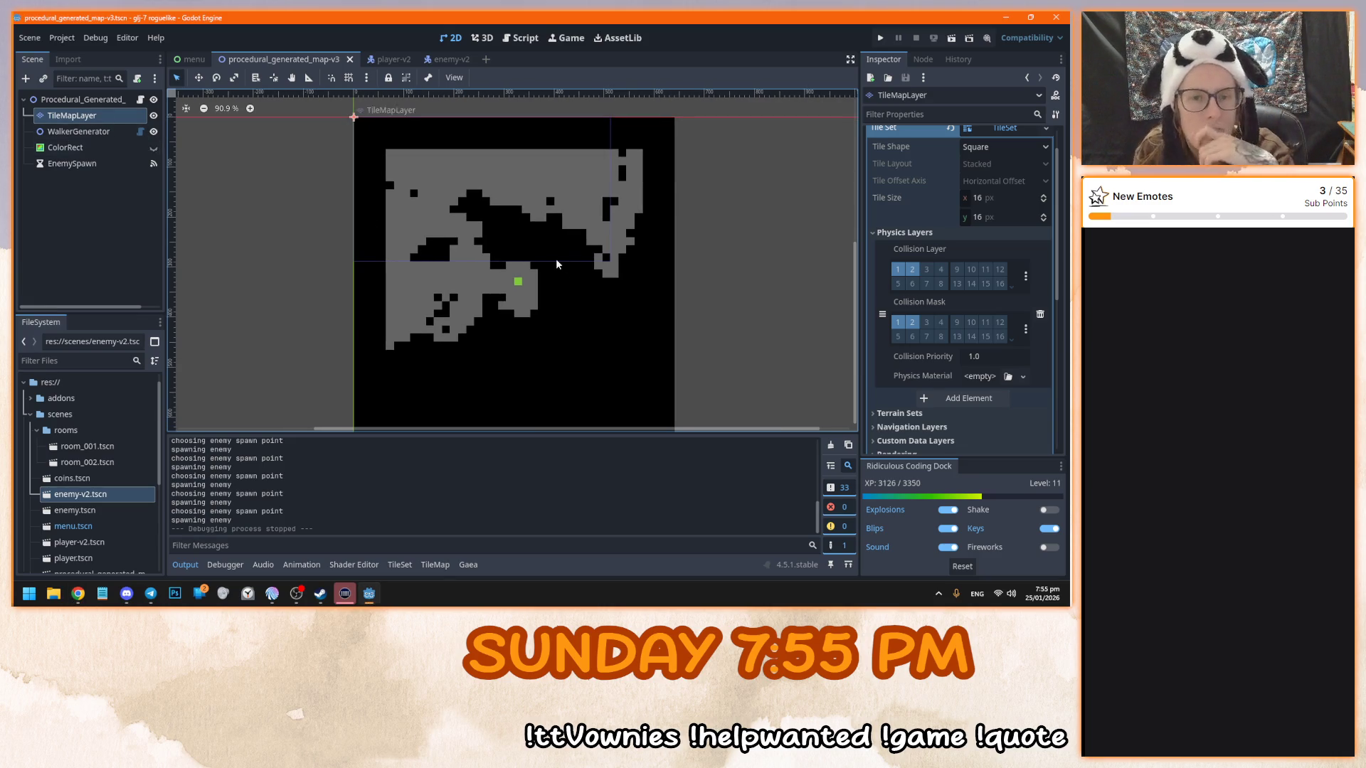
scroll(450, 194, right, 1)
click(438, 62)
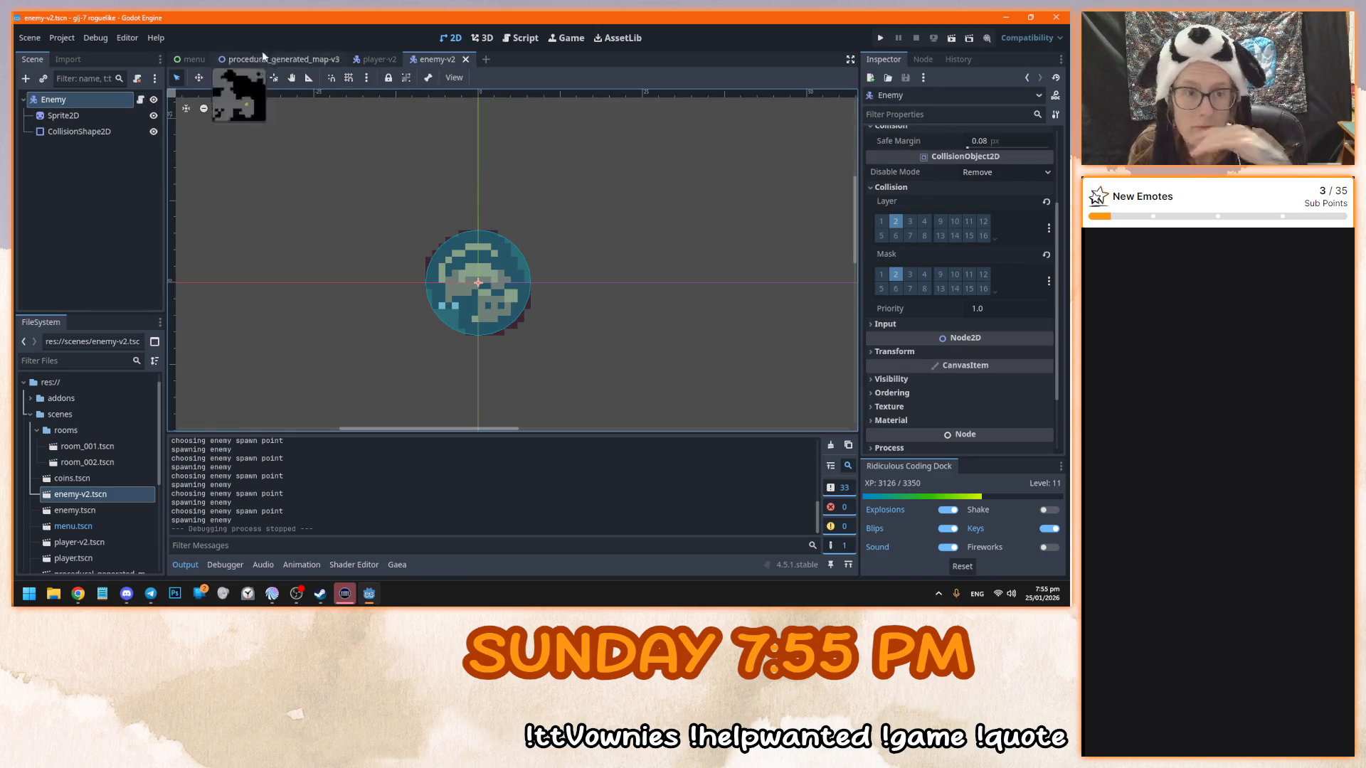
Review the damage-on-collision TODO at the end of player-v2.gd, then return to the player-v2 scene
click(524, 40)
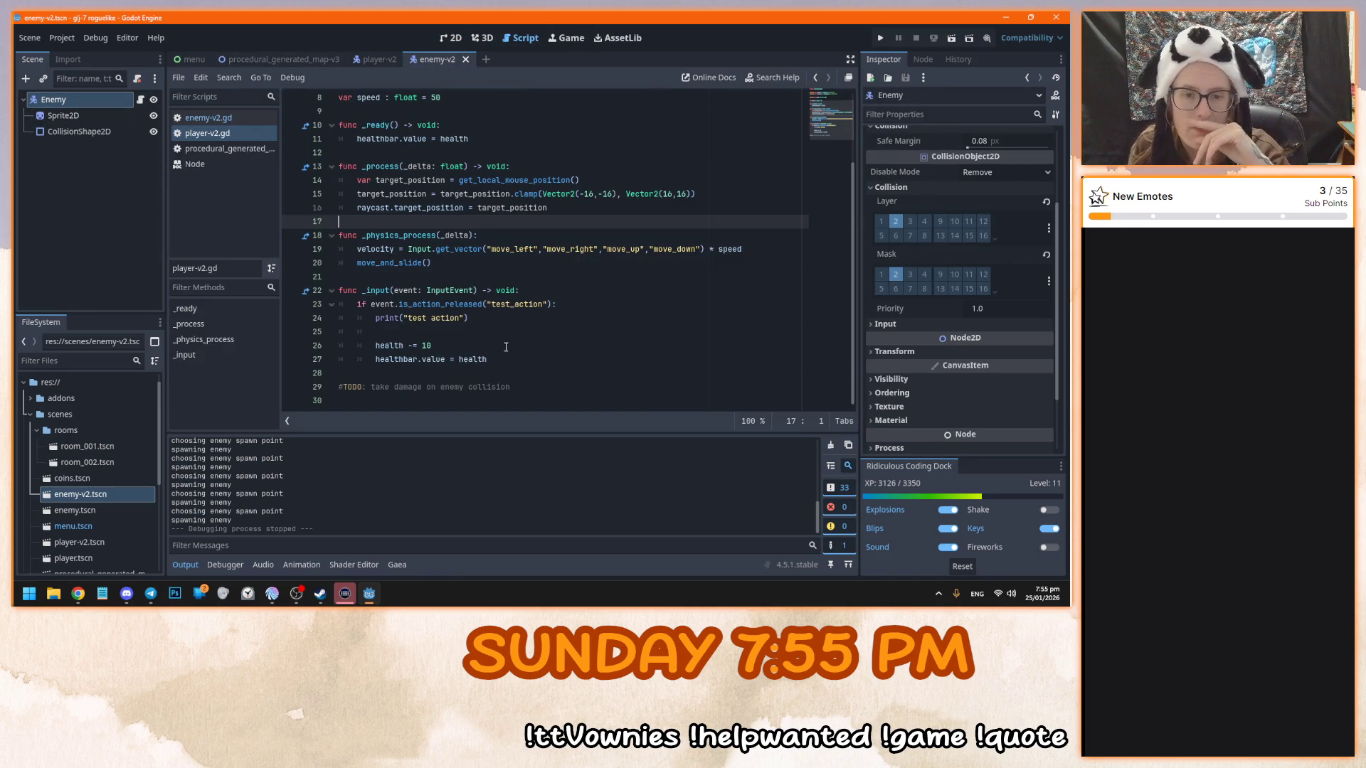
click(531, 388)
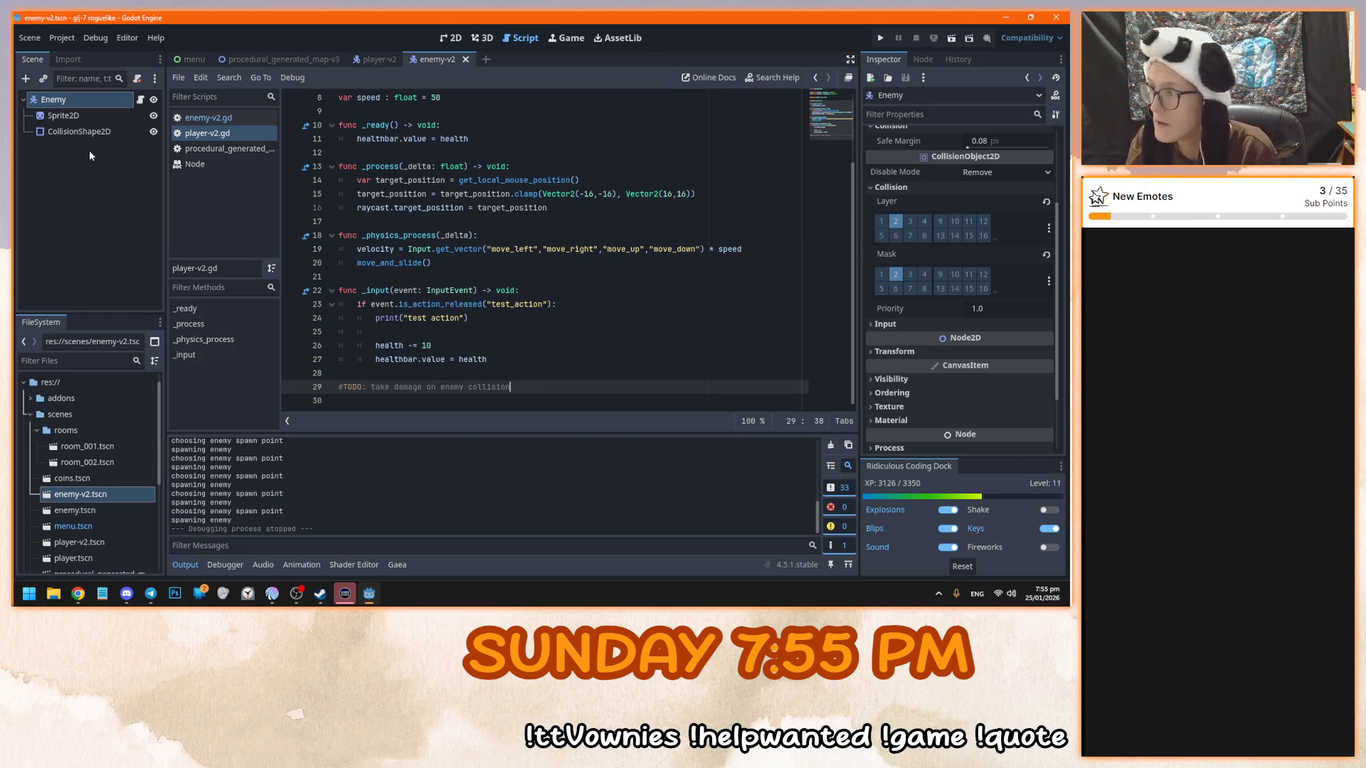
key(ctrl+d)
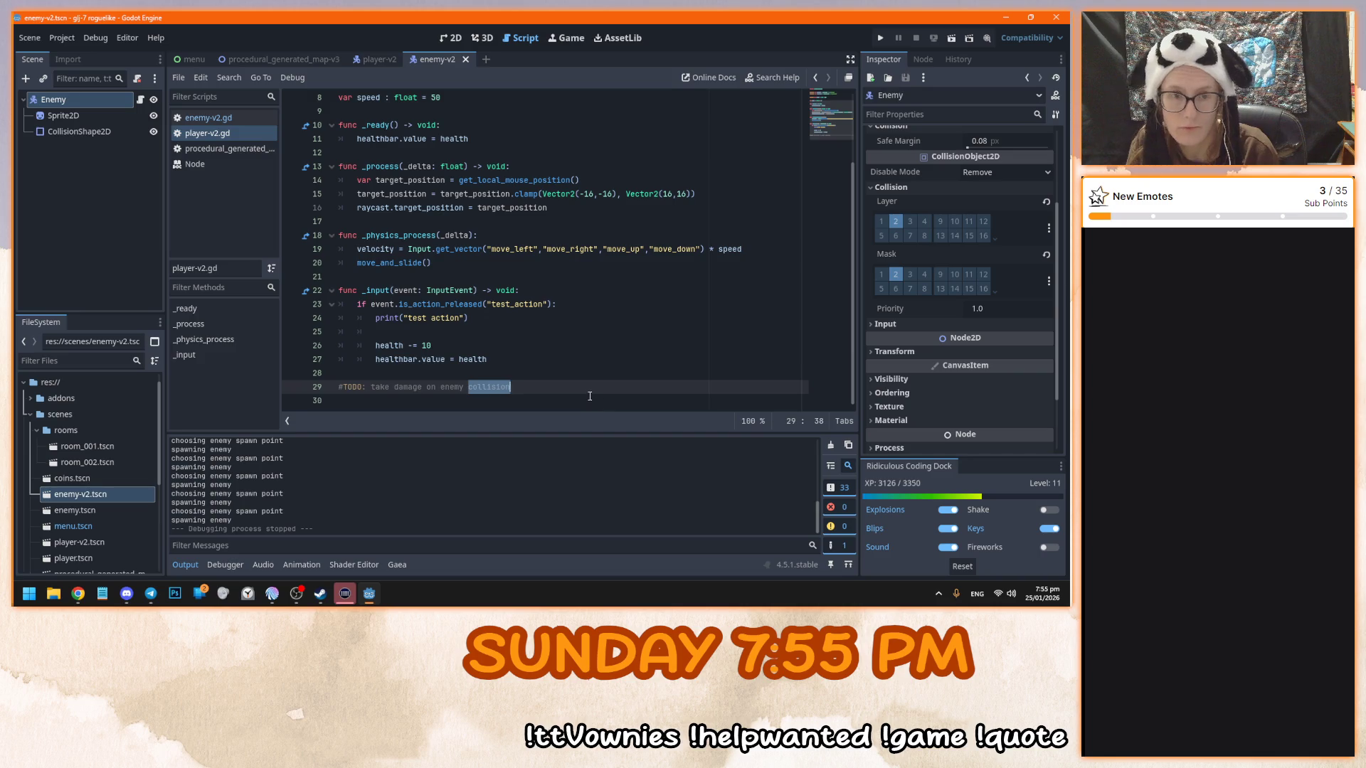
click(589, 397)
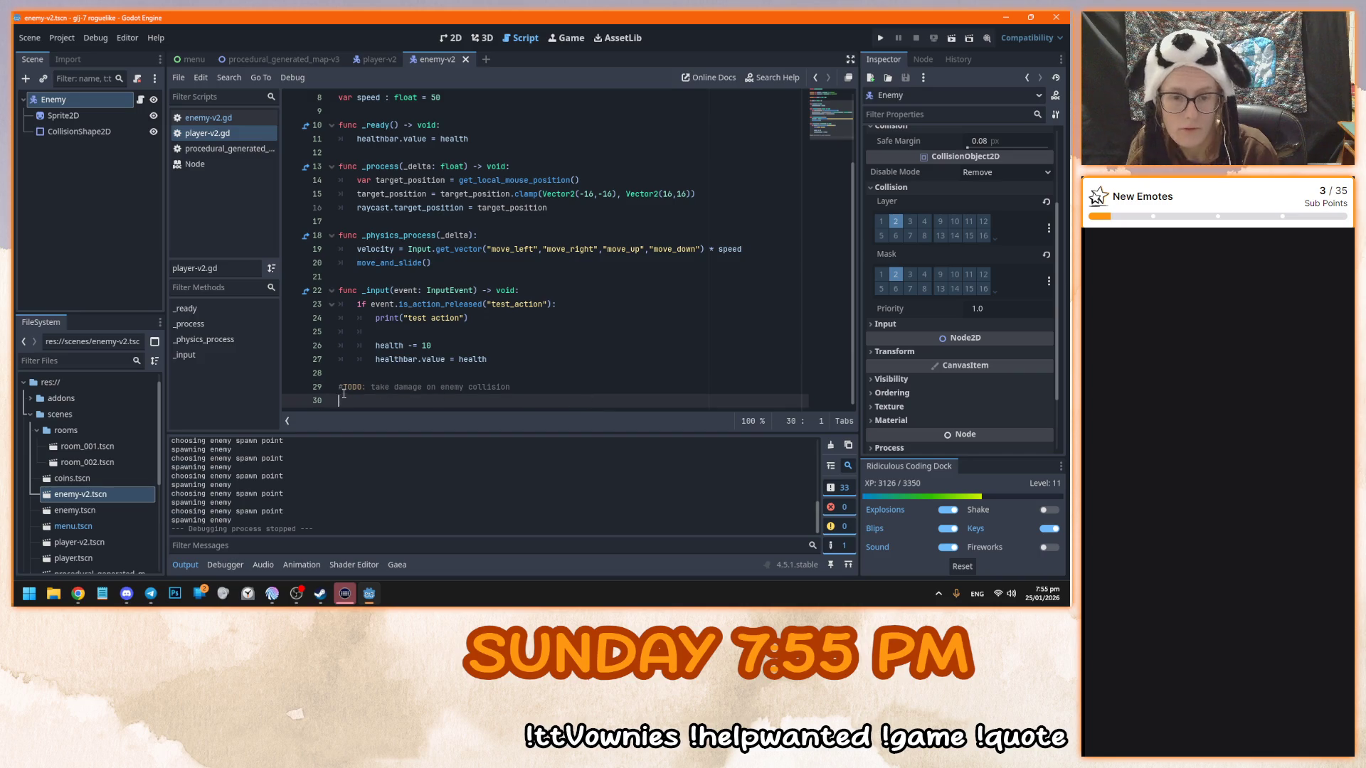
click(536, 387)
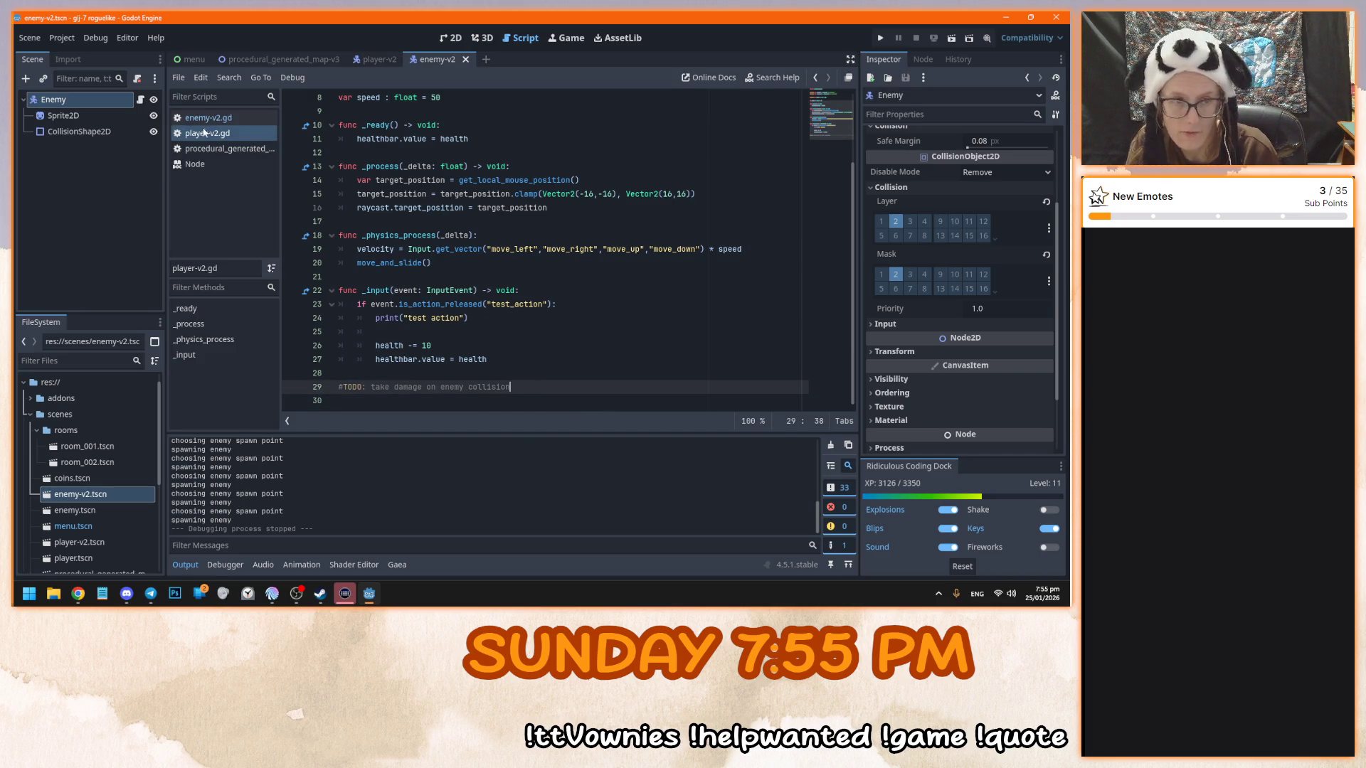
click(380, 59)
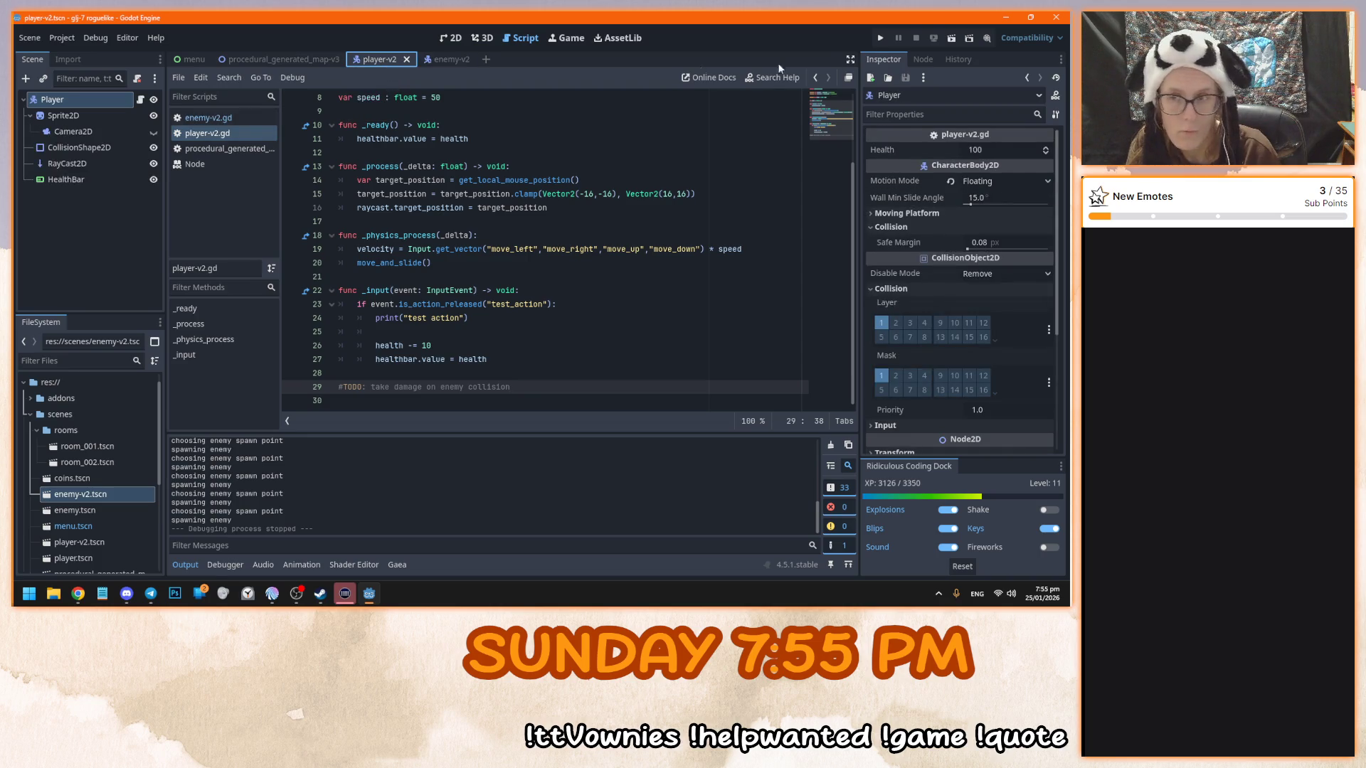
Show the Player node's signals, then add blank lines after move_and_slide() in _physics_process
click(932, 60)
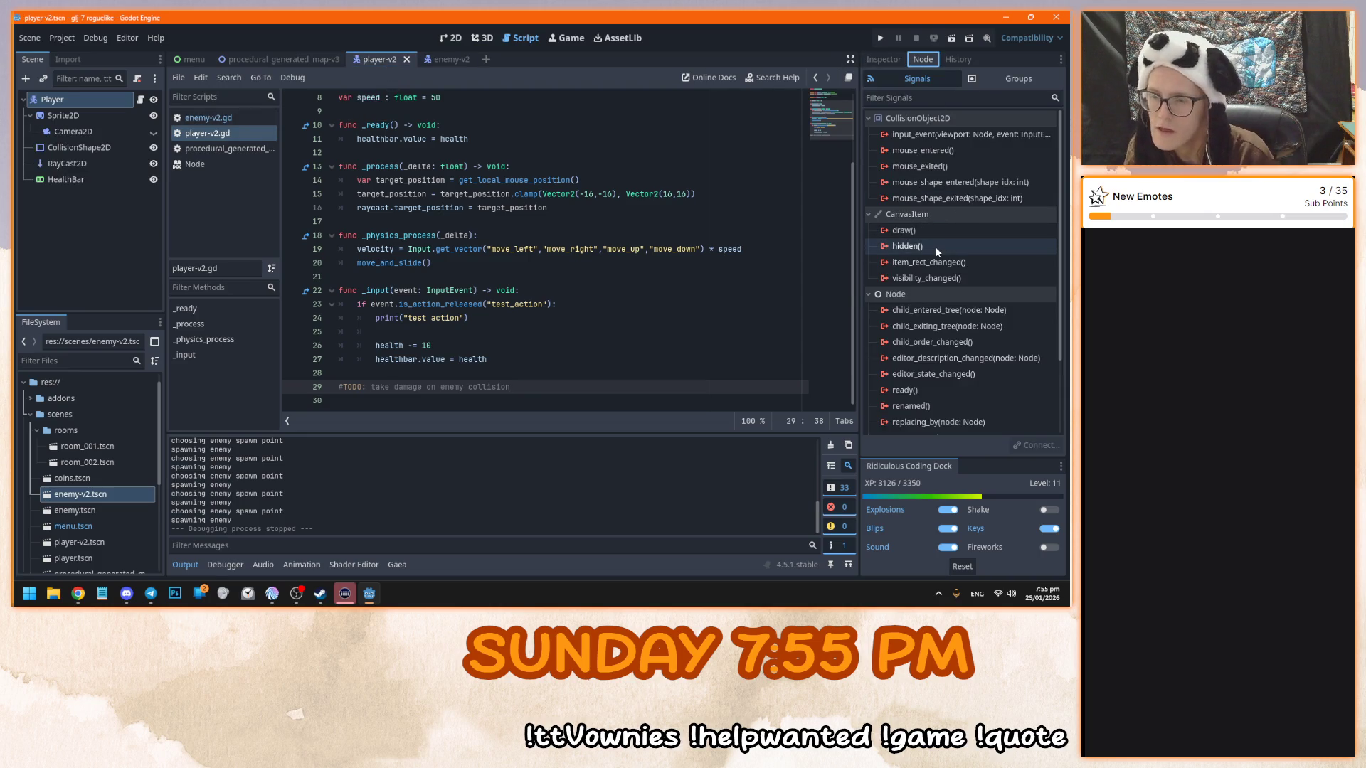
mouse_move(934, 246)
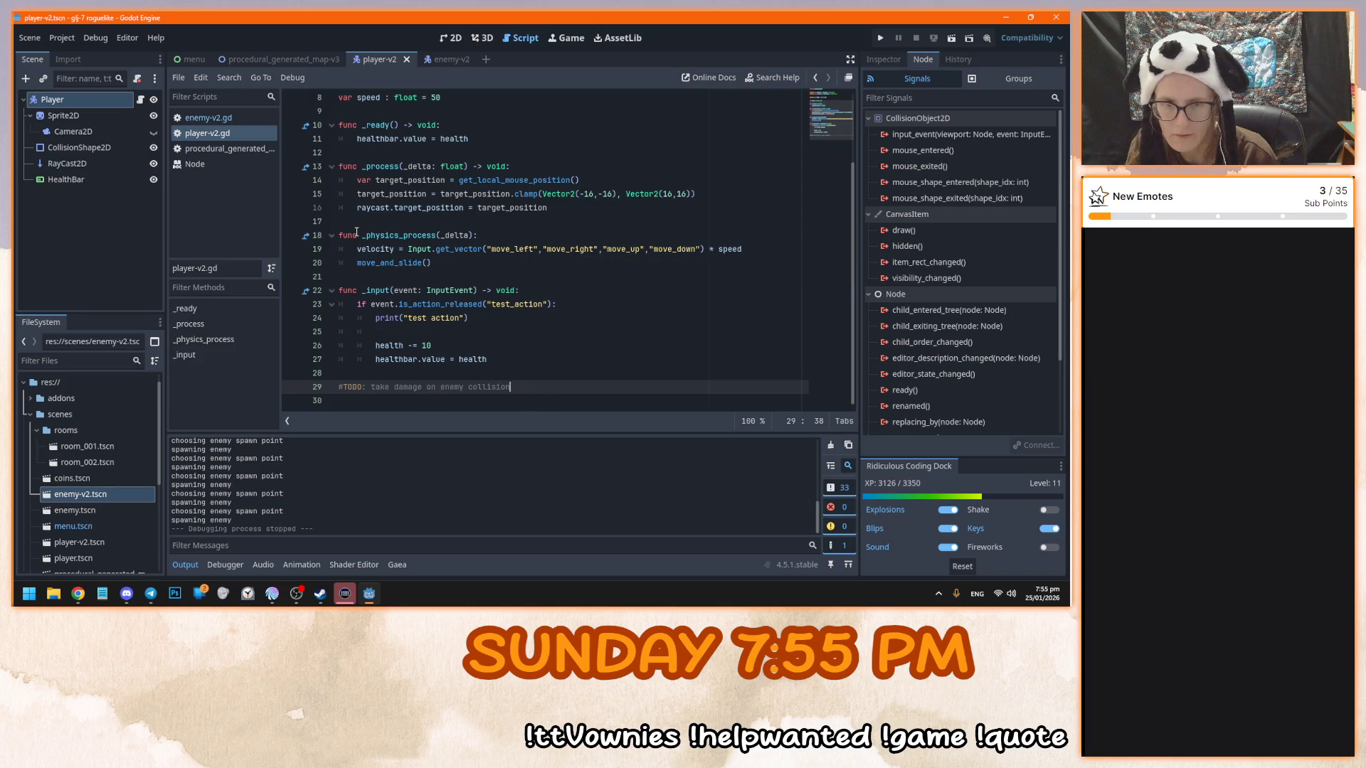
click(466, 268)
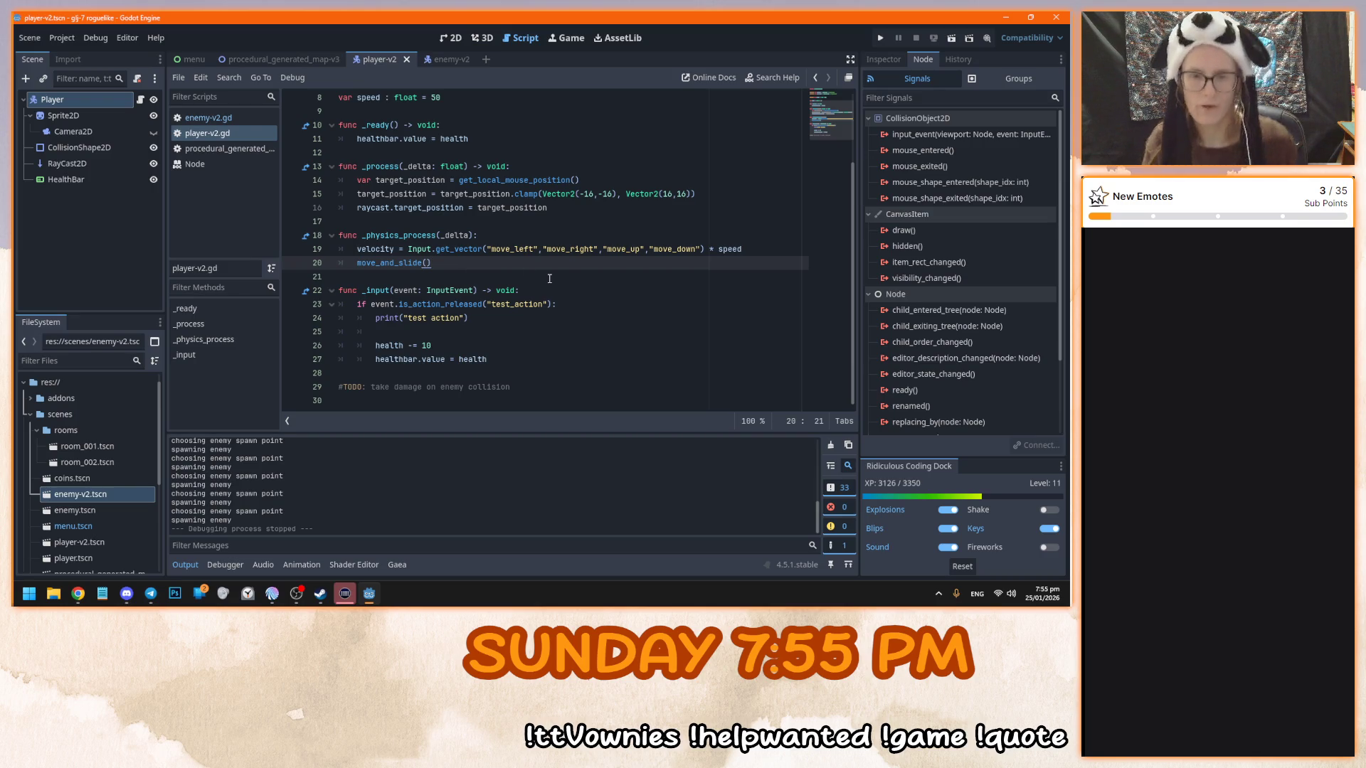
key(KP_Enter)
key(KP_Enter)
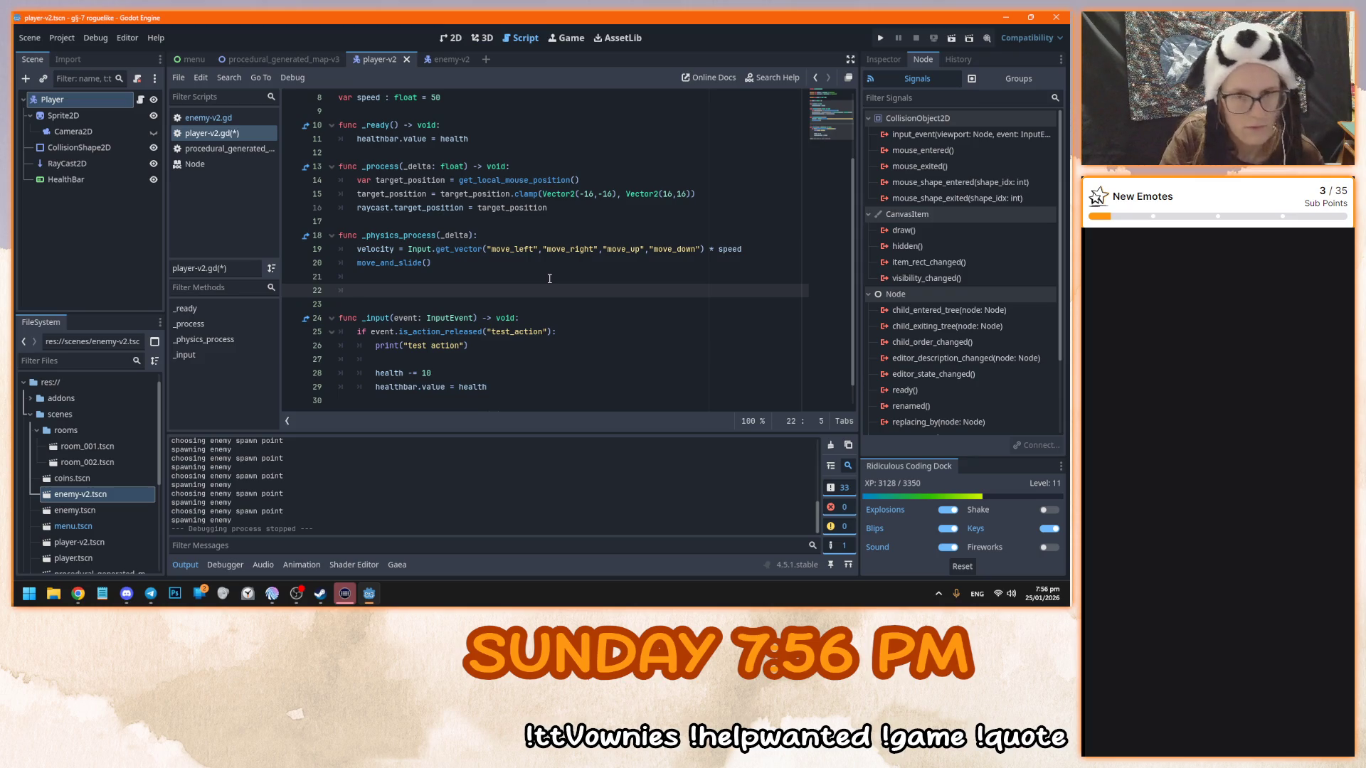
scroll(549, 278, up, 3)
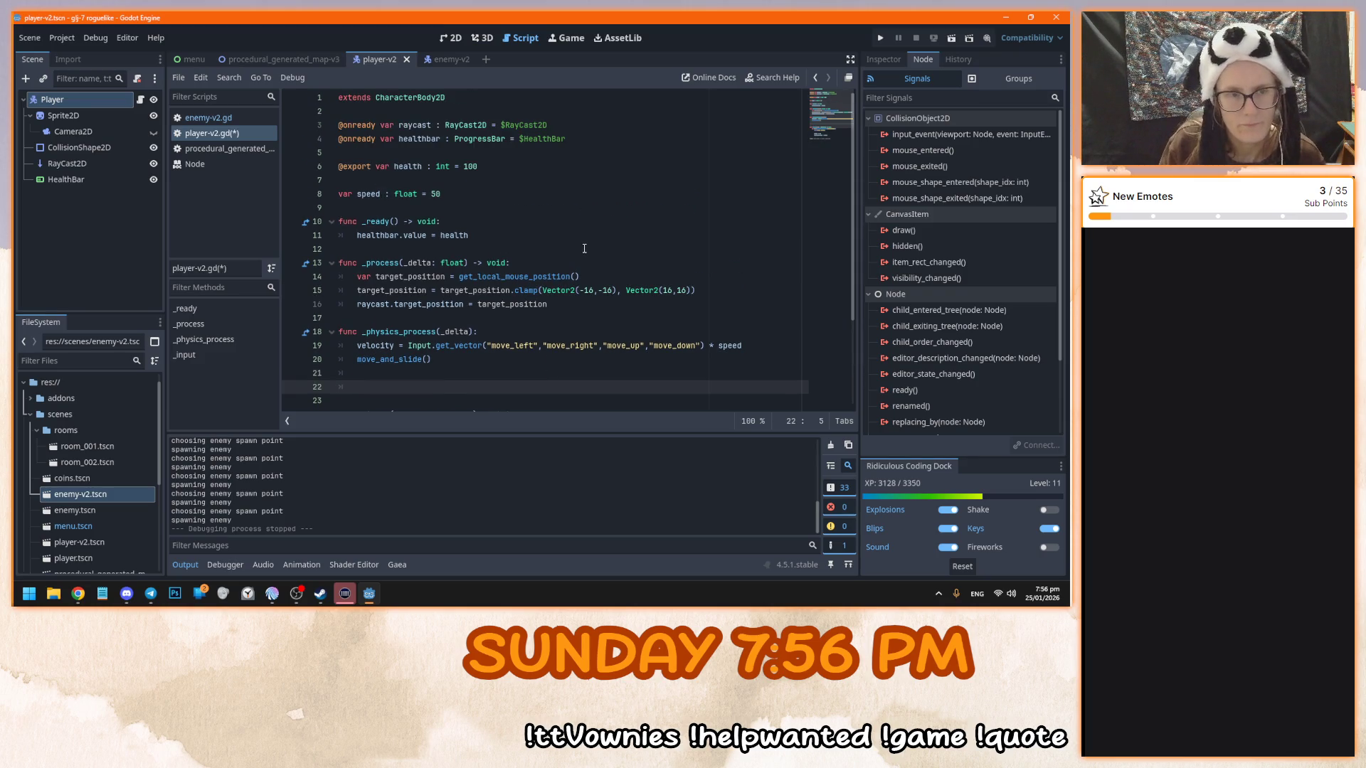
scroll(584, 248, down, 3)
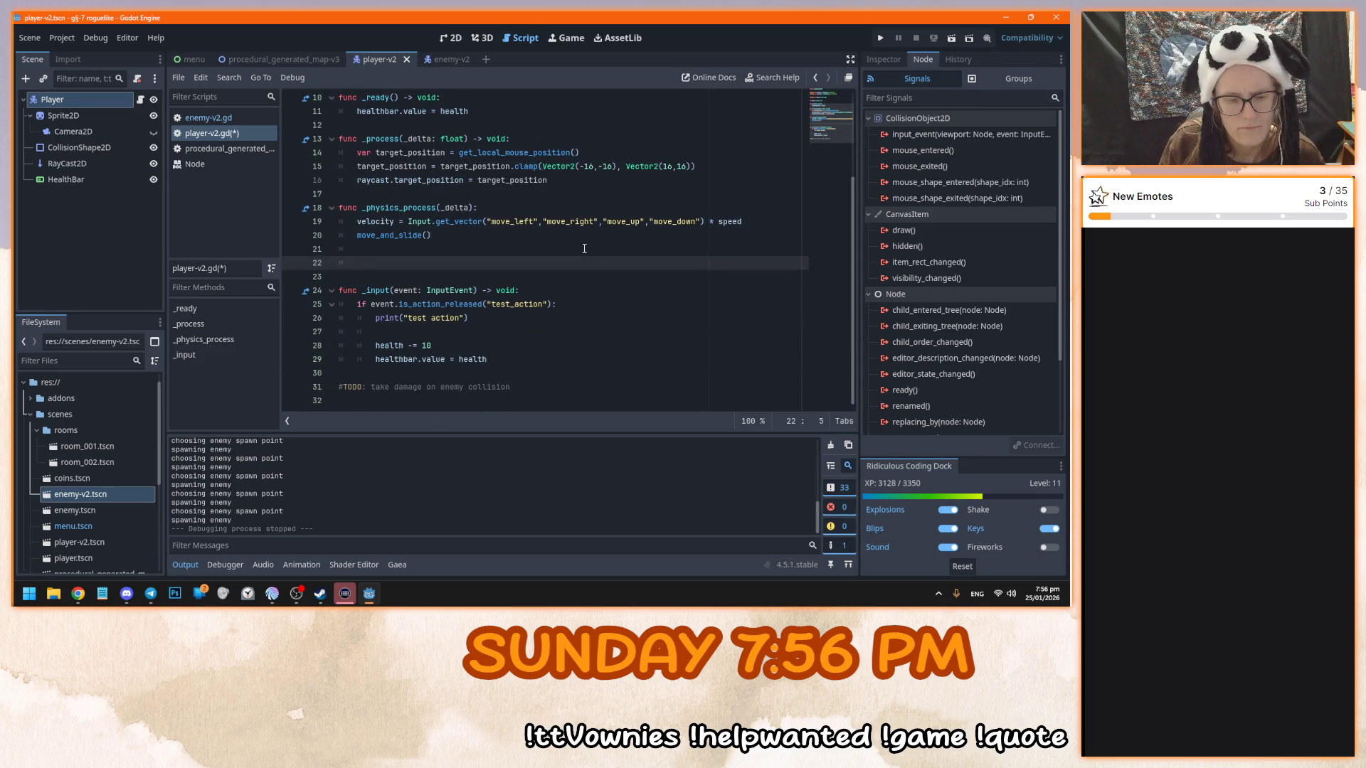
scroll(584, 248, up, 3)
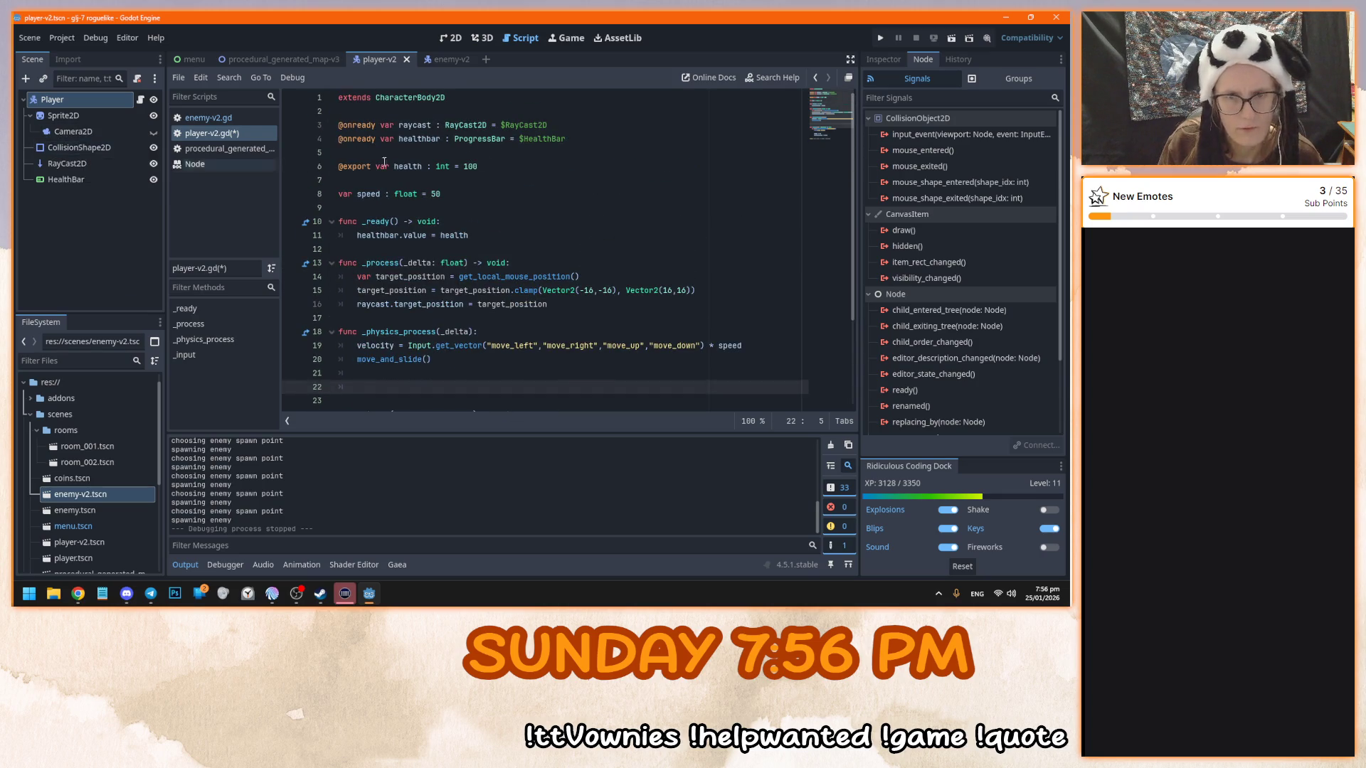
click(568, 125)
key(Return)
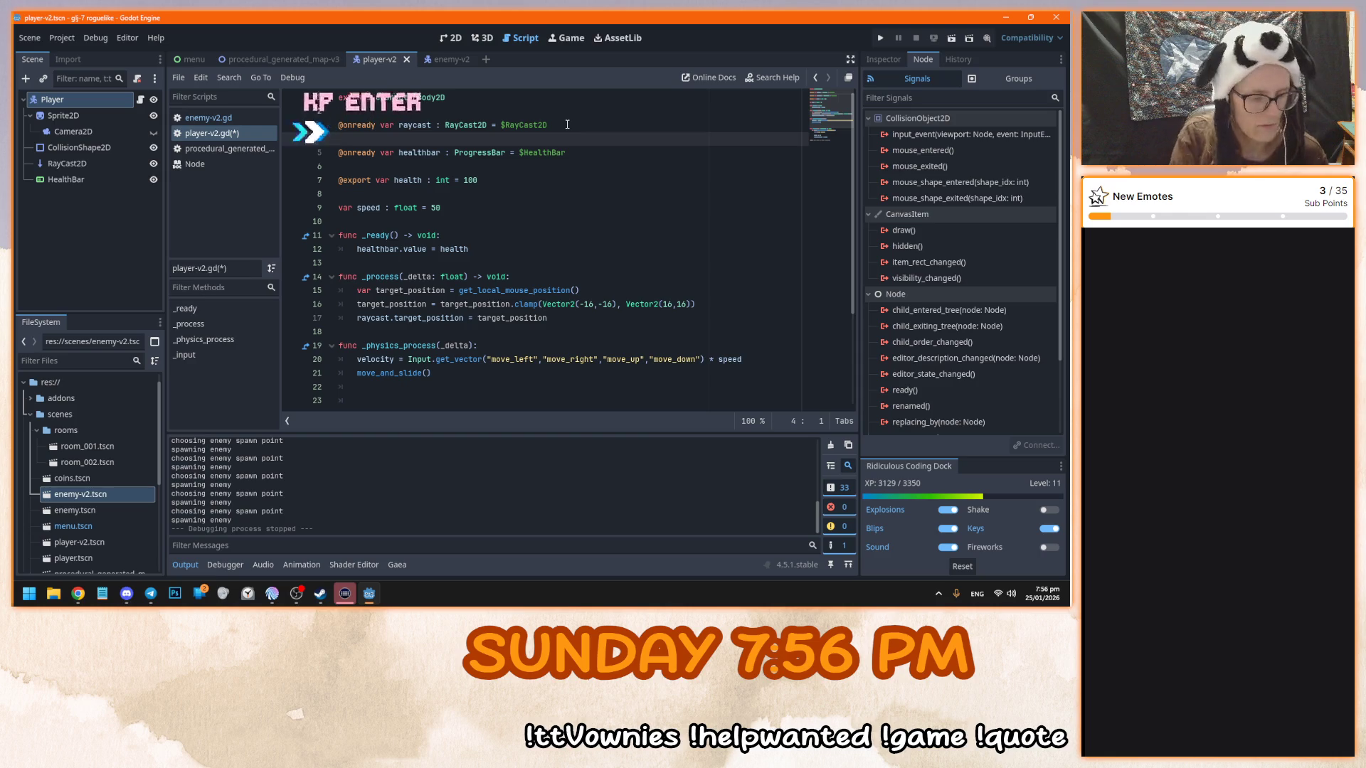
text(@onre)
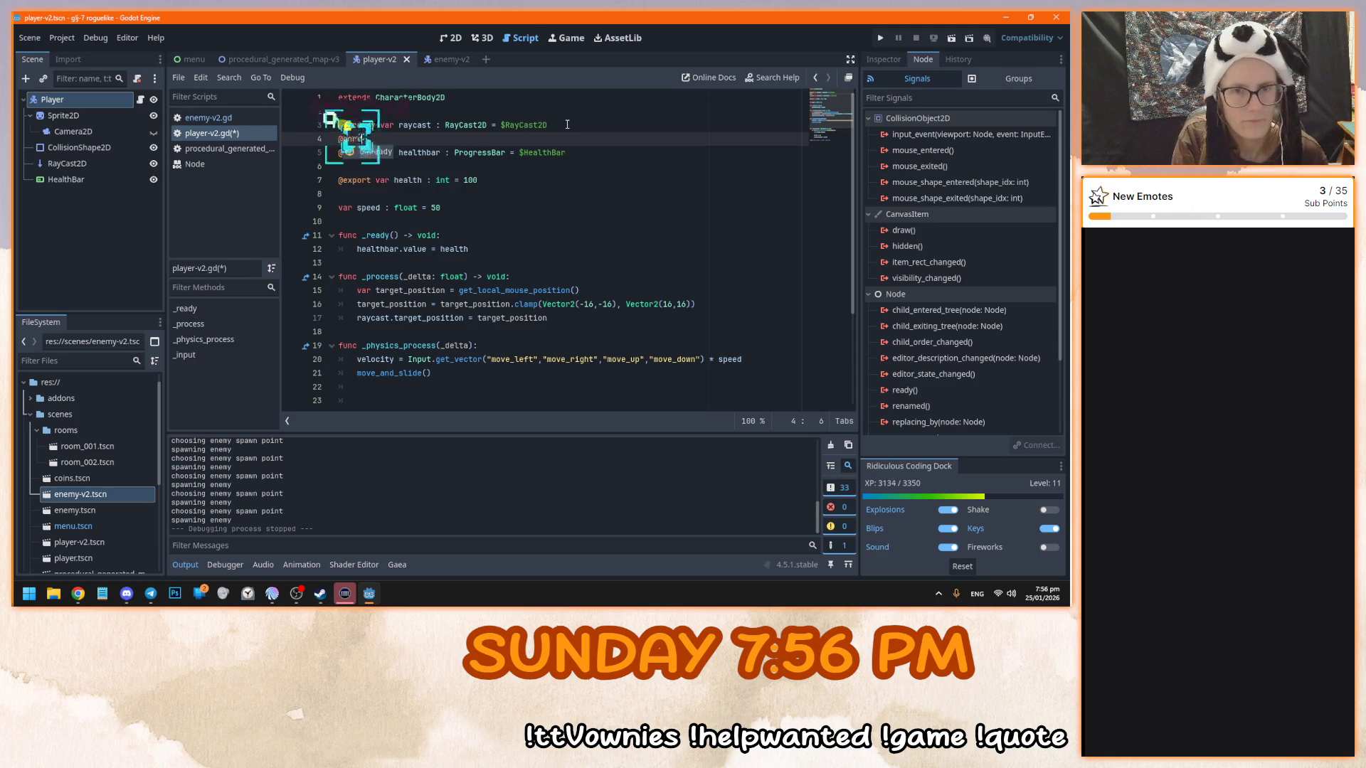
text(ady var co)
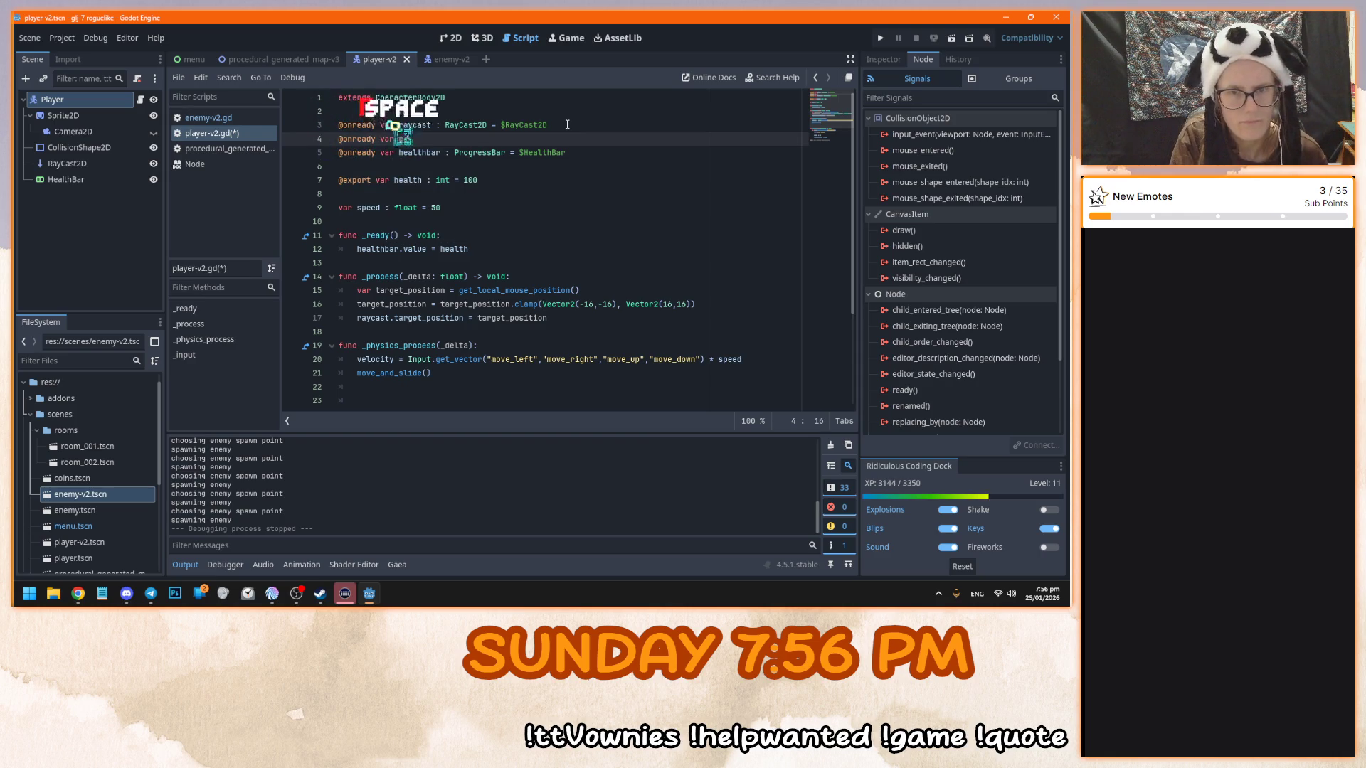
text(llisionsh)
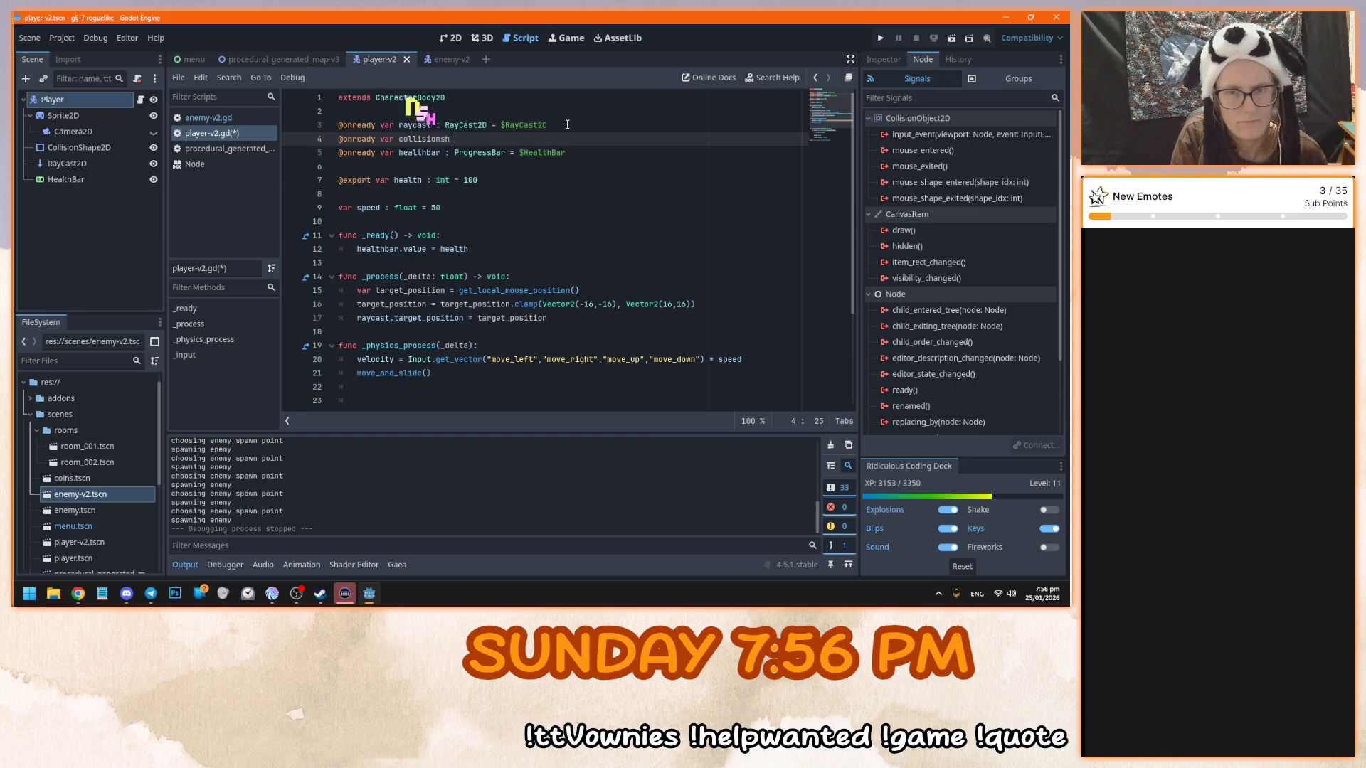
text(ape : Coll)
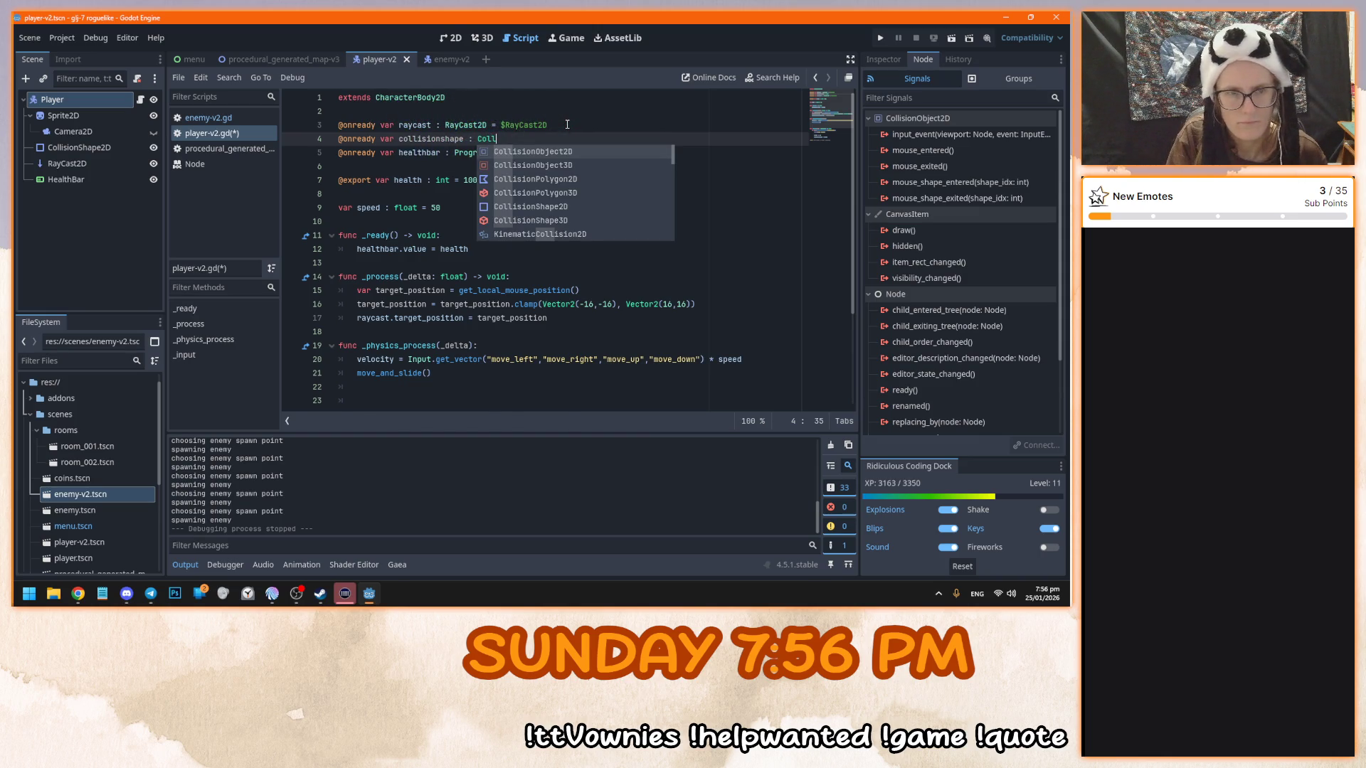
key(Down)
key(Down)
key(Down)
key(Down)
key(Tab)
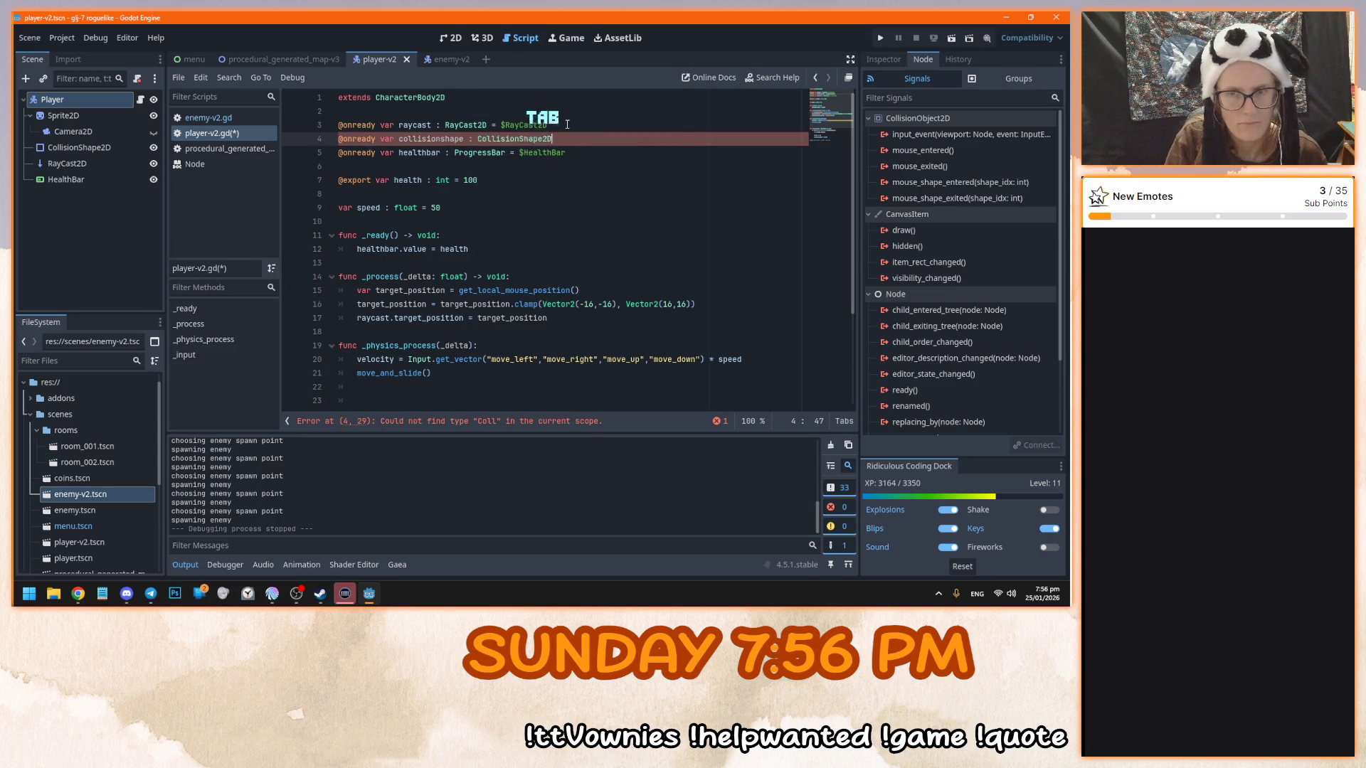
text(= $C)
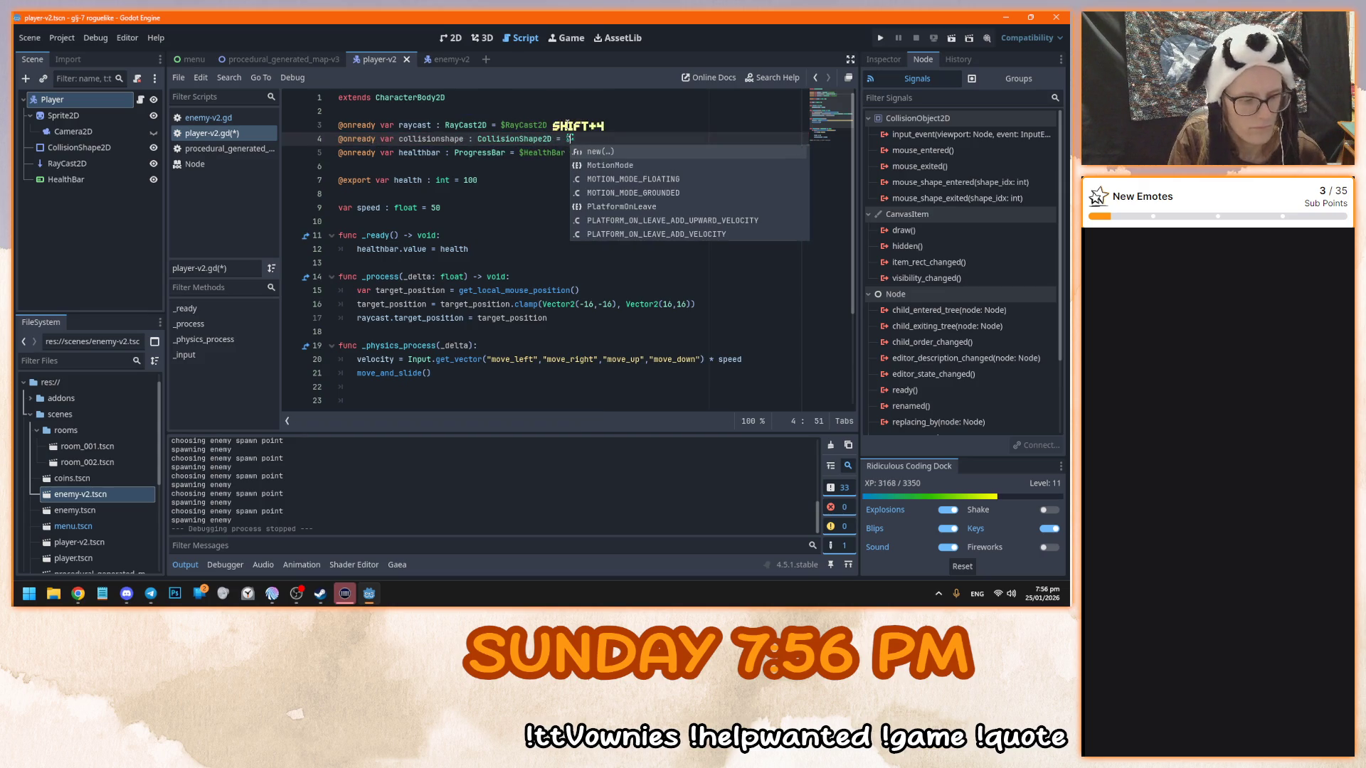
key(Tab)
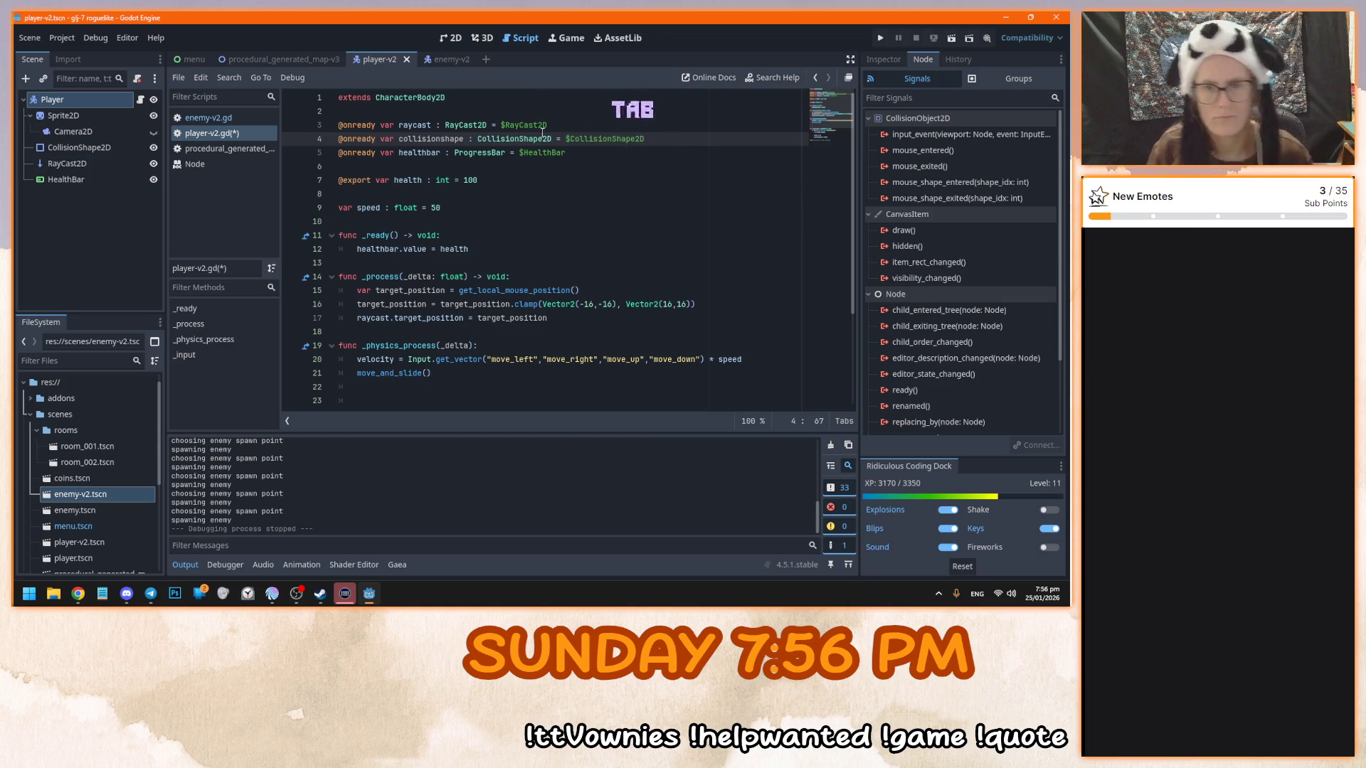
Start the line 'if collisionshape.is_coll' below move_and_slide() and view CollisionShape2D's signals
scroll(427, 306, down, 2)
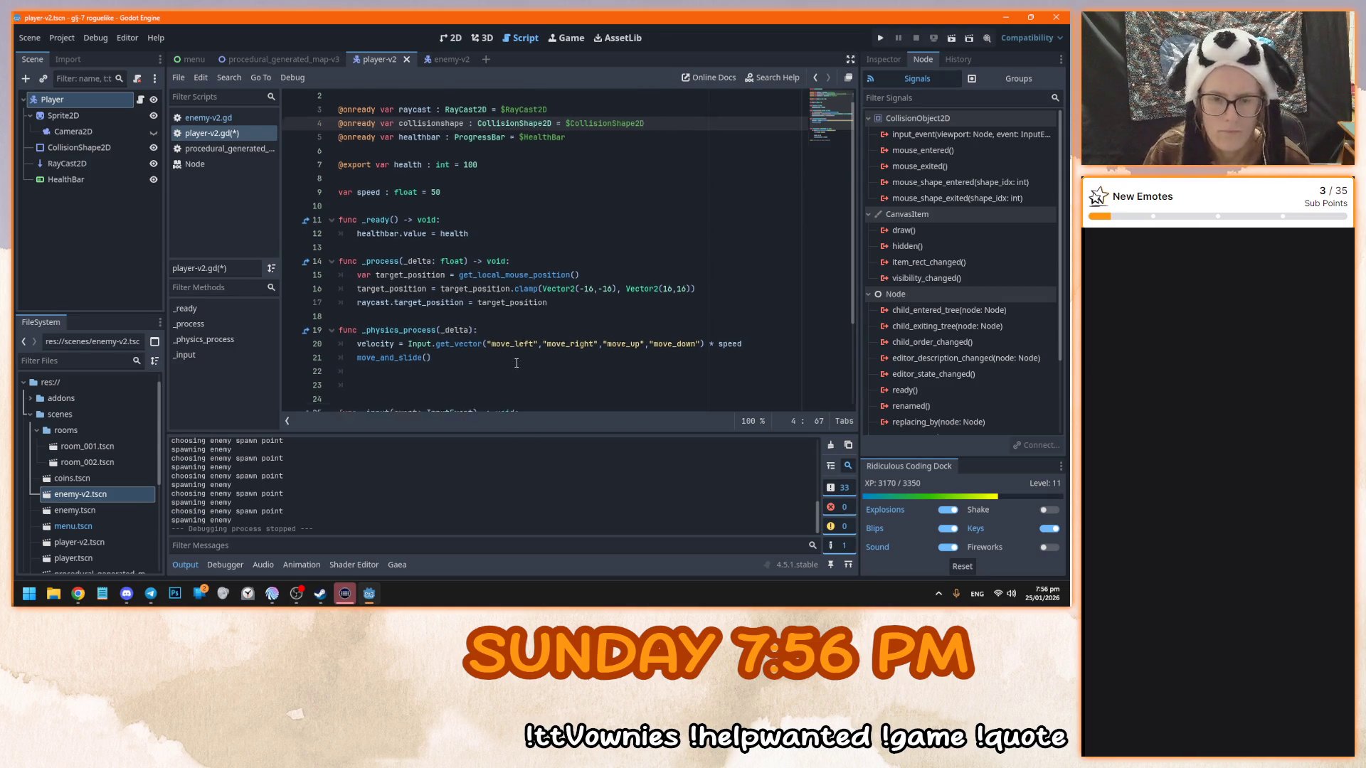
click(411, 305)
key(Down)
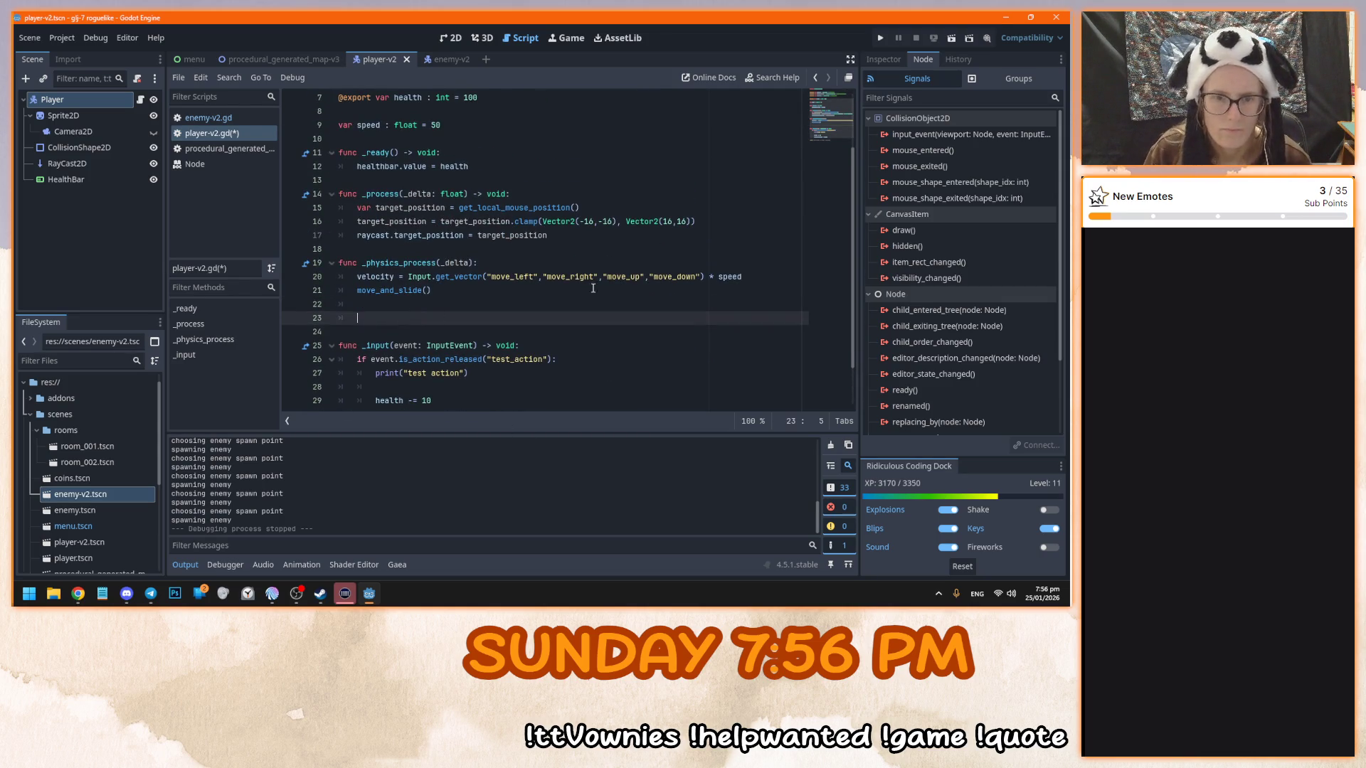
text(if coll)
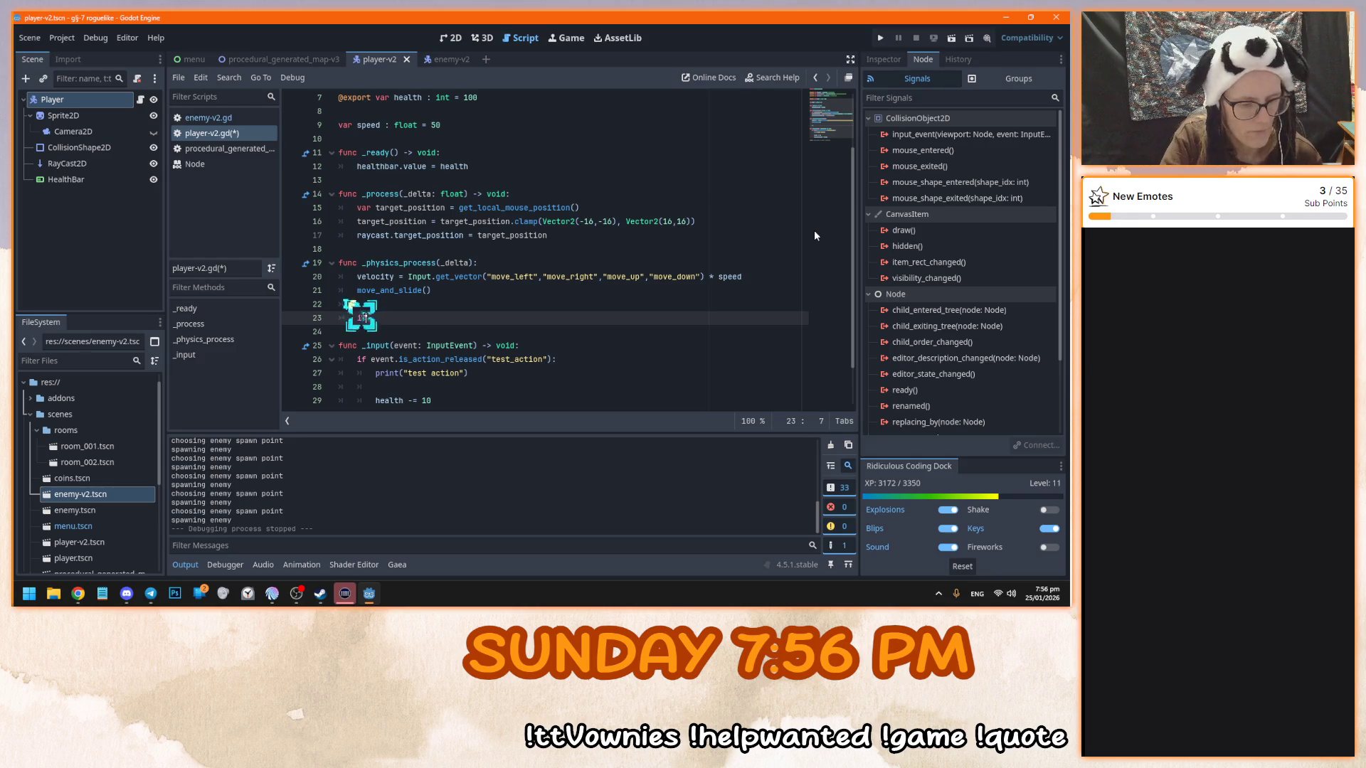
key(Return)
text(.is_co)
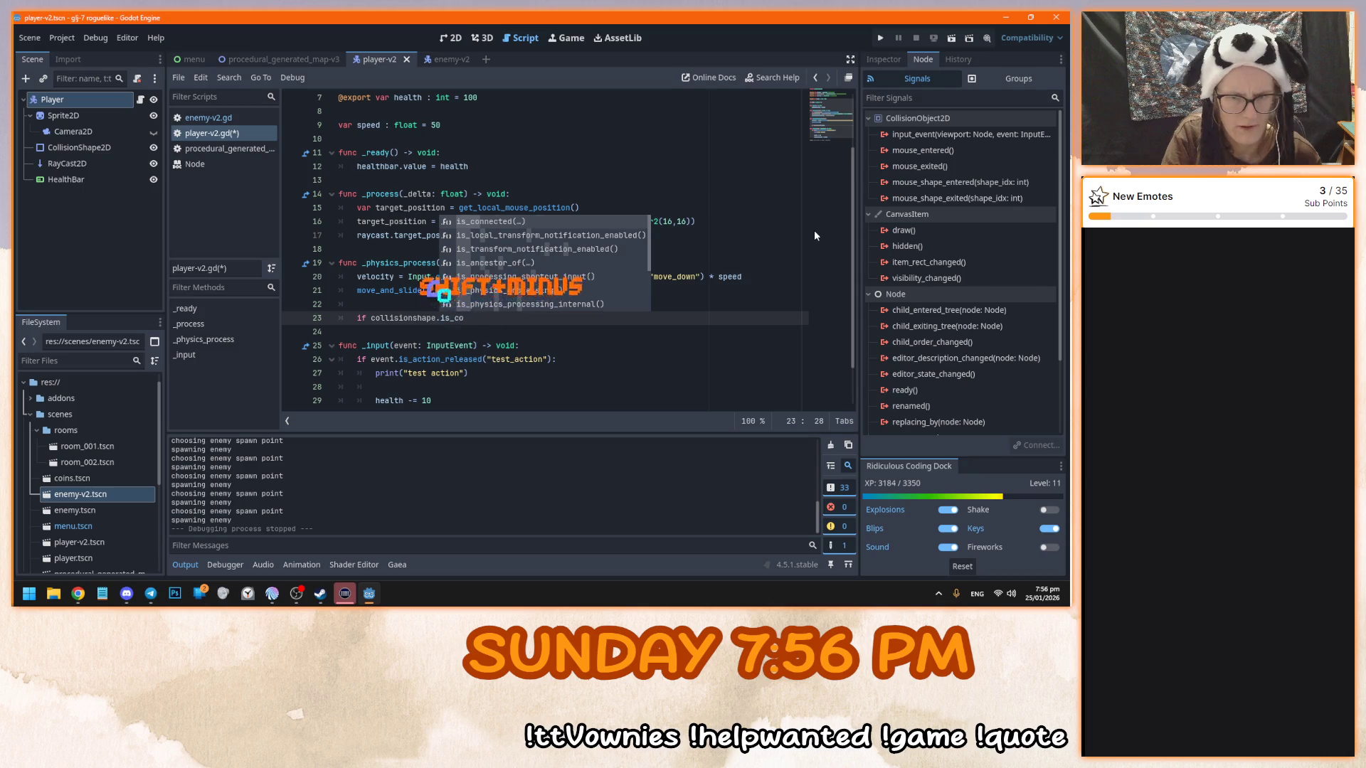
text(ll)
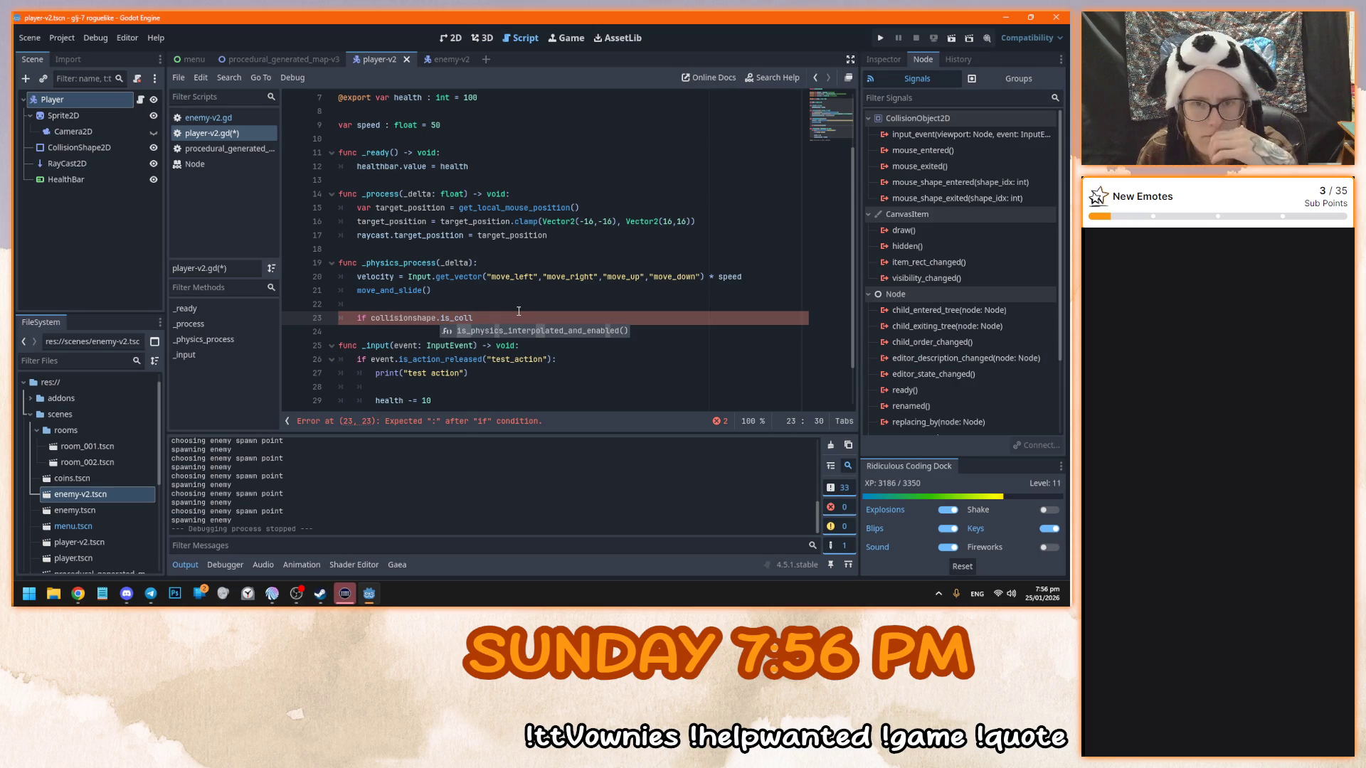
scroll(519, 311, up, 2)
click(81, 148)
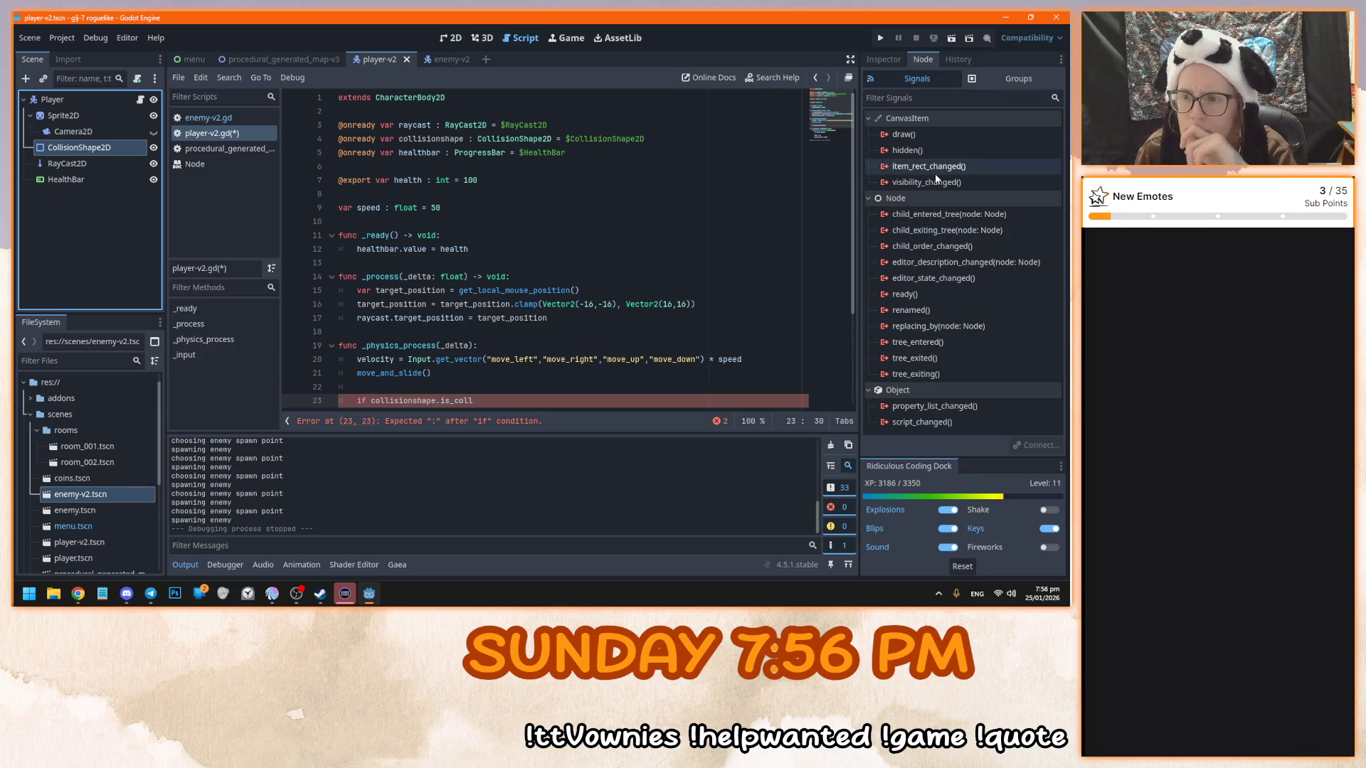
click(52, 100)
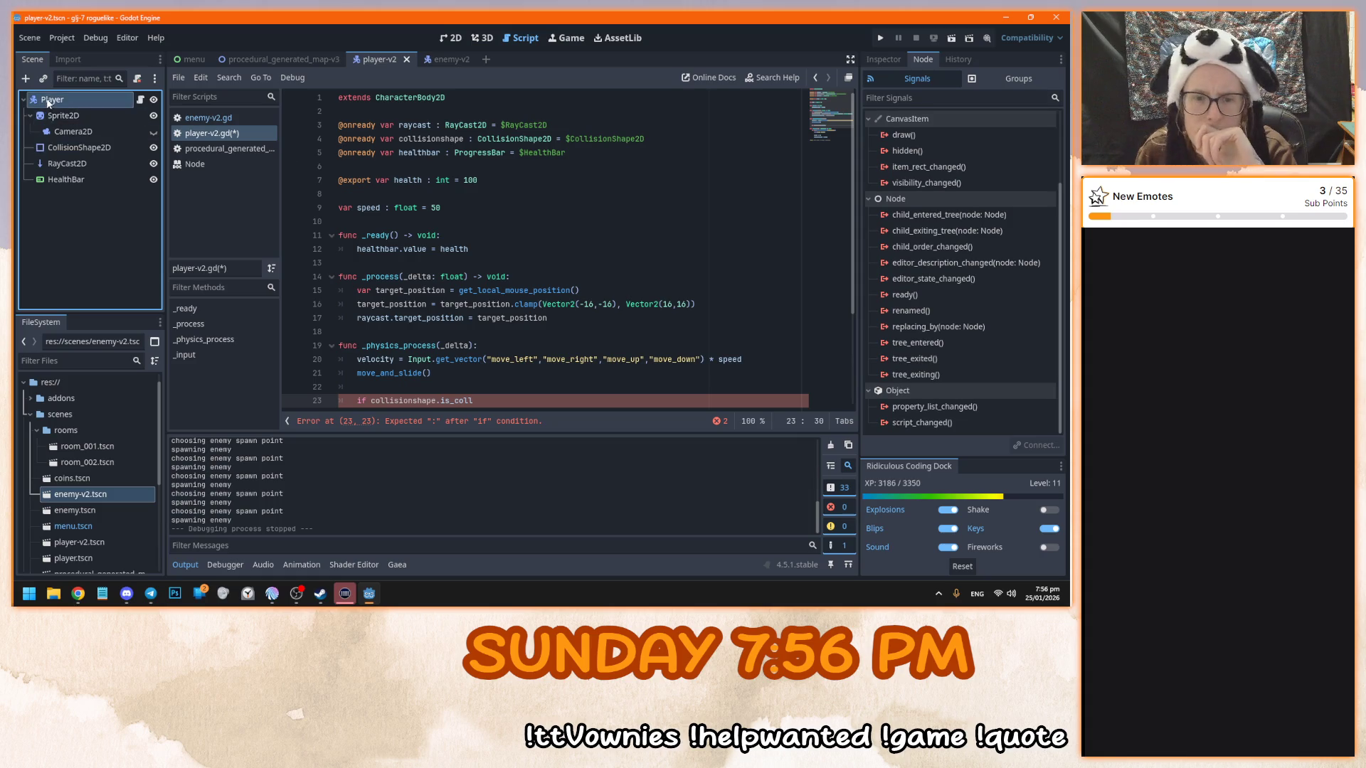
scroll(484, 322, down, 2)
drag(484, 322, 351, 318)
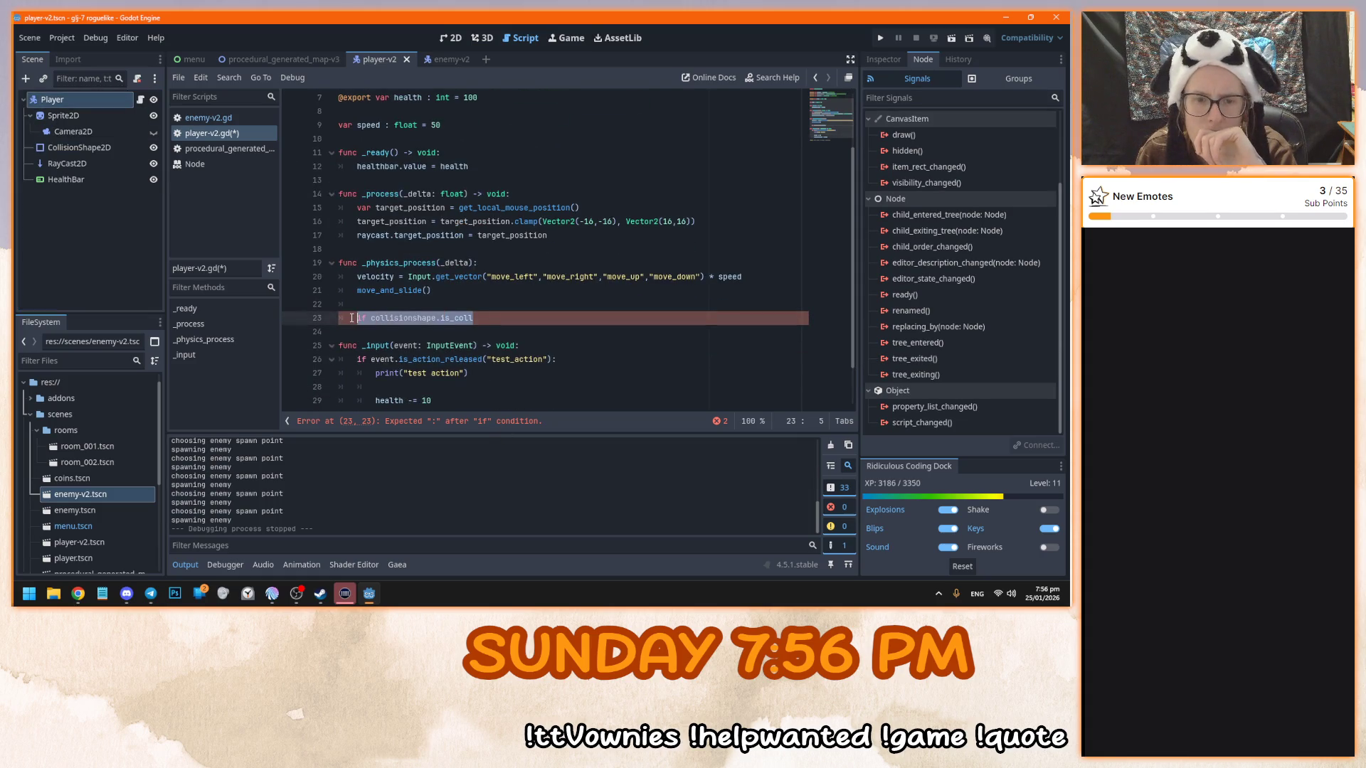
key(BackSpace)
key(BackSpace)
key(BackSpace)
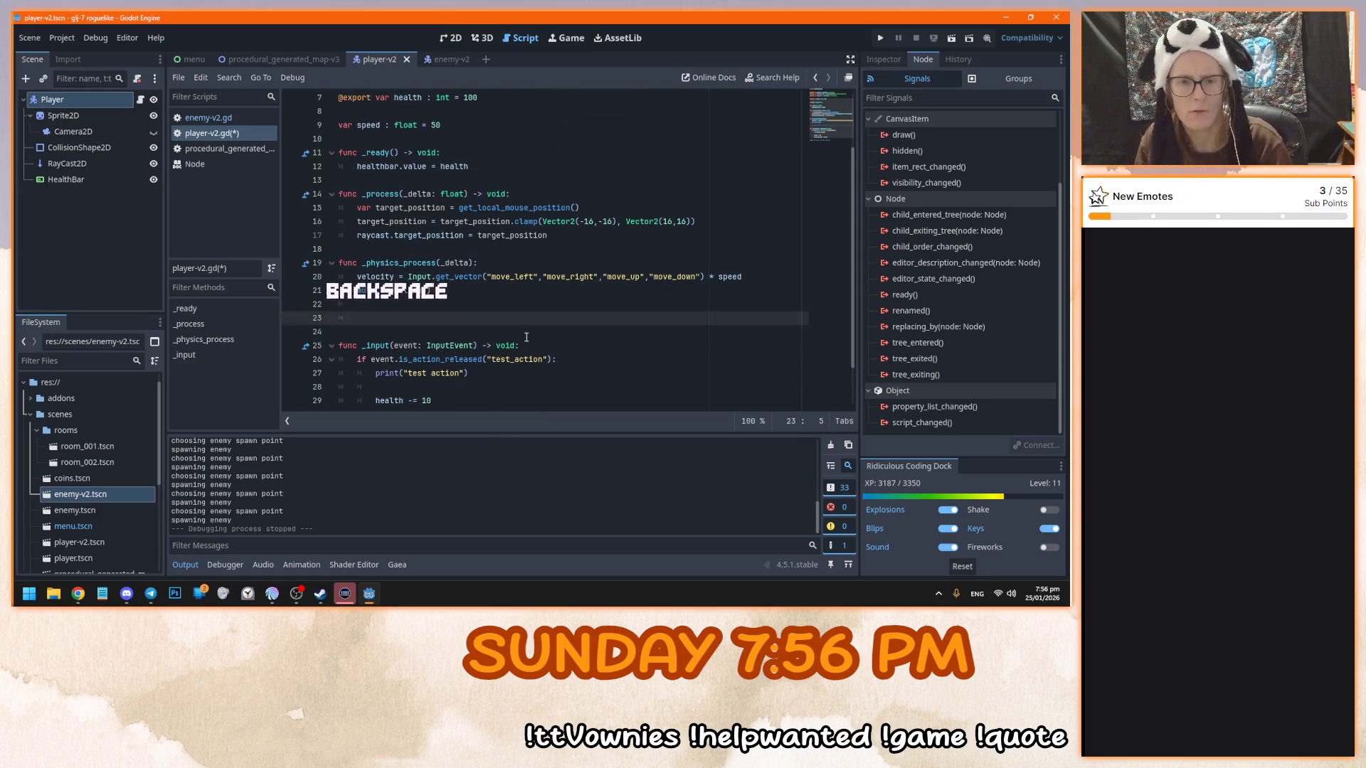
key(BackSpace)
key(BackSpace)
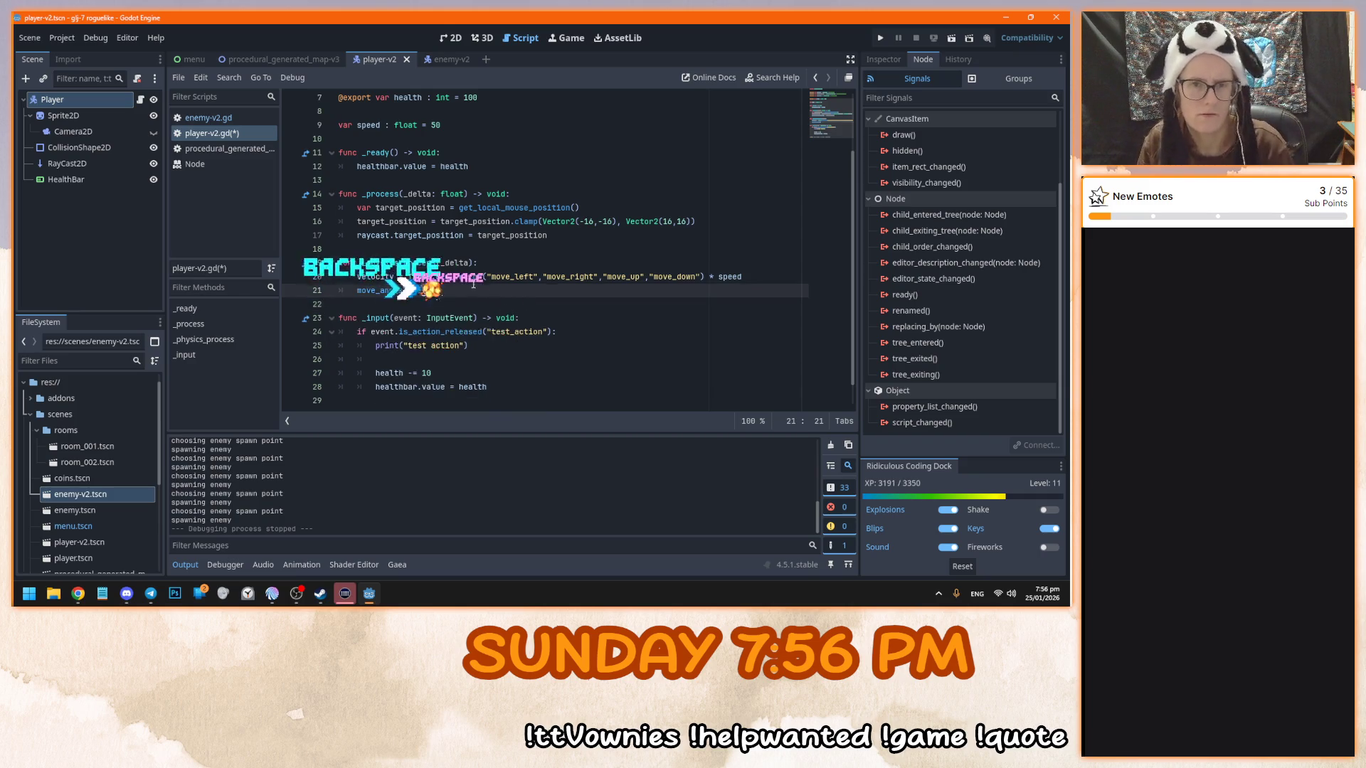
scroll(473, 283, up, 2)
drag(659, 140, 659, 125)
key(BackSpace)
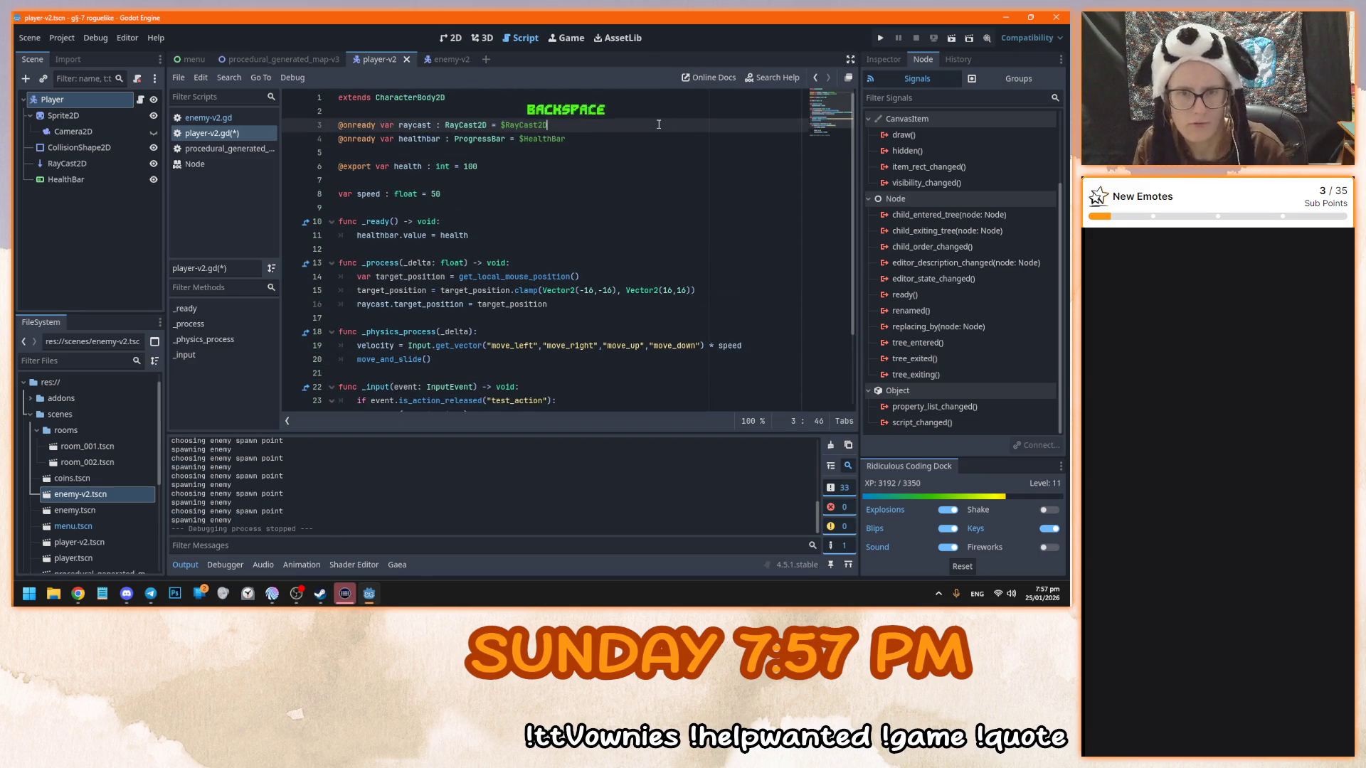
key(ctrl+s)
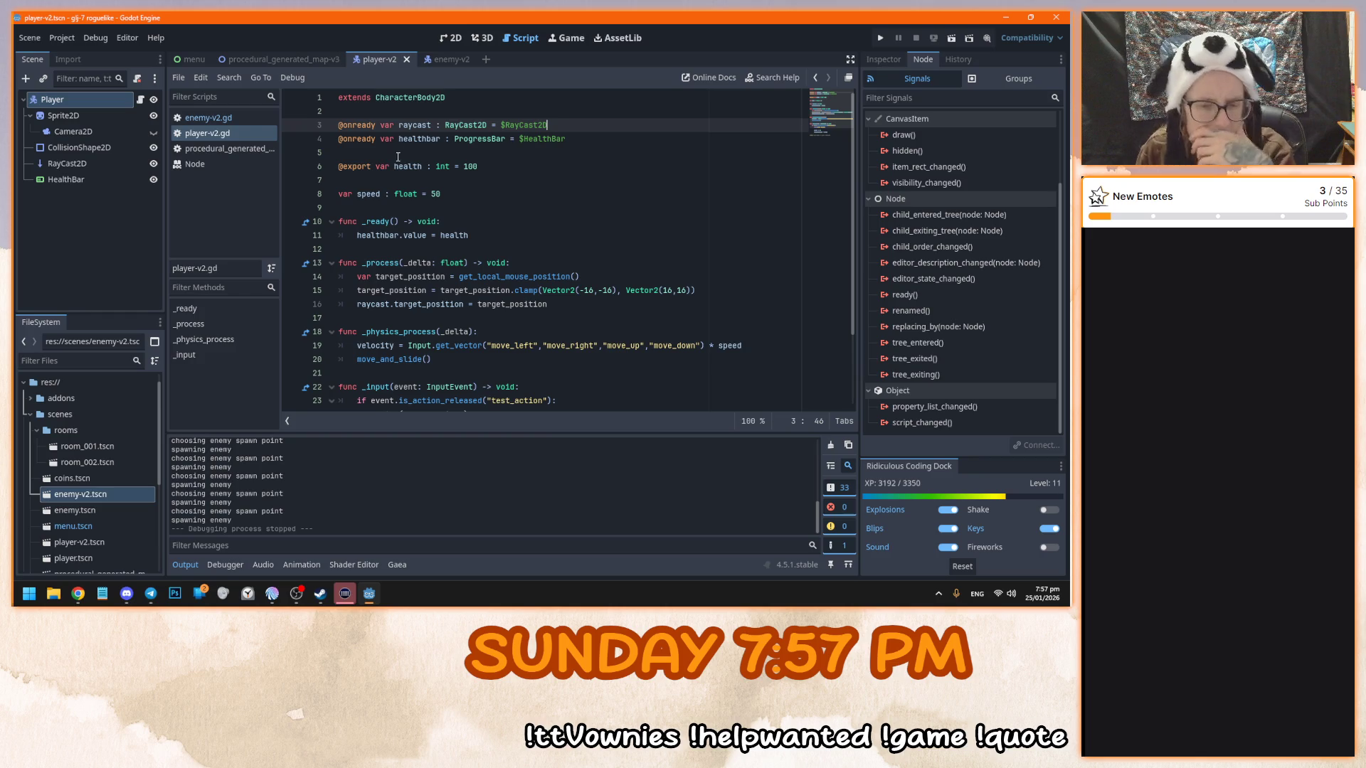
Launch a second Godot instance and open the GDQuest 'Your First 2D Game With Godot 4: START' project
right_click(370, 595)
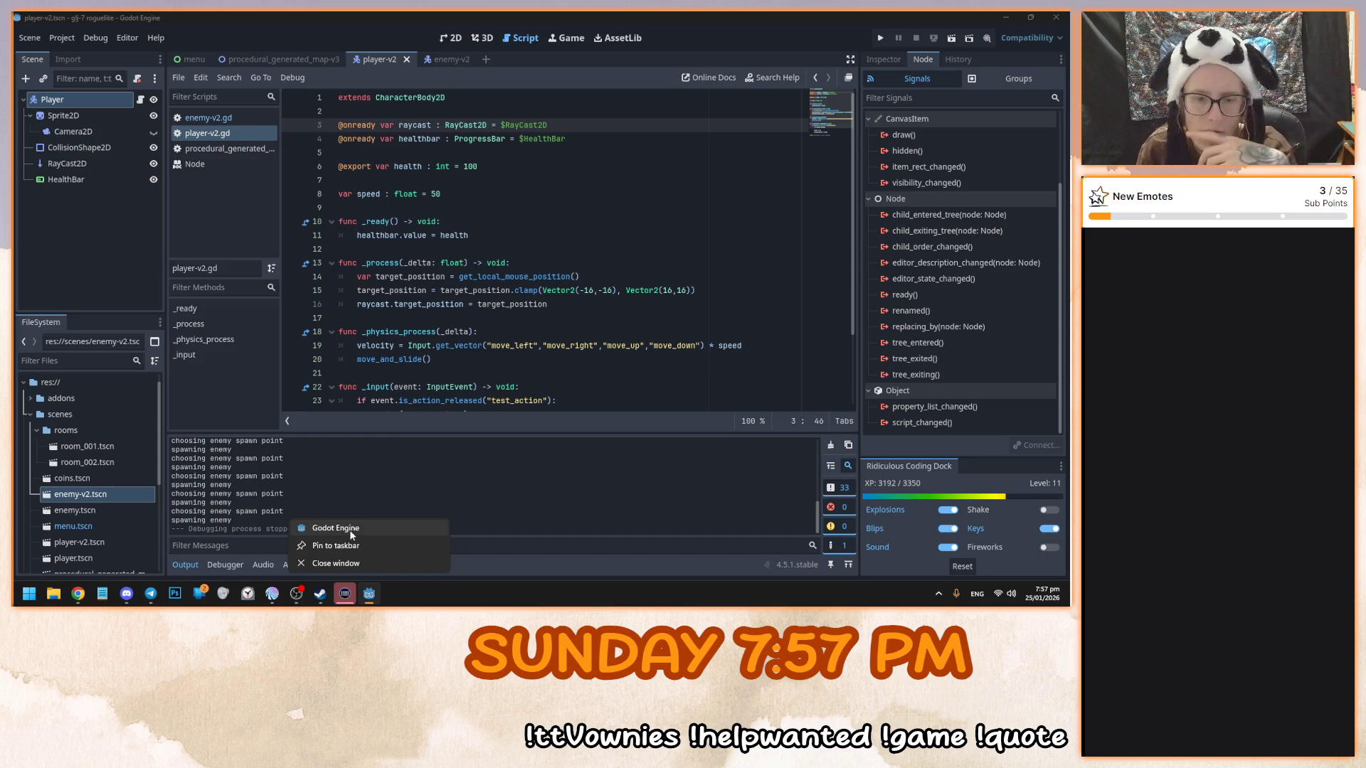
click(428, 315)
right_click(369, 594)
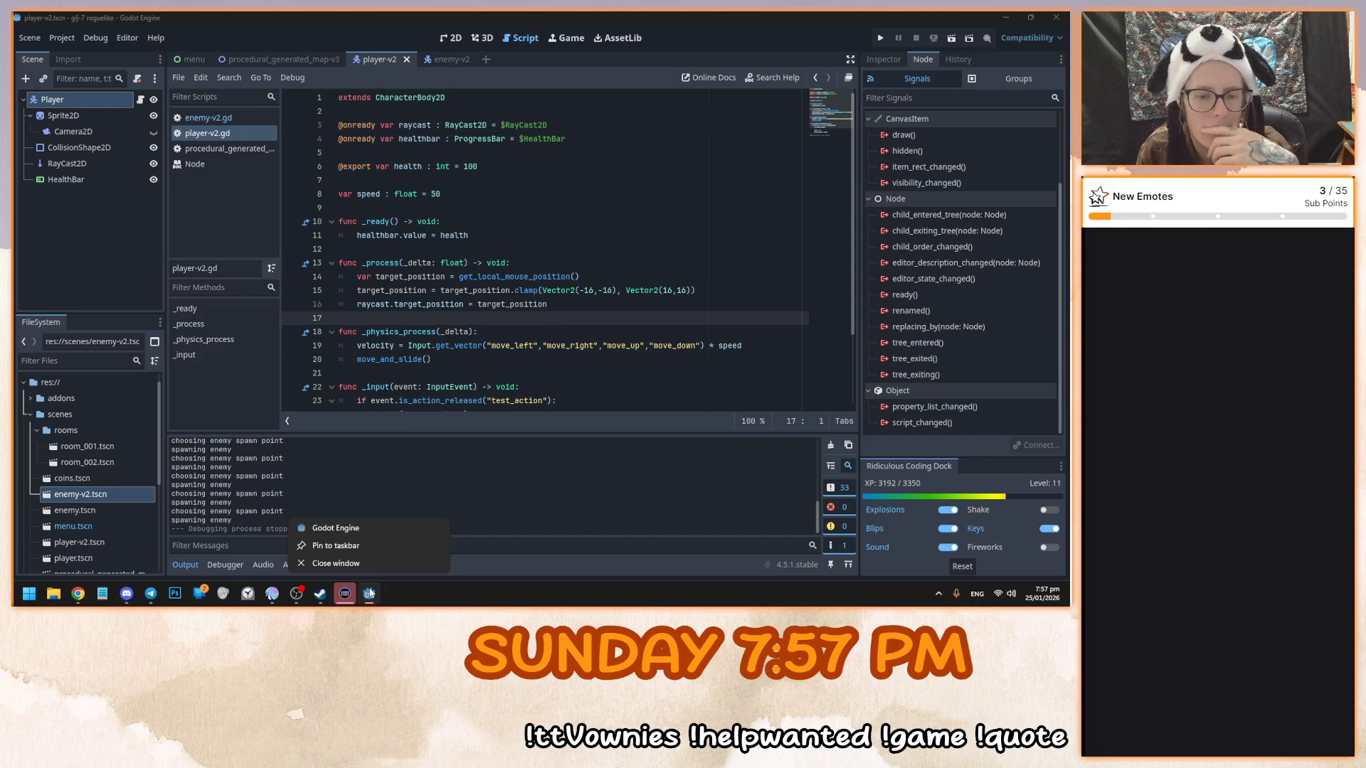
click(377, 527)
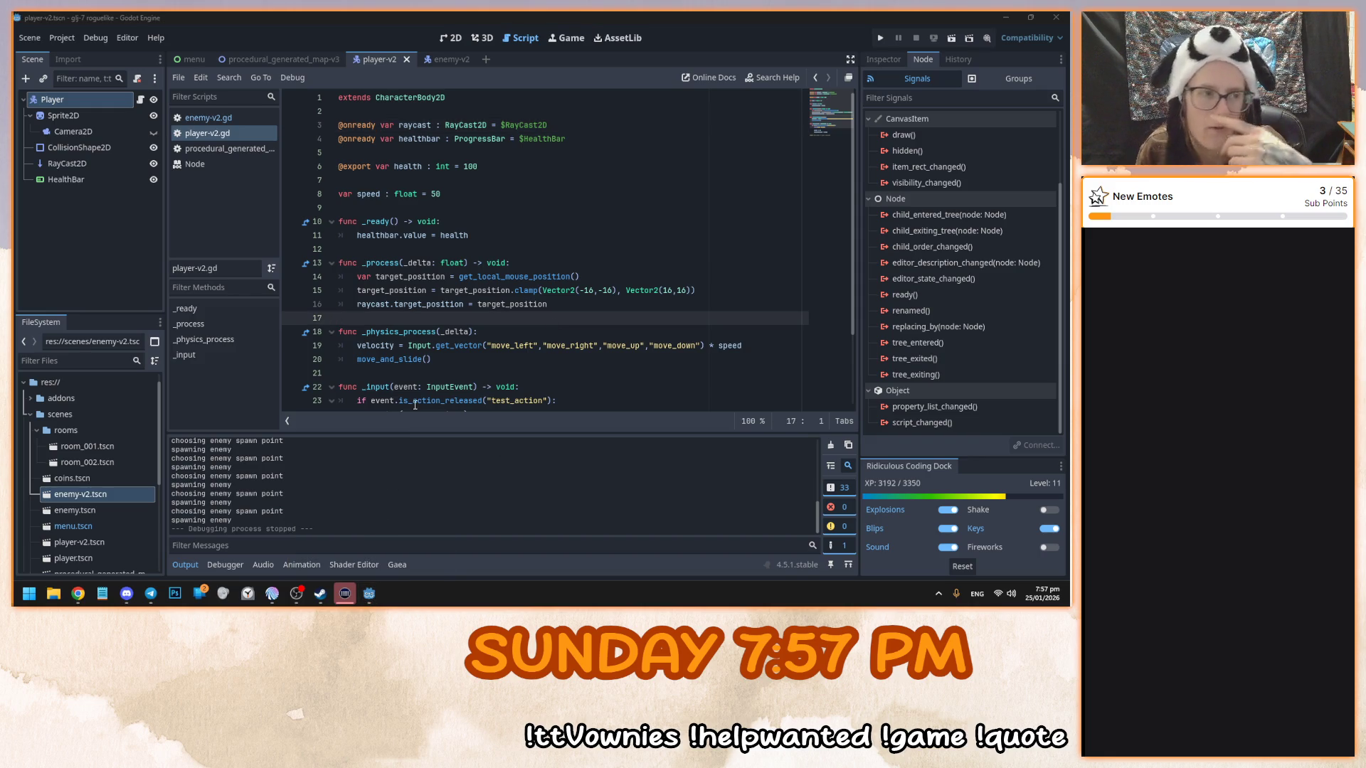
click(353, 187)
double_click(354, 186)
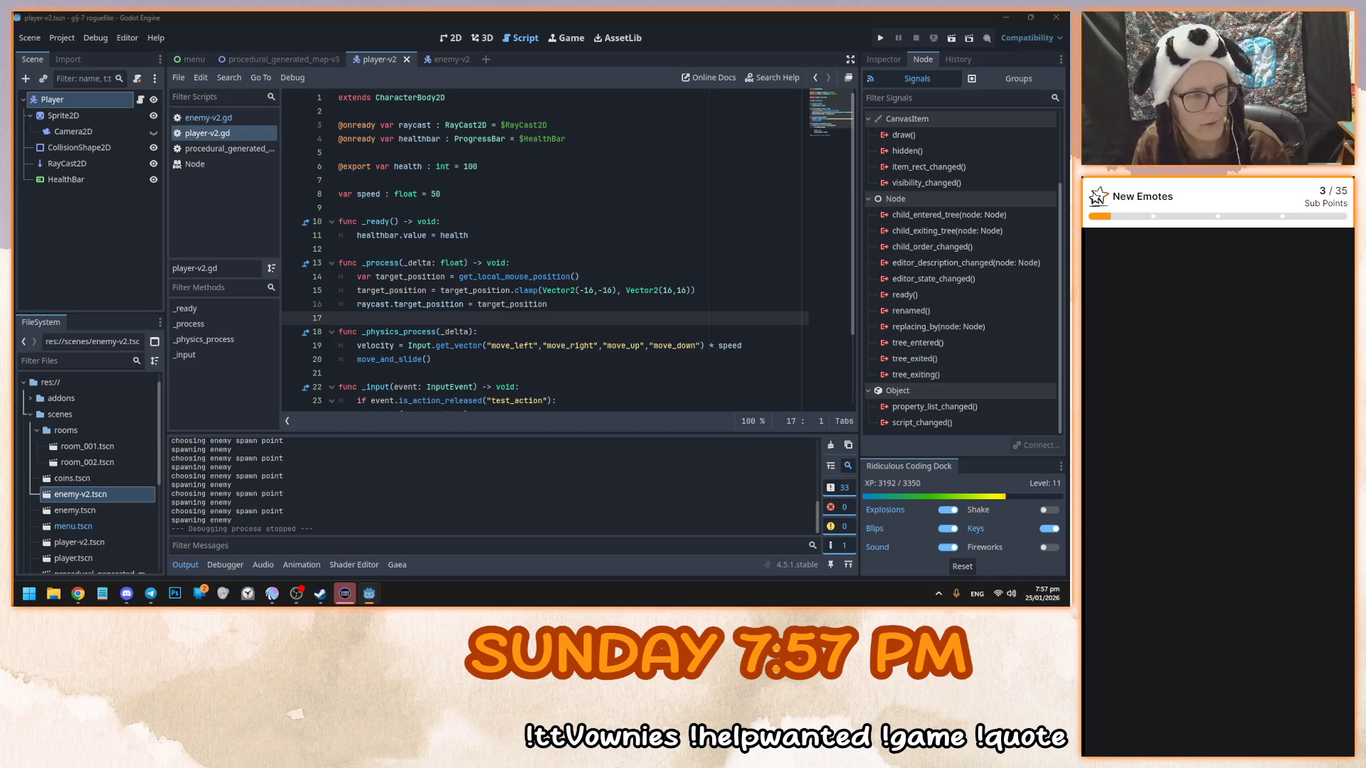
key(F5)
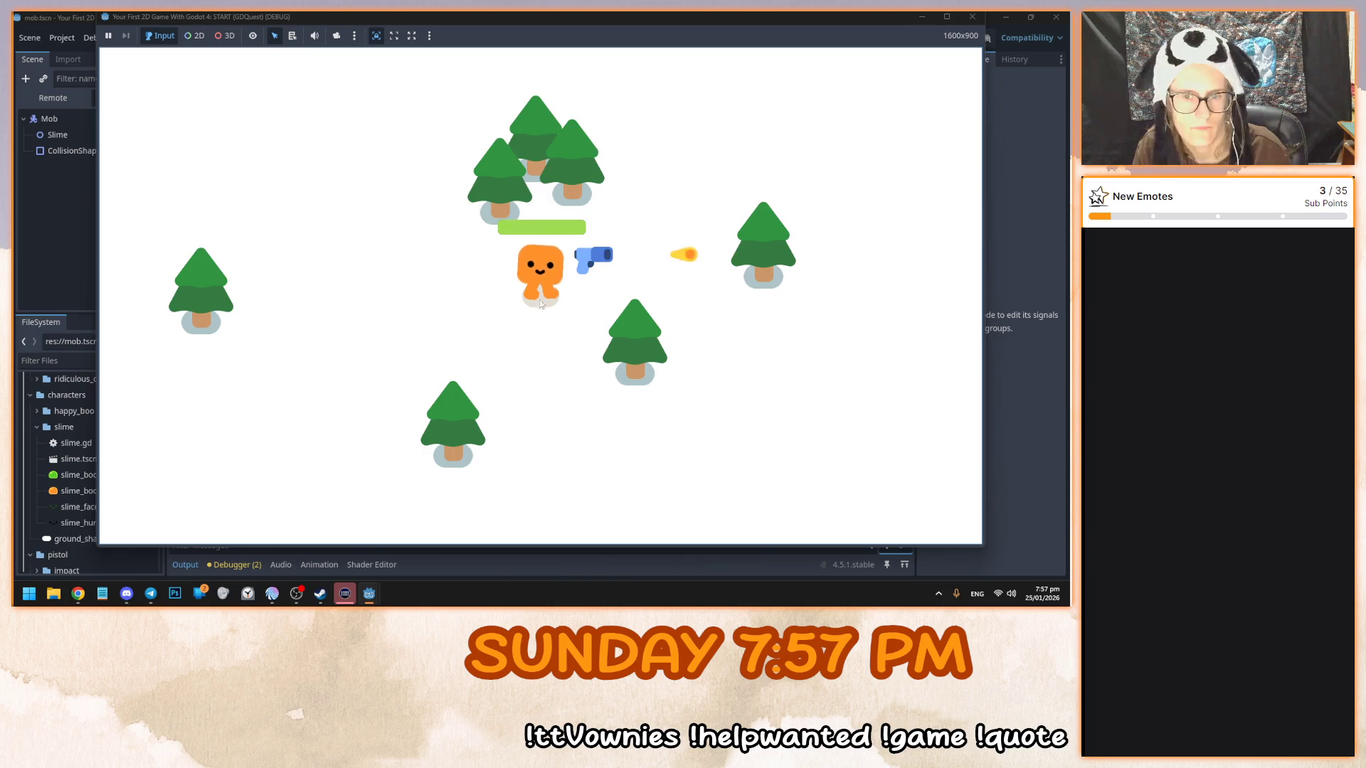
Walk the player around the slimes with WASD while the health bar drains, then stop the game with F8
key(s)
key(d)
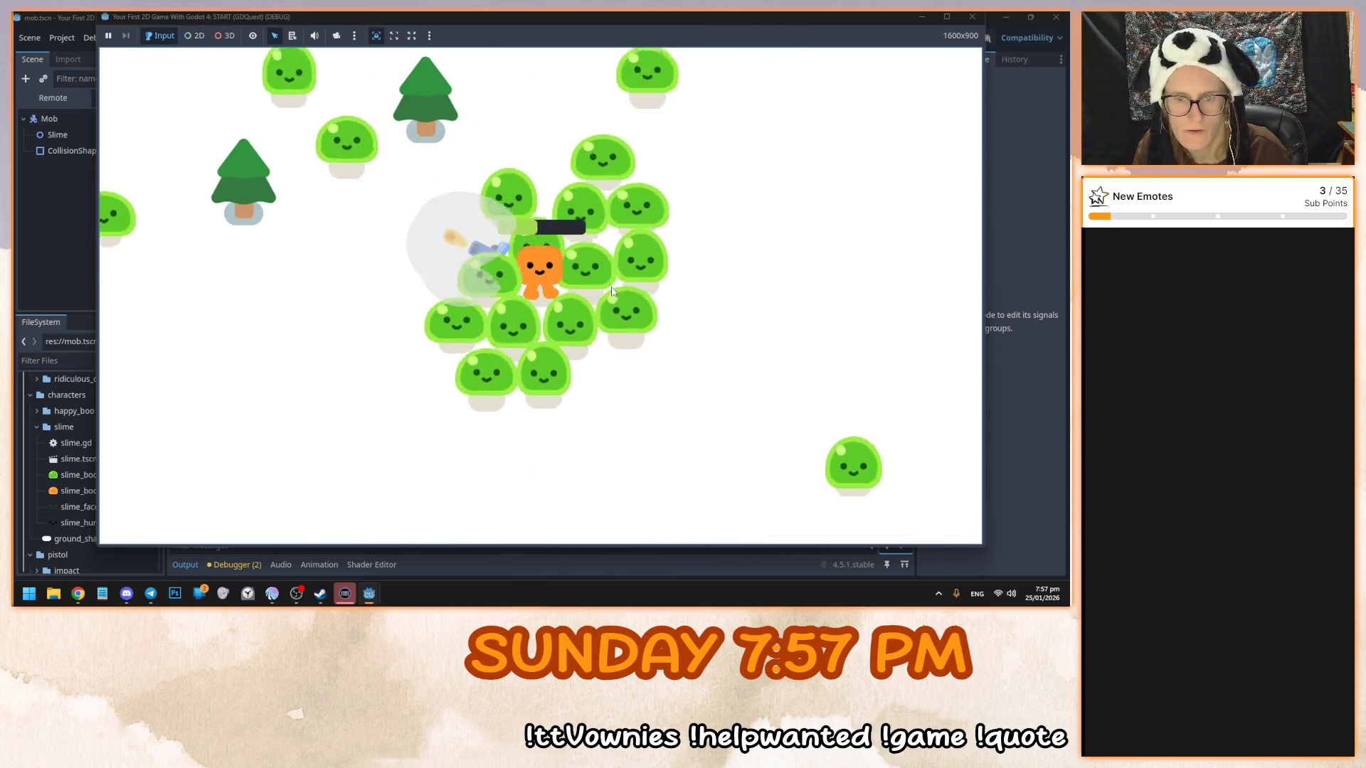
key(a)
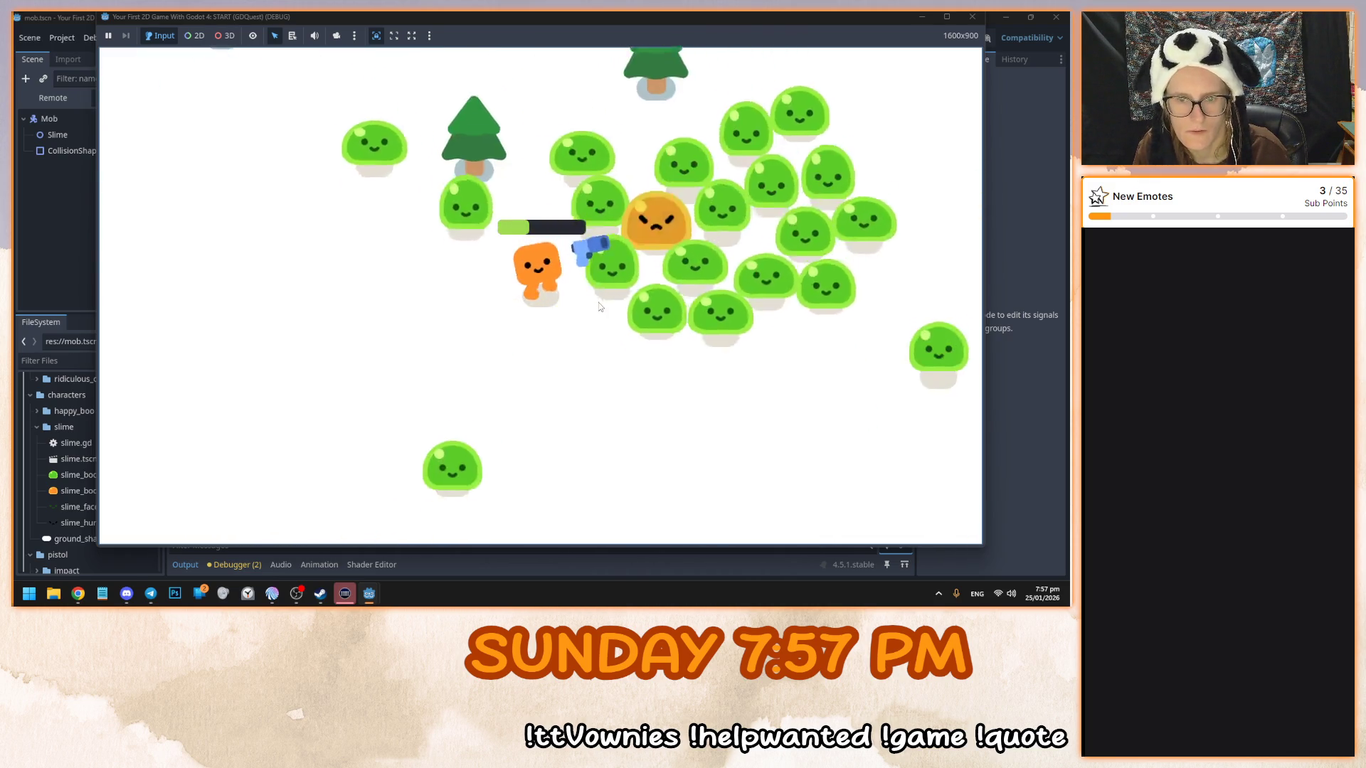
key(d)
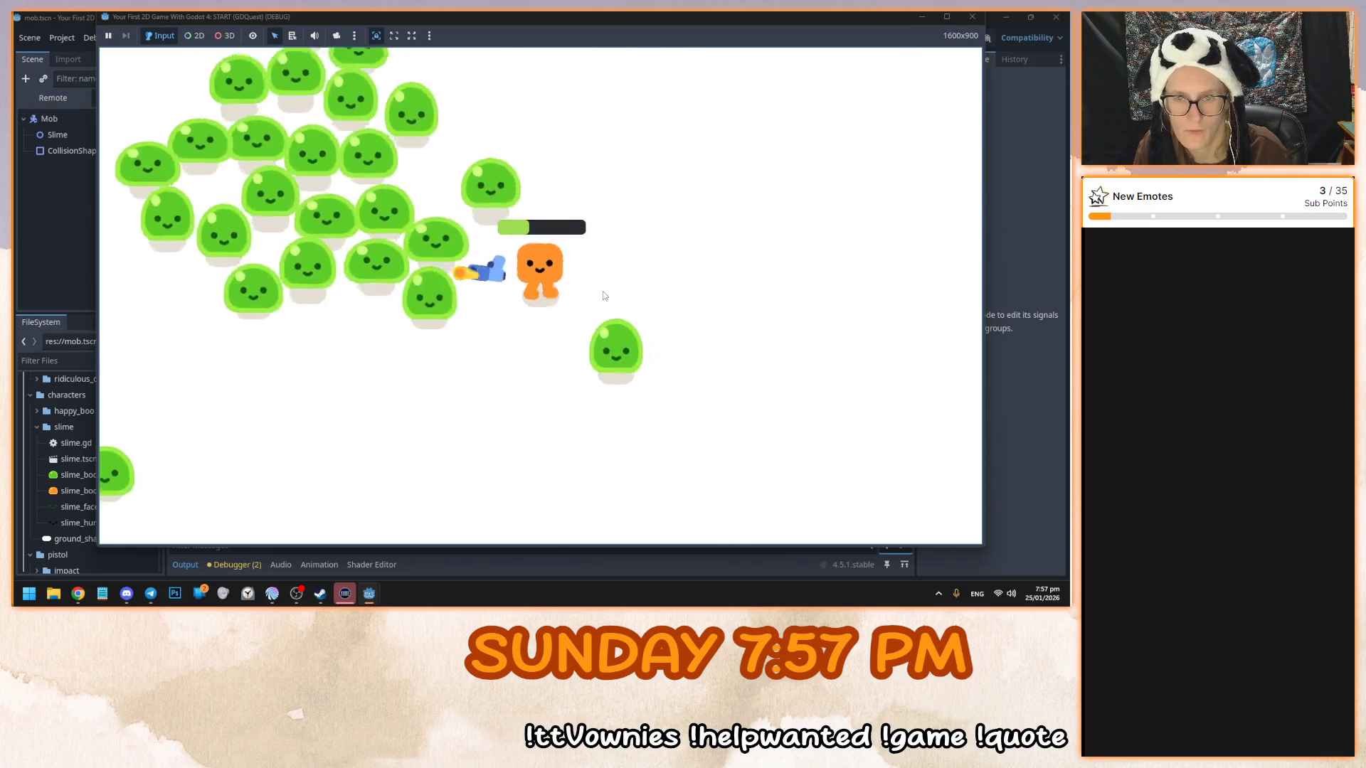
key(w)
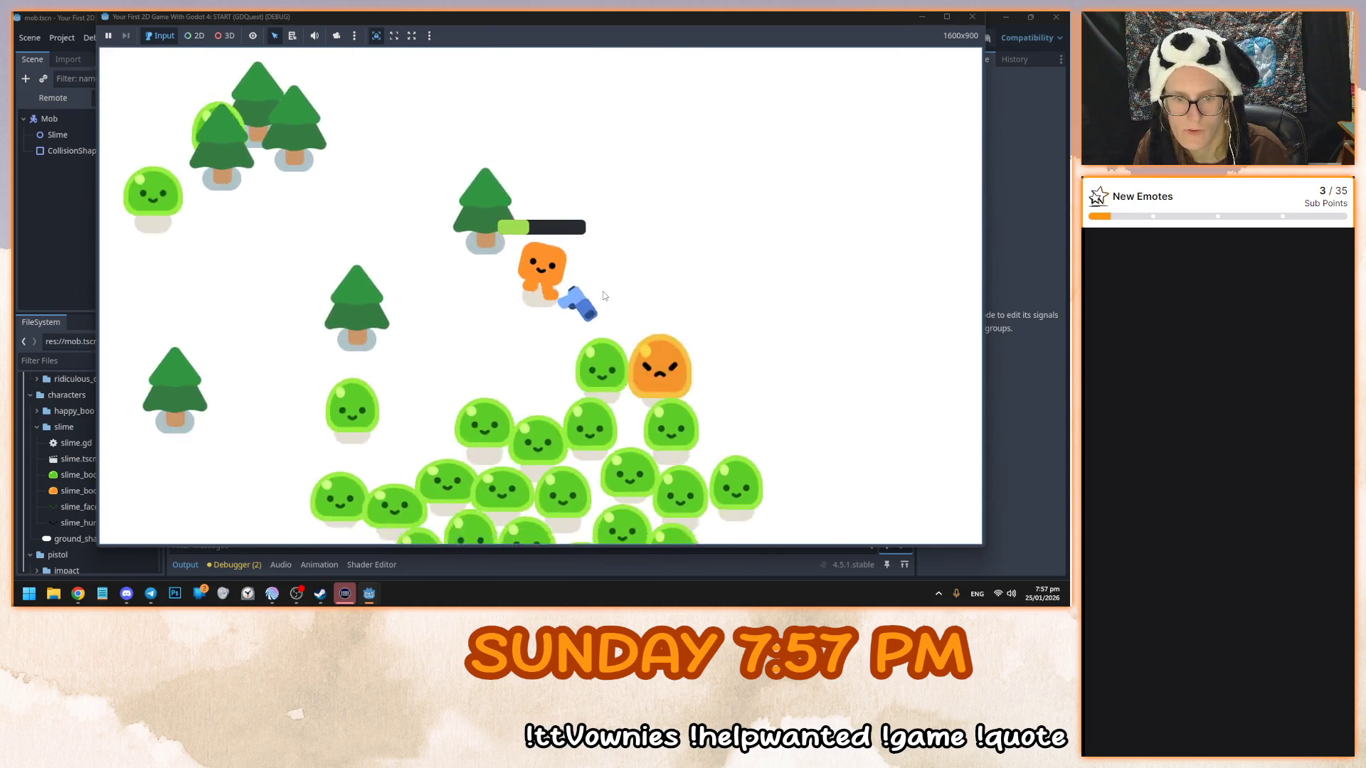
key(a)
key(w)
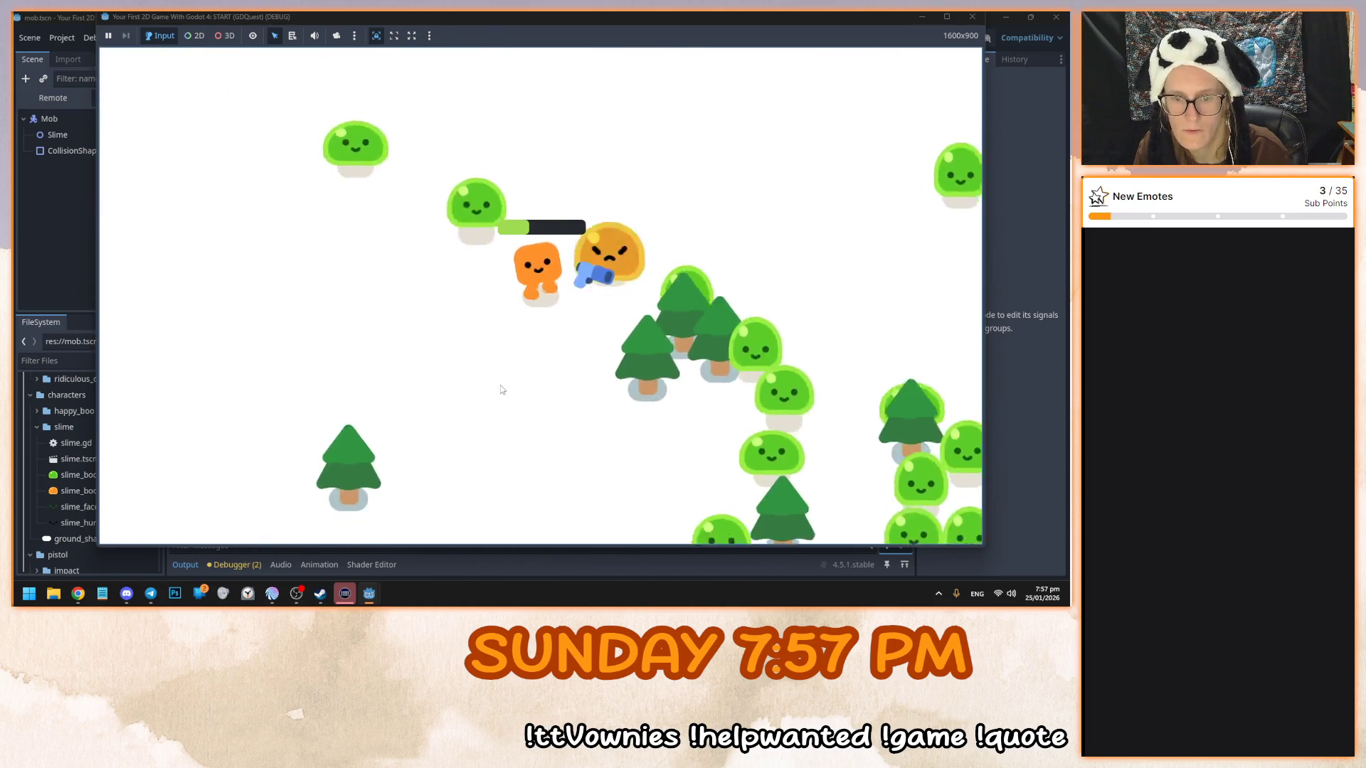
key(s)
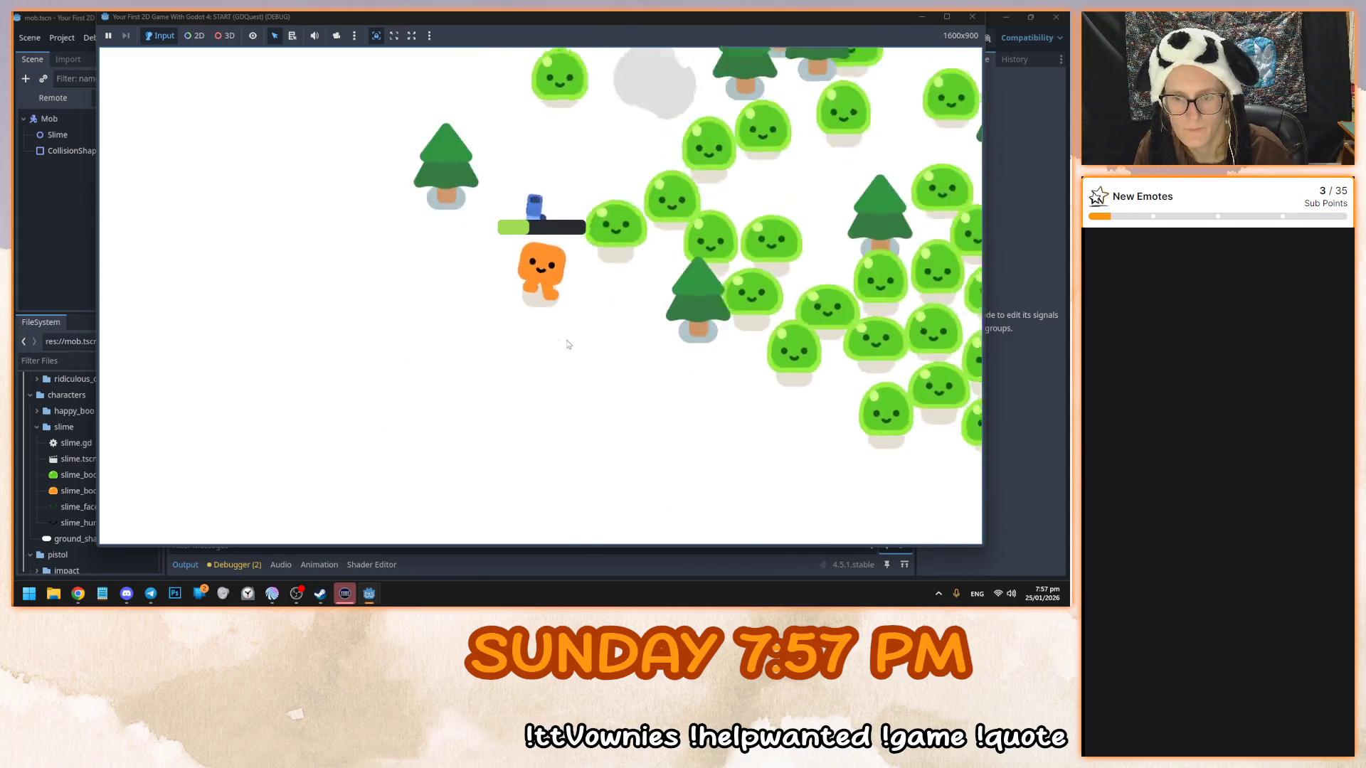
key(d)
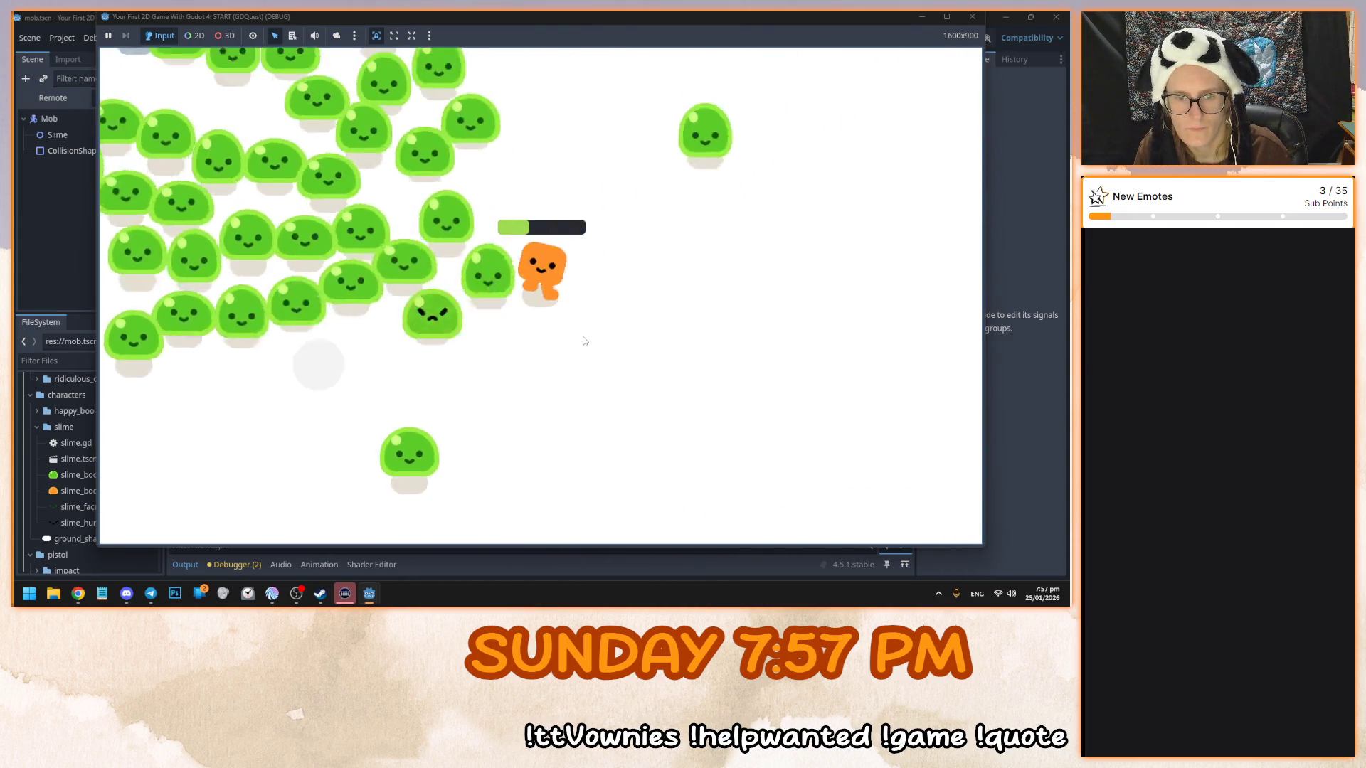
key(w)
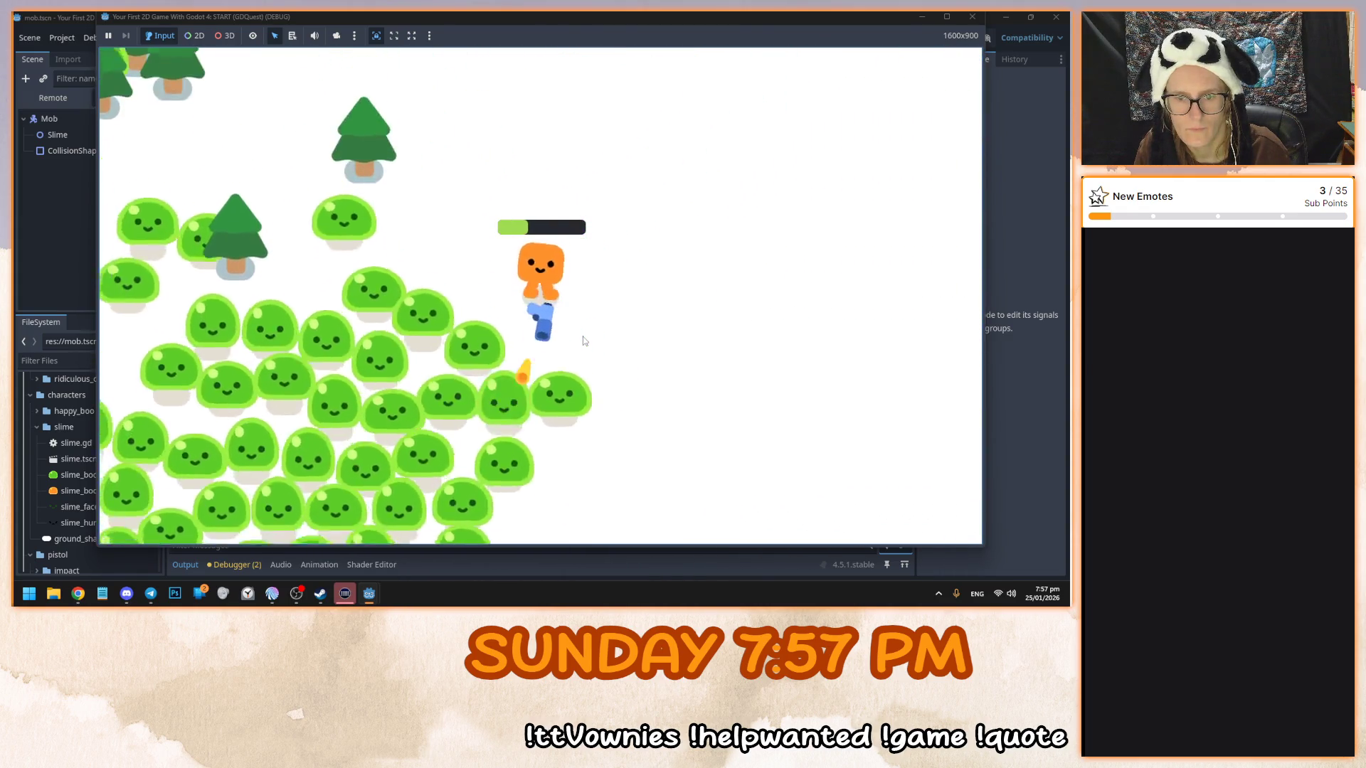
key(a)
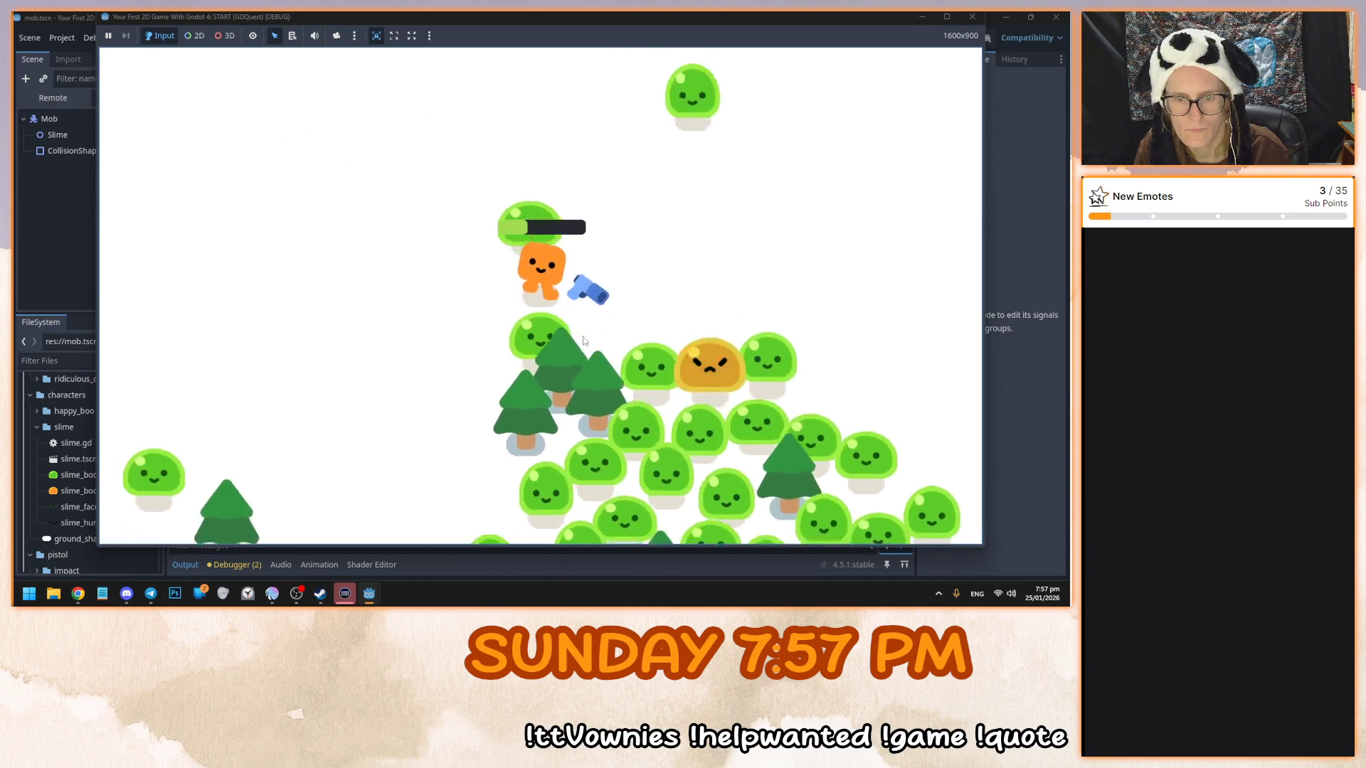
key(s)
key(d)
key(d)
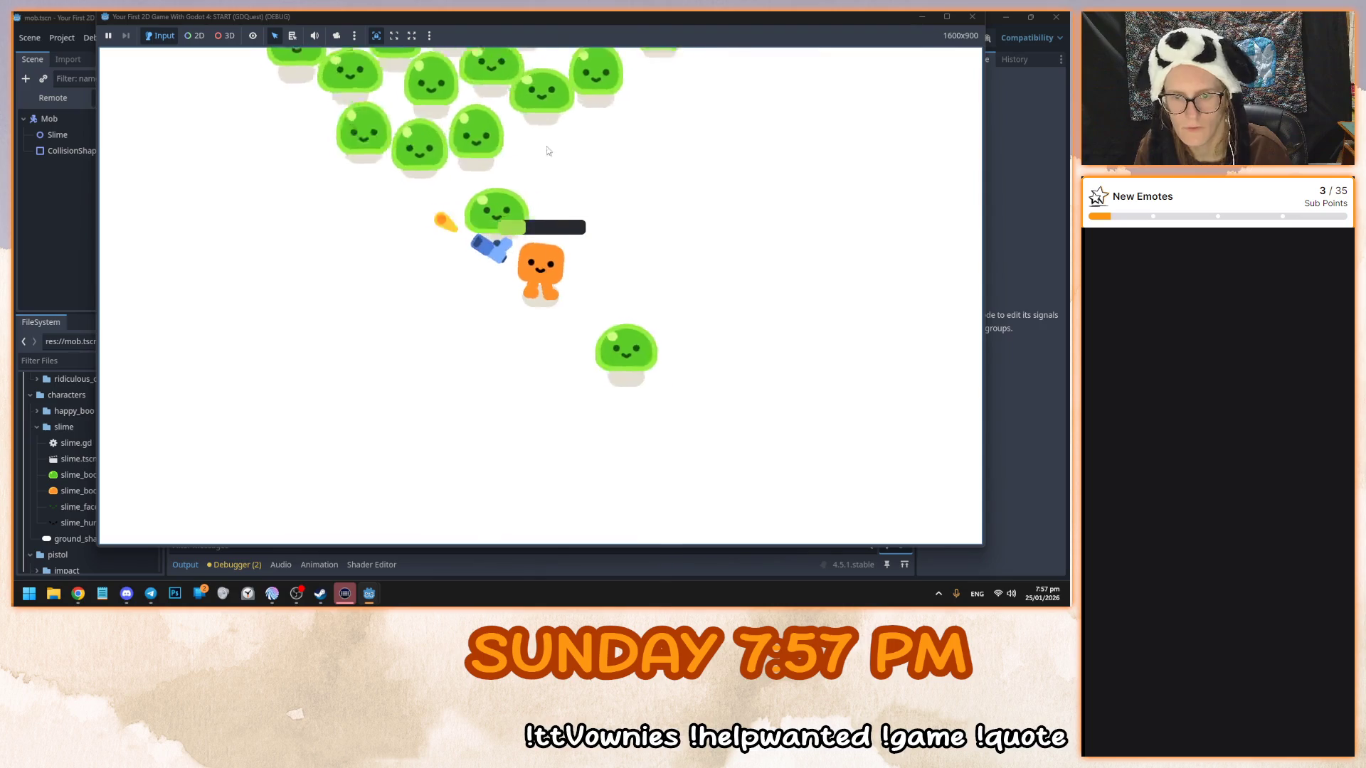
key(w)
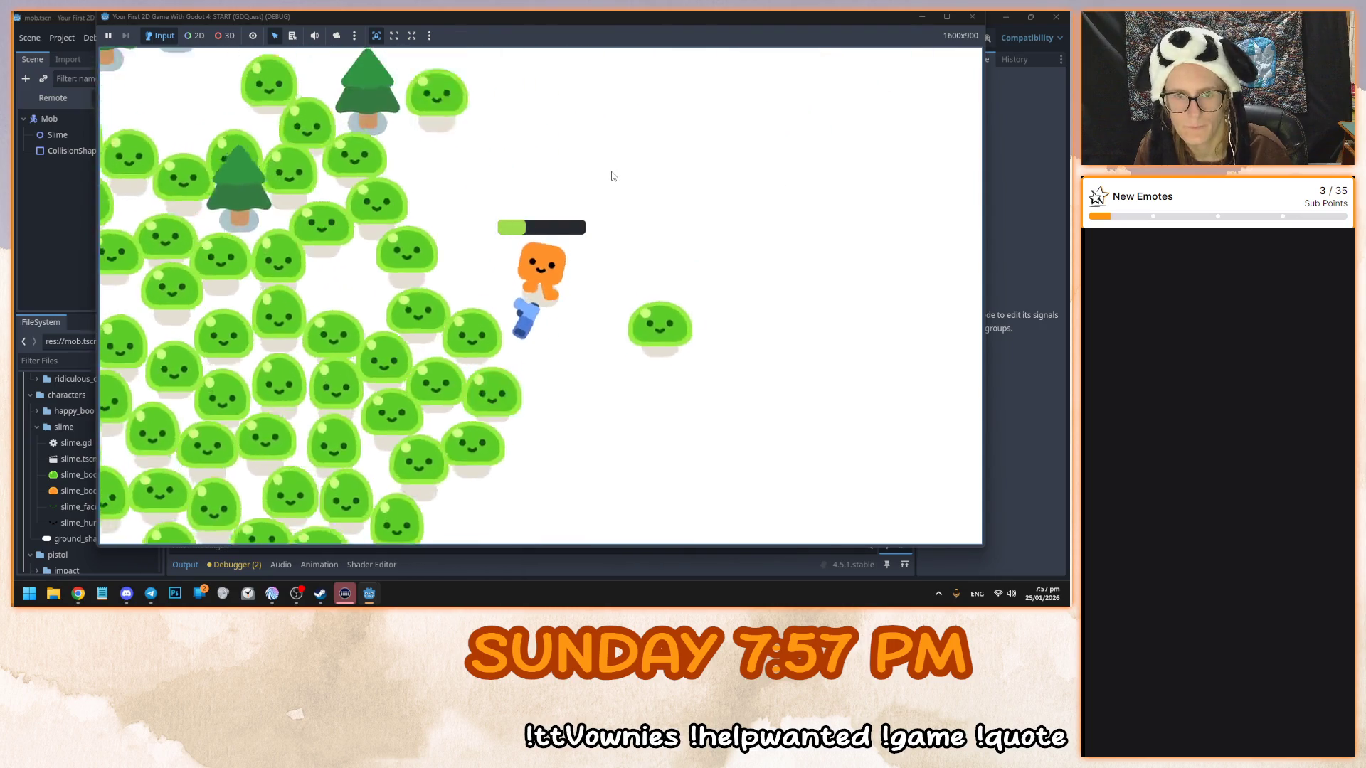
key(a)
key(a)
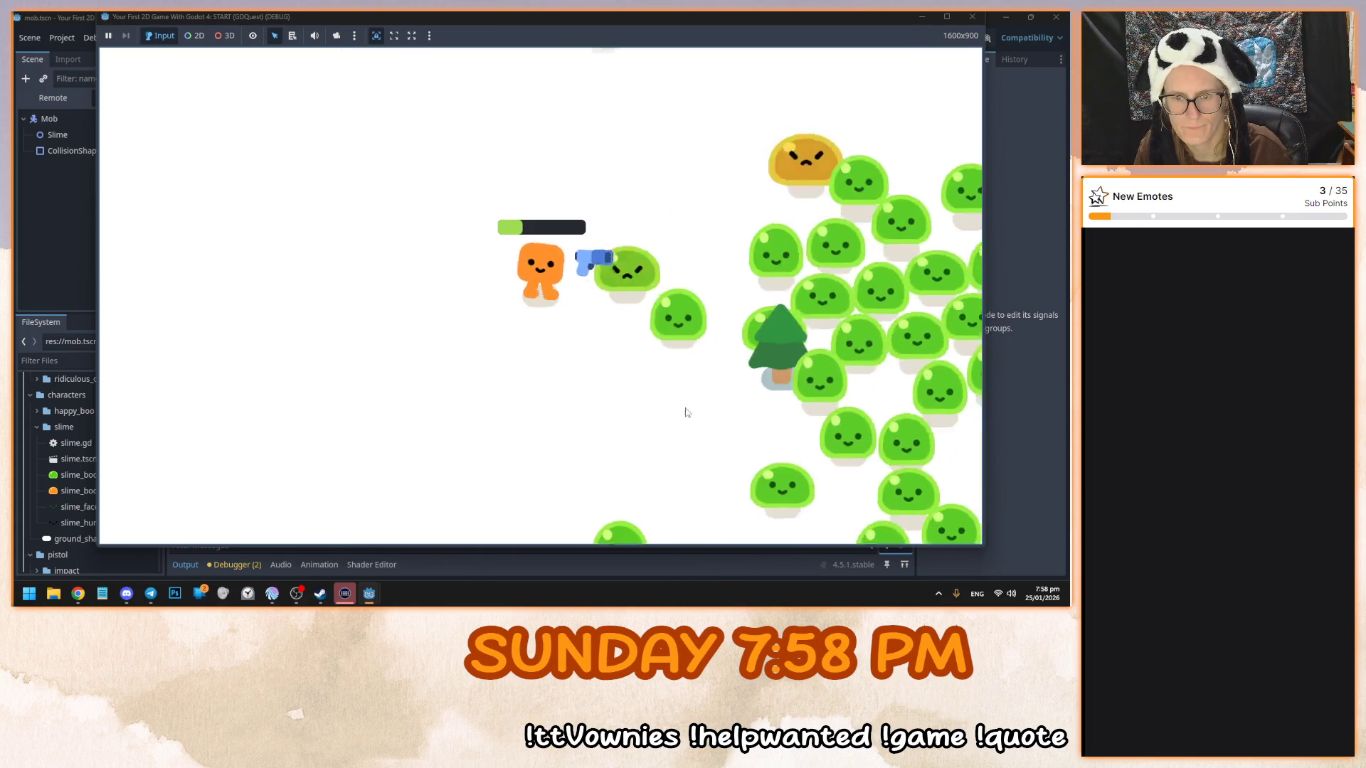
key(F8)
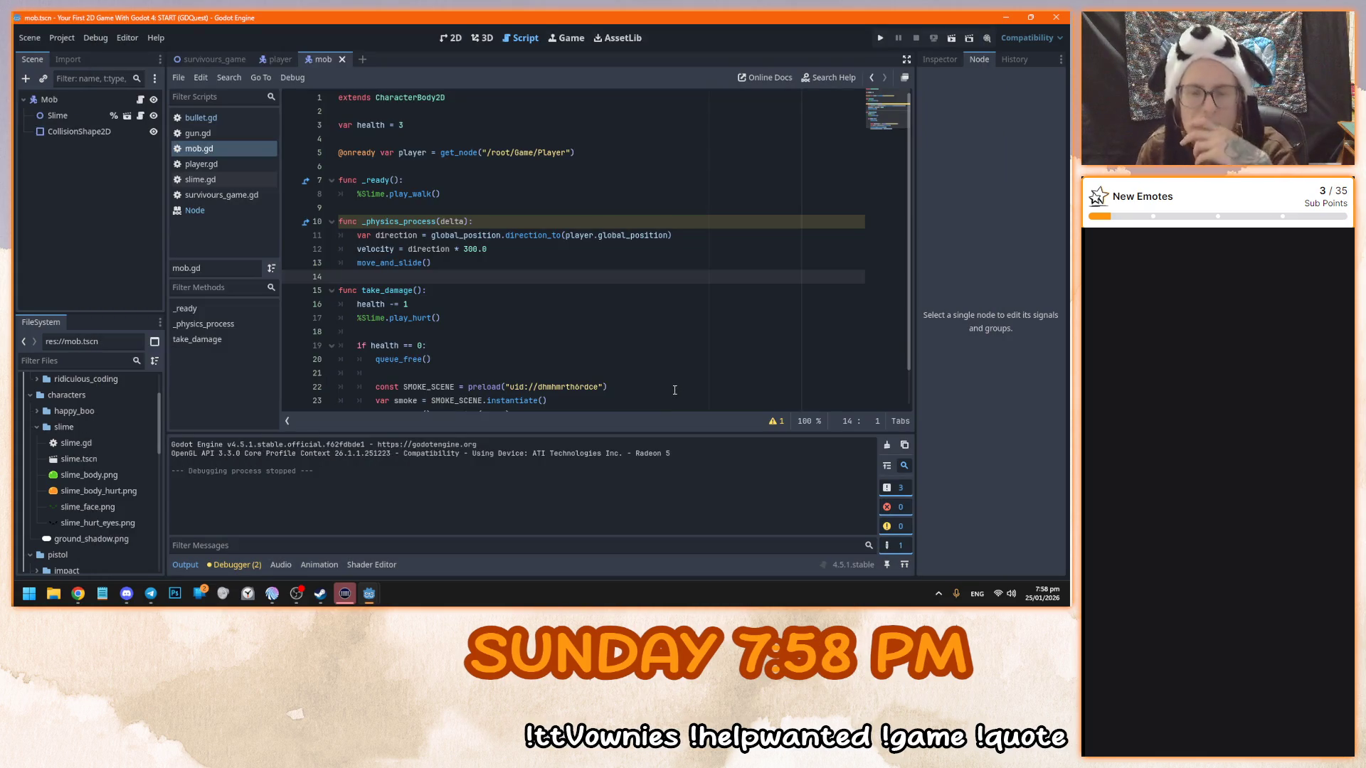
Open player.gd and select the %HurtBox node reference on line 18
click(674, 390)
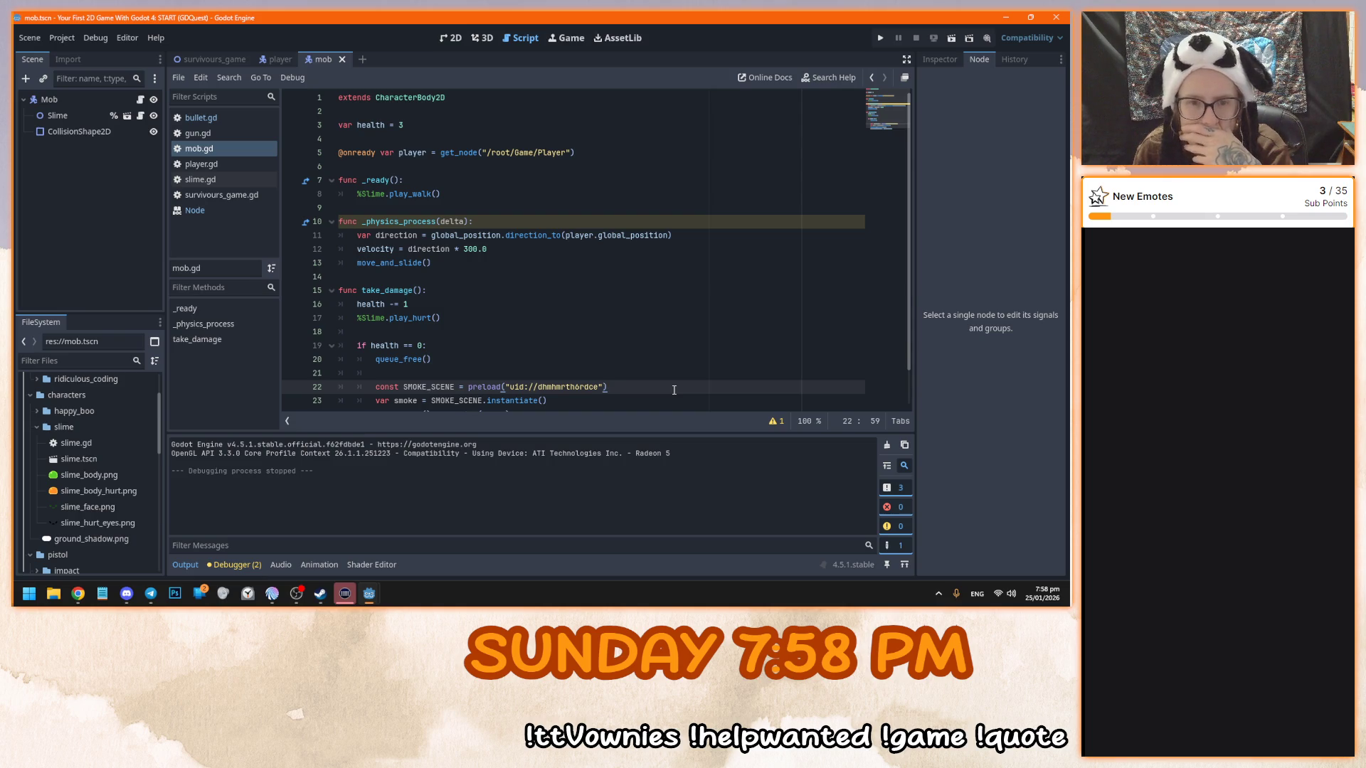
scroll(675, 389, down, 2)
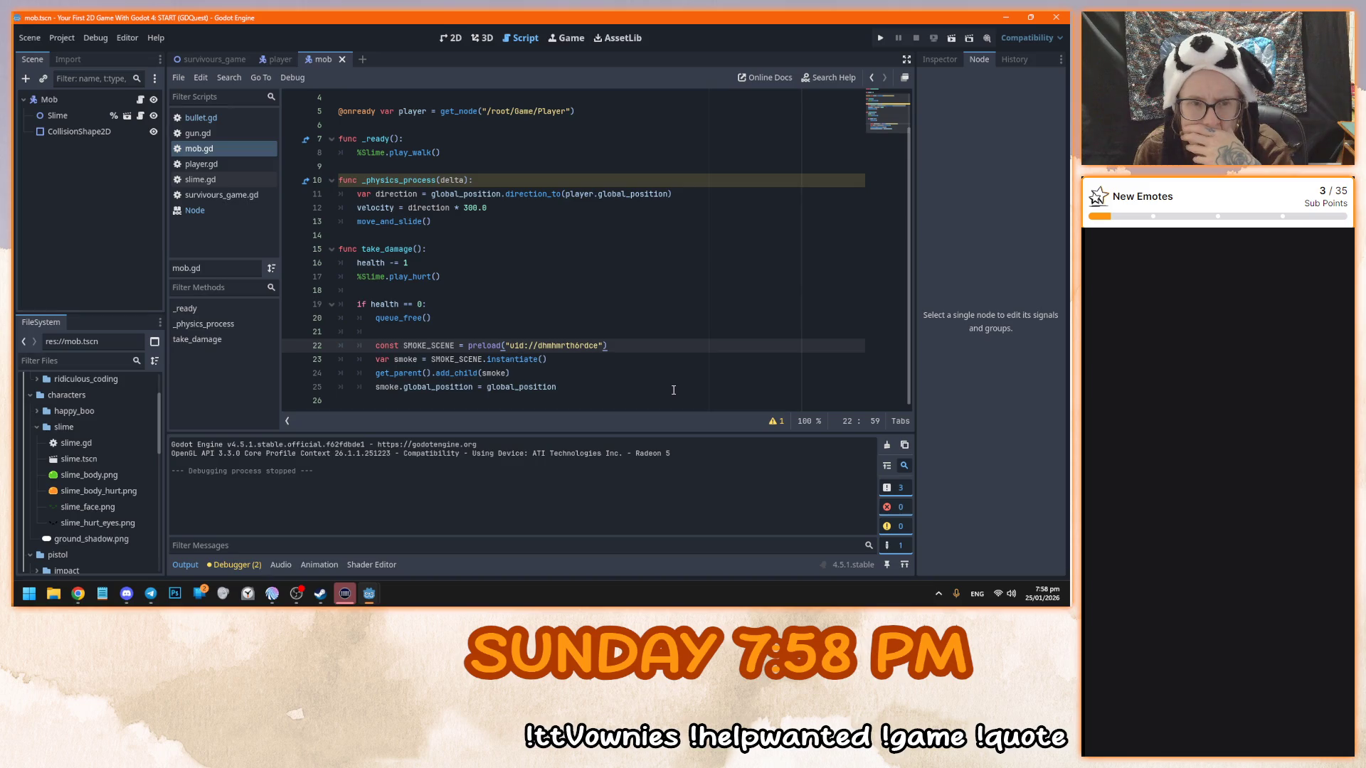
click(211, 168)
scroll(517, 406, down, 1)
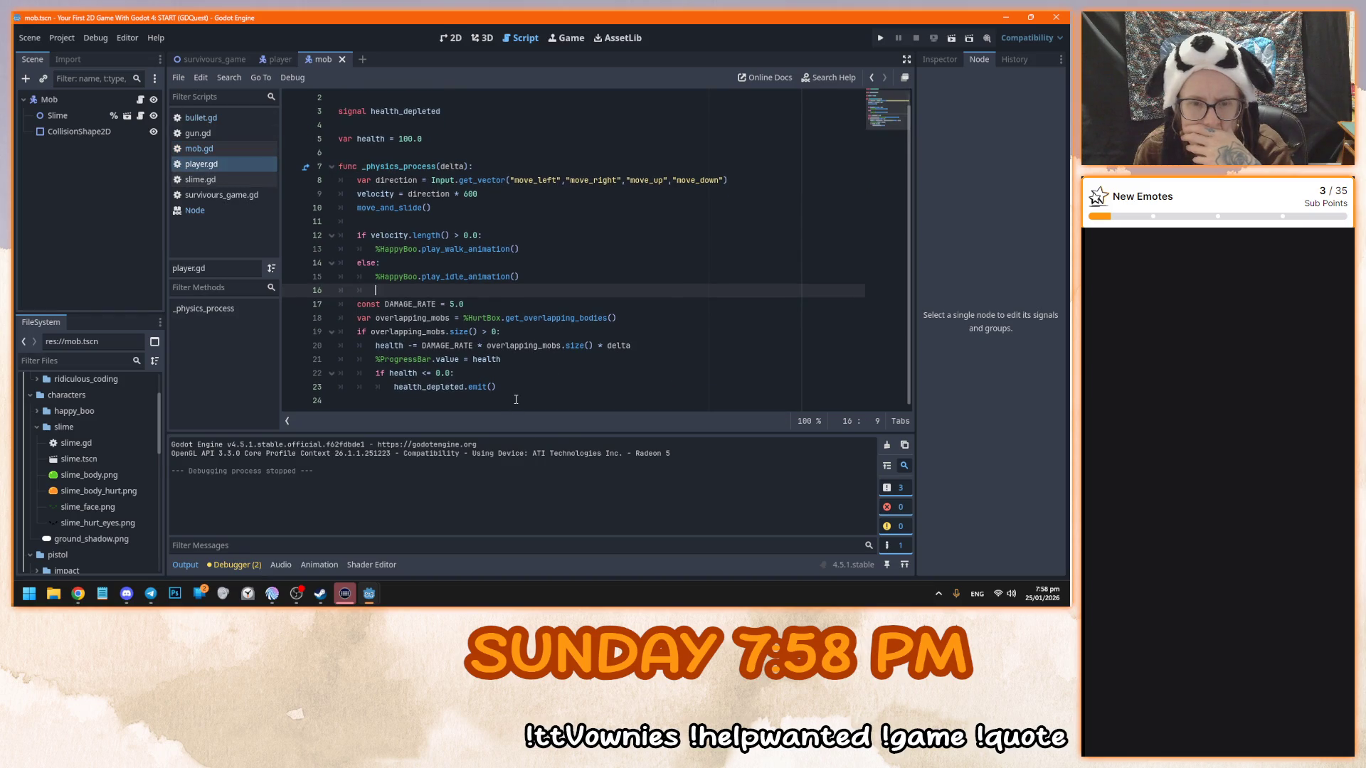
scroll(362, 320, up, 1)
scroll(380, 348, down, 1)
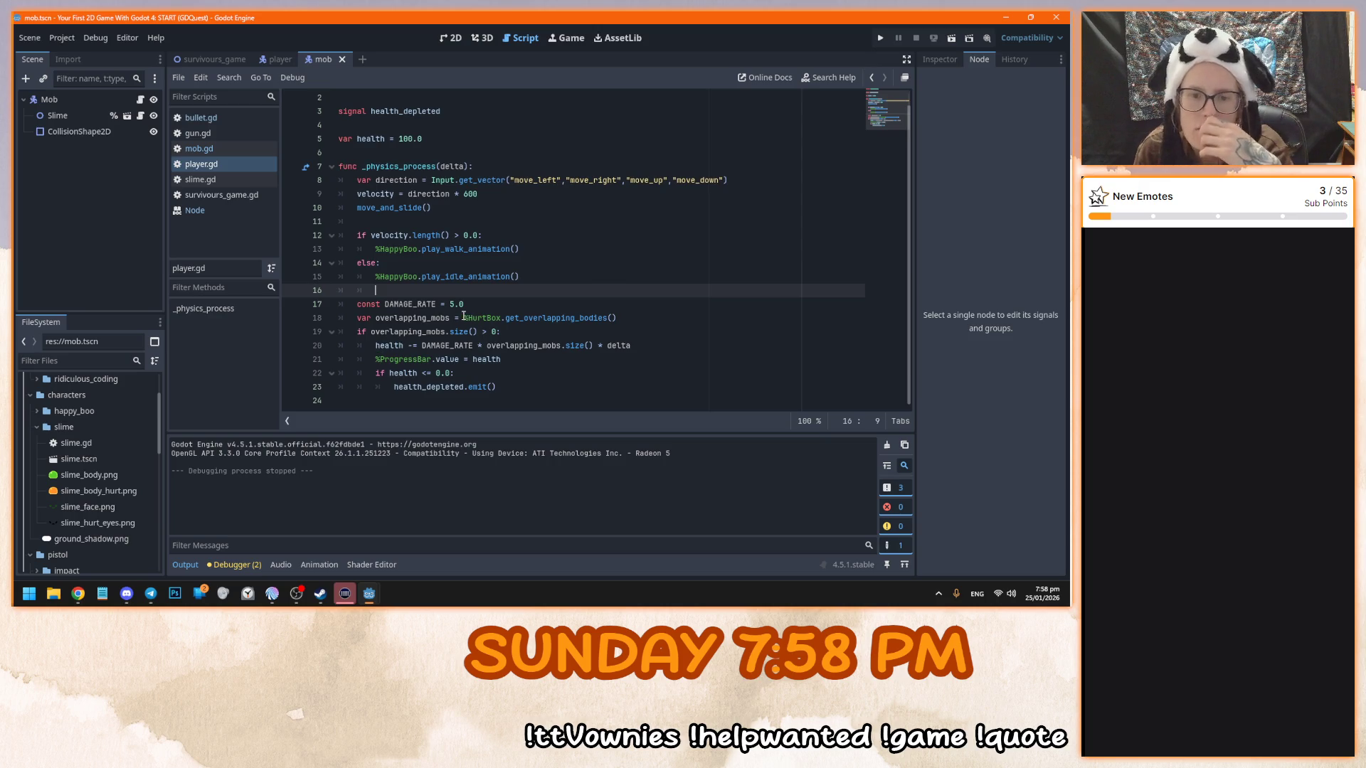
drag(463, 318, 503, 319)
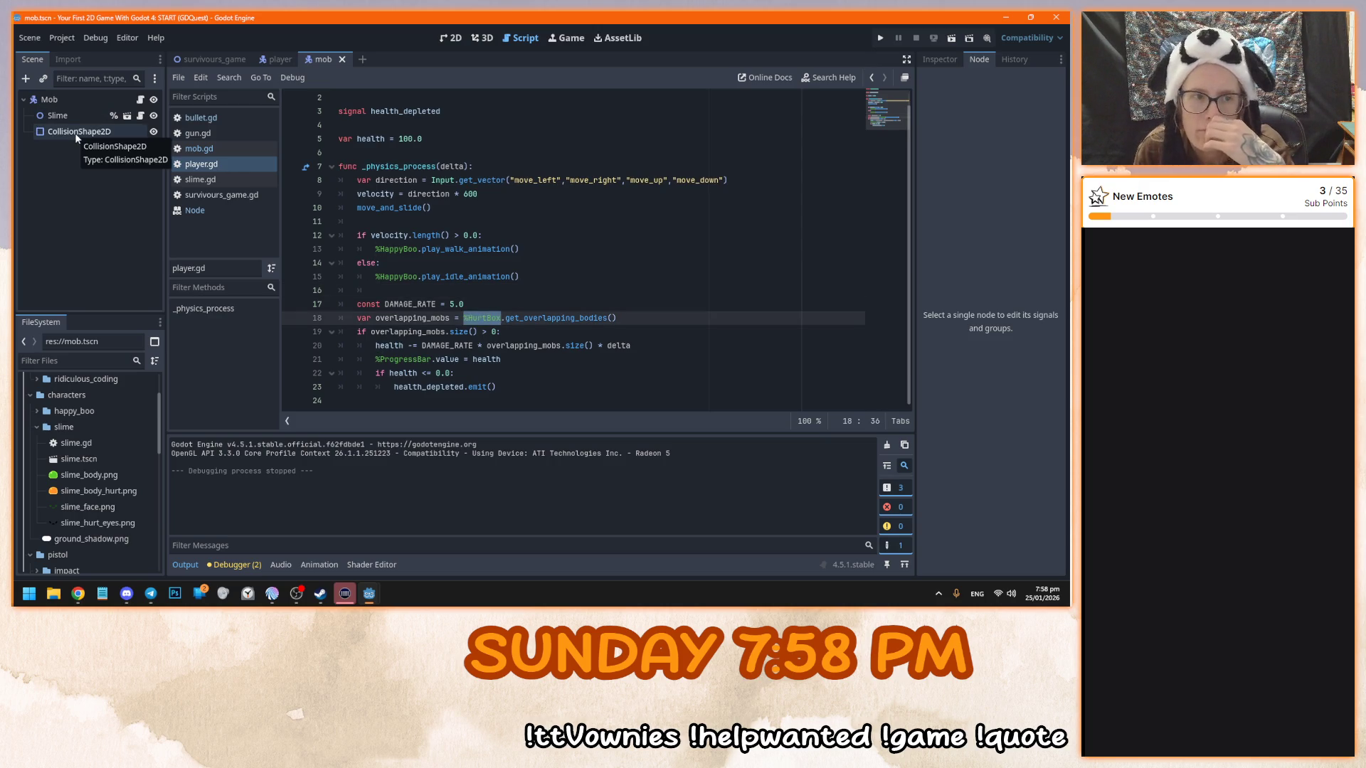
scroll(417, 299, up, 1)
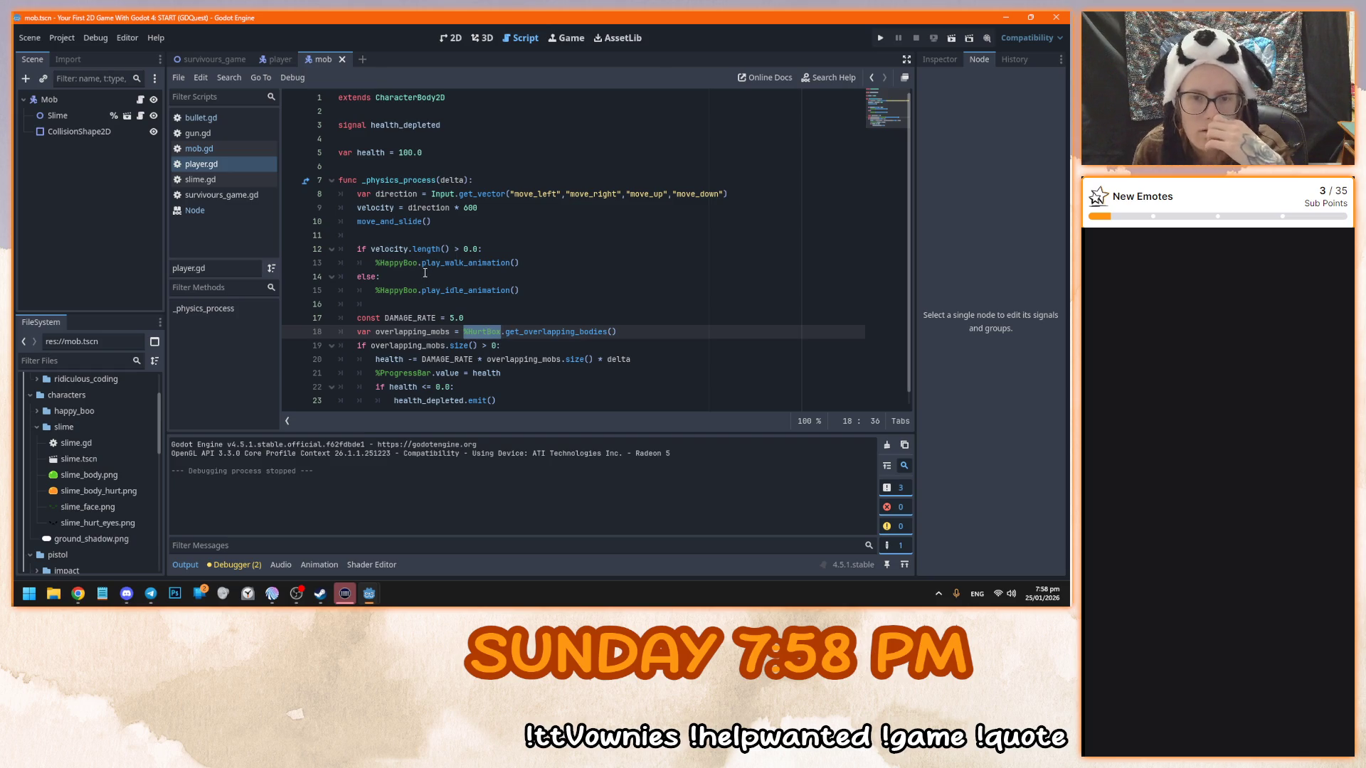
Switch to the player scene and inspect its HurtBox Area2D node
click(274, 60)
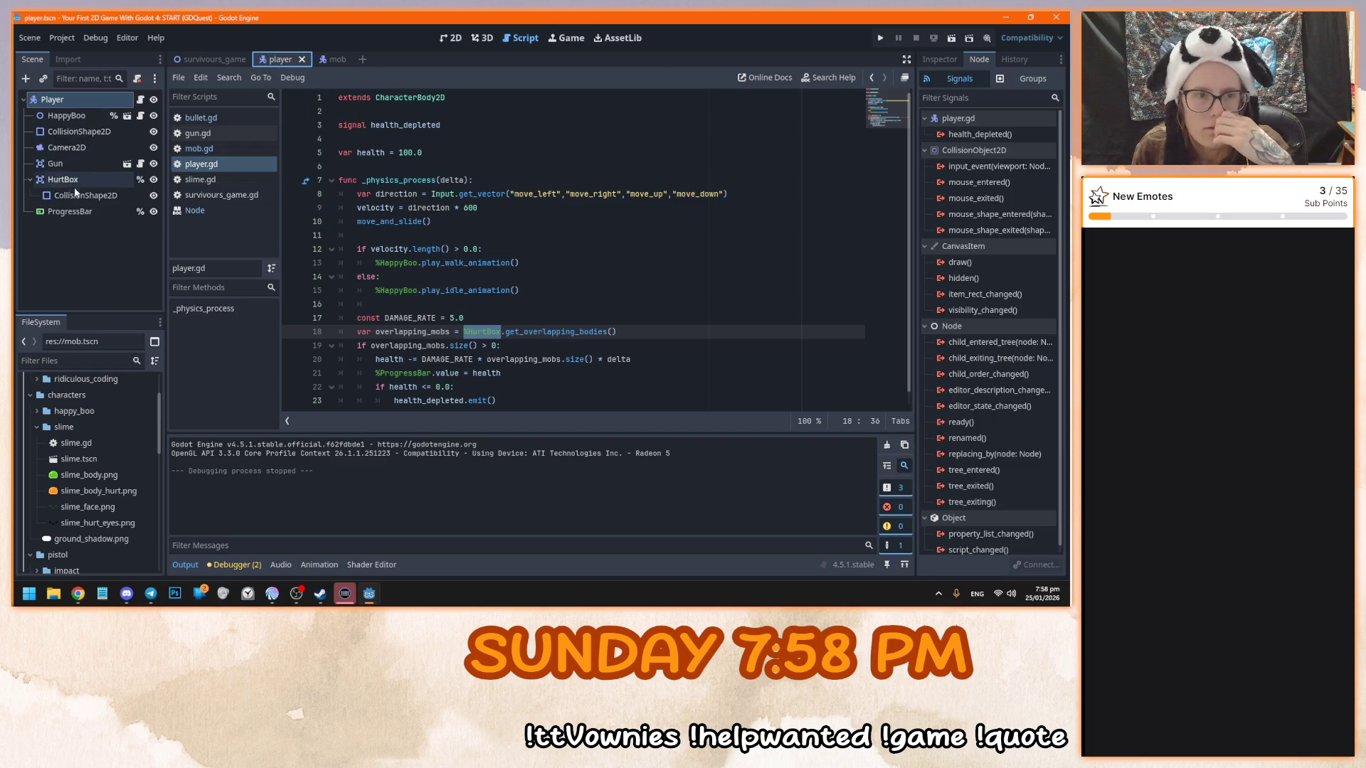
click(39, 182)
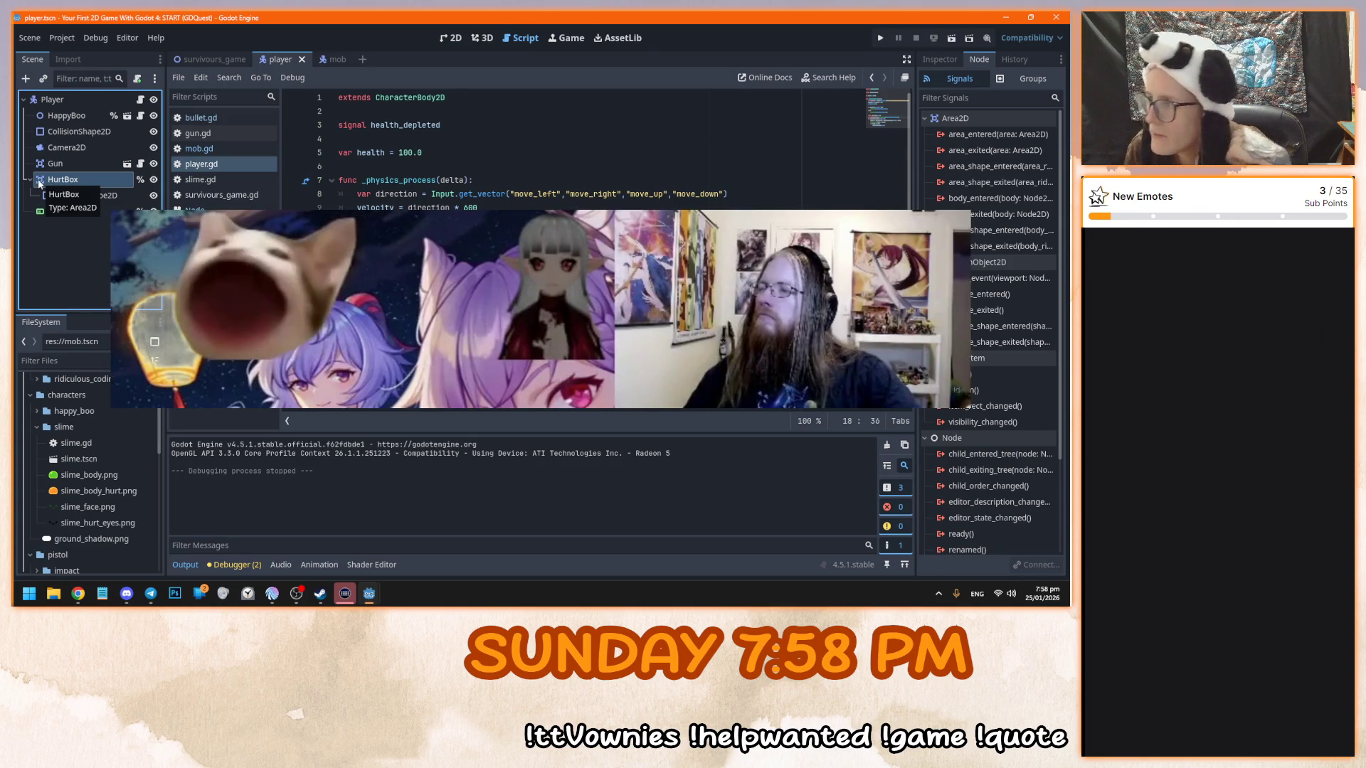
click(463, 317)
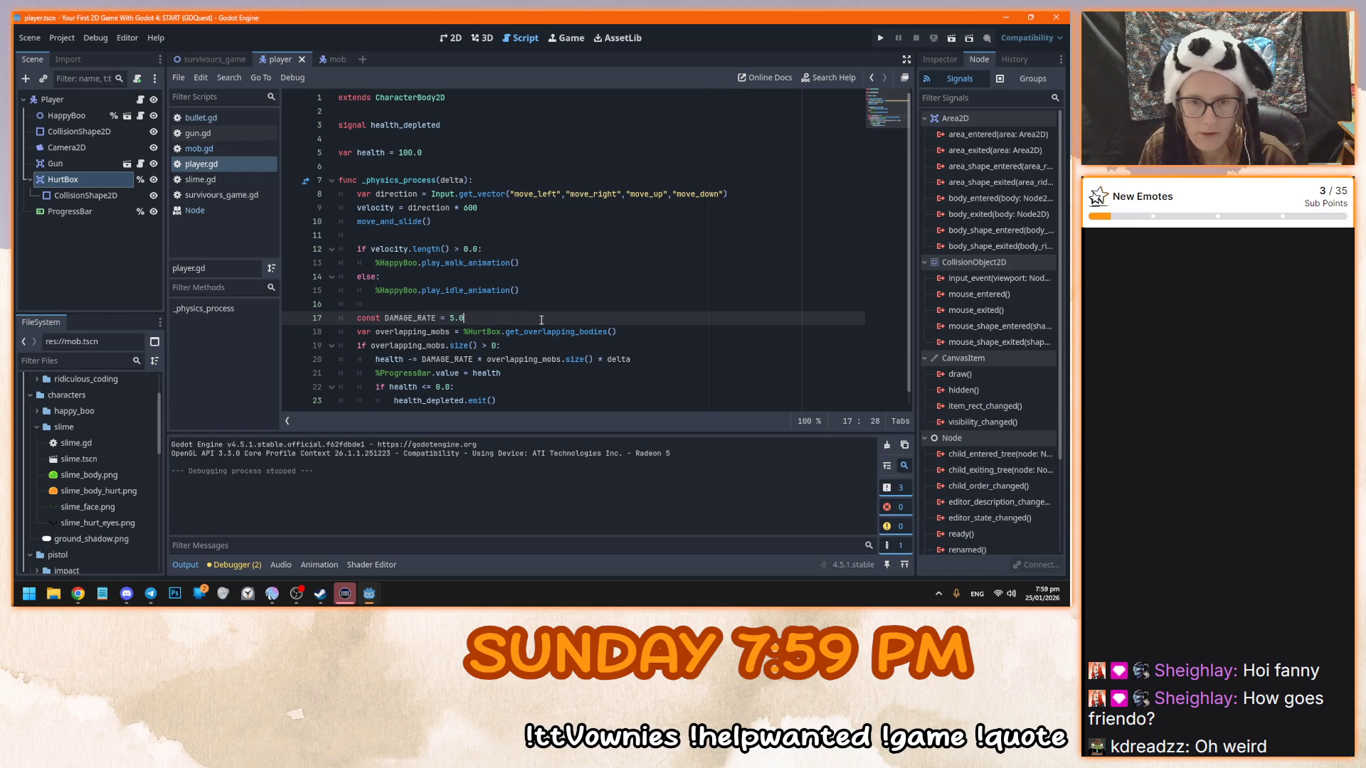
Look up the get_overlapping_bodies documentation, then return to player.gd
scroll(541, 321, down, 1)
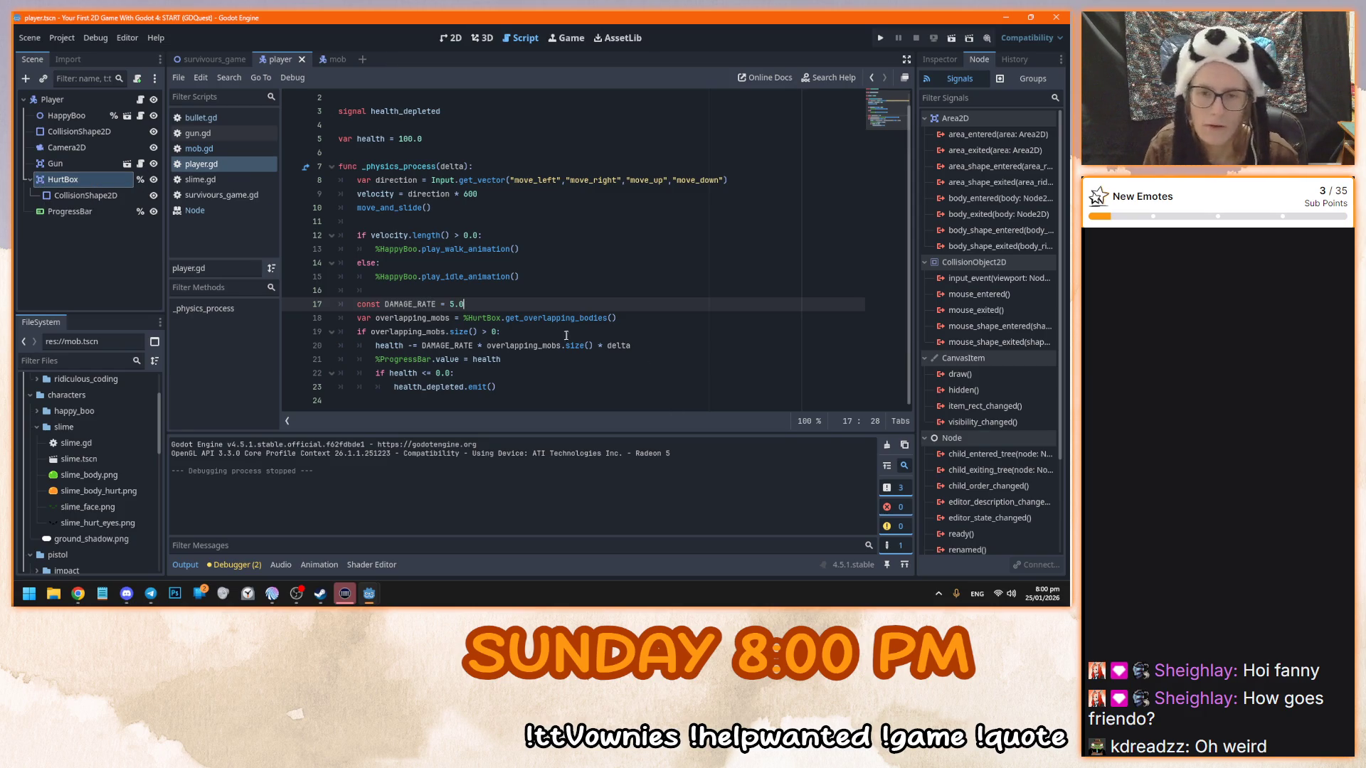
key(ctrl)
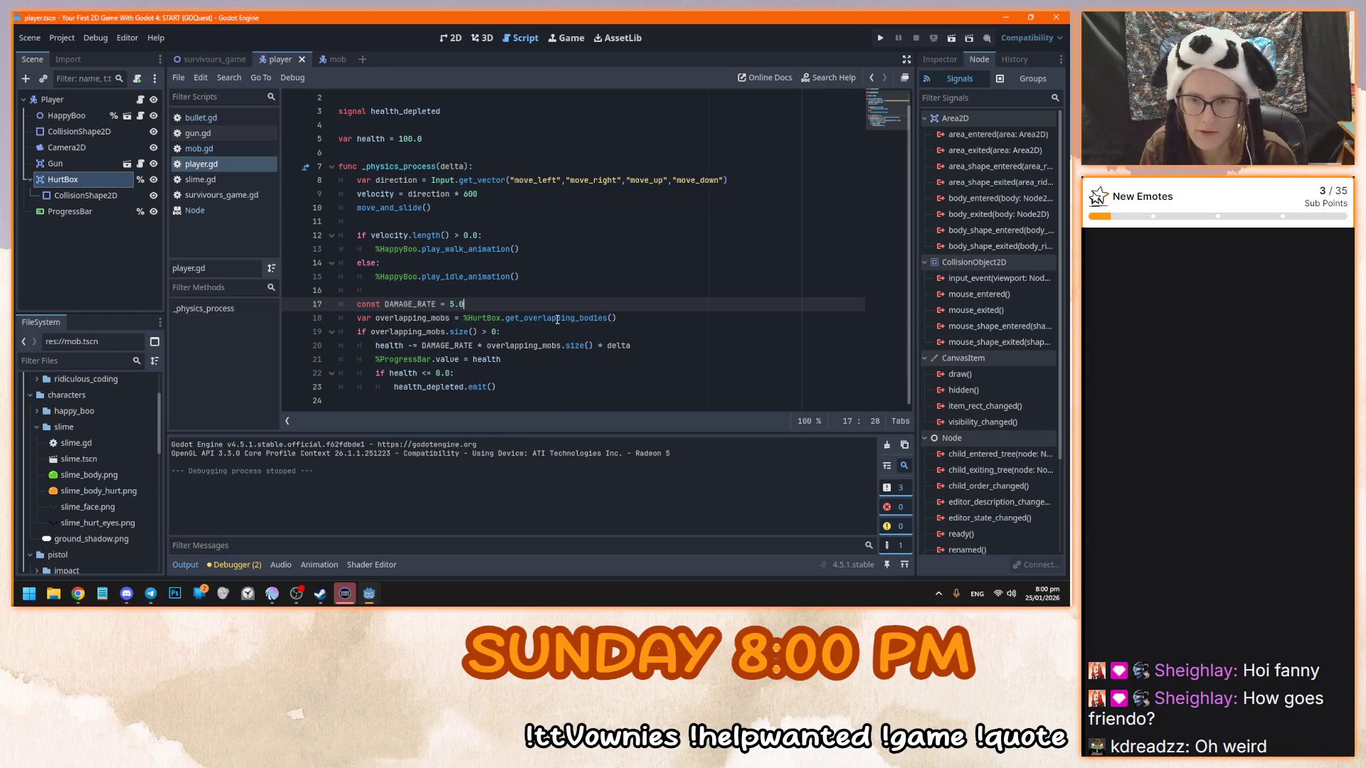
ctrl+click(553, 320)
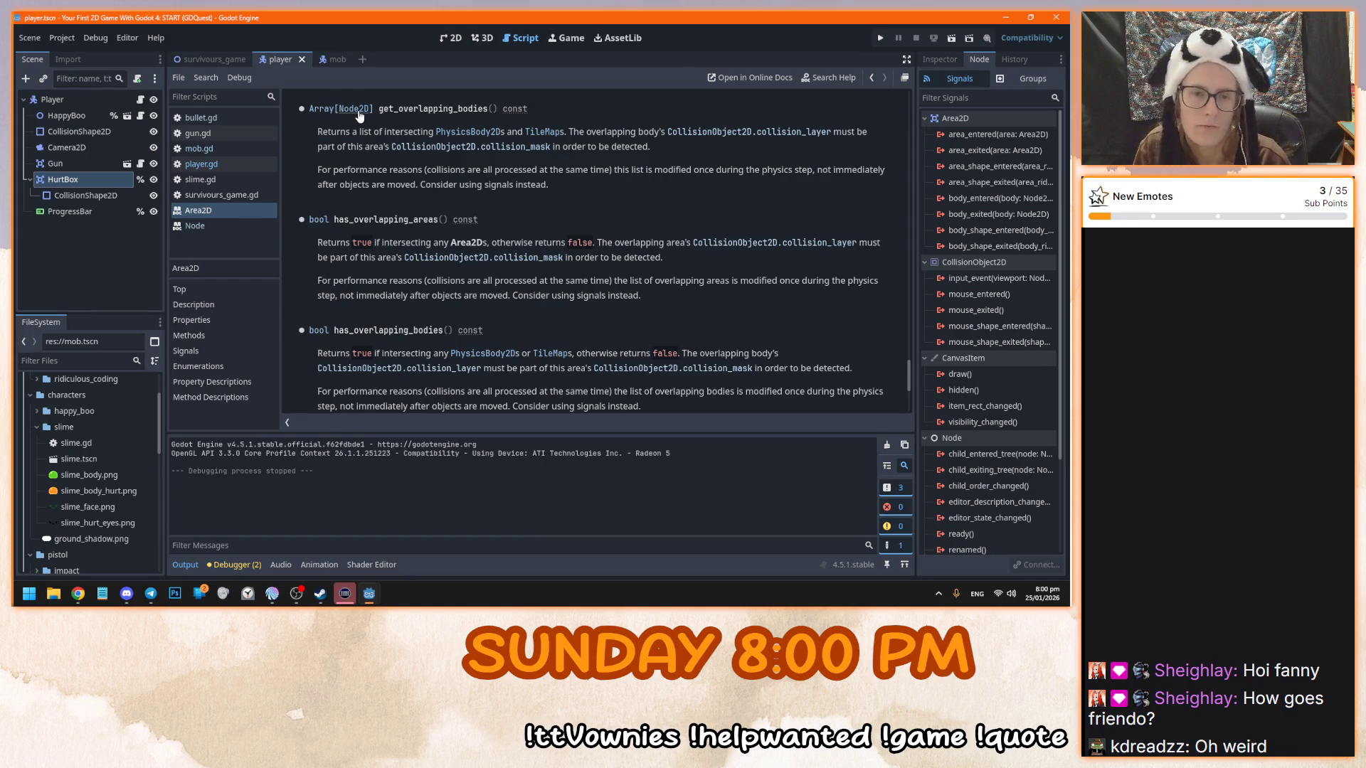
click(208, 167)
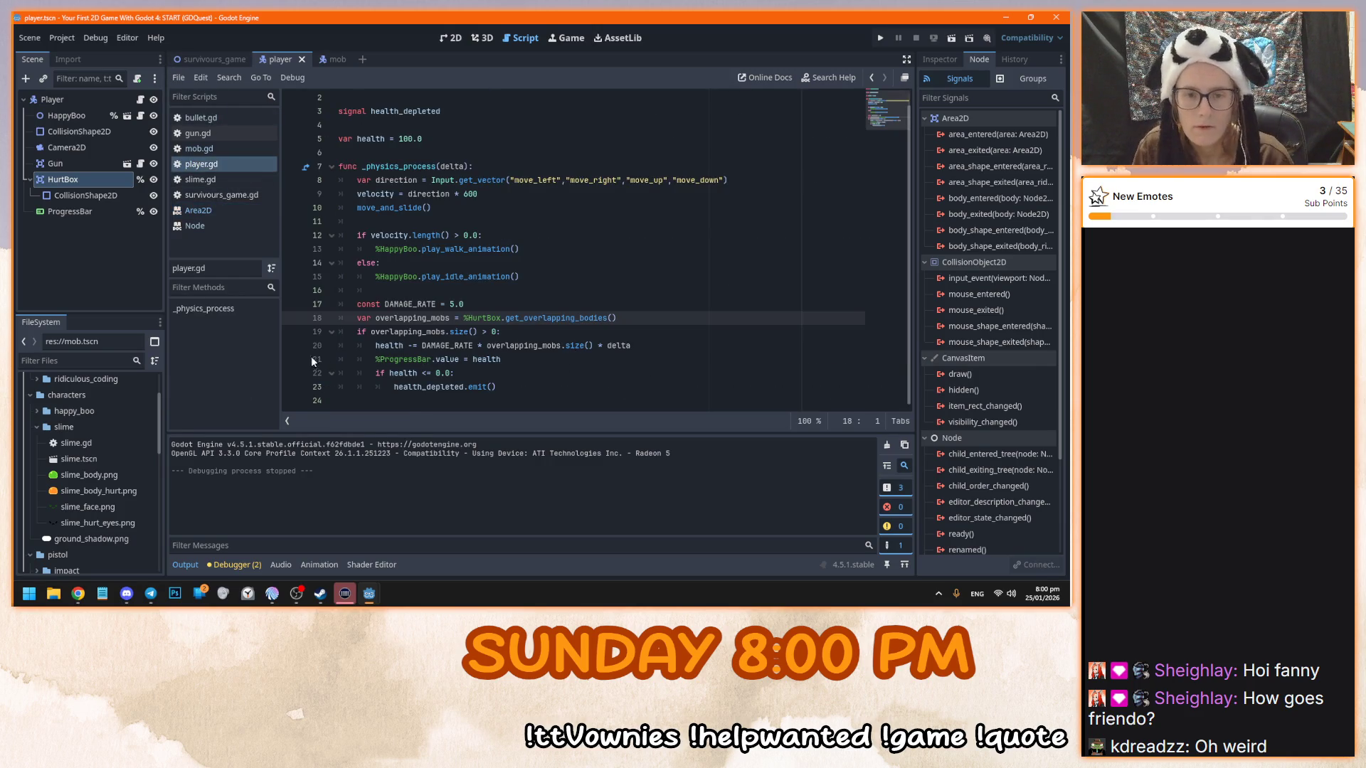
Review the damage code: the overlapping mobs size check, health -= DAMAGE_RATE × mob count, and health_depleted
click(478, 332)
key(shift+Left)
key(shift+Left)
key(shift+Left)
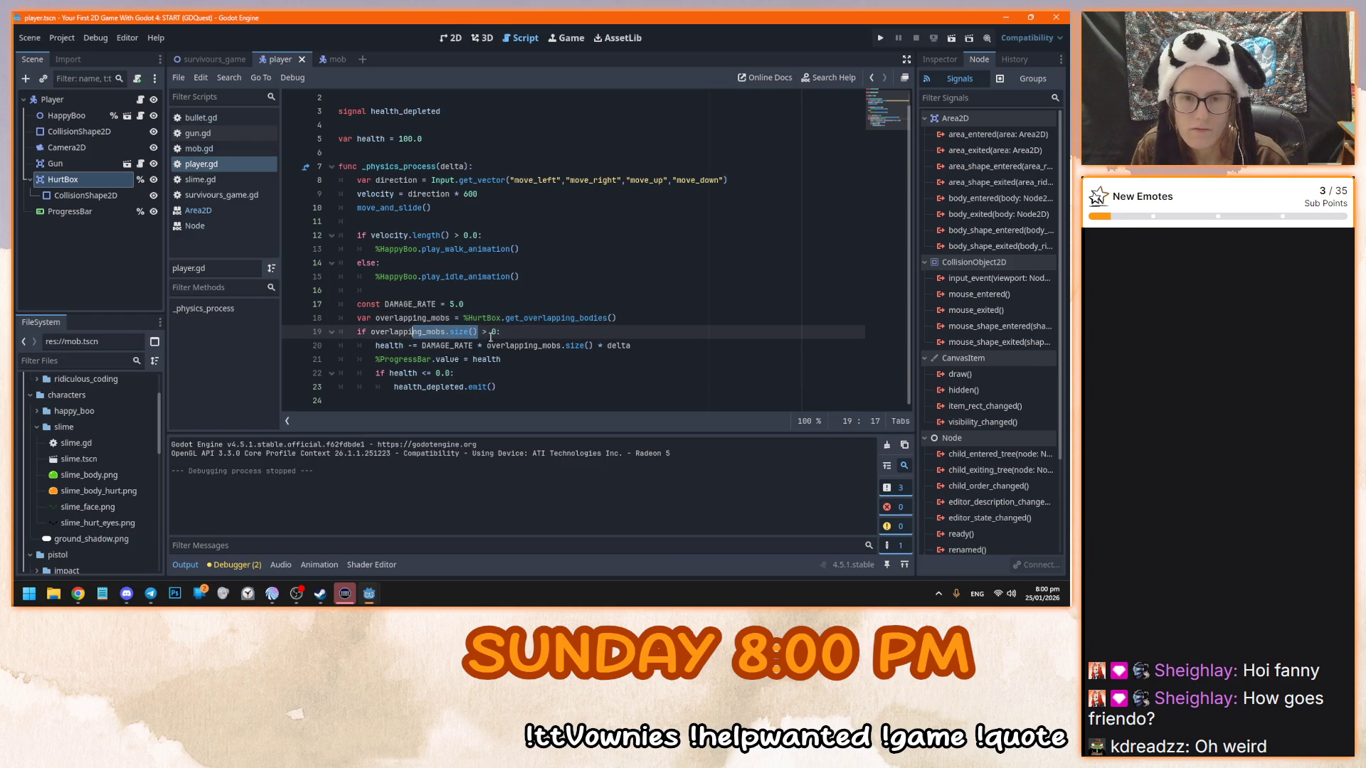
click(502, 334)
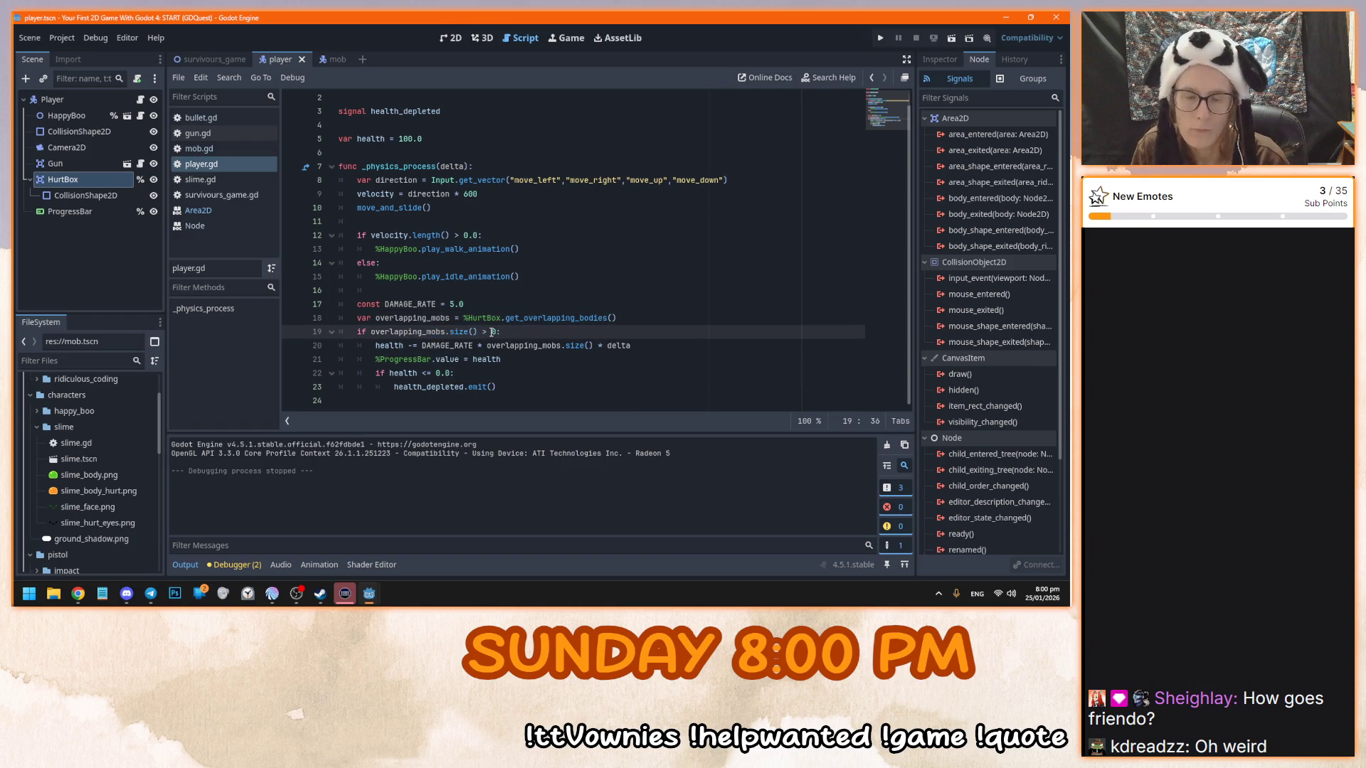
mouse_move(376, 345)
mouse_down()
mouse_move(471, 345)
mouse_move(432, 304)
mouse_up()
scroll(406, 235, up, 1)
scroll(455, 303, down, 1)
click(496, 307)
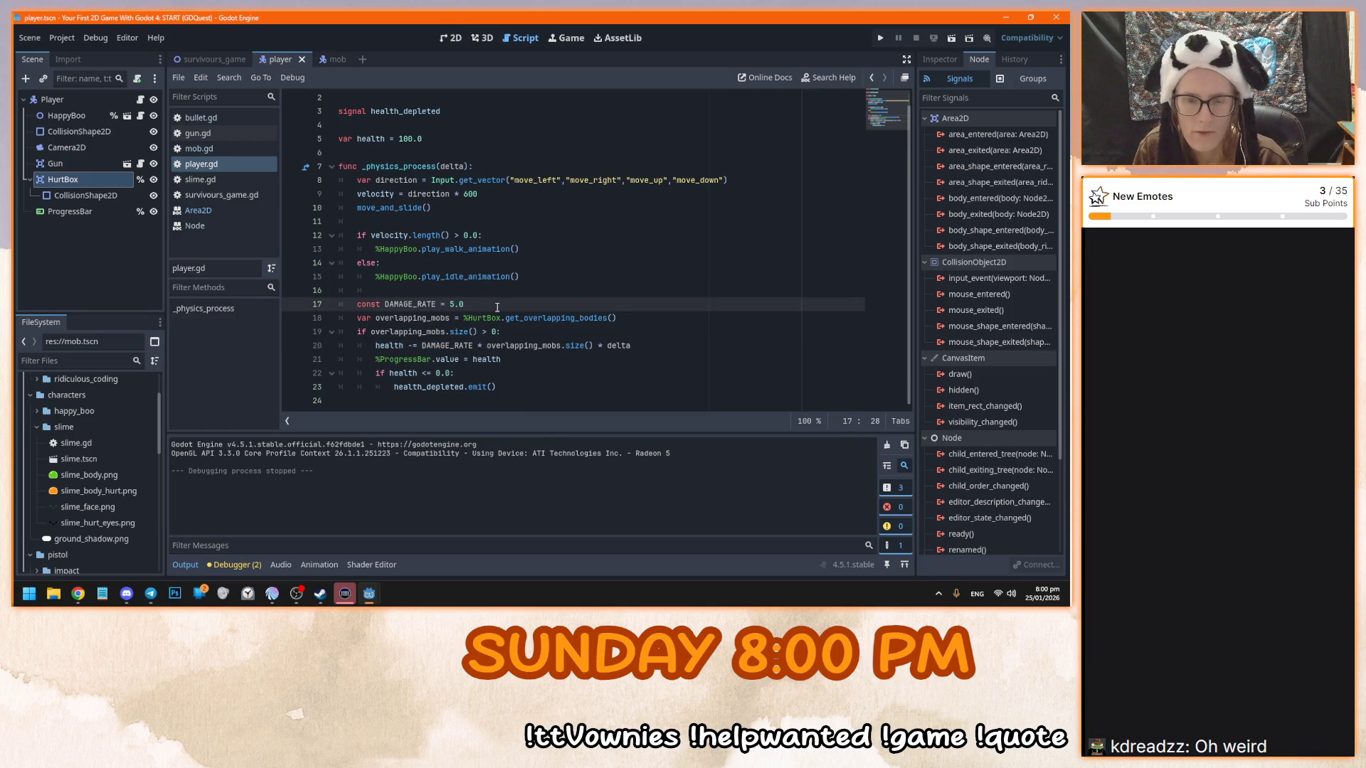
drag(485, 348, 647, 345)
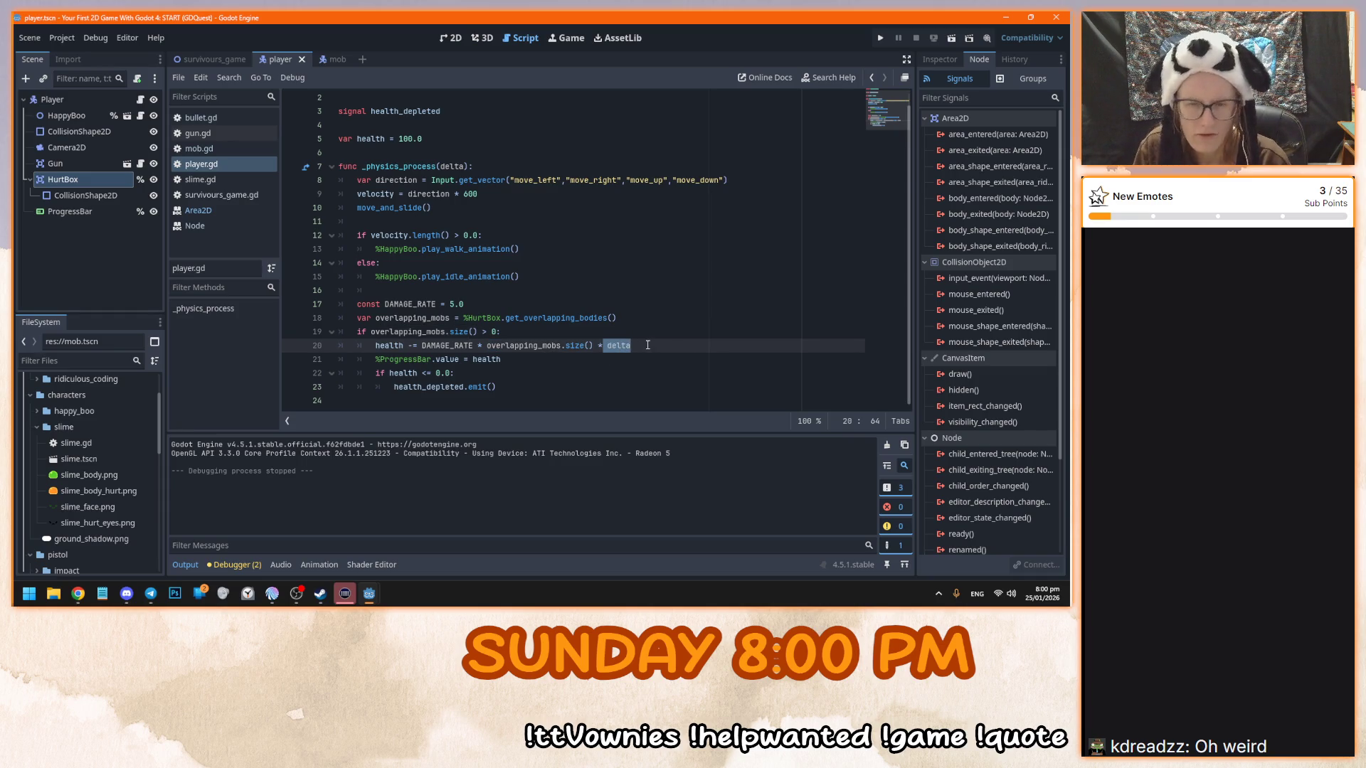
click(647, 345)
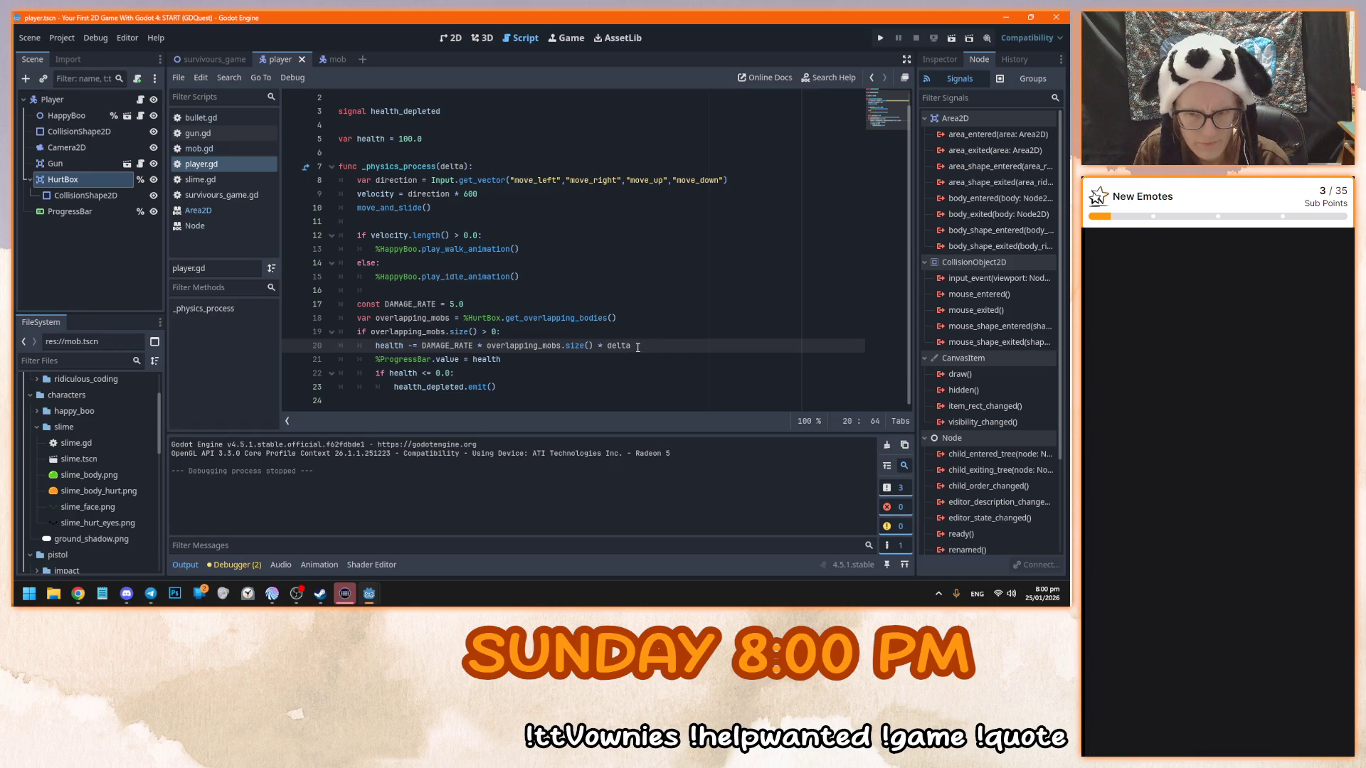
key(Down)
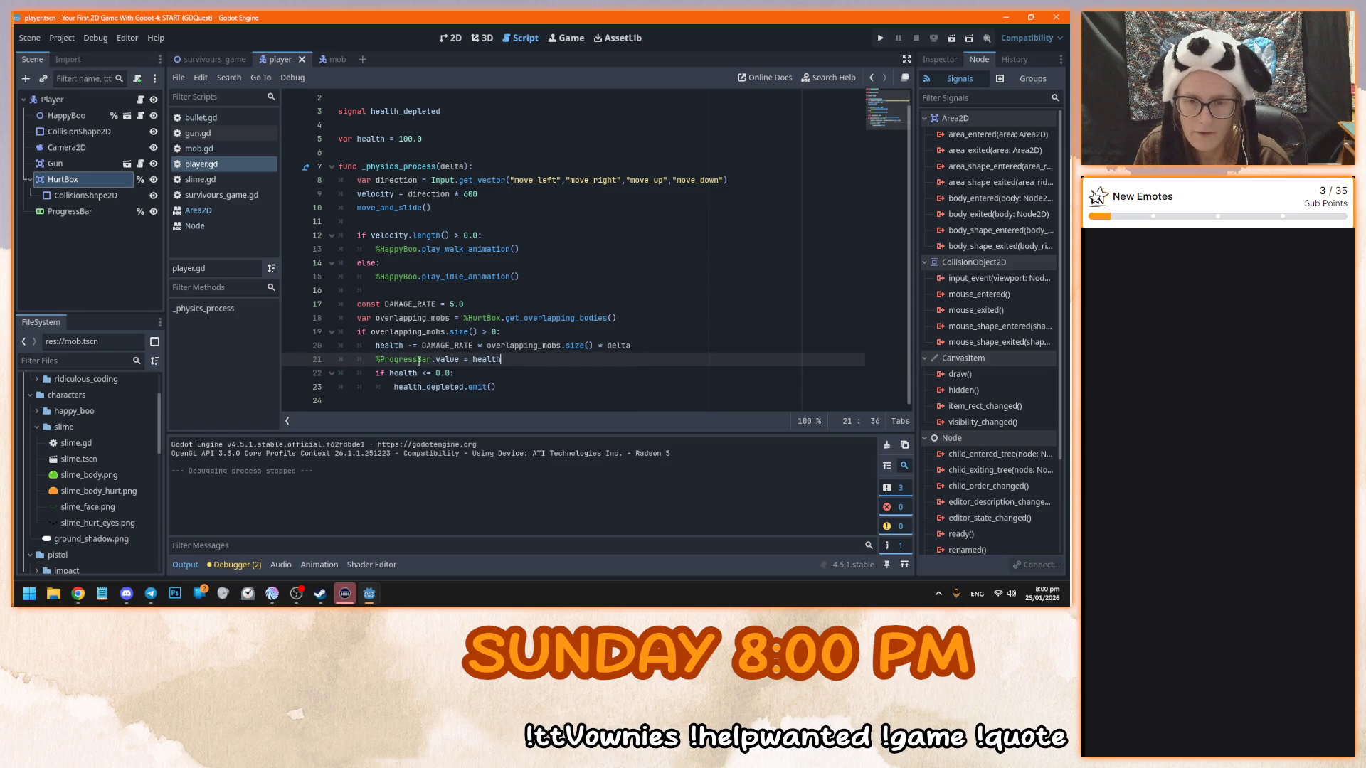
click(533, 389)
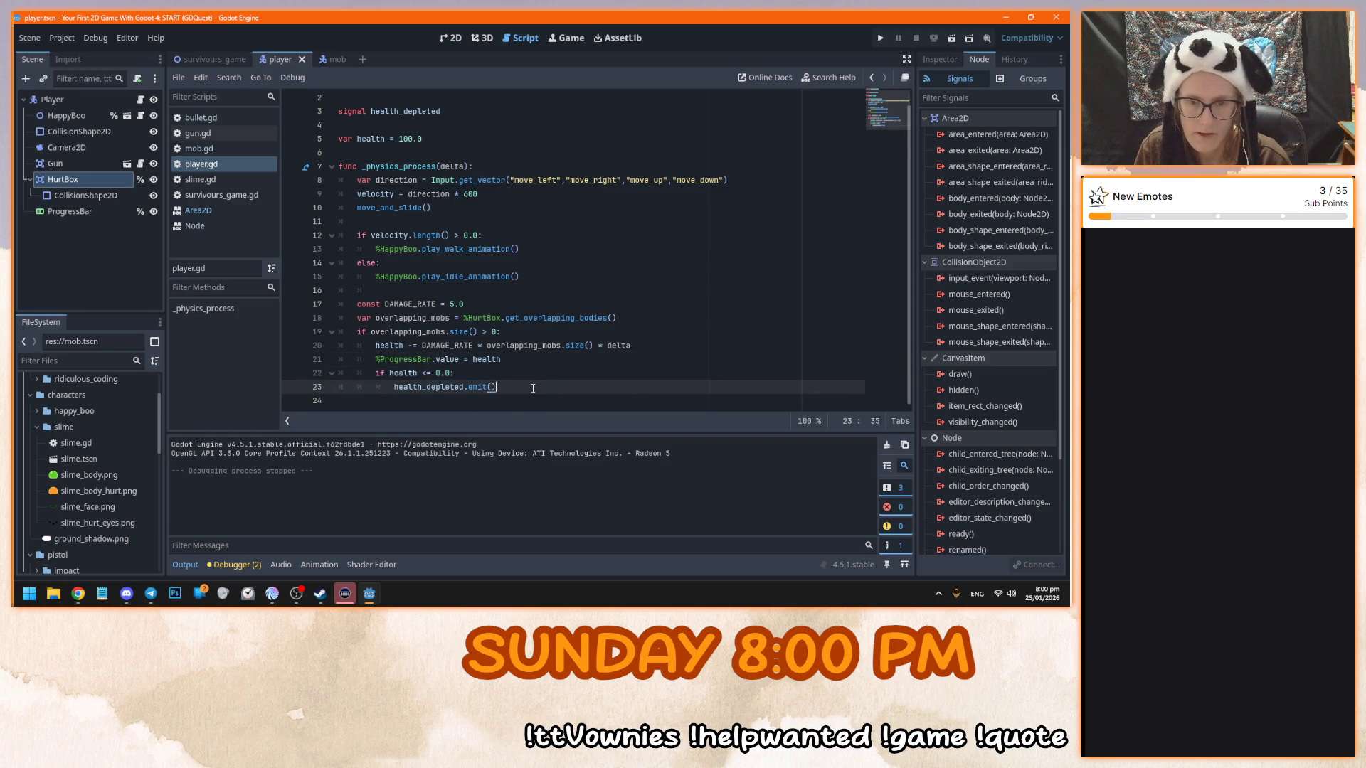
key(Down)
key(Up)
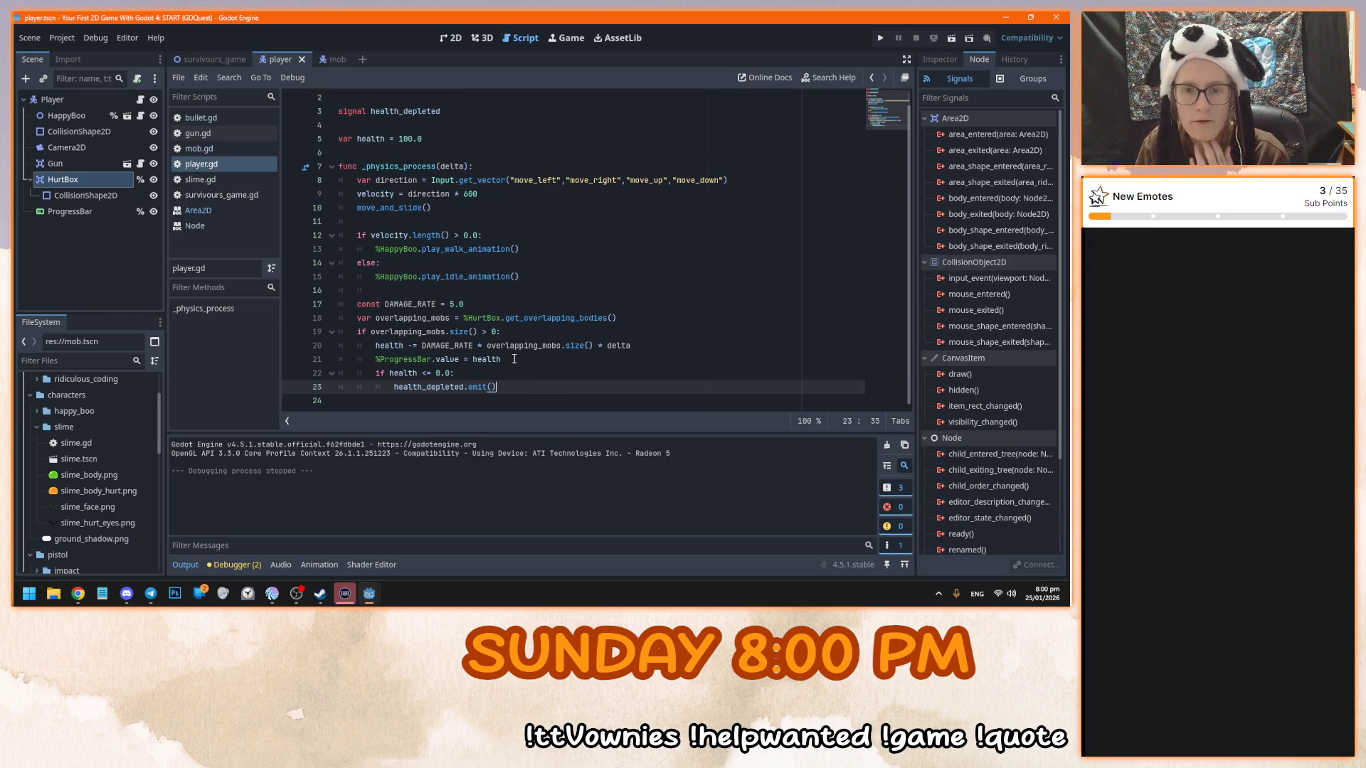
Switch to the roguelike project's Godot window showing player-v2.gd
mouse_move(512, 349)
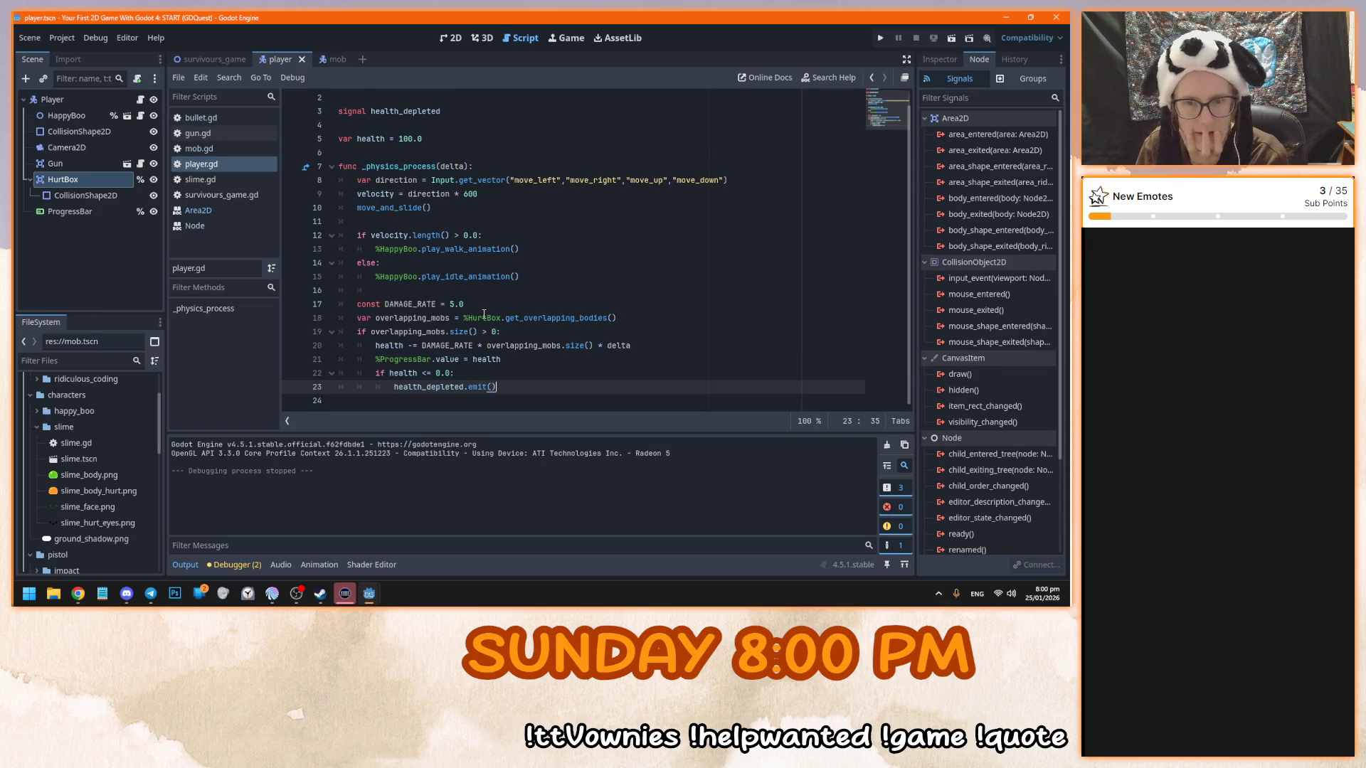
mouse_move(367, 601)
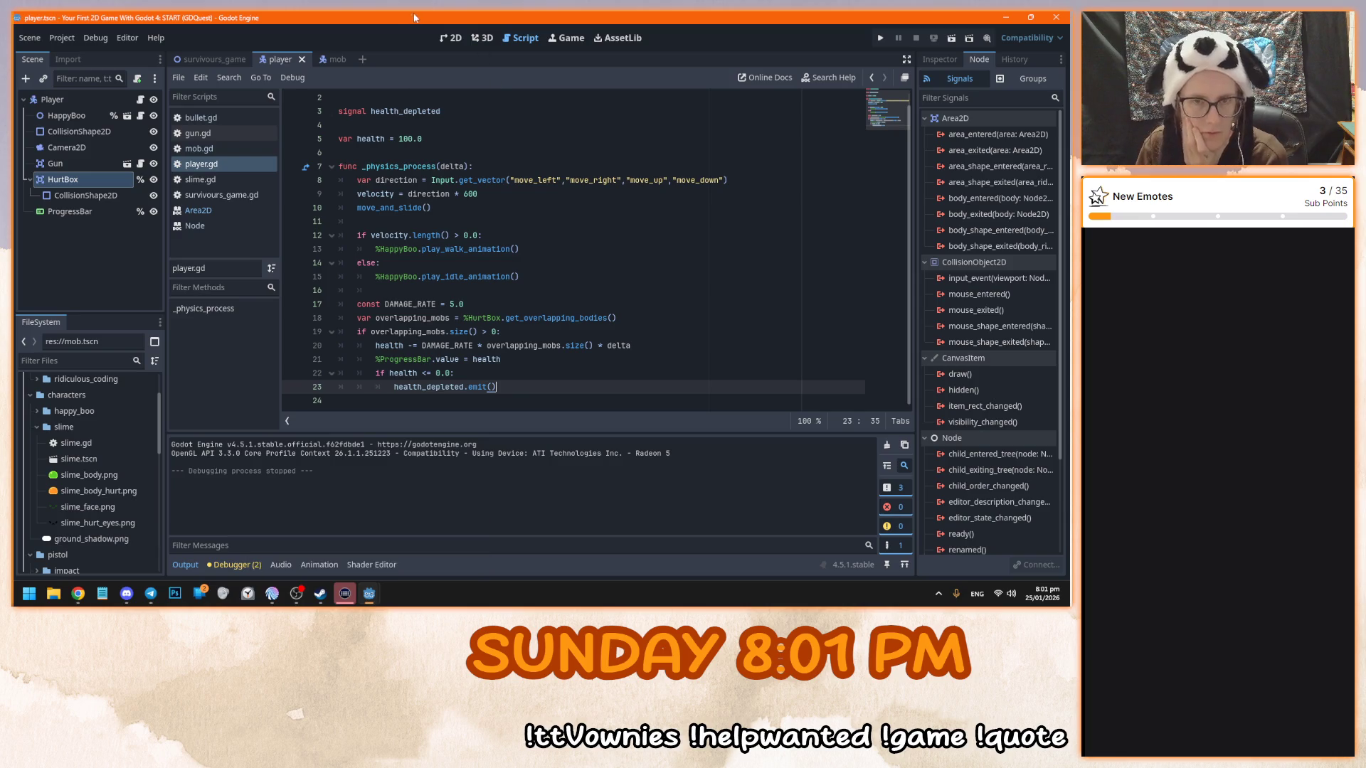
click(309, 534)
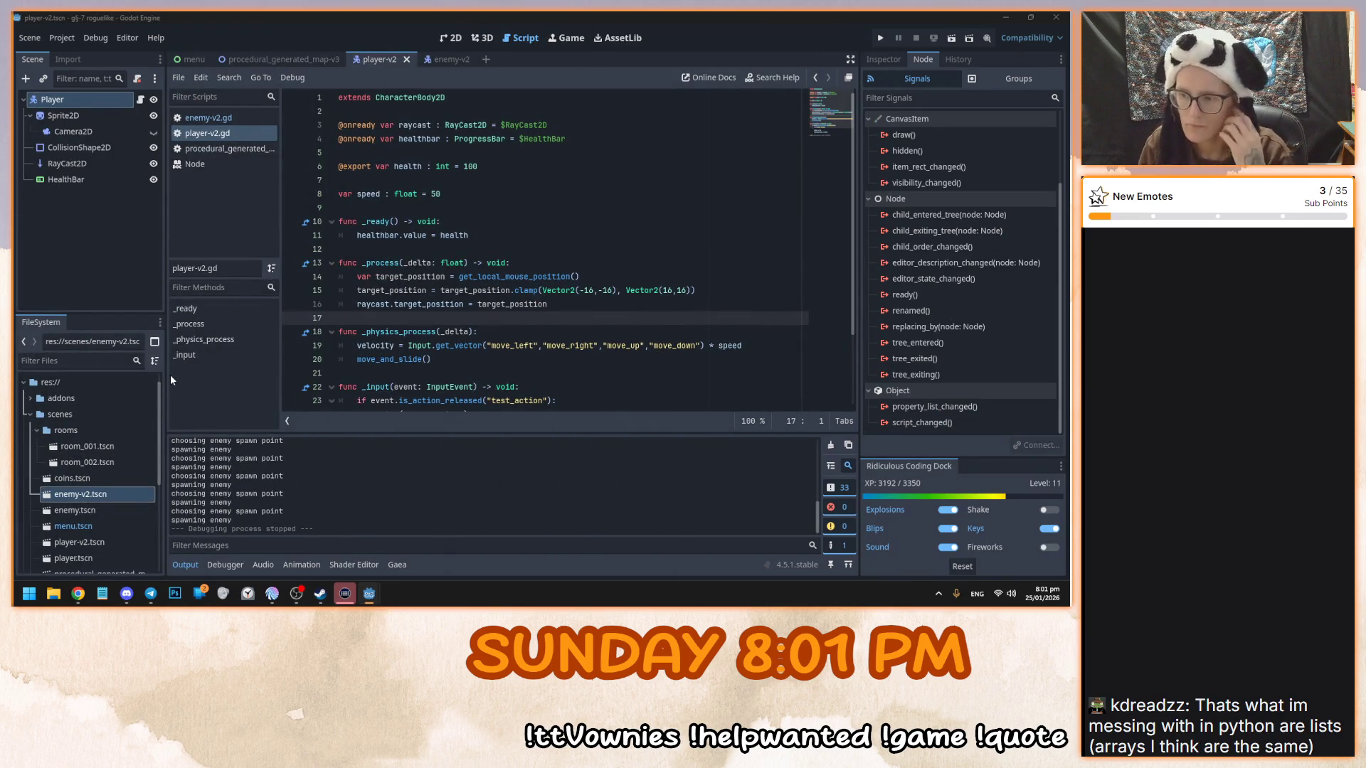
Insert blank lines after move_and_slide() in player-v2.gd's _physics_process function
click(600, 337)
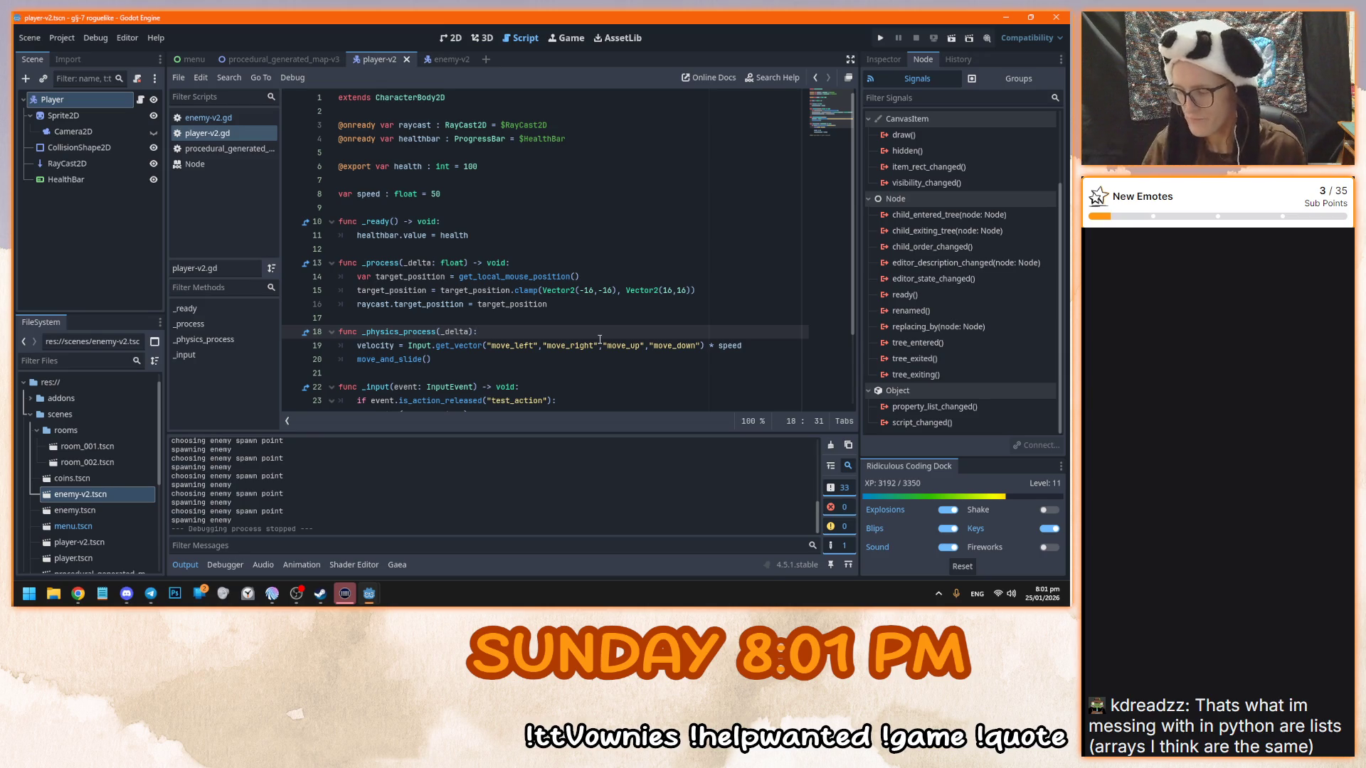
scroll(578, 332, down, 2)
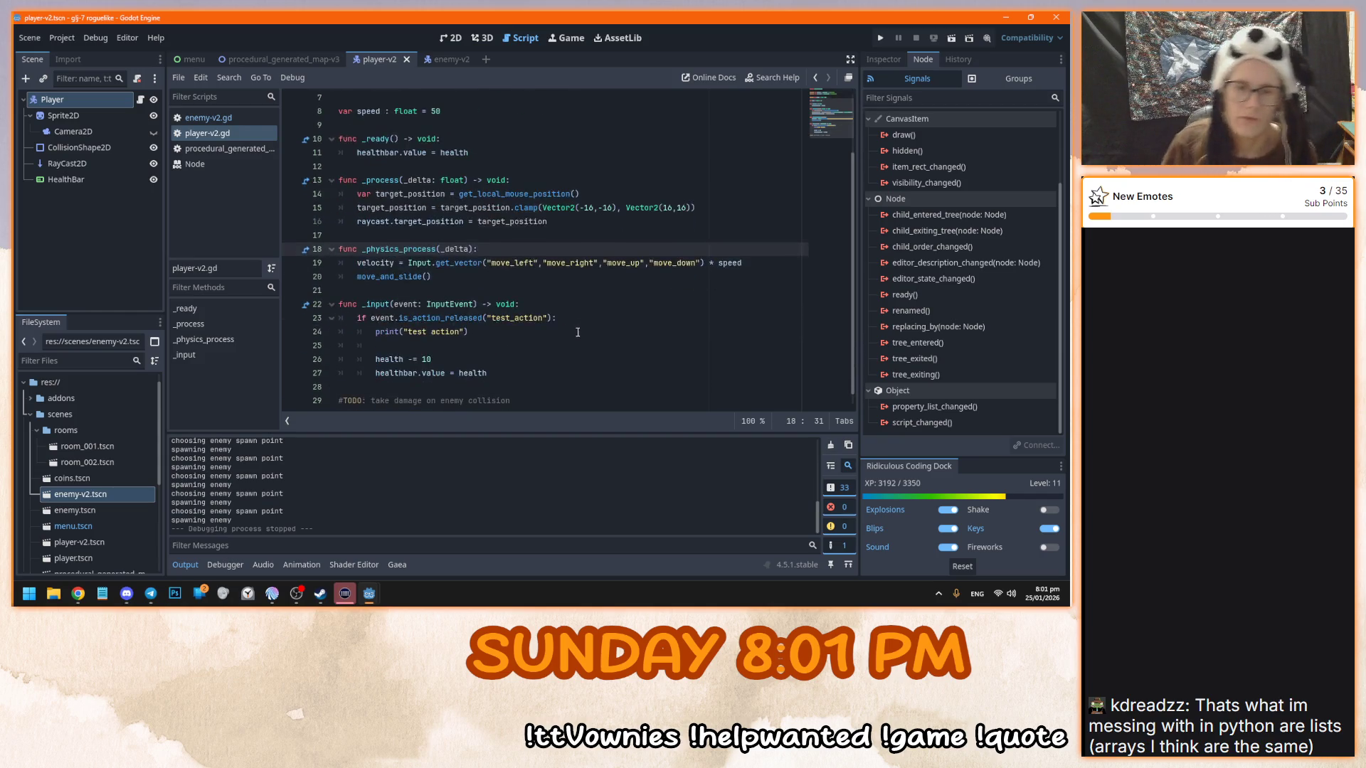
scroll(578, 342, down, 1)
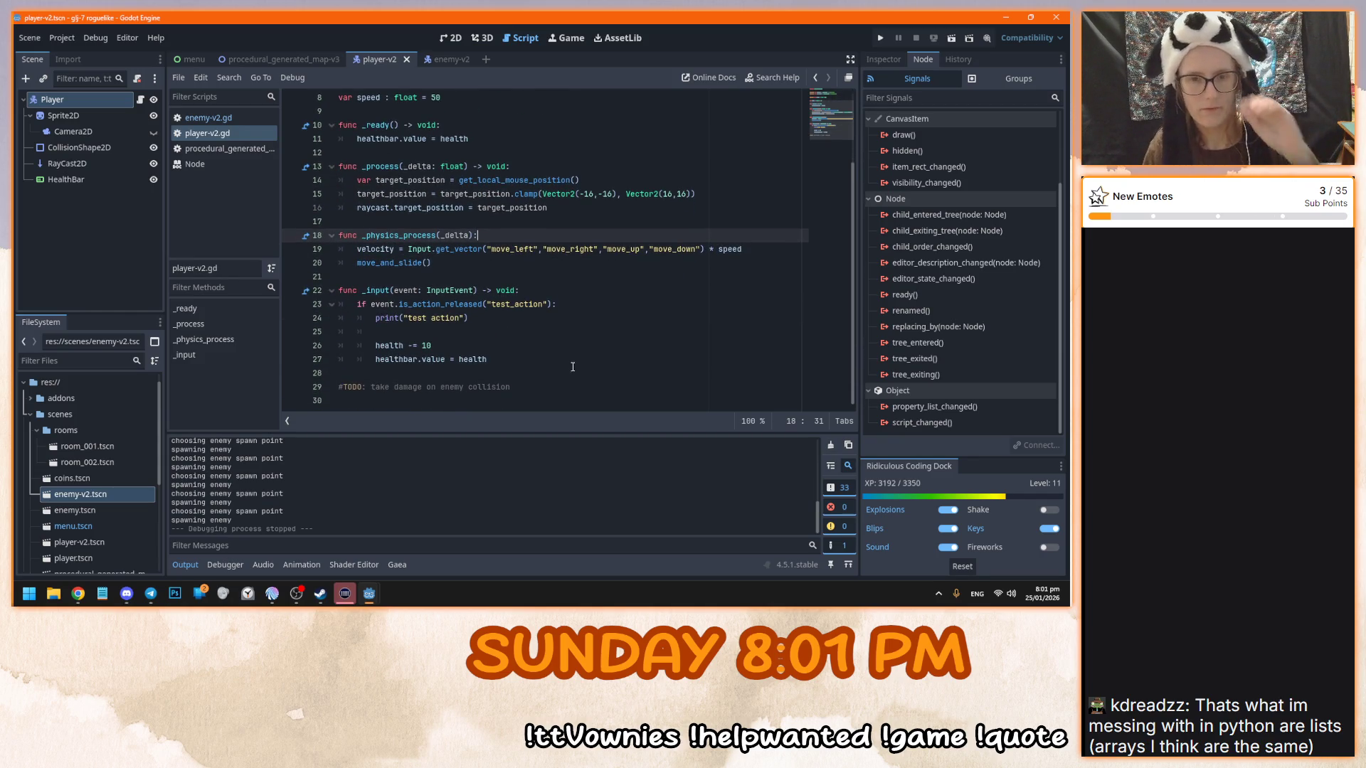
click(579, 359)
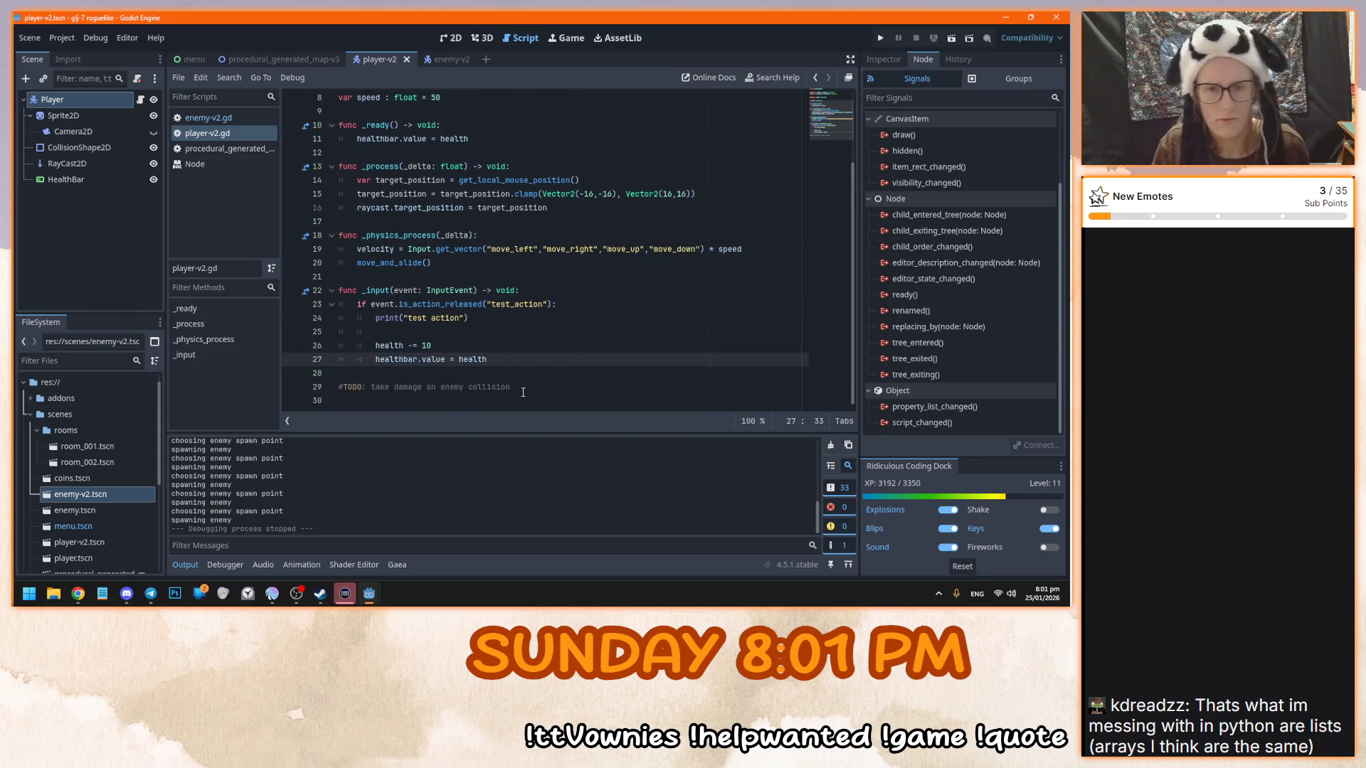
click(449, 262)
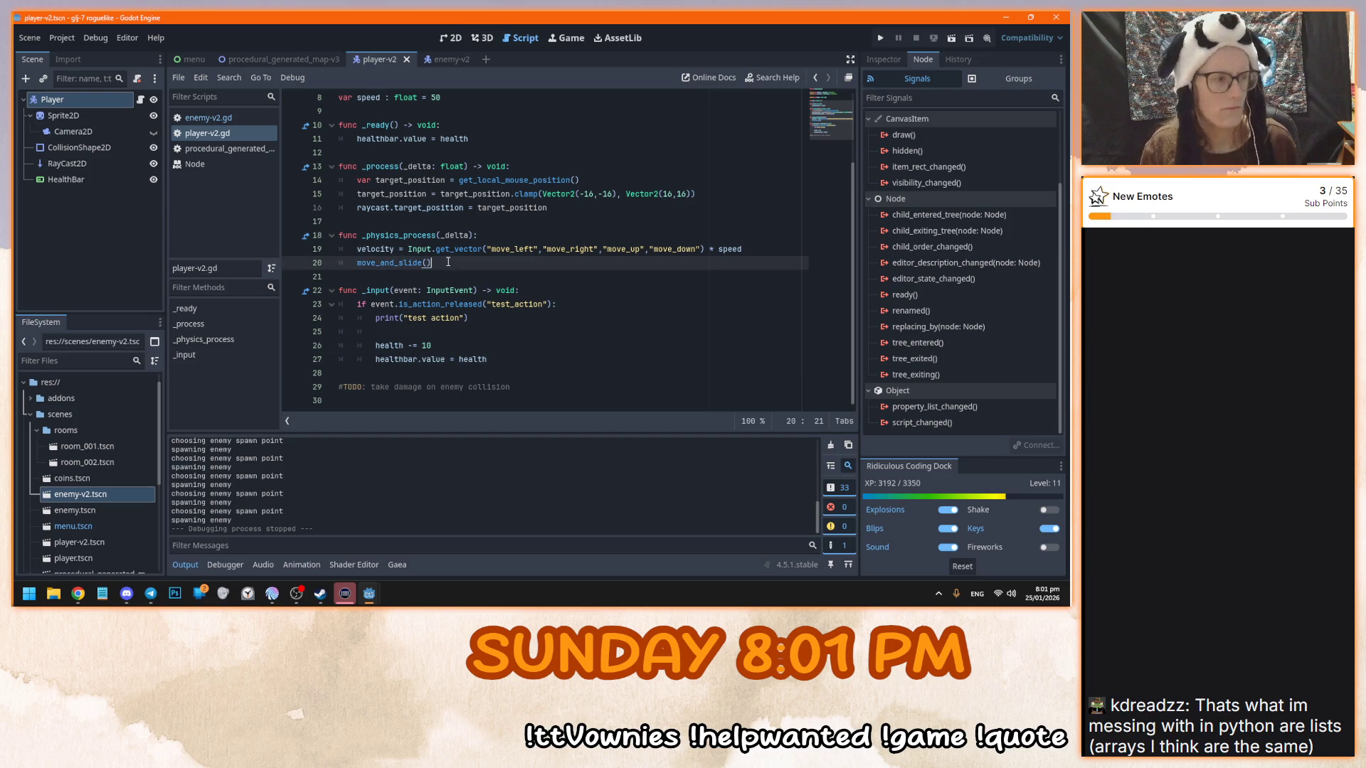
key(KP_Enter)
key(KP_Enter)
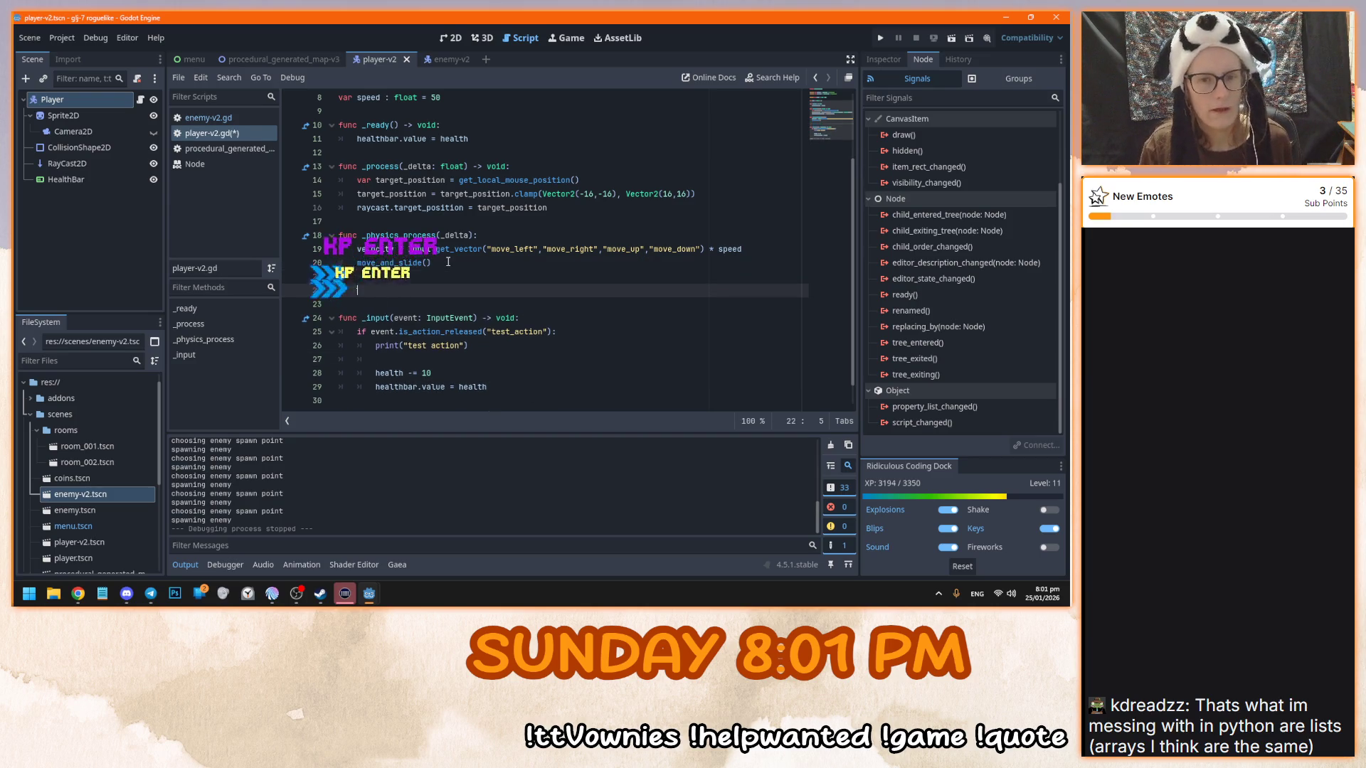
scroll(449, 262, up, 3)
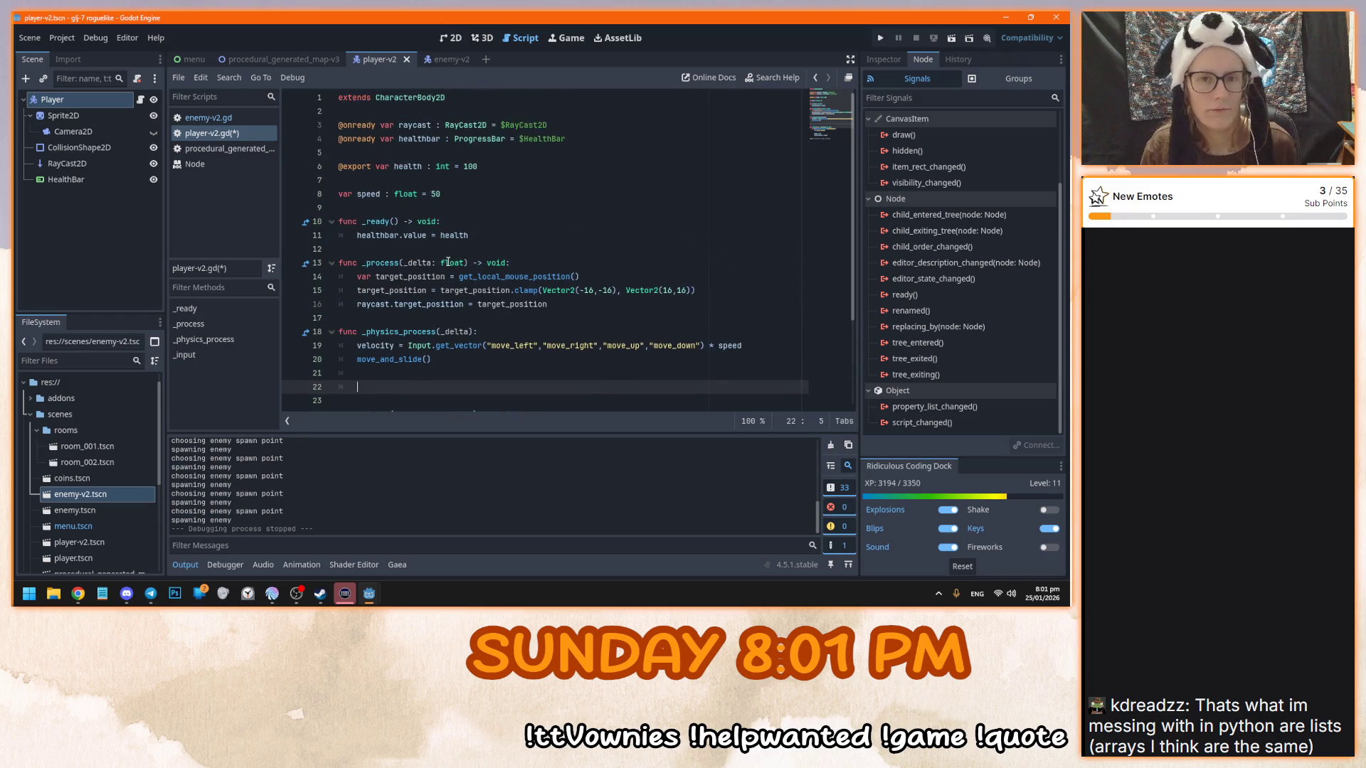
click(471, 195)
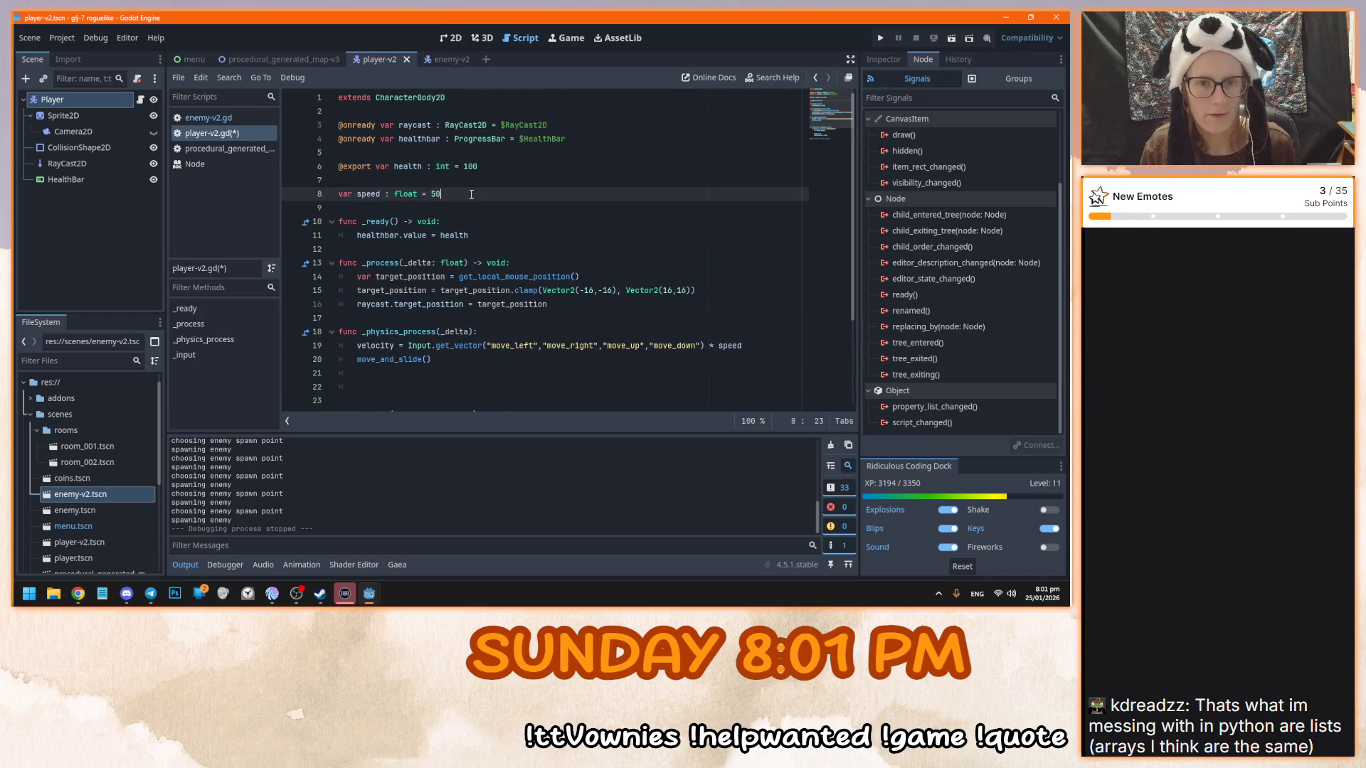
Add 'var damage_rate : int = 5' below speed and change speed's type to int
key(Return)
text(v)
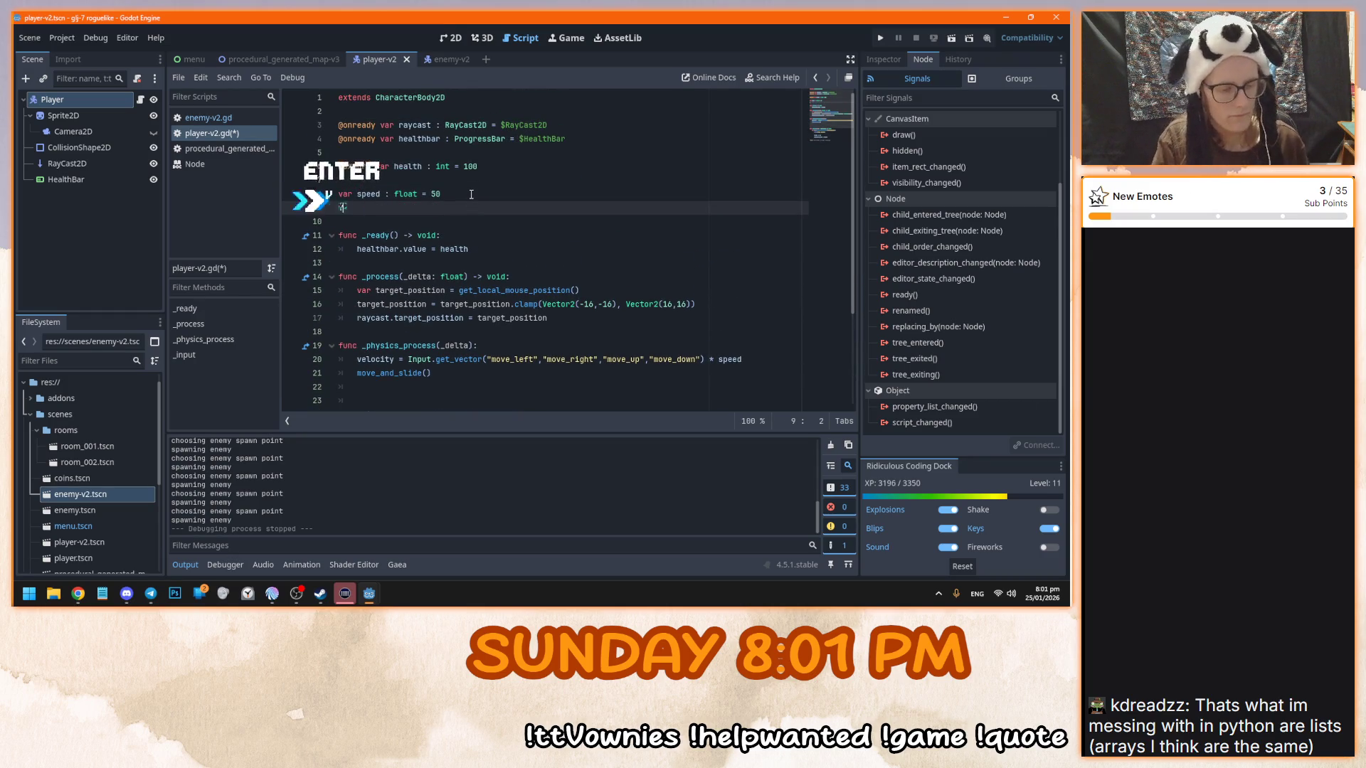
text(ar daiage)
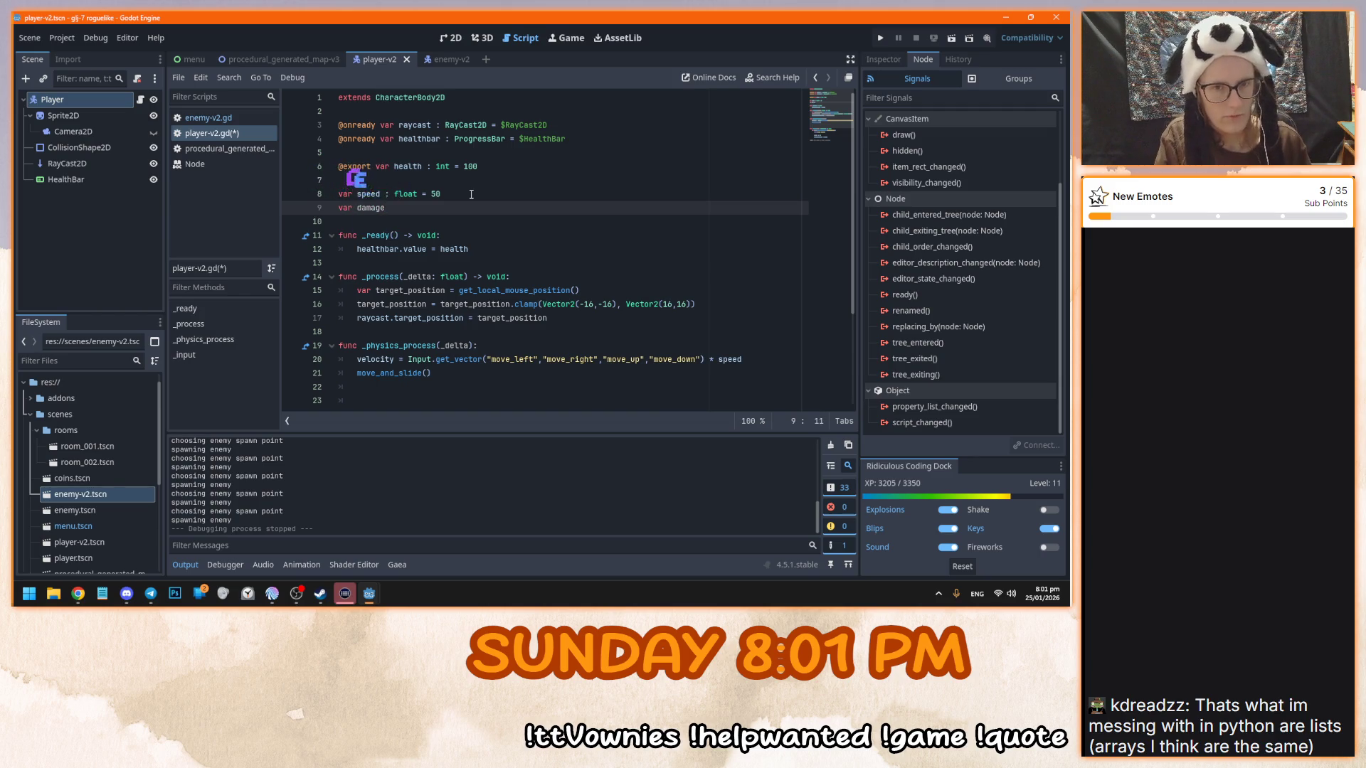
text(_rate =)
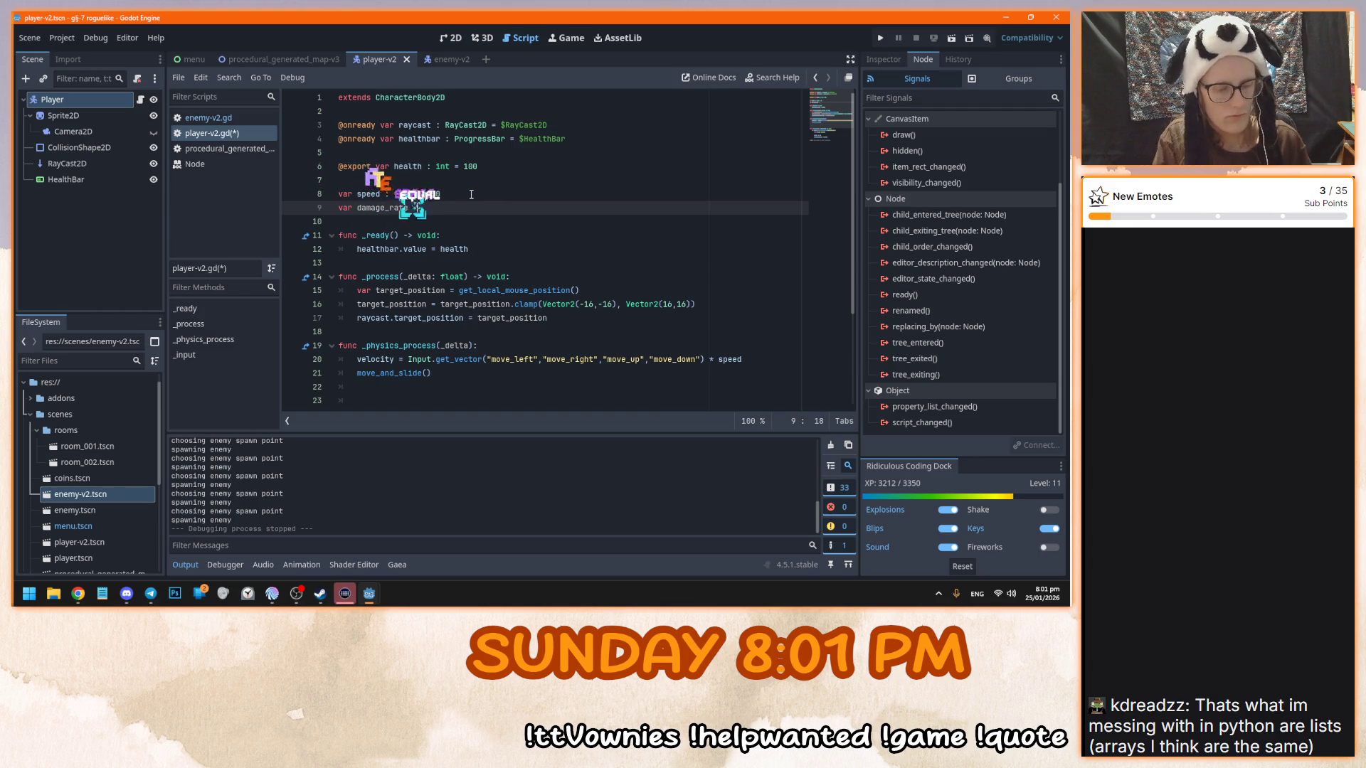
text(: int =)
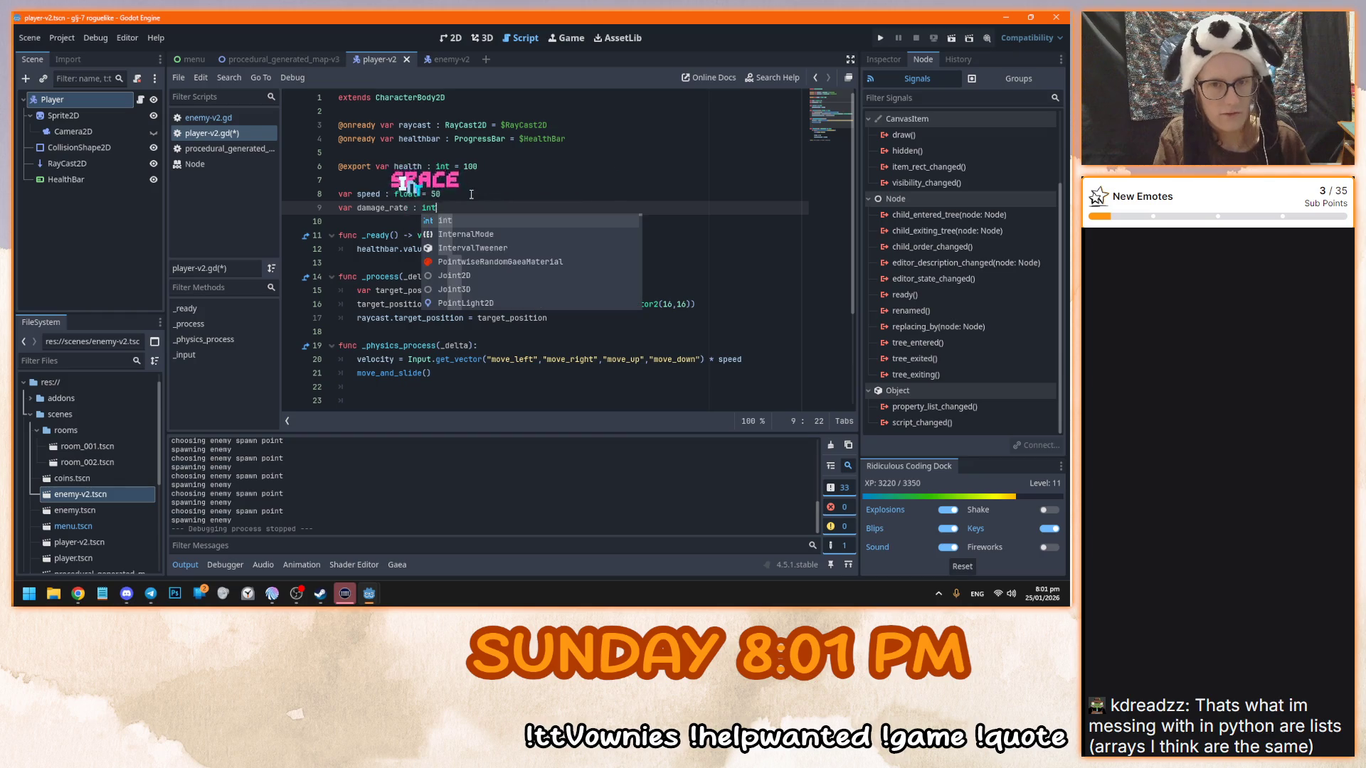
key(ctrl+BackSpace)
key(ctrl+BackSpace)
text(float =)
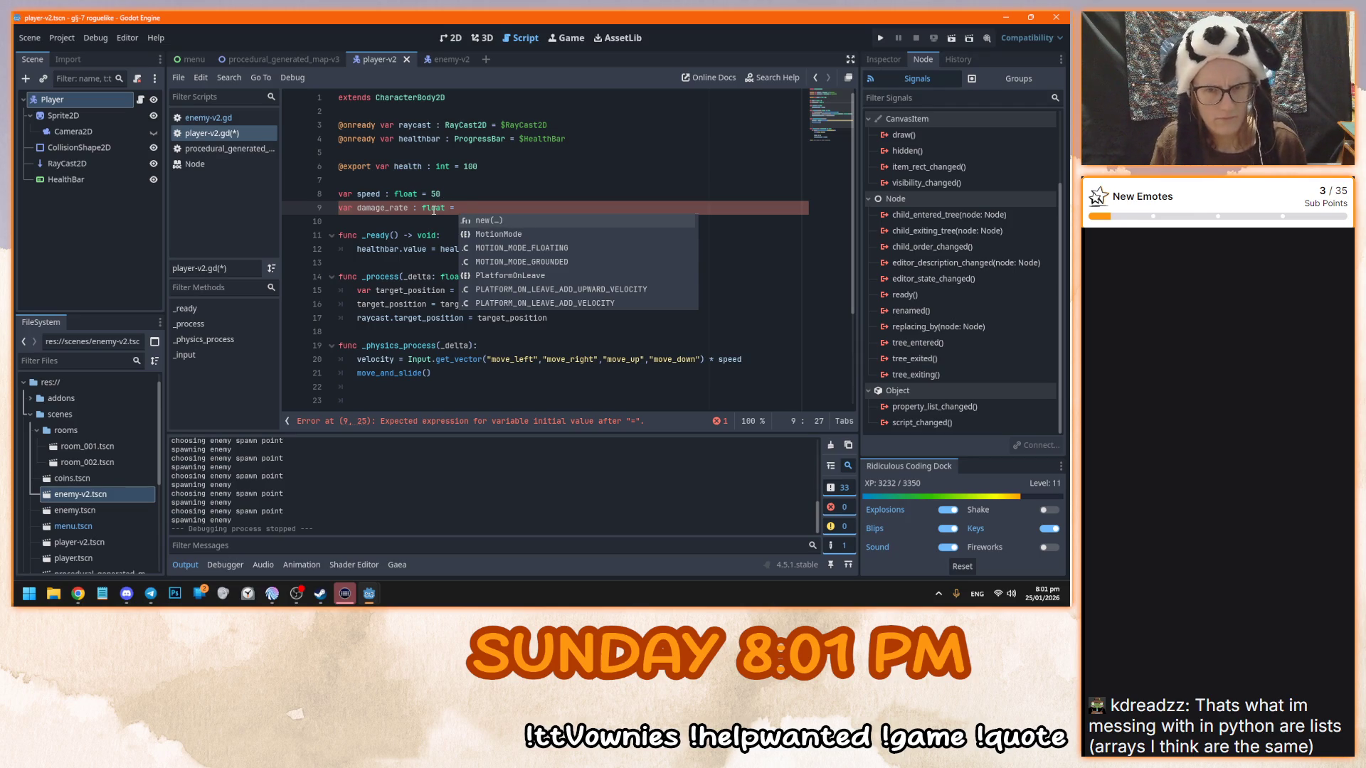
mouse_move(407, 195)
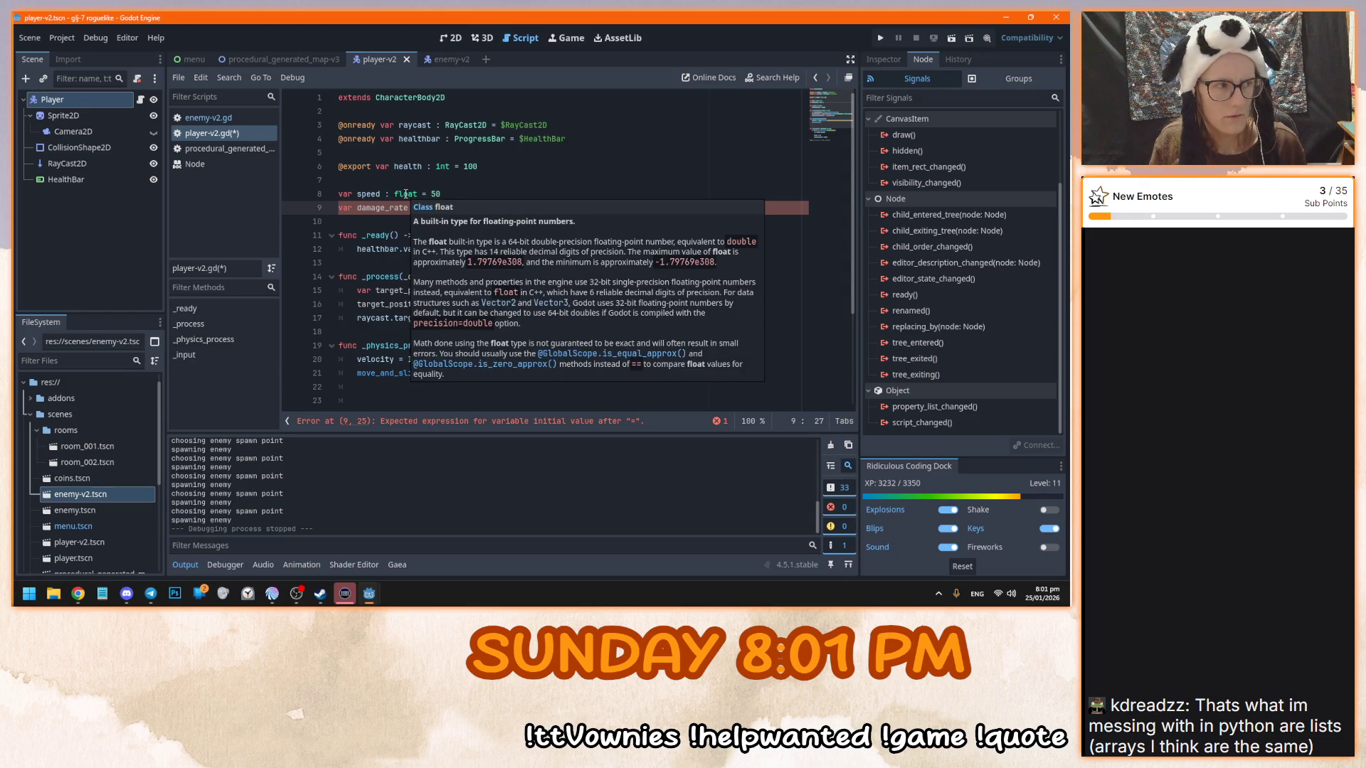
double_click(406, 194)
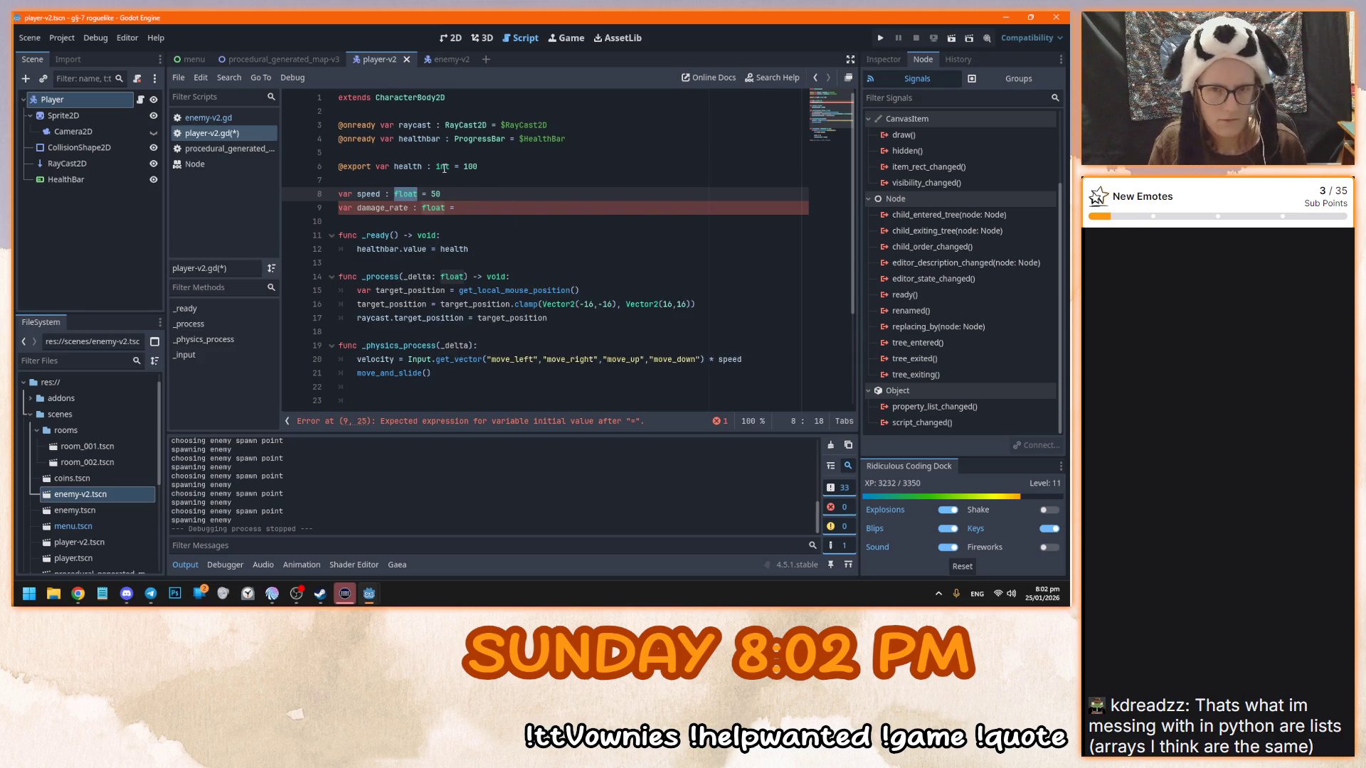
mouse_move(444, 168)
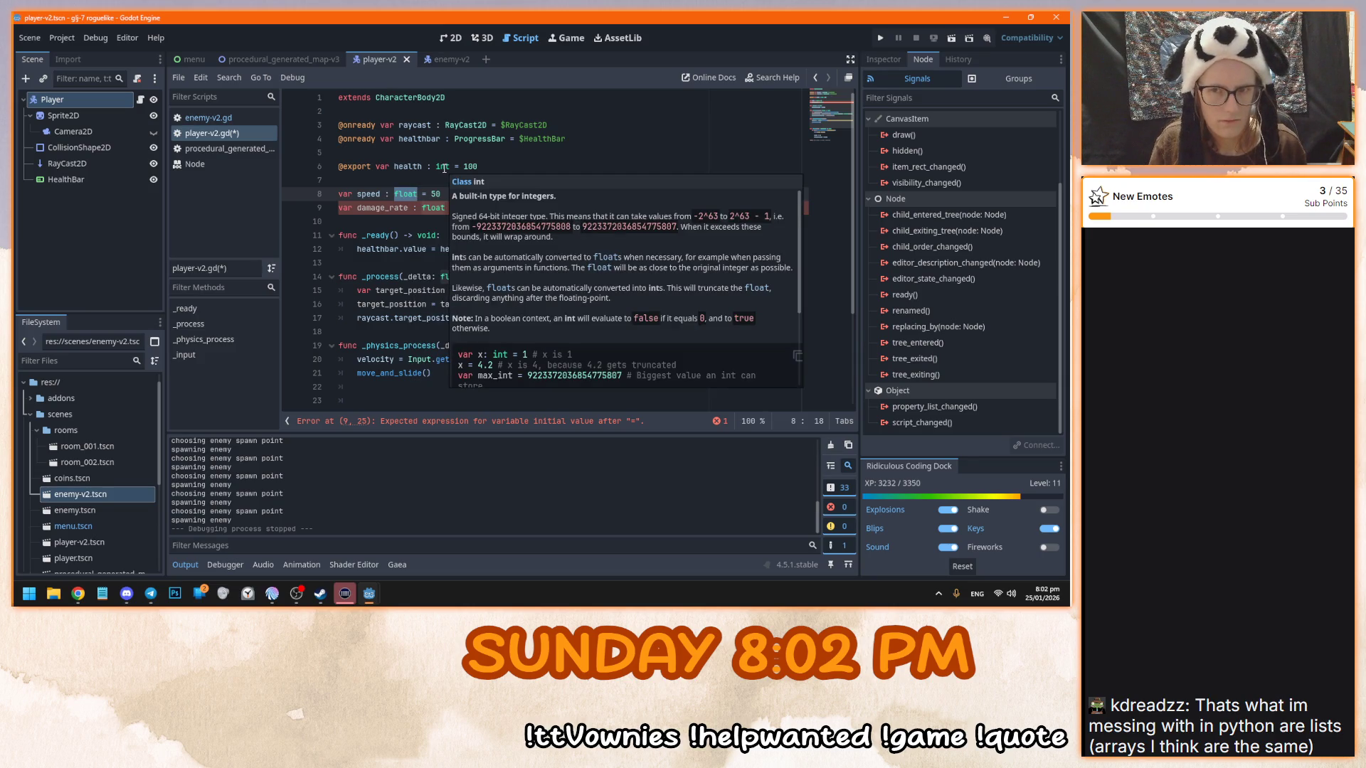
text(int)
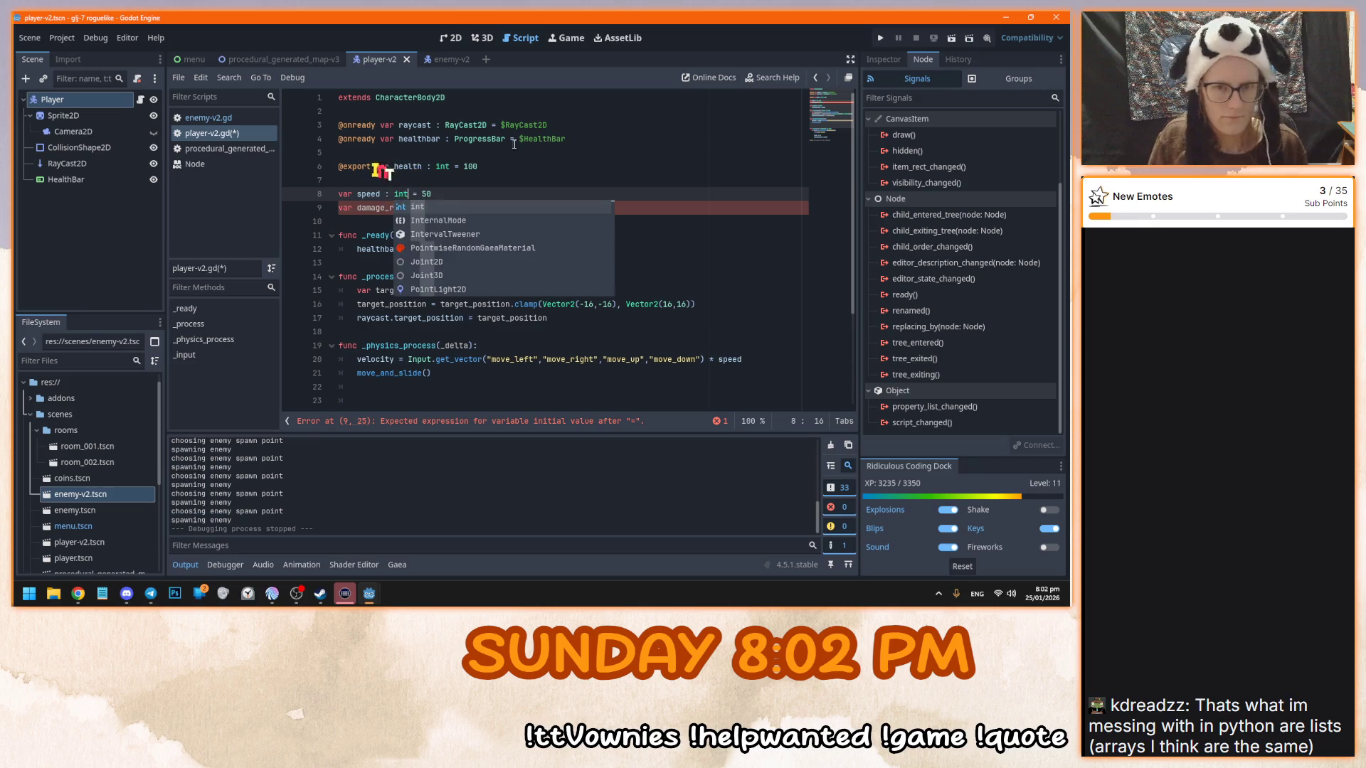
click(453, 183)
double_click(434, 208)
text(int)
click(480, 209)
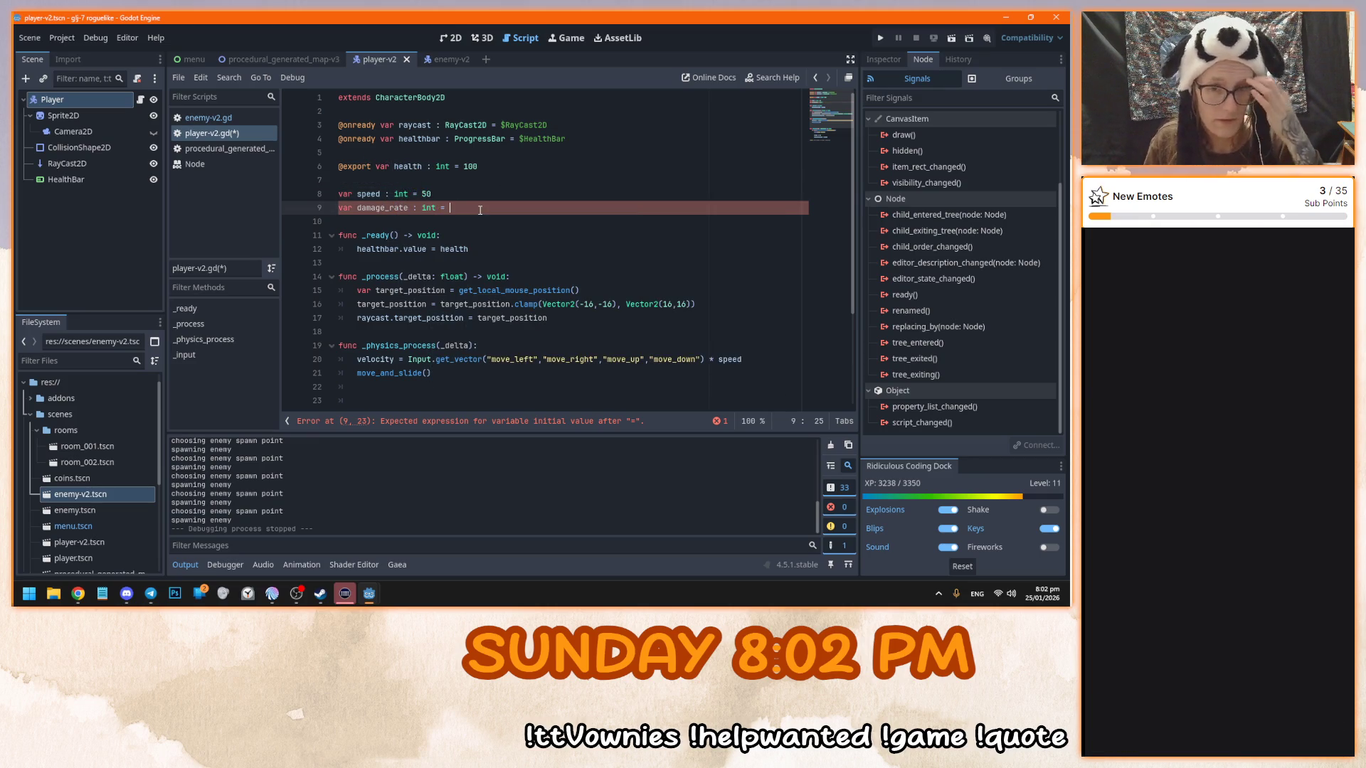
text(5)
Begin 'var overlapping_mobs = $' on the empty line in _physics_process
scroll(506, 258, down, 2)
scroll(506, 257, down, 2)
scroll(457, 360, up, 4)
scroll(470, 334, down, 4)
click(416, 261)
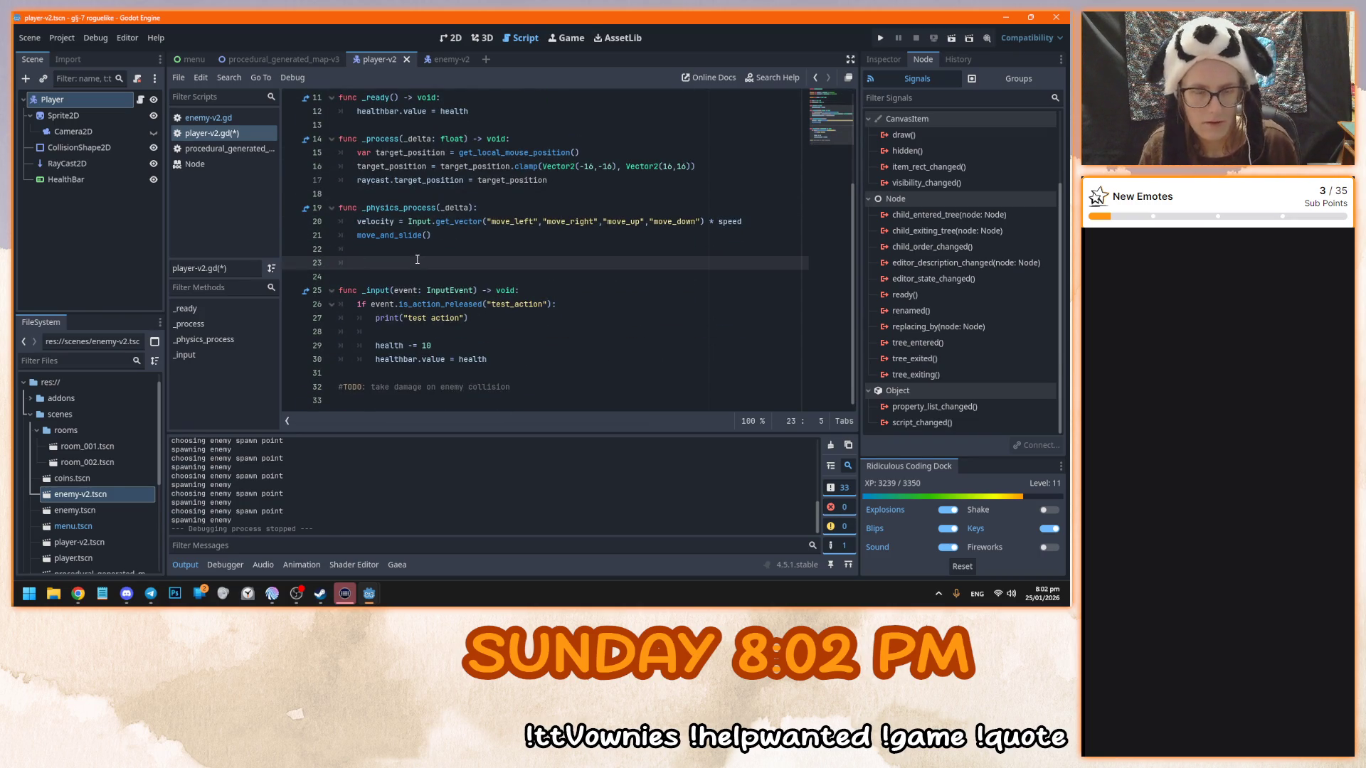
text(va)
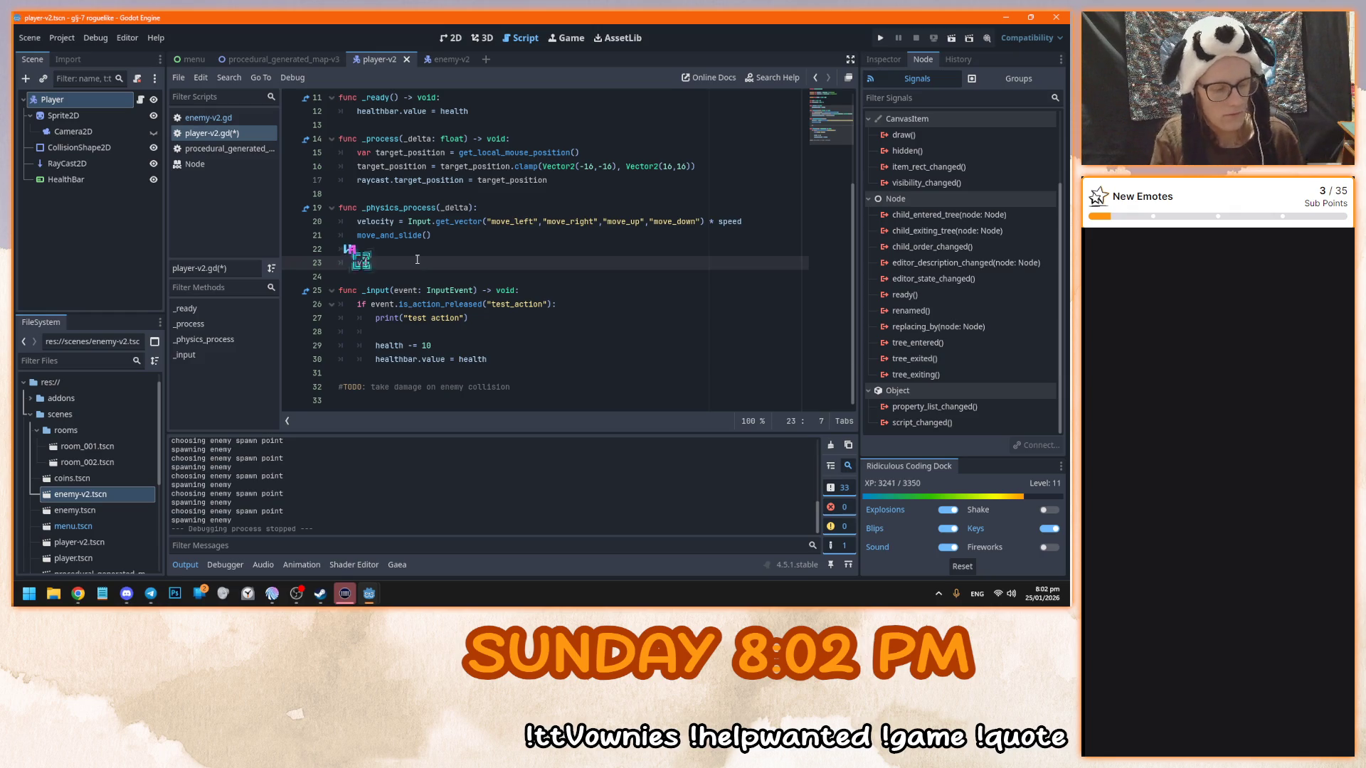
text(r overlapping)
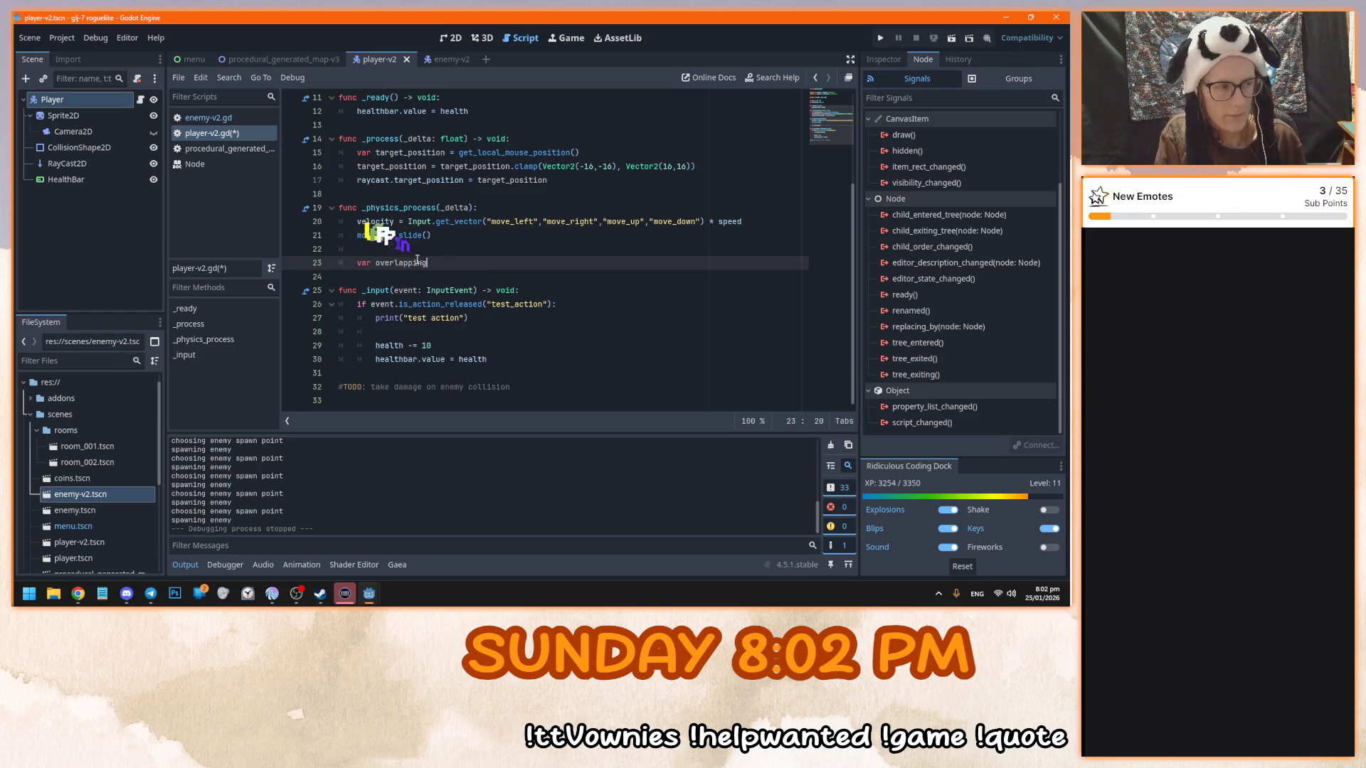
text(_mobs = )
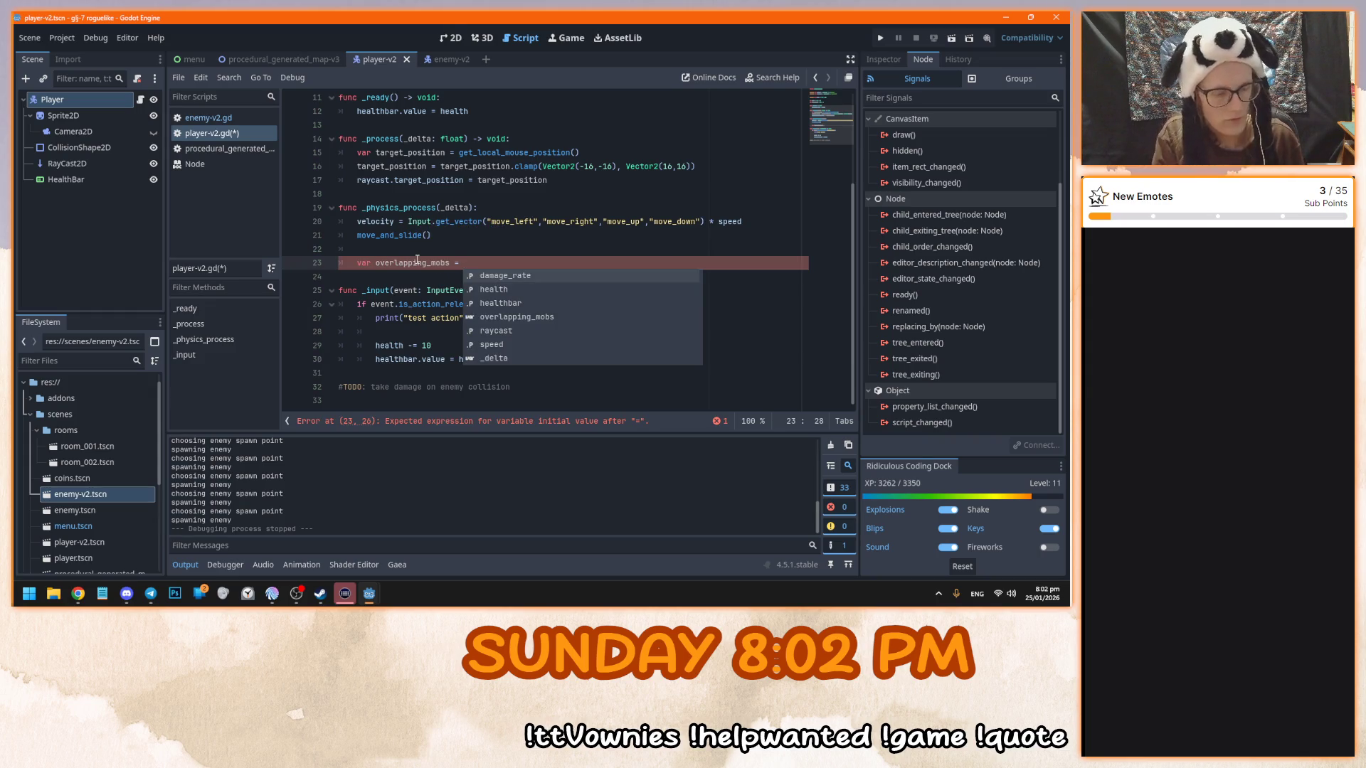
text($)
Extend the overlapping_mobs line to '$CollisionShape2D.get_ov'
key(Tab)
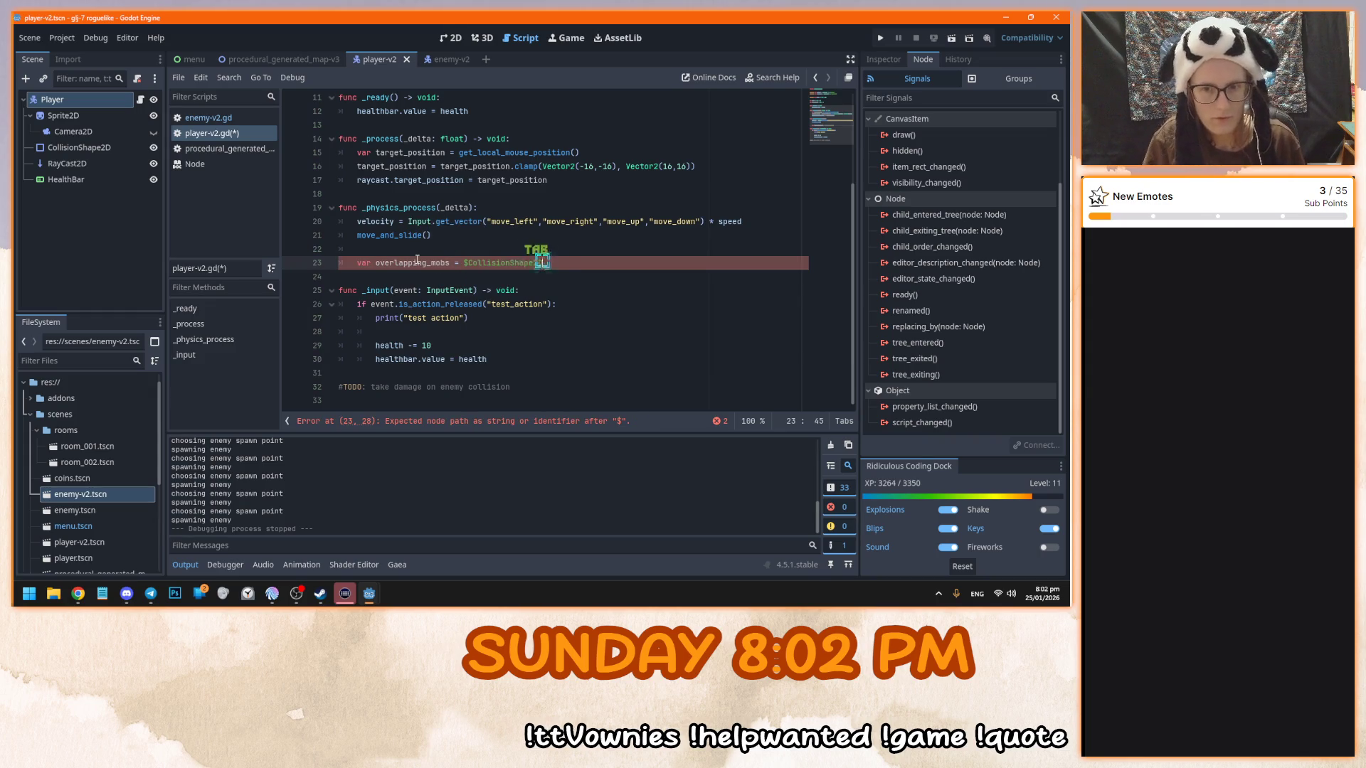
text(.)
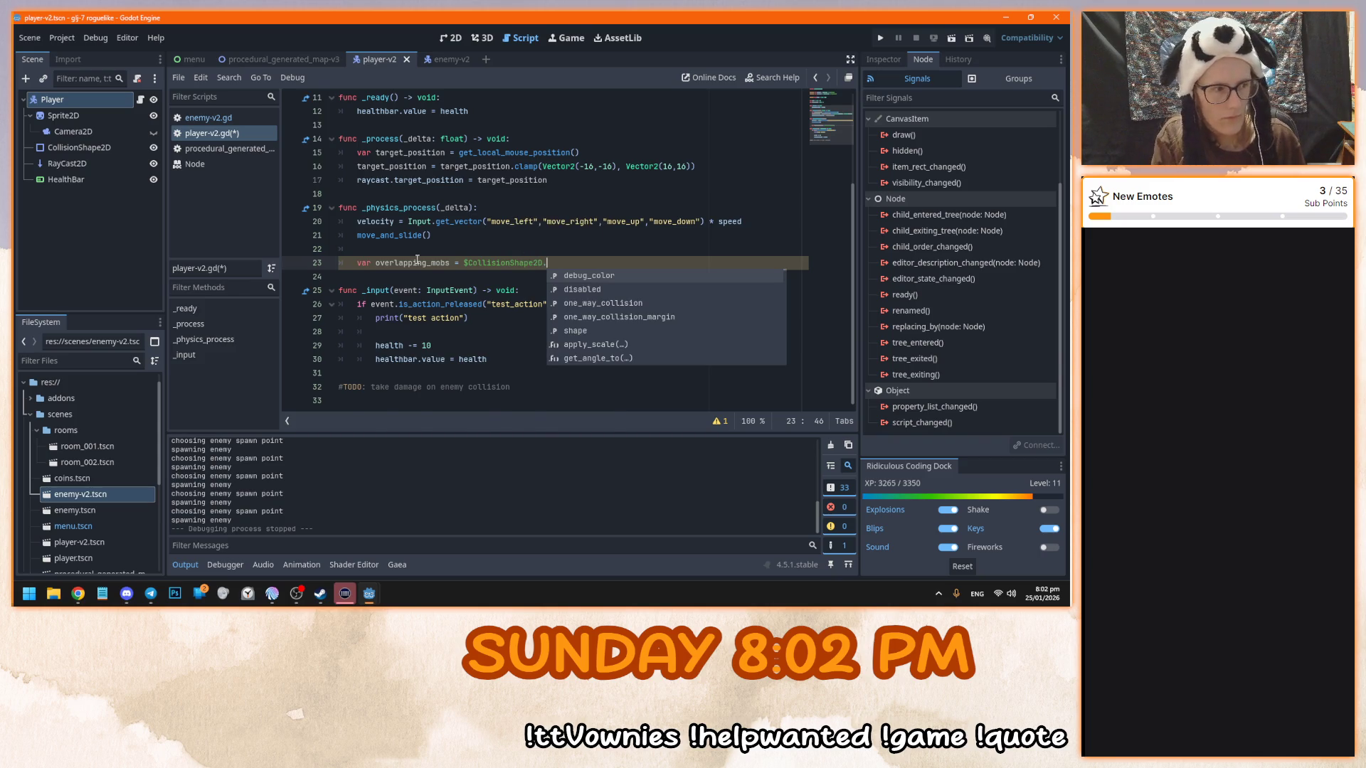
text(get_ov)
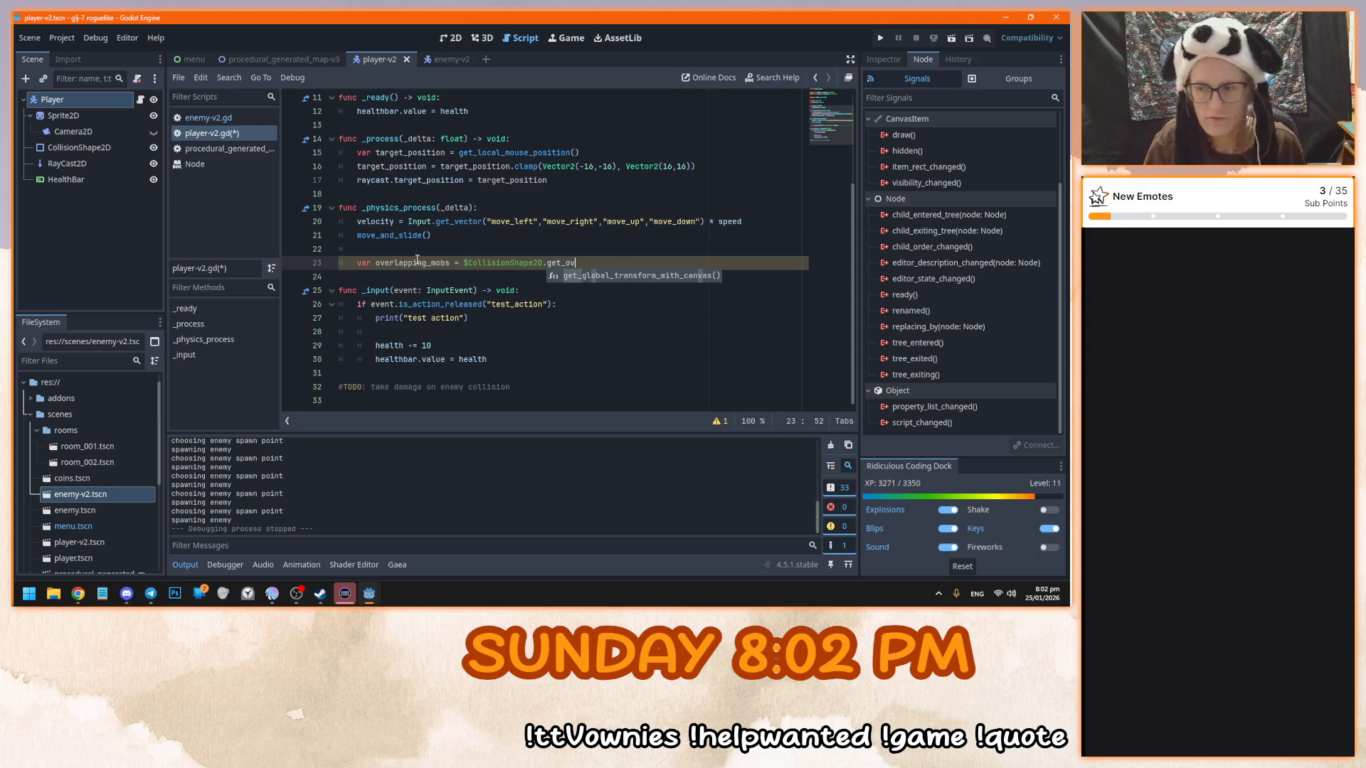
key(Escape)
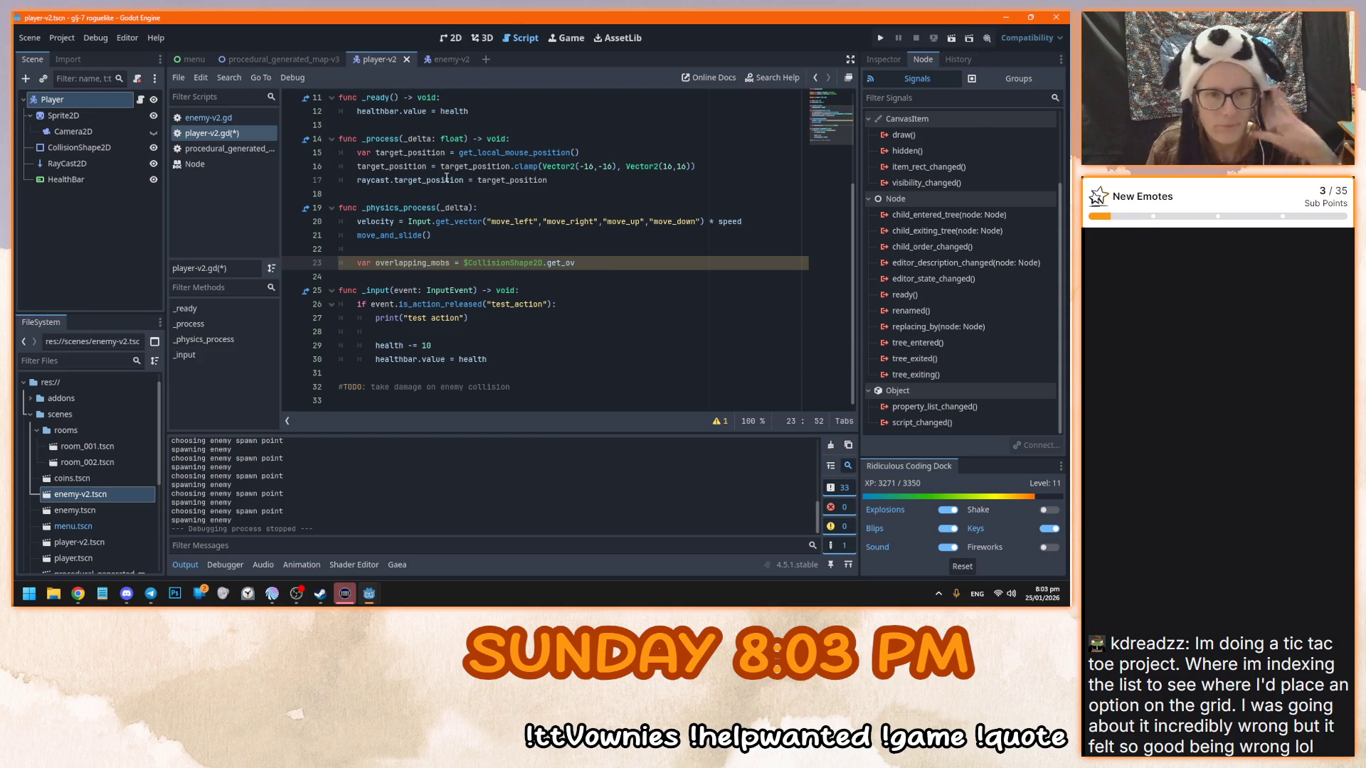
Comment out the overlapping_mobs line with #, save the script, and show the player scene in 2D
click(358, 264)
text(#)
key(ctrl+s)
click(464, 35)
click(95, 100)
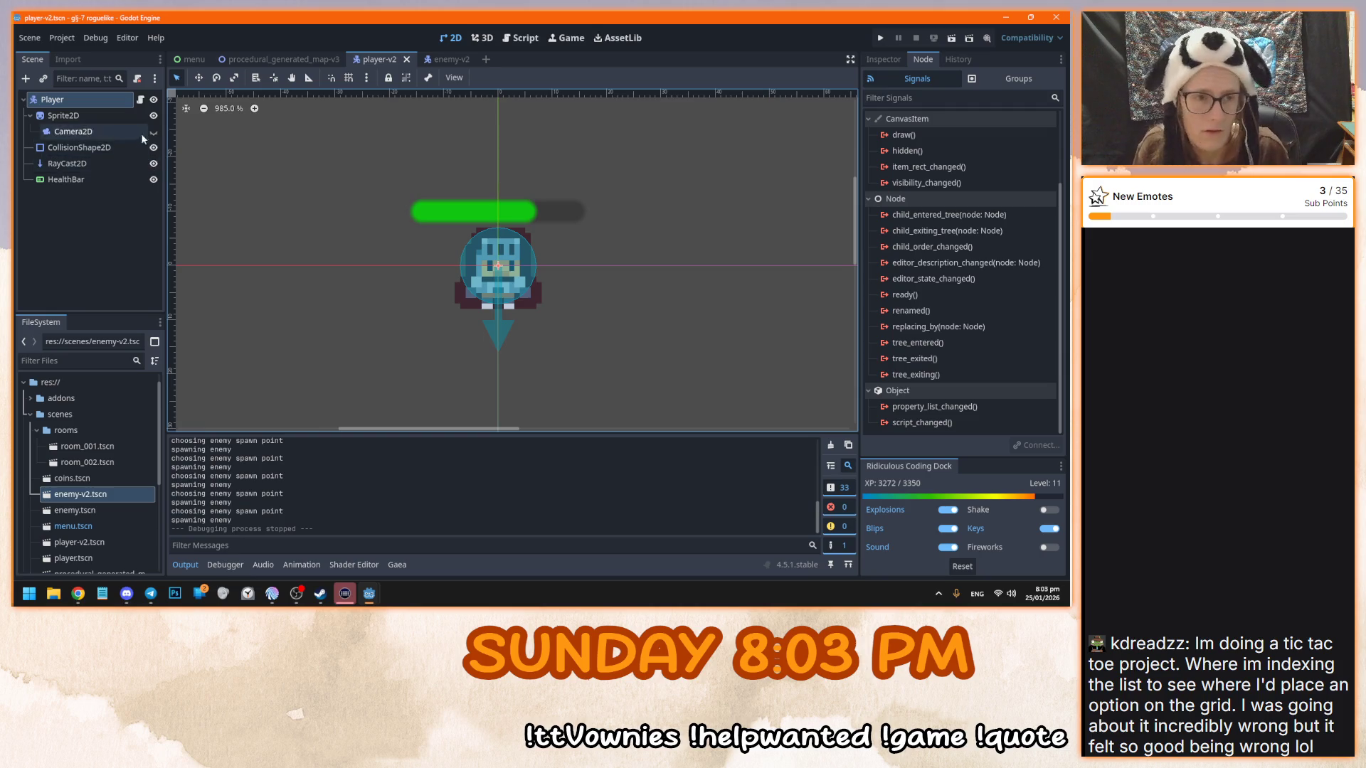
Add an Area2D child named HurtBox to Player and place it above RayCast2D
click(96, 149)
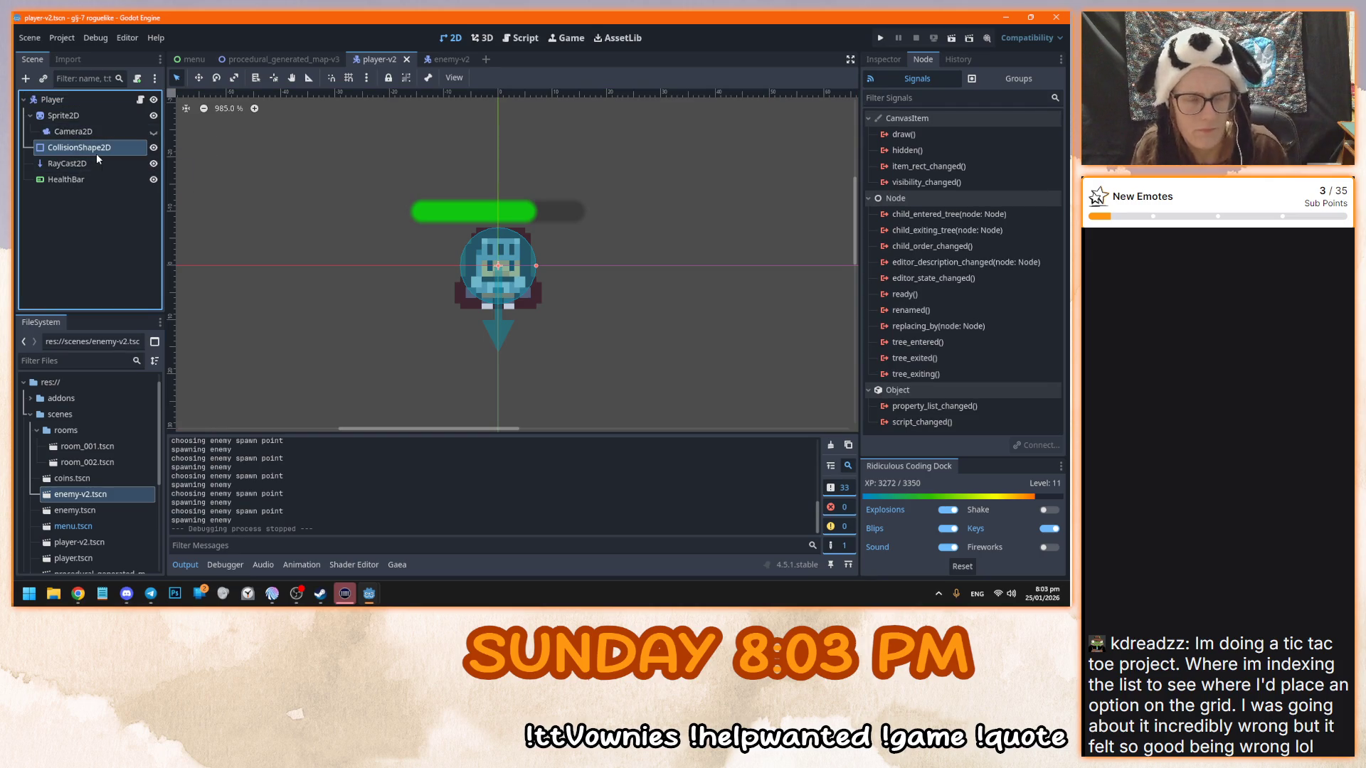
click(99, 101)
key(ctrl+a)
text(area)
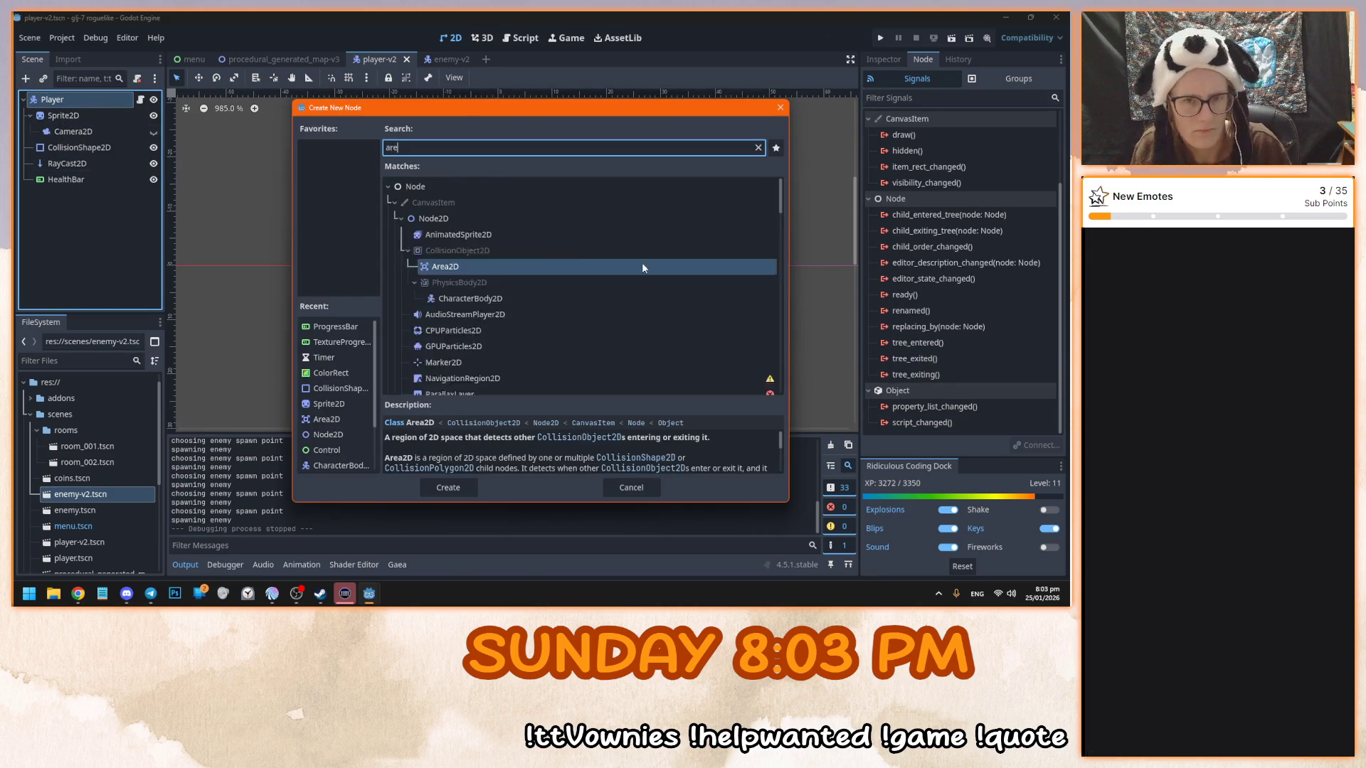
double_click(473, 255)
double_click(64, 194)
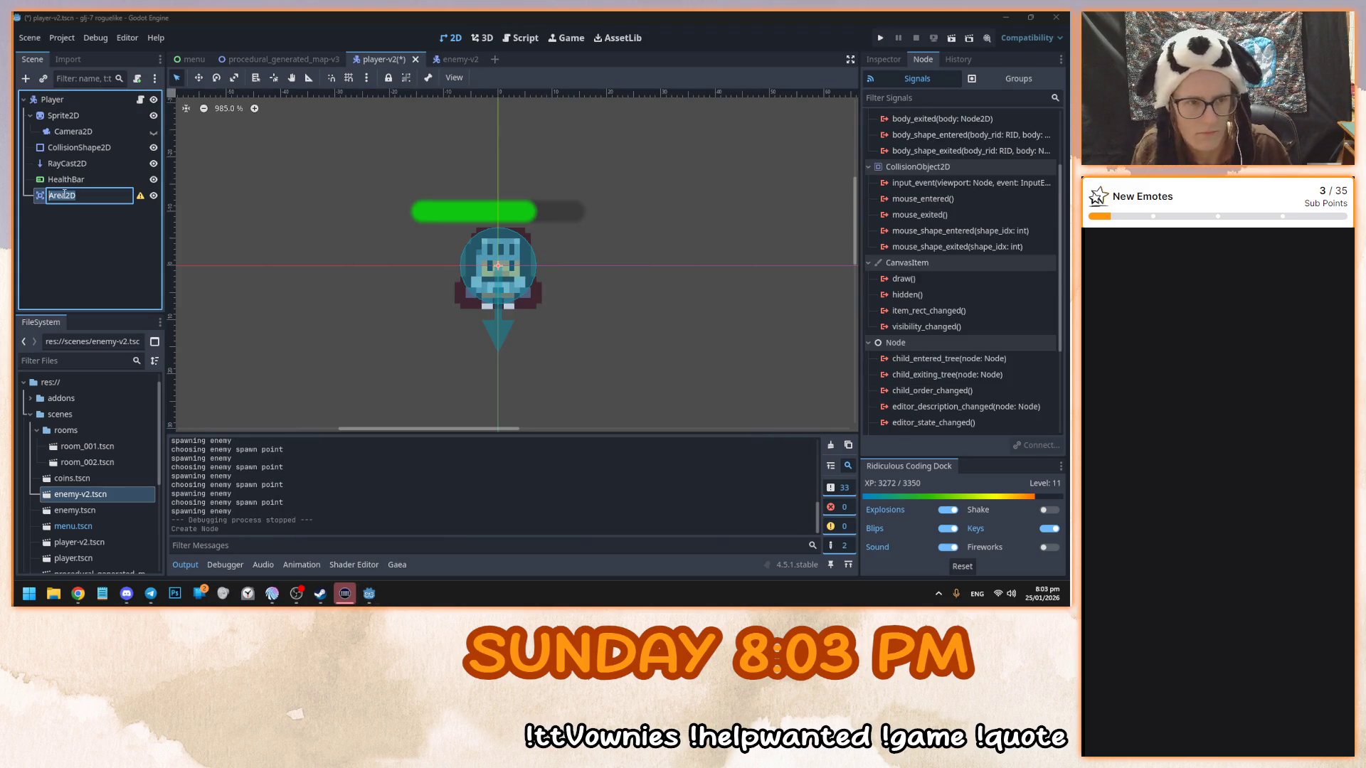
text(HurtBox)
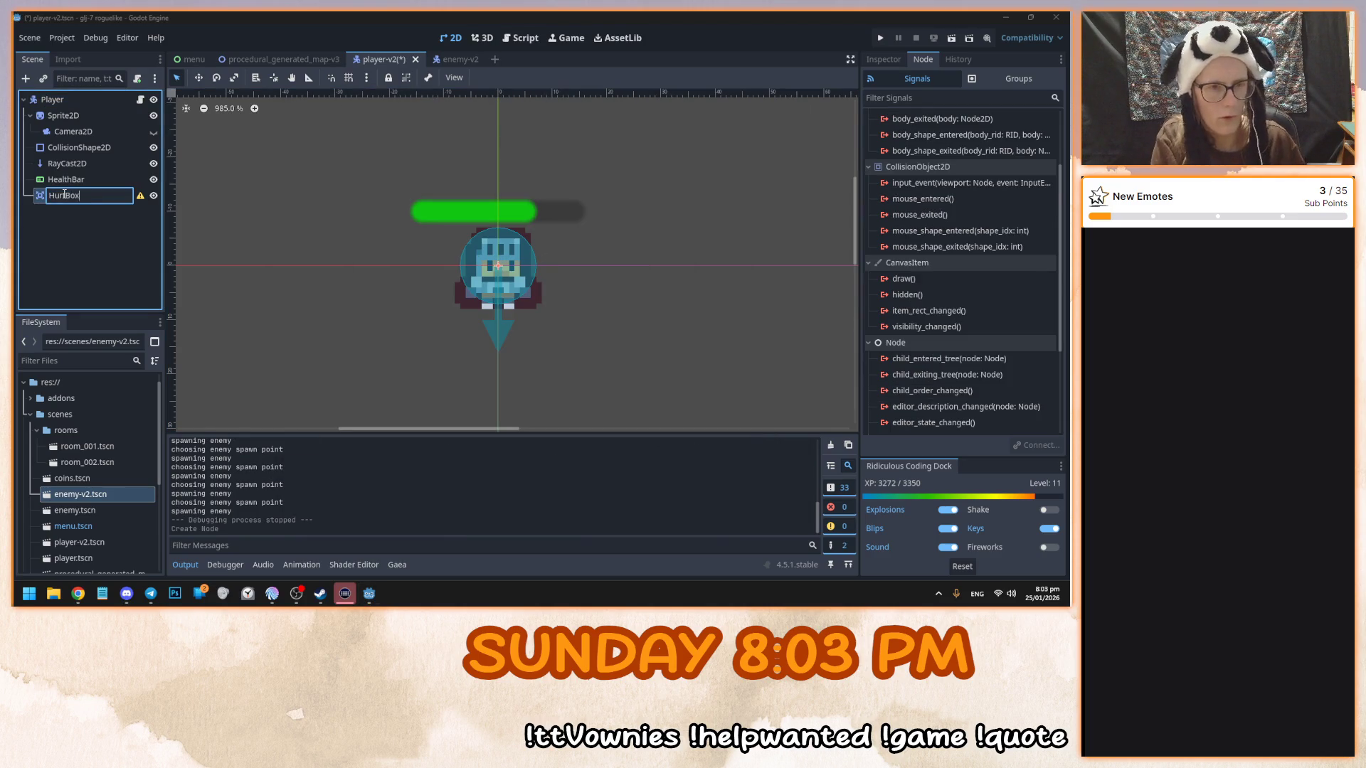
key(Return)
drag(65, 197, 77, 160)
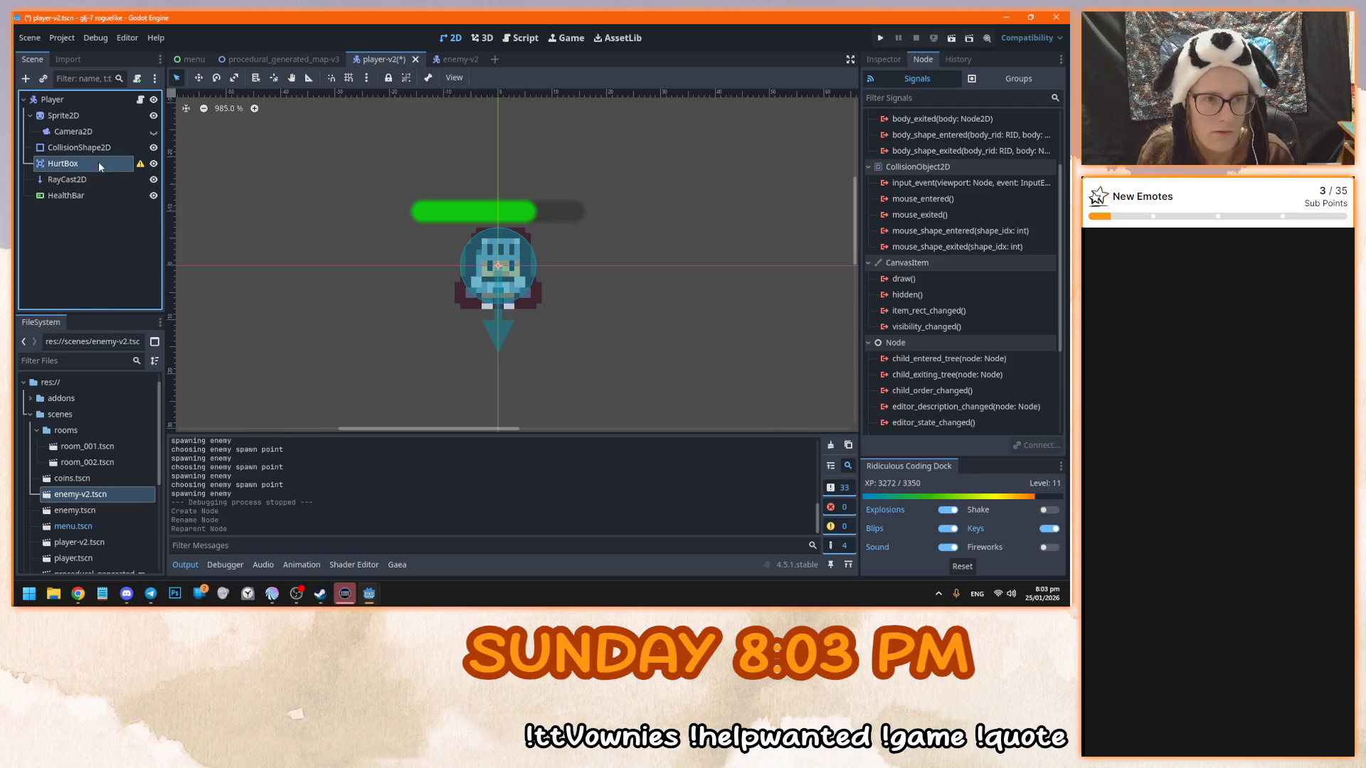
click(881, 62)
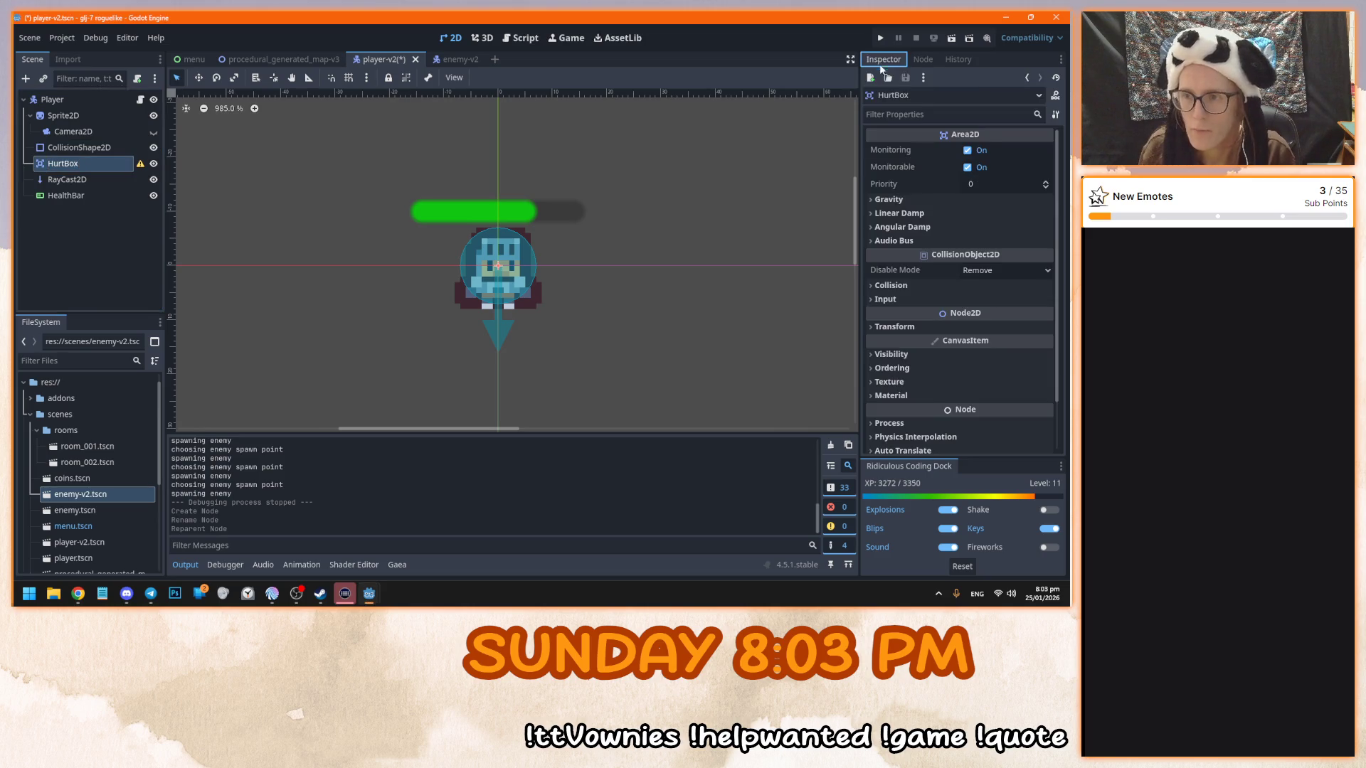
click(78, 165)
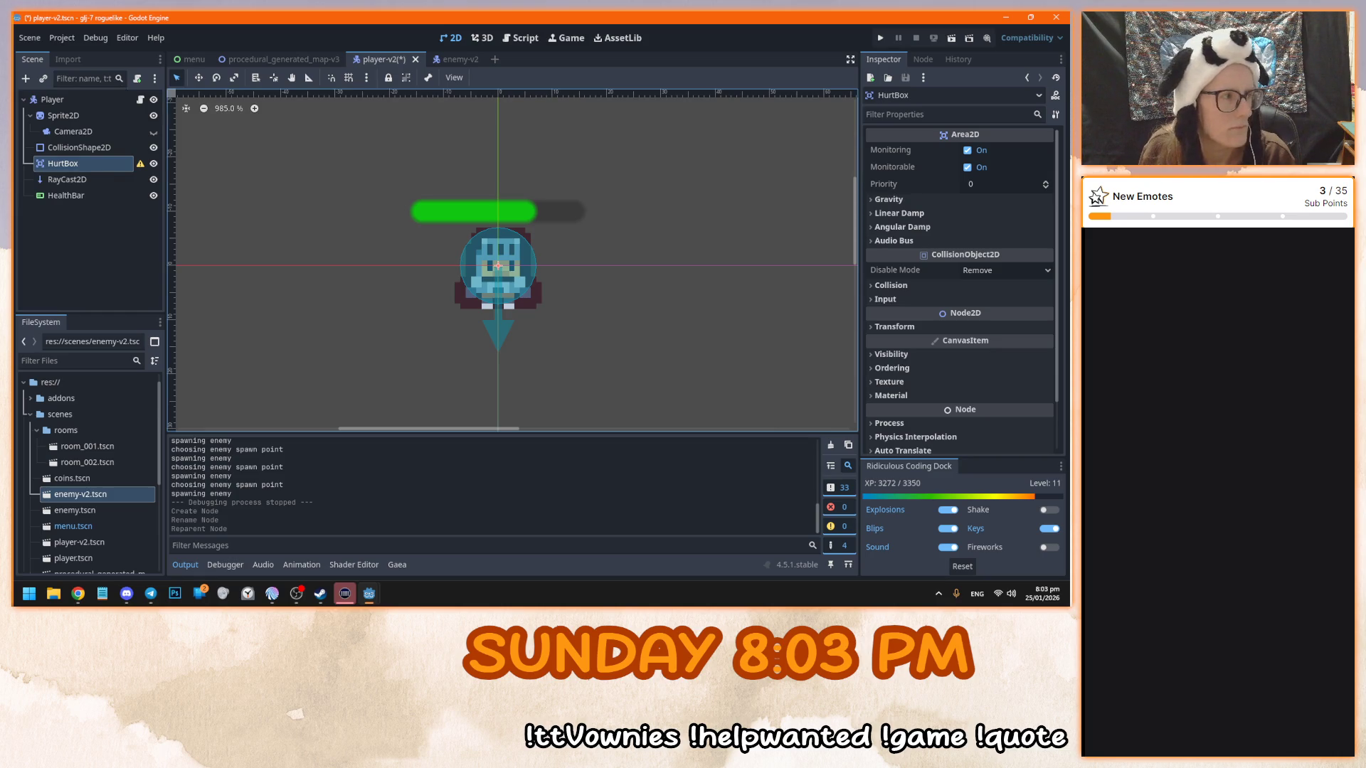
Duplicate the player's CollisionShape2D and move the copy under HurtBox
click(104, 149)
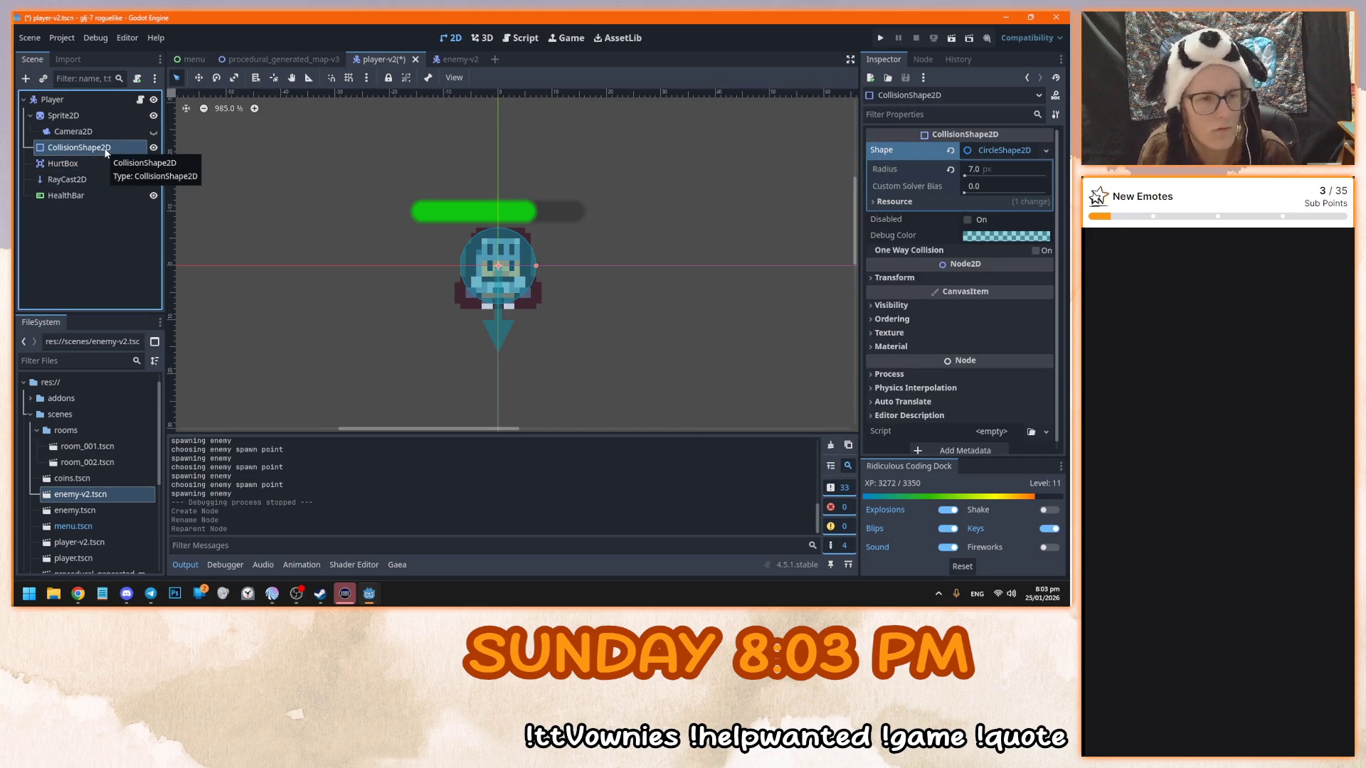
key(ctrl+d)
drag(78, 163, 78, 179)
click(91, 158)
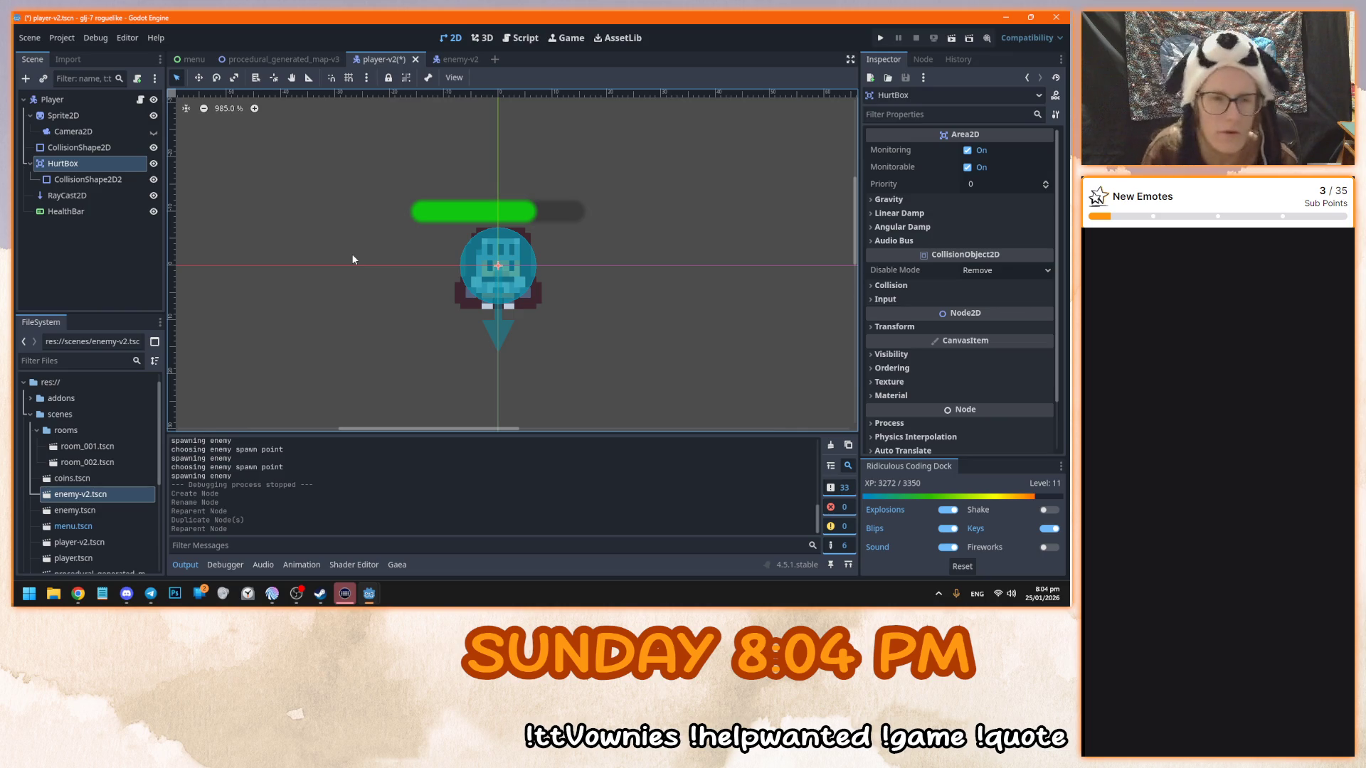
click(505, 42)
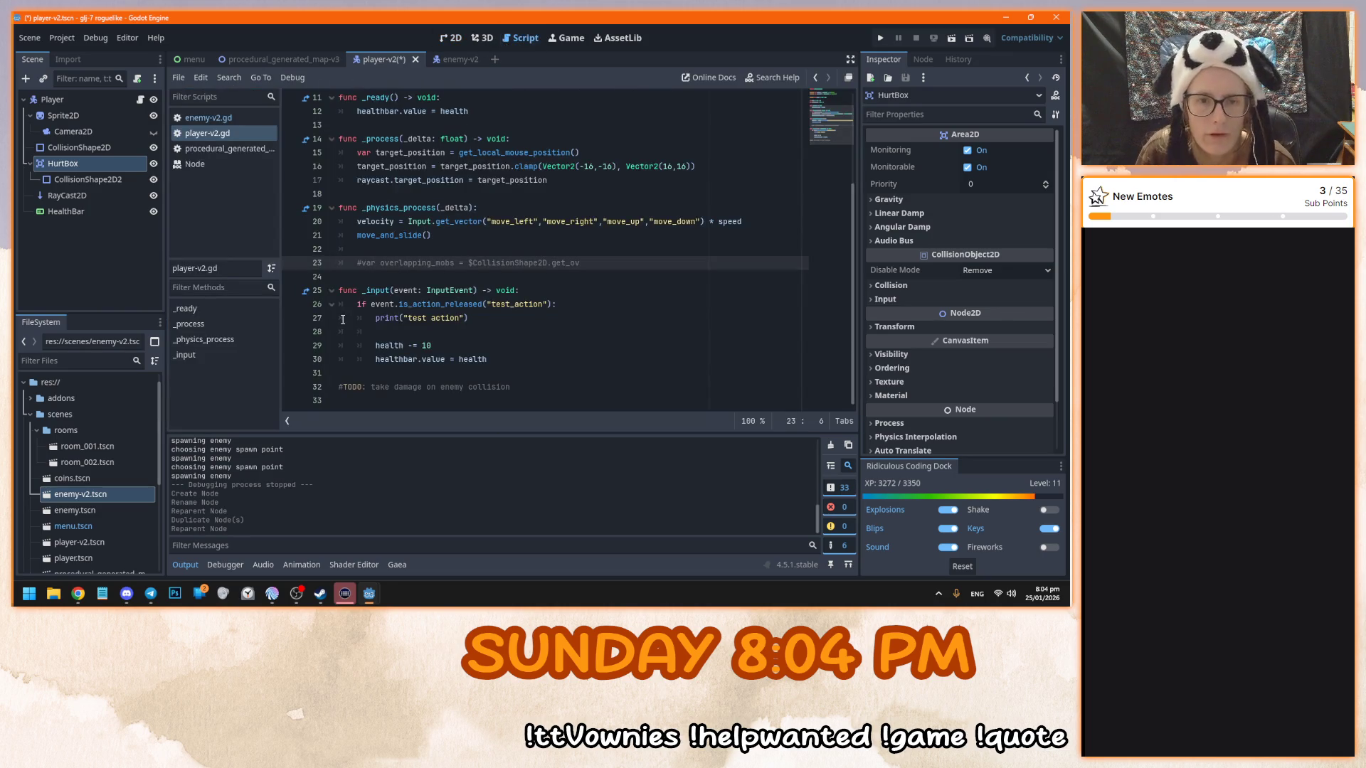
Uncomment line 23 so overlapping_mobs gets $HurtBox.get_overlapping_bodies()
key(BackSpace)
drag(542, 263, 469, 263)
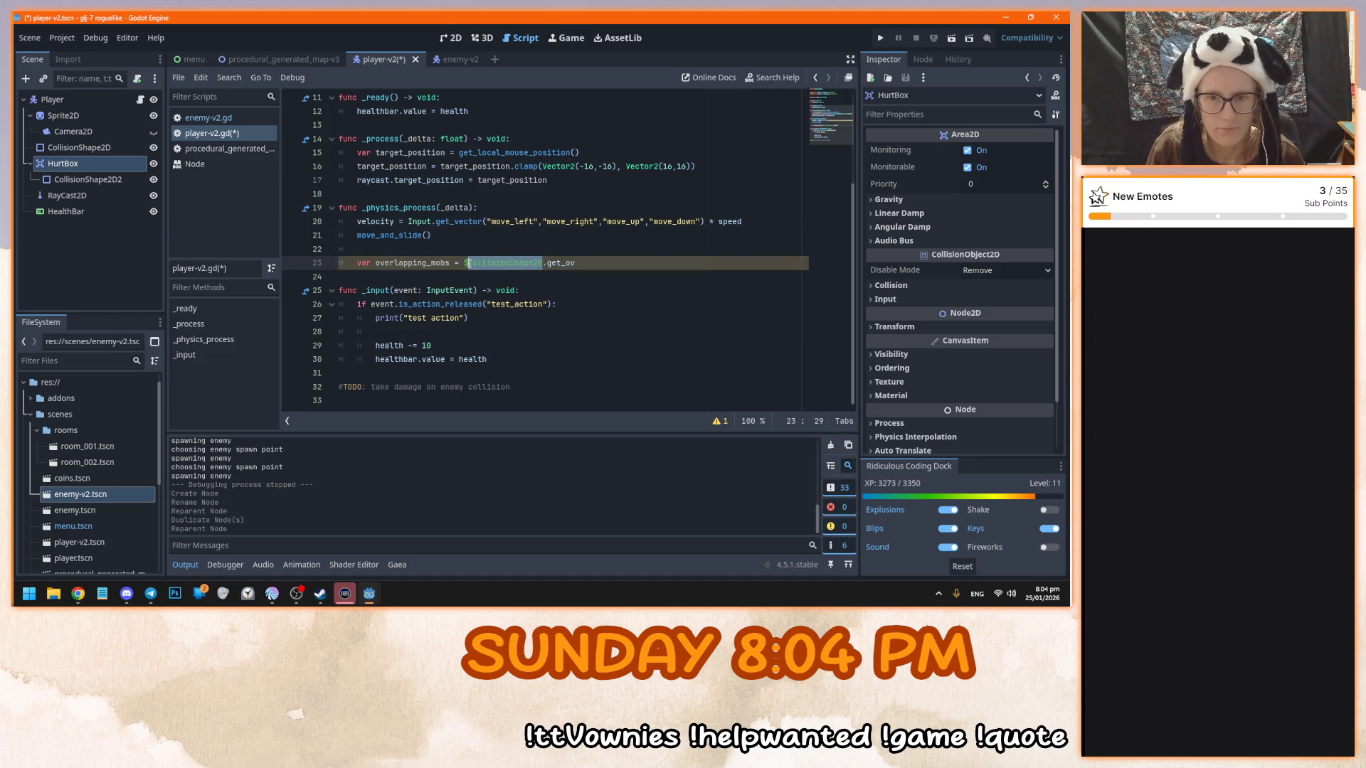
text(HurtBox)
click(547, 264)
key(BackSpace)
text(ver)
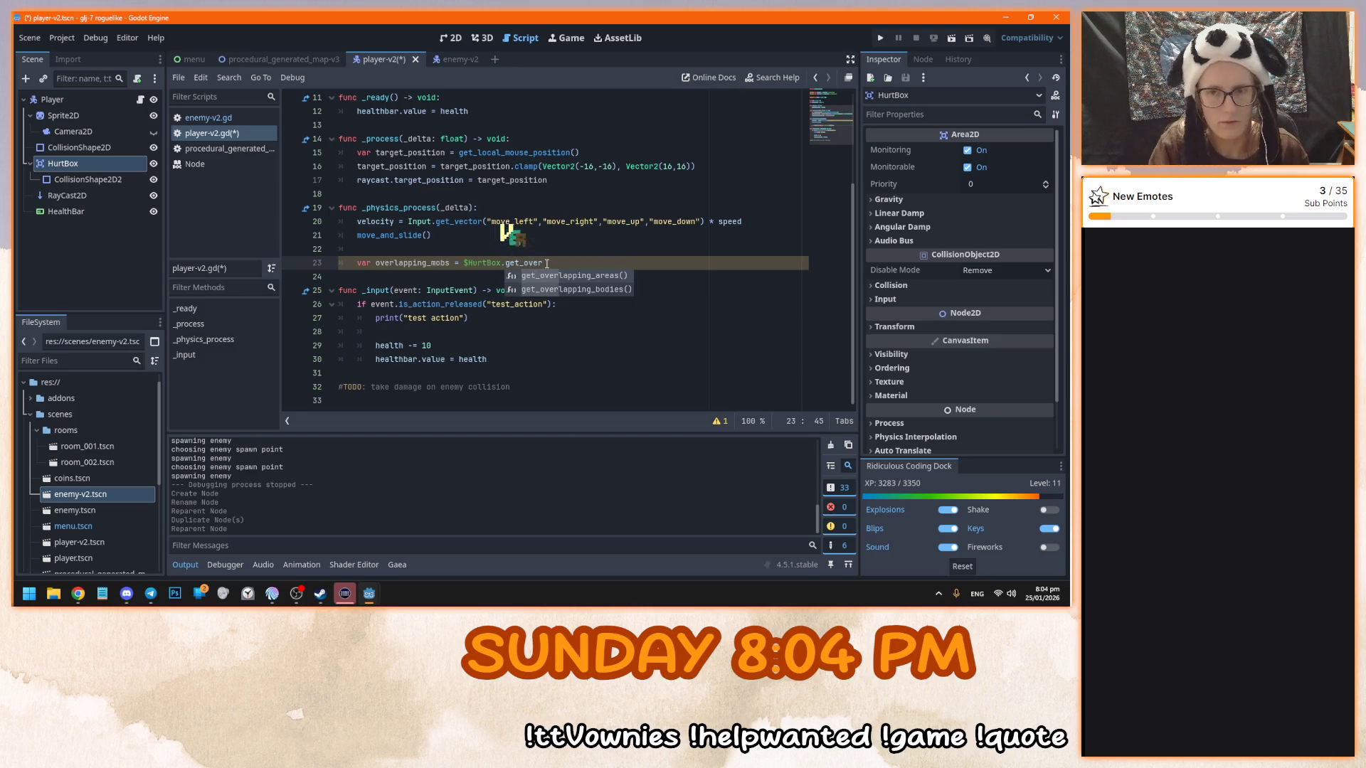
key(Down)
key(Tab)
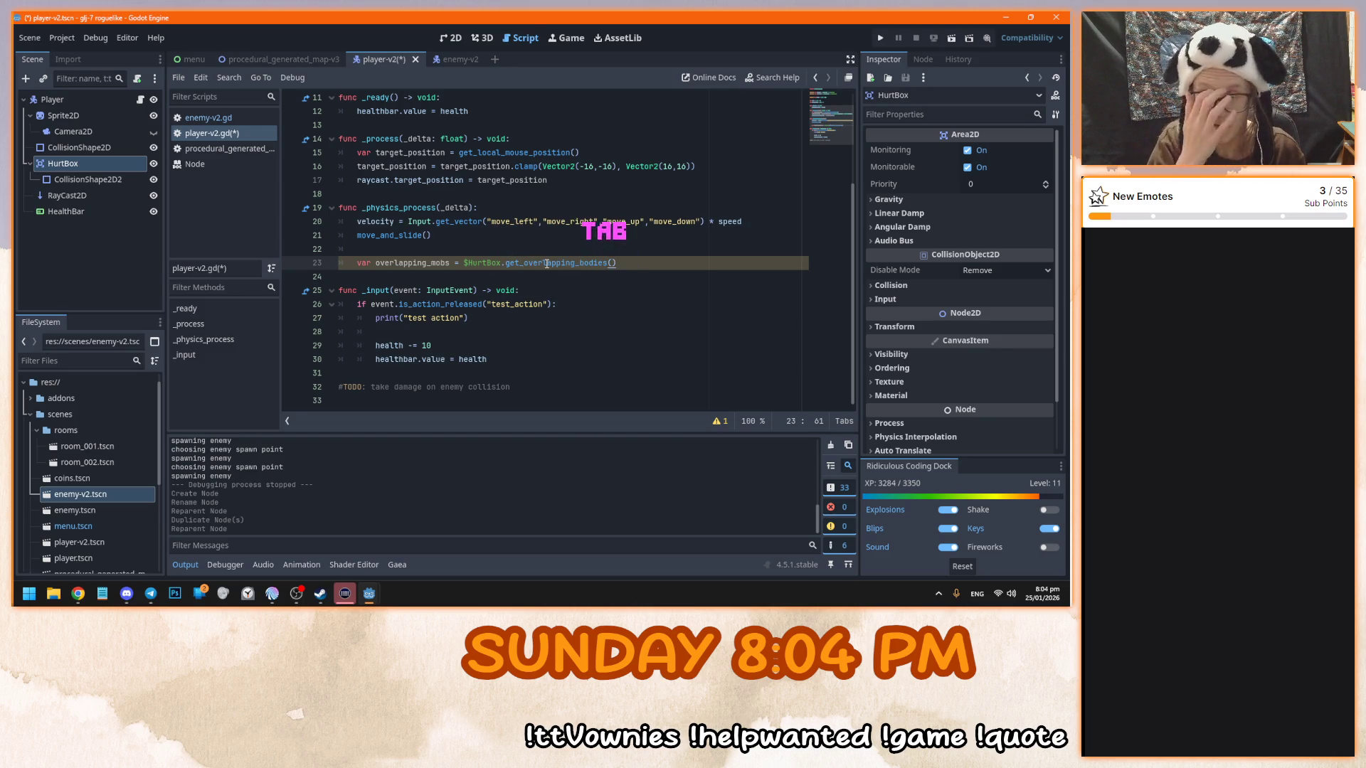
Add the condition 'if overlapping_mobs.size() > 0:' below it
key(Return)
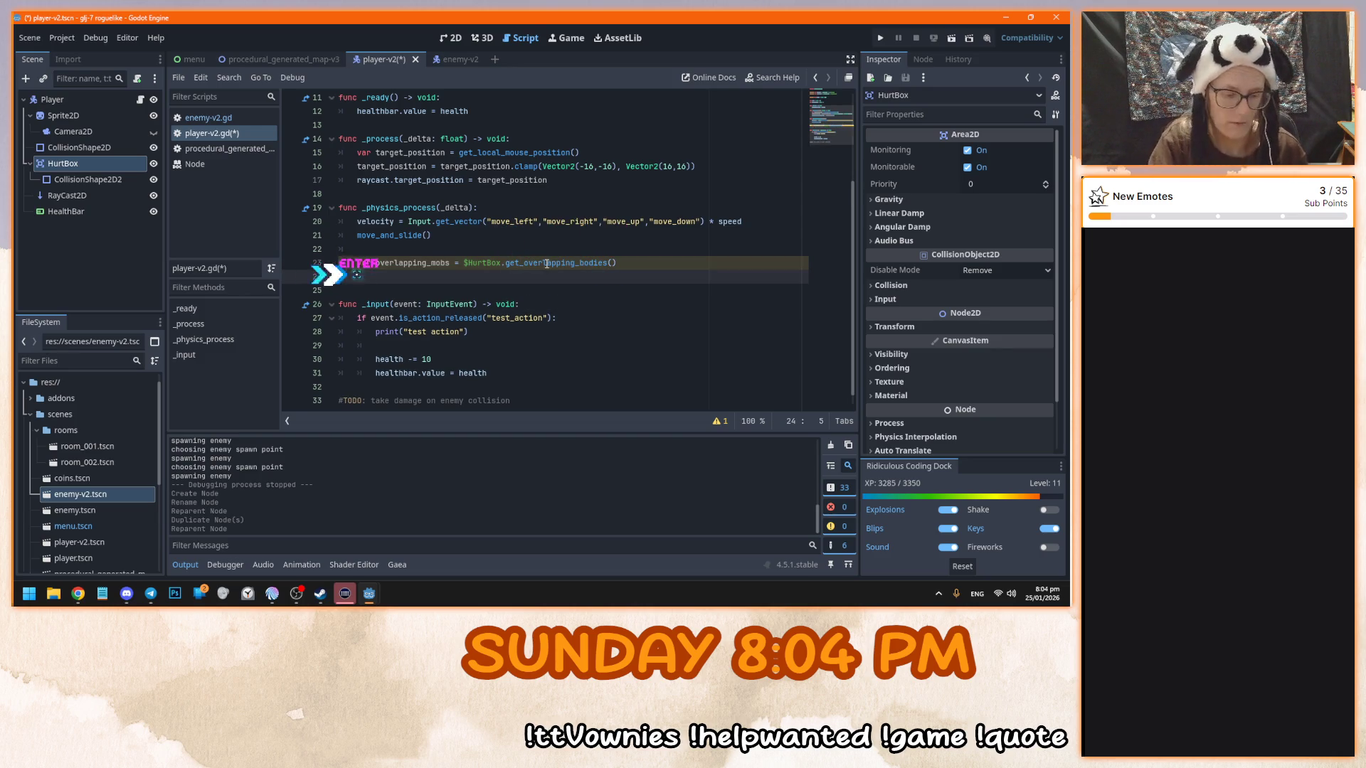
text(if over)
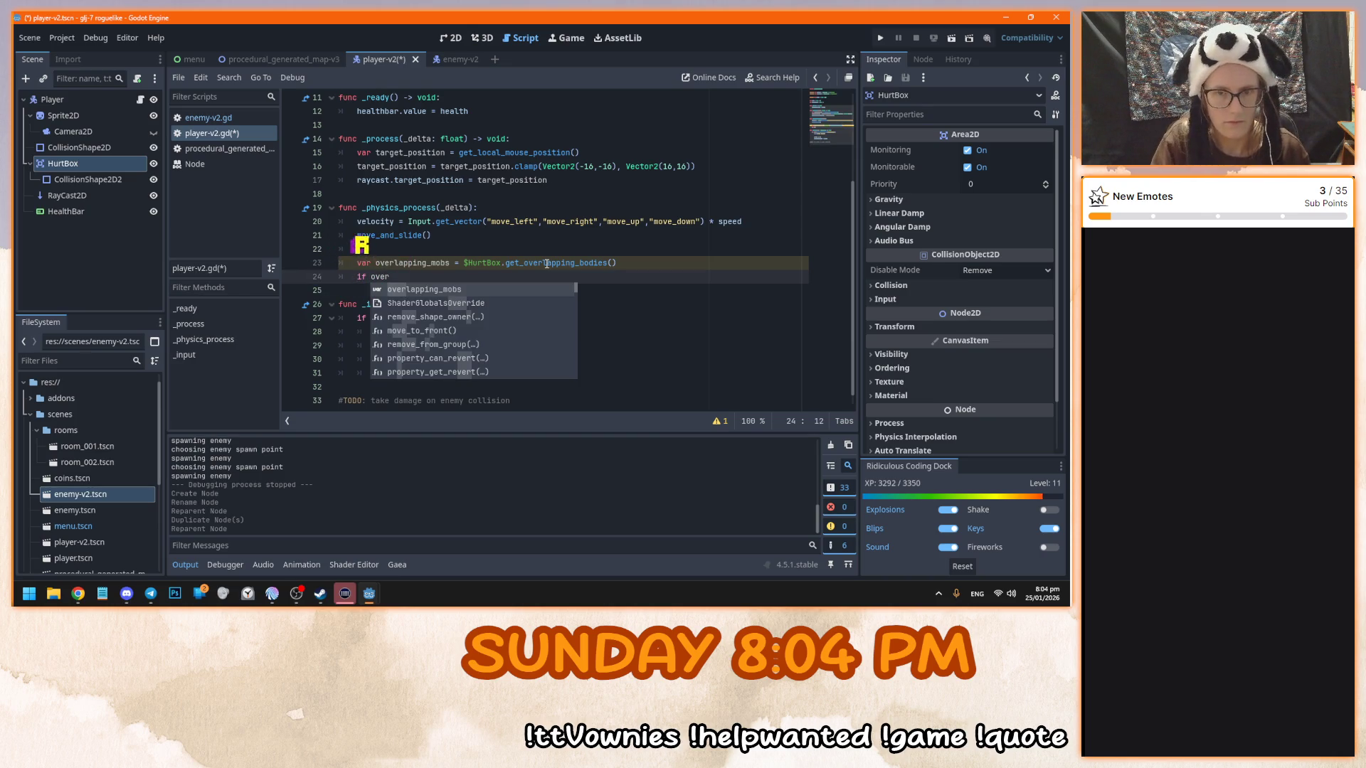
key(Tab)
text(.size >)
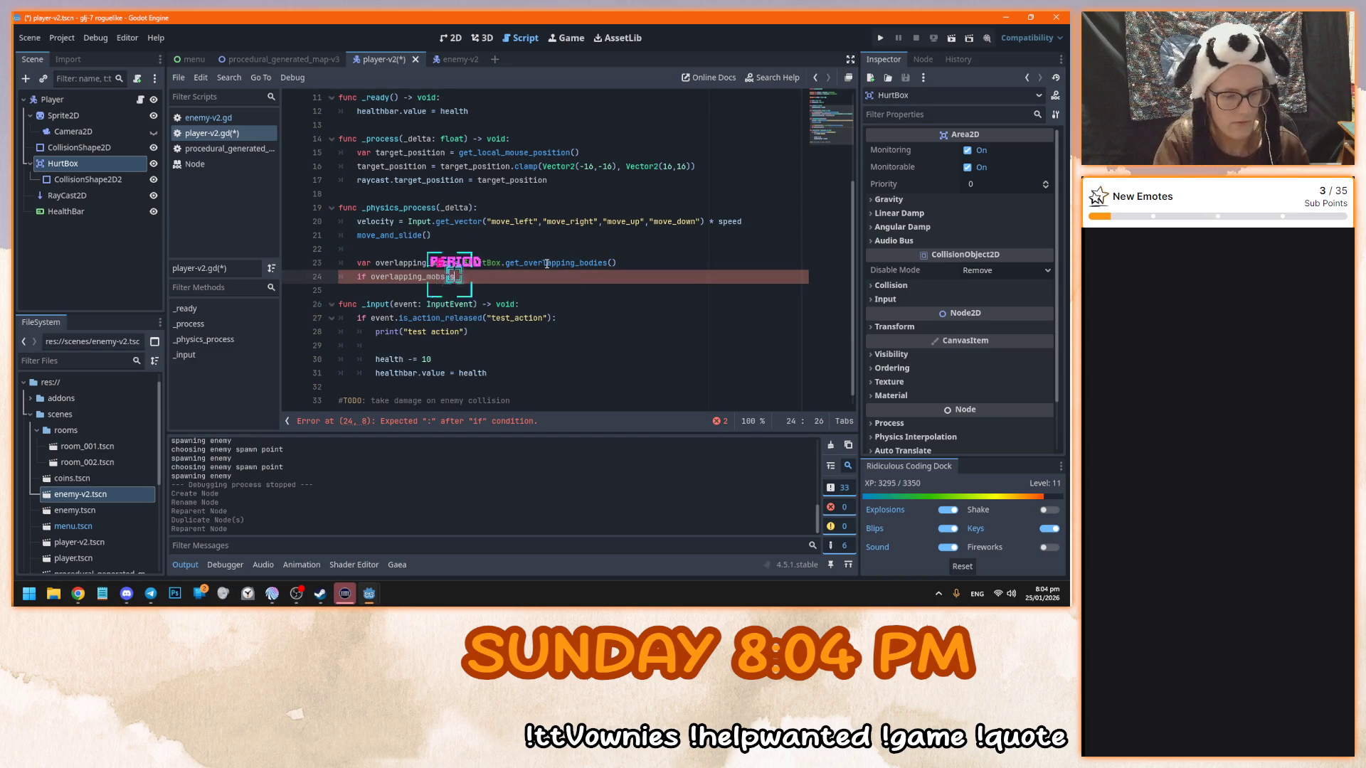
text( 0)
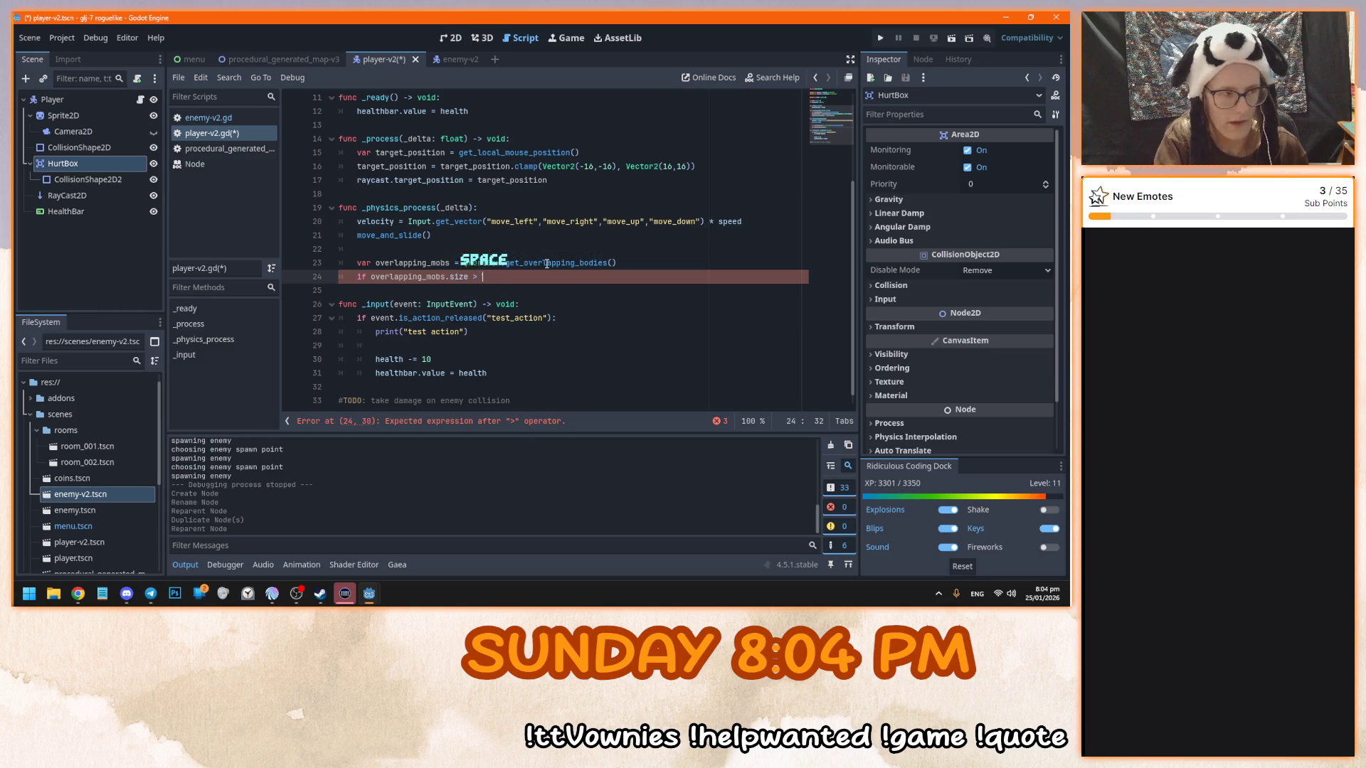
key(BackSpace)
key(BackSpace)
key(BackSpace)
key(BackSpace)
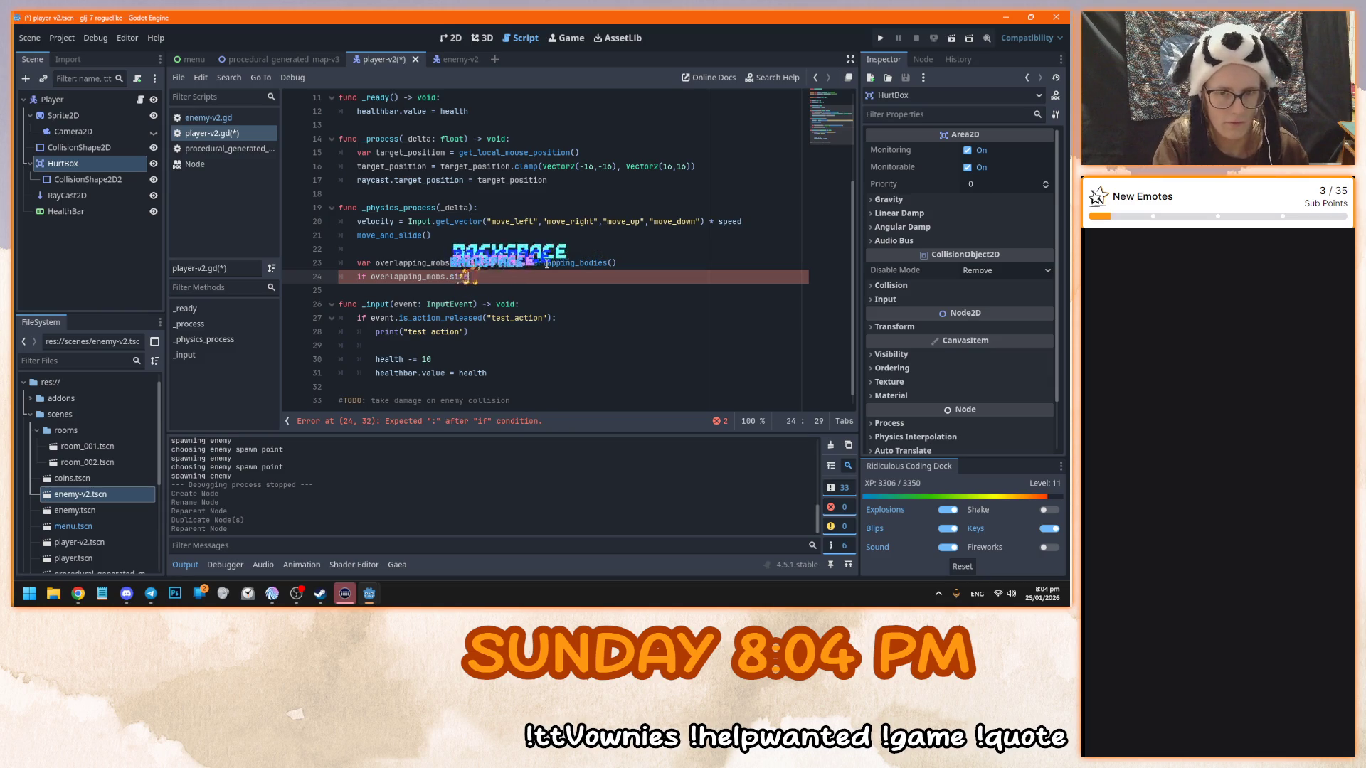
text(()
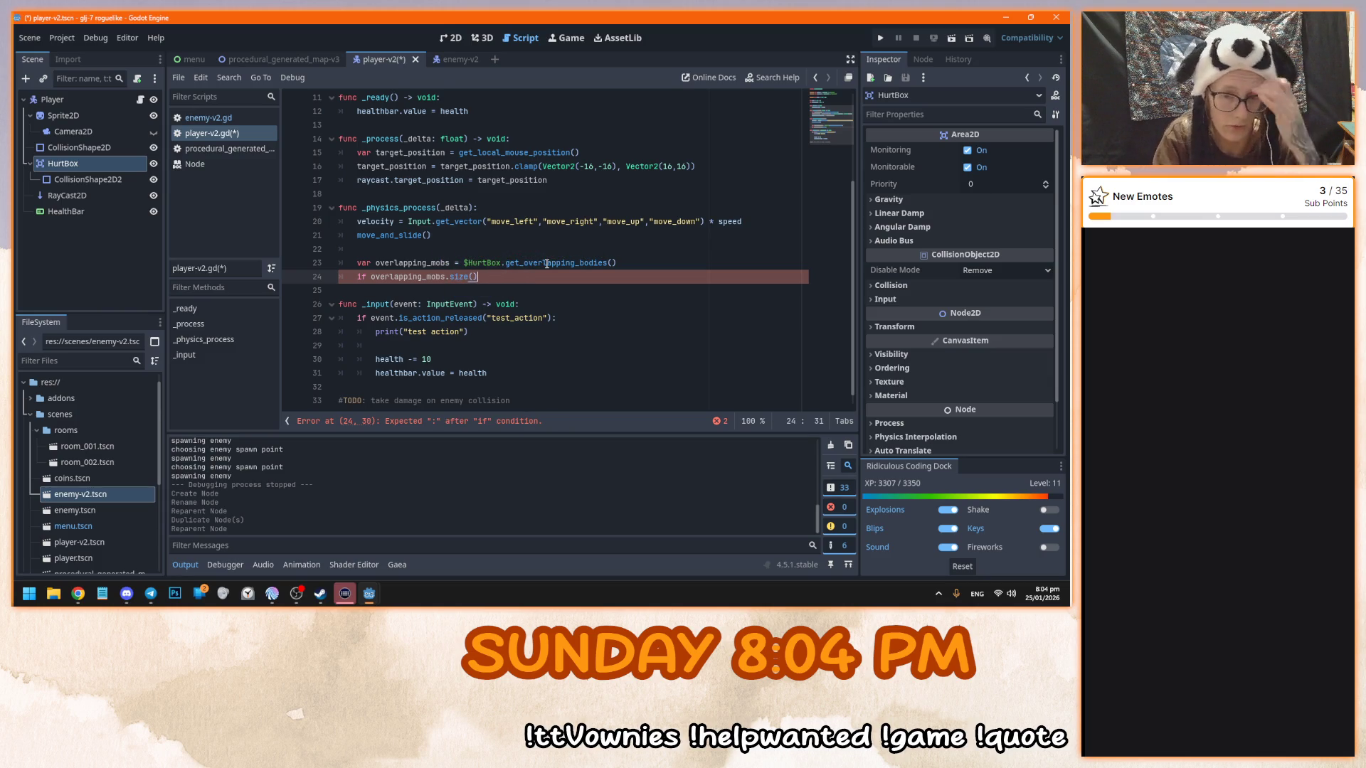
text( > 0:)
text( :)
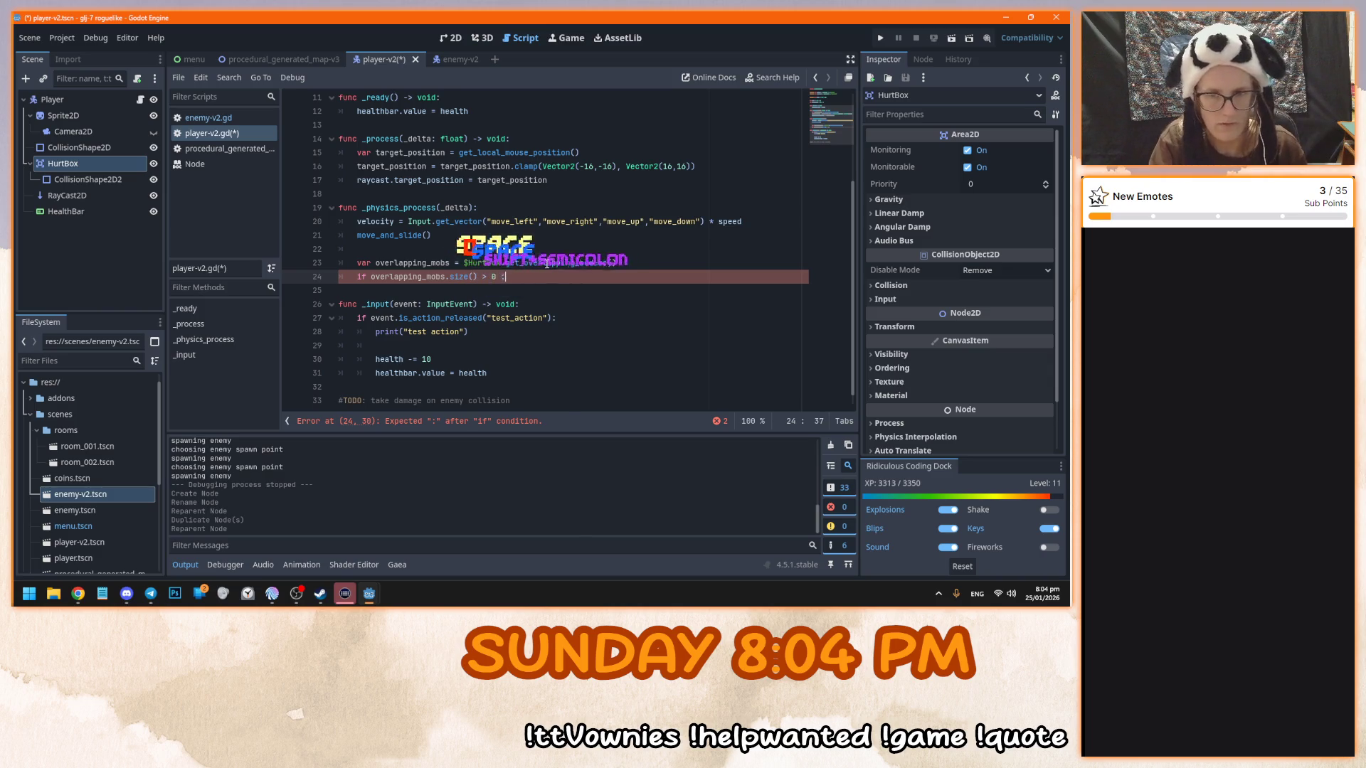
key(Return)
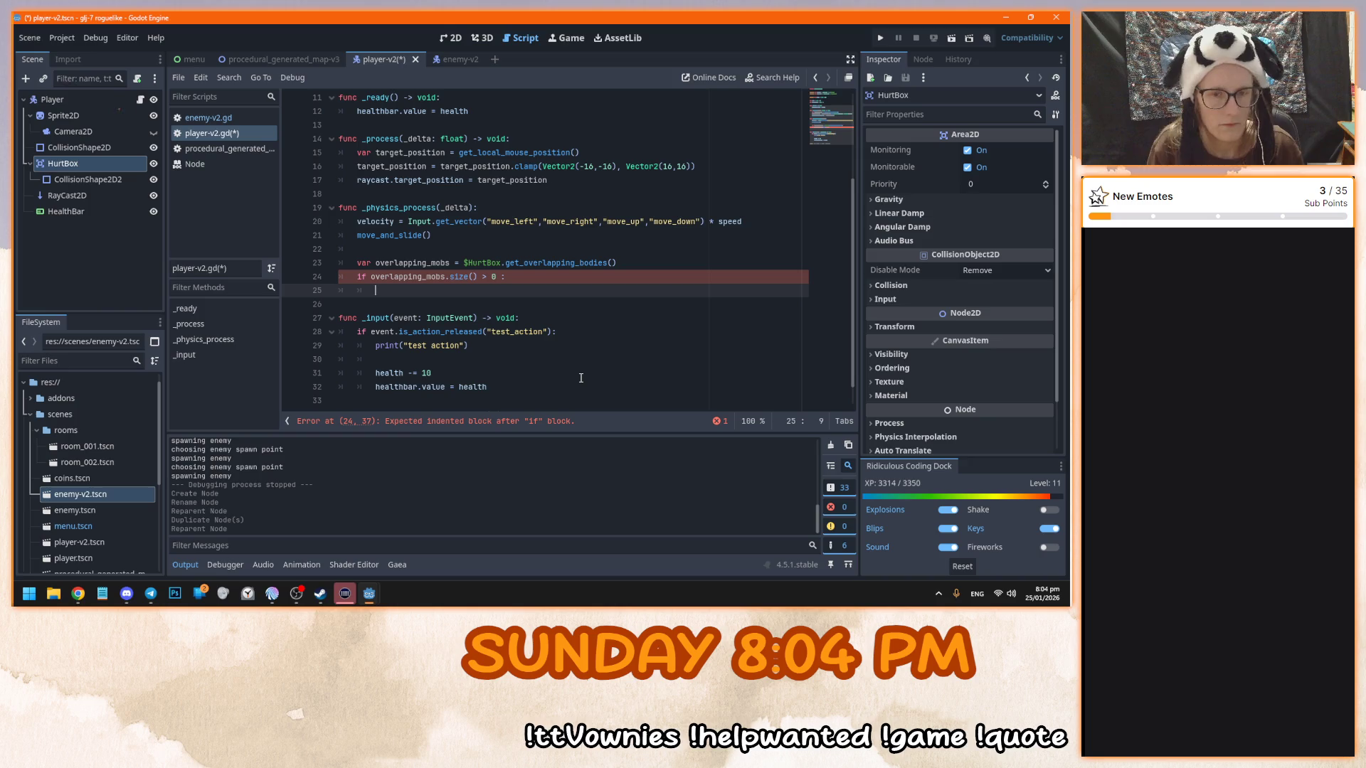
Inside the if, write 'health -= damage_rate * overlapping_mobs.size()' without a delta multiplier
text(health)
text(-= damage_rate)
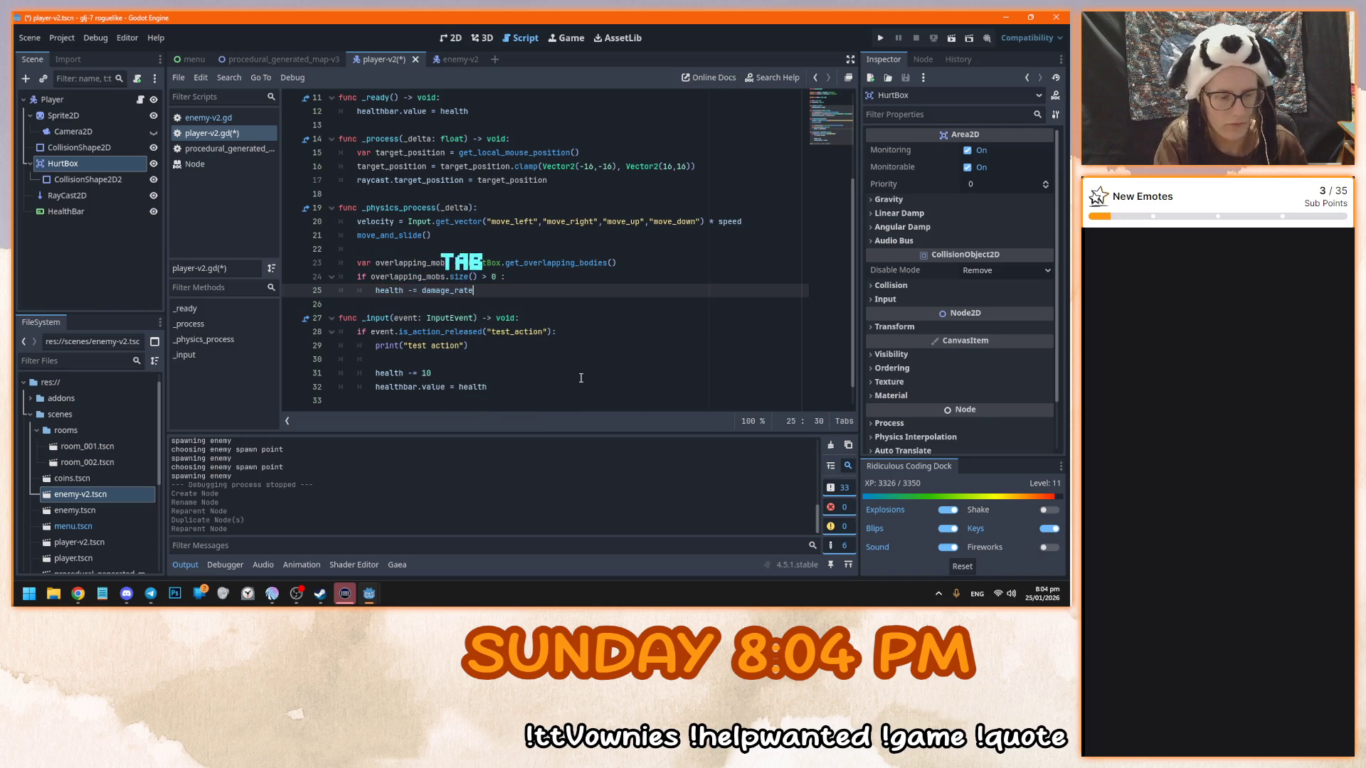
text(*)
key(BackSpace)
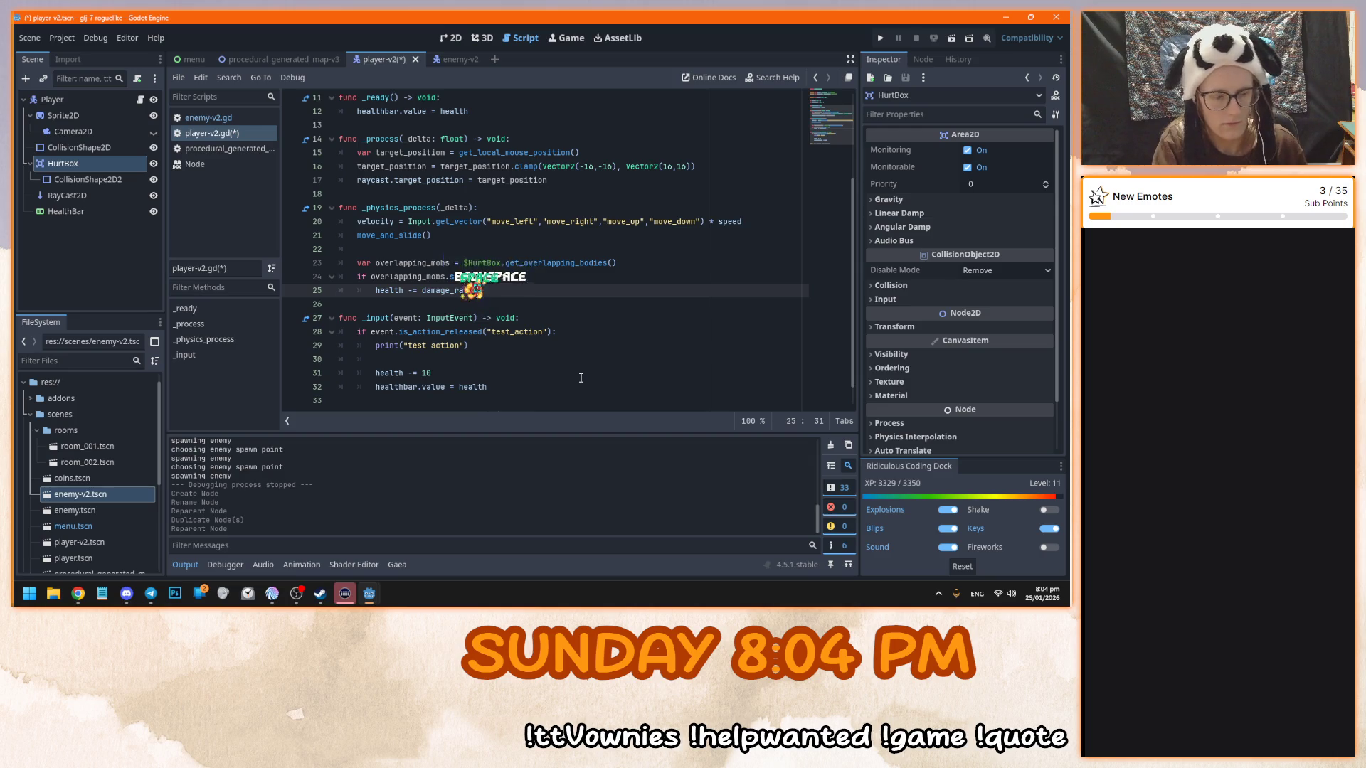
text(* over)
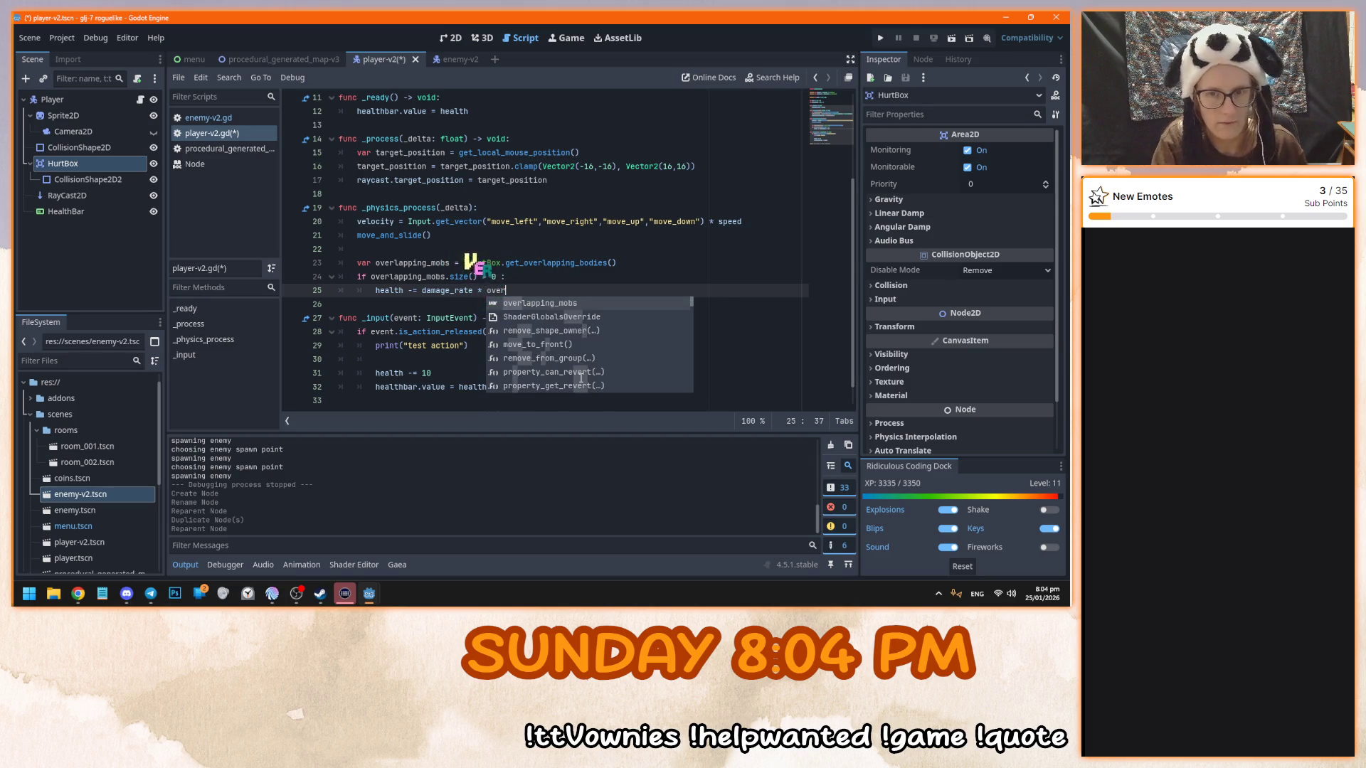
key(Tab)
text(.size())
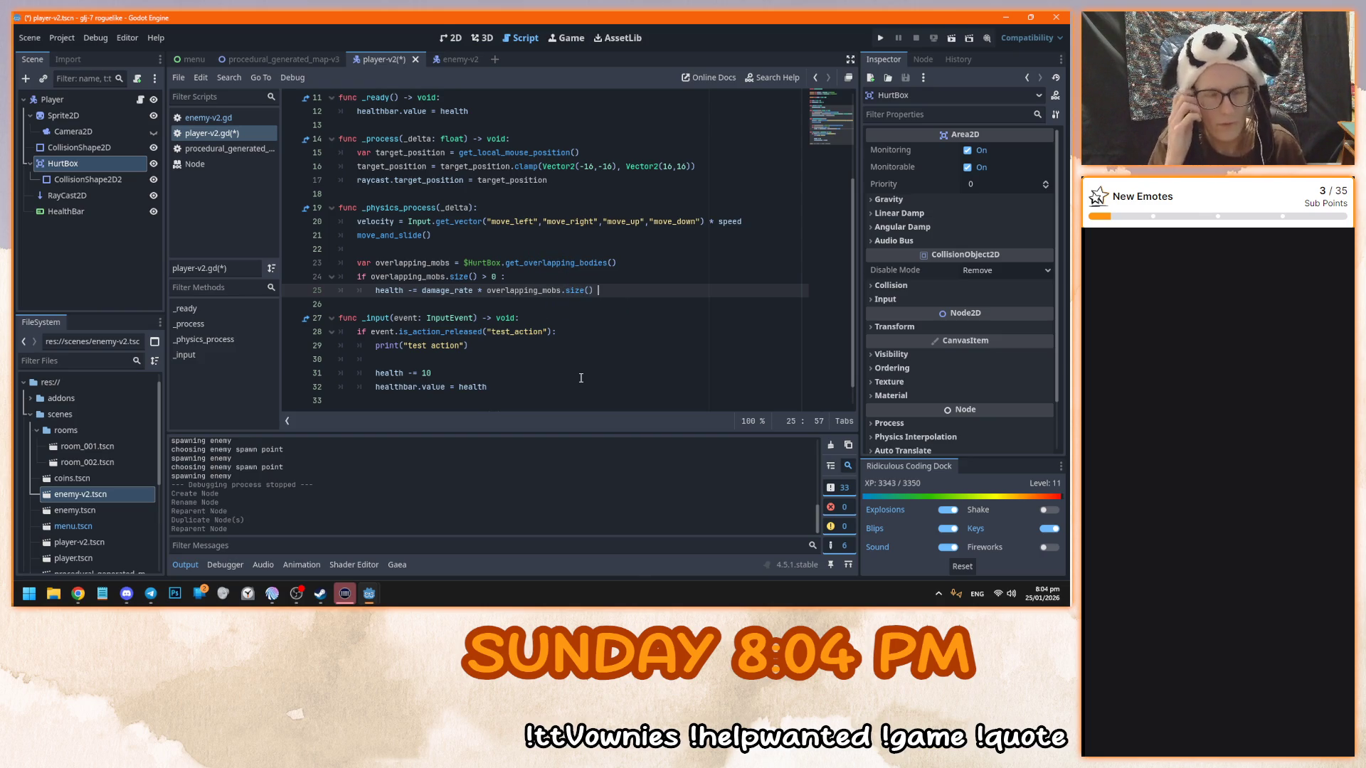
text( * delta)
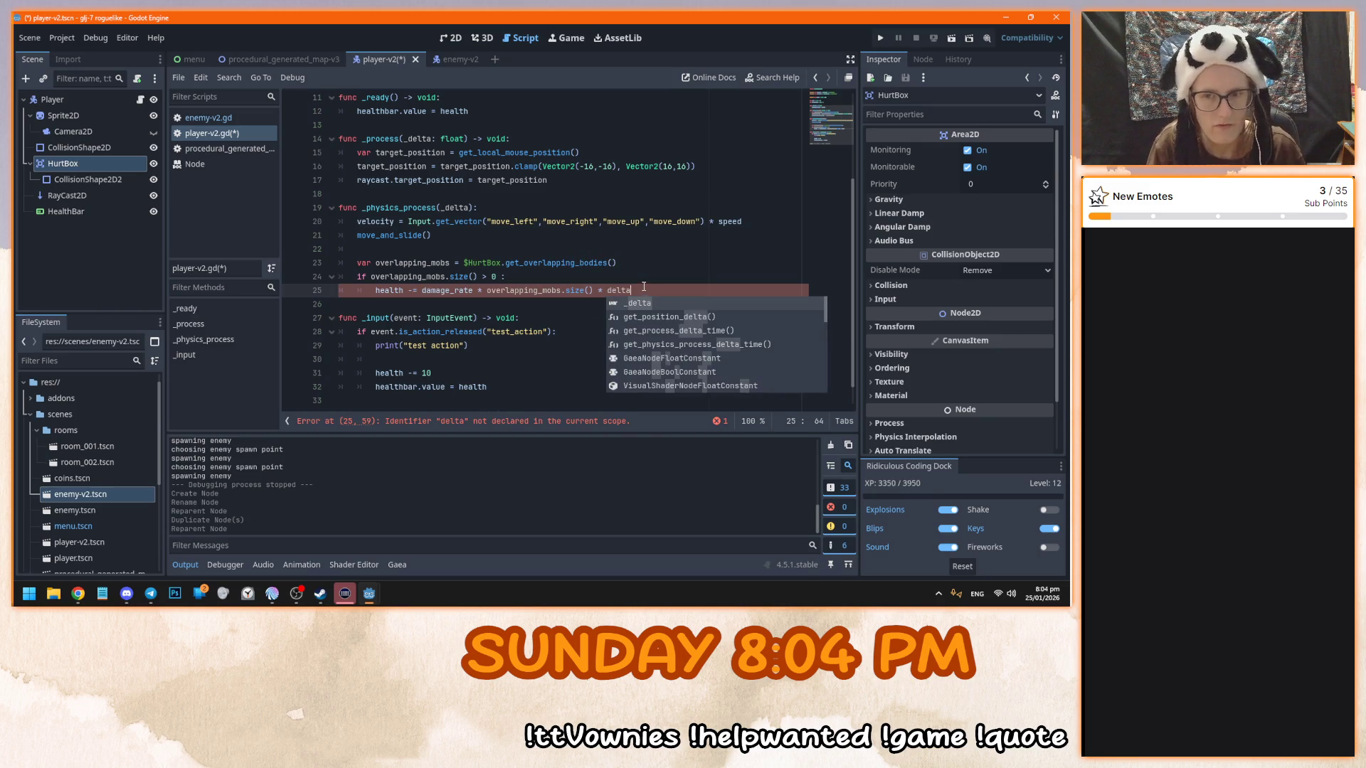
drag(631, 290, 594, 290)
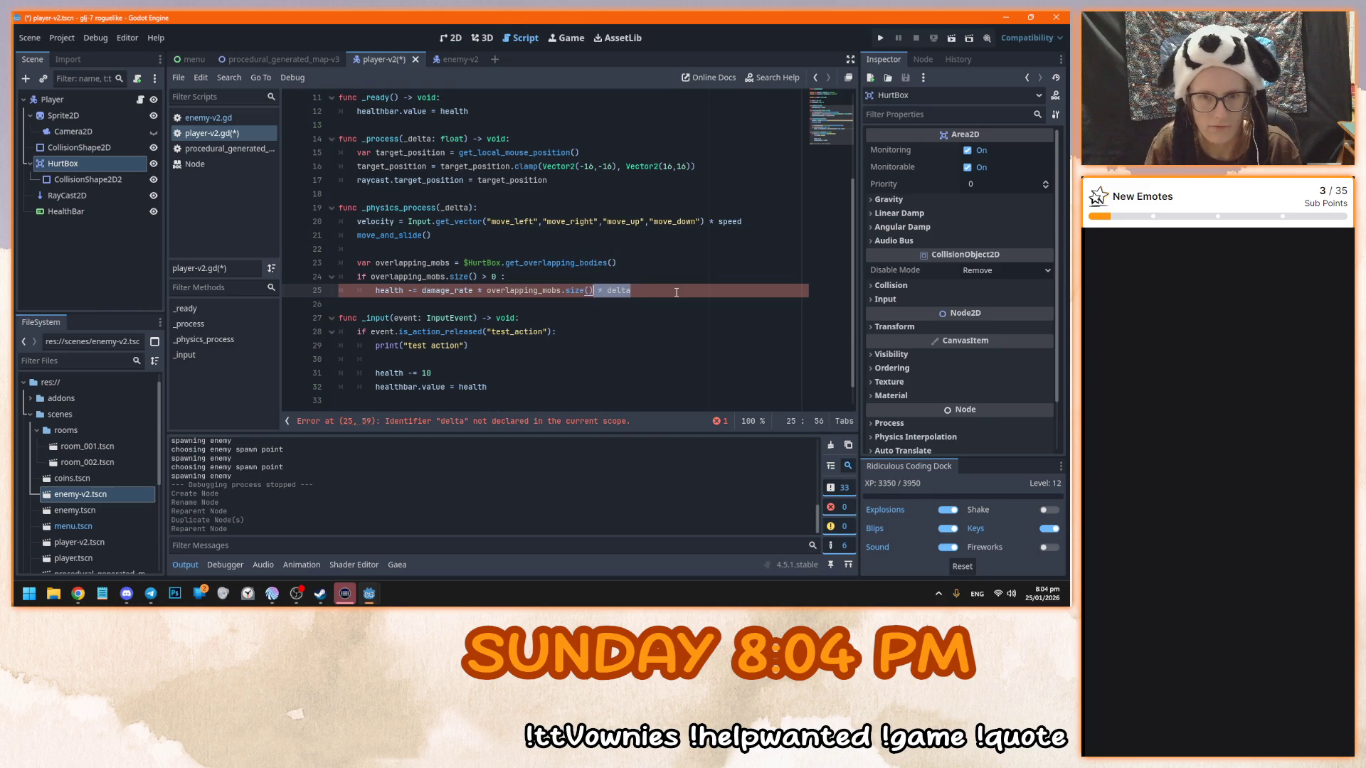
key(BackSpace)
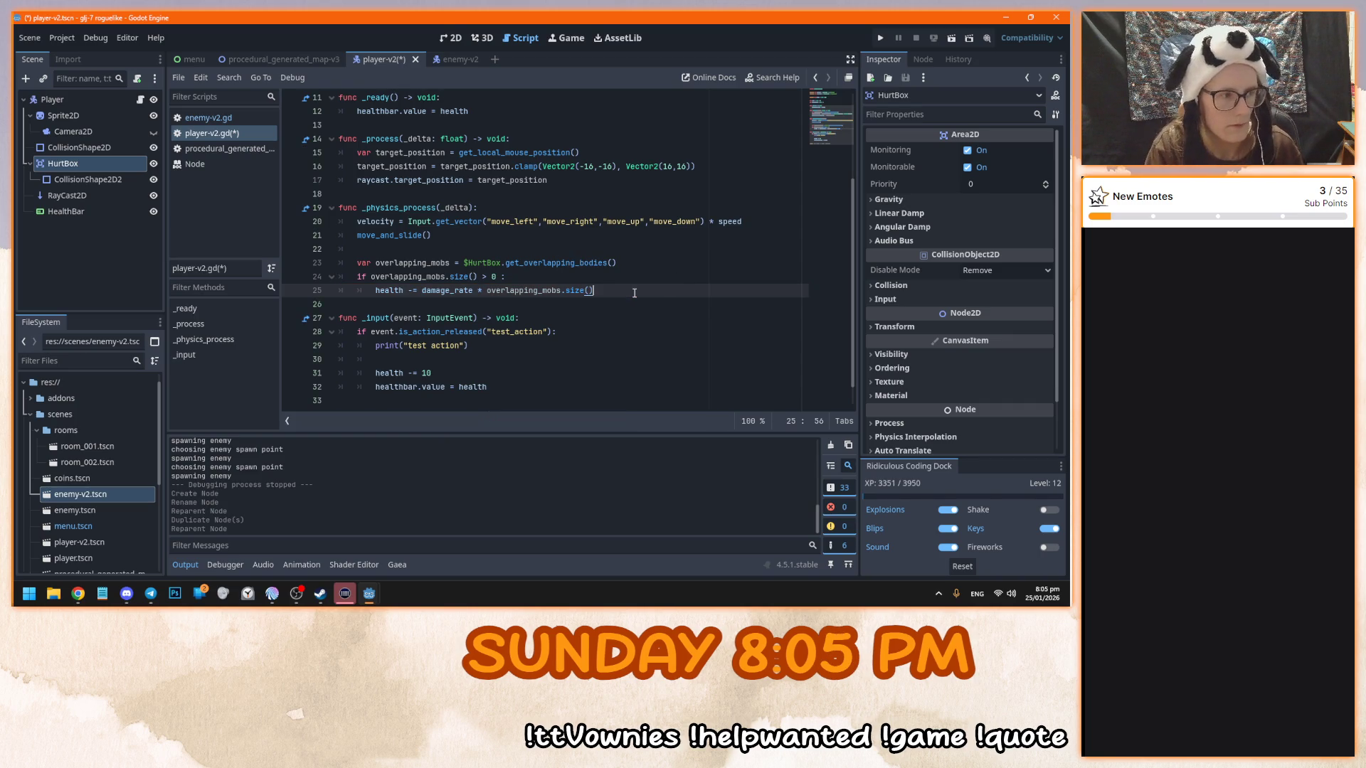
Copy 'healthbar.value = health' and paste it under the damage line
scroll(475, 347, down, 1)
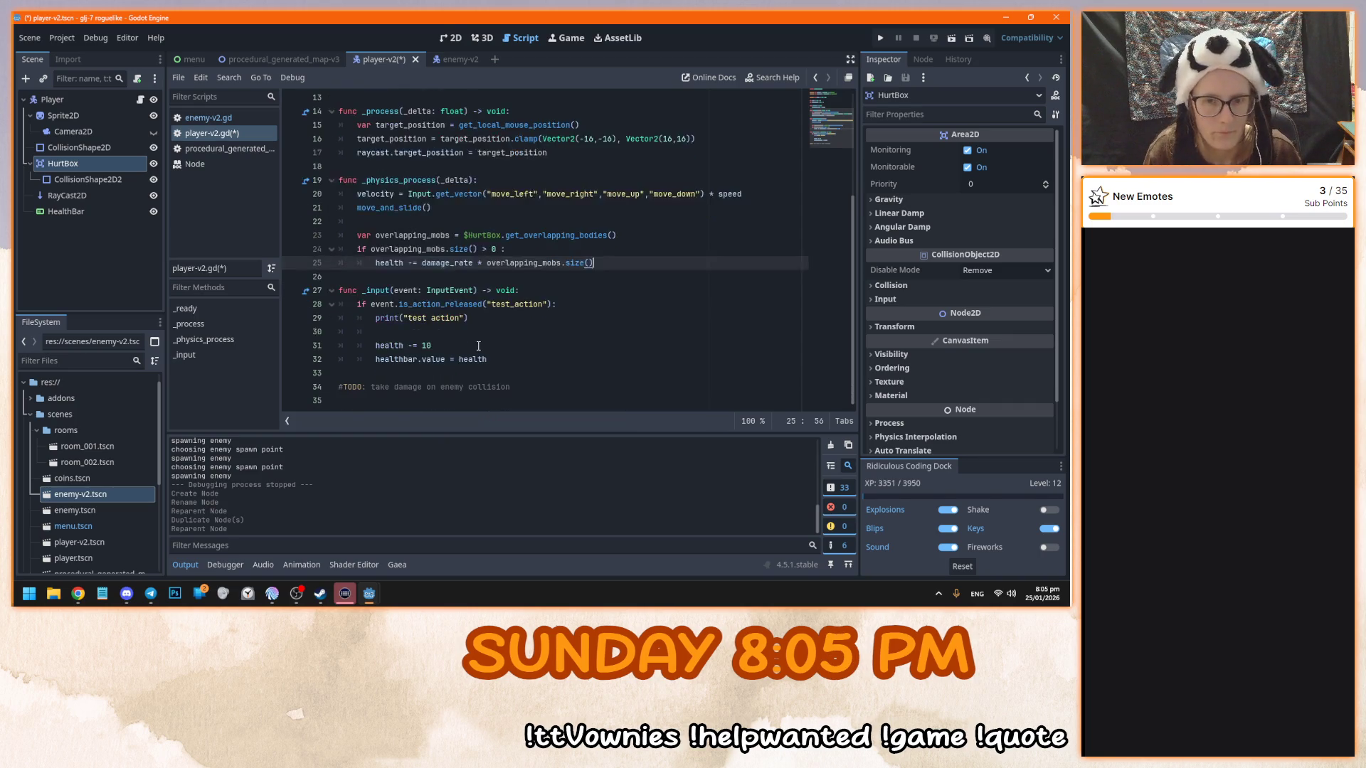
drag(500, 367, 376, 360)
key(ctrl+c)
click(602, 269)
key(Return)
key(ctrl+v)
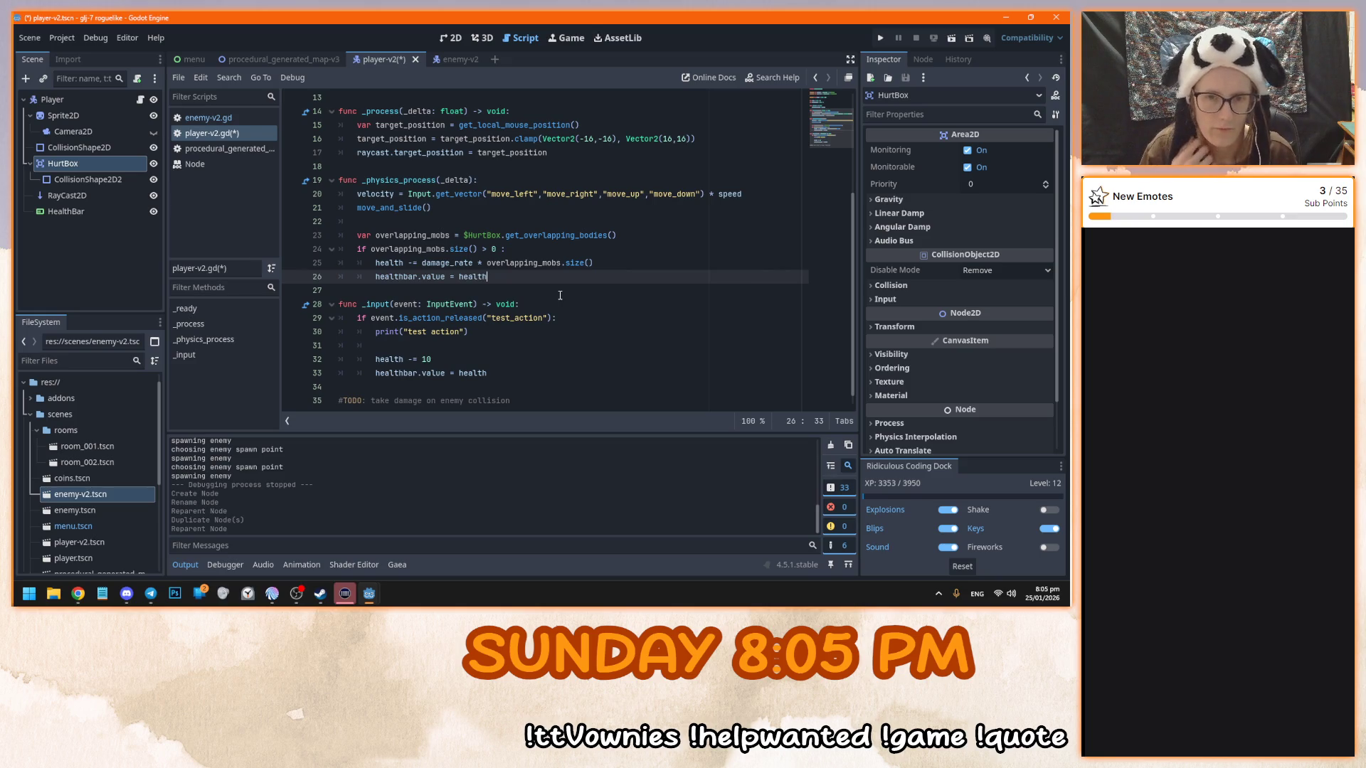
Save and run the game, start a New Game, stop it, then repeat the playtest once
key(F5)
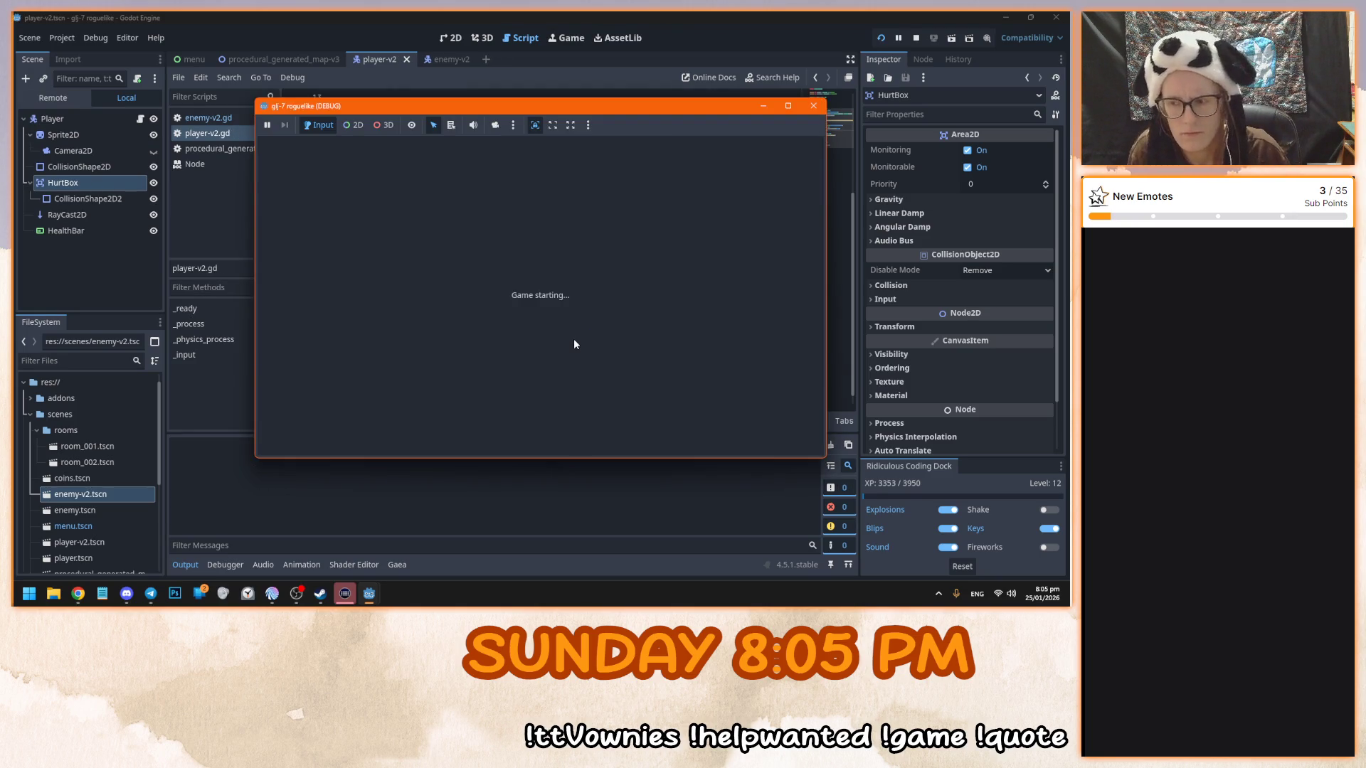
click(558, 300)
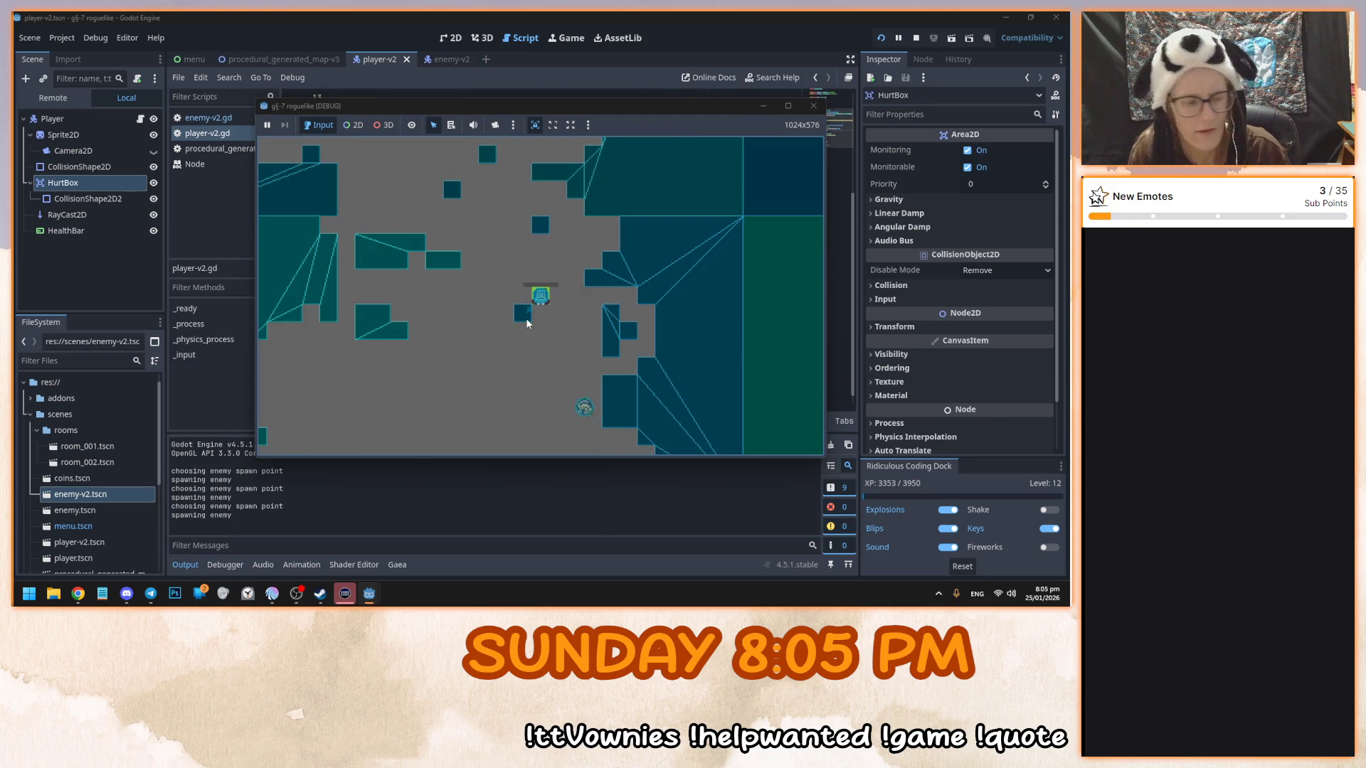
key(alt+F4)
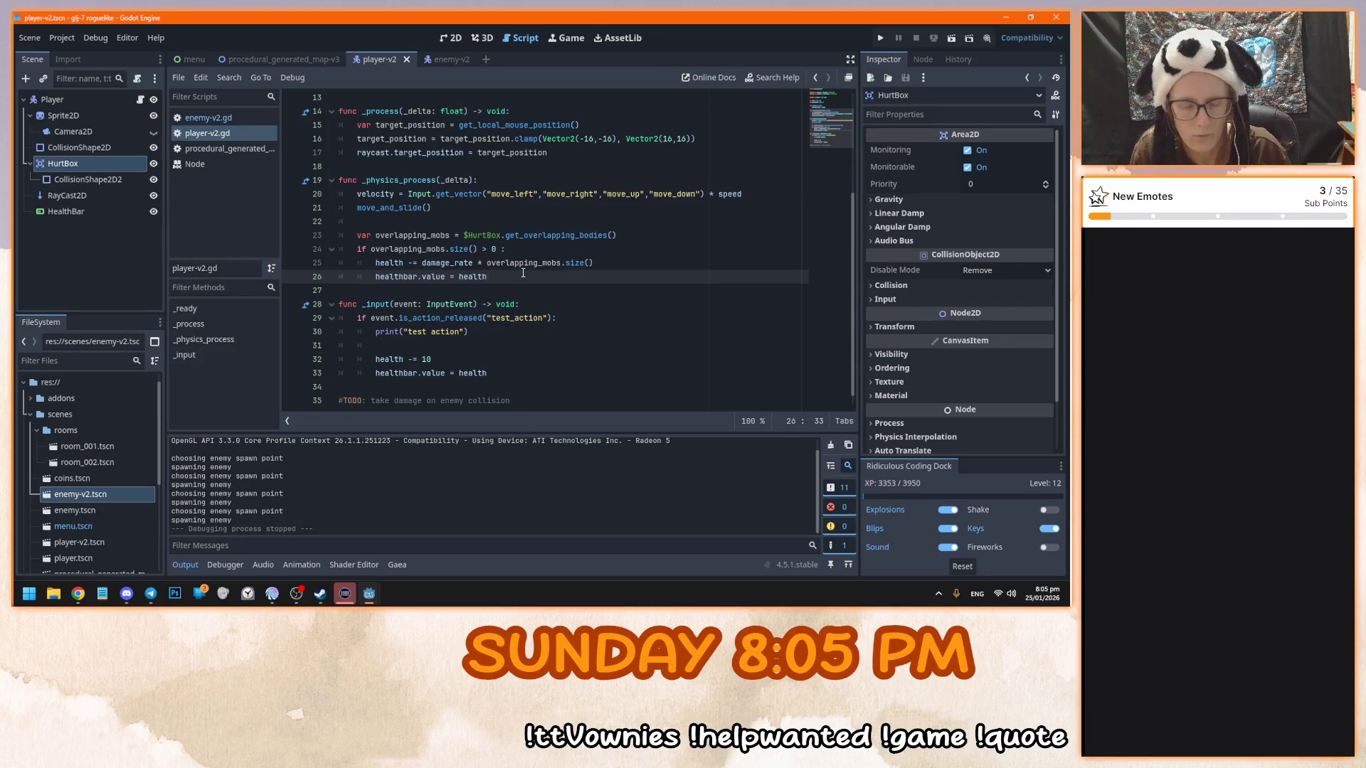
key(F5)
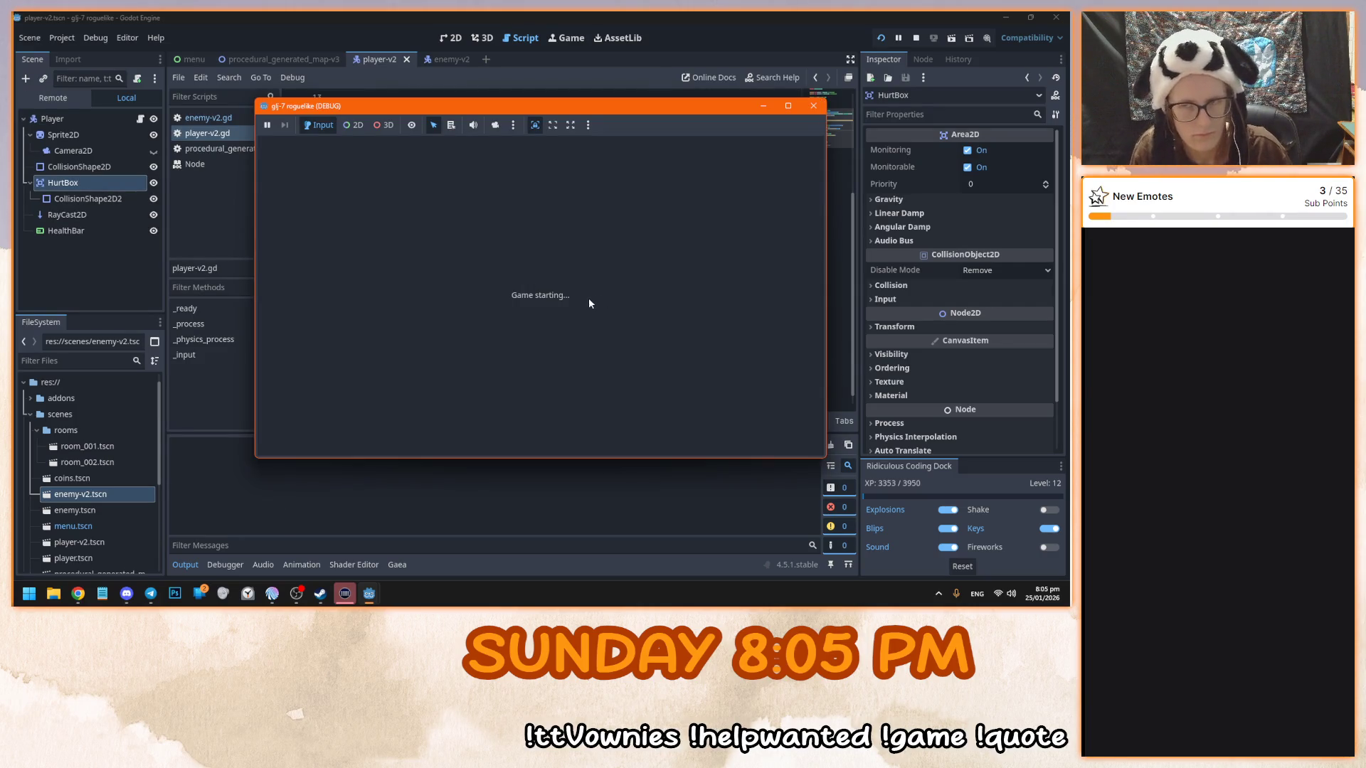
click(588, 297)
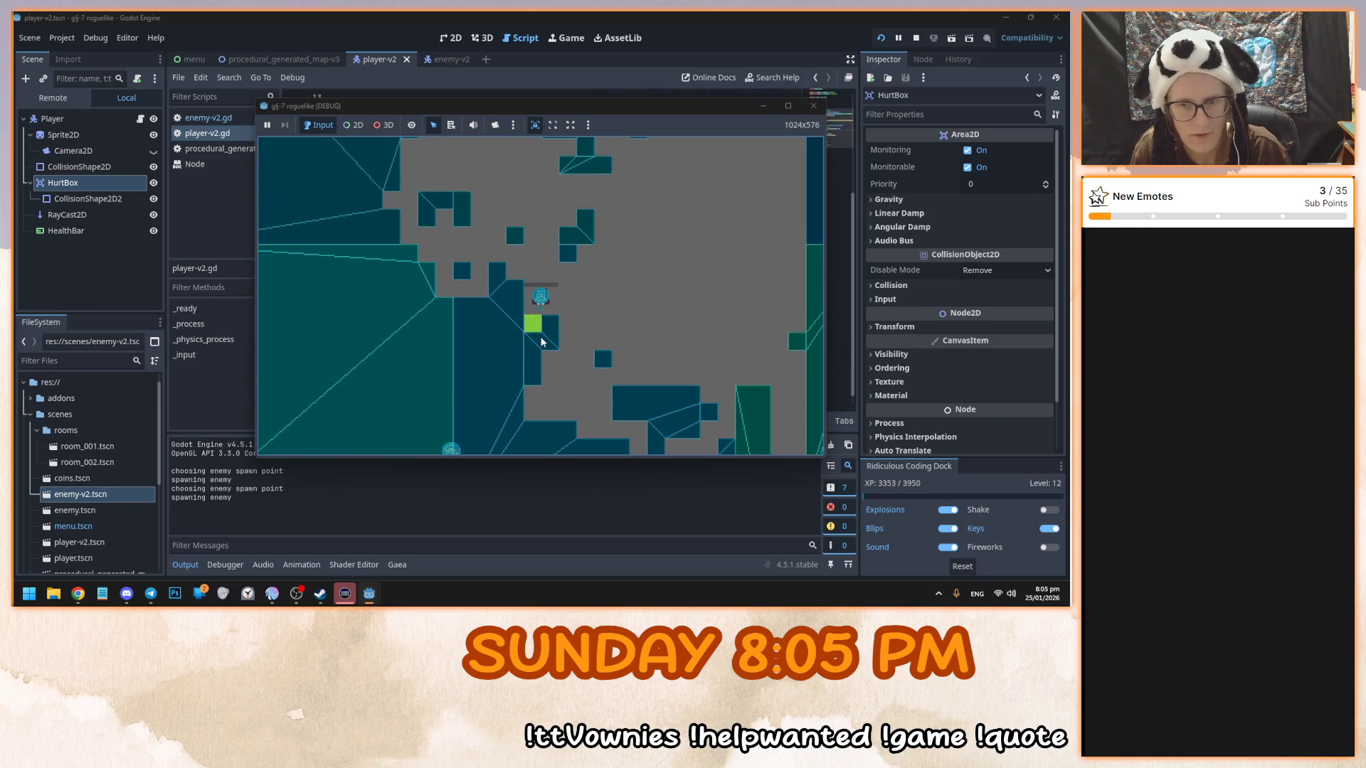
click(503, 262)
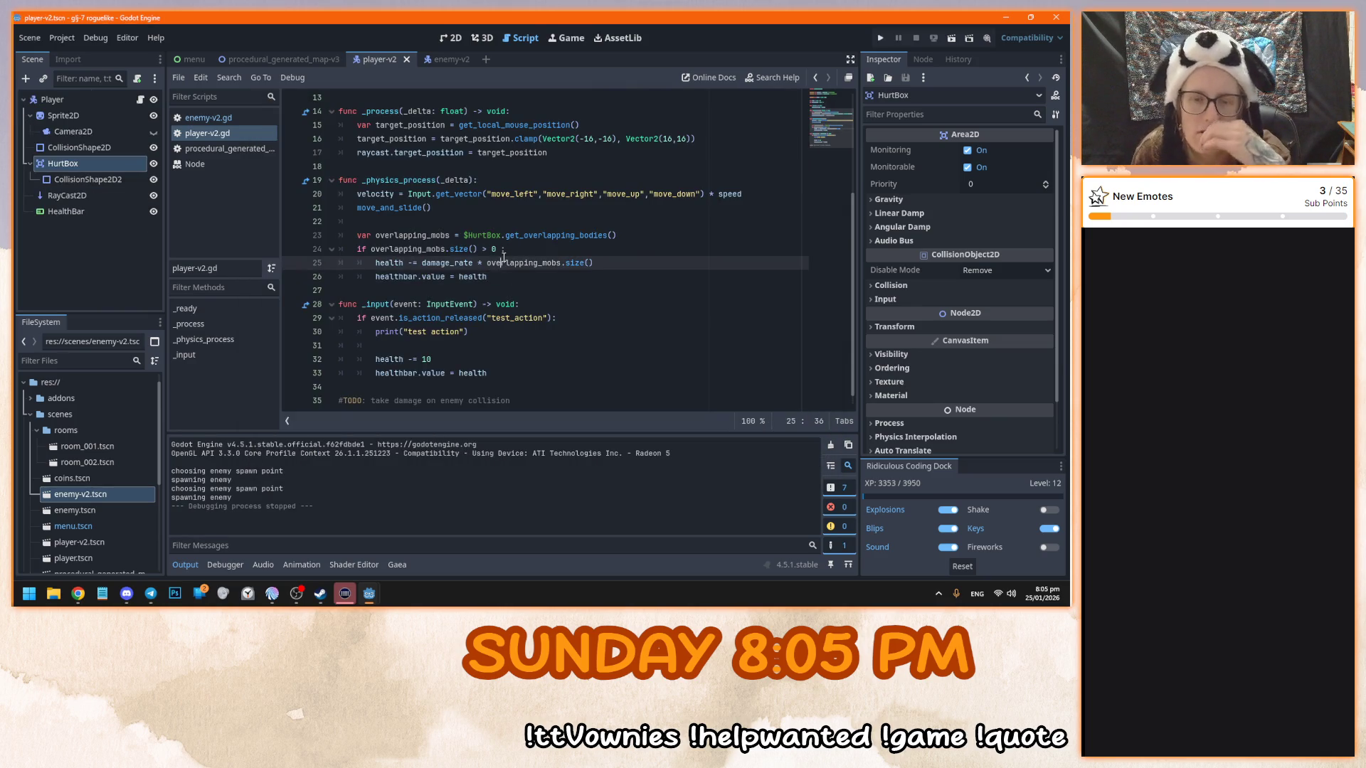
Review lines 23 and 26, then show the get_overlapping_bodies documentation tooltip
click(644, 238)
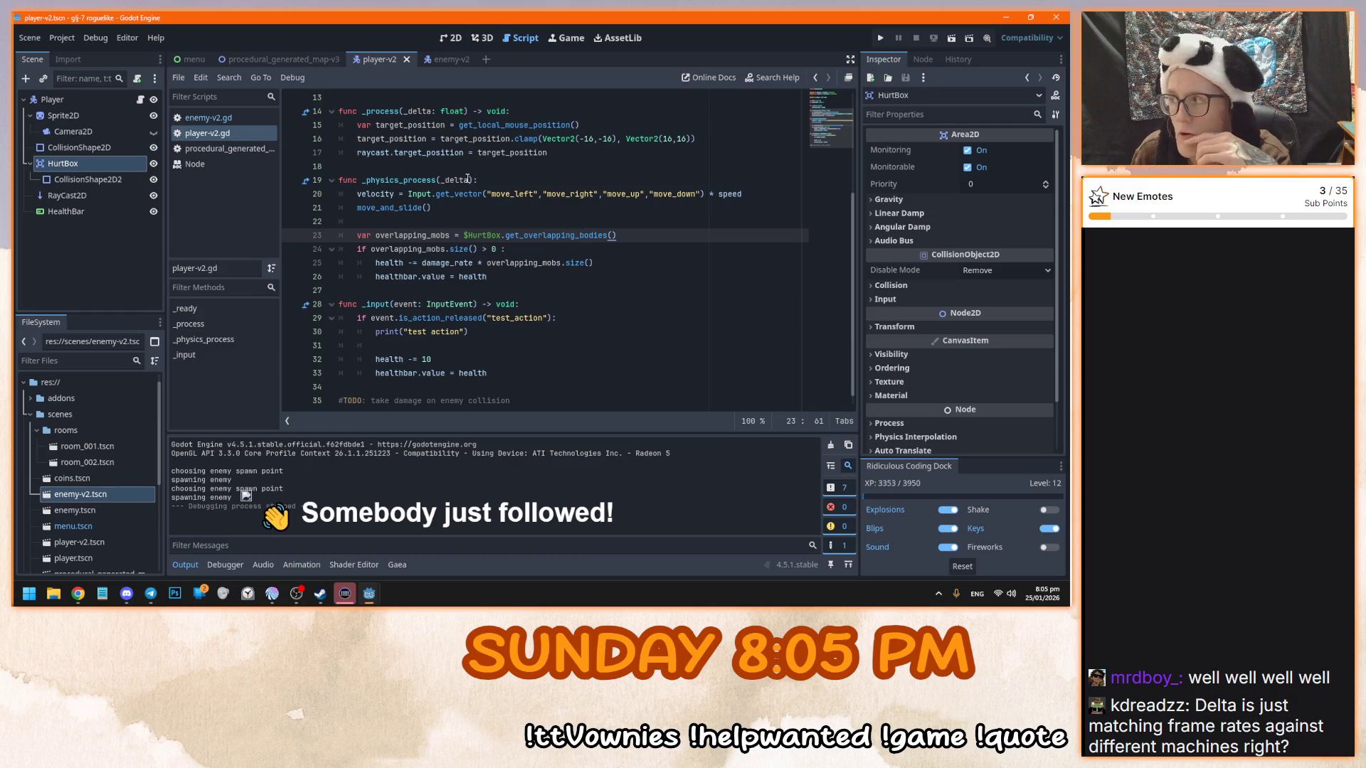
click(636, 275)
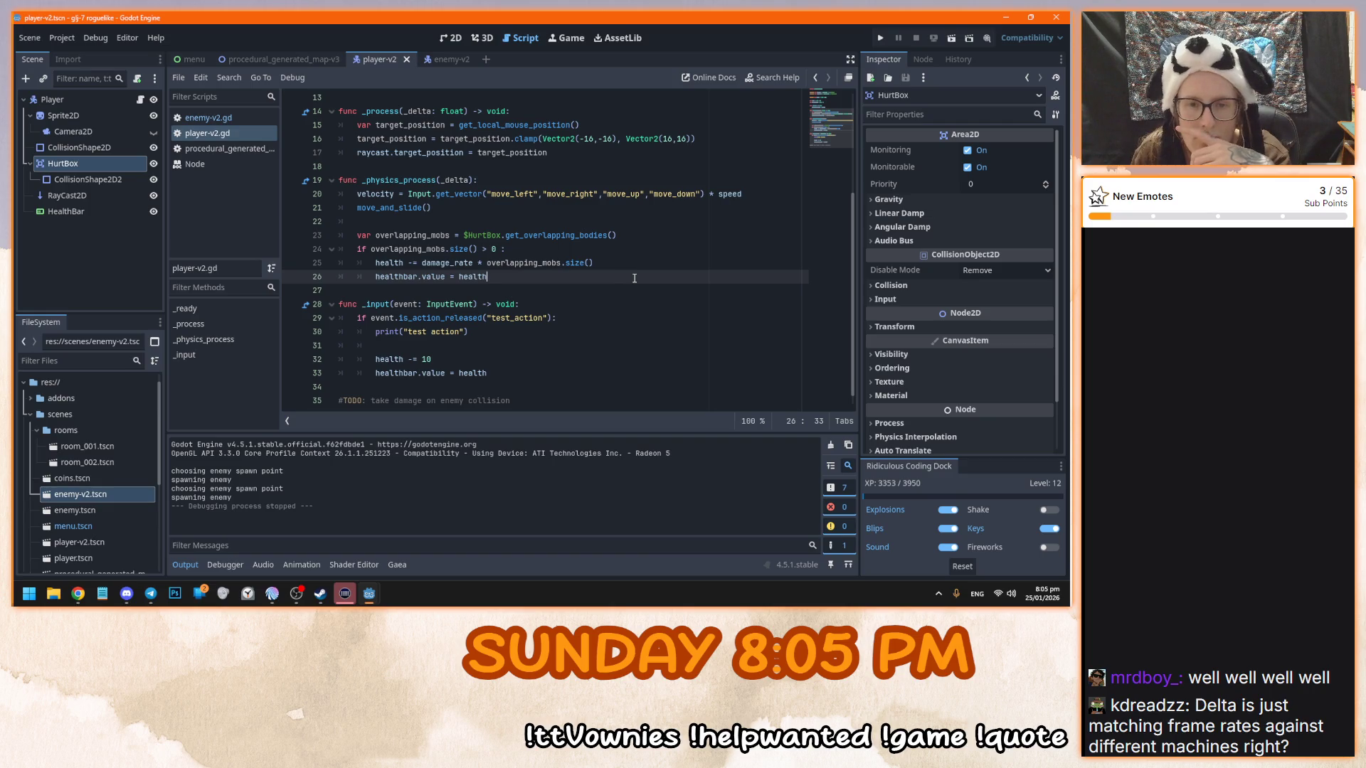
click(647, 236)
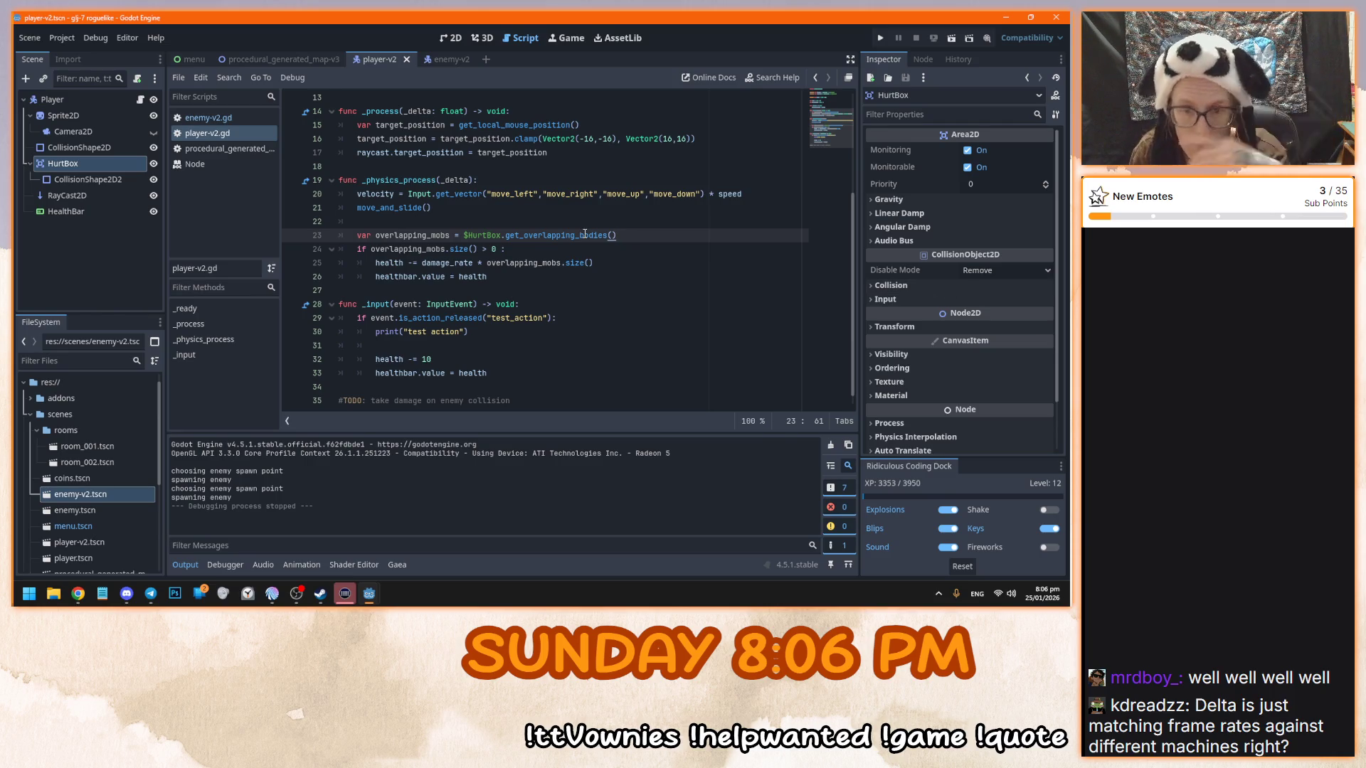
mouse_move(585, 235)
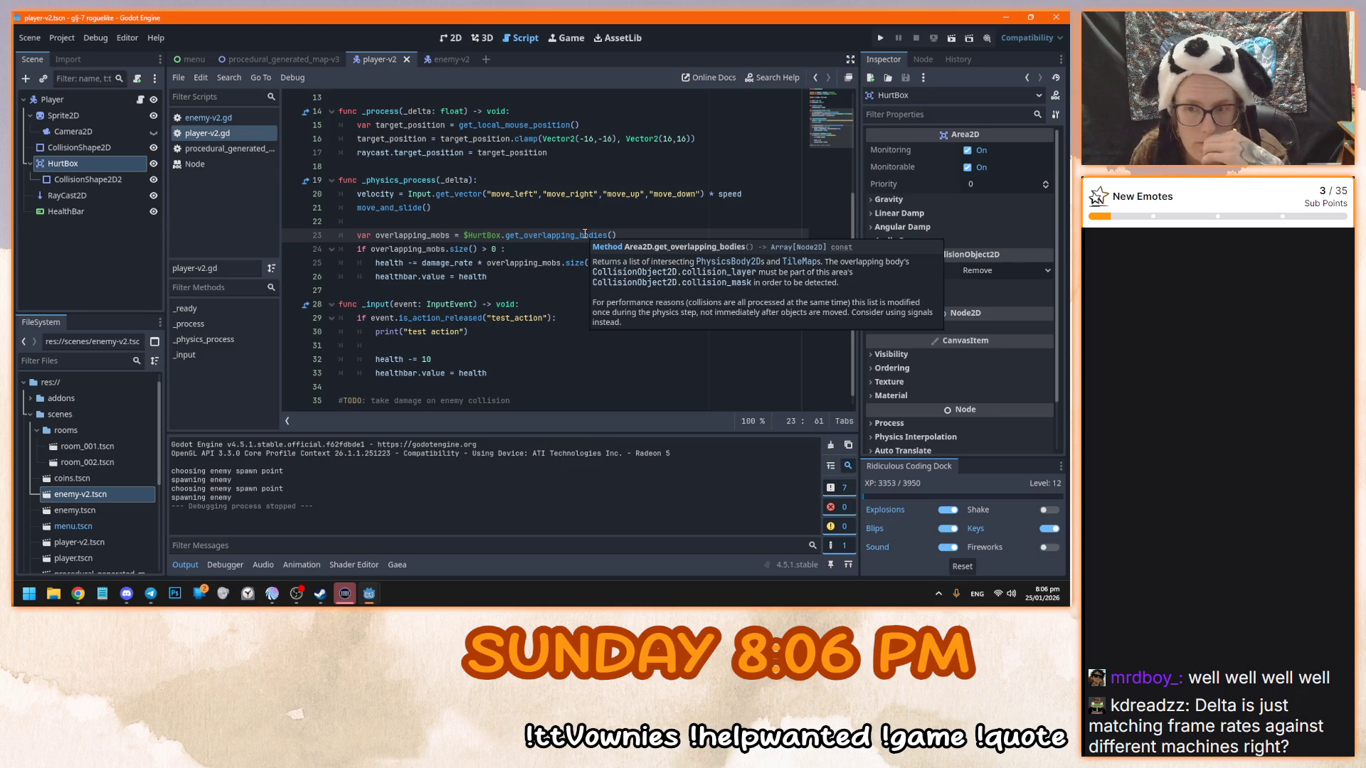
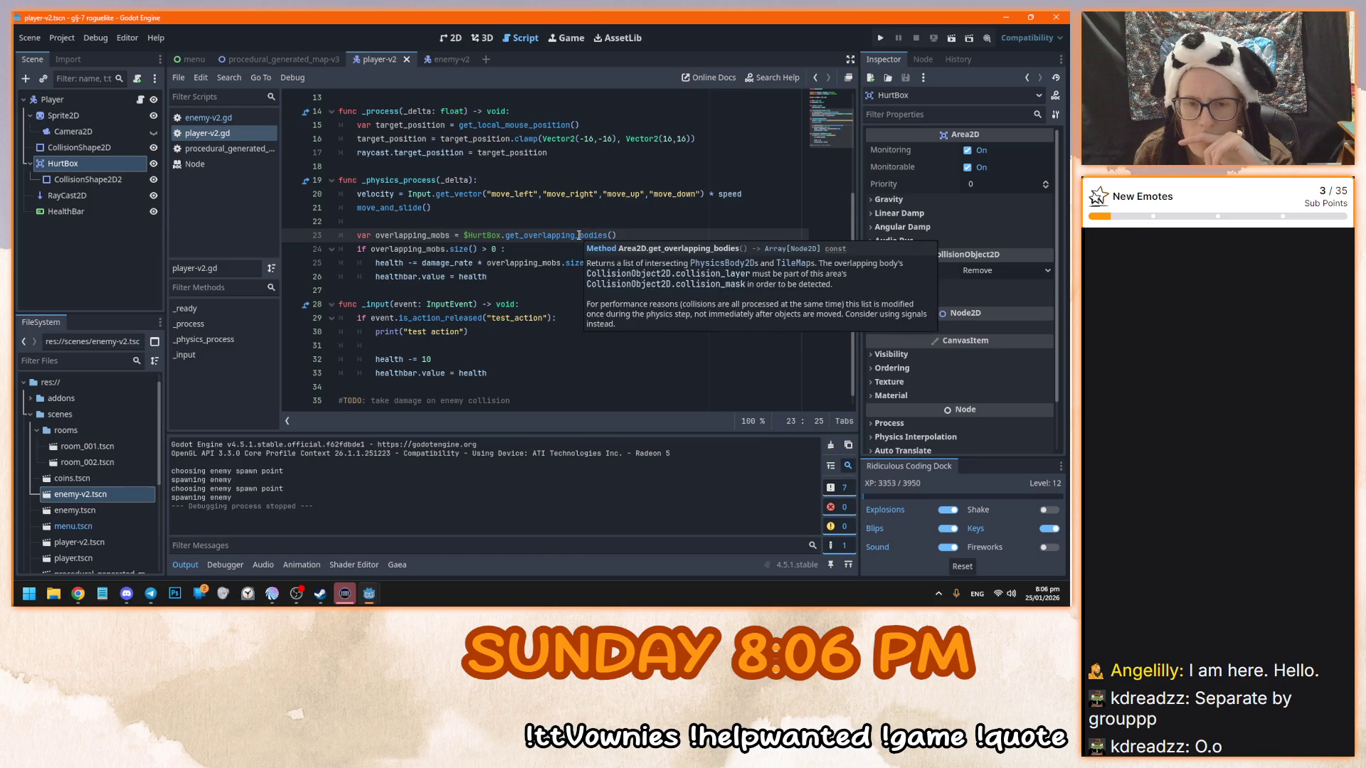
Type overlapping_mobs on line 23 as Array[CharacterBody2D] and run the game, which halts on a type mismatch
text(: Arra)
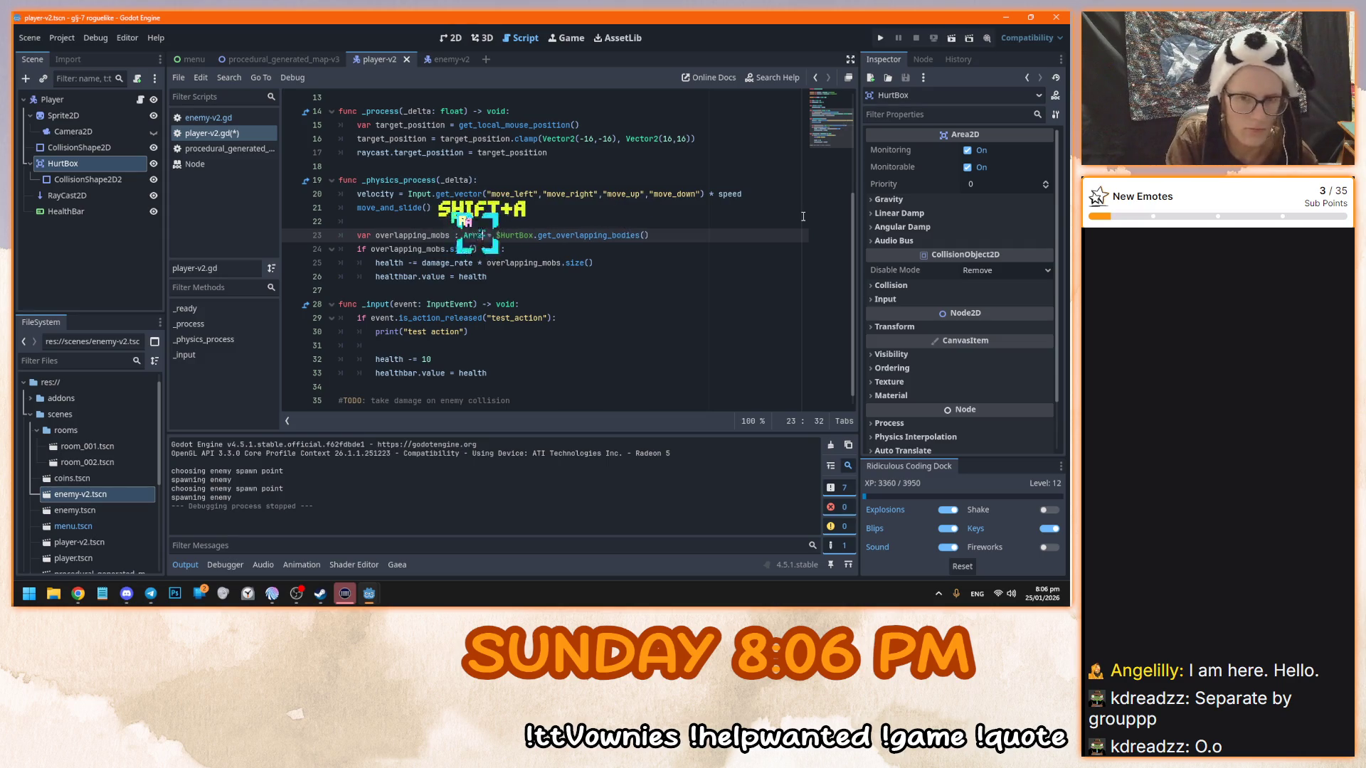
text(y2)
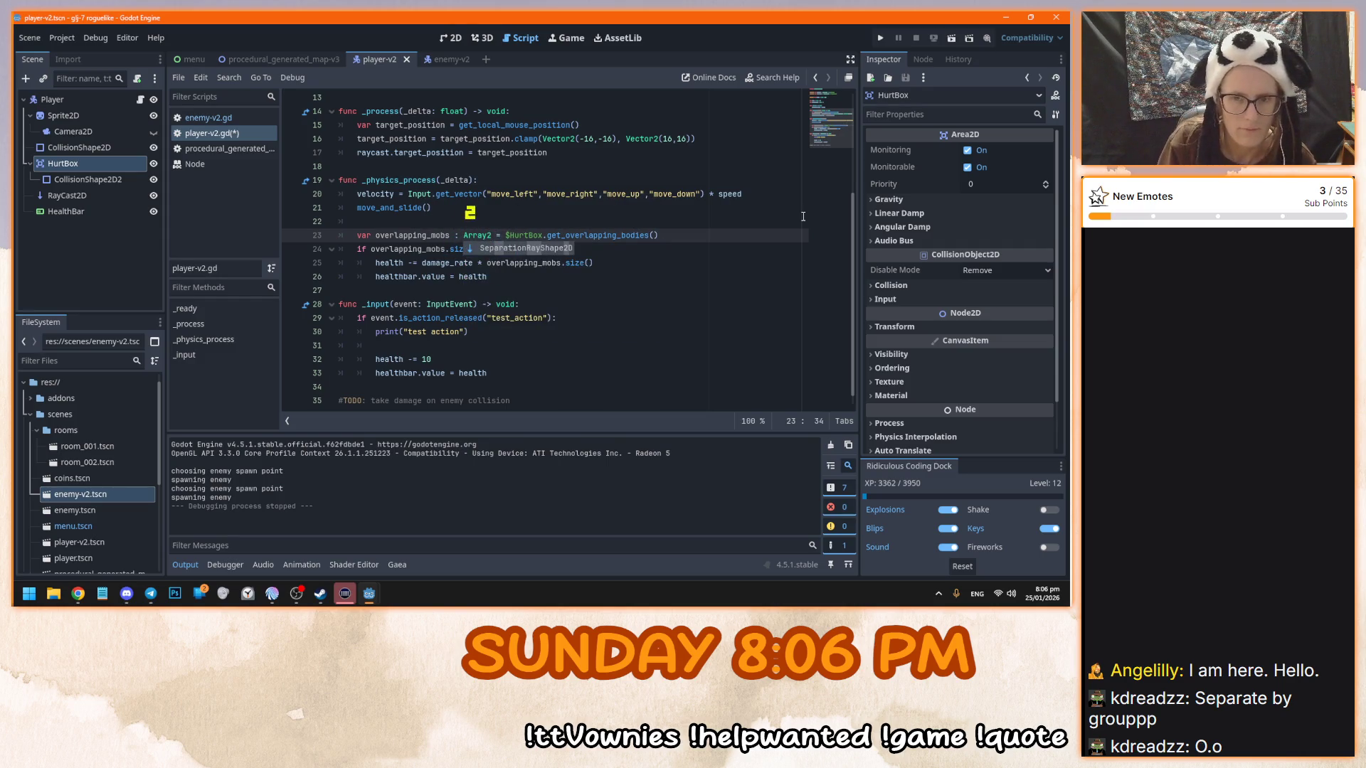
key(BackSpace)
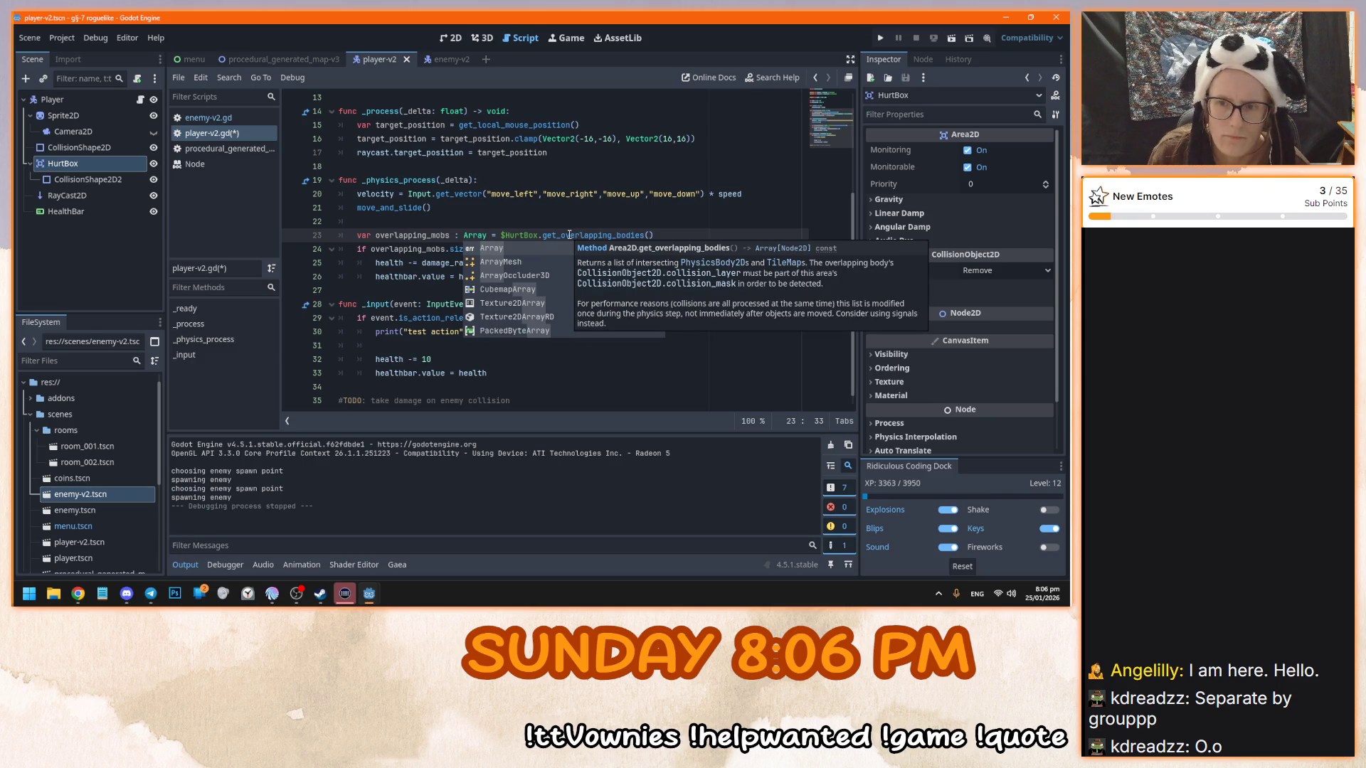
text([)
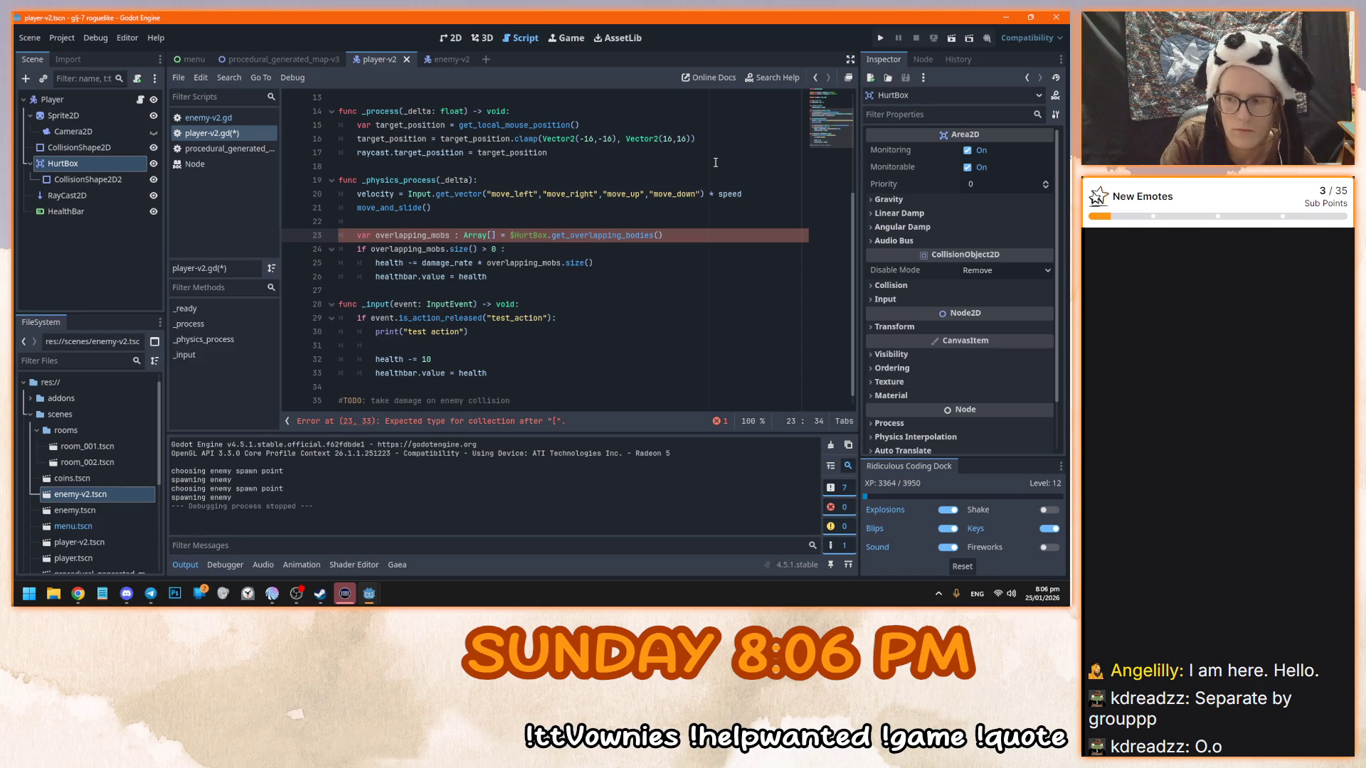
text(Chara)
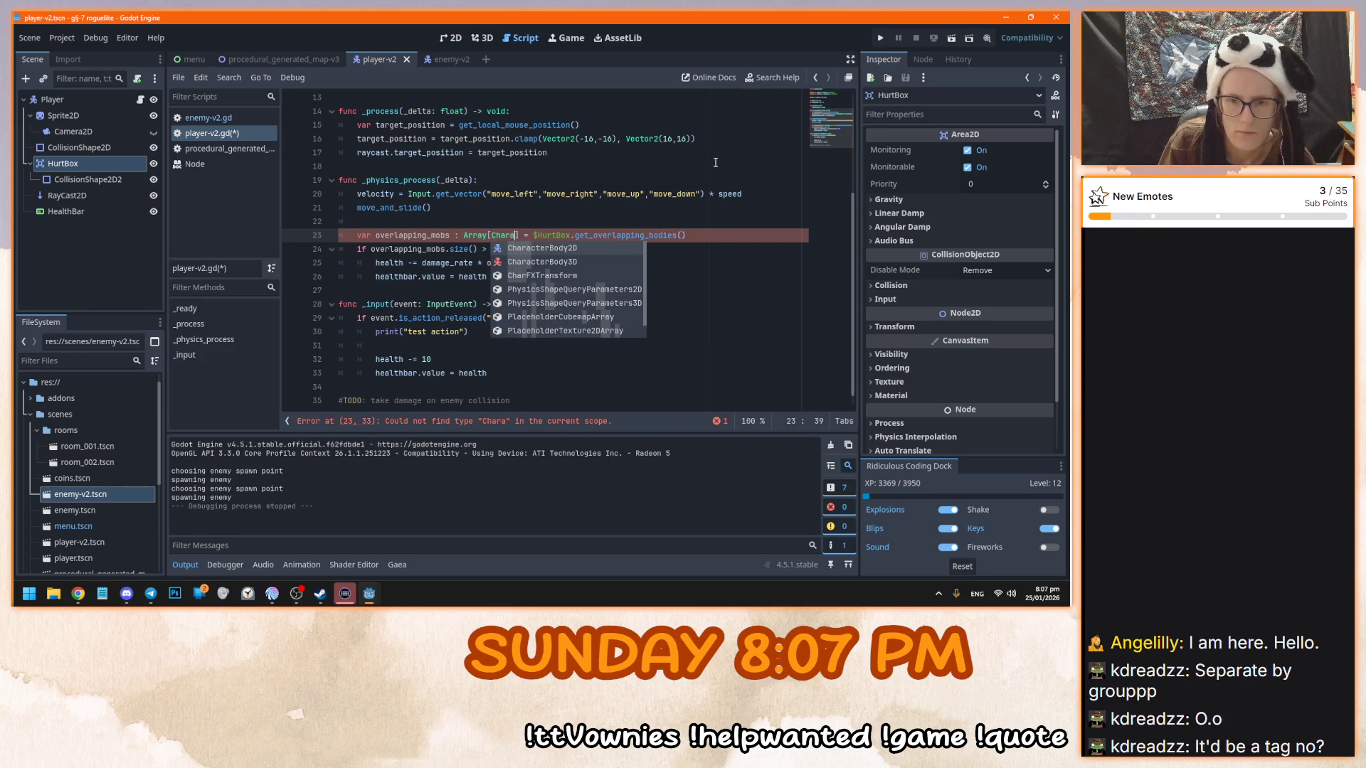
key(Return)
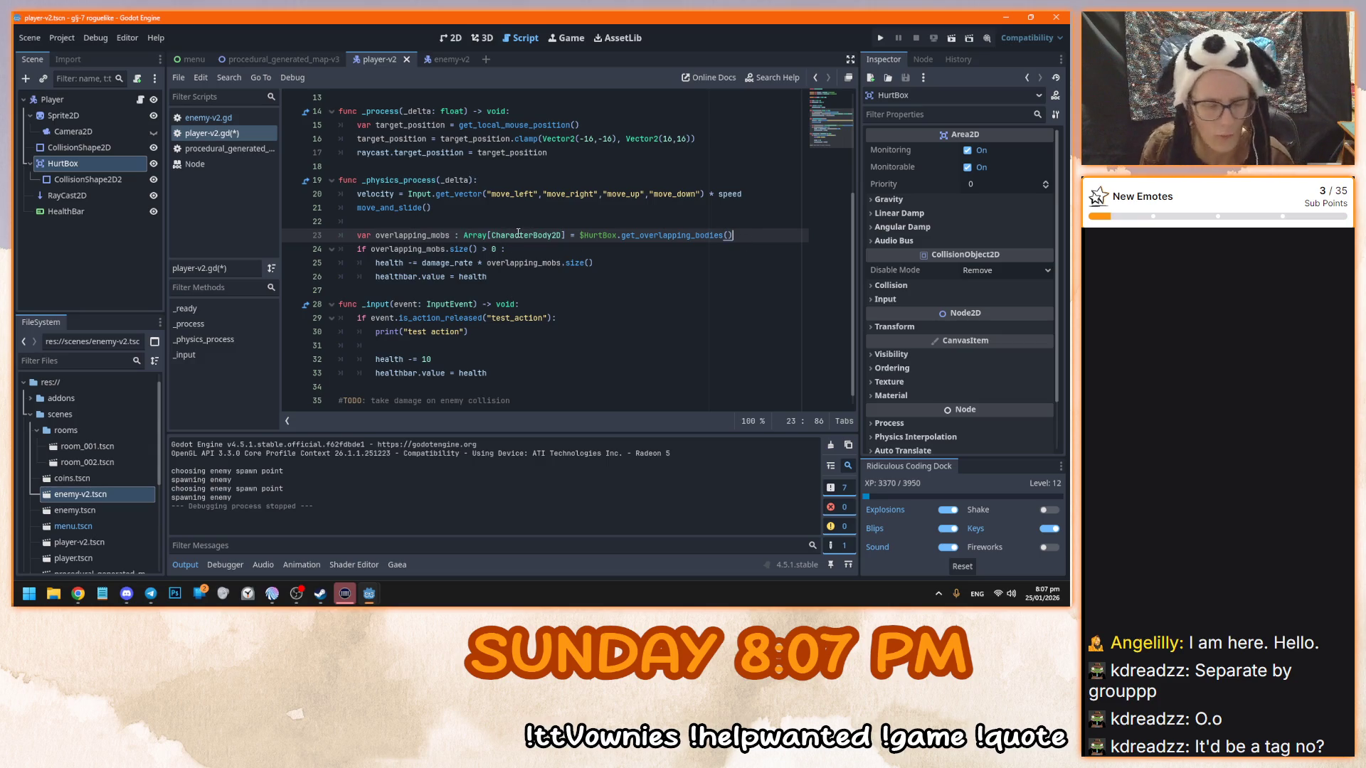
key(F5)
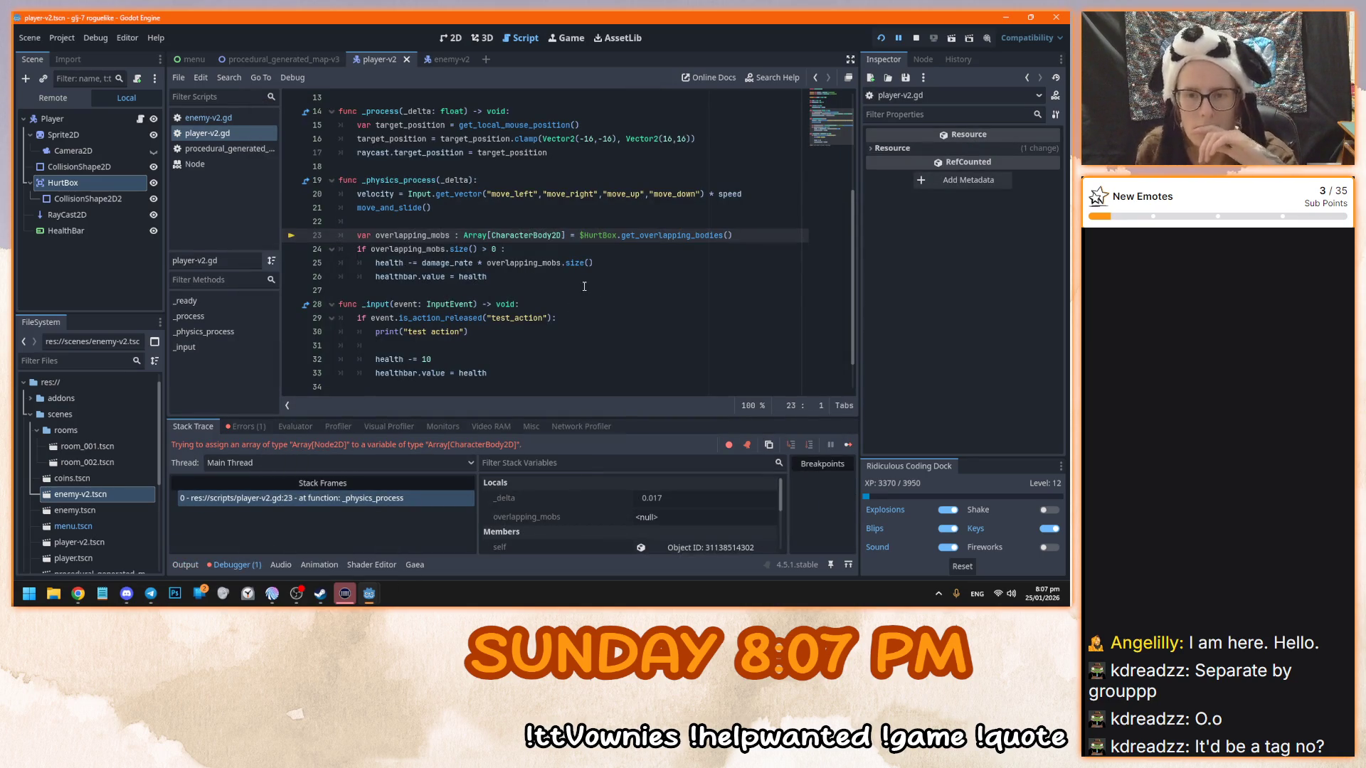
Delete ': Array[CharacterBody2D]' from line 23 so overlapping_mobs is untyped
click(567, 234)
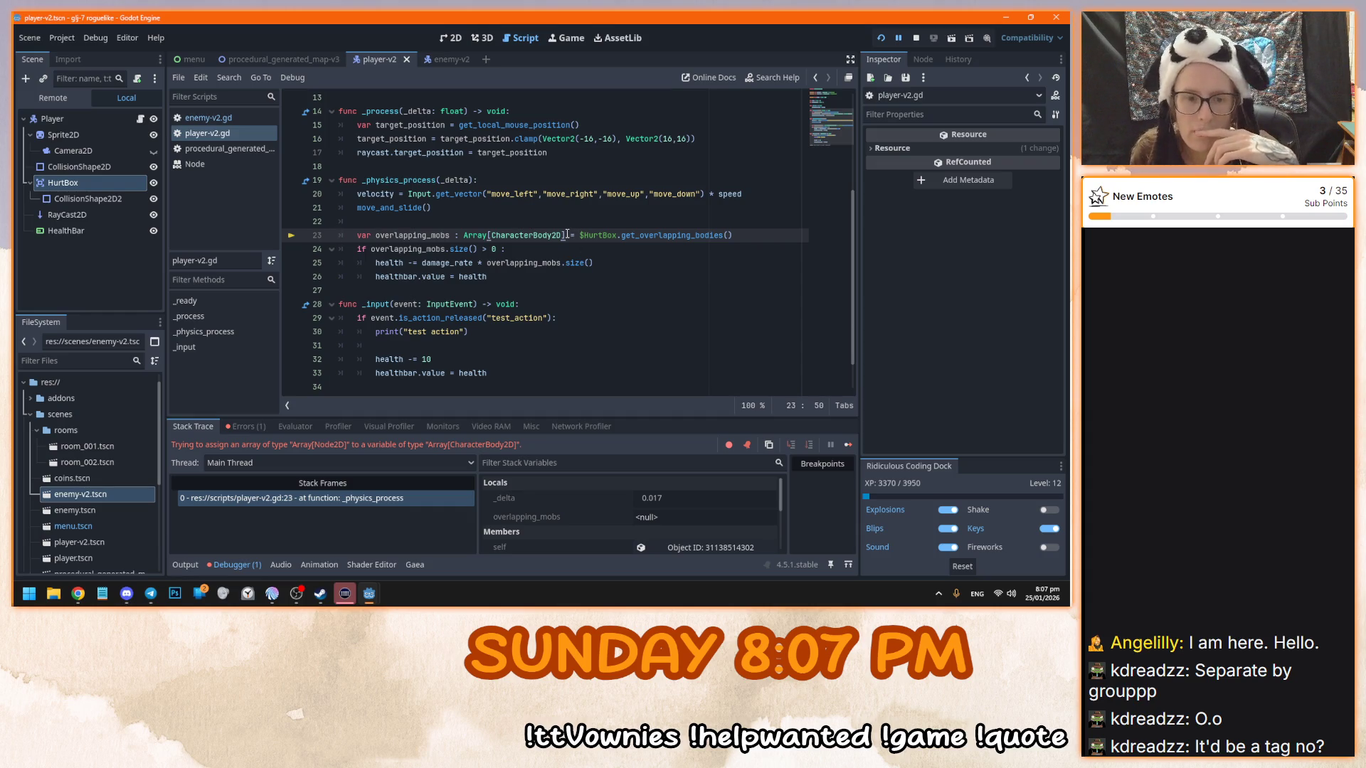
drag(567, 234, 456, 235)
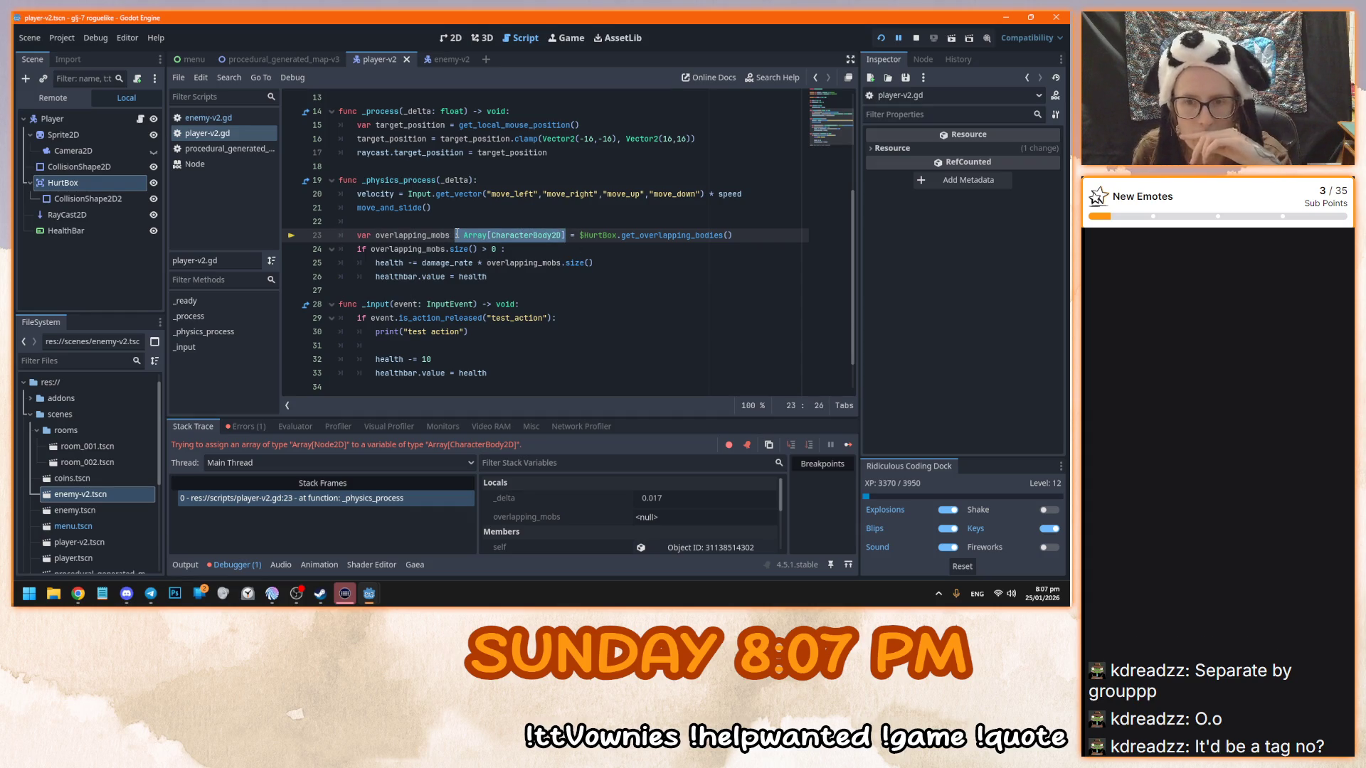
key(BackSpace)
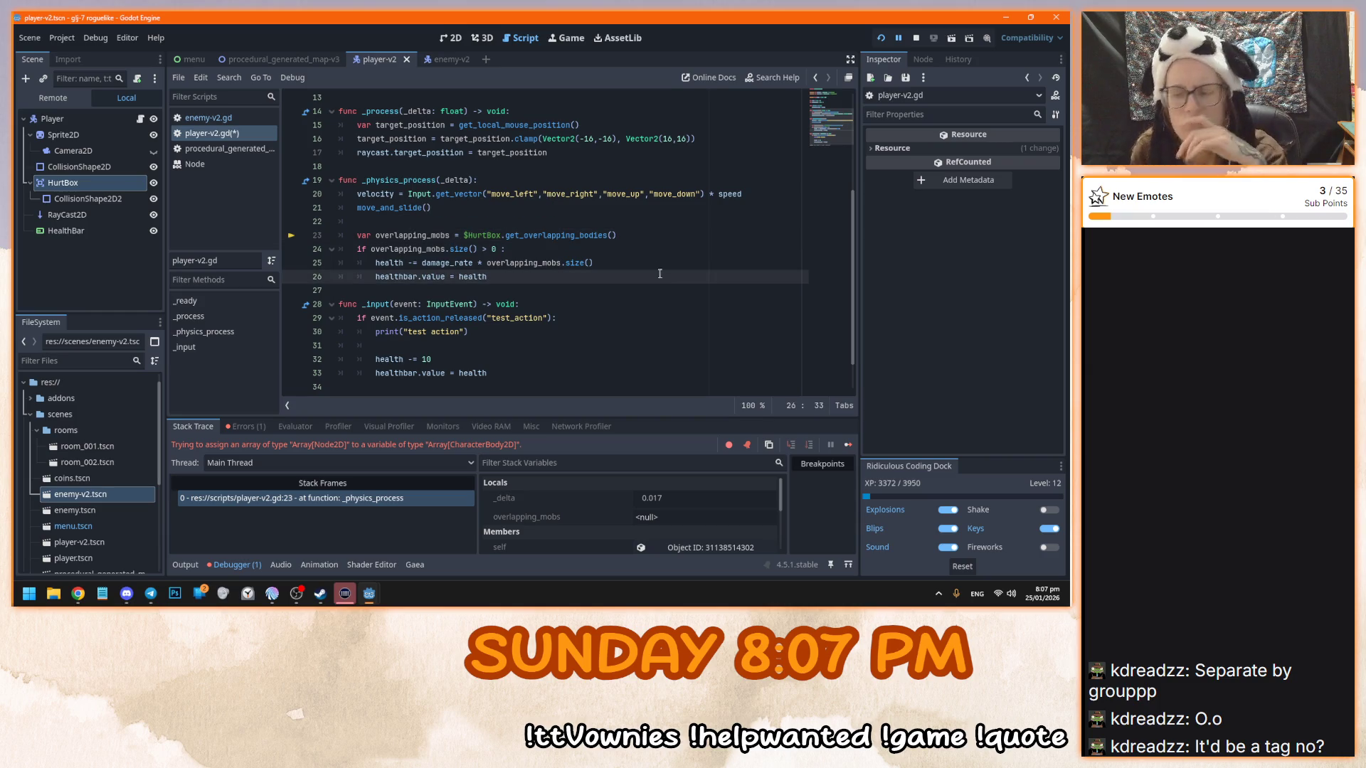
click(662, 263)
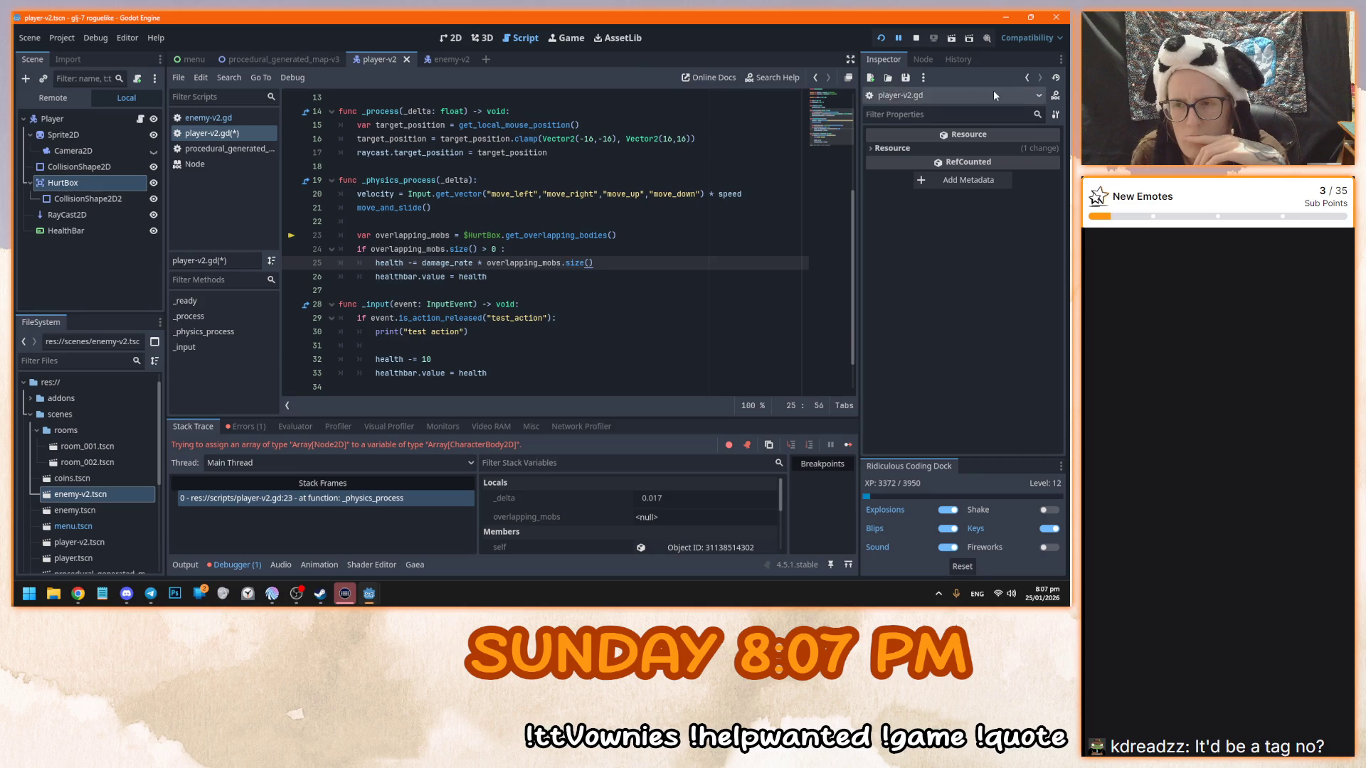
click(54, 121)
Show the Player node's groups in the Node dock, then open the Search Help dialog
click(914, 60)
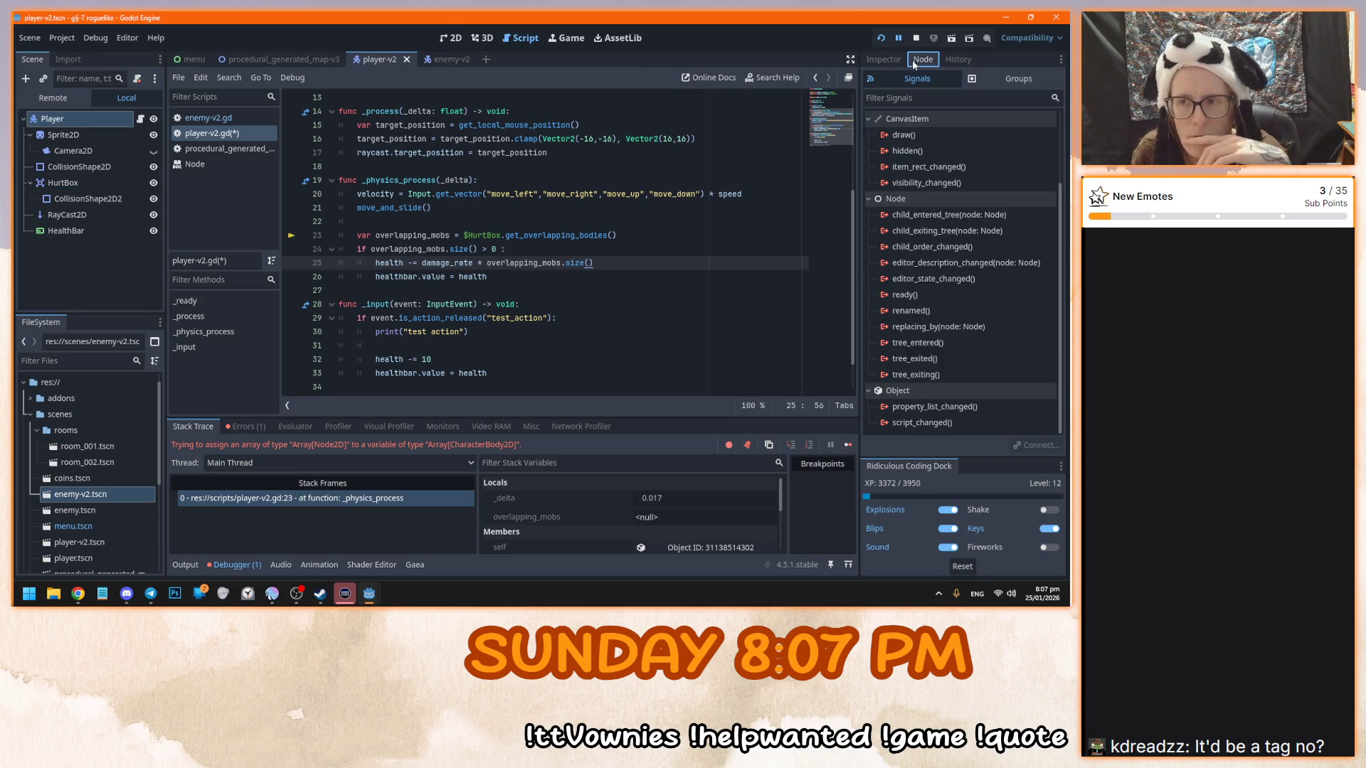
click(999, 83)
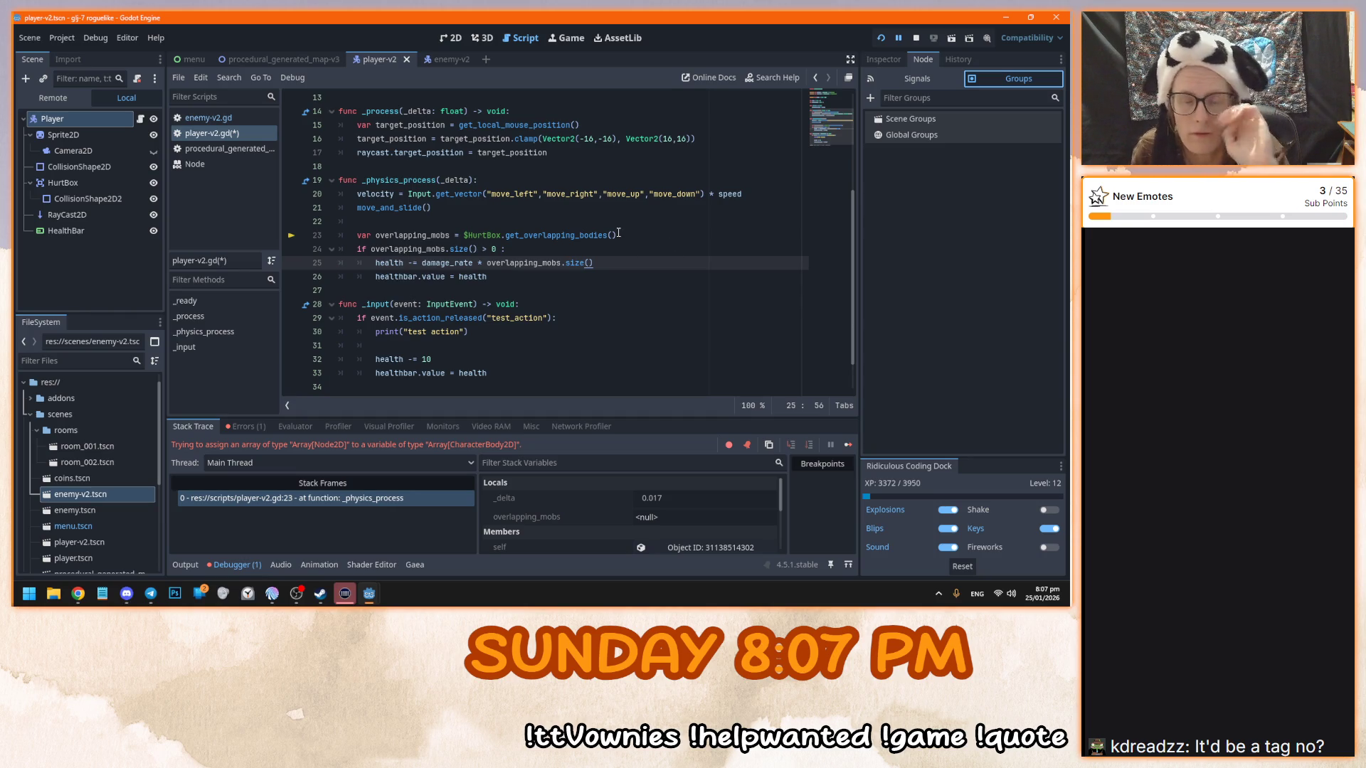
click(618, 234)
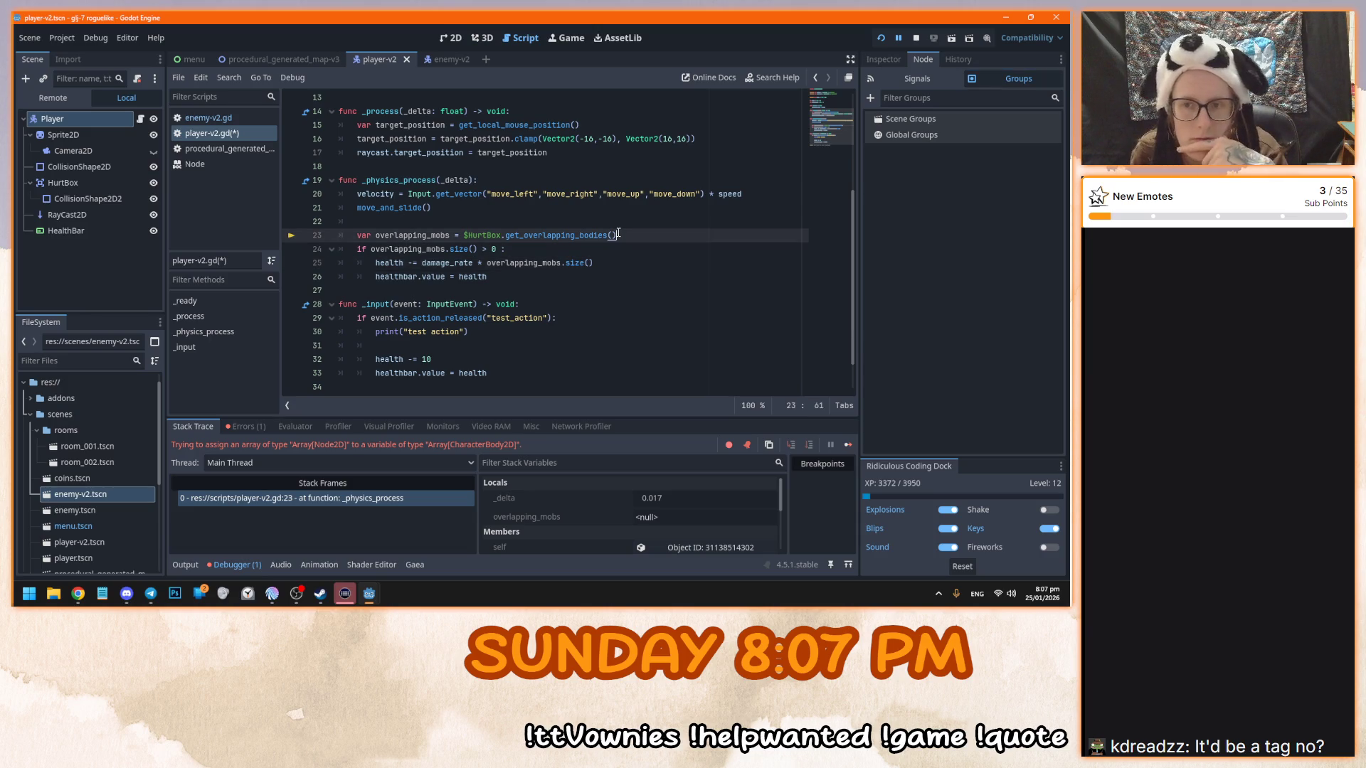
click(956, 164)
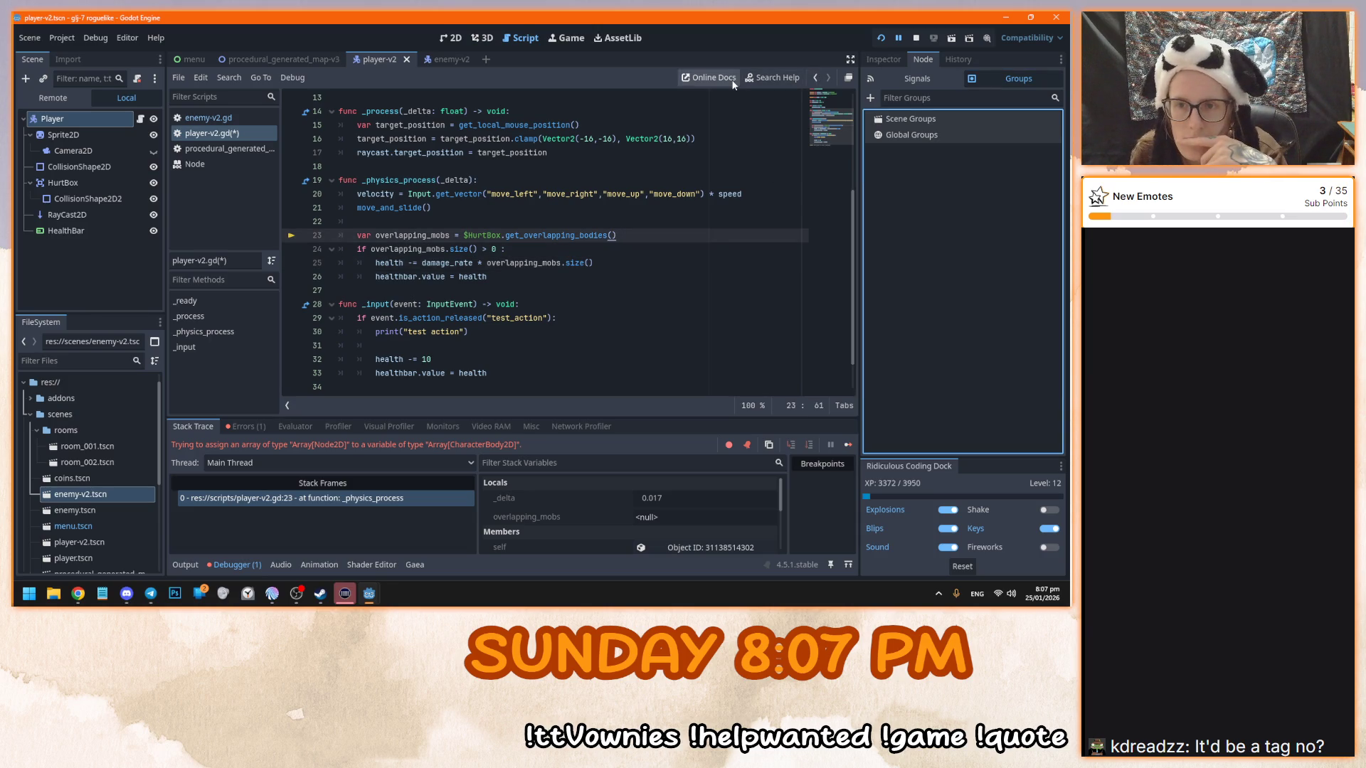
click(709, 77)
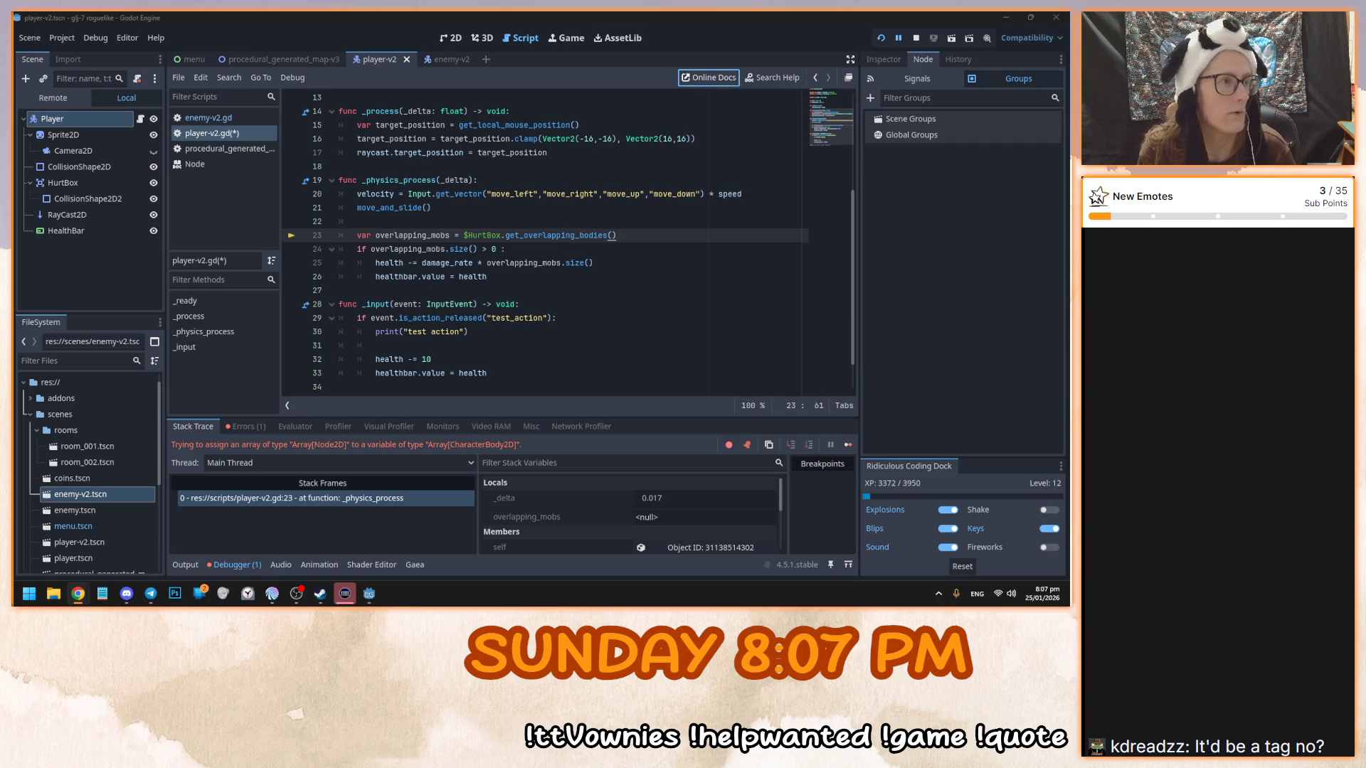
click(782, 77)
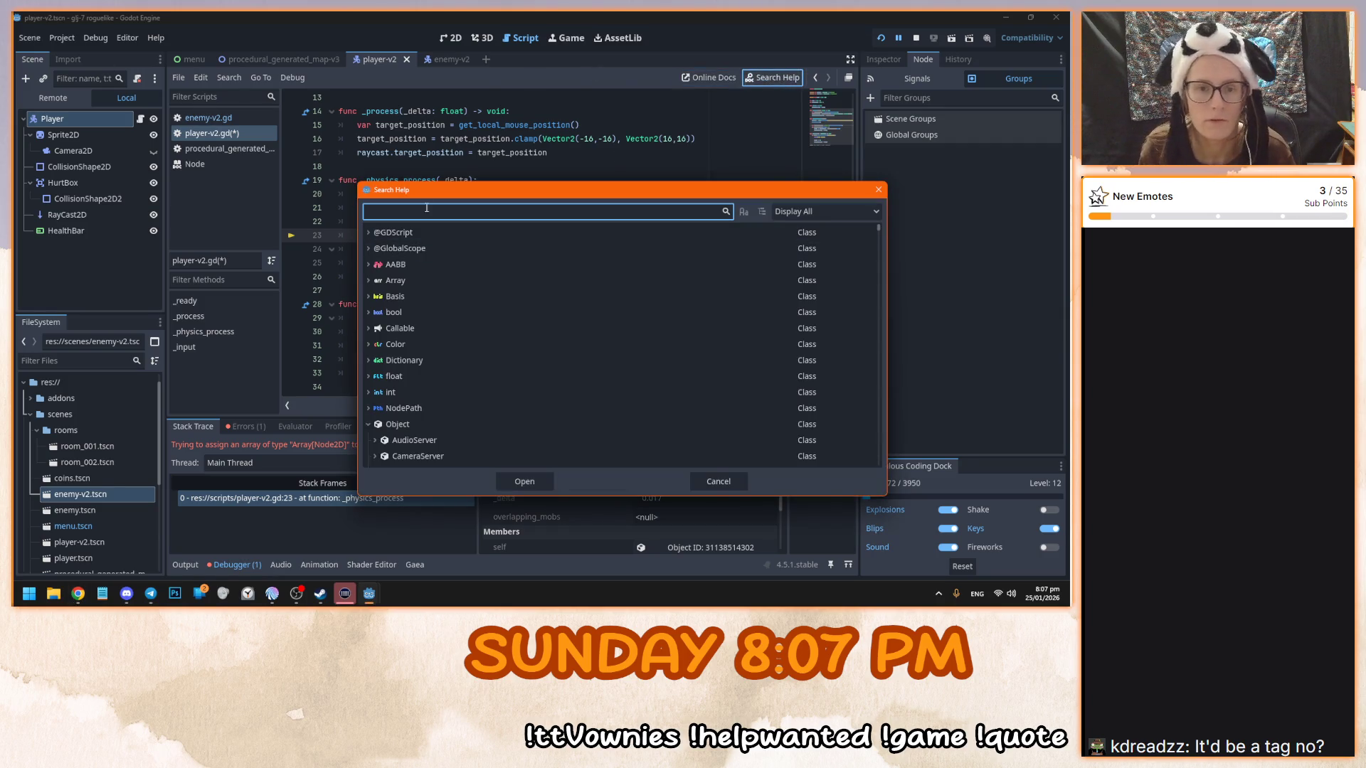
Search help for 'group', browse get_nodes_in_group, has_group and call_group, then cancel
text(group)
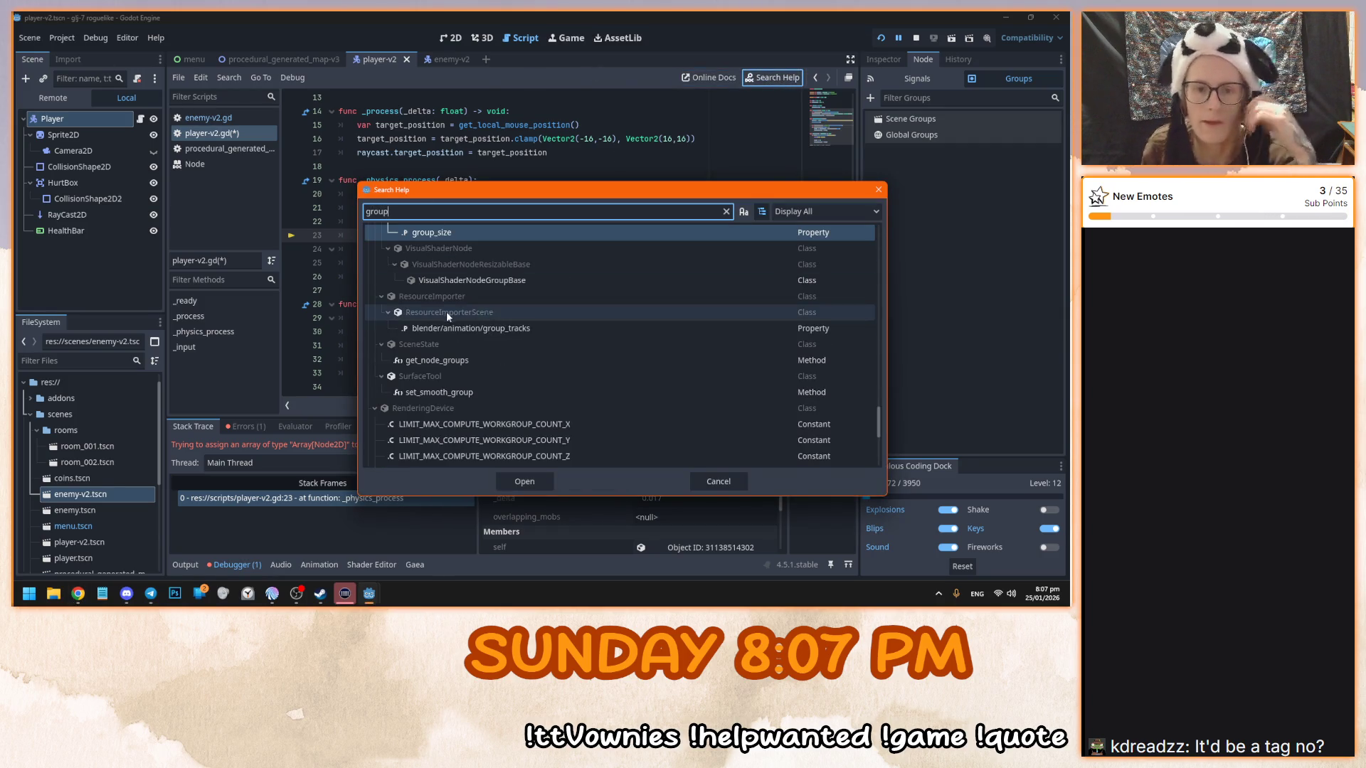
scroll(483, 342, down, 3)
scroll(514, 363, up, 4)
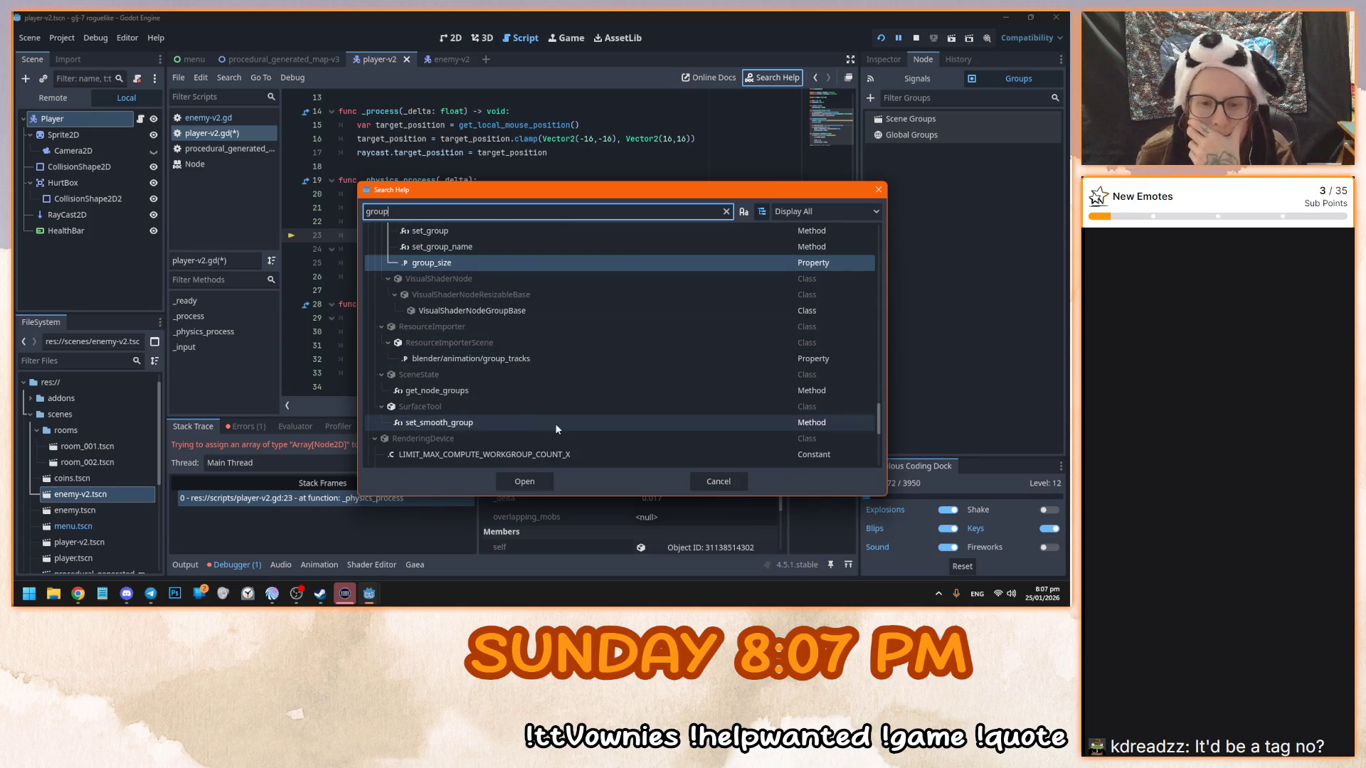
scroll(538, 413, up, 4)
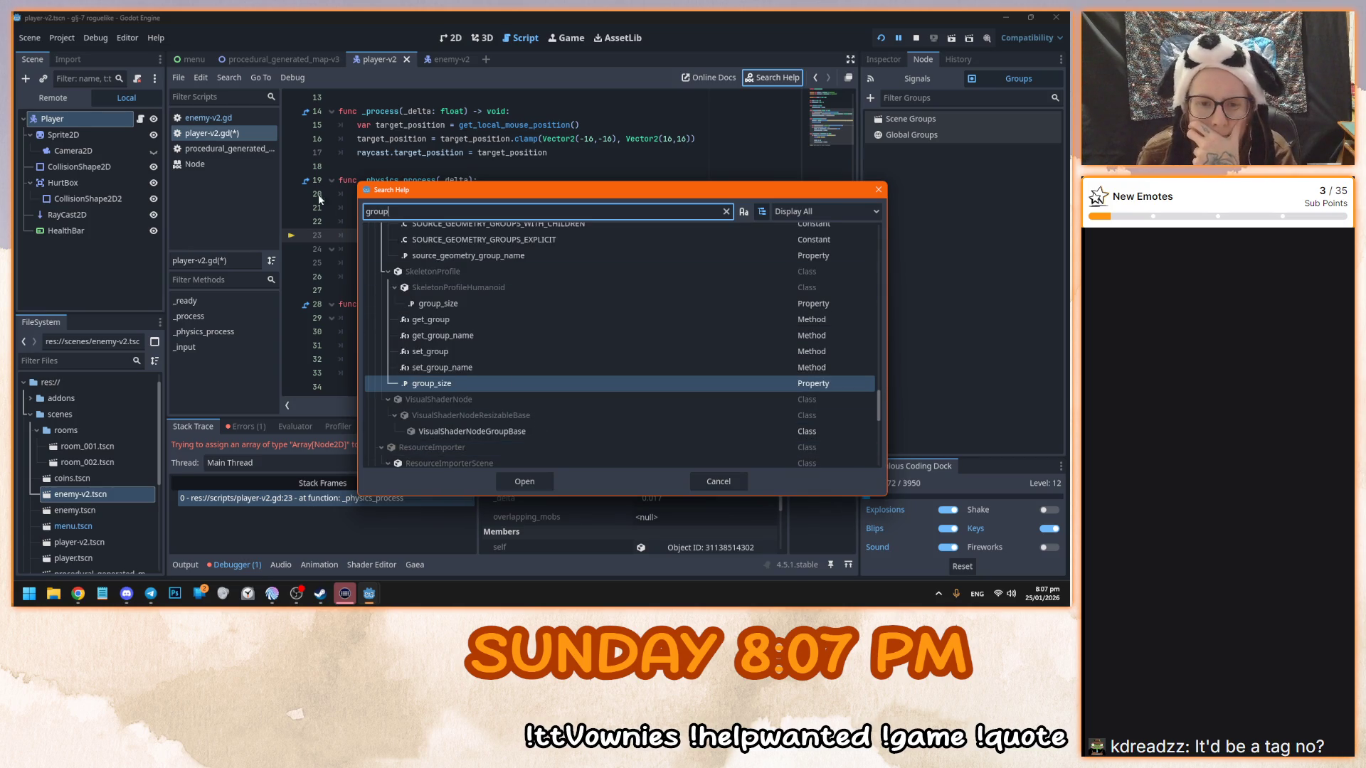
scroll(463, 317, up, 2)
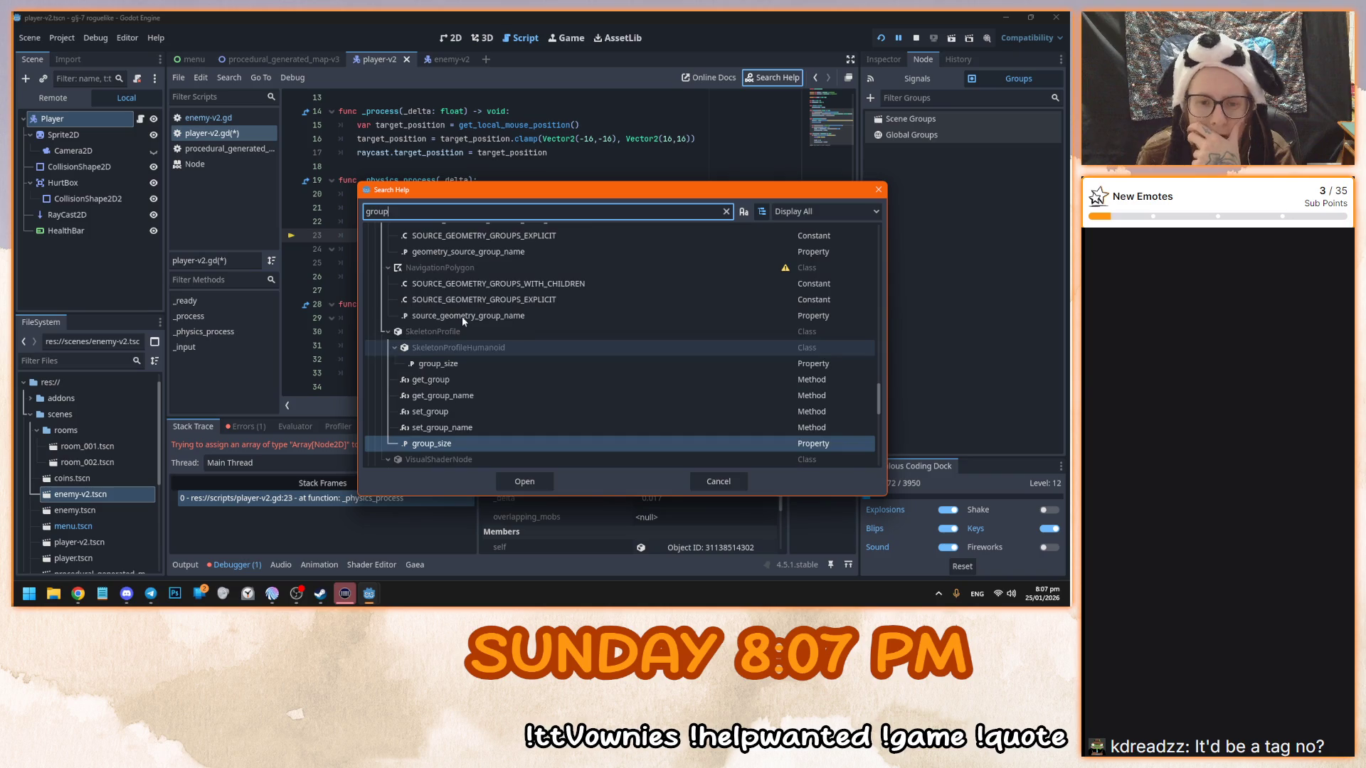
scroll(612, 356, up, 5)
scroll(612, 359, up, 5)
scroll(612, 355, up, 10)
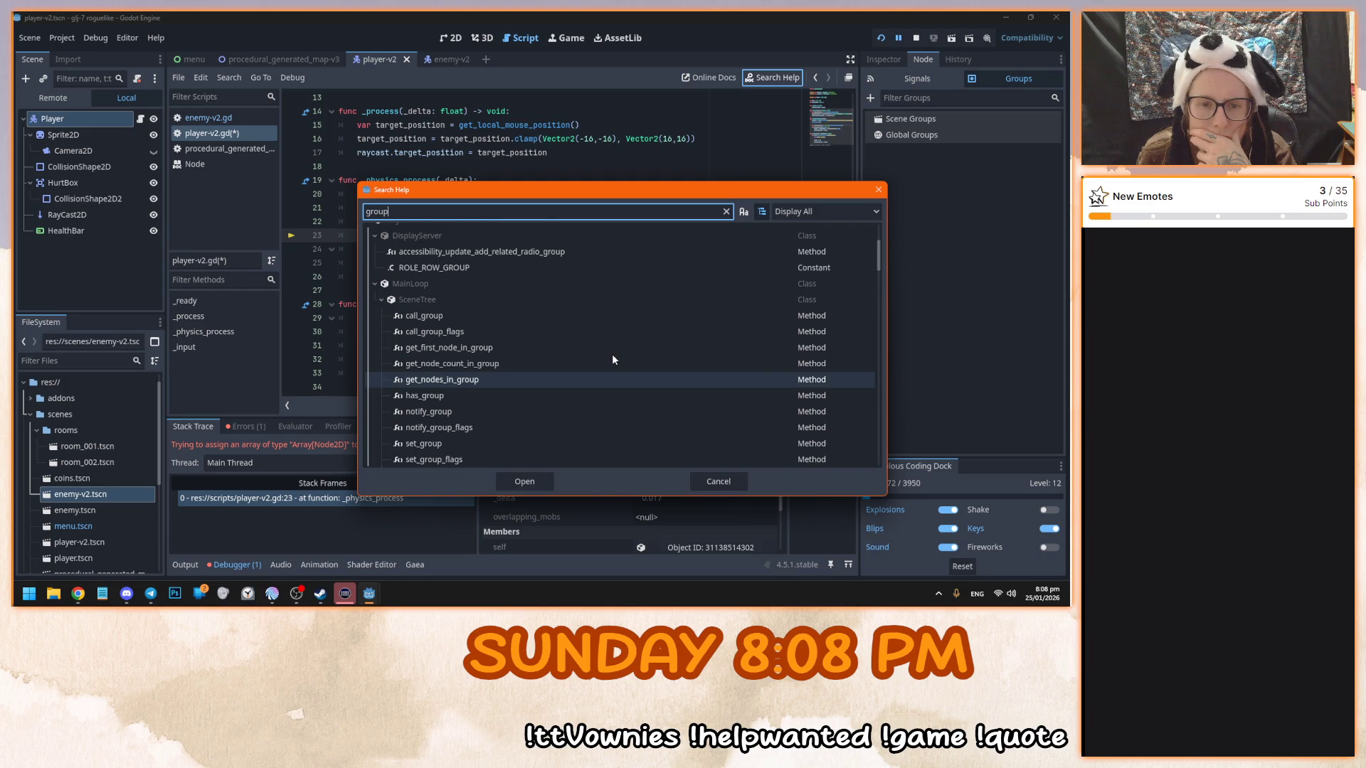
scroll(613, 357, down, 2)
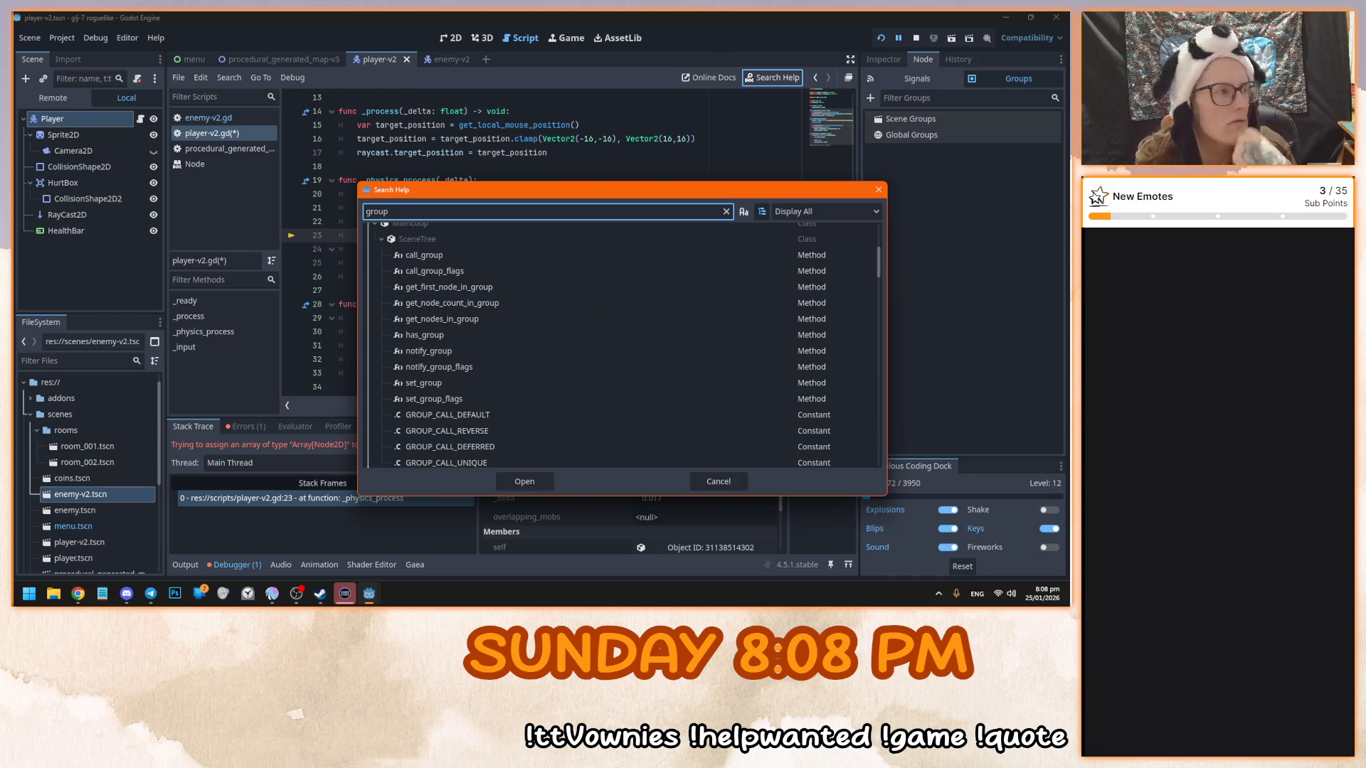
key(alt+Tab)
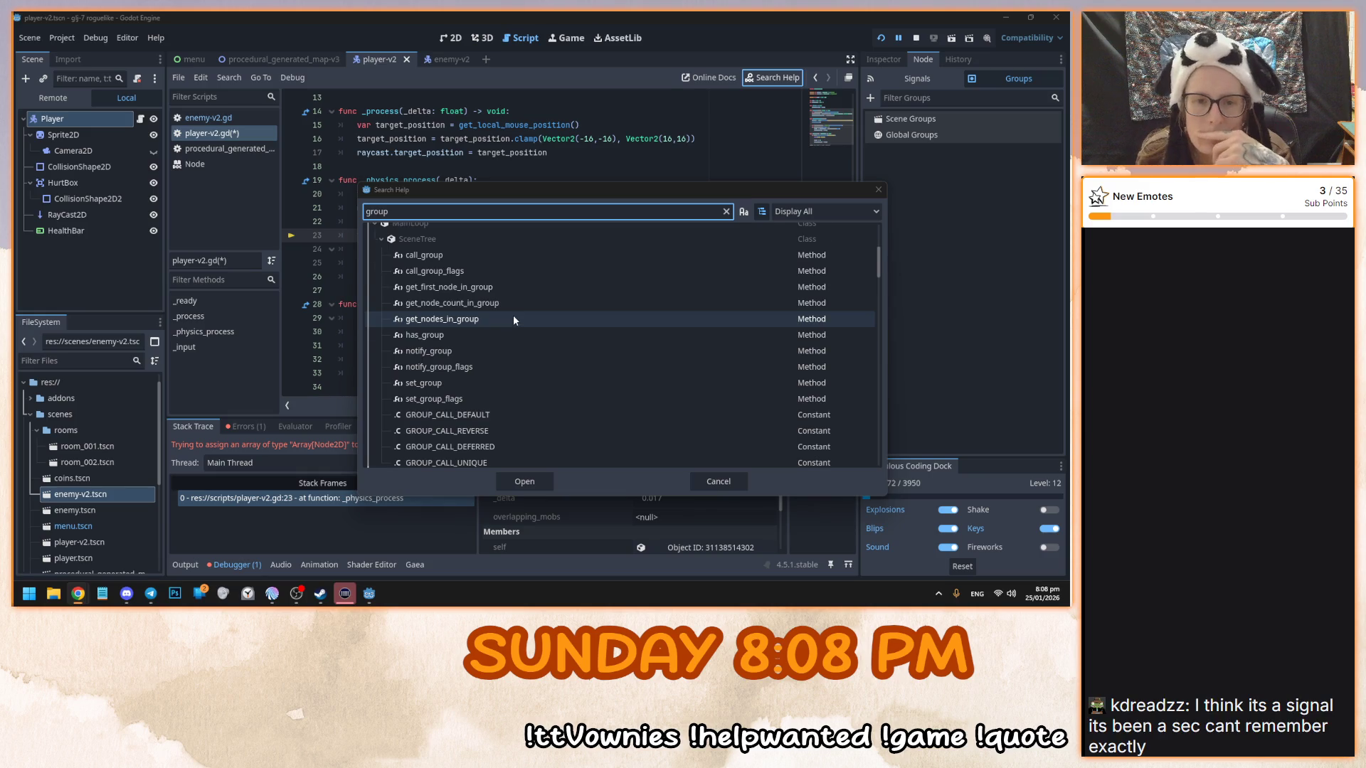
scroll(514, 315, up, 3)
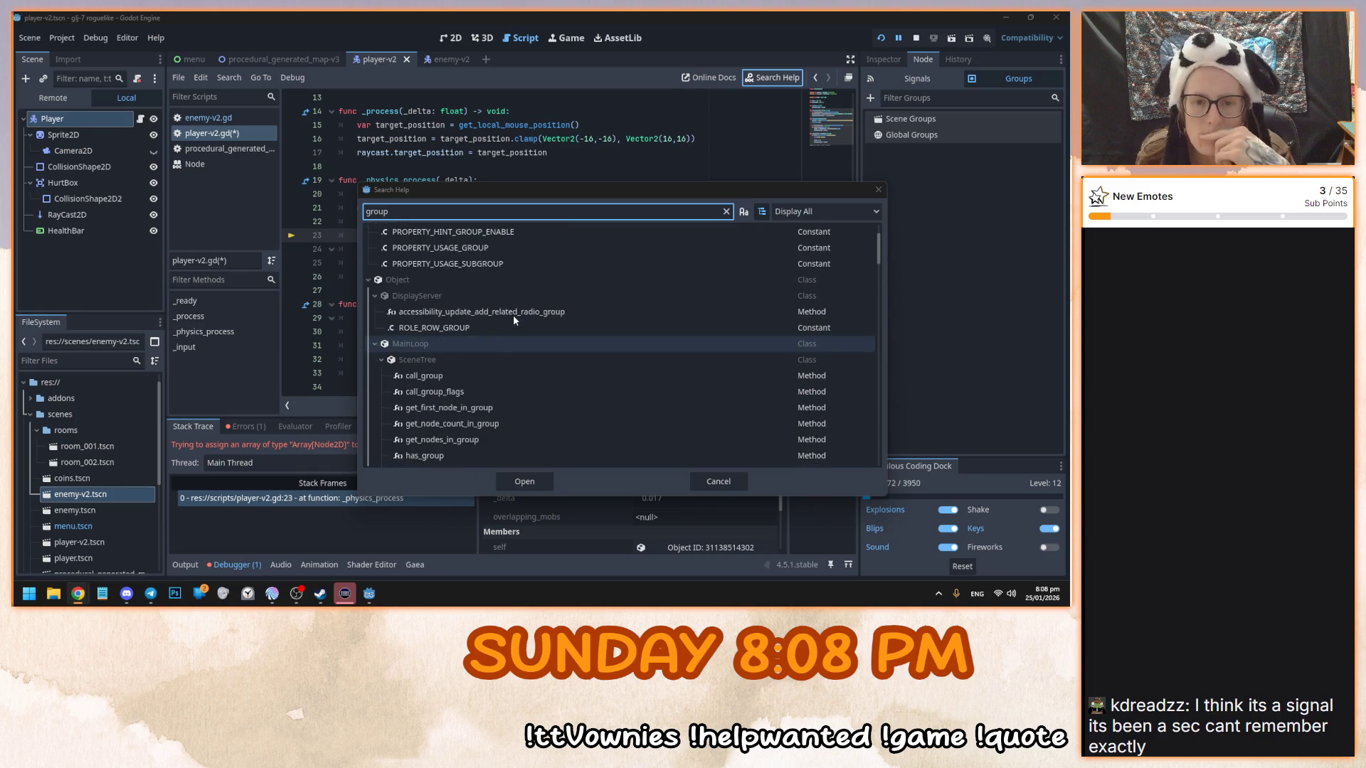
click(744, 484)
click(439, 58)
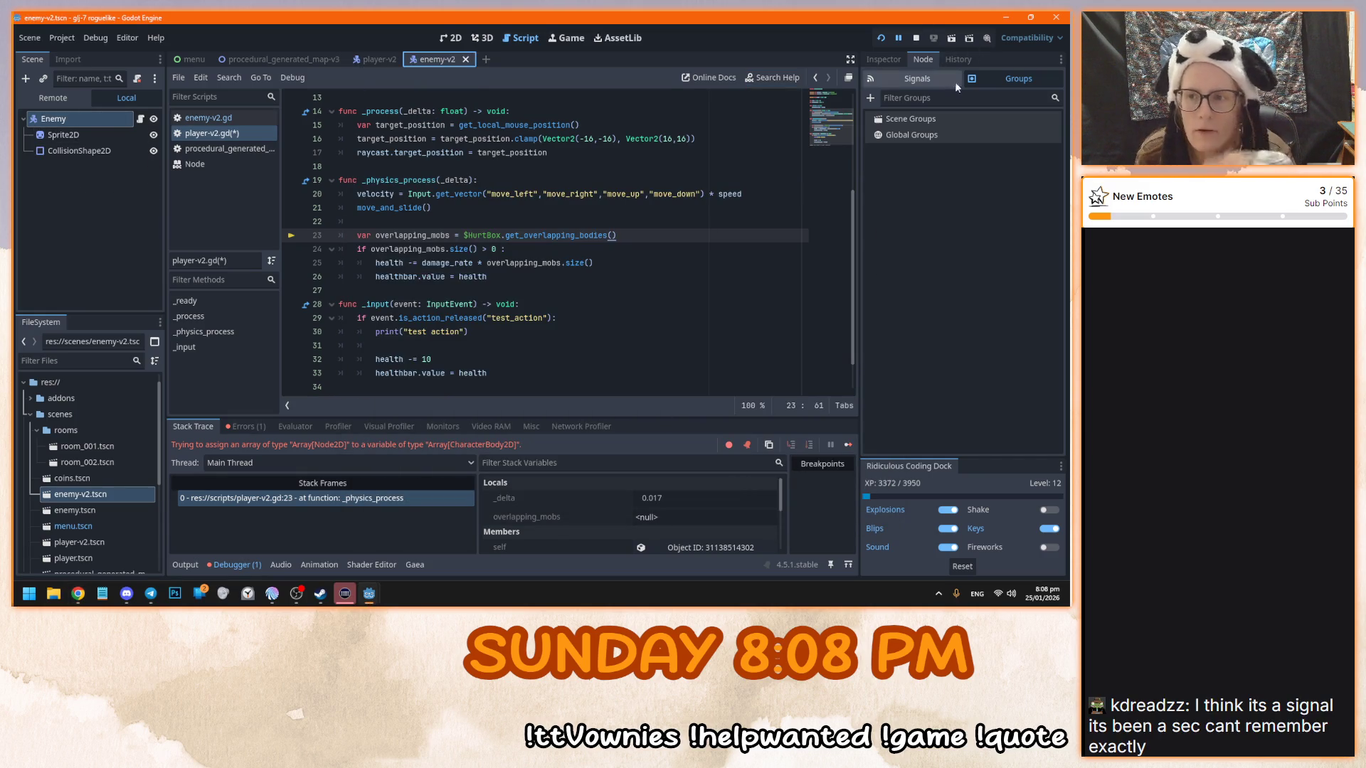
click(932, 81)
scroll(928, 196, up, 3)
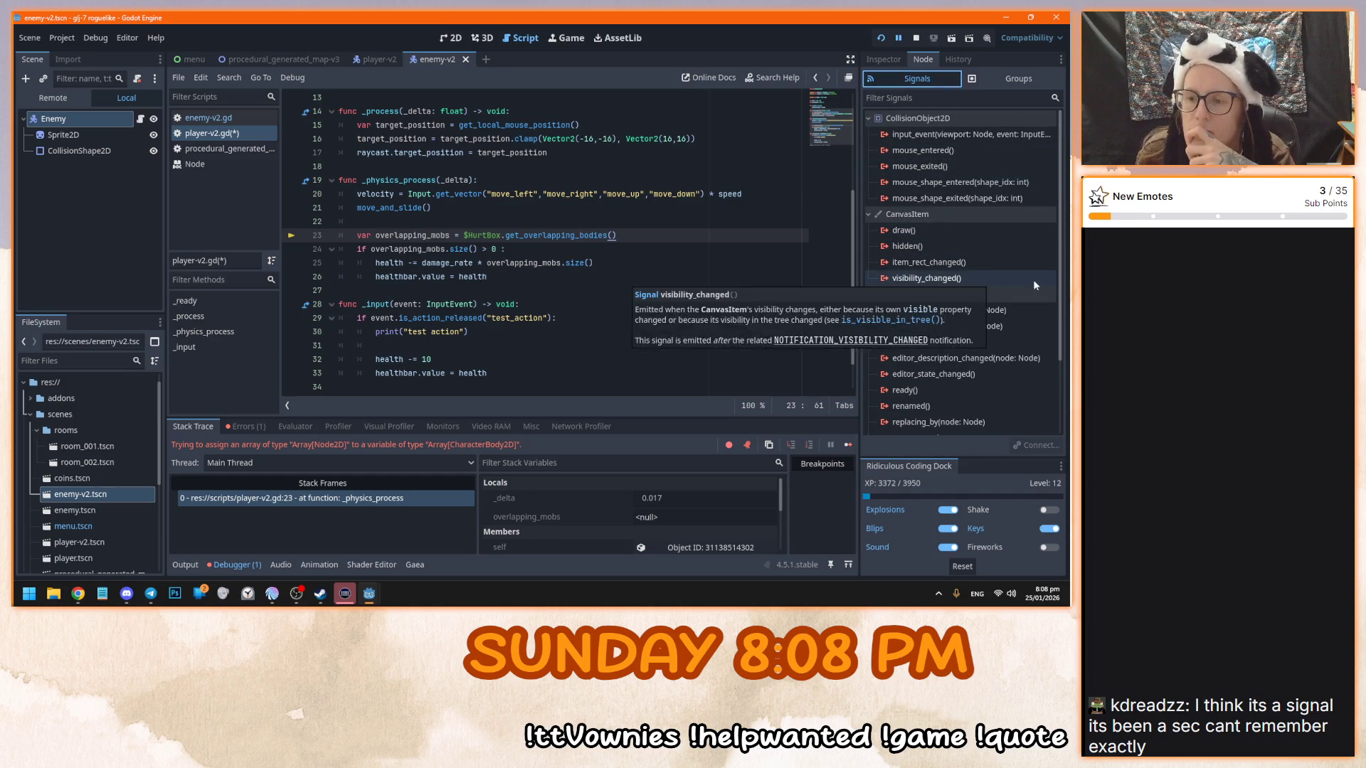
scroll(1024, 358, down, 3)
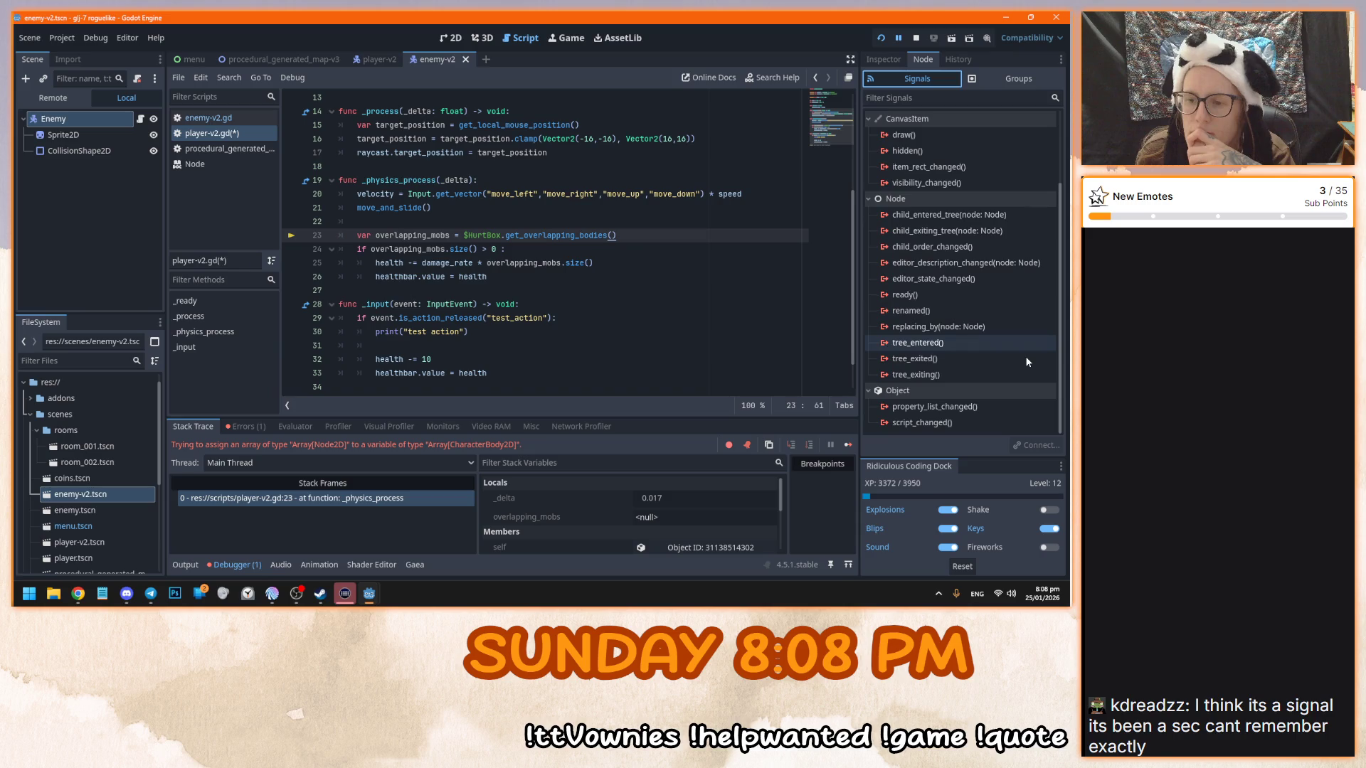
scroll(1027, 362, up, 3)
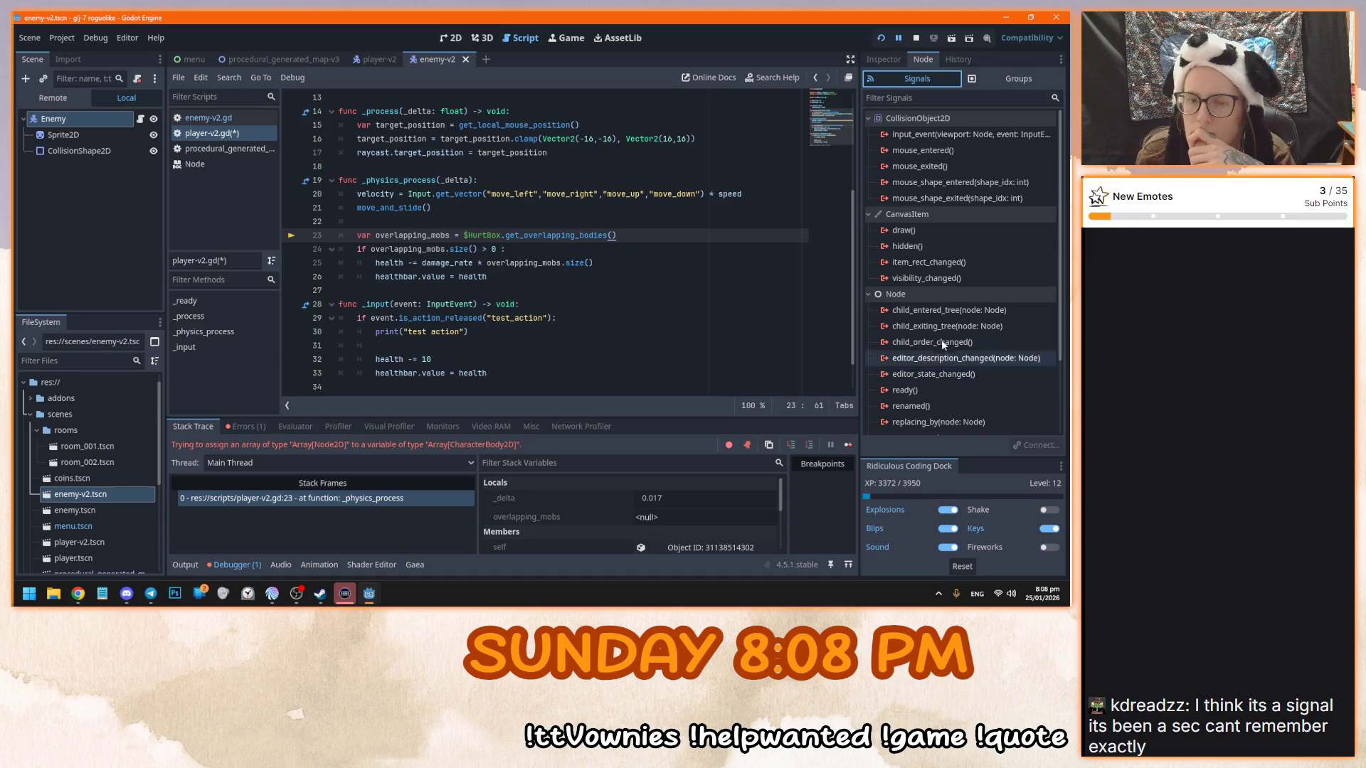
click(583, 212)
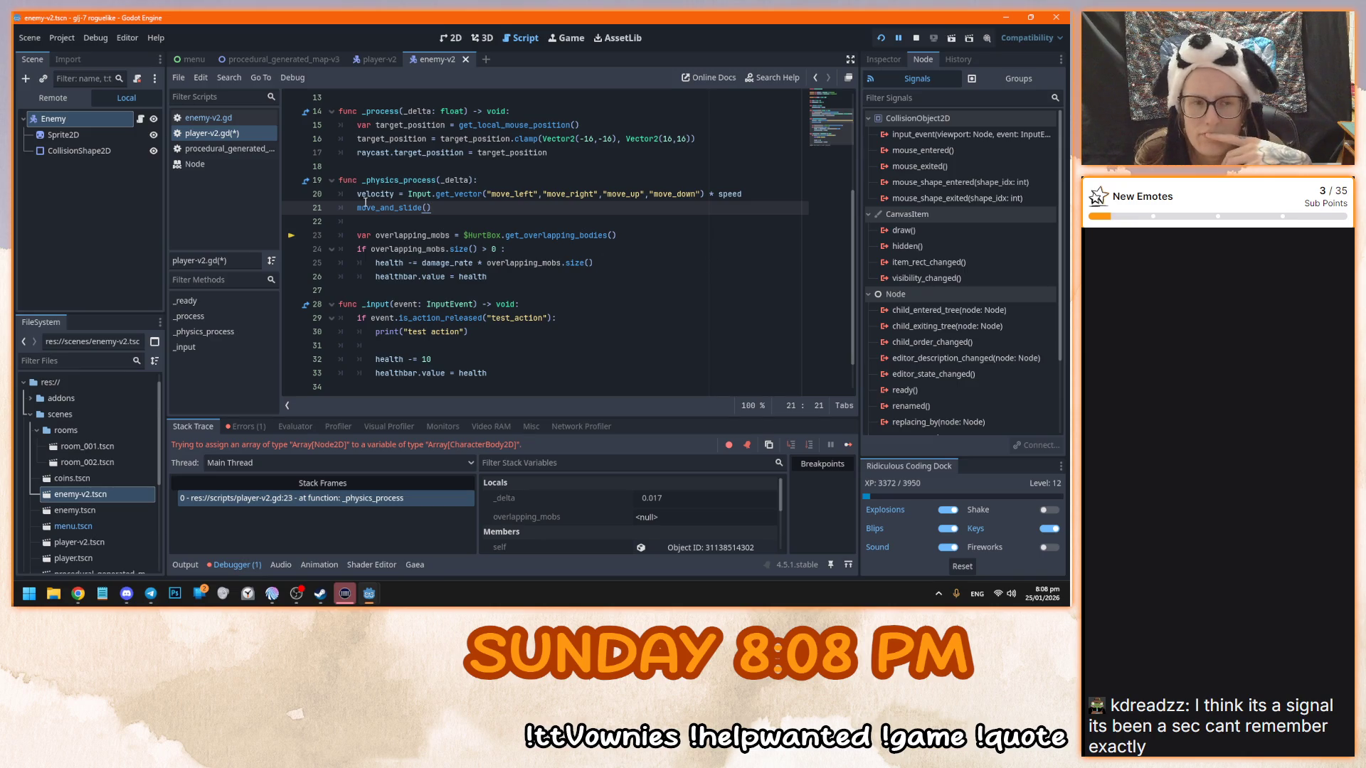
click(377, 59)
click(56, 121)
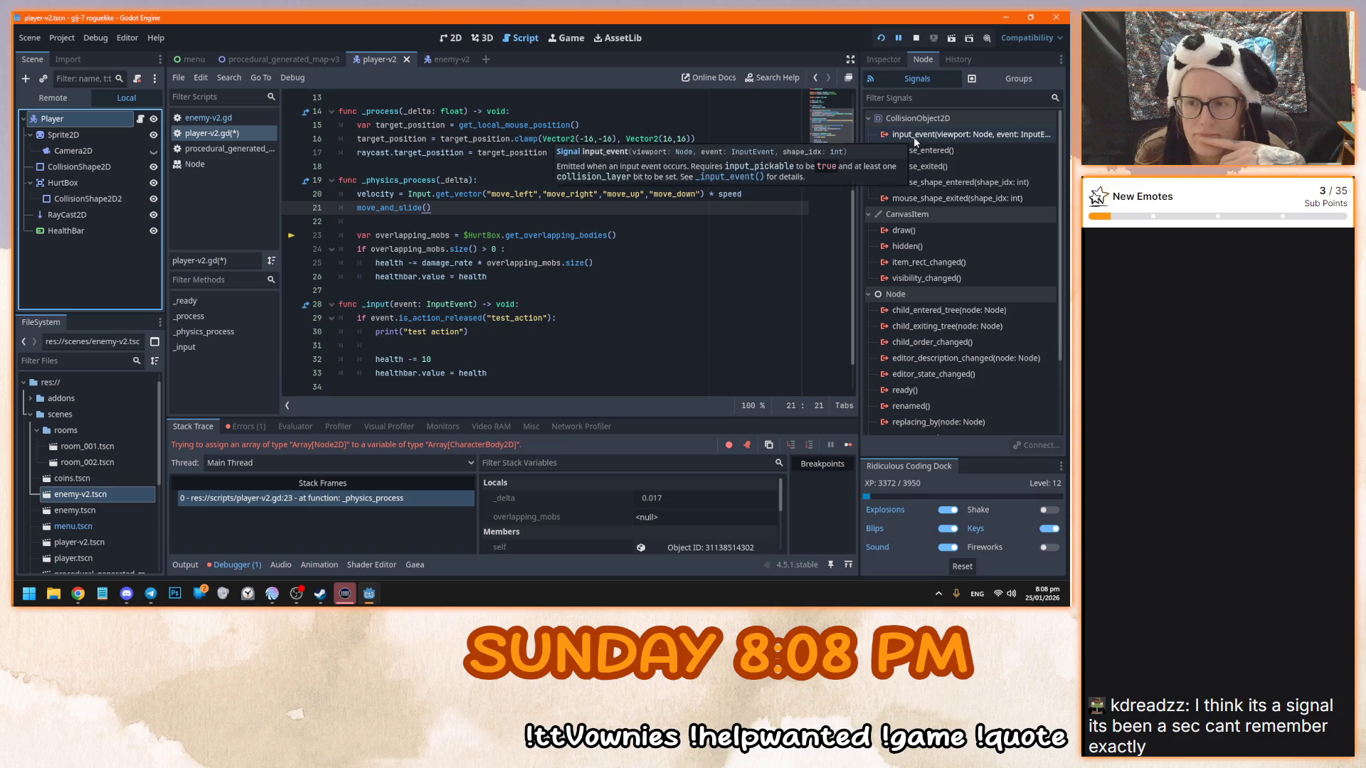
scroll(959, 285, down, 3)
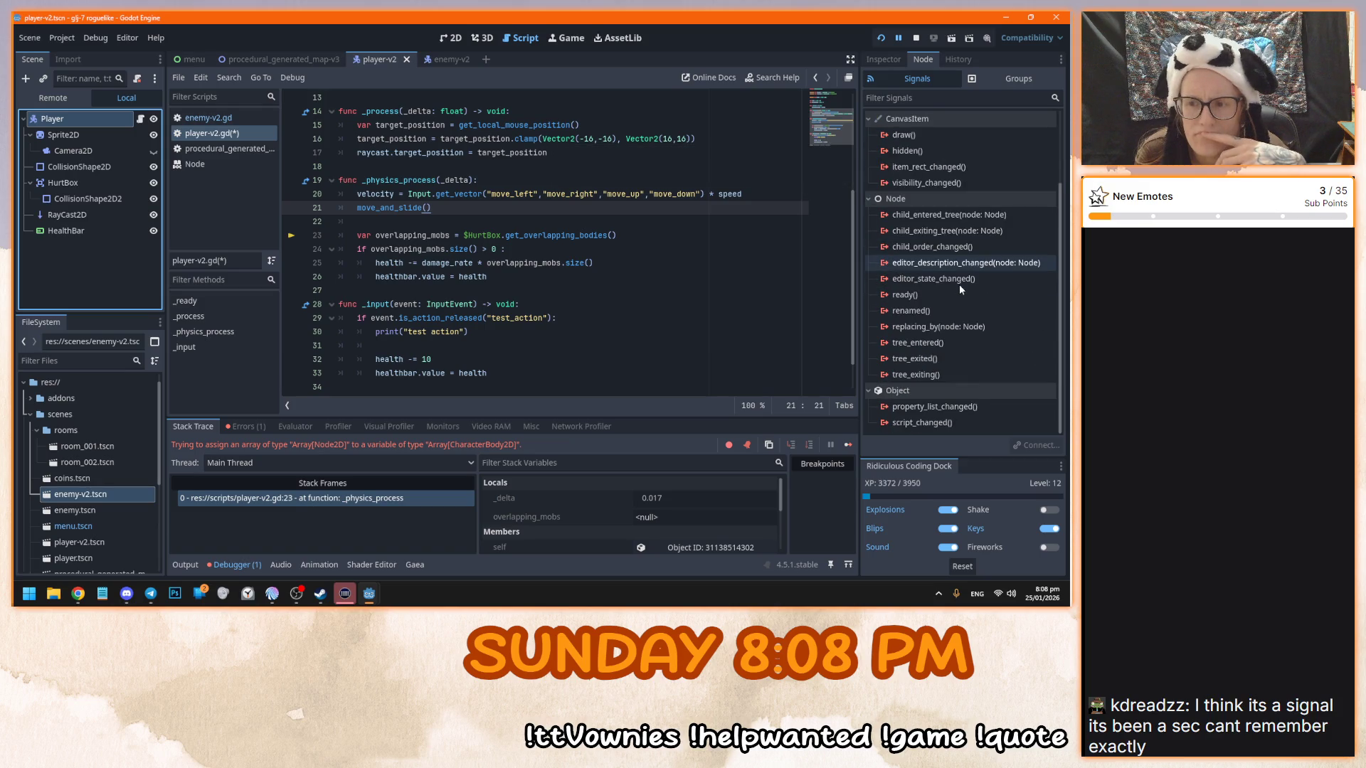
scroll(959, 286, up, 3)
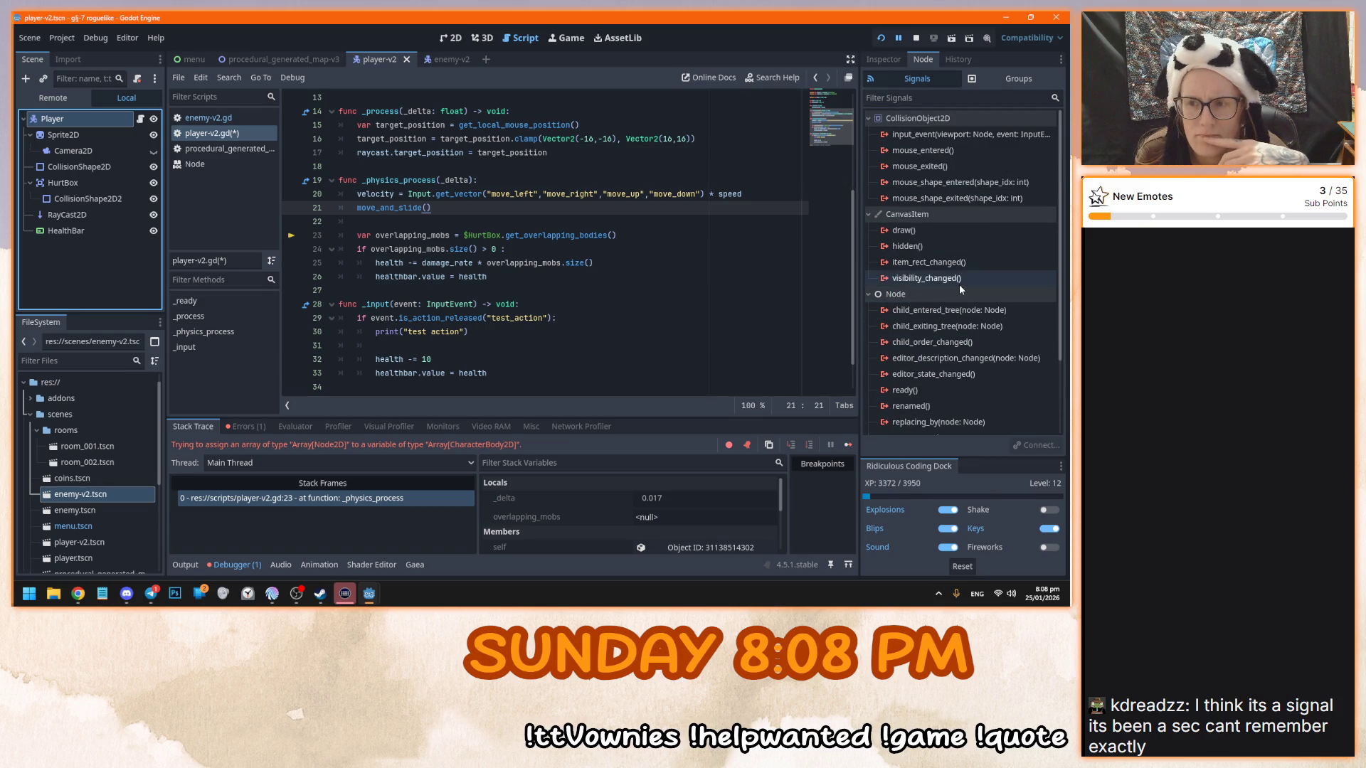
mouse_move(959, 284)
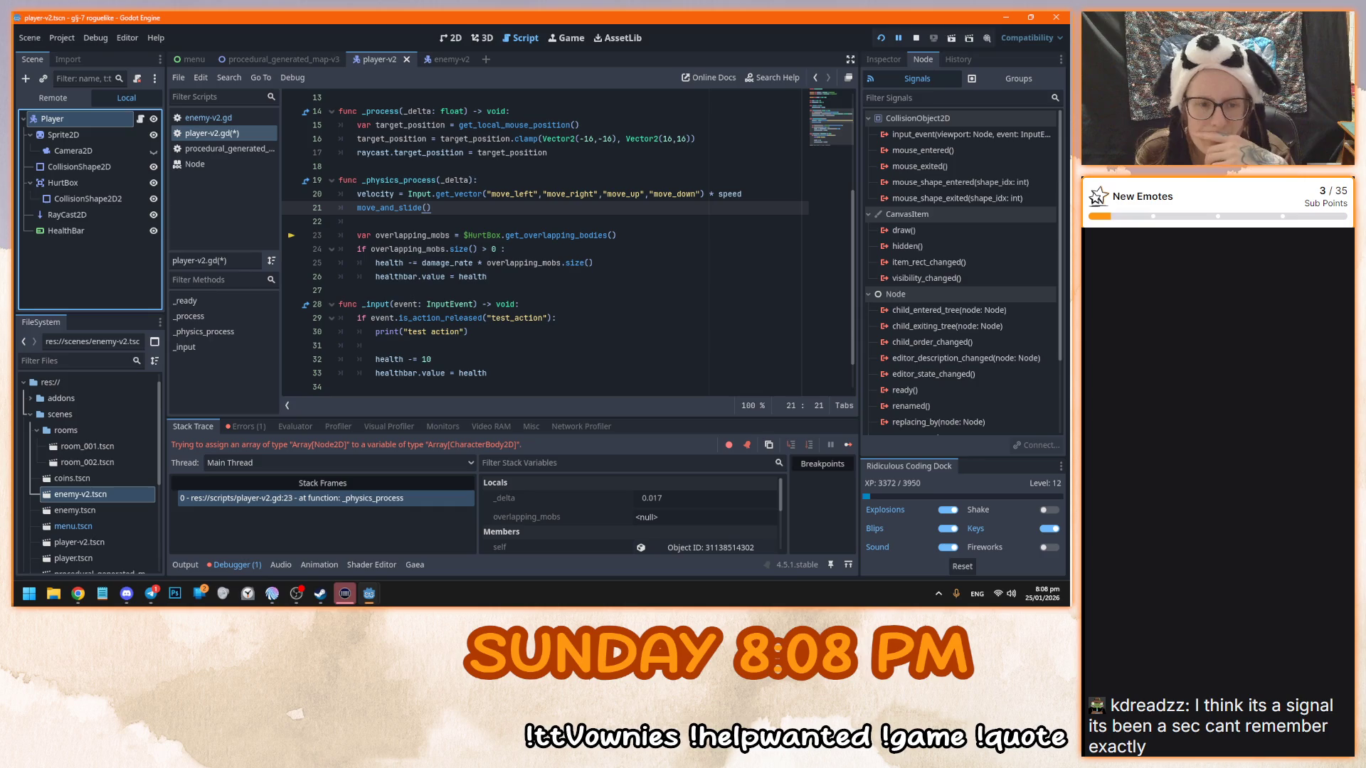
click(366, 180)
Open the Area2D class reference at get_overlapping_bodies from line 23 of player-v2.gd
scroll(383, 249, up, 4)
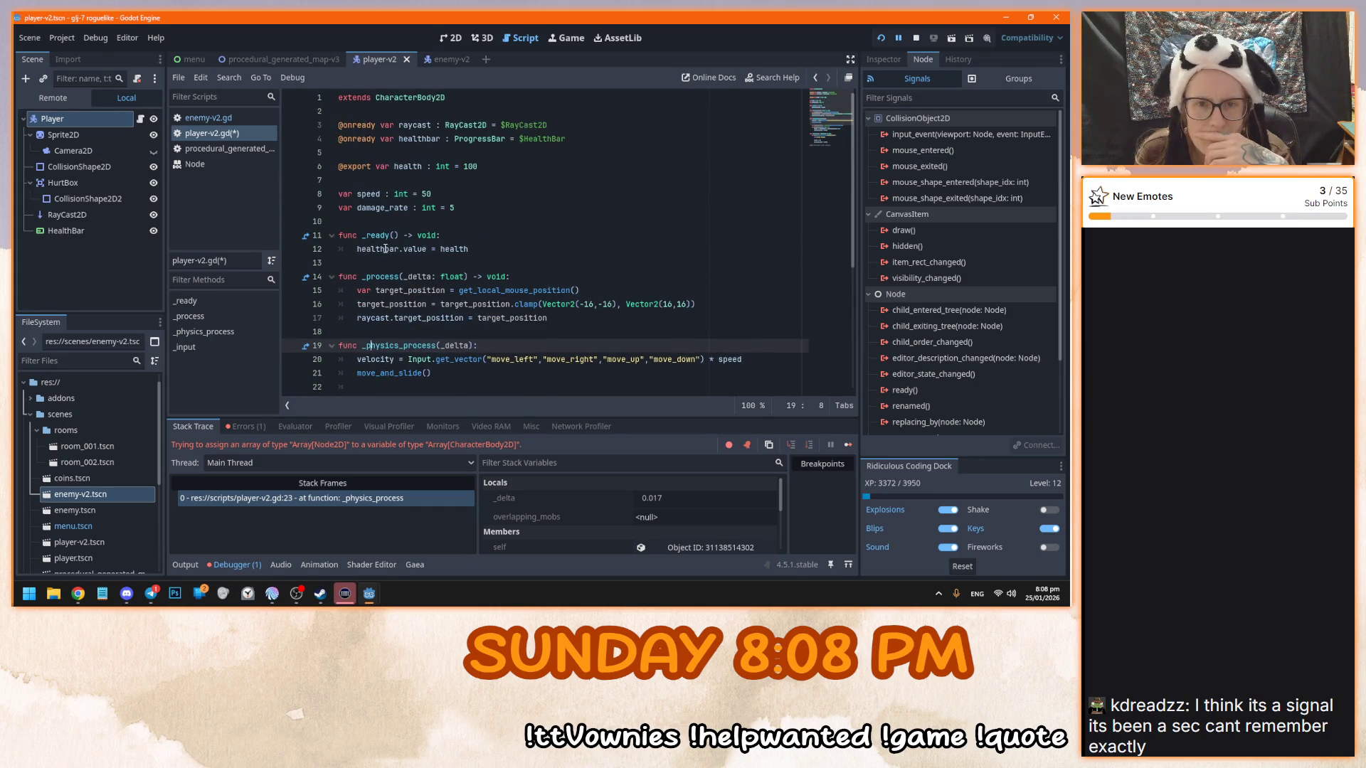
mouse_move(383, 249)
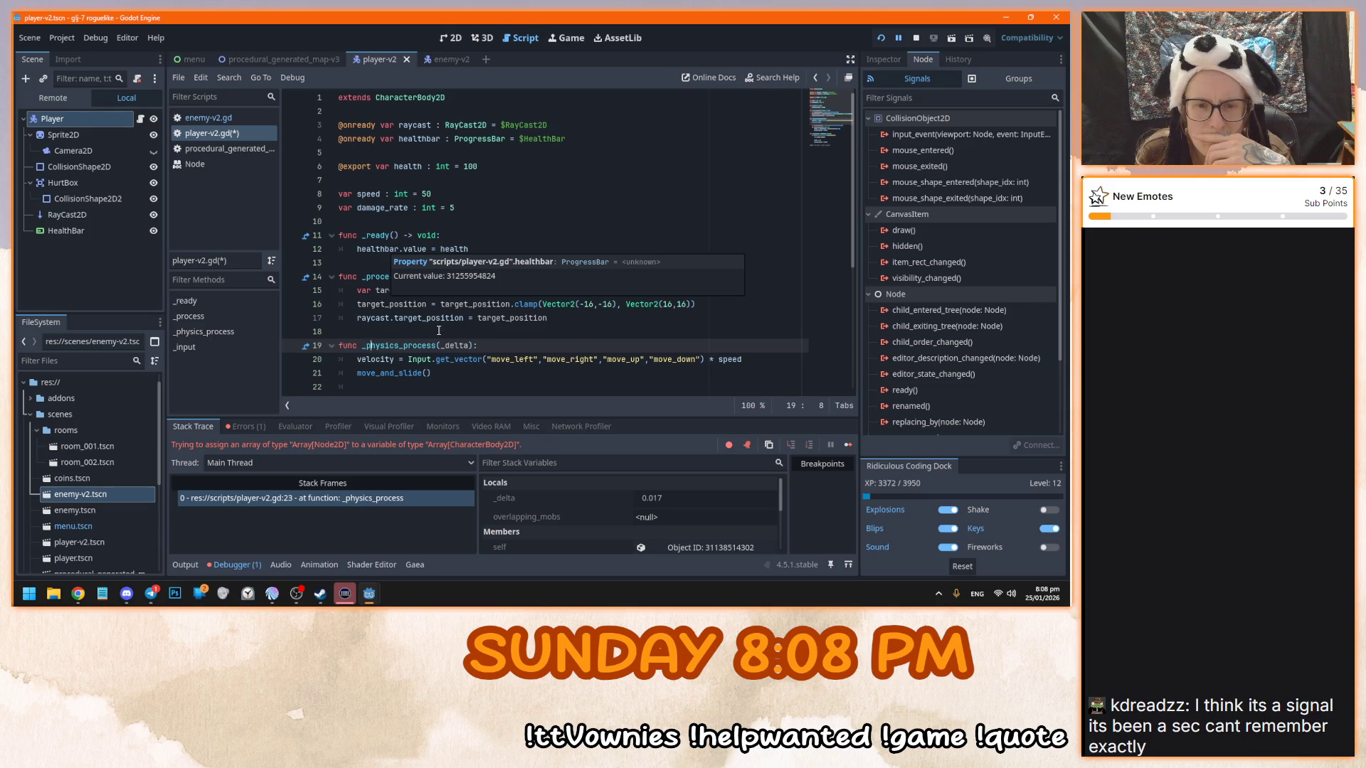
scroll(439, 330, down, 4)
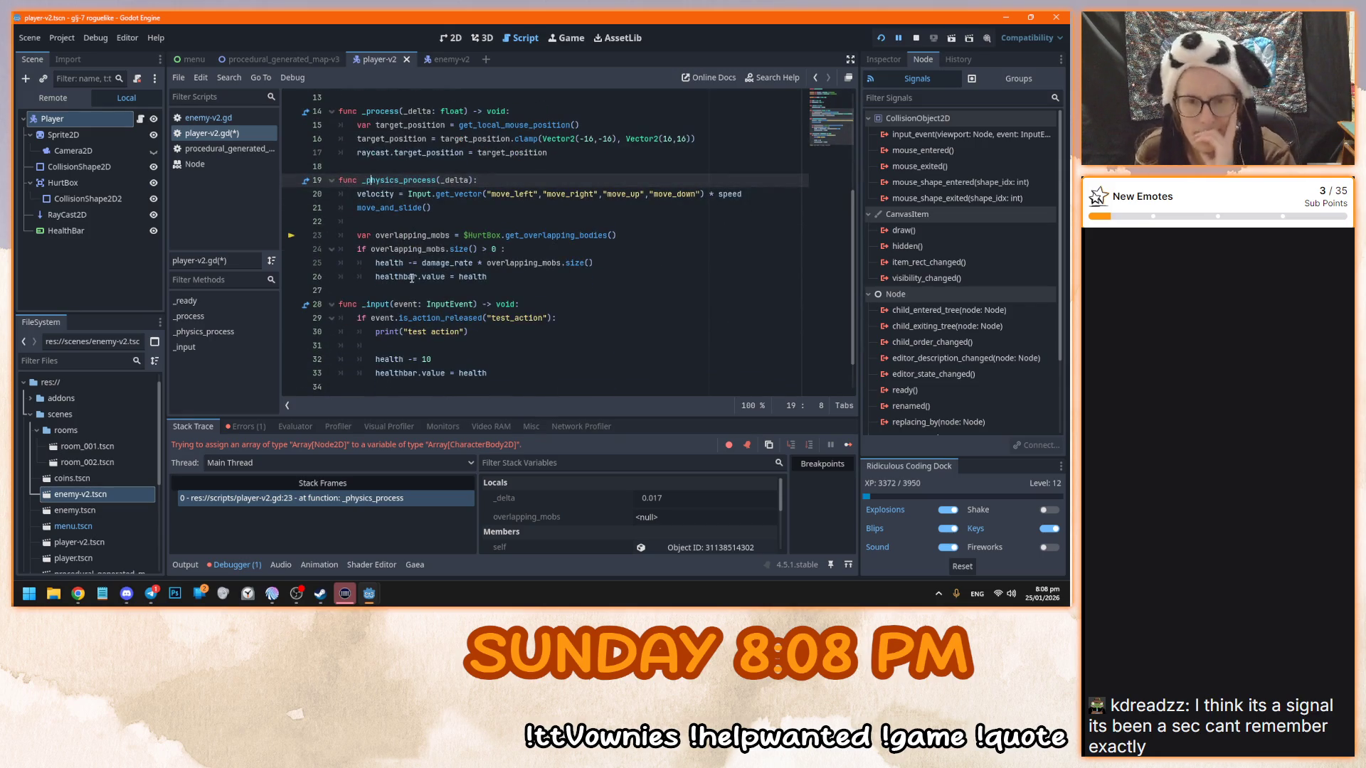
click(559, 269)
click(556, 283)
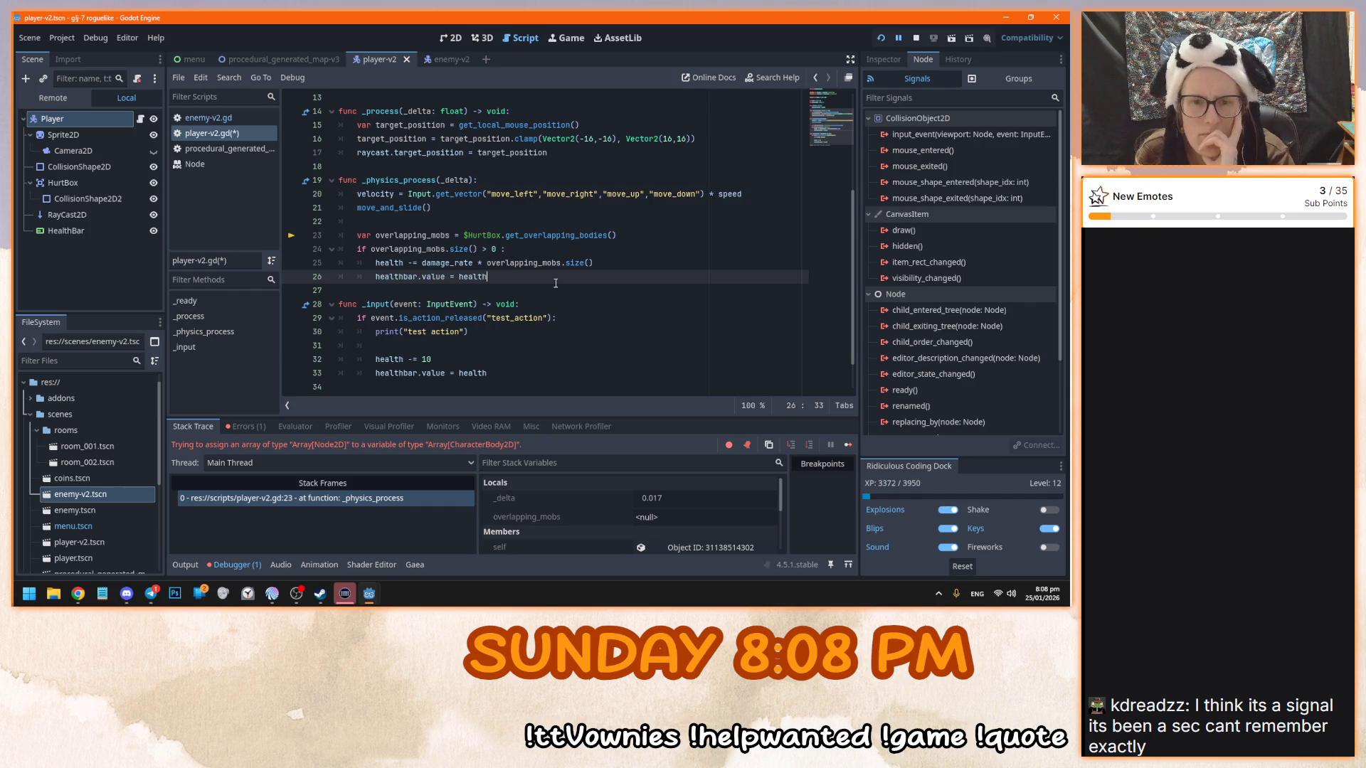
click(482, 251)
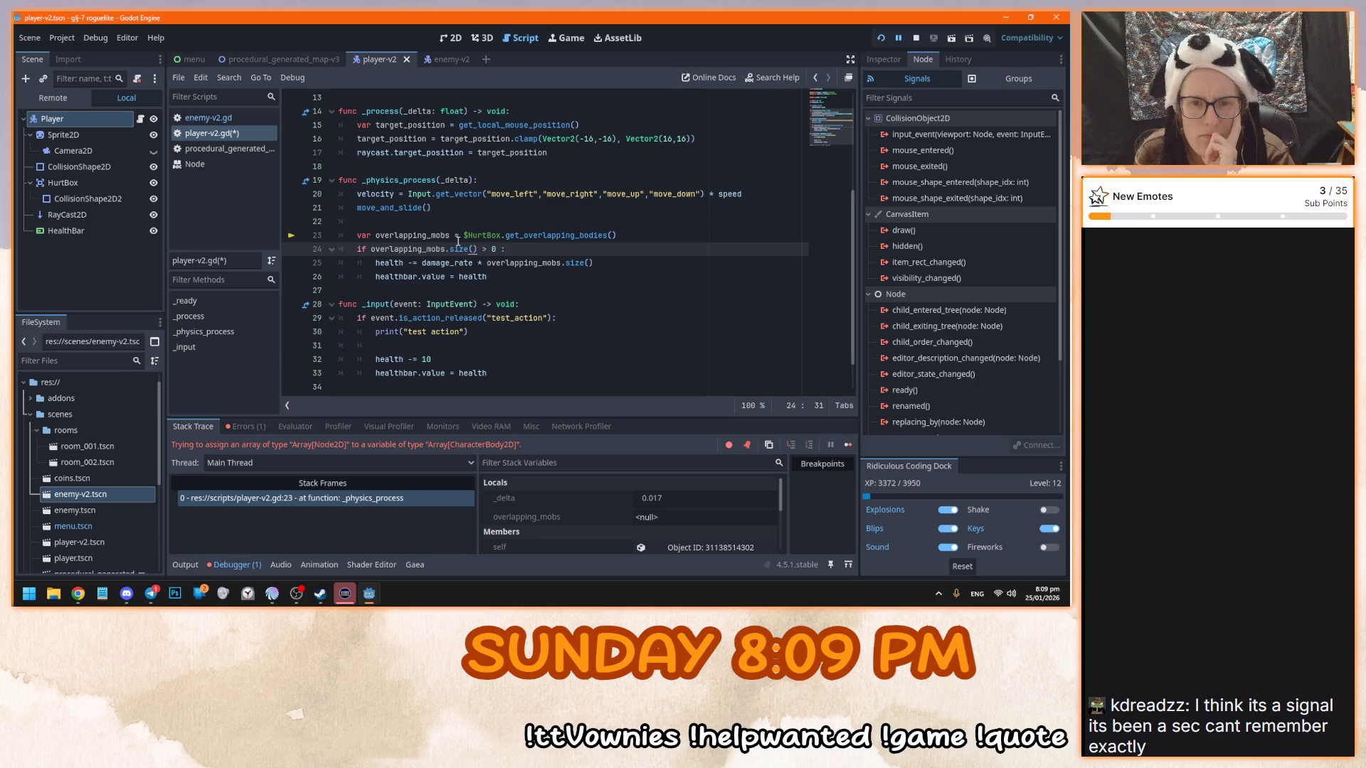
click(703, 235)
mouse_move(558, 235)
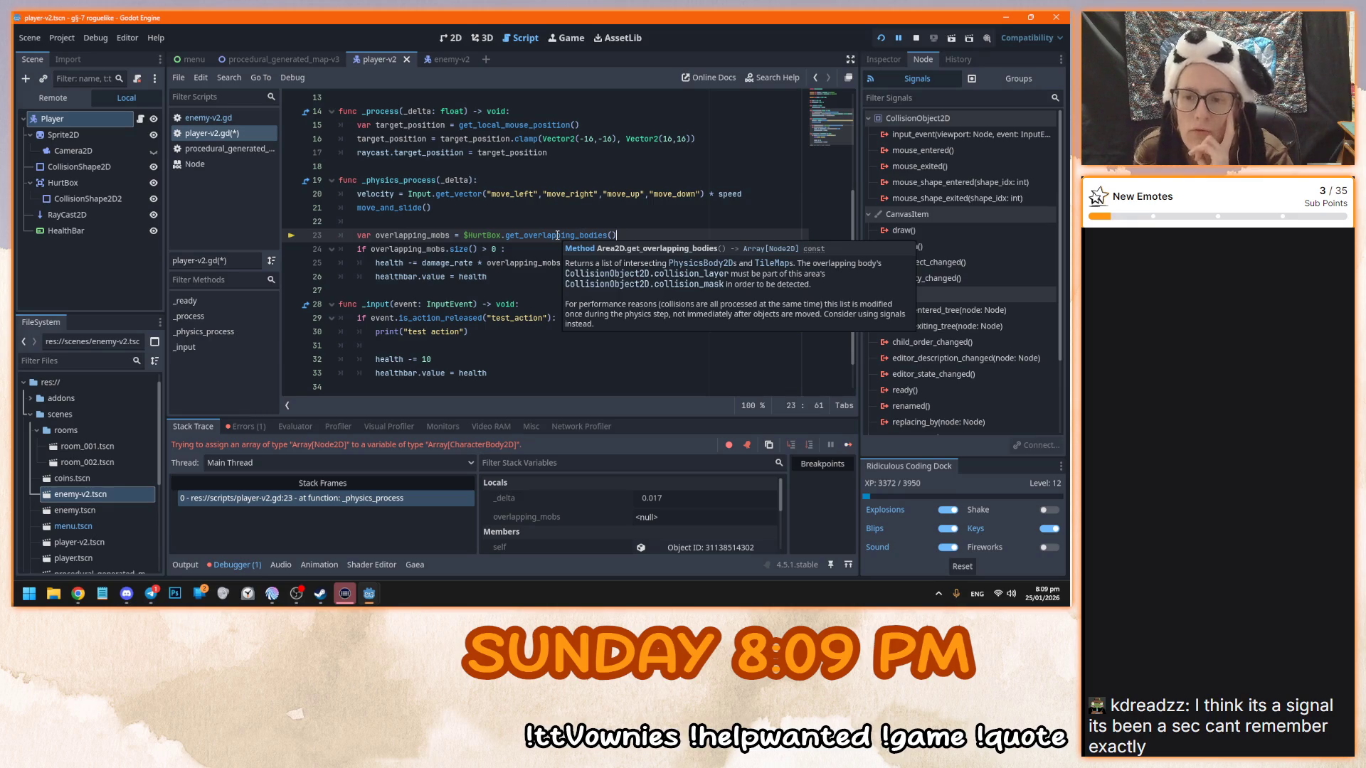
ctrl+click(558, 235)
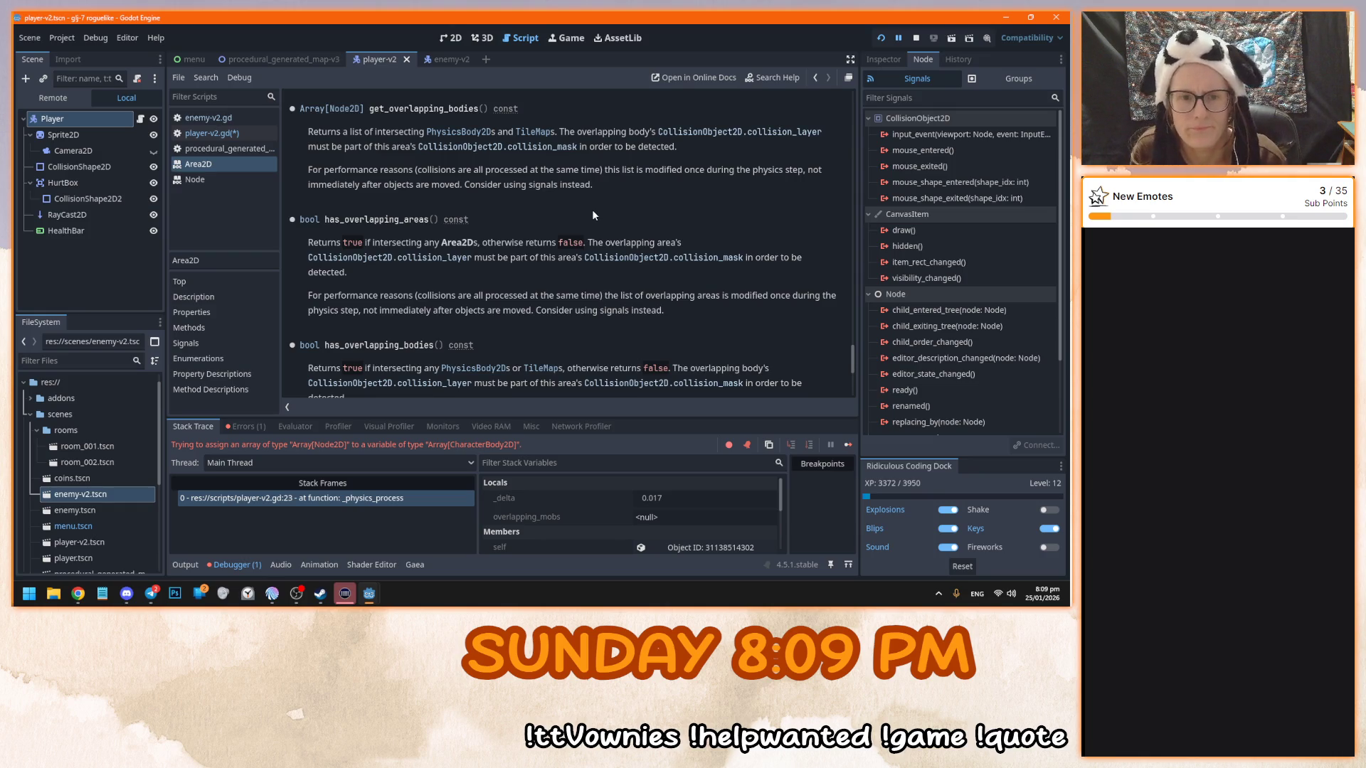
scroll(593, 214, down, 1)
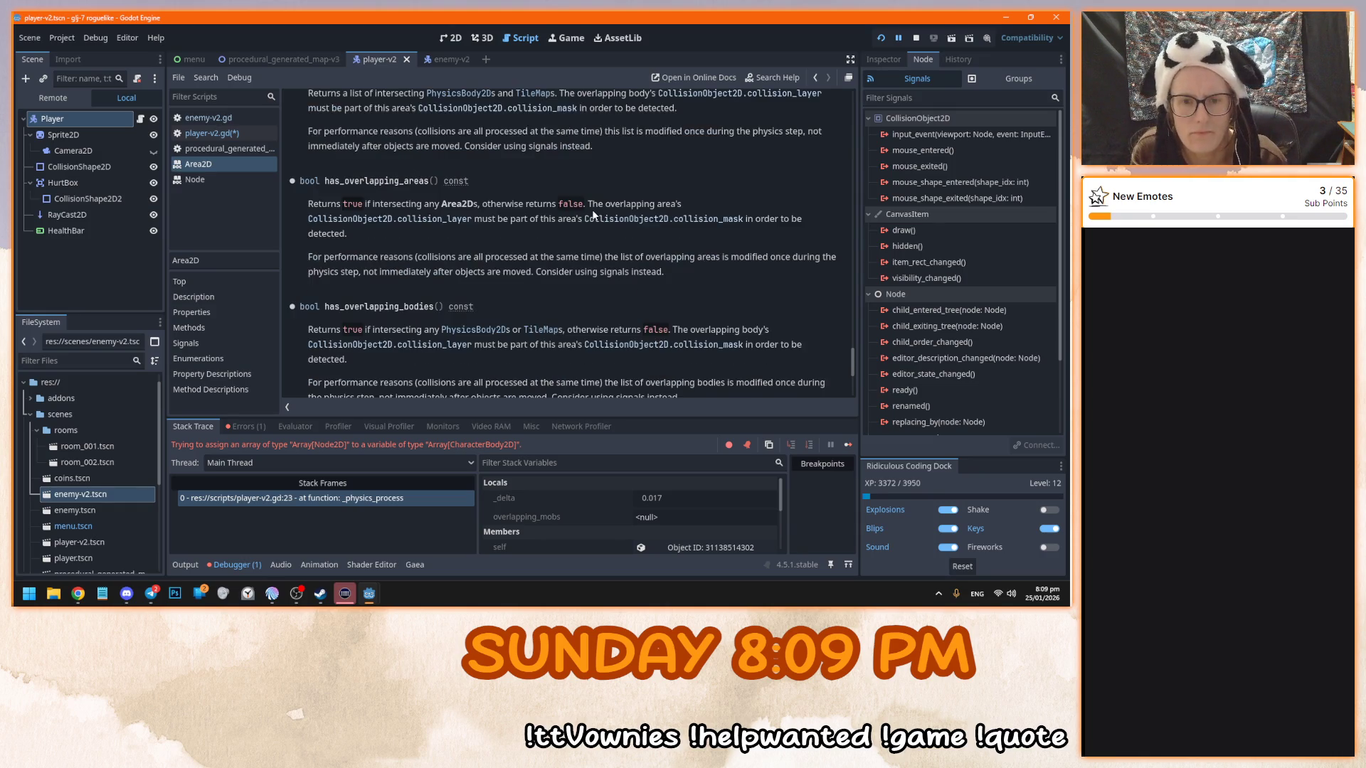
scroll(593, 214, down, 6)
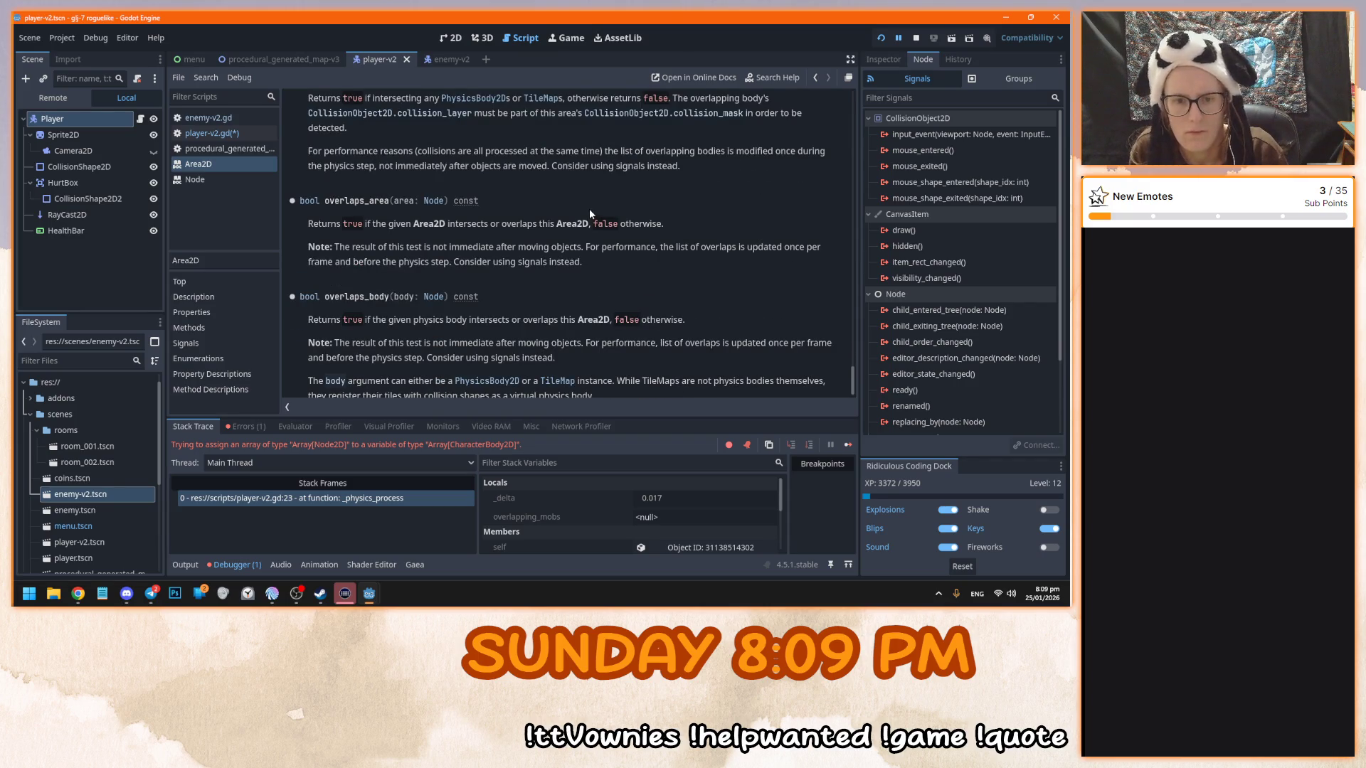
scroll(589, 214, down, 1)
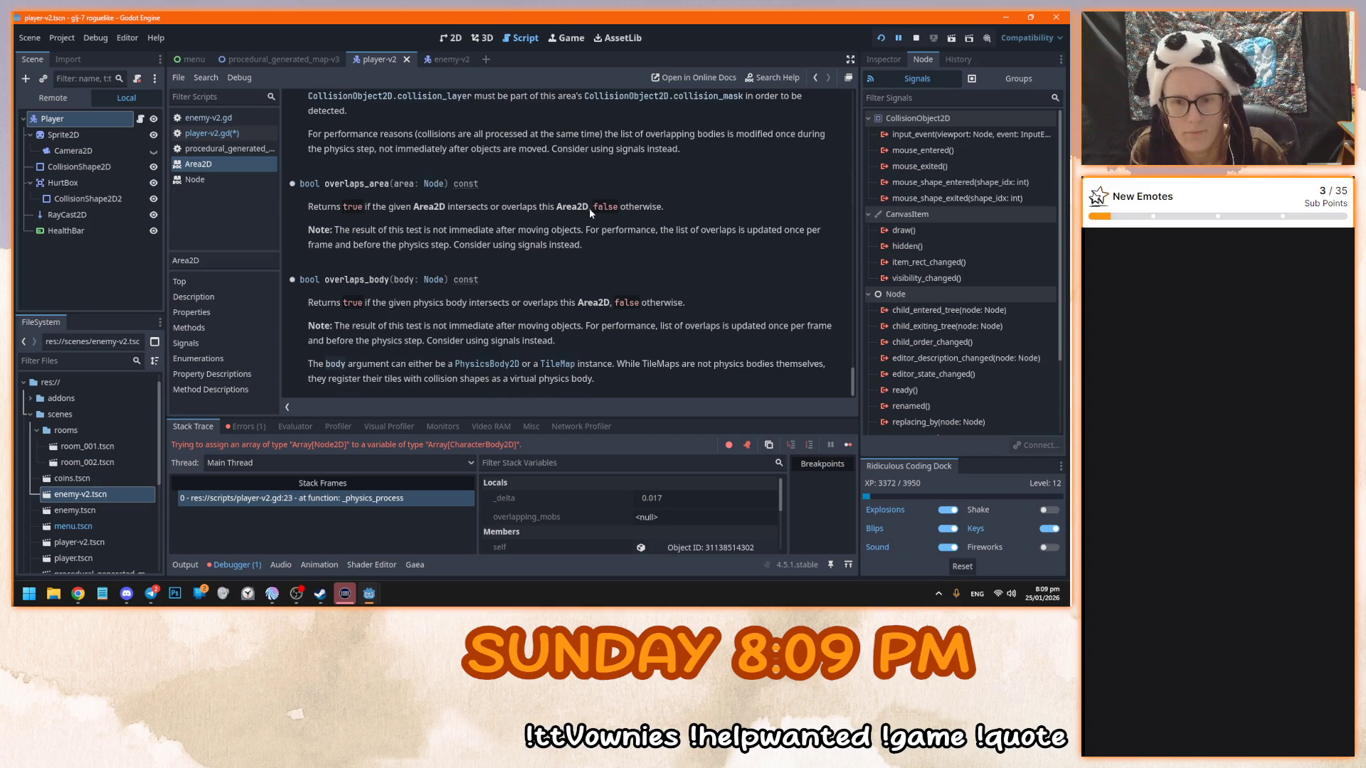
scroll(589, 208, up, 8)
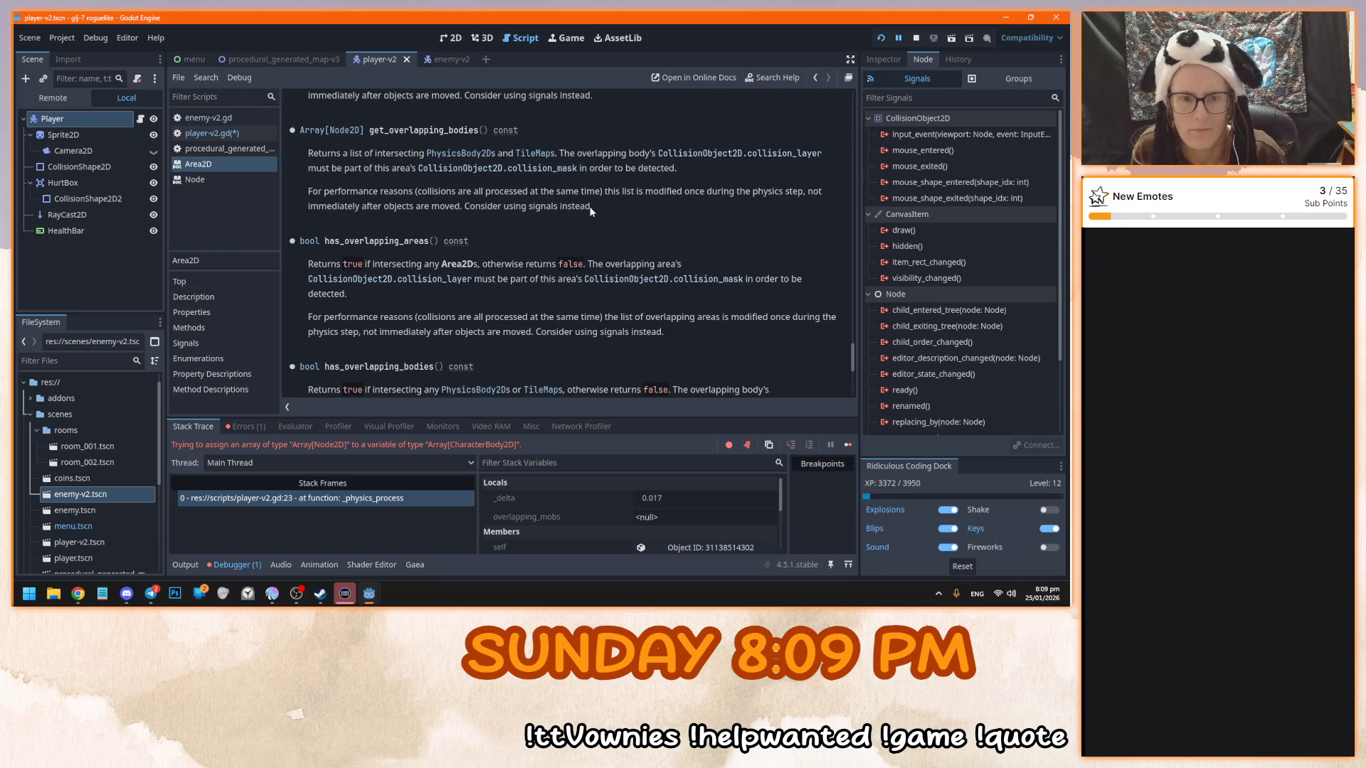
scroll(591, 211, up, 1)
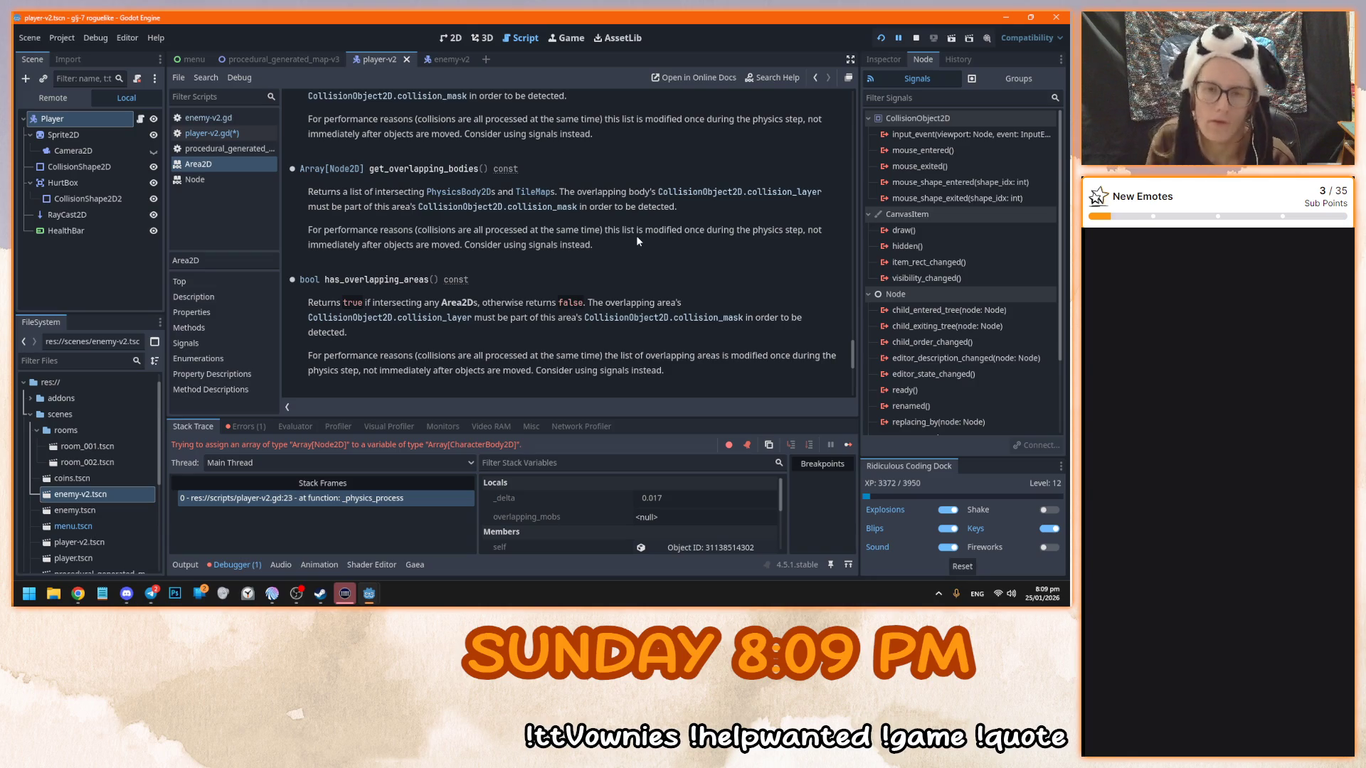
drag(468, 245, 664, 274)
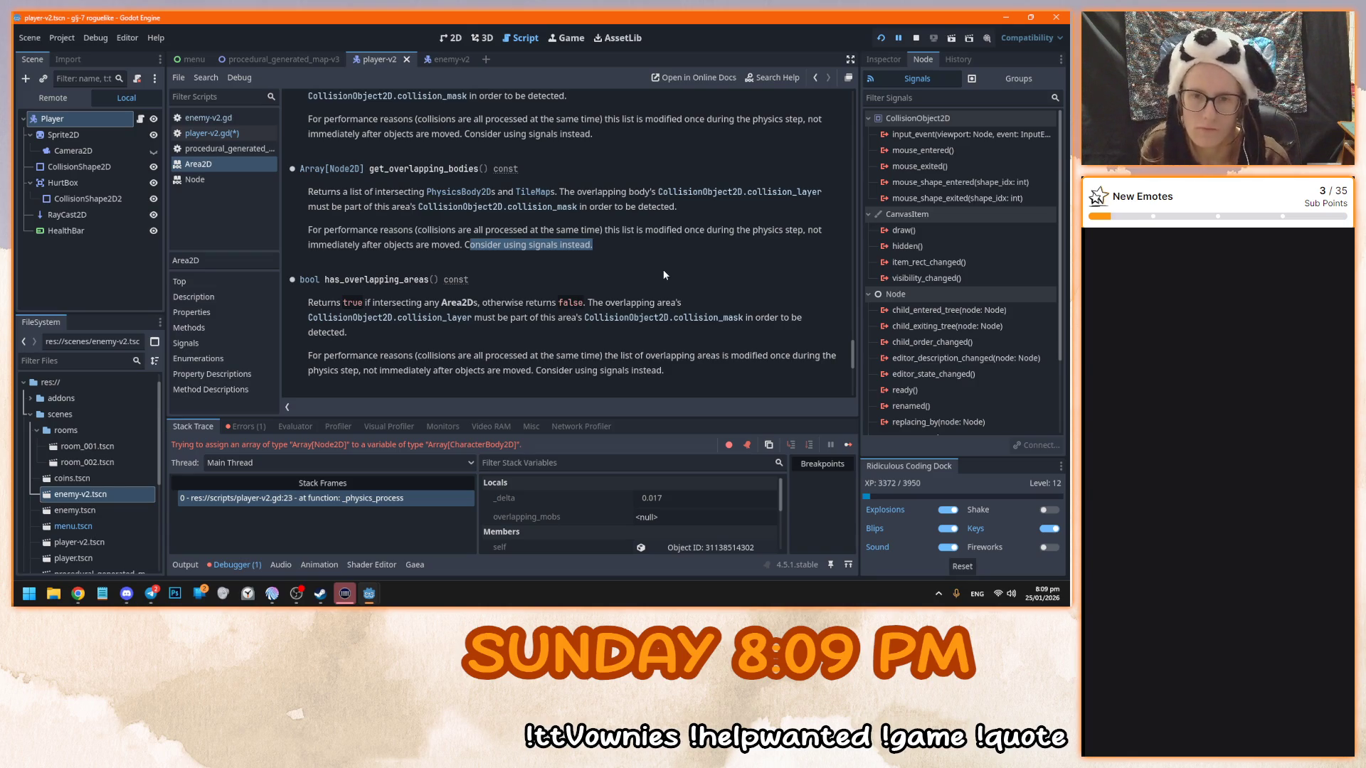
click(639, 236)
scroll(574, 237, up, 4)
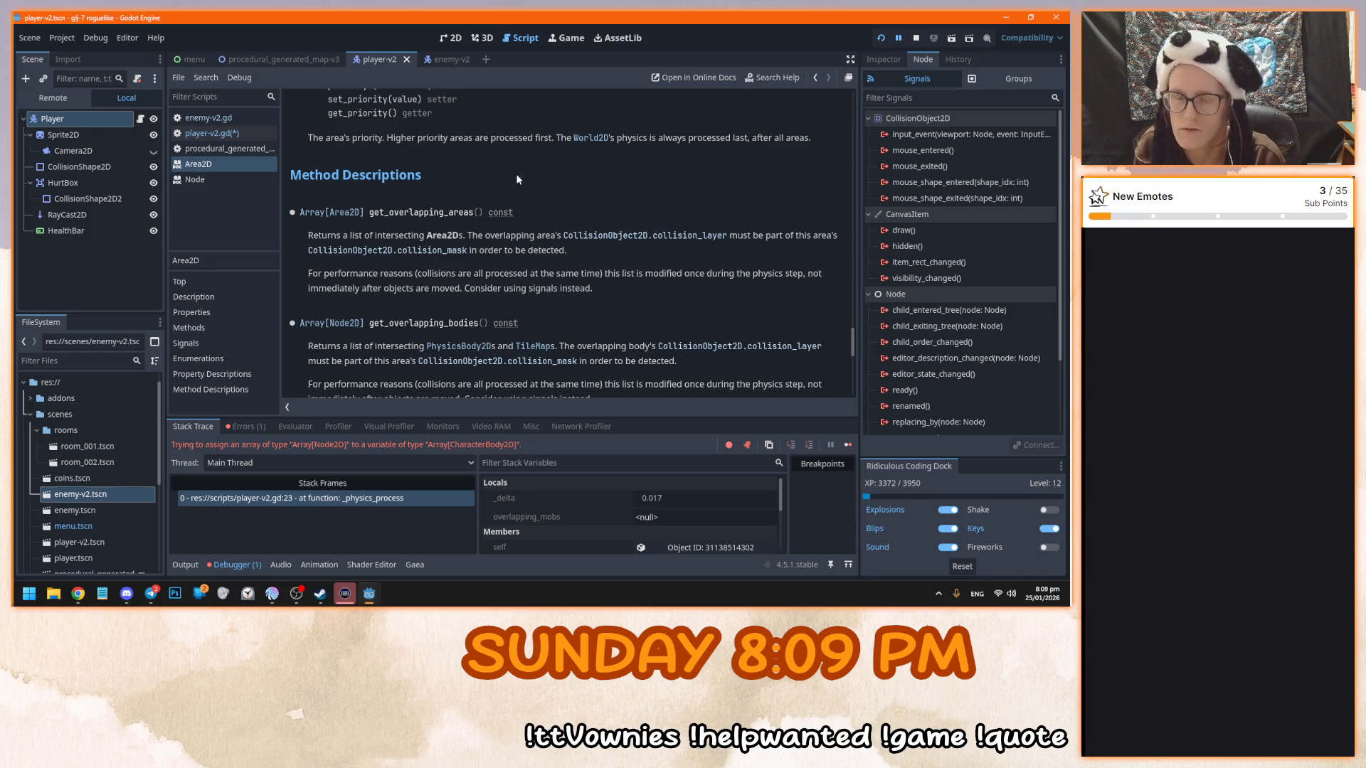
scroll(516, 199, up, 4)
scroll(527, 221, up, 3)
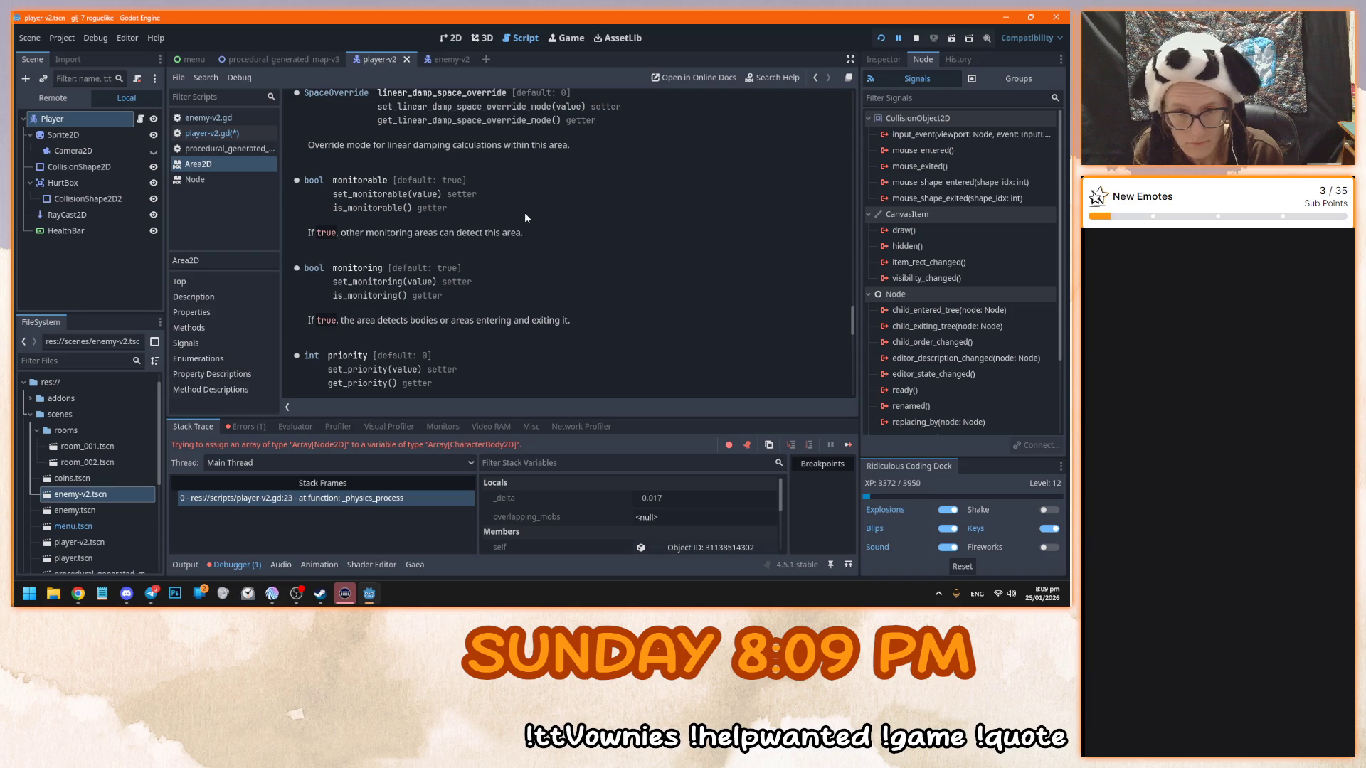
scroll(514, 337, down, 8)
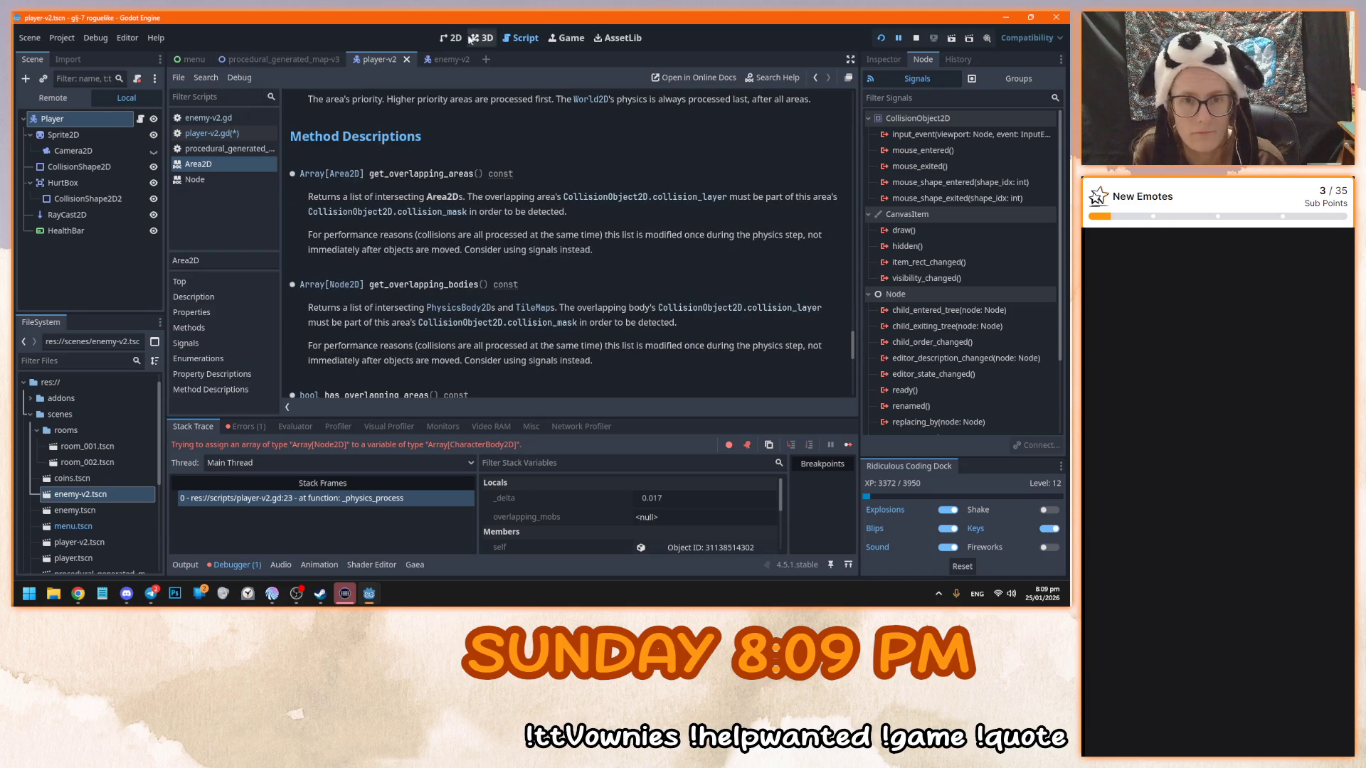
click(249, 135)
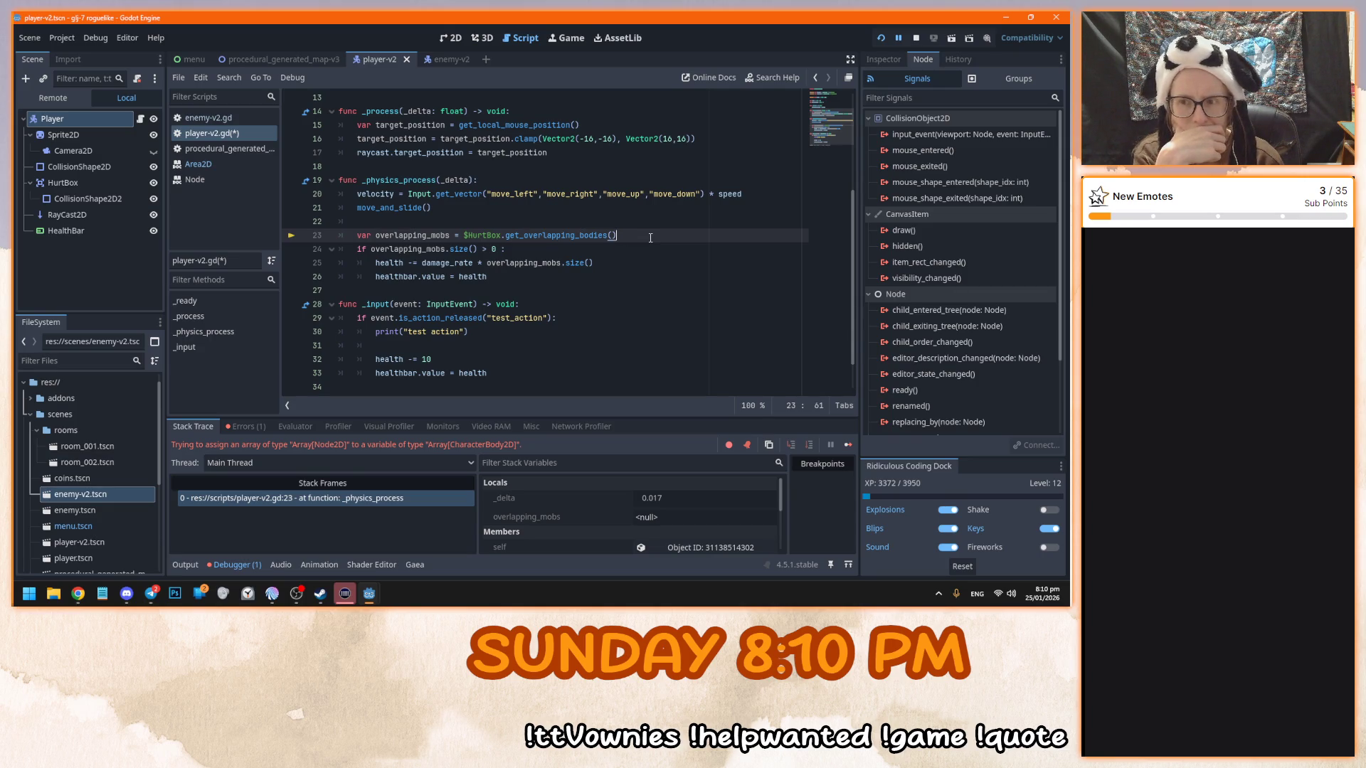
Switch back to player-v2.gd from the Area2D documentation
click(214, 128)
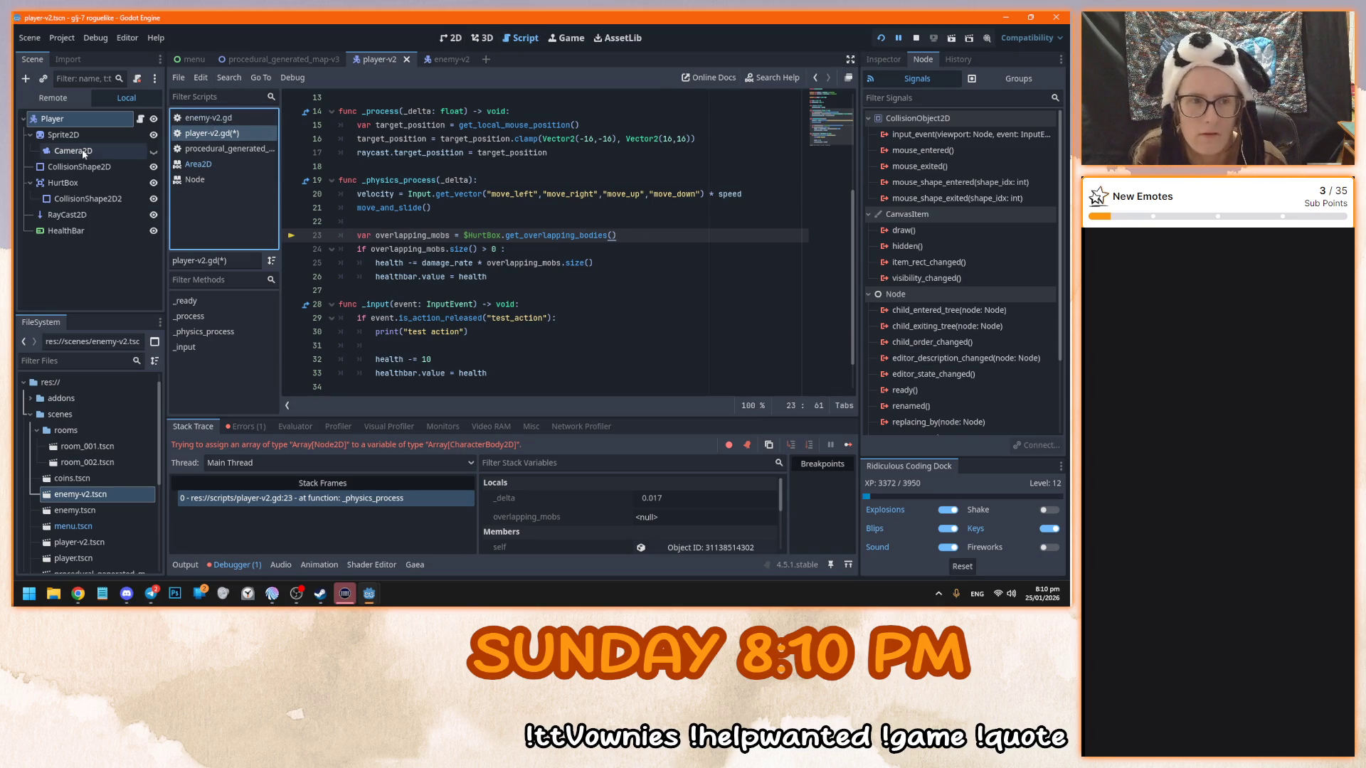
Move the Player's collision mask to layer 2 and test-run a new game, moving around
click(900, 61)
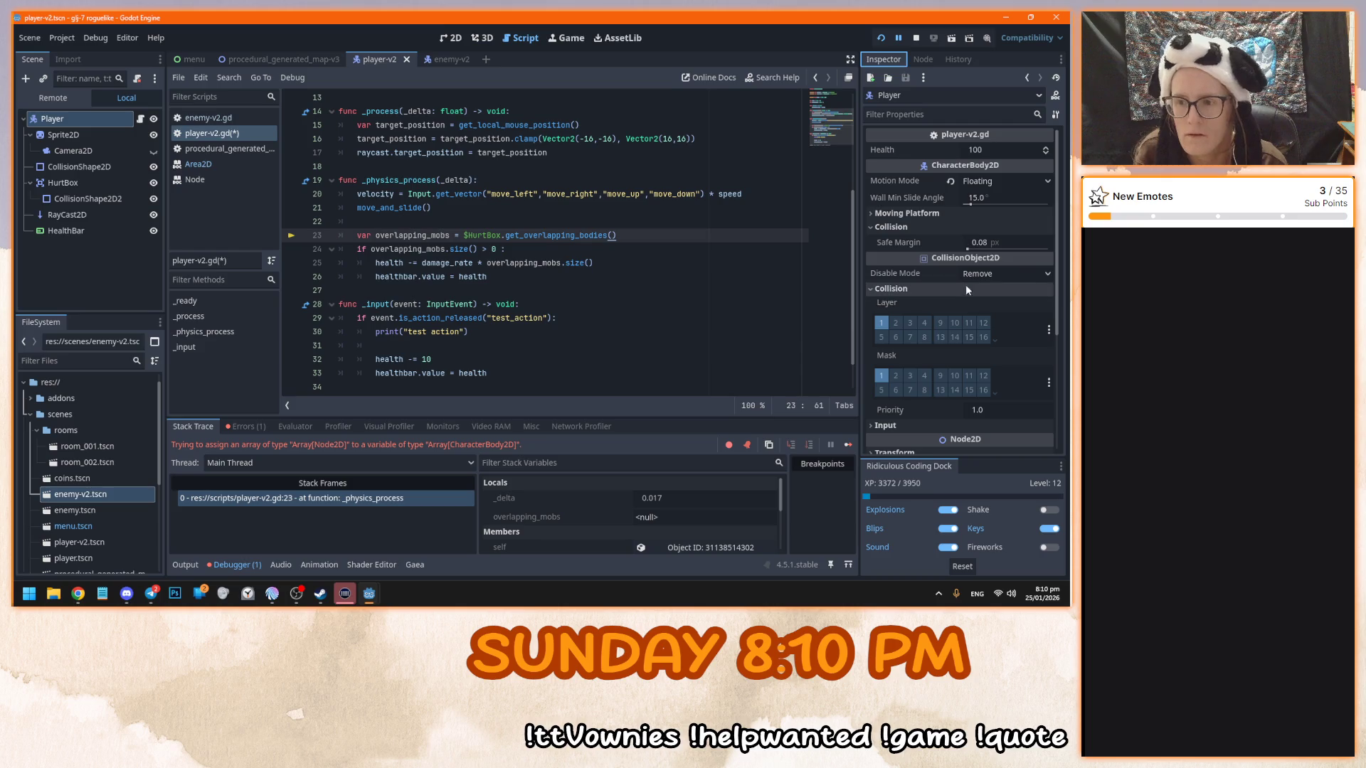
mouse_move(885, 357)
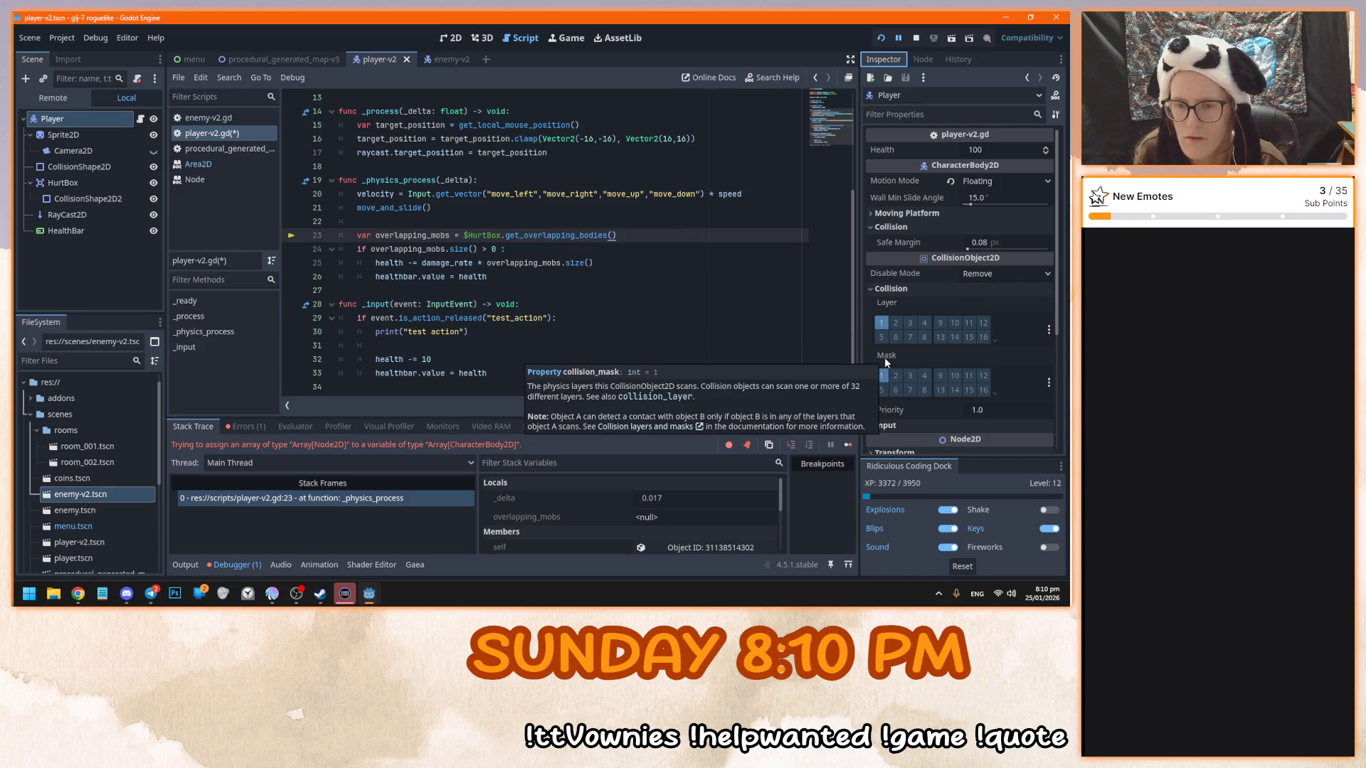
click(896, 376)
click(885, 378)
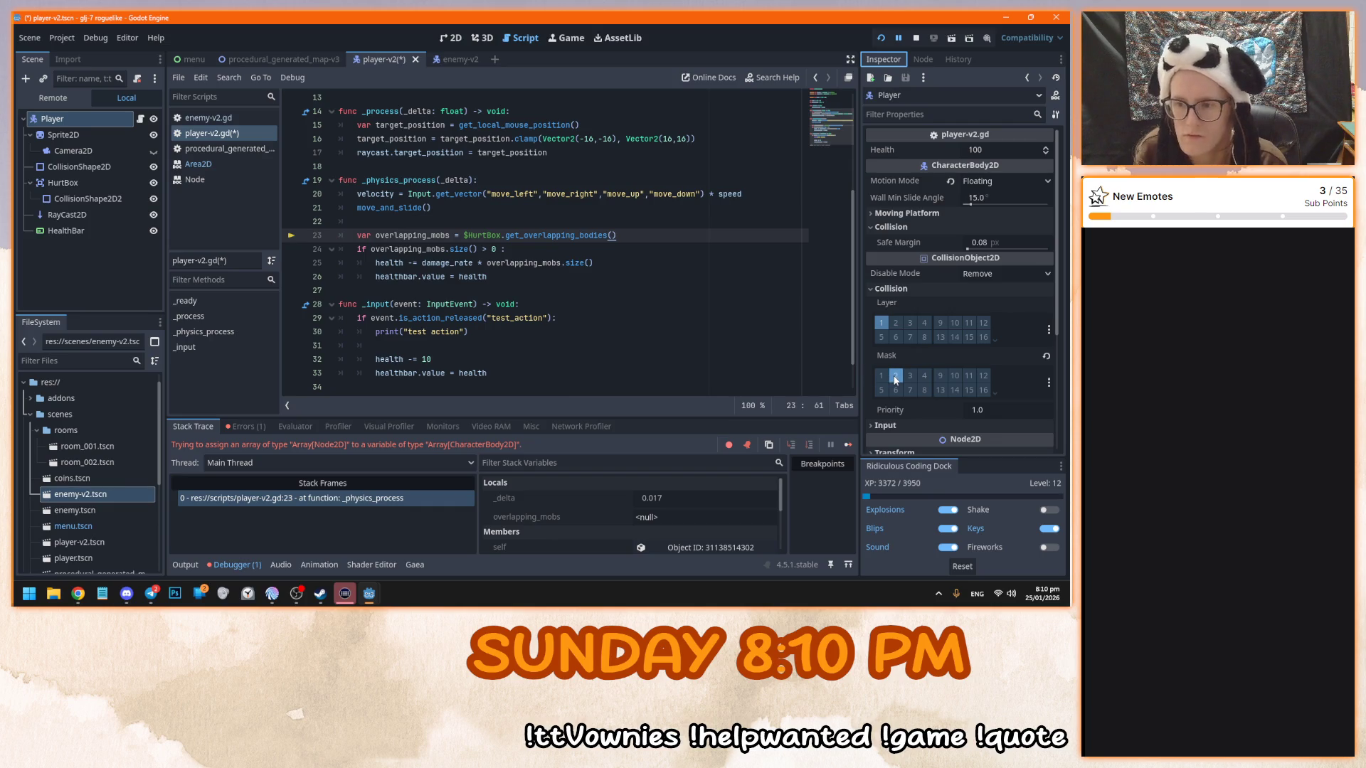
key(F5)
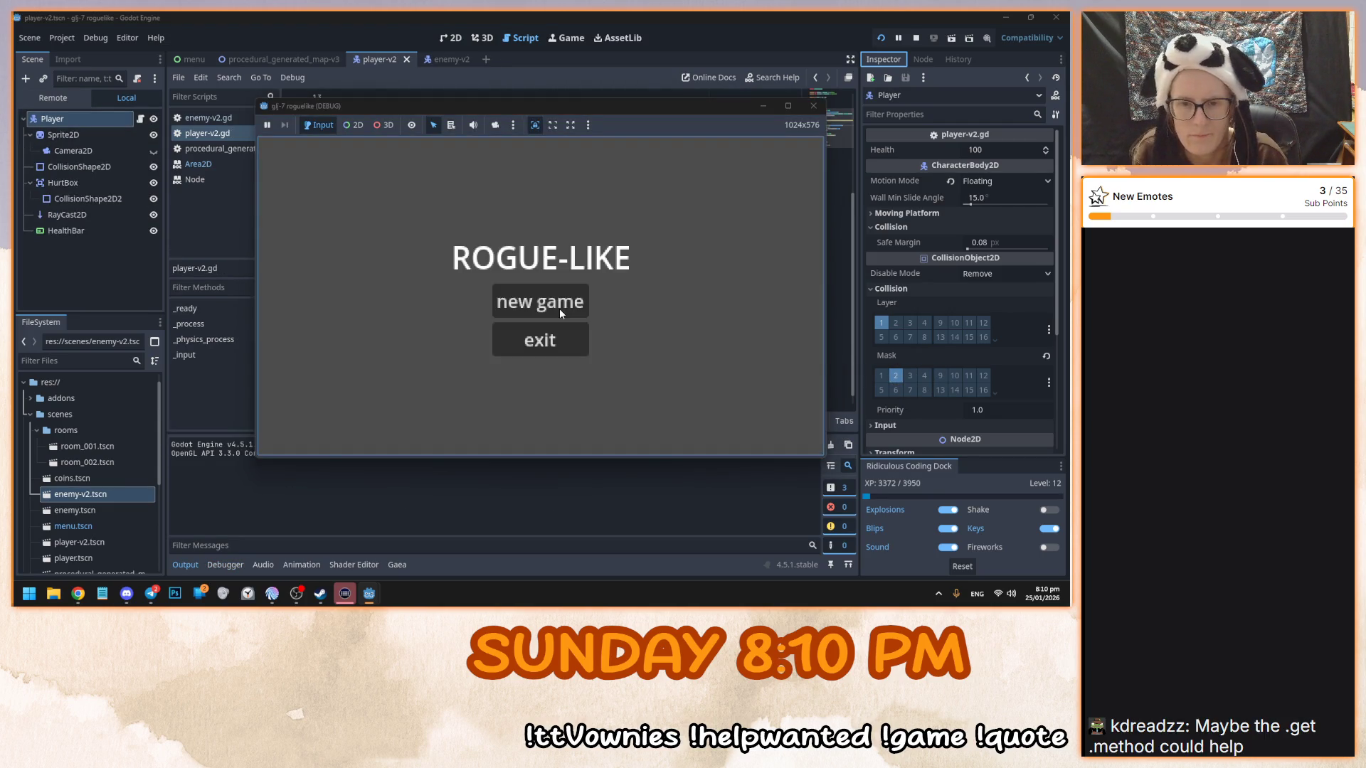
click(559, 309)
key(s)
key(a)
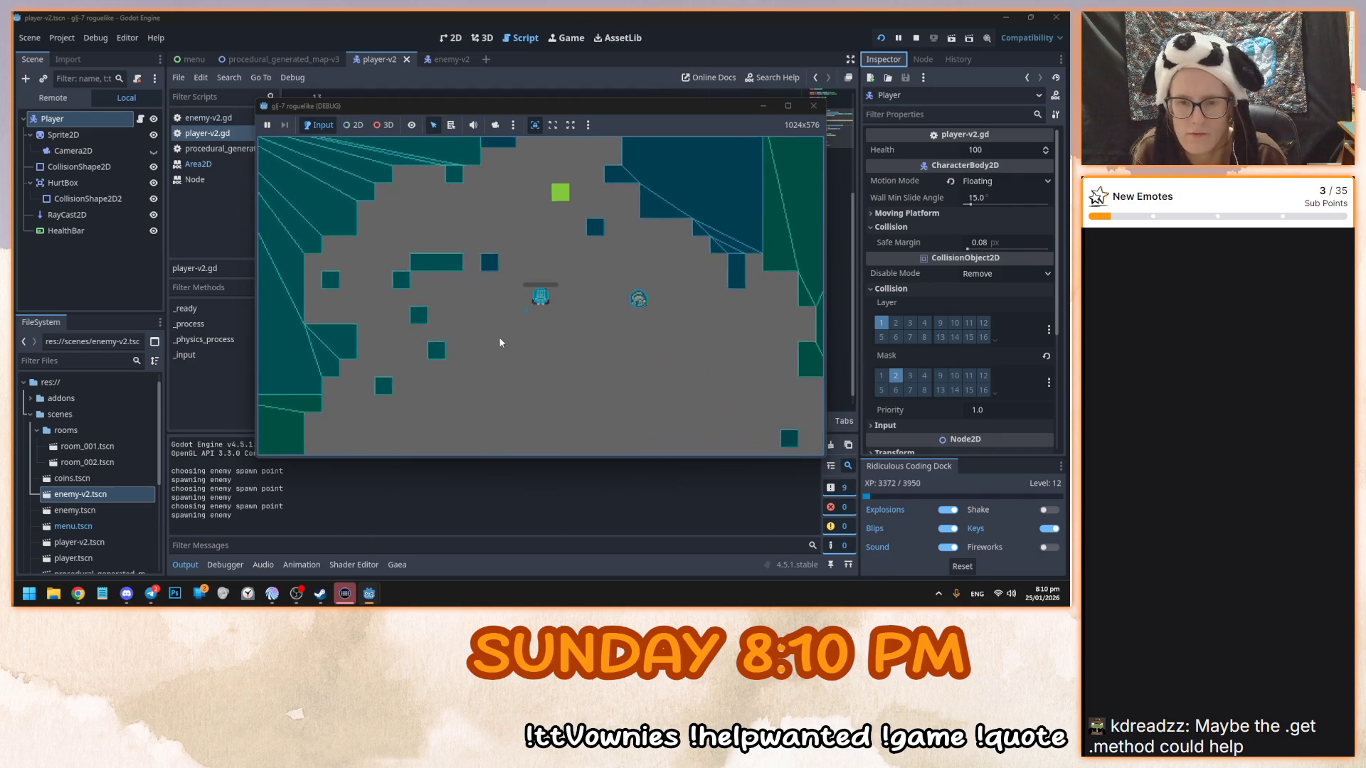
key(F8)
Switch the collision mask to layer 3, test-run again, then re-enable layer 1
click(896, 375)
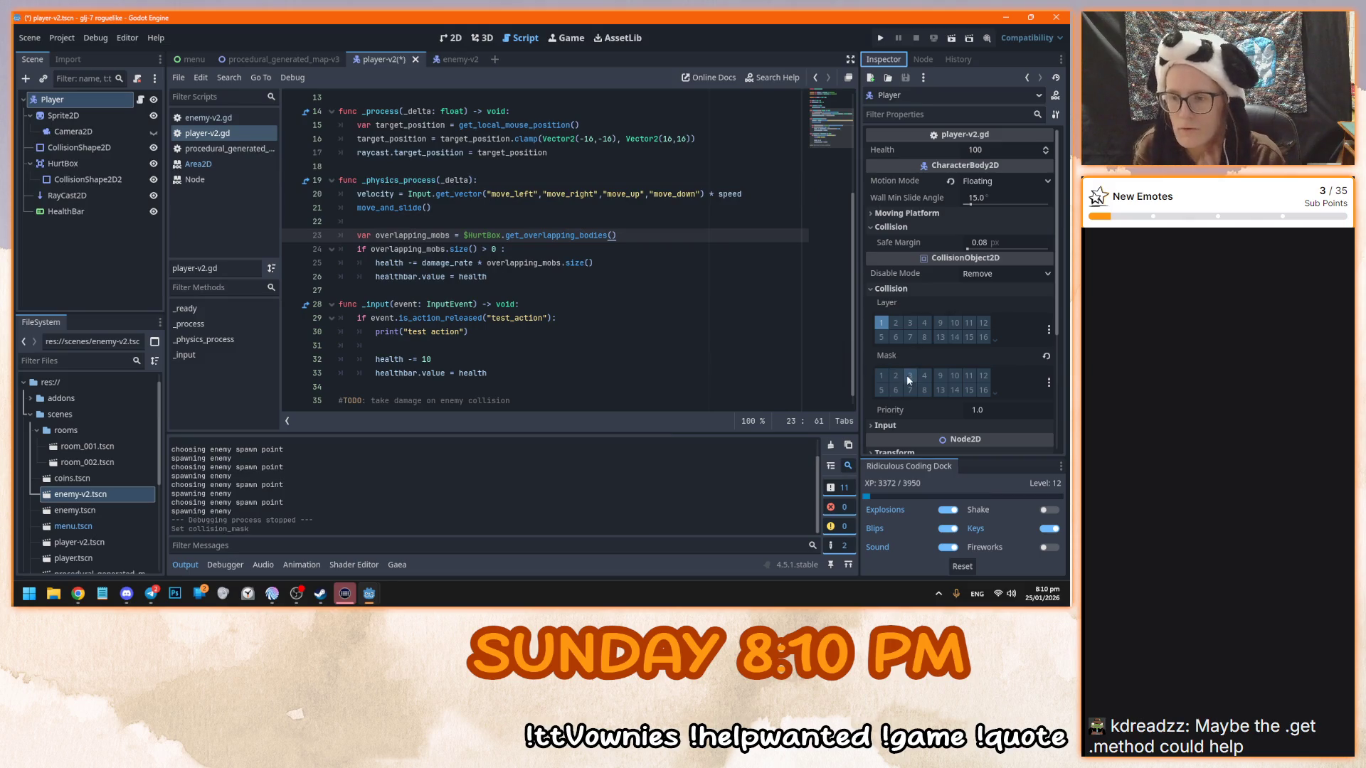
click(910, 377)
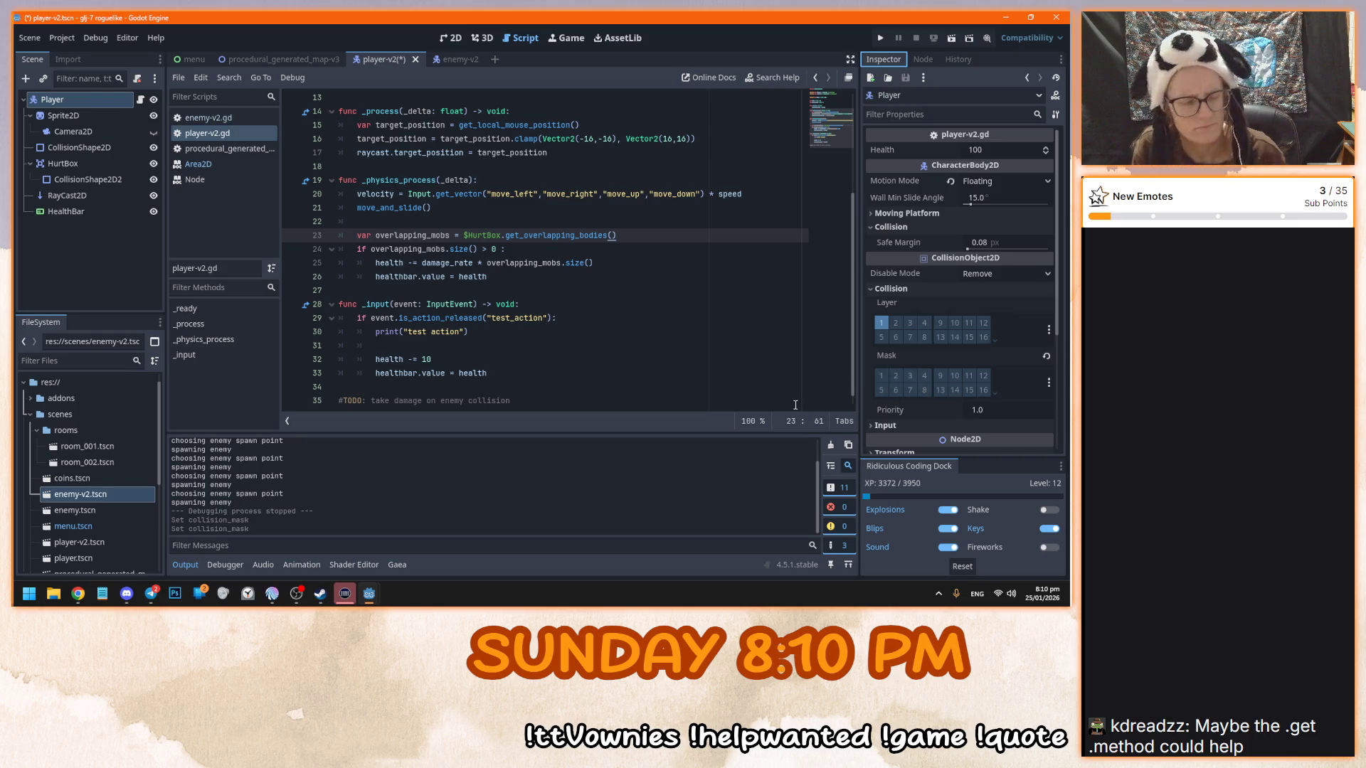
key(F5)
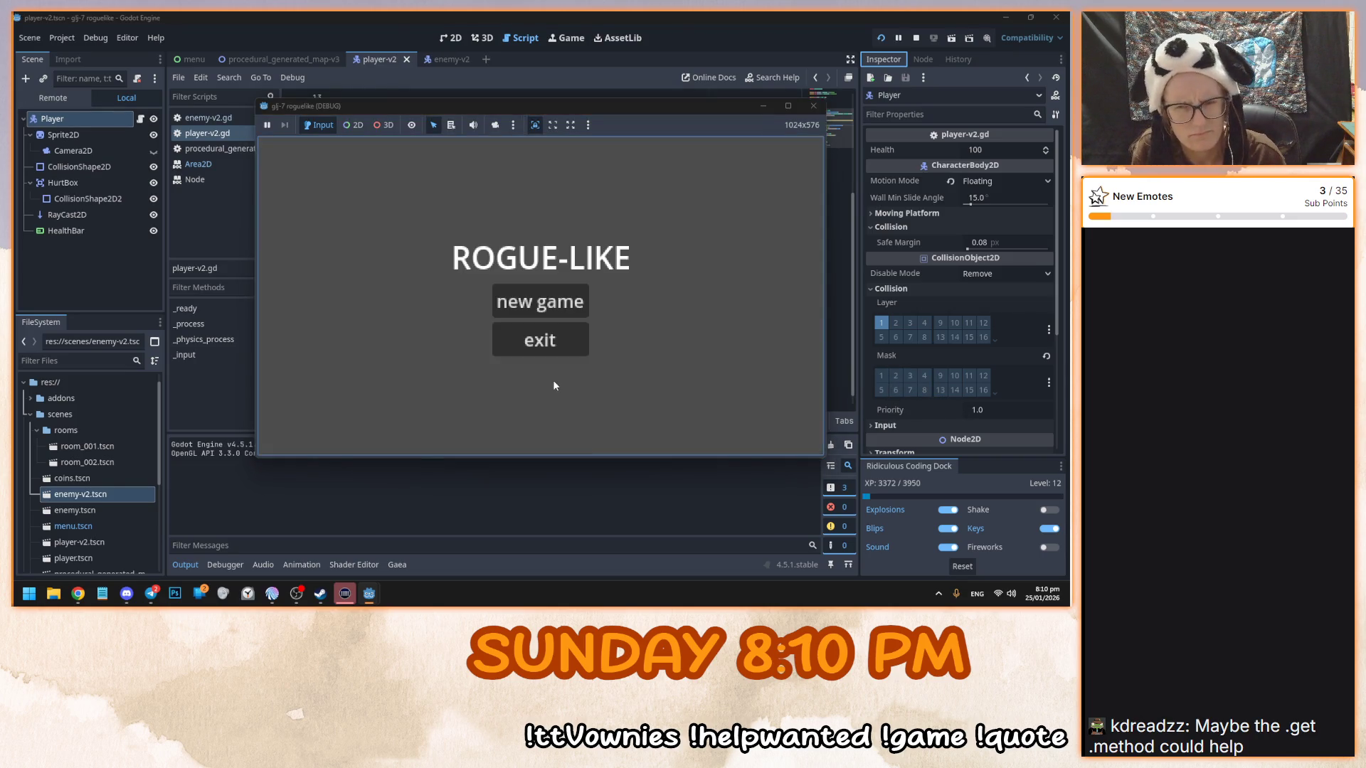
click(562, 305)
key(F8)
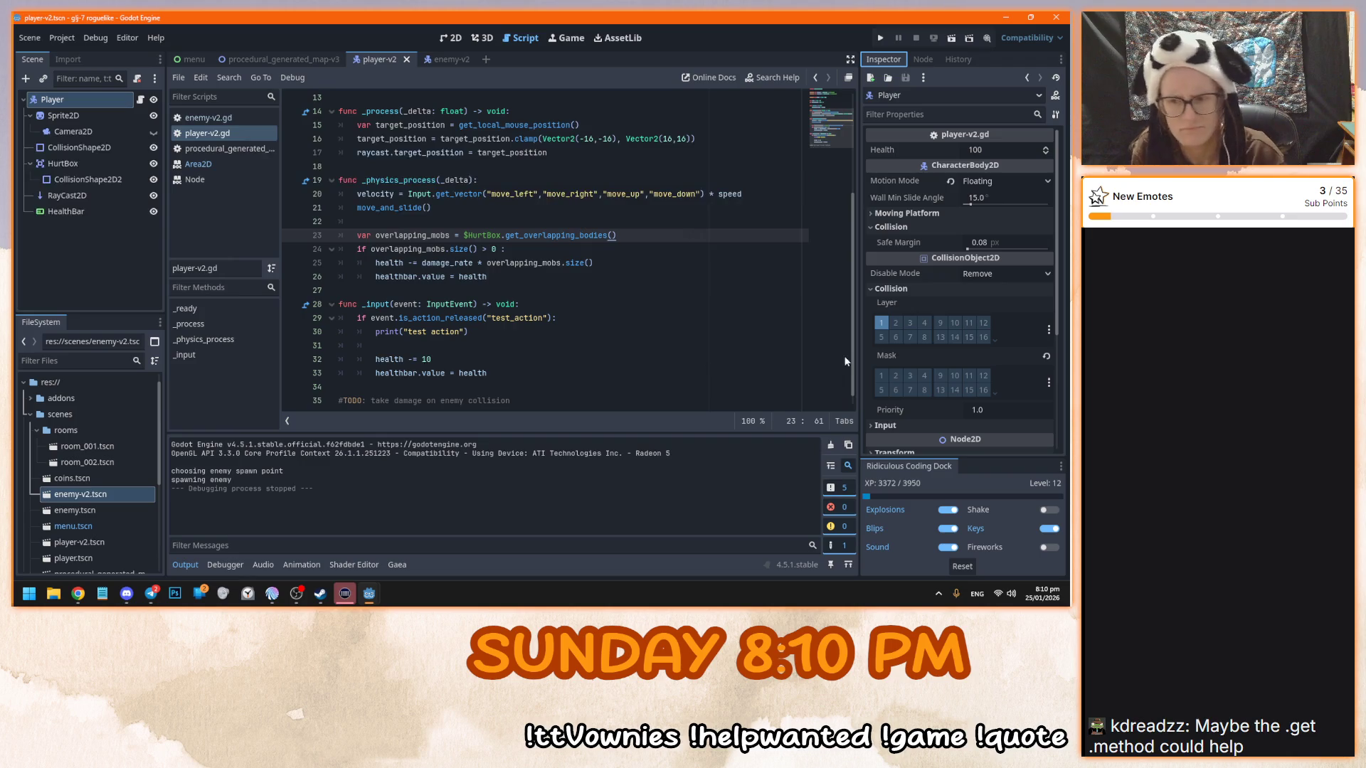
click(880, 376)
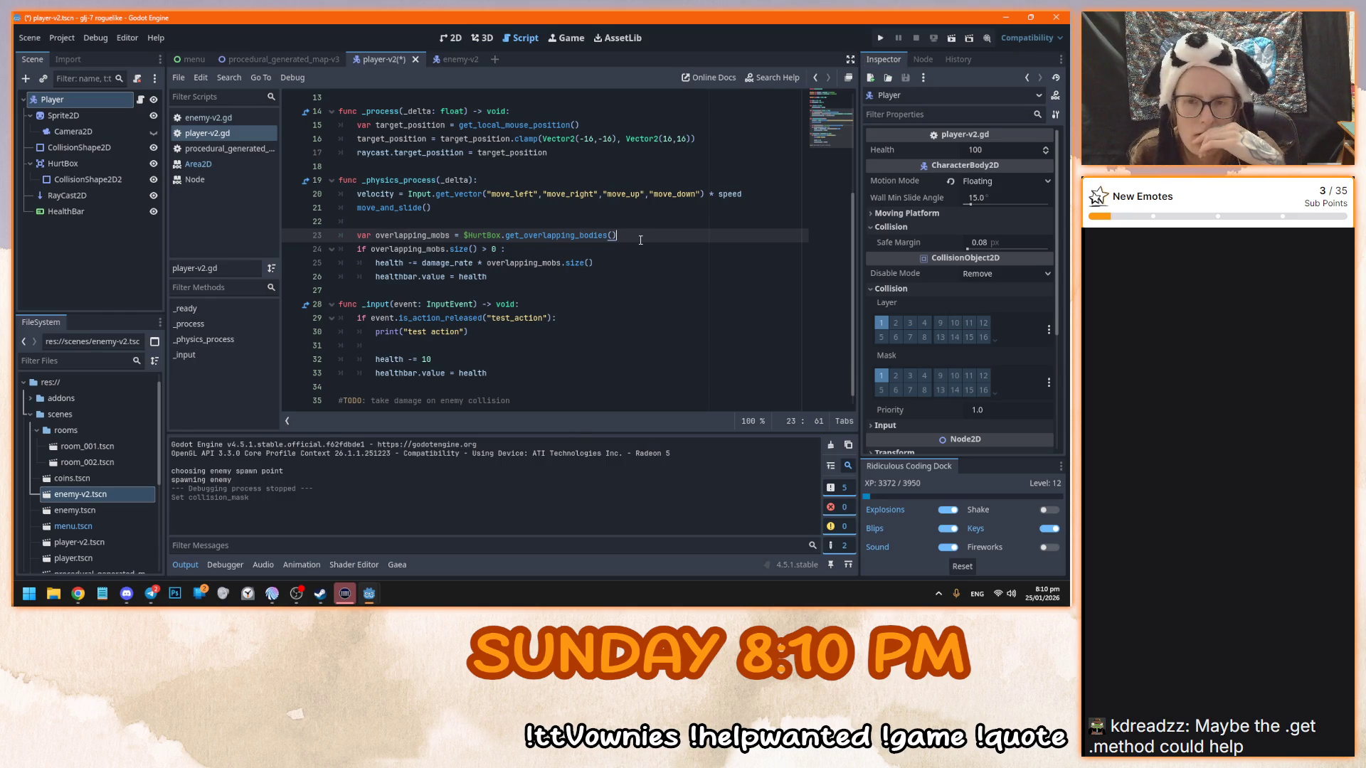
Save player-v2.gd and switch to the procedural map generation script
scroll(617, 271, up, 4)
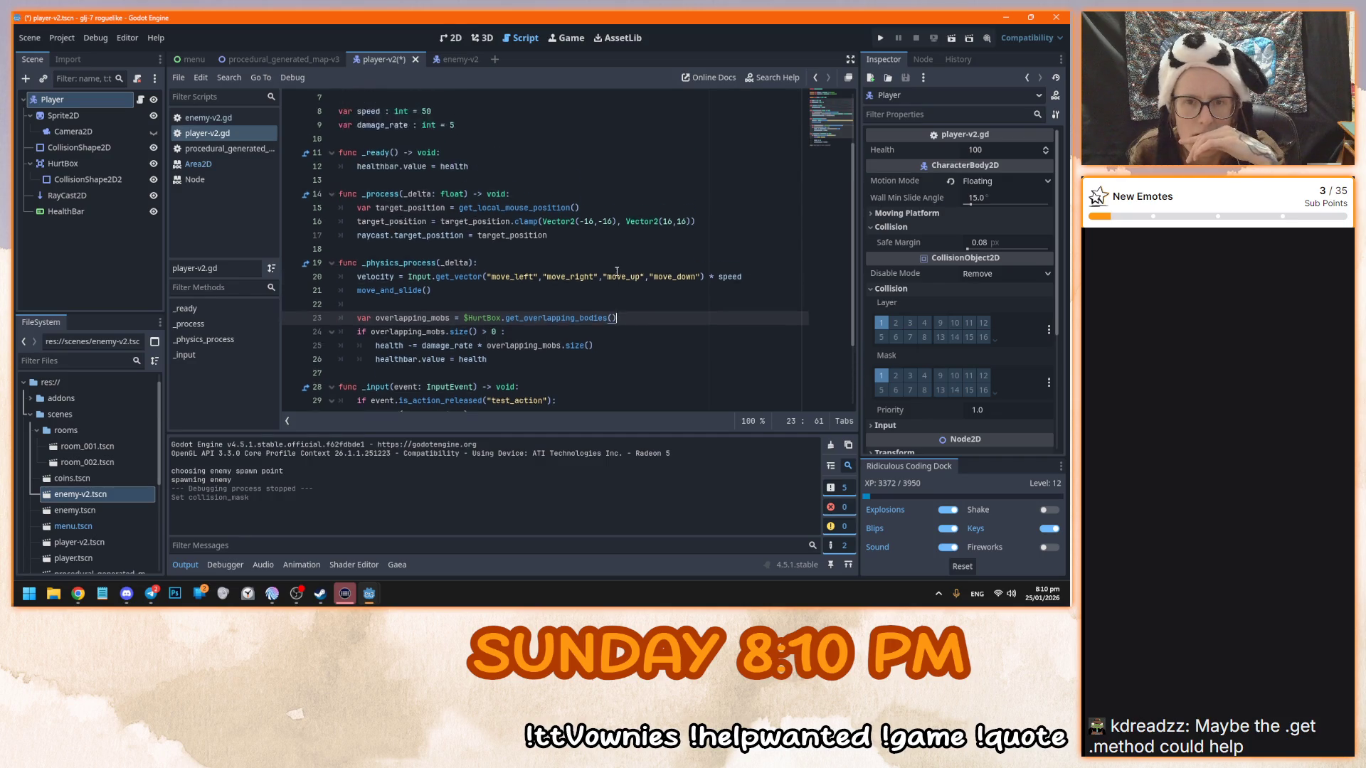
scroll(616, 272, down, 3)
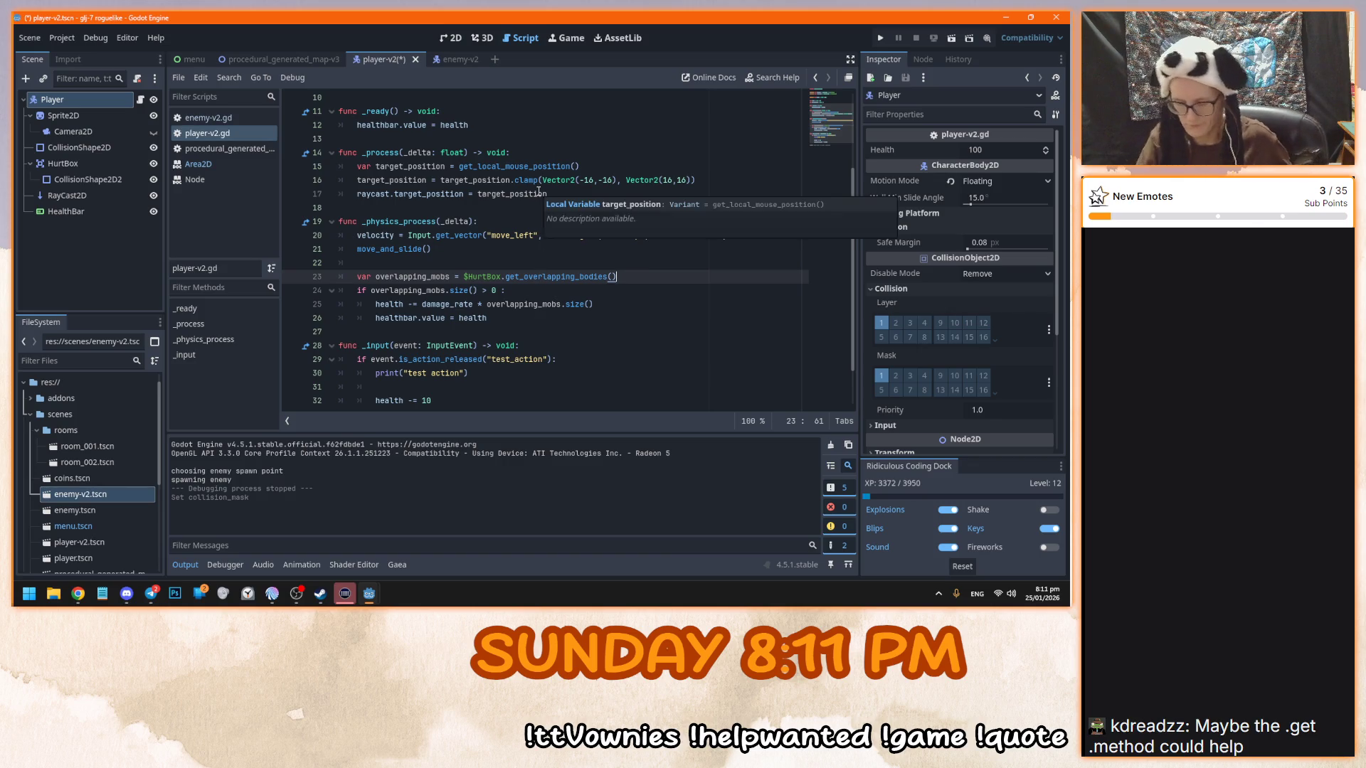
mouse_move(538, 185)
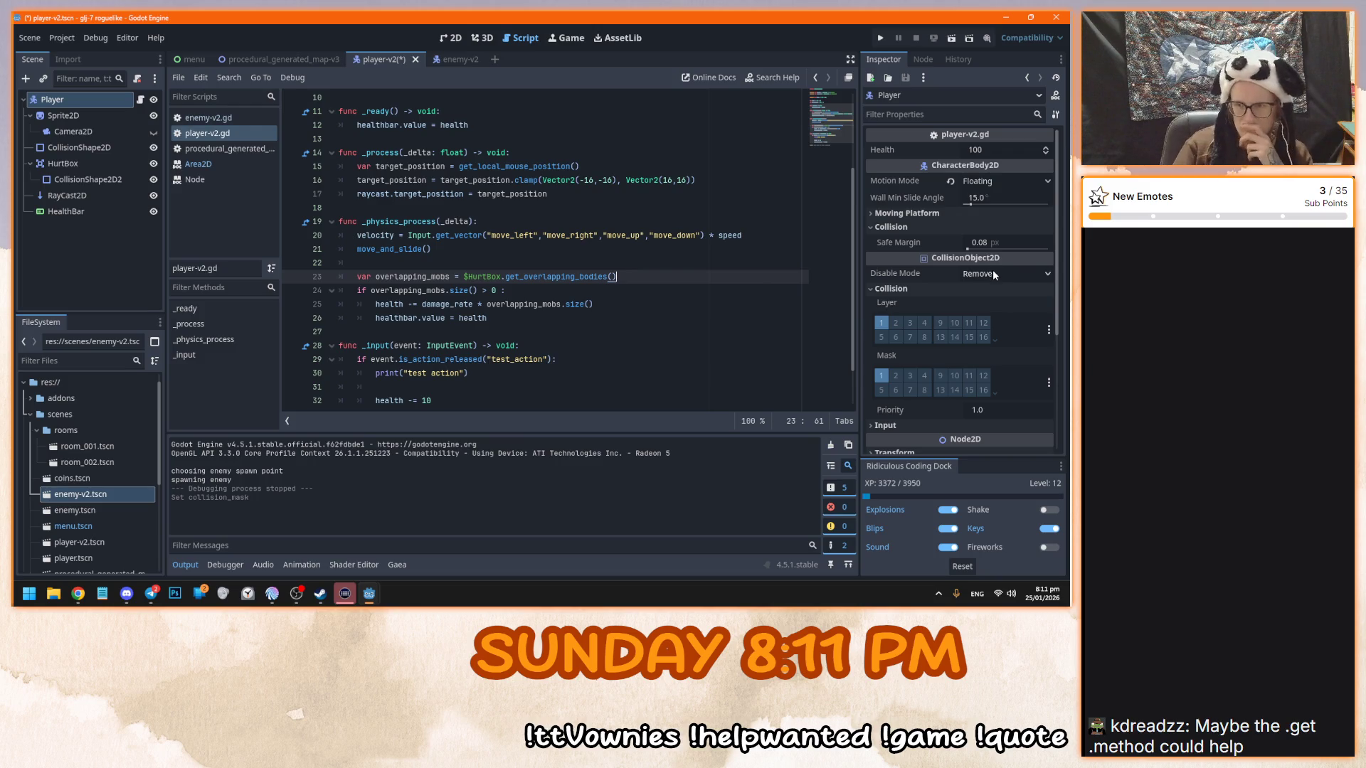
mouse_move(896, 281)
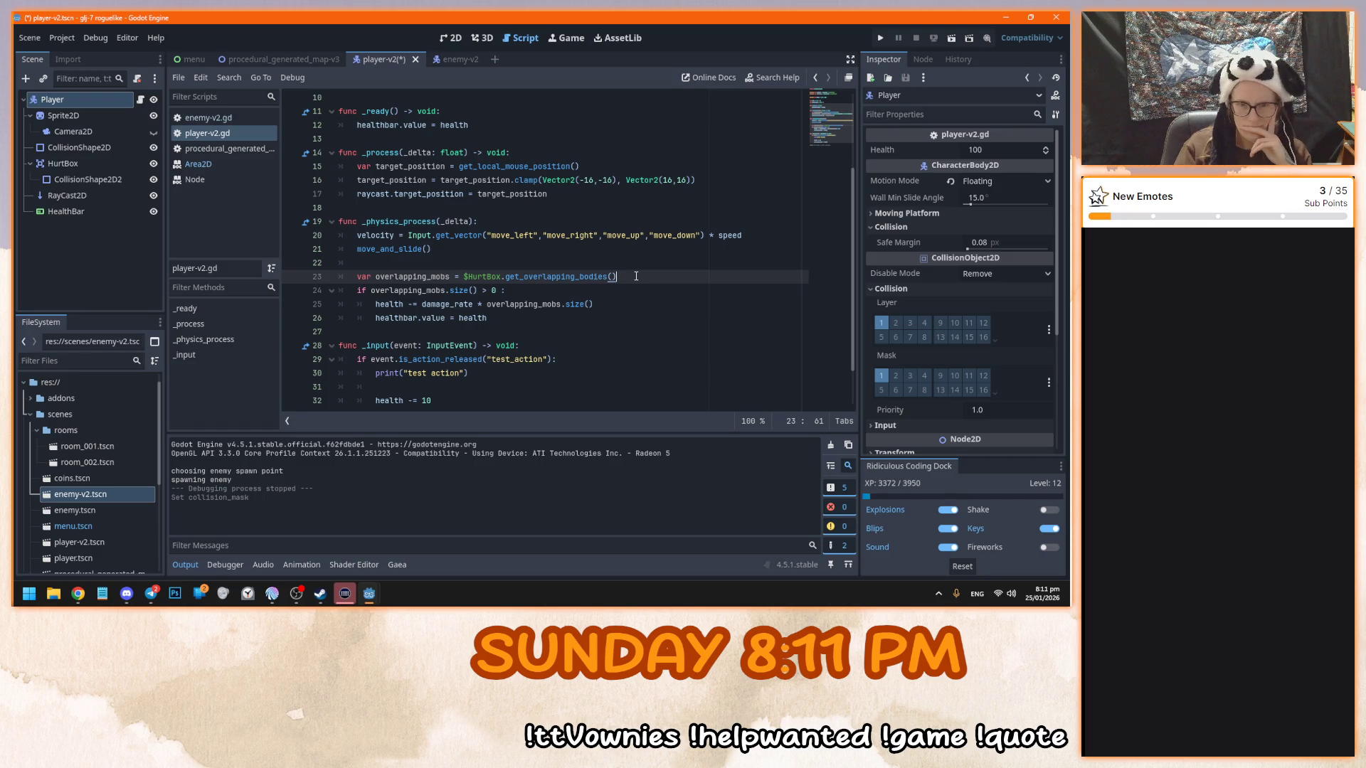
key(ctrl+s)
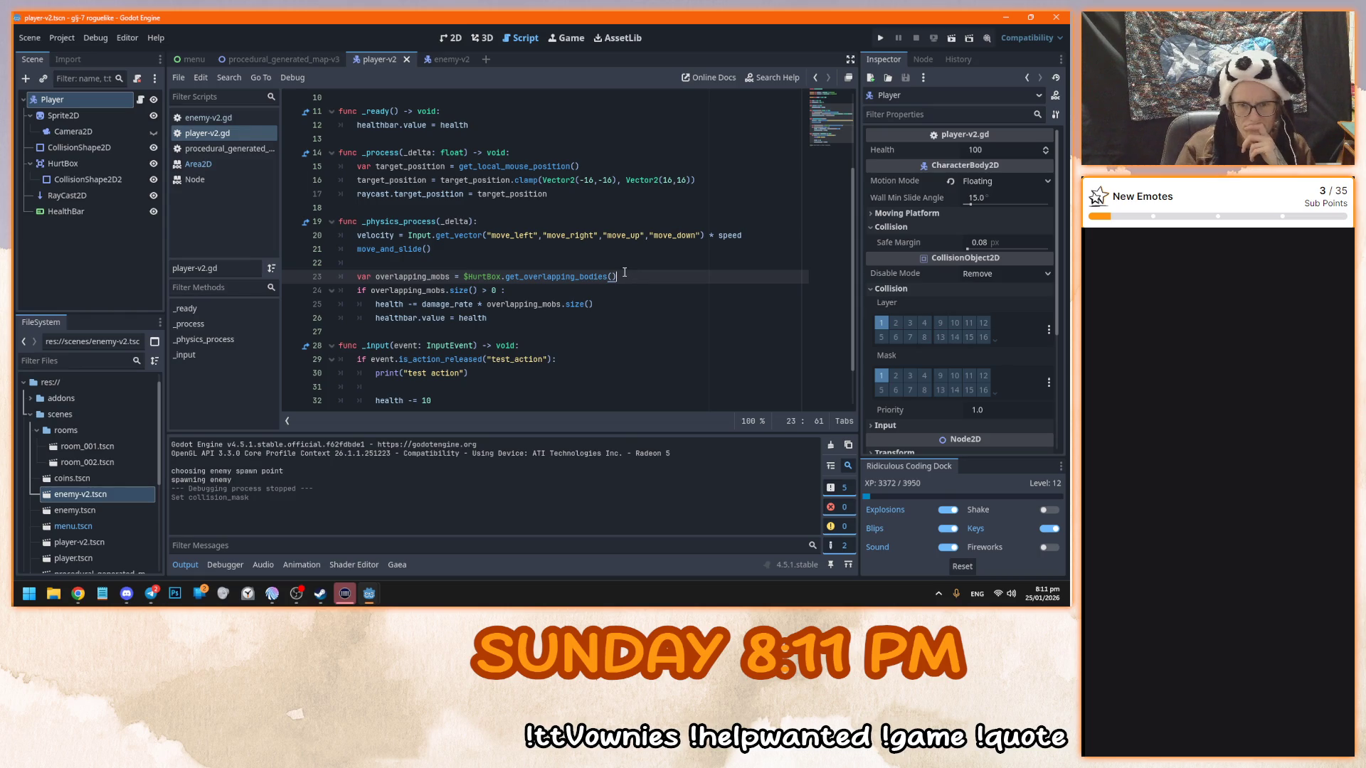
click(224, 148)
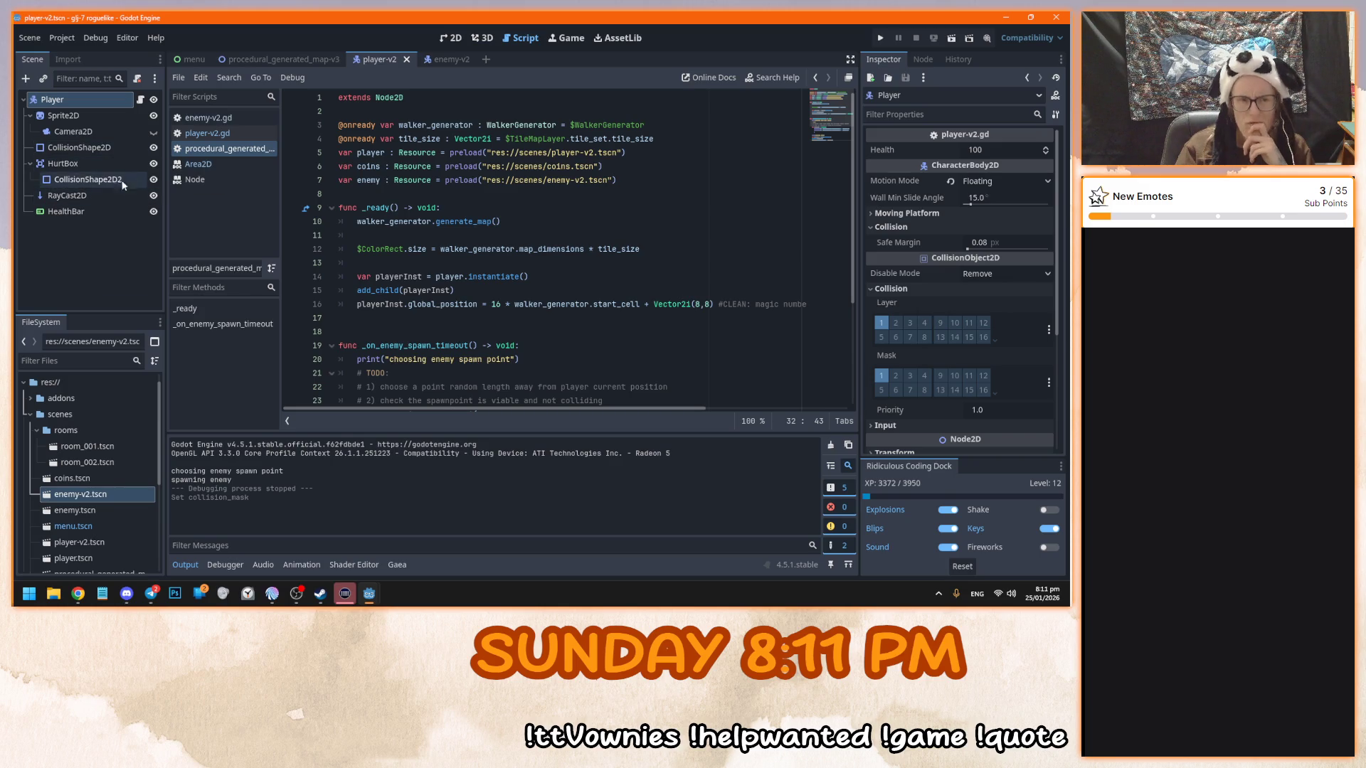
Open the procedural_generated_map-v3 scene and the WalkerGenerator's walkergenerator-queble.gd script
click(339, 60)
click(71, 132)
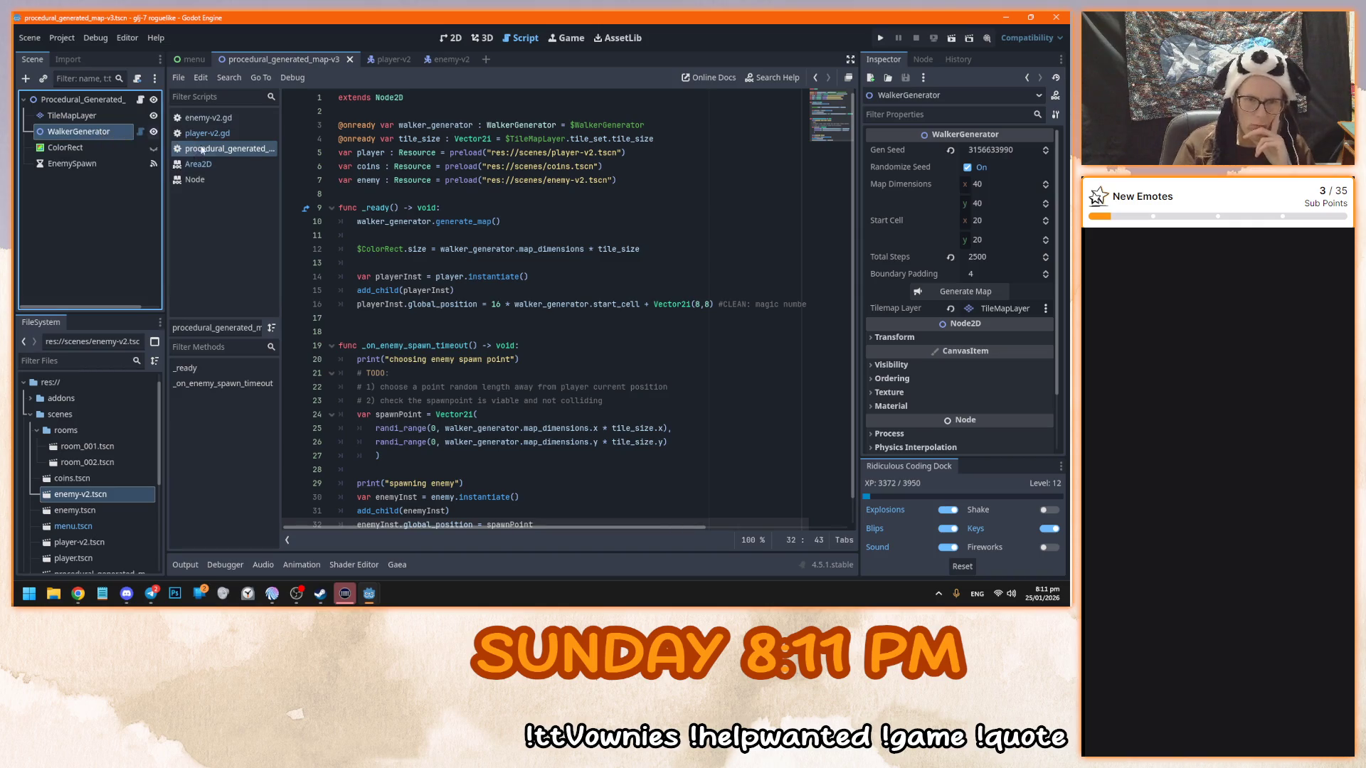
click(140, 131)
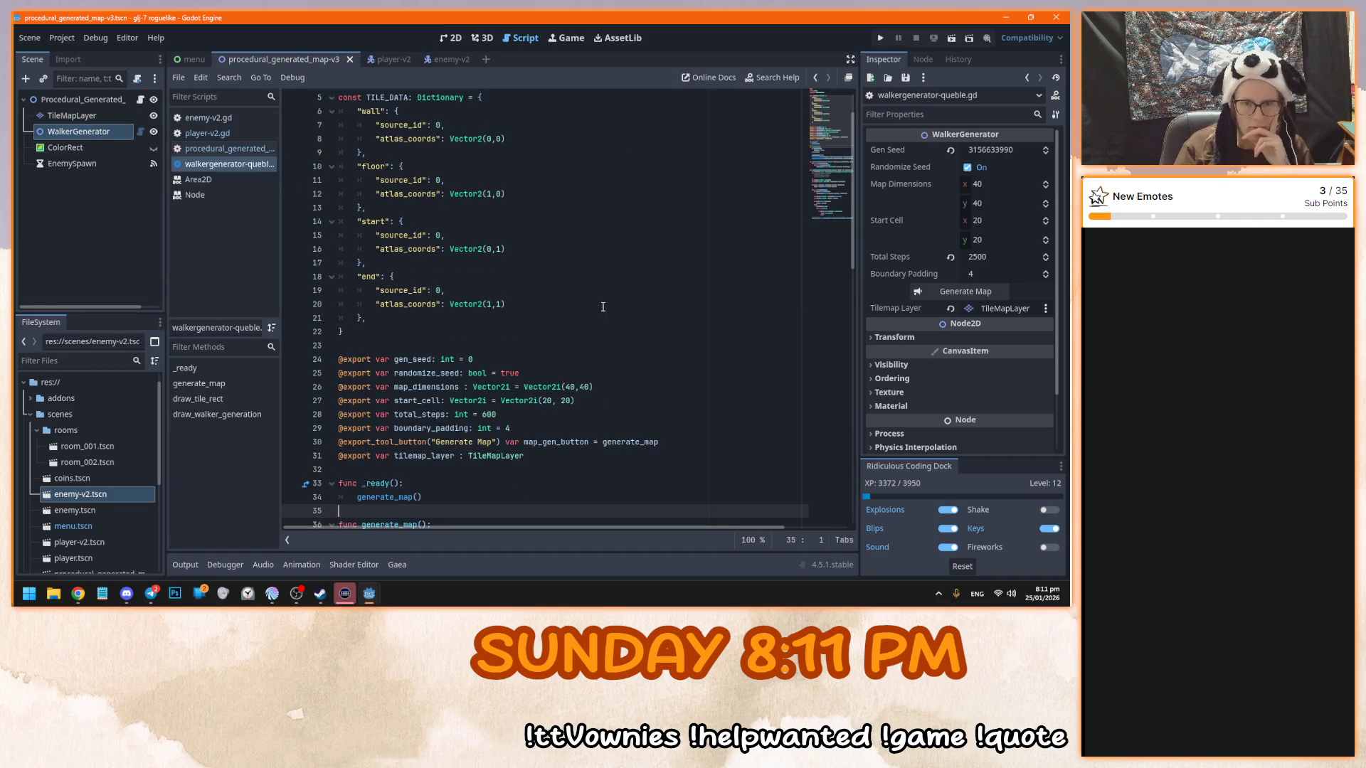
Read through the walker generator code, including the draw_walker_generation function
scroll(569, 341, up, 1)
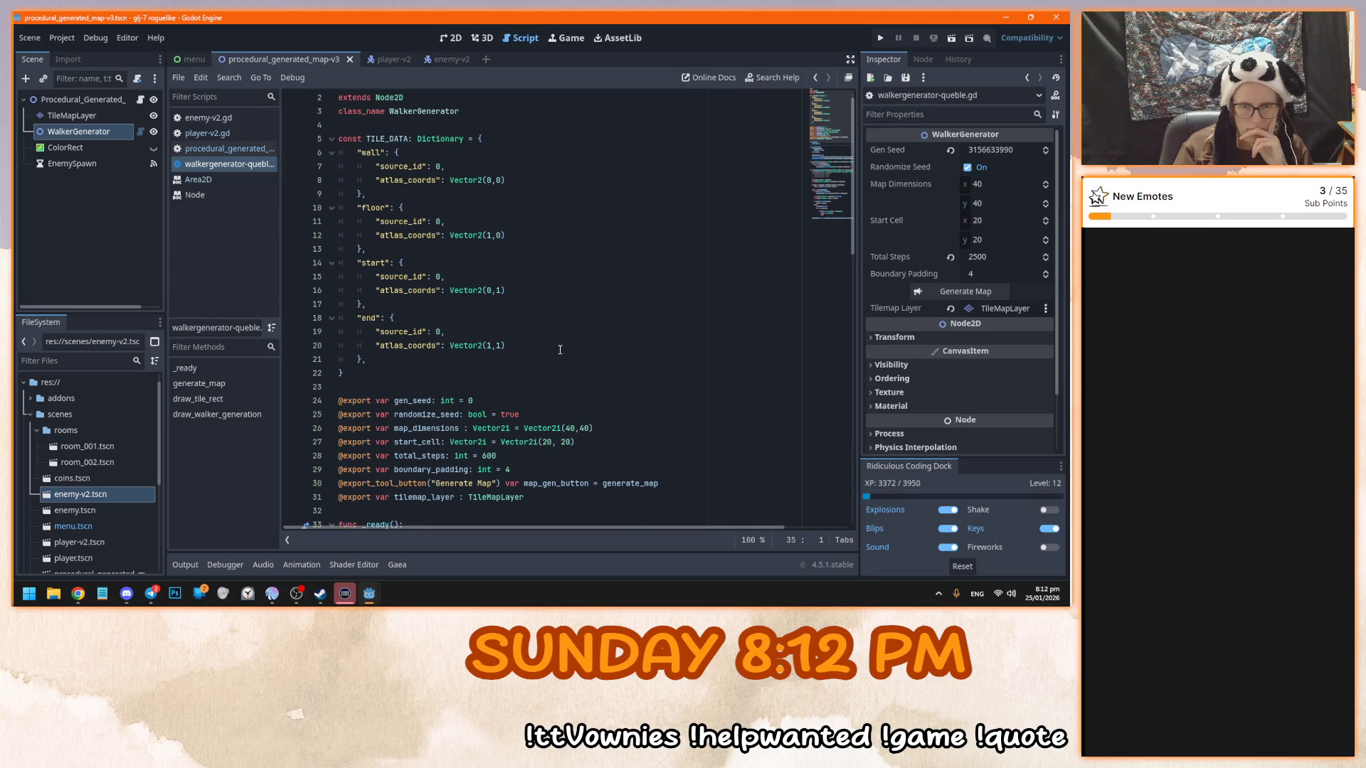
scroll(560, 349, down, 7)
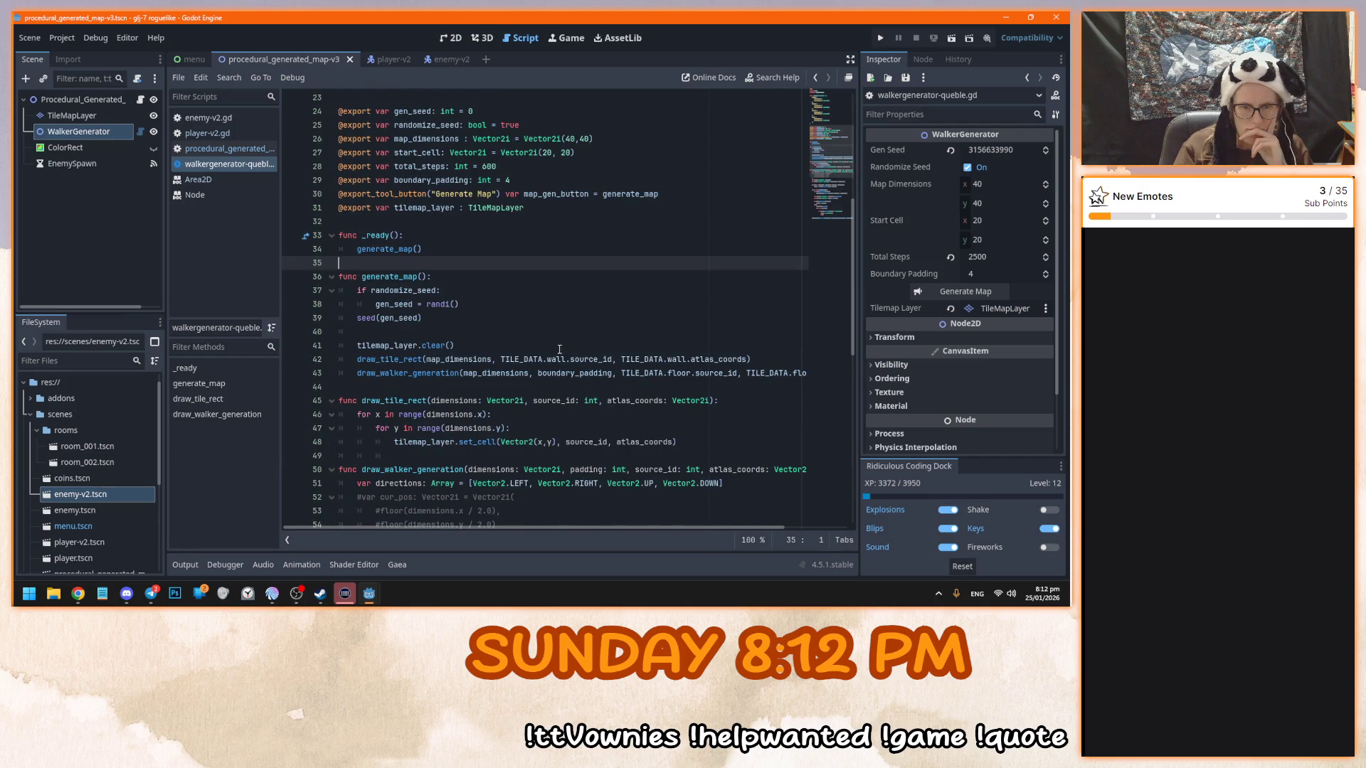
scroll(560, 349, down, 3)
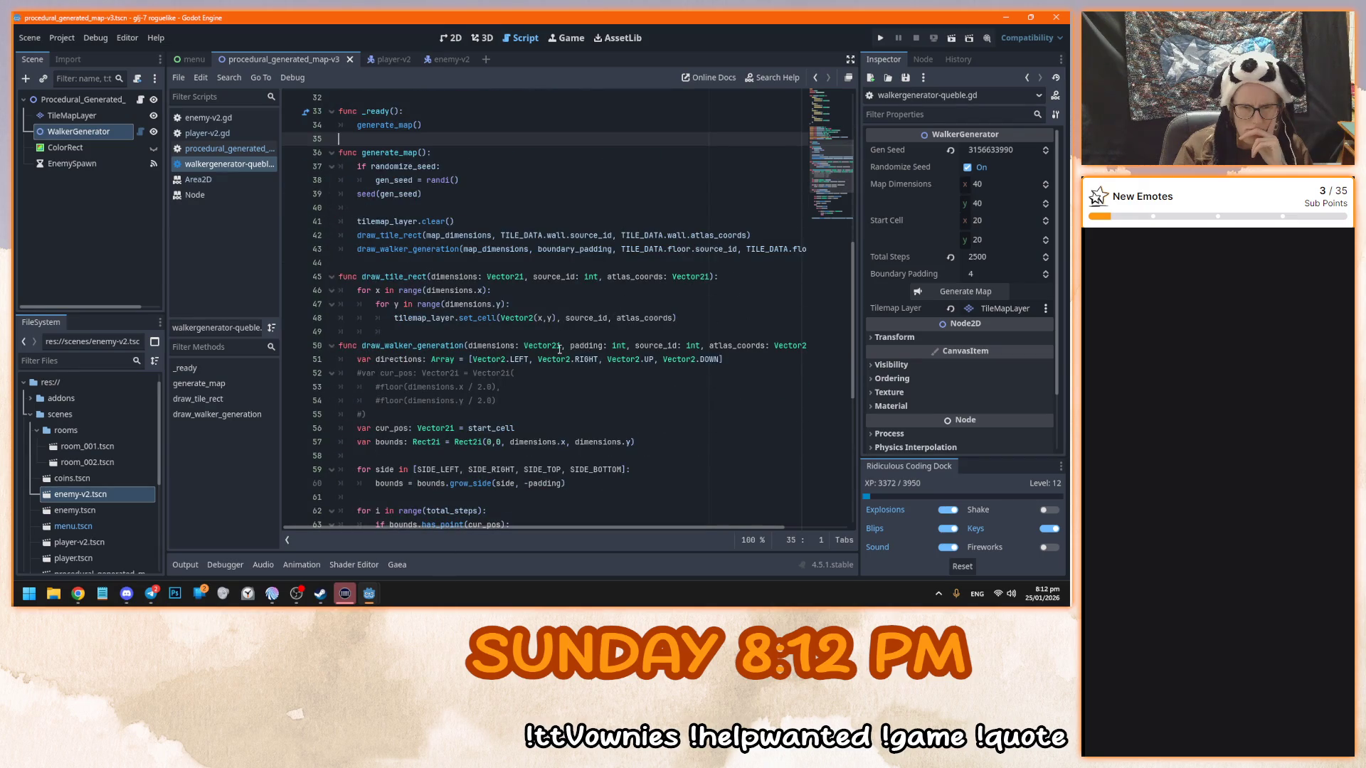
scroll(560, 350, down, 3)
scroll(560, 350, down, 5)
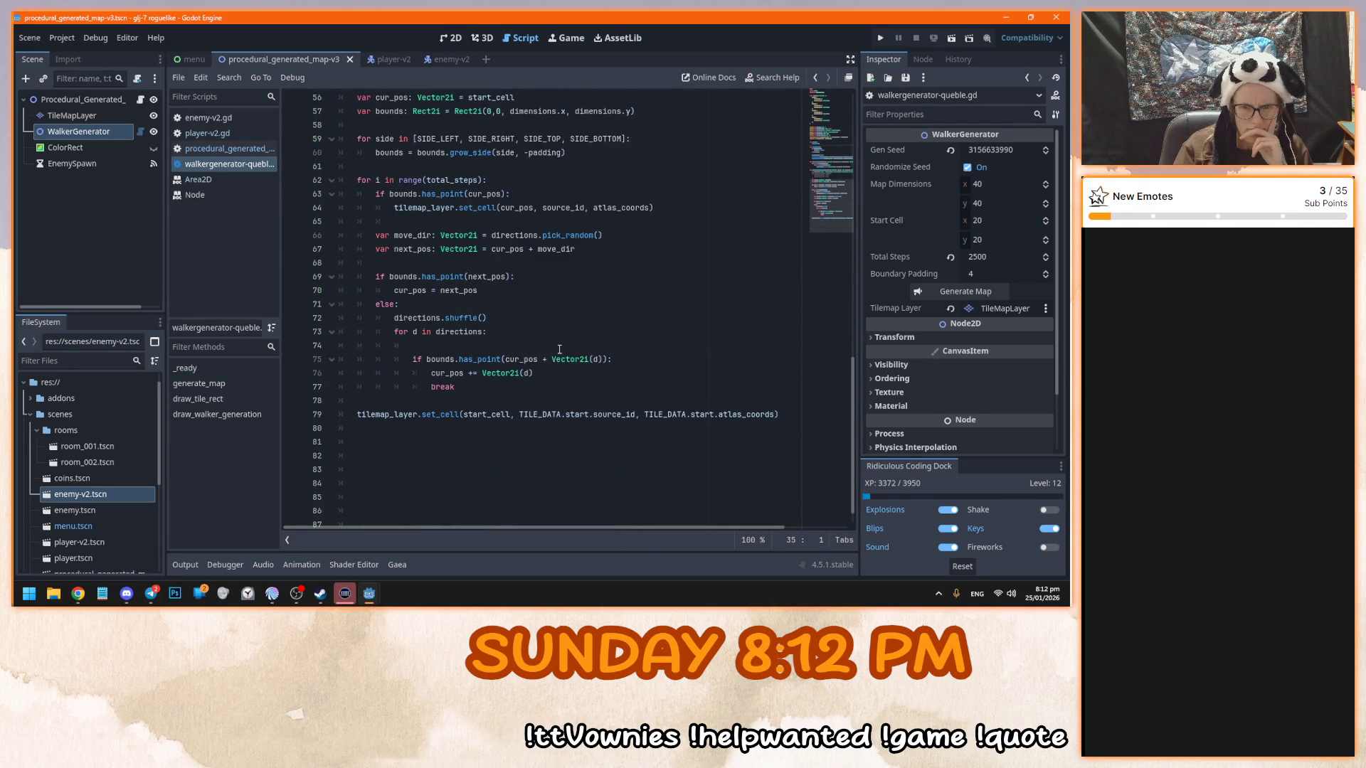
scroll(560, 349, up, 2)
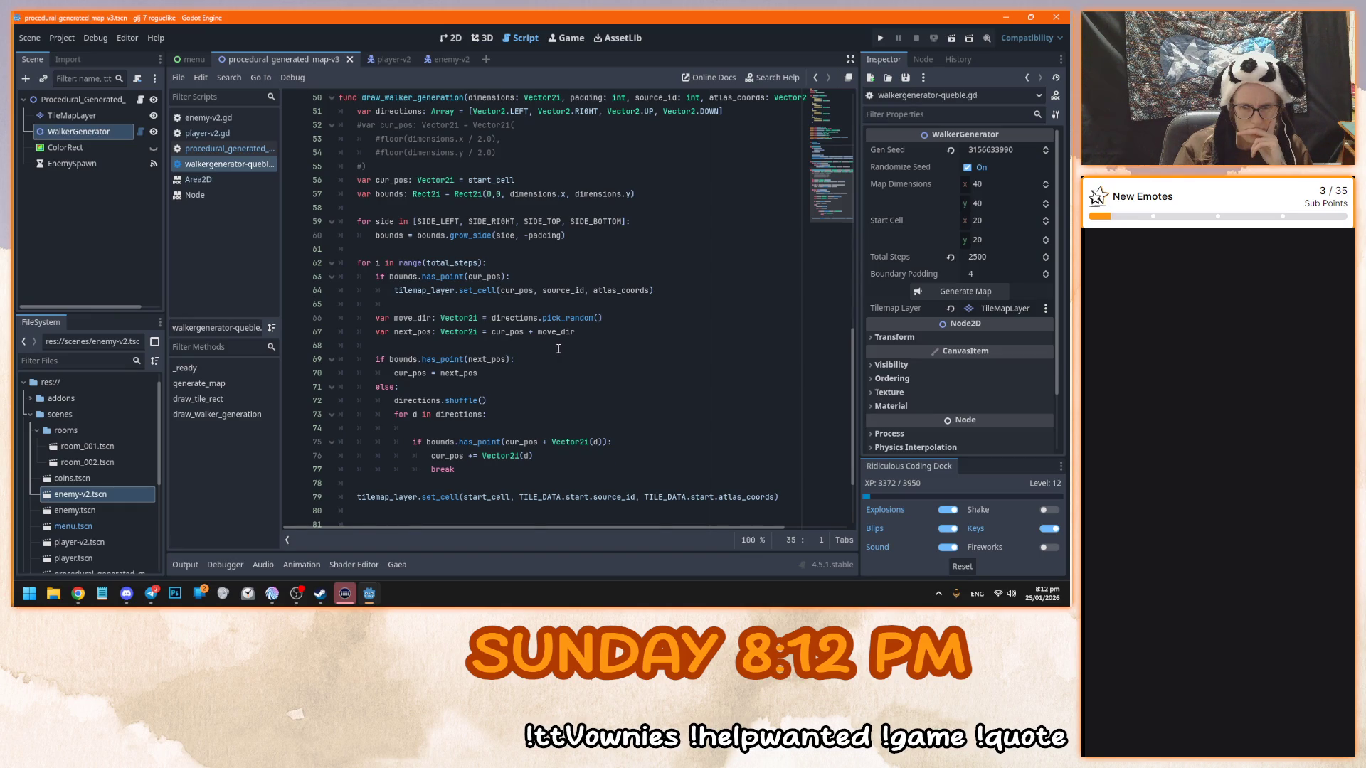
scroll(558, 349, up, 6)
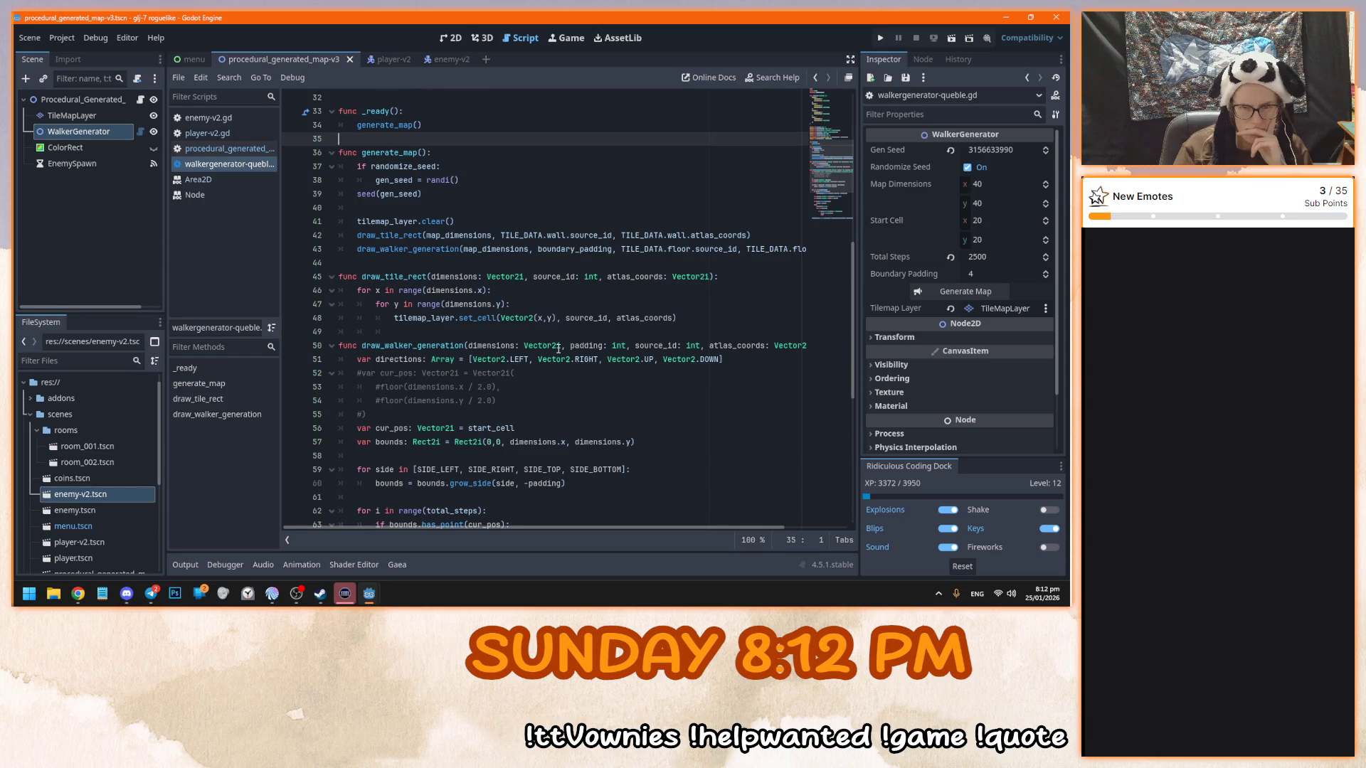
scroll(559, 349, up, 2)
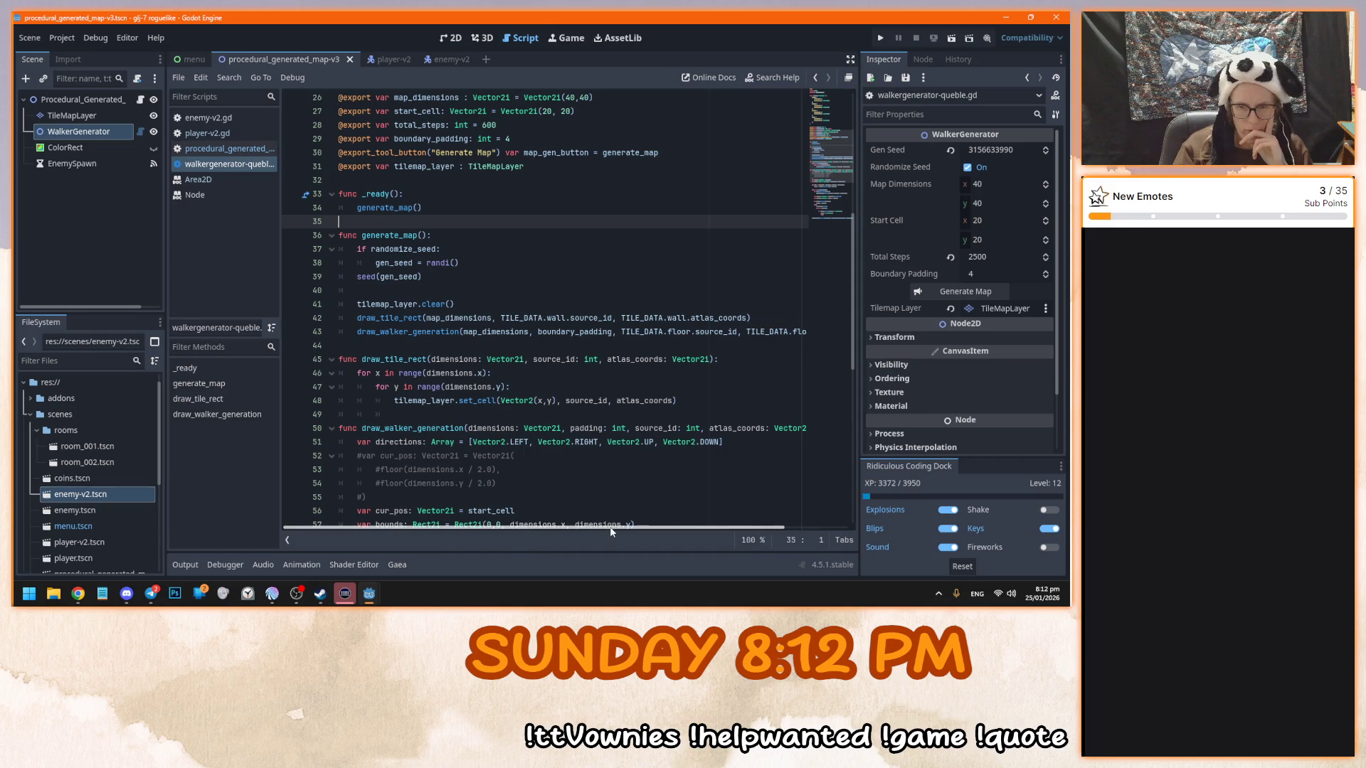
scroll(508, 442, up, 4)
scroll(508, 442, up, 4)
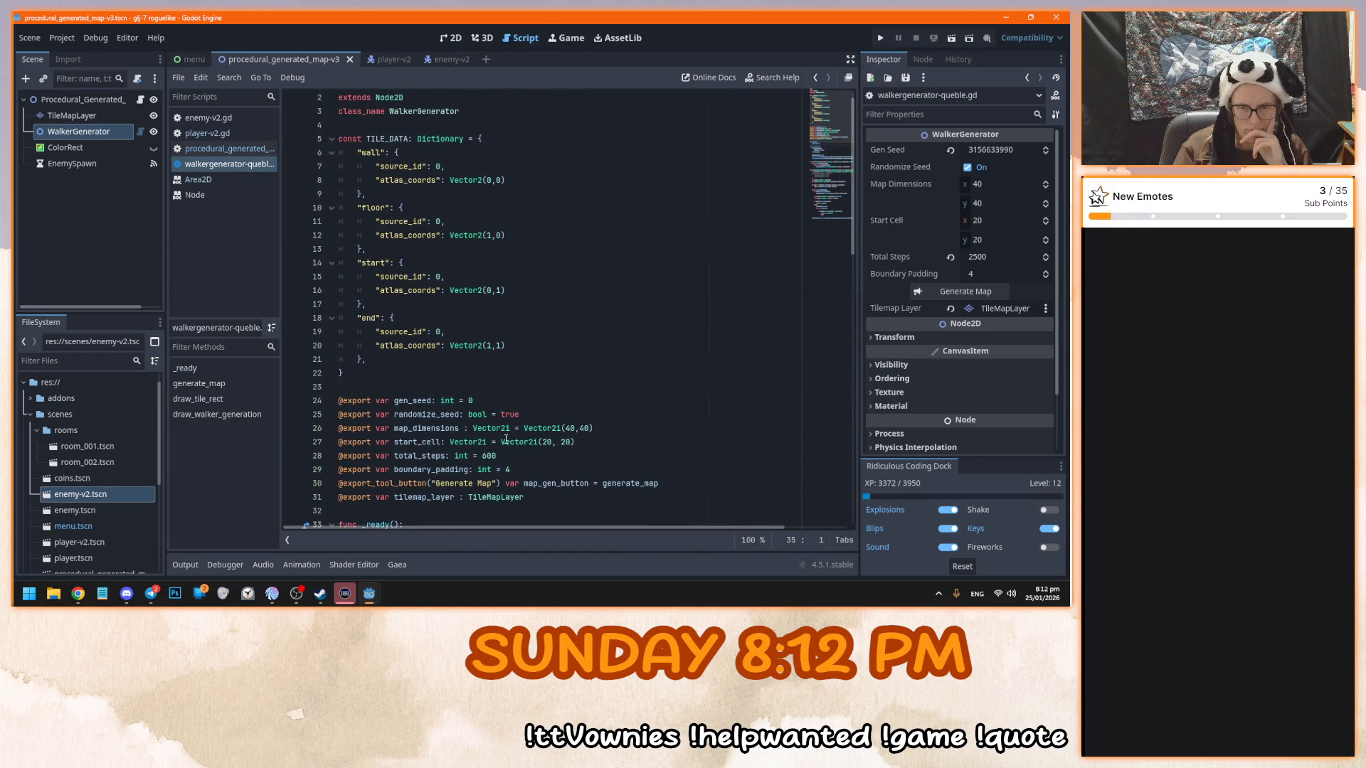
scroll(506, 440, down, 7)
mouse_move(507, 440)
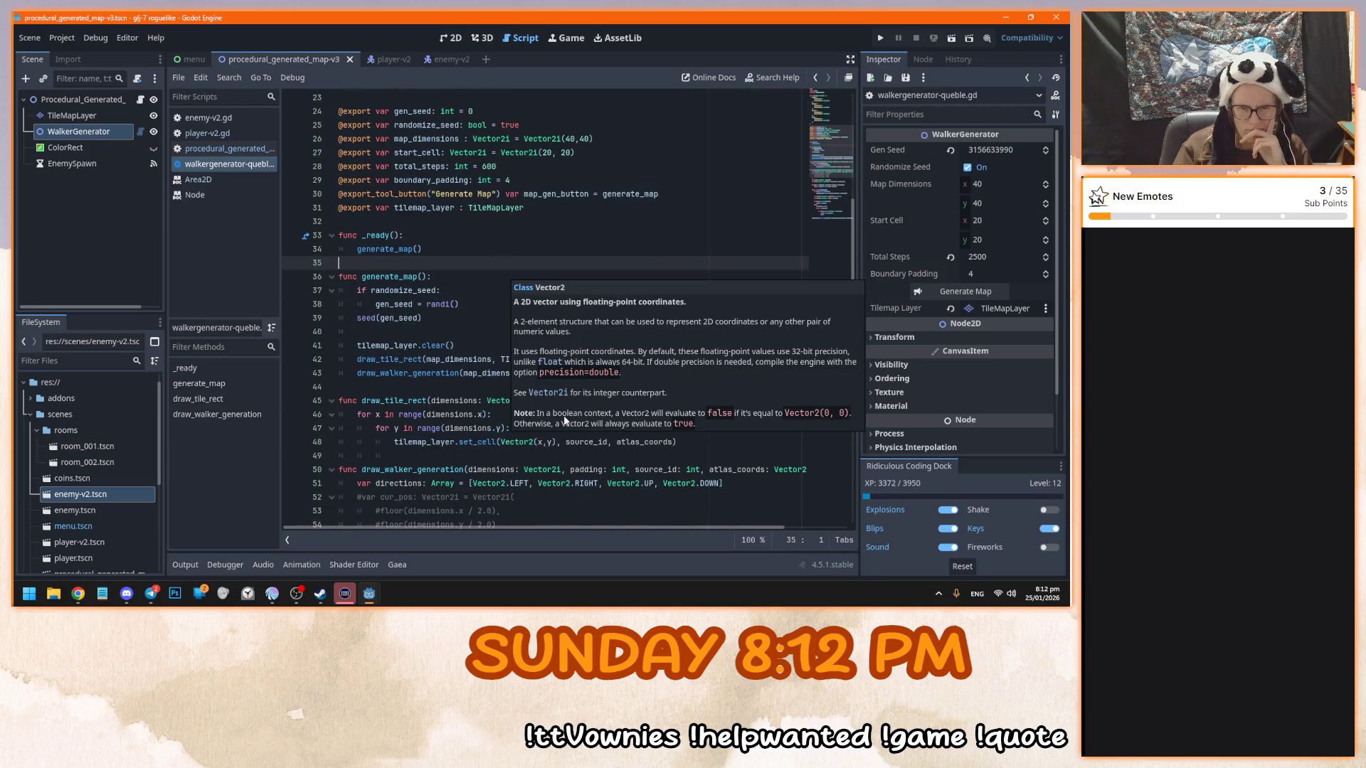
scroll(528, 395, down, 10)
mouse_move(528, 395)
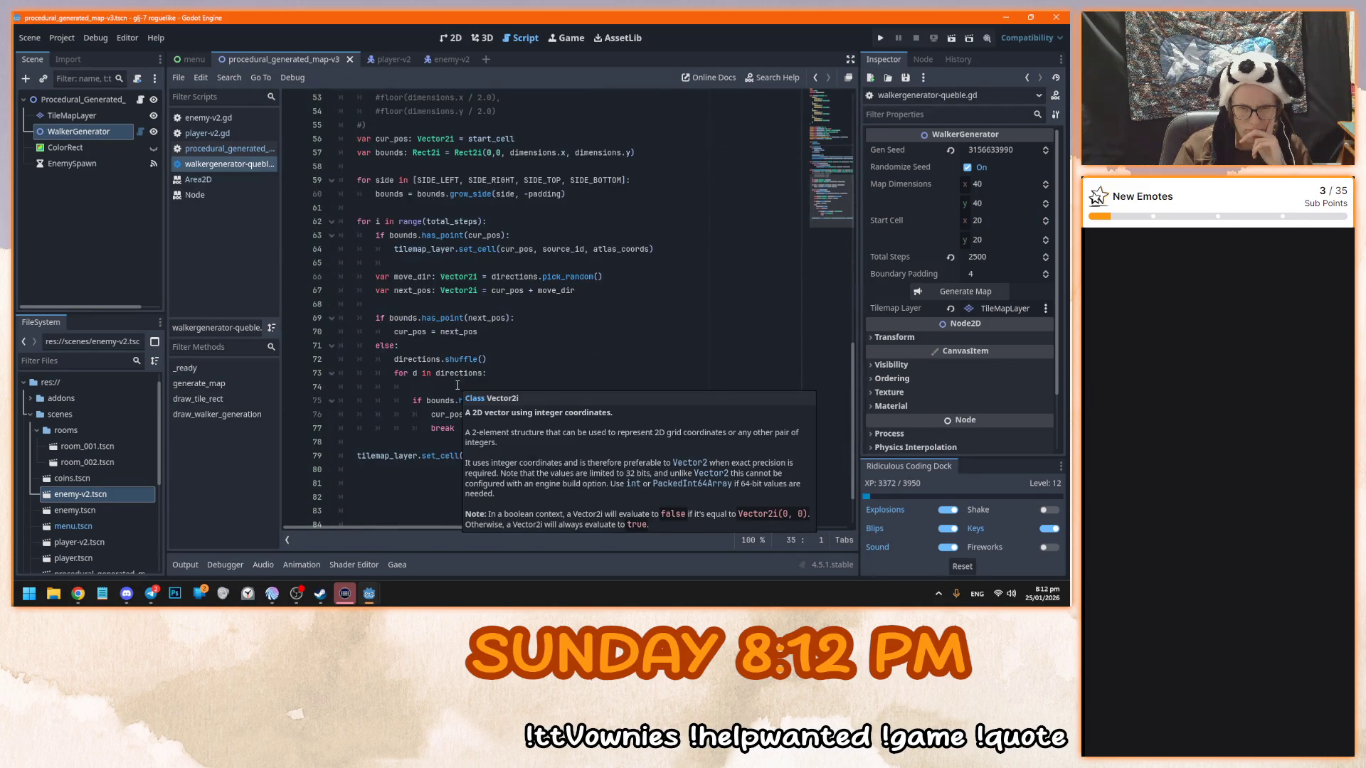
scroll(527, 395, up, 2)
mouse_move(487, 339)
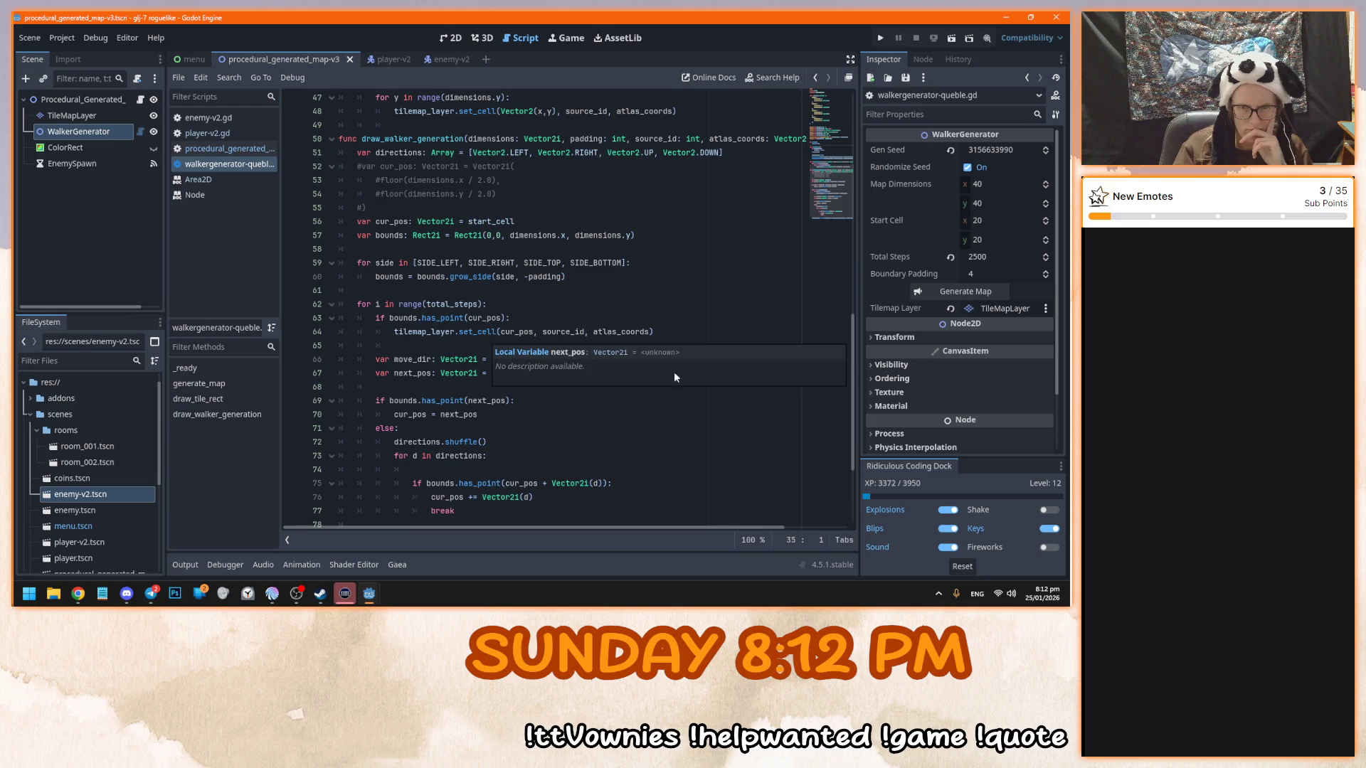
scroll(653, 436, up, 2)
scroll(652, 437, down, 2)
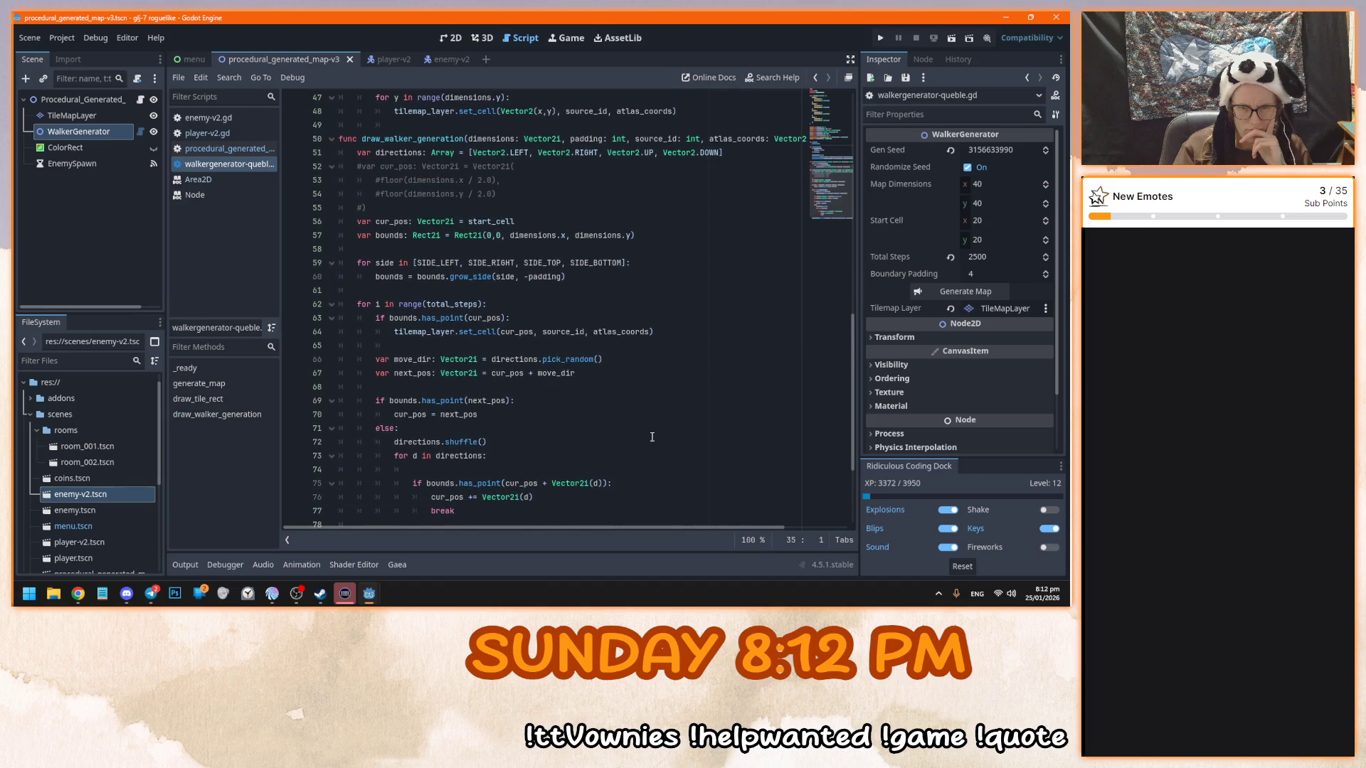
Read the set_cell reference documentation, then return to the walker generator script
scroll(649, 427, down, 1)
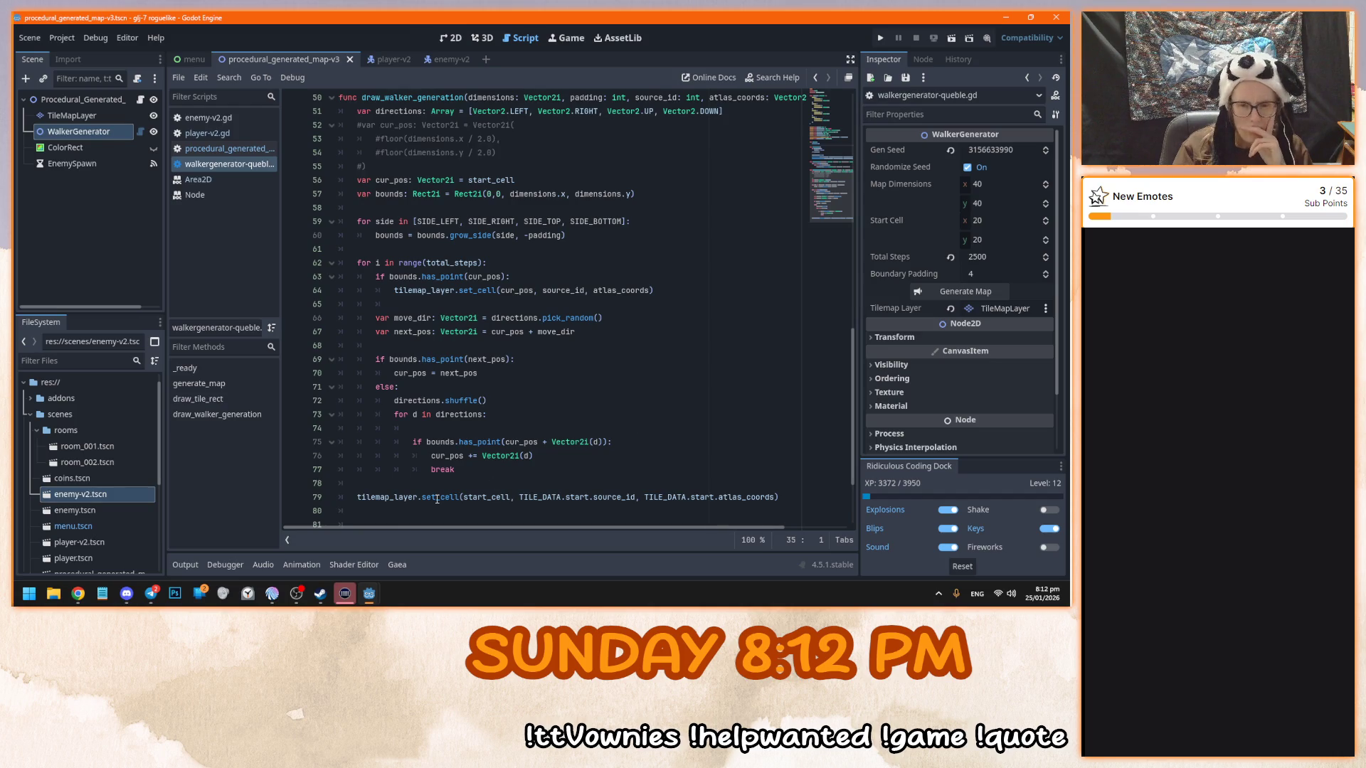
mouse_move(437, 499)
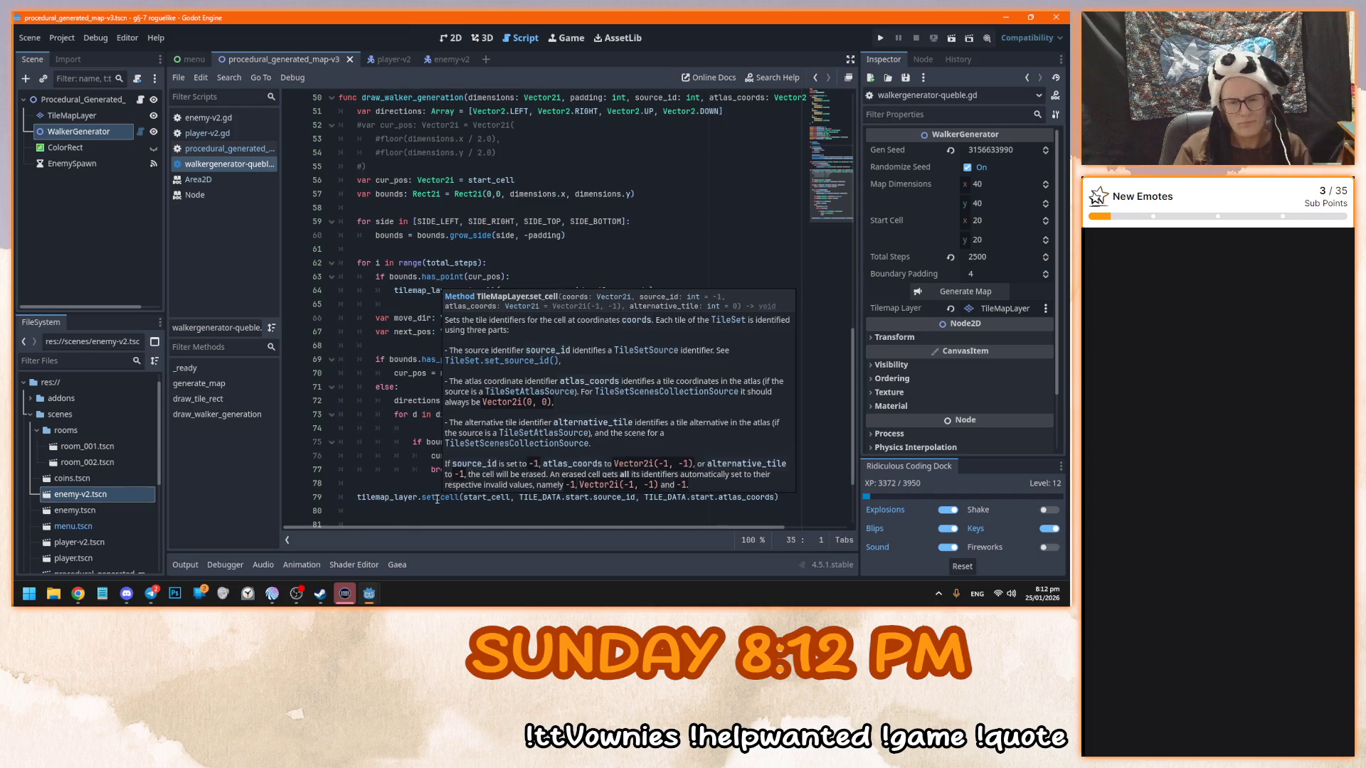
ctrl+click(437, 500)
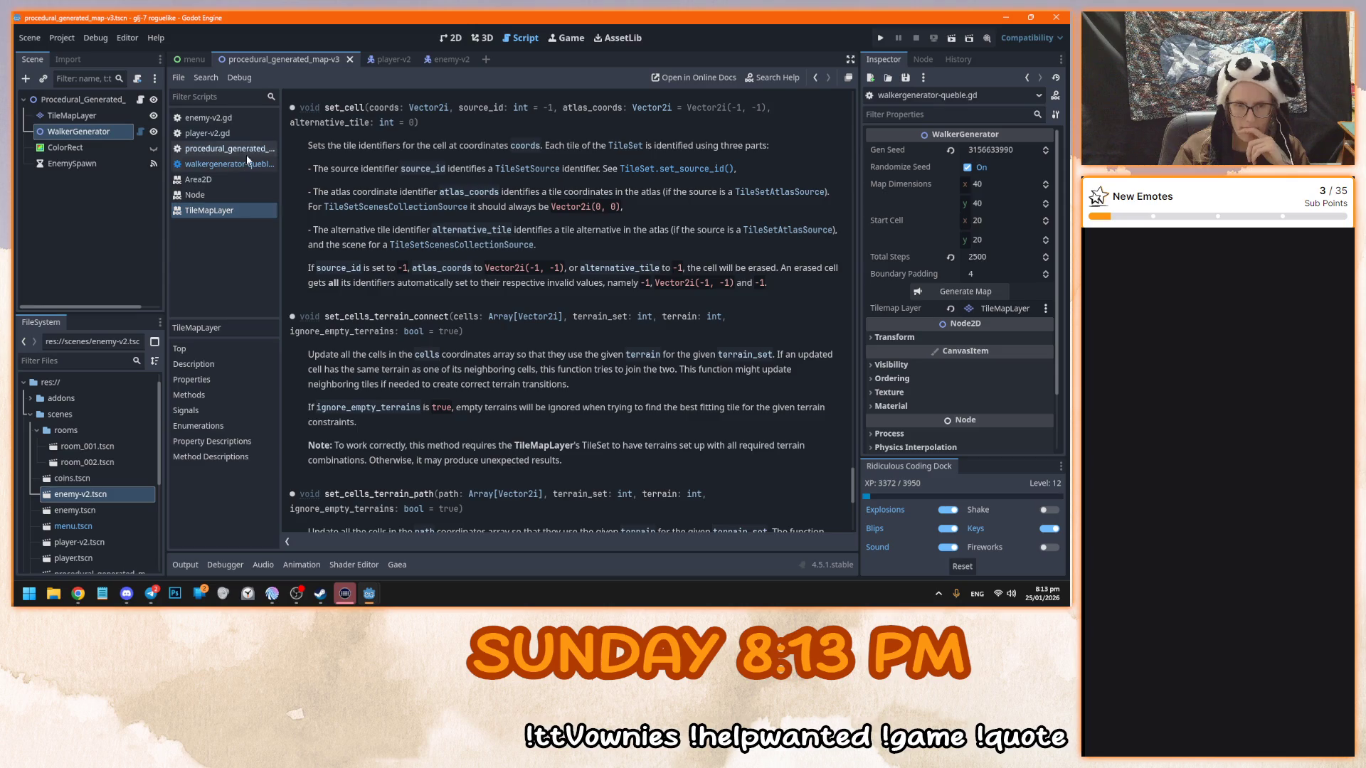
click(213, 165)
click(217, 149)
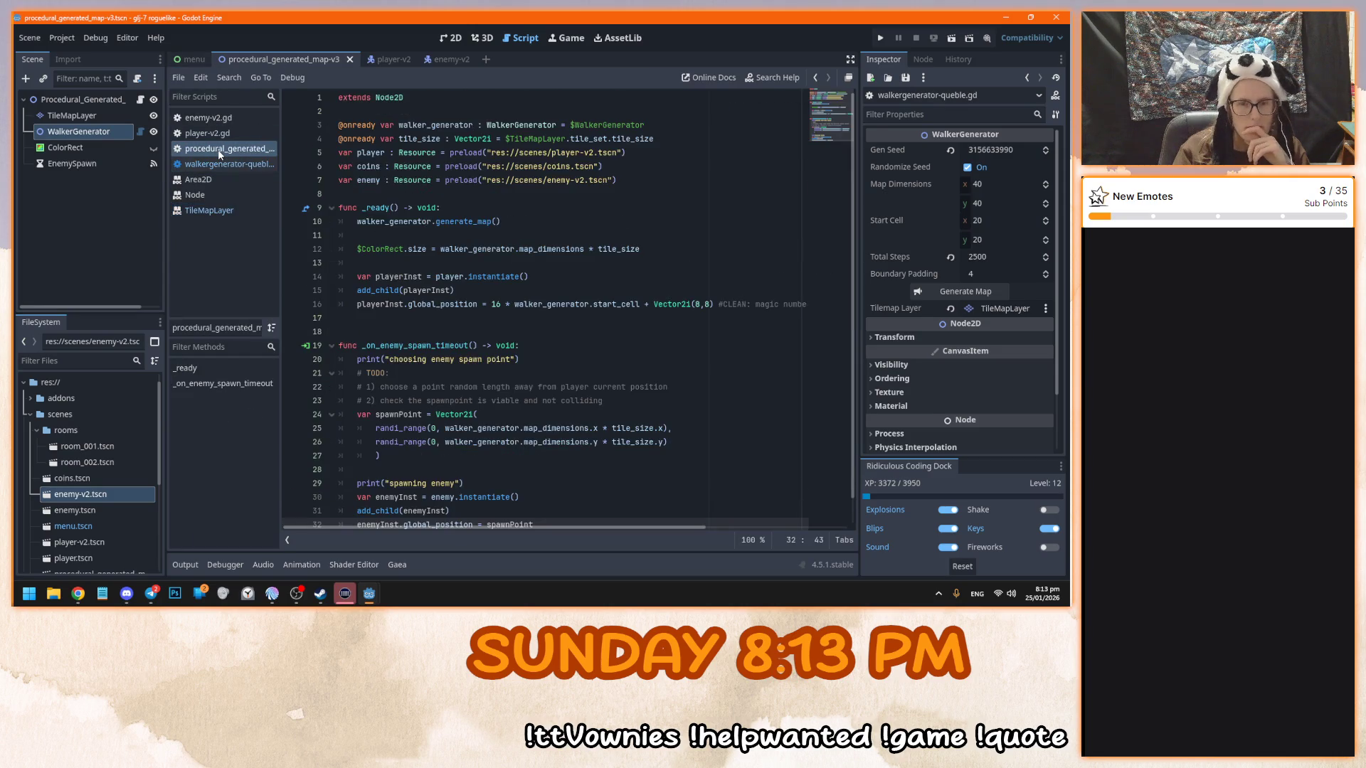
click(216, 165)
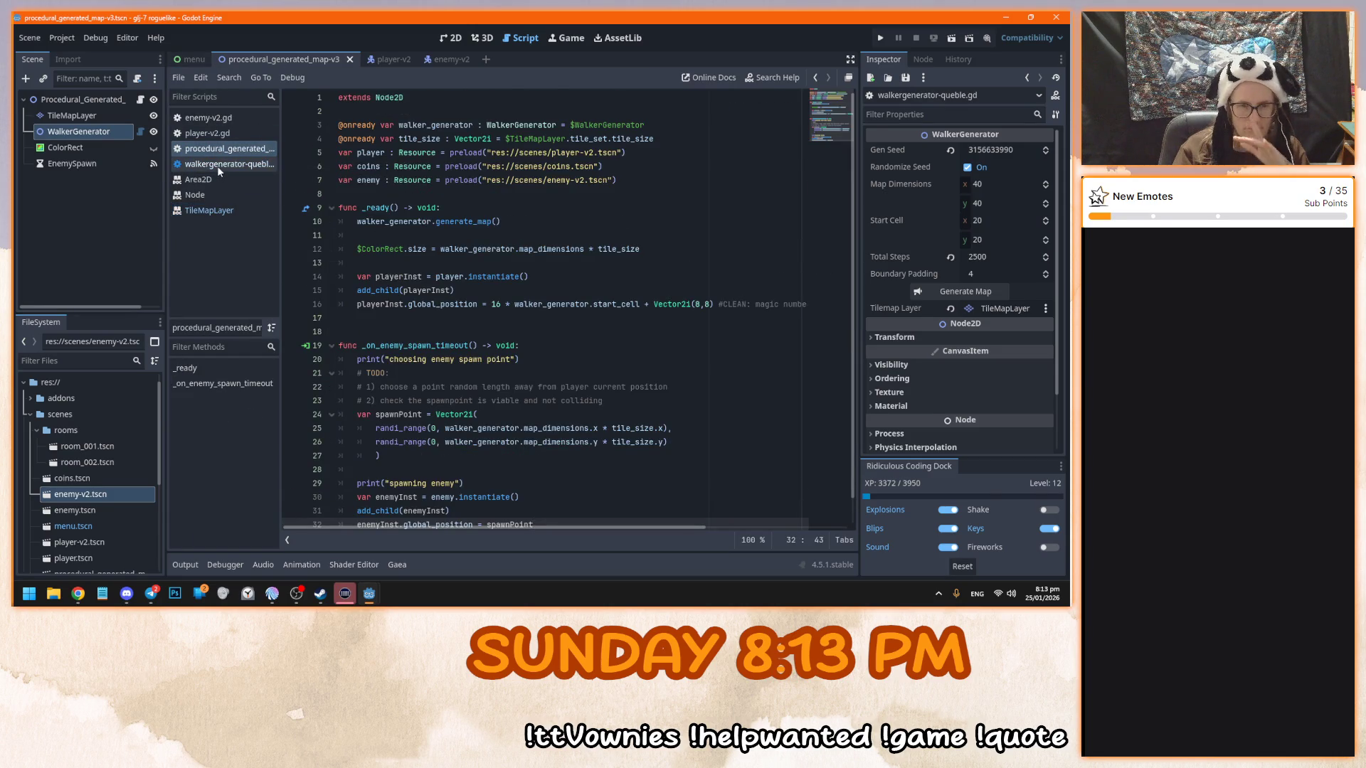
scroll(797, 391, down, 3)
Duplicate start-cell set_cell line 79, comment out the original, and select line 80's source_id
click(797, 391)
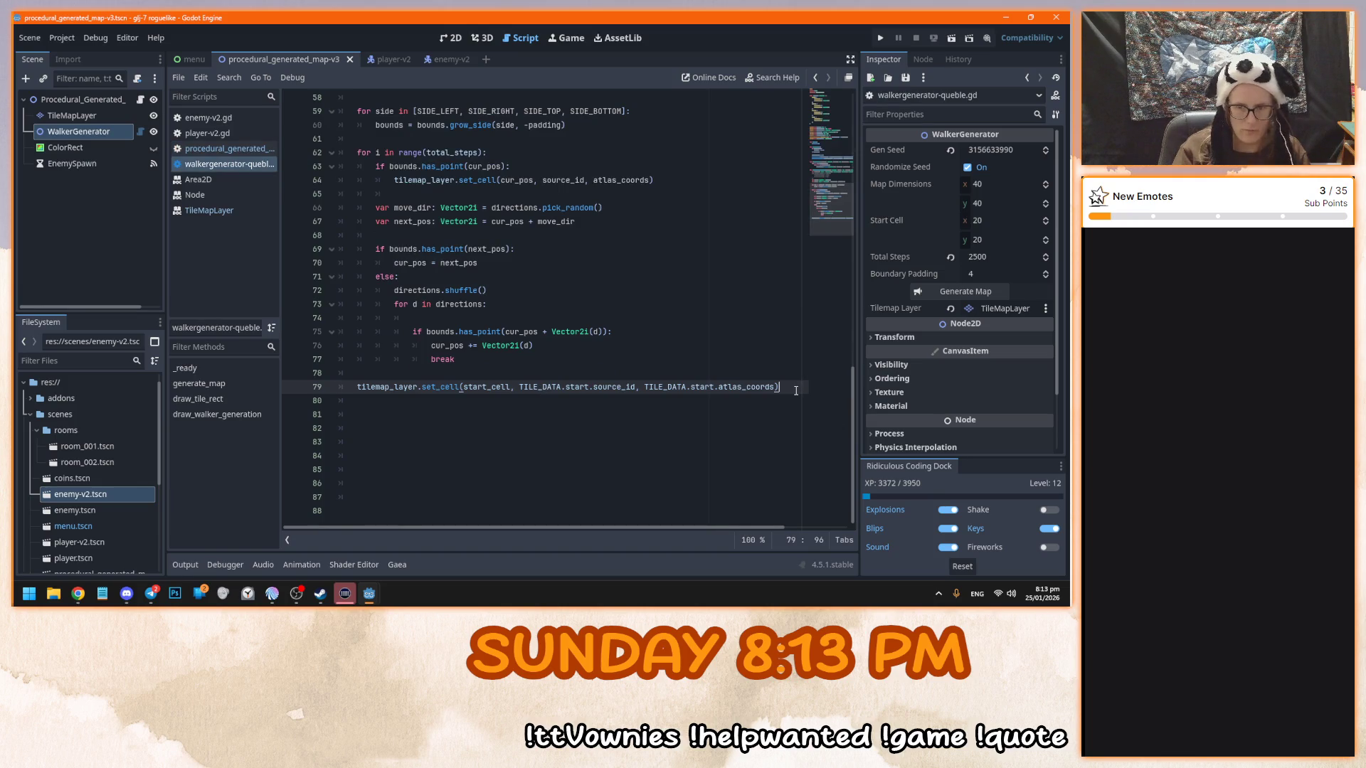
key(ctrl+alt+Down)
key(ctrl+k)
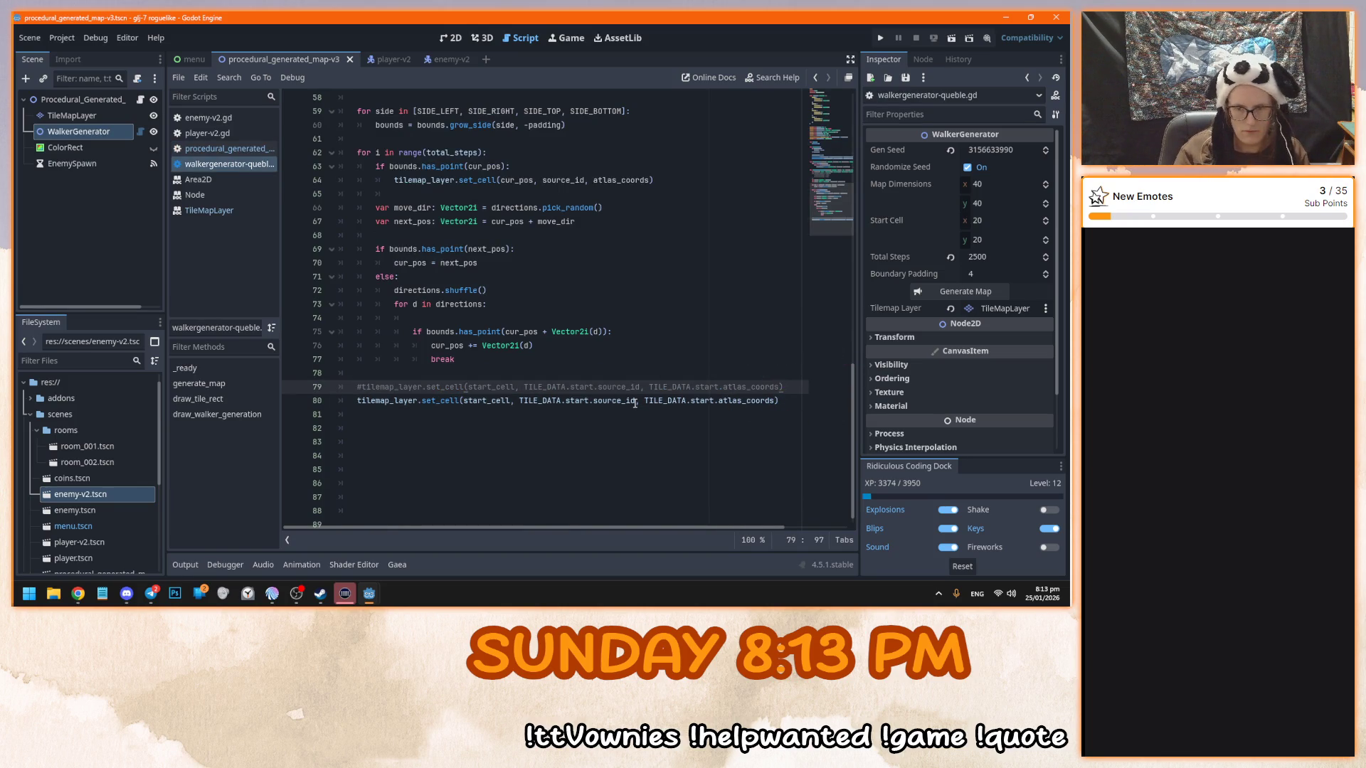
click(225, 206)
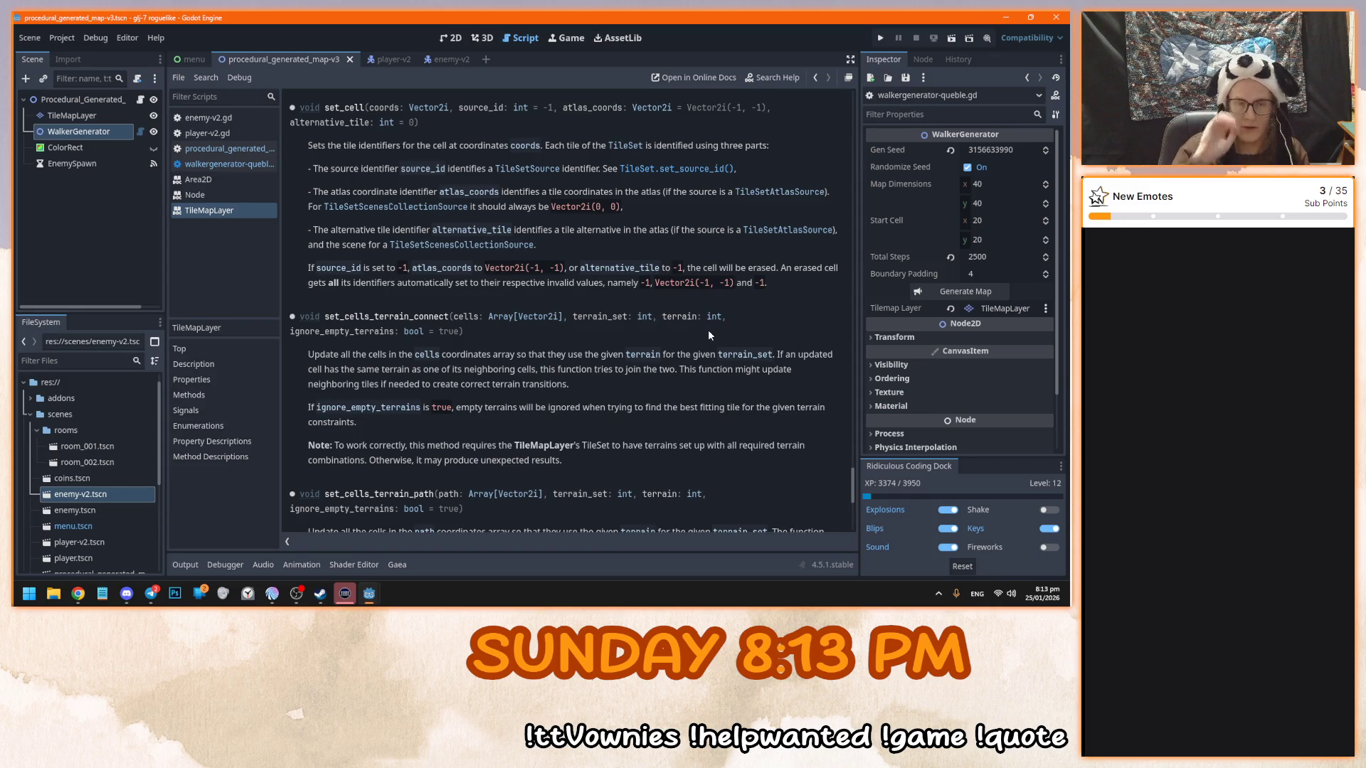
click(228, 164)
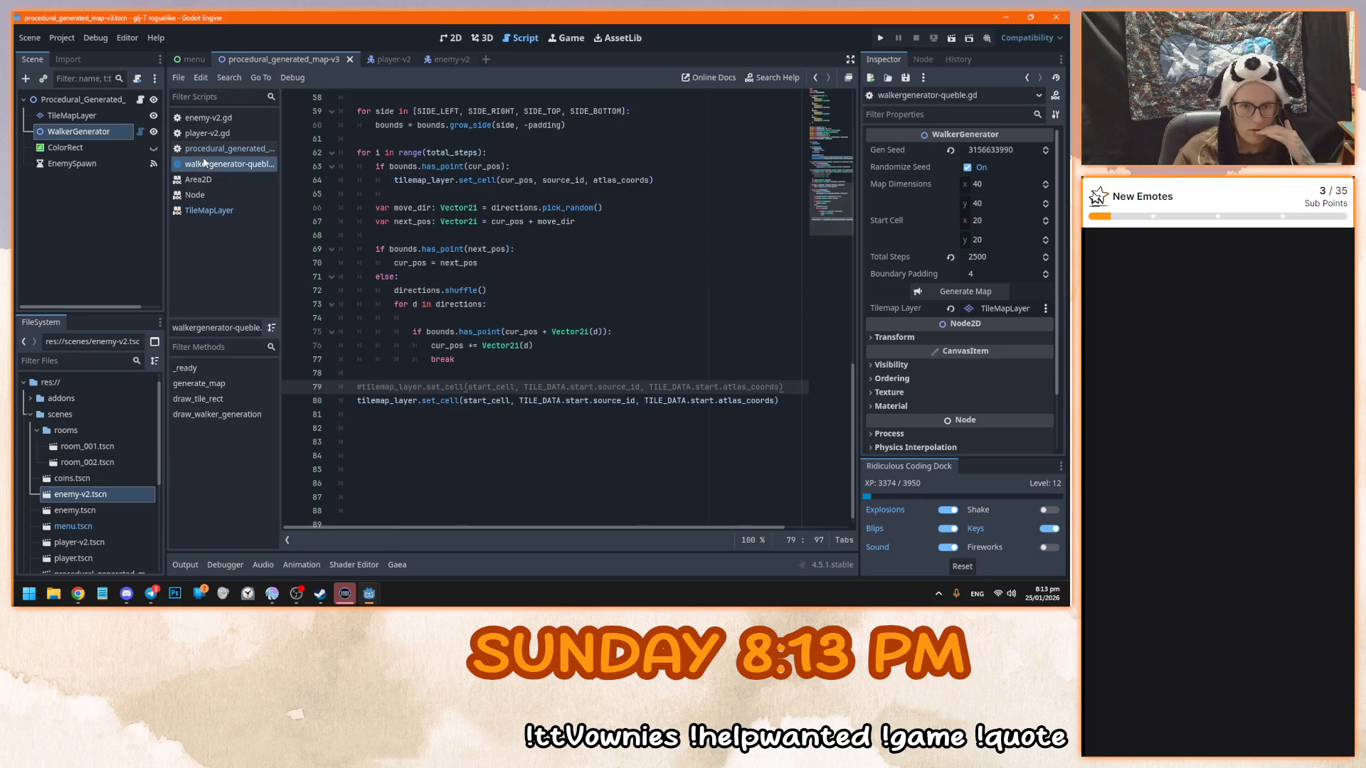
click(626, 400)
drag(636, 401, 518, 401)
On line 80, replace TILE_DATA.start.atlas_coords with Vector2i(-1,-1) to clear the start cell
text(so)
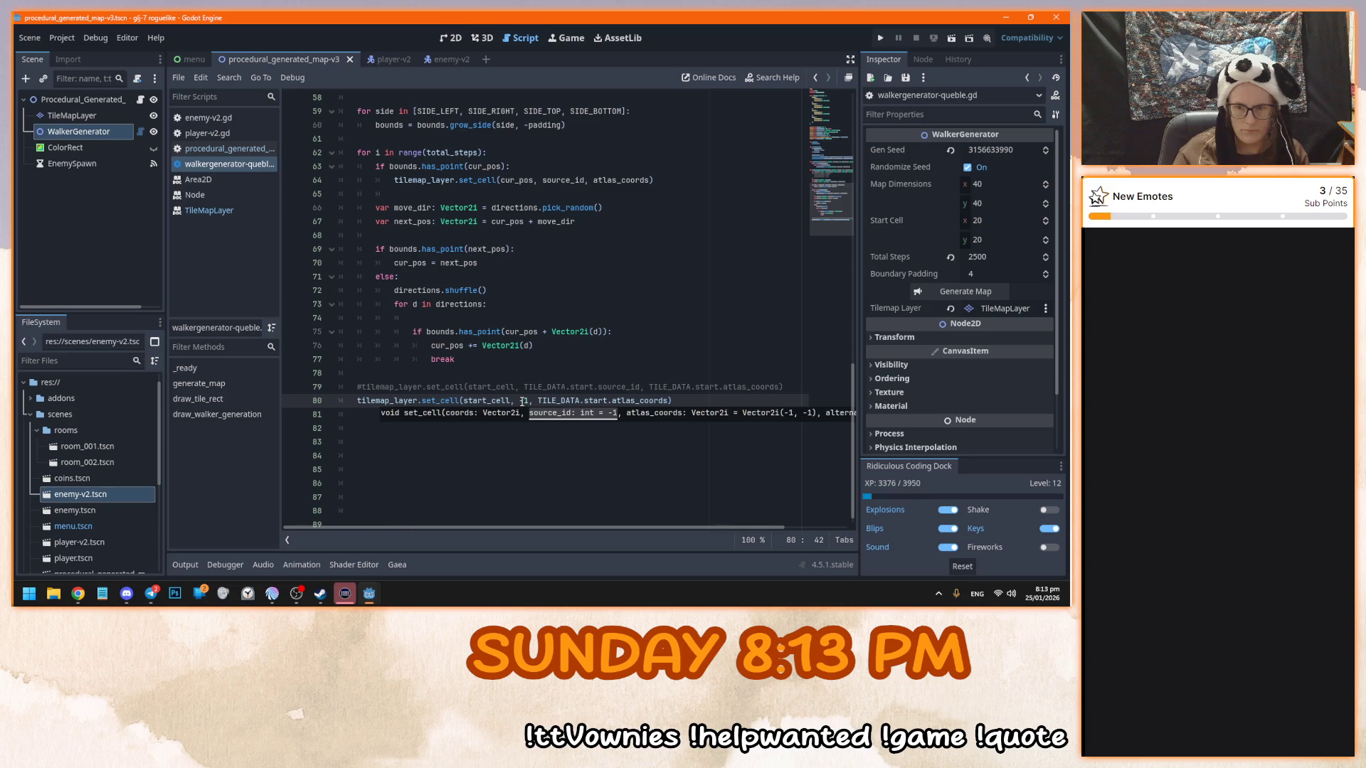
drag(670, 400, 538, 401)
text(Vec)
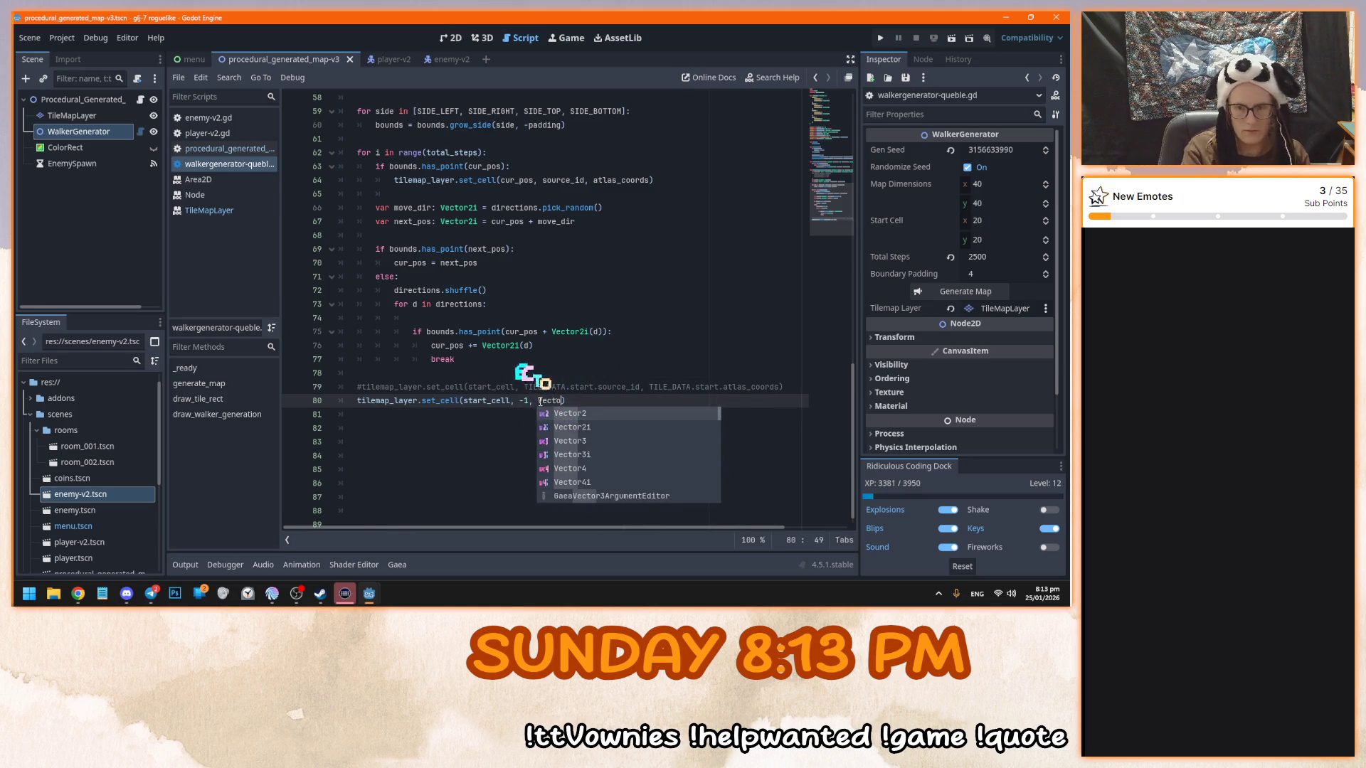
key(Down)
key(Tab)
text((-1,-)
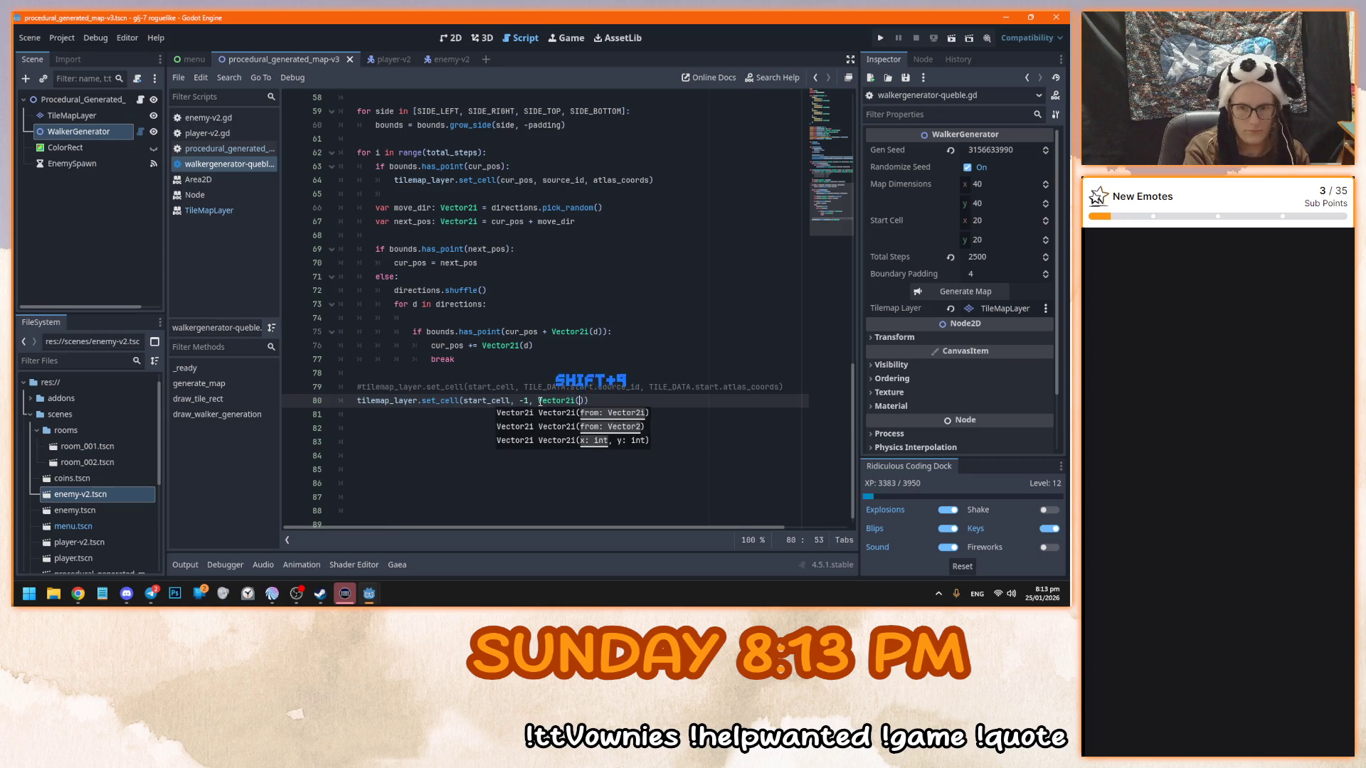
text(1)))
Run the game, start a new game, walk the player around the map, then stop it
key(F5)
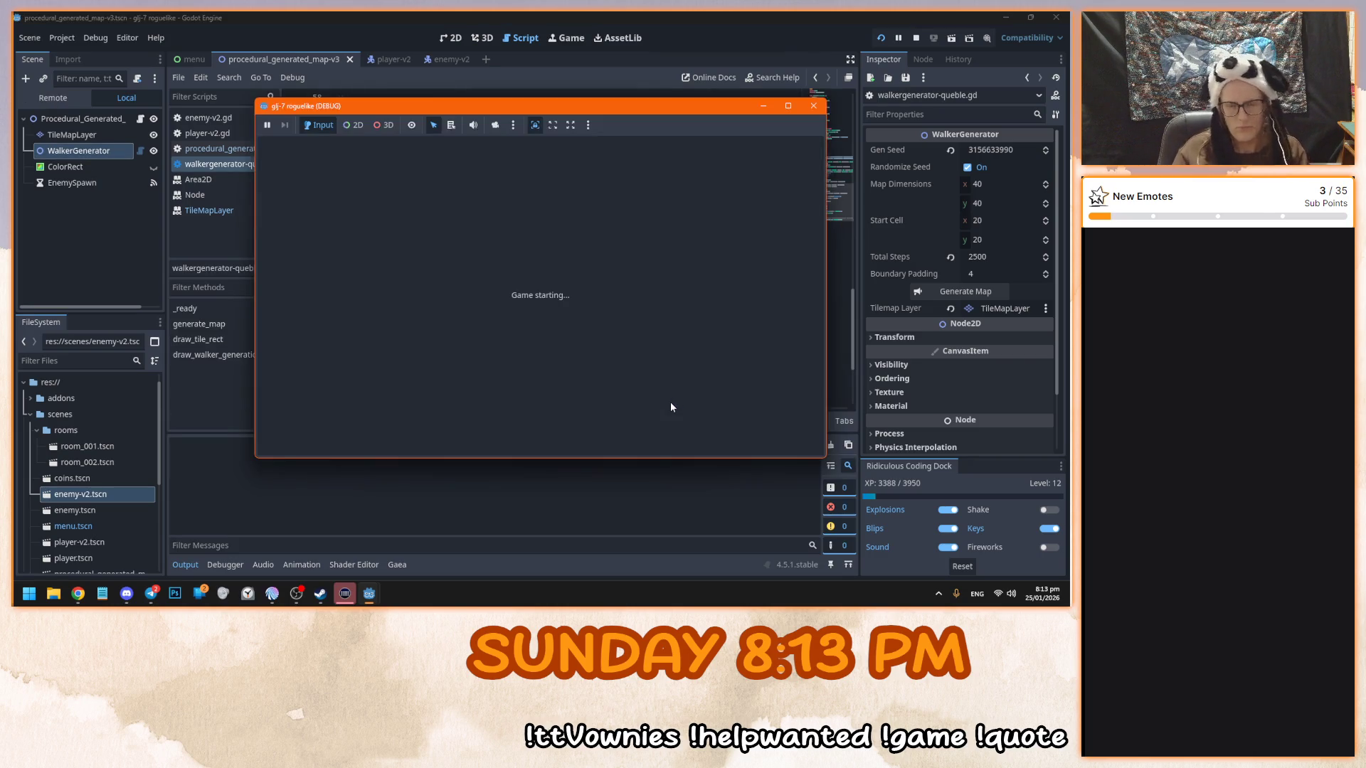
click(539, 297)
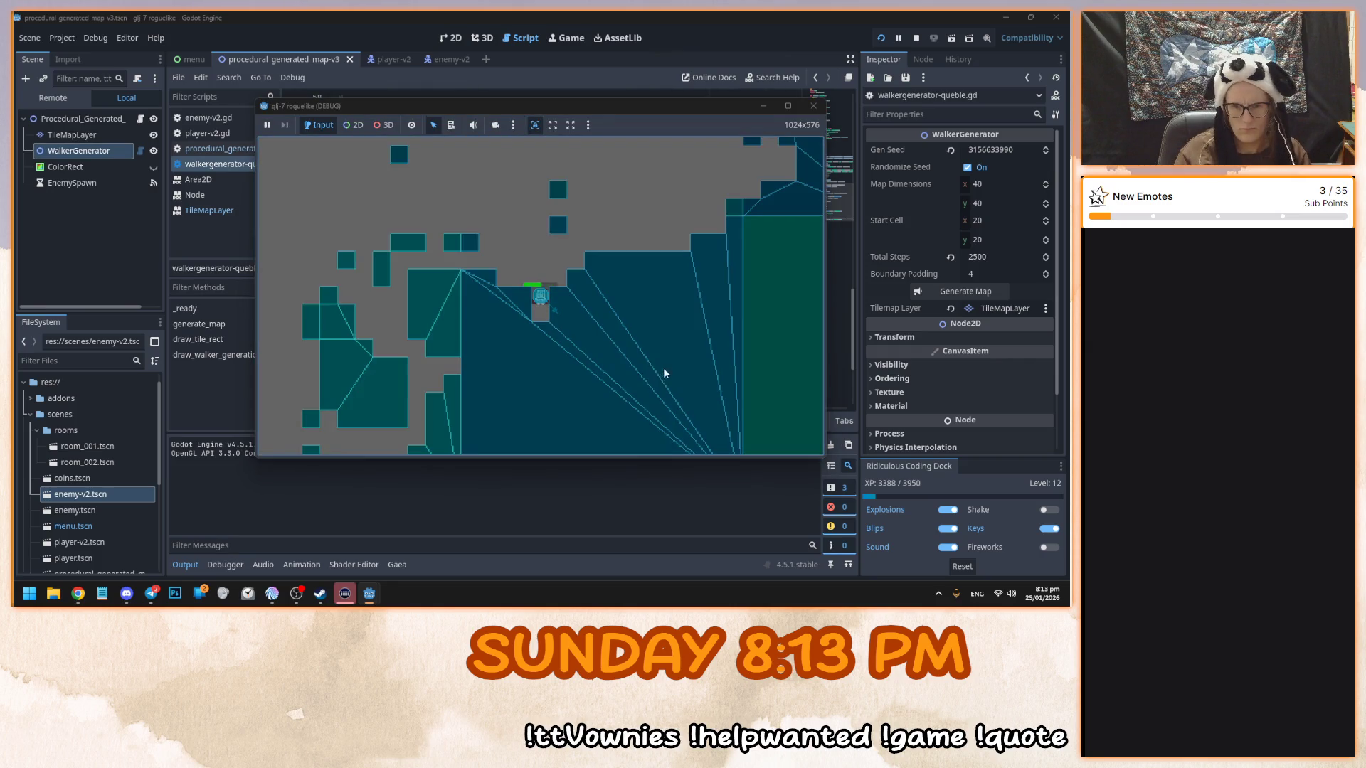
key(w)
key(a)
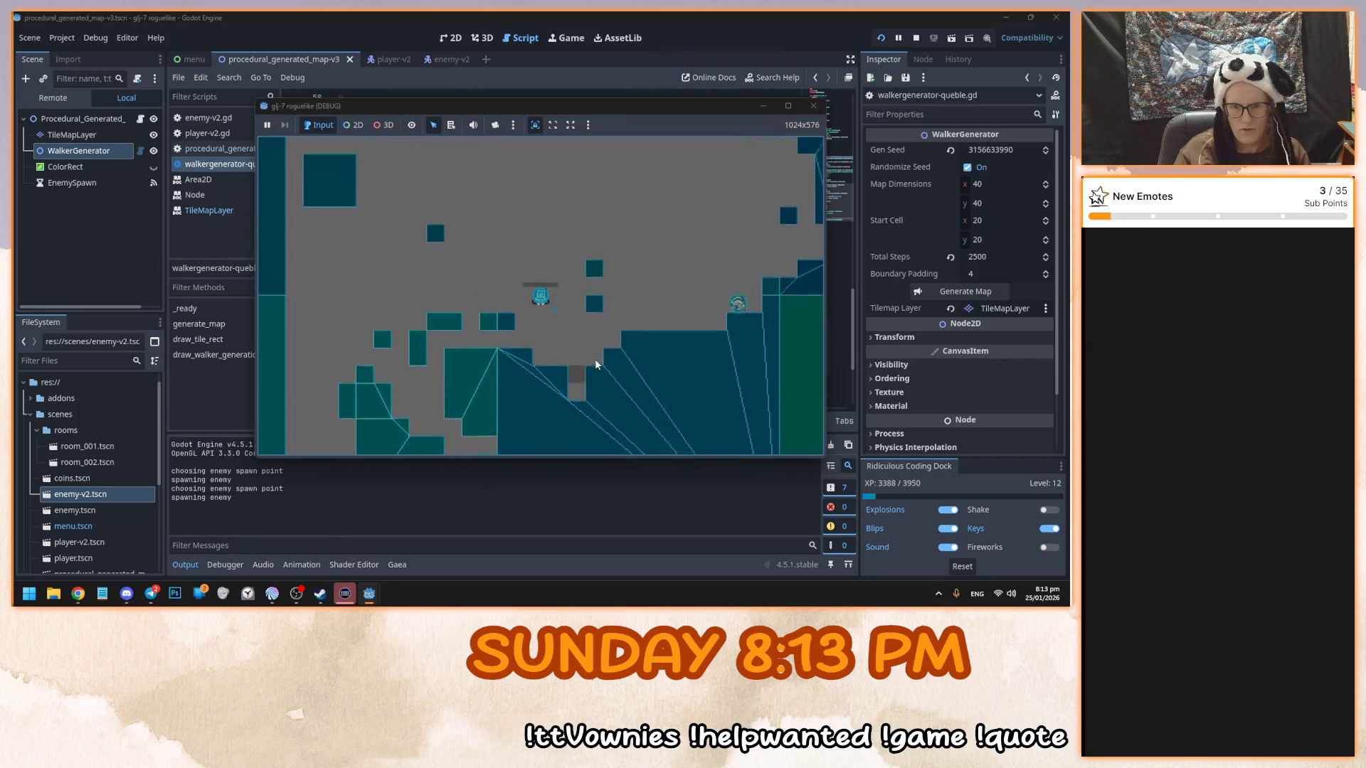
key(a)
key(s)
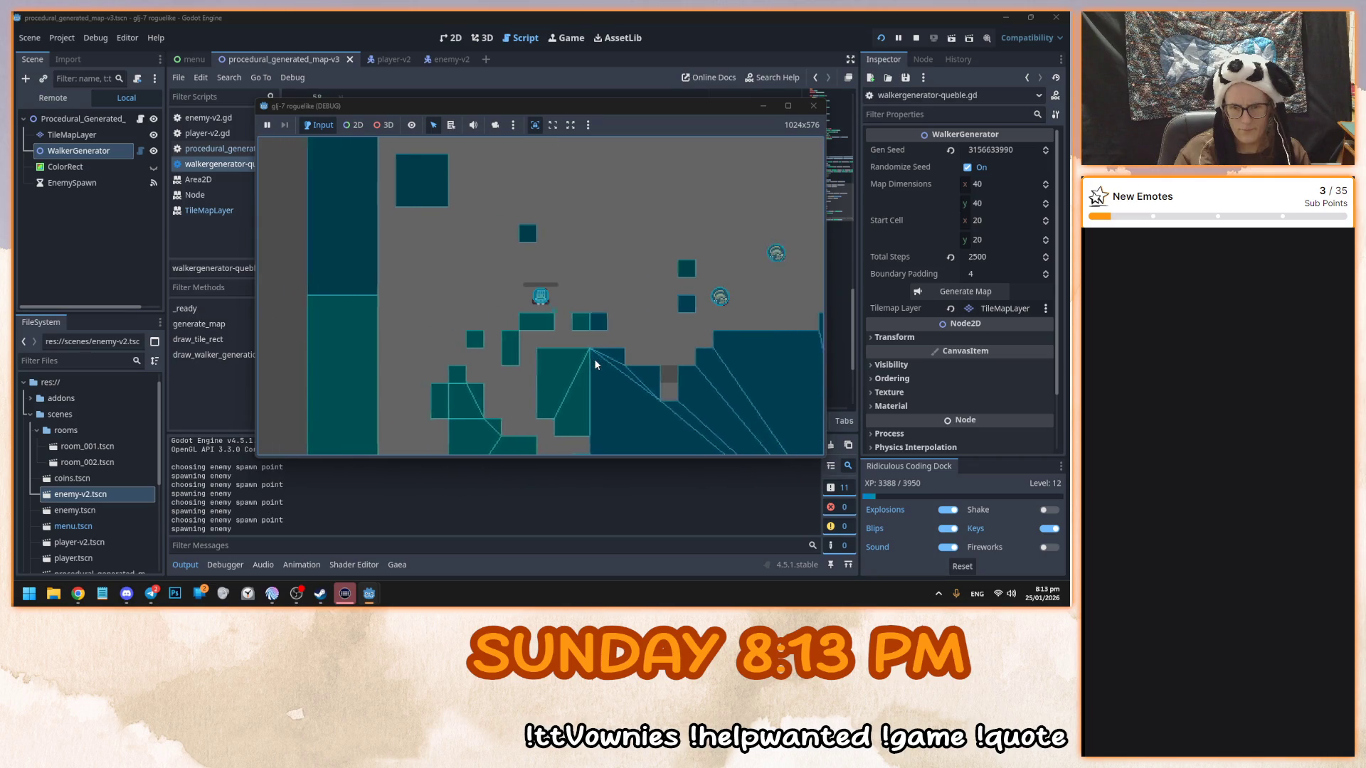
key(a)
key(s)
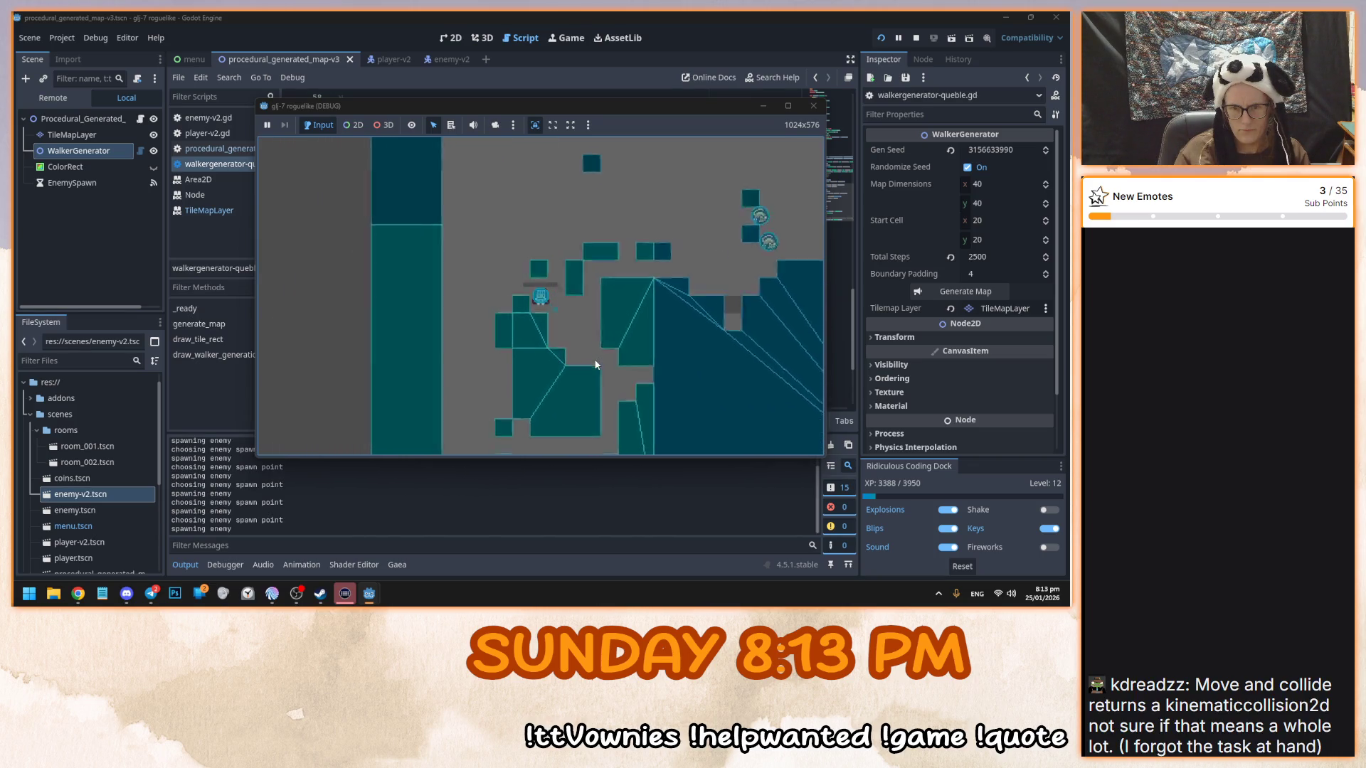
key(w)
key(a)
key(F8)
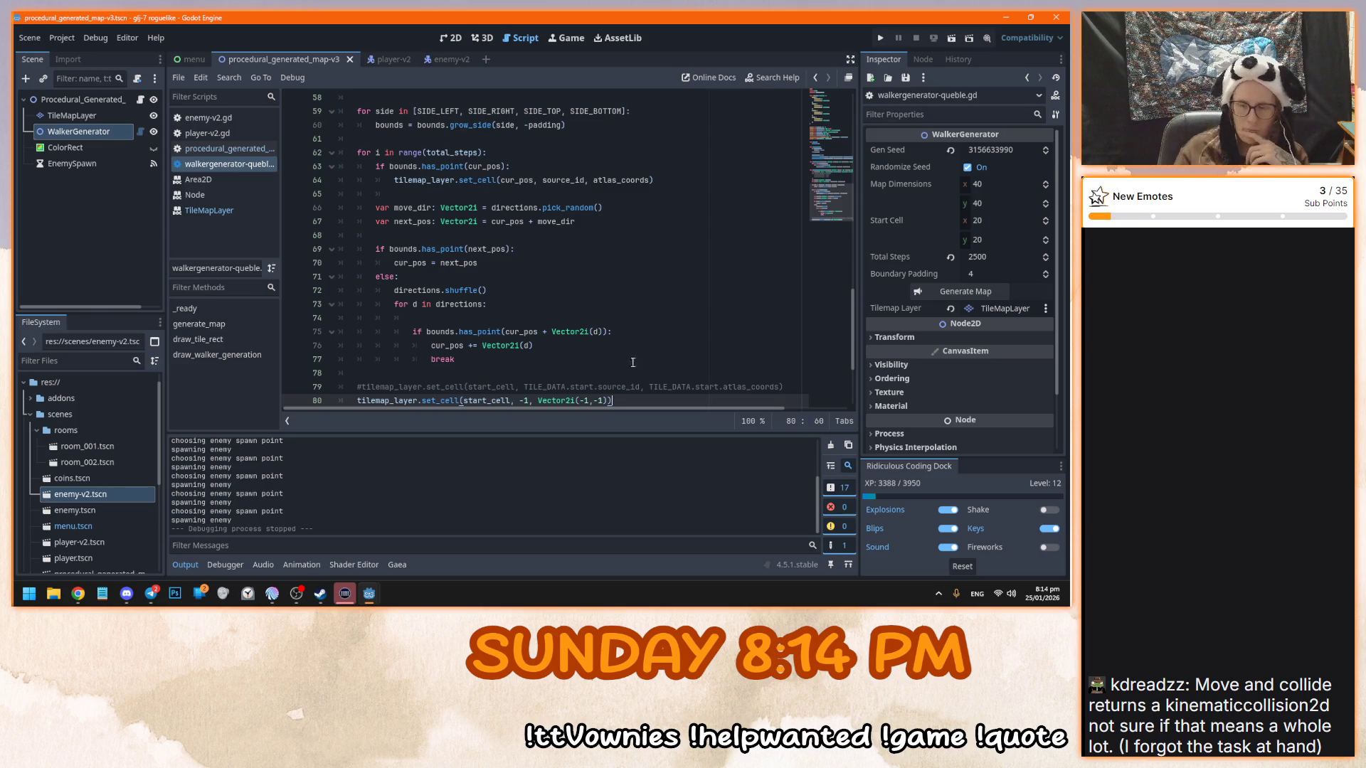
scroll(589, 318, down, 1)
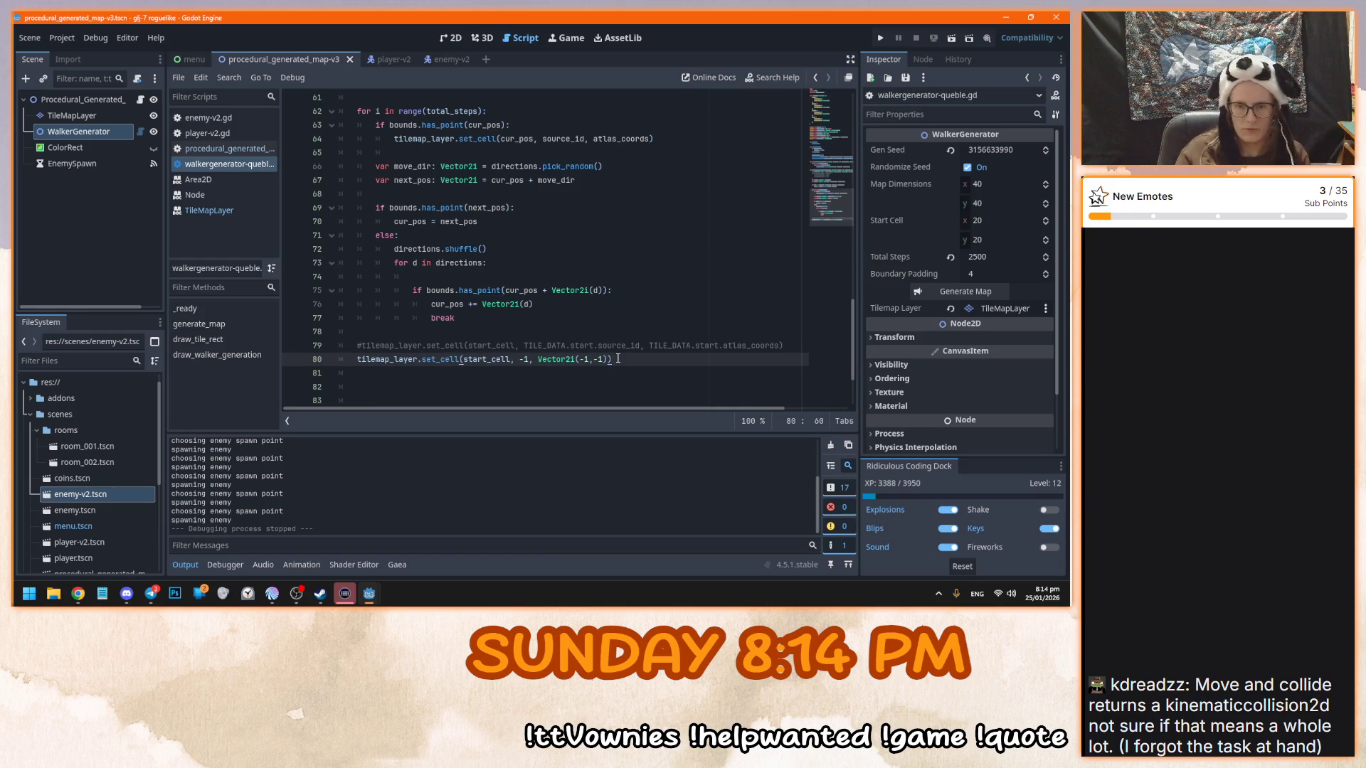
Comment out line 80 and uncomment line 79 of the WalkerGenerator script
drag(617, 359, 355, 361)
click(355, 361)
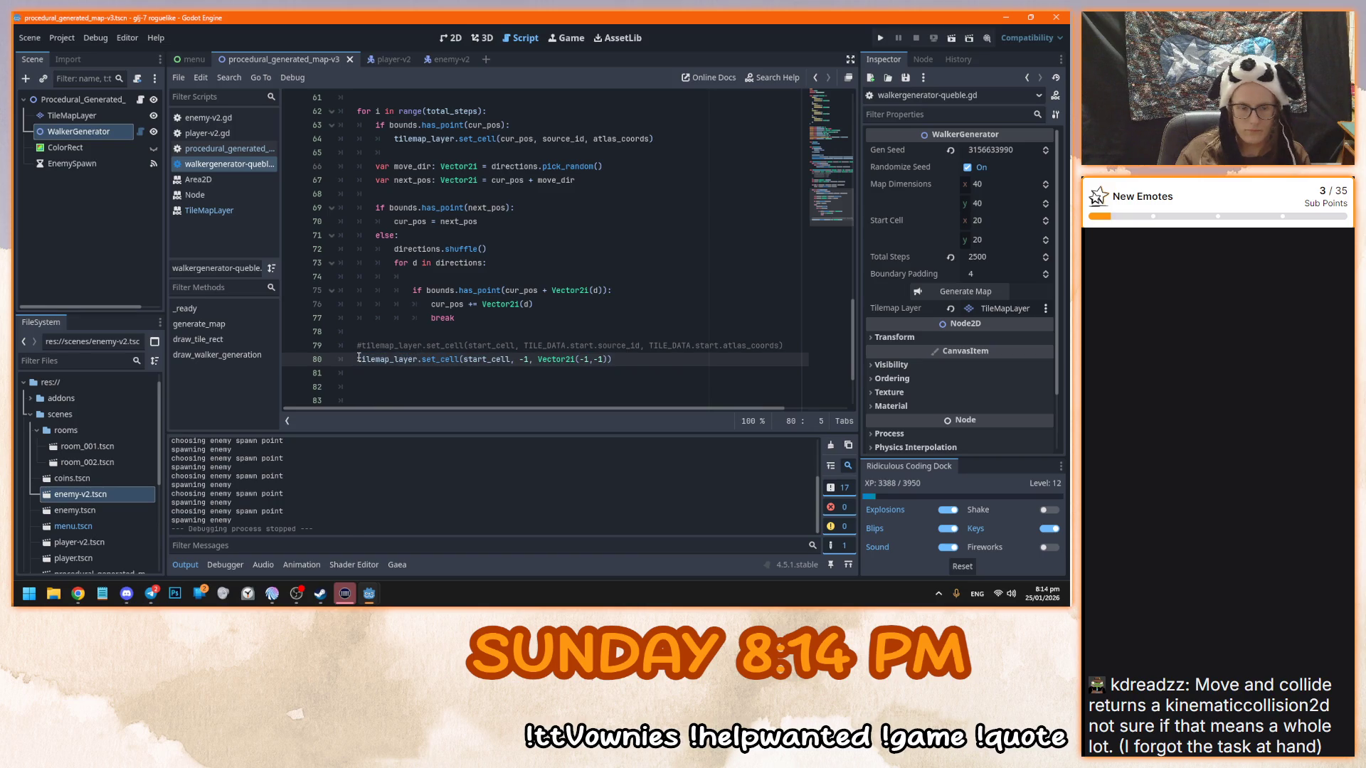
text(#)
key(Up)
key(BackSpace)
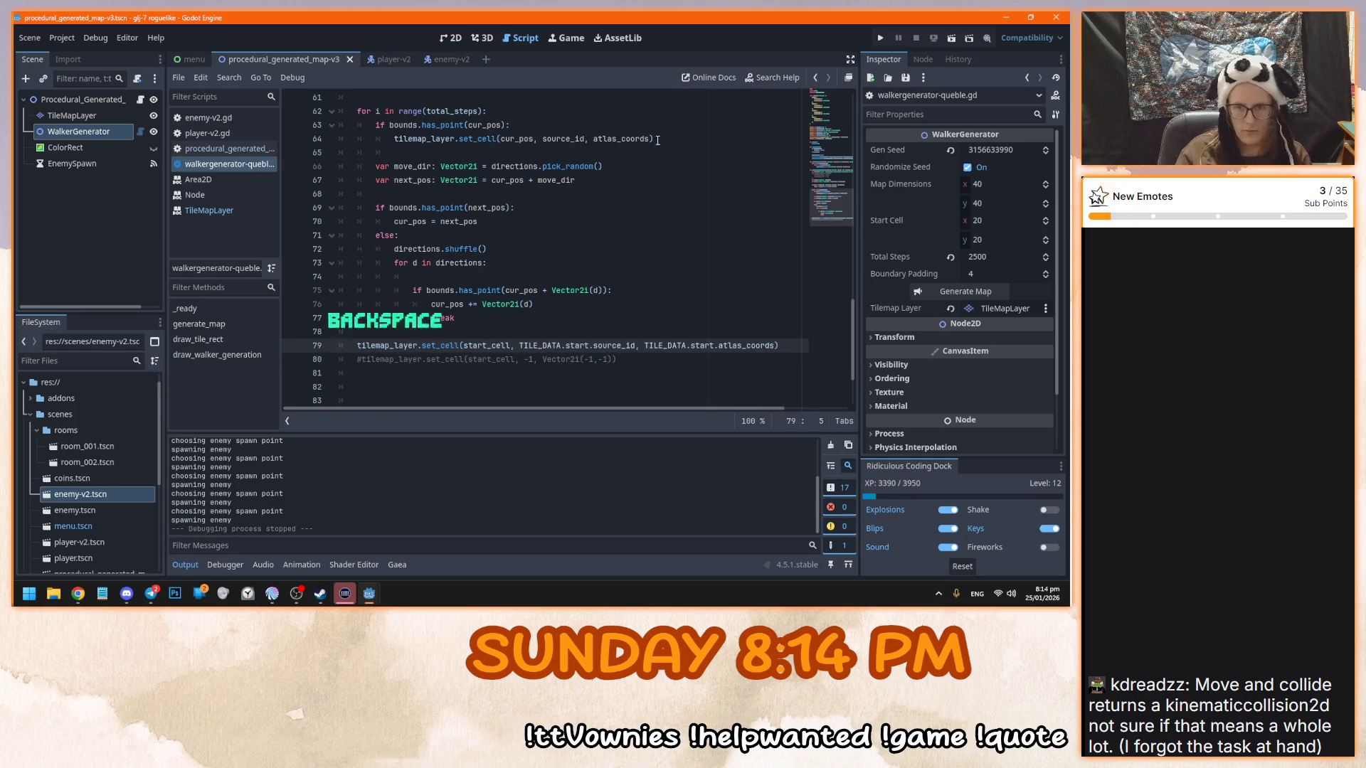
Add set_cell(cur_pos, -1, Vector2i(-1,-1)) below line 64 and comment out line 64's floor-tile call
click(661, 138)
key(Return)
text(tilemap_layer.set_cell(start_cell, -1, Vector2i(-1,-1)))
key(ctrl+Left)
key(ctrl+Left)
key(ctrl+Left)
text(r_pos,)
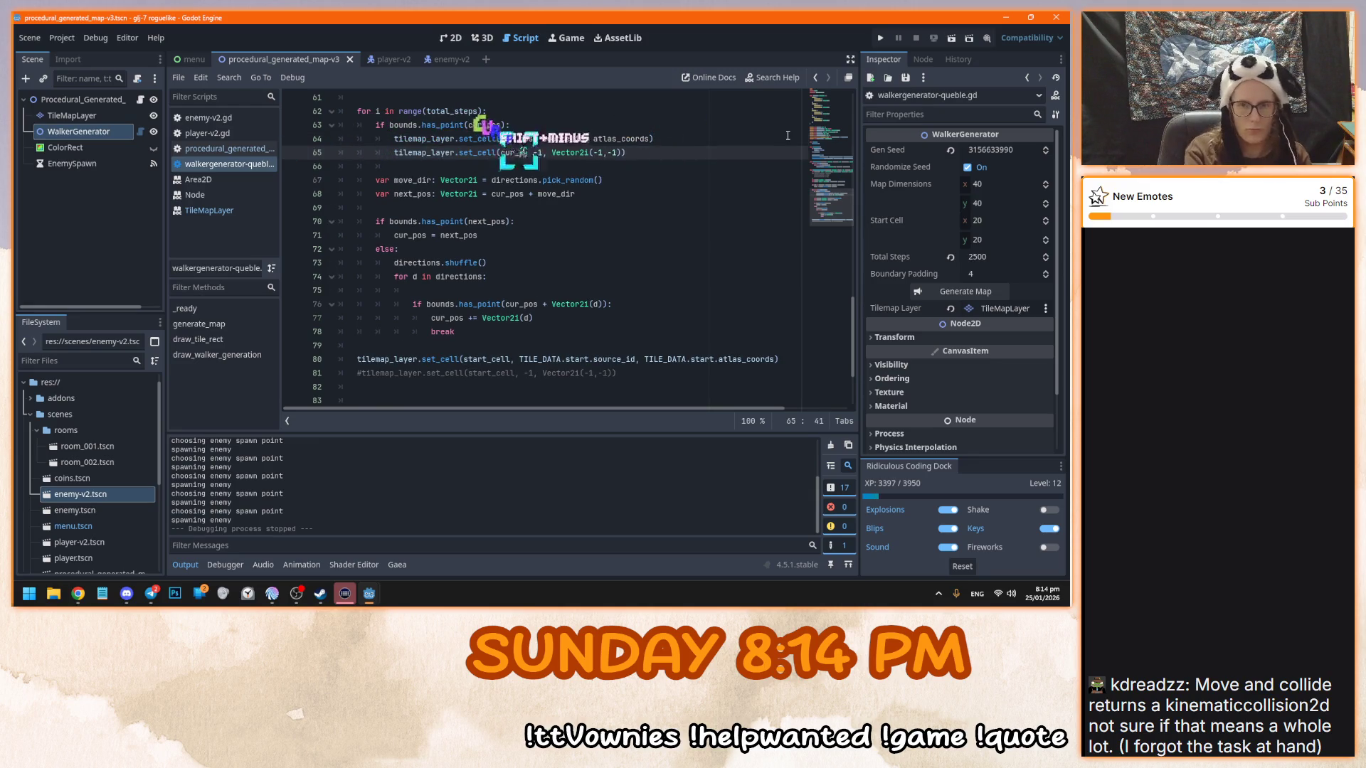
click(716, 141)
key(ctrl+k)
Test-run the tile-erasing generator with a new game, then stop it
key(F5)
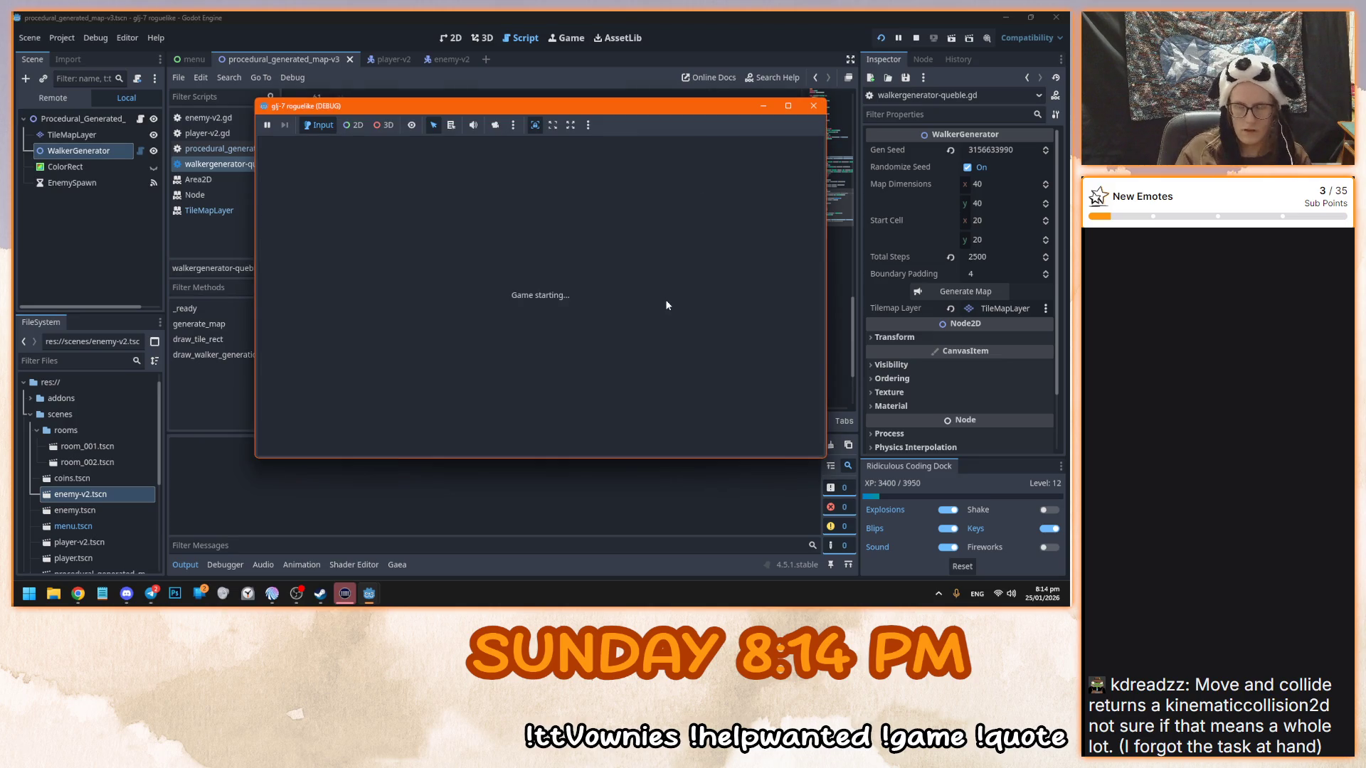
key(Return)
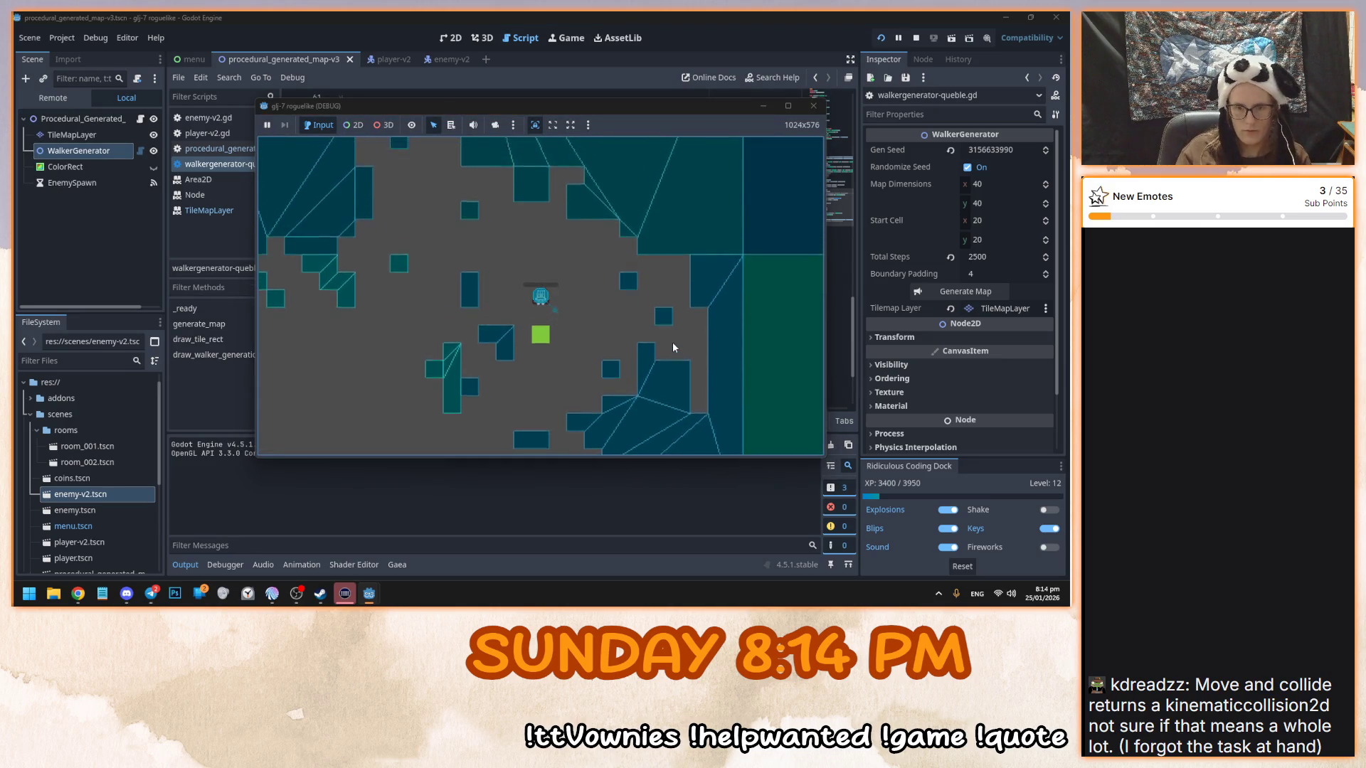
key(w)
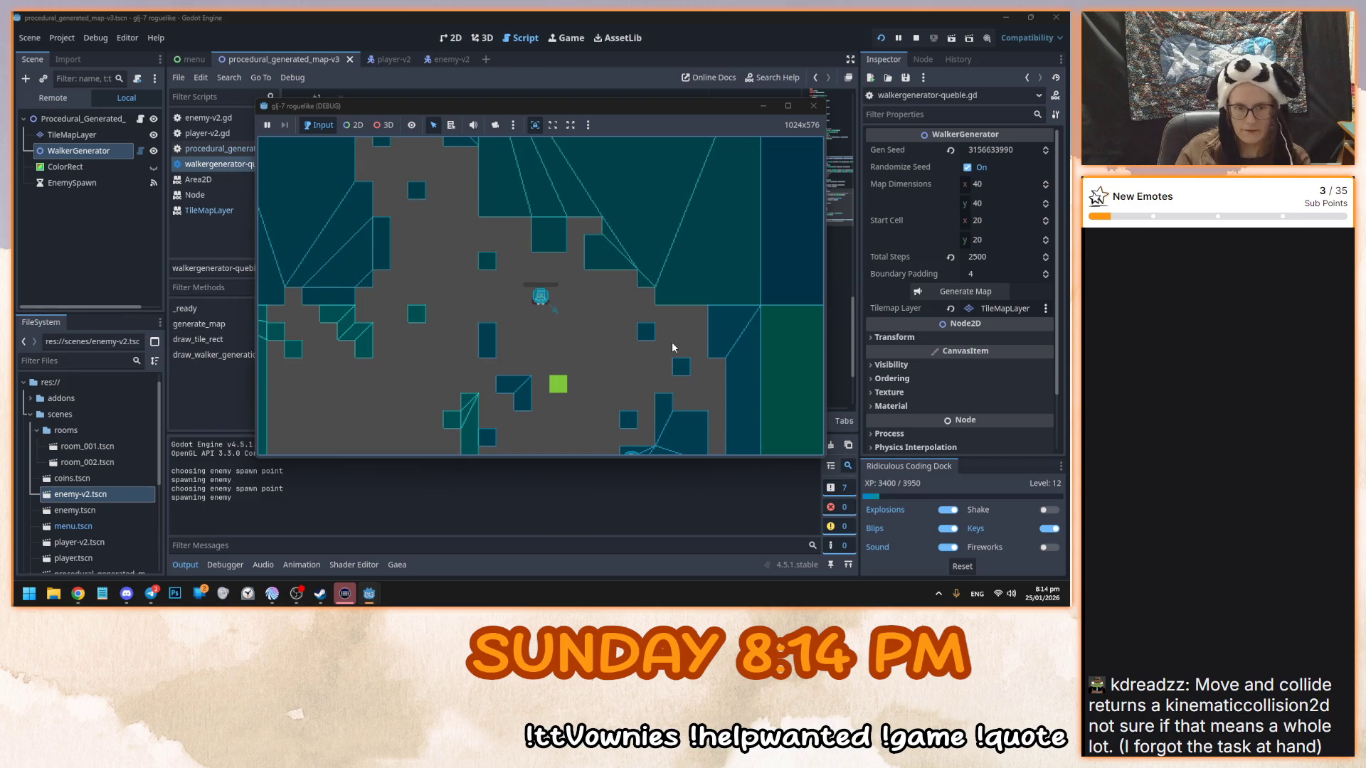
key(F8)
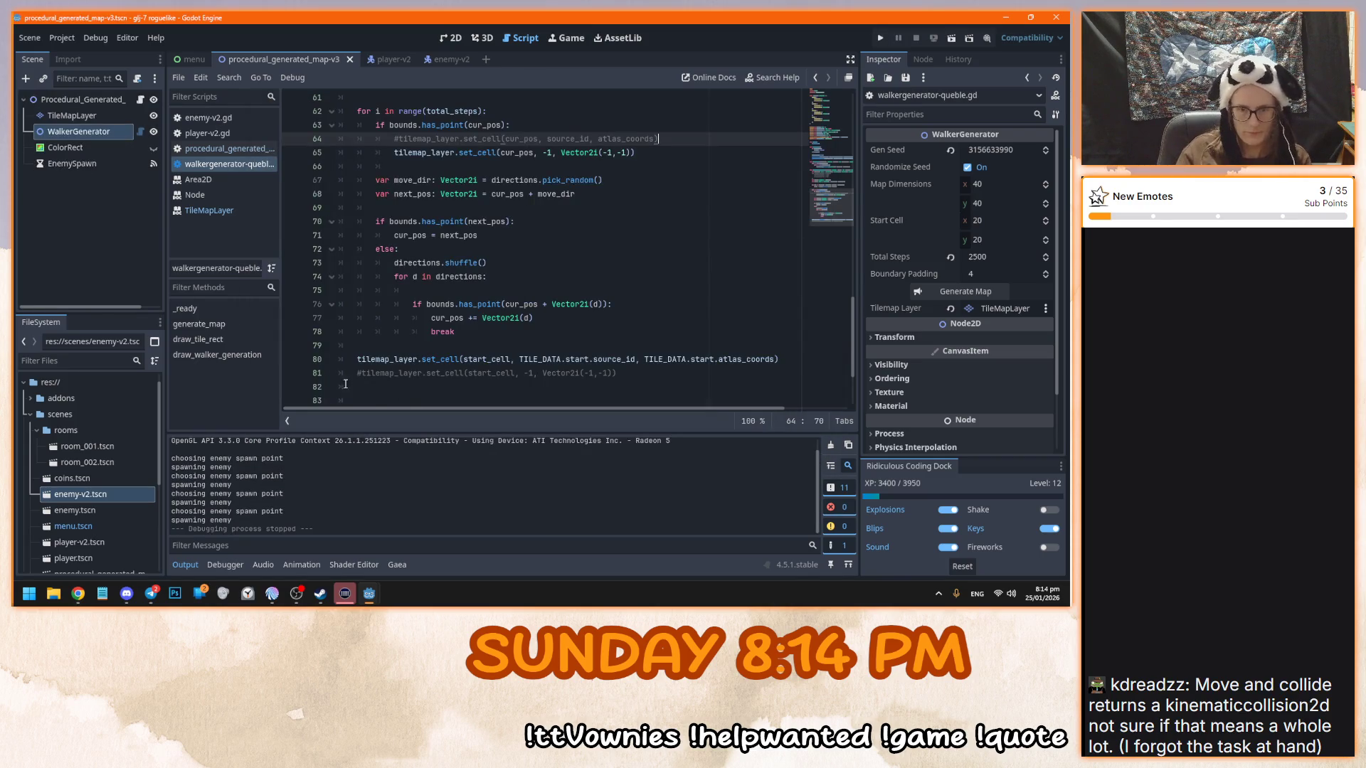
Swap which start-cell line (80/81) is commented out, then rerun and play a new game
click(363, 374)
key(BackSpace)
key(BackSpace)
key(shift+F5)
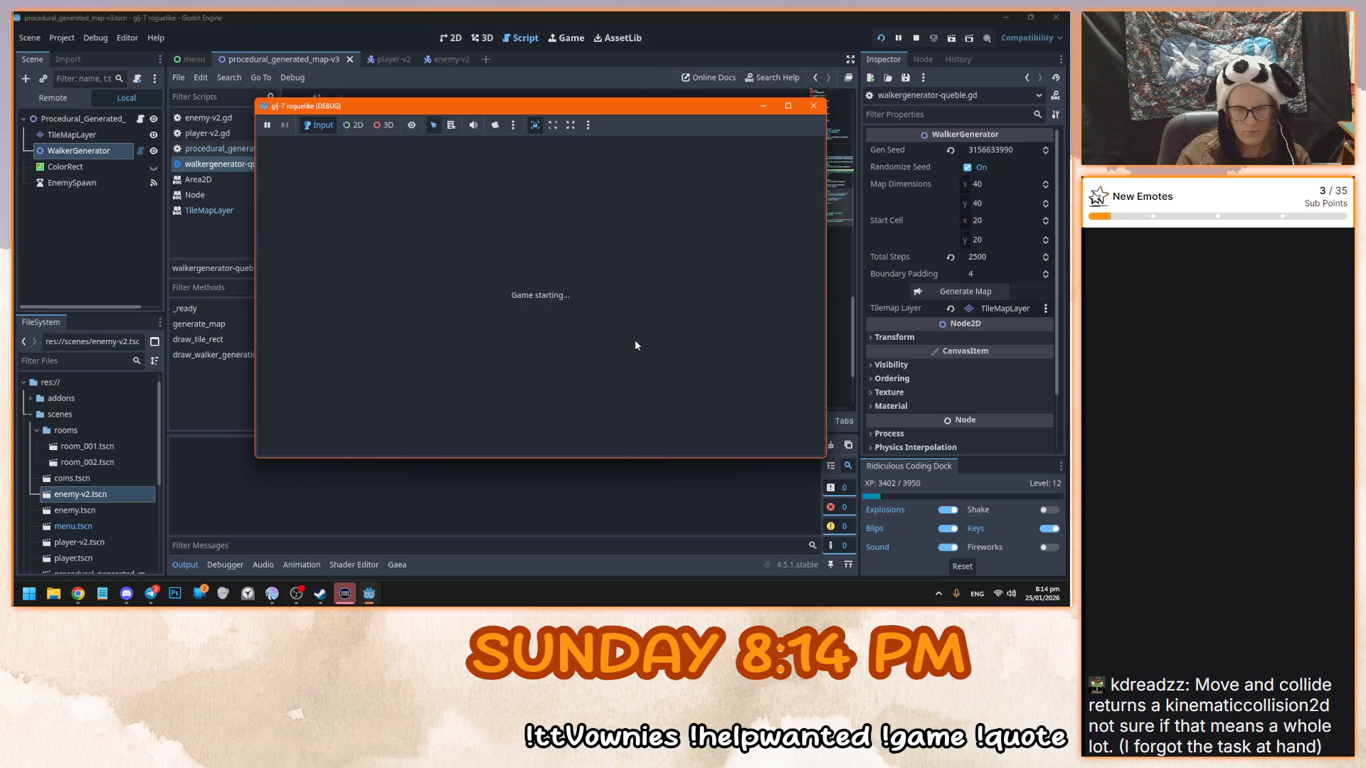
click(536, 299)
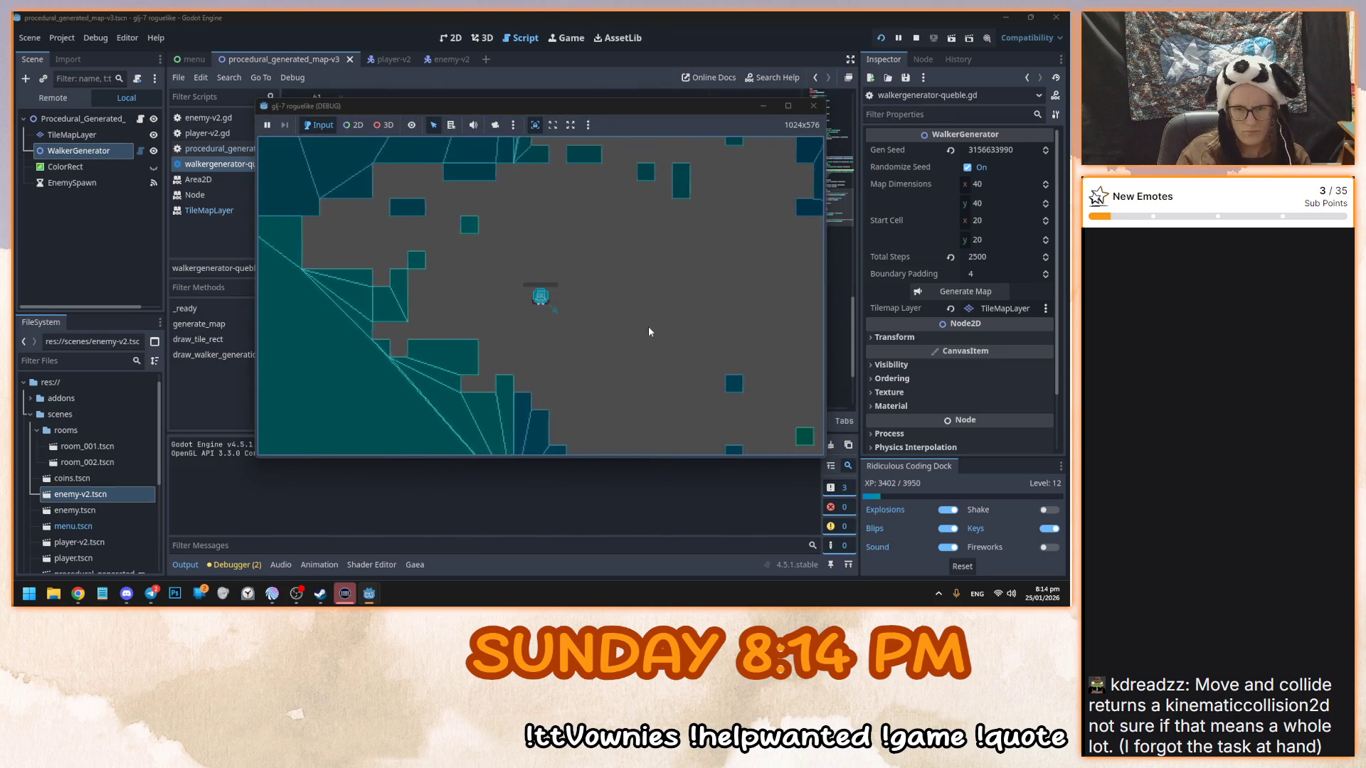
key(s)
key(a)
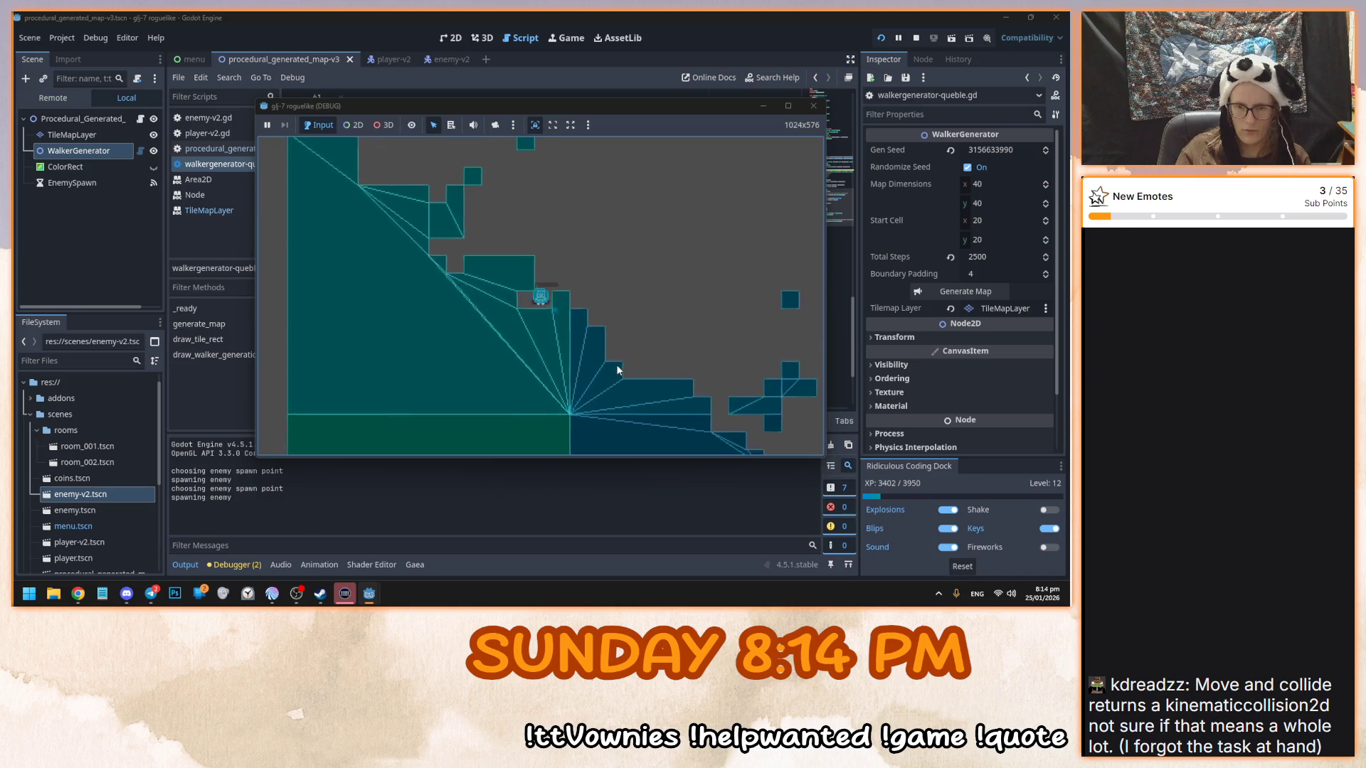
key(F8)
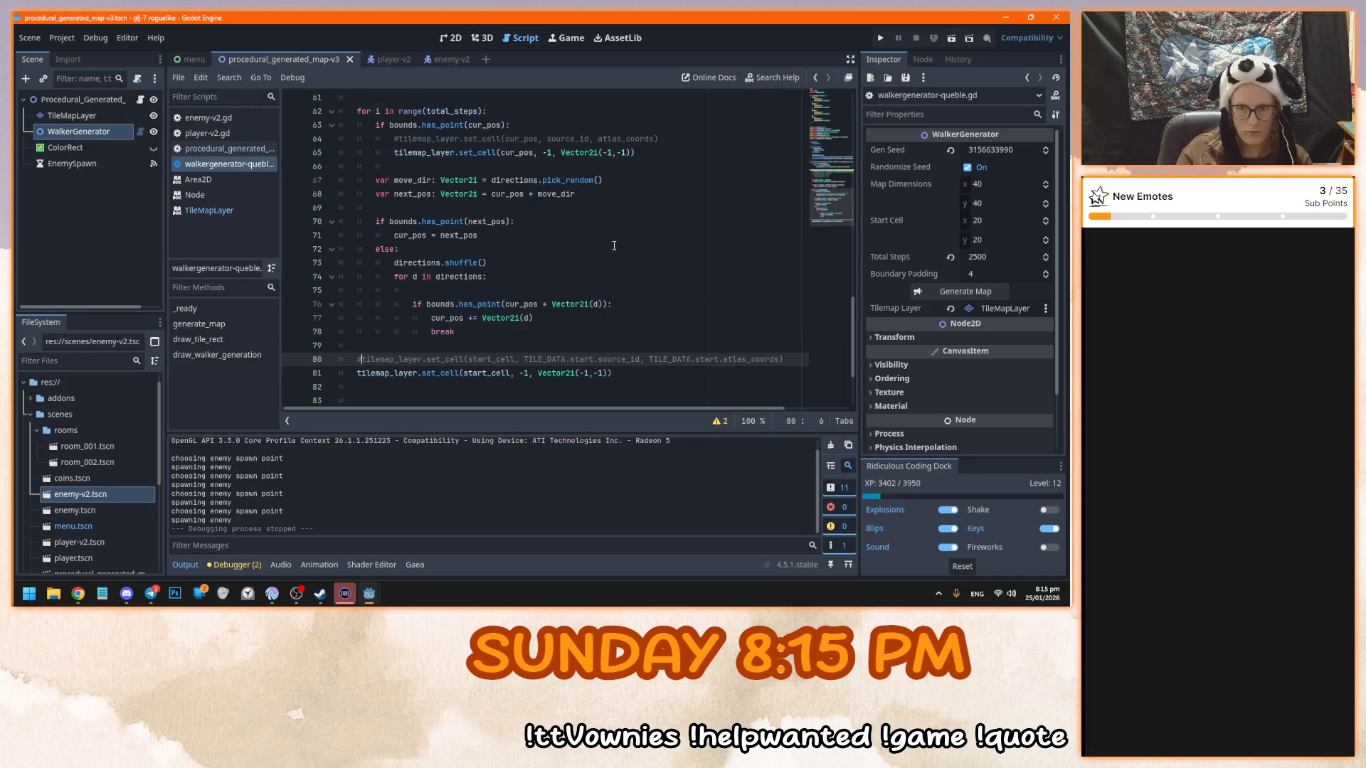
Run a new game, walk the player up and left across the map, then stop
key(F5)
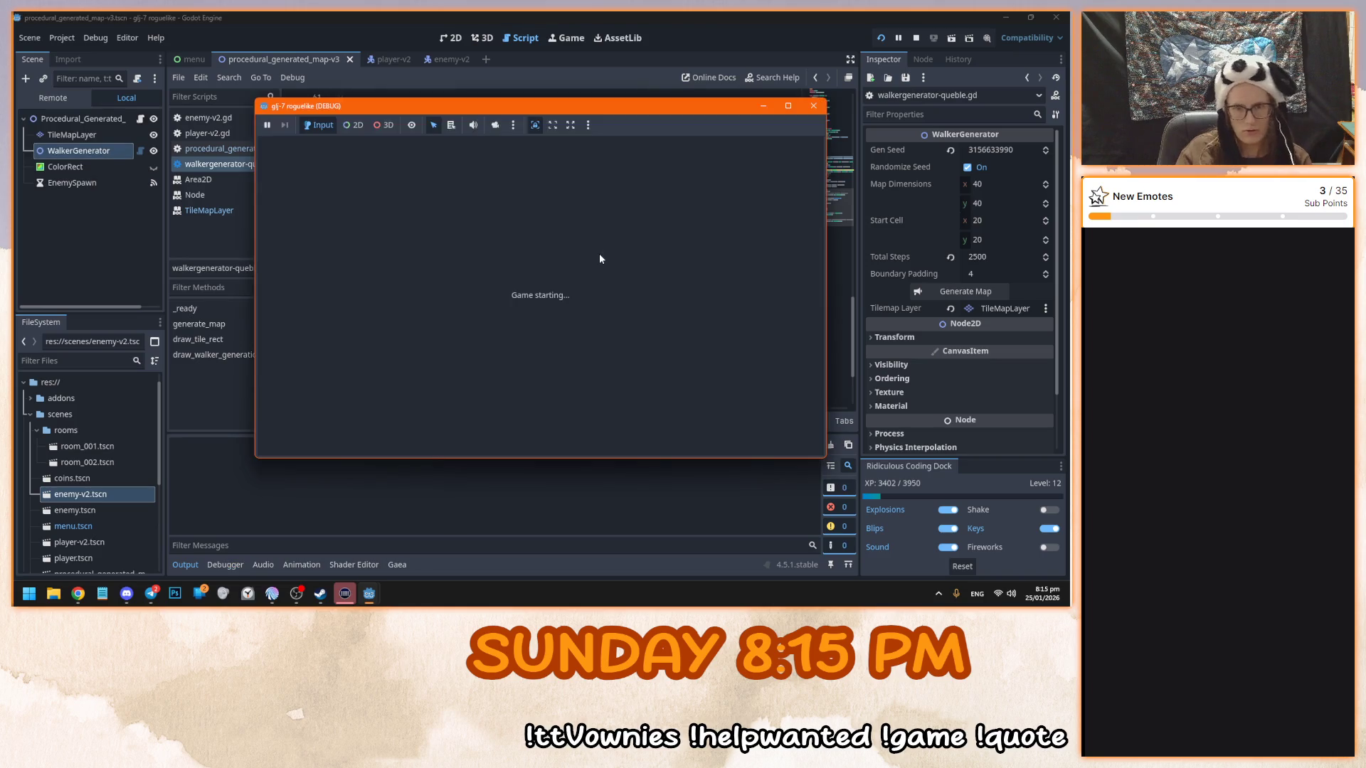
click(547, 292)
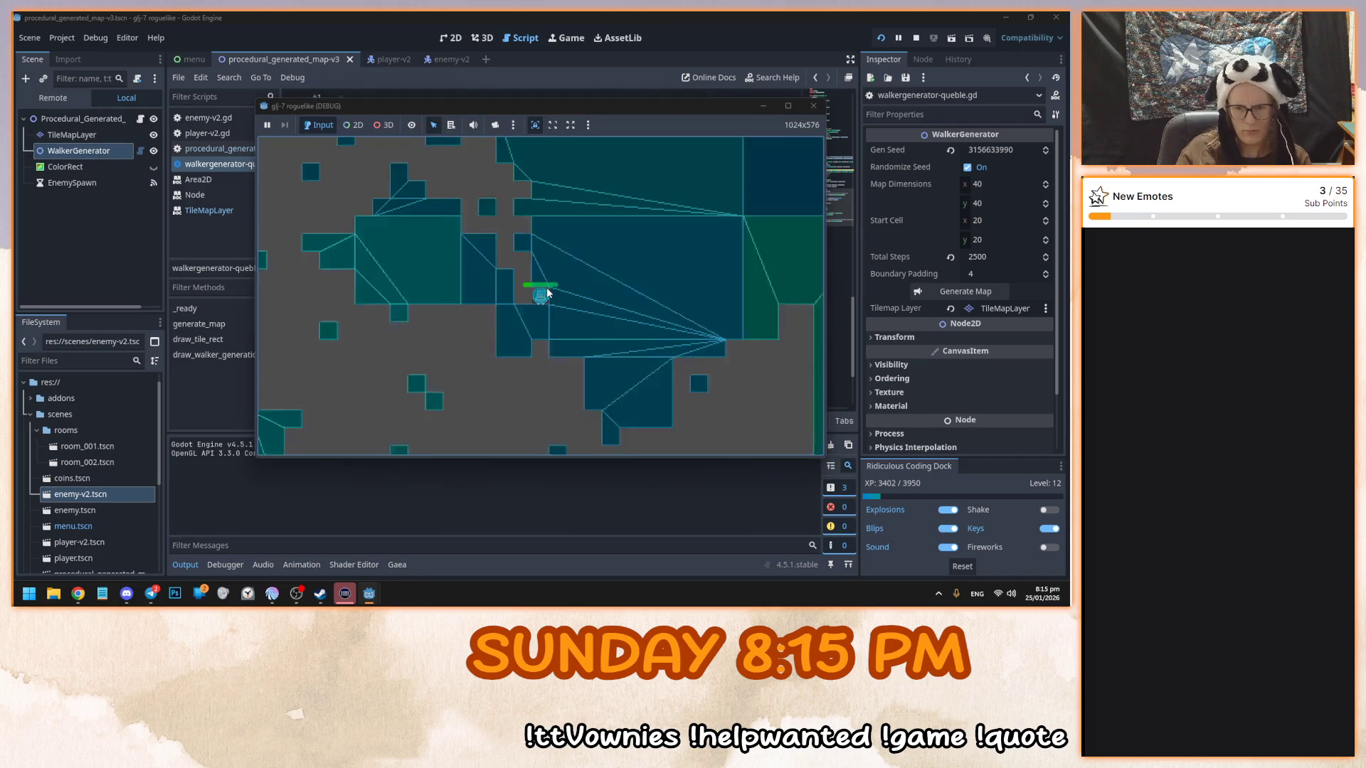
key(w)
key(a)
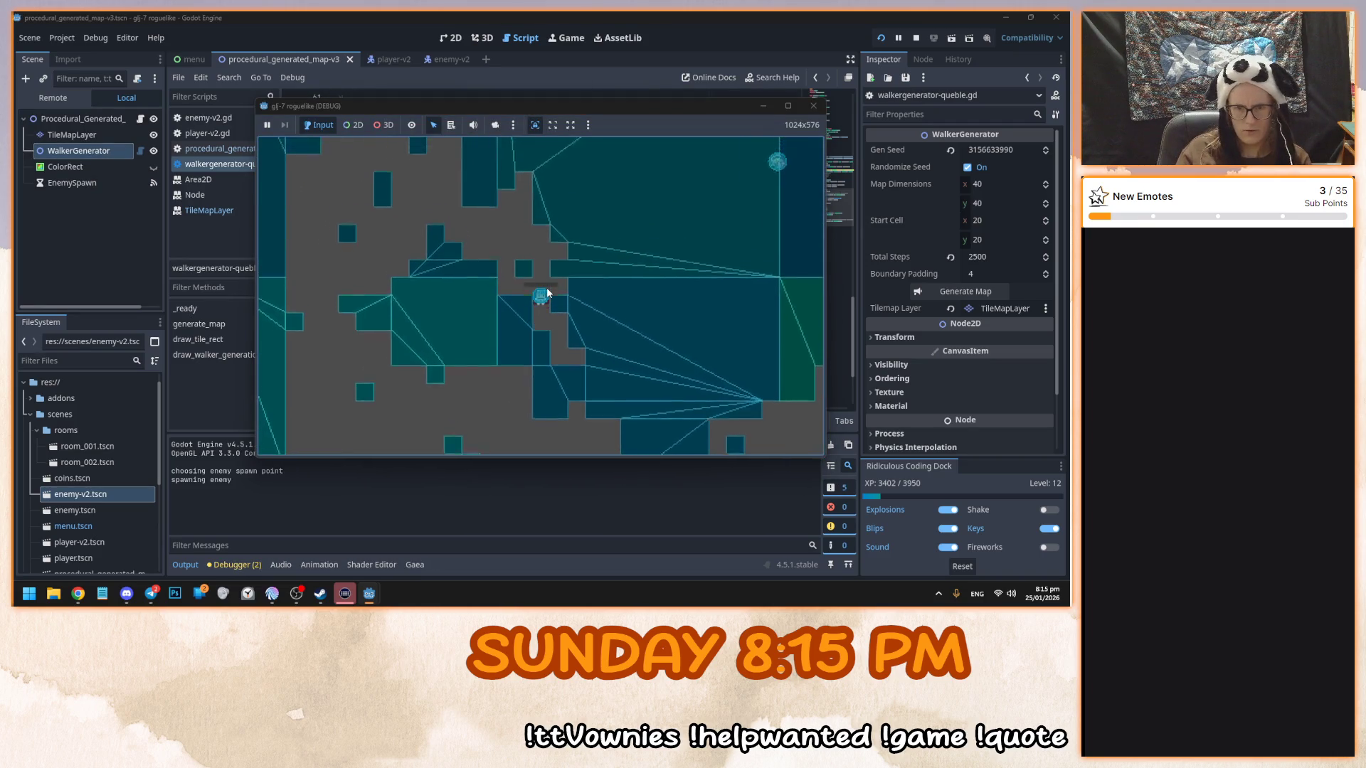
key(w)
key(a)
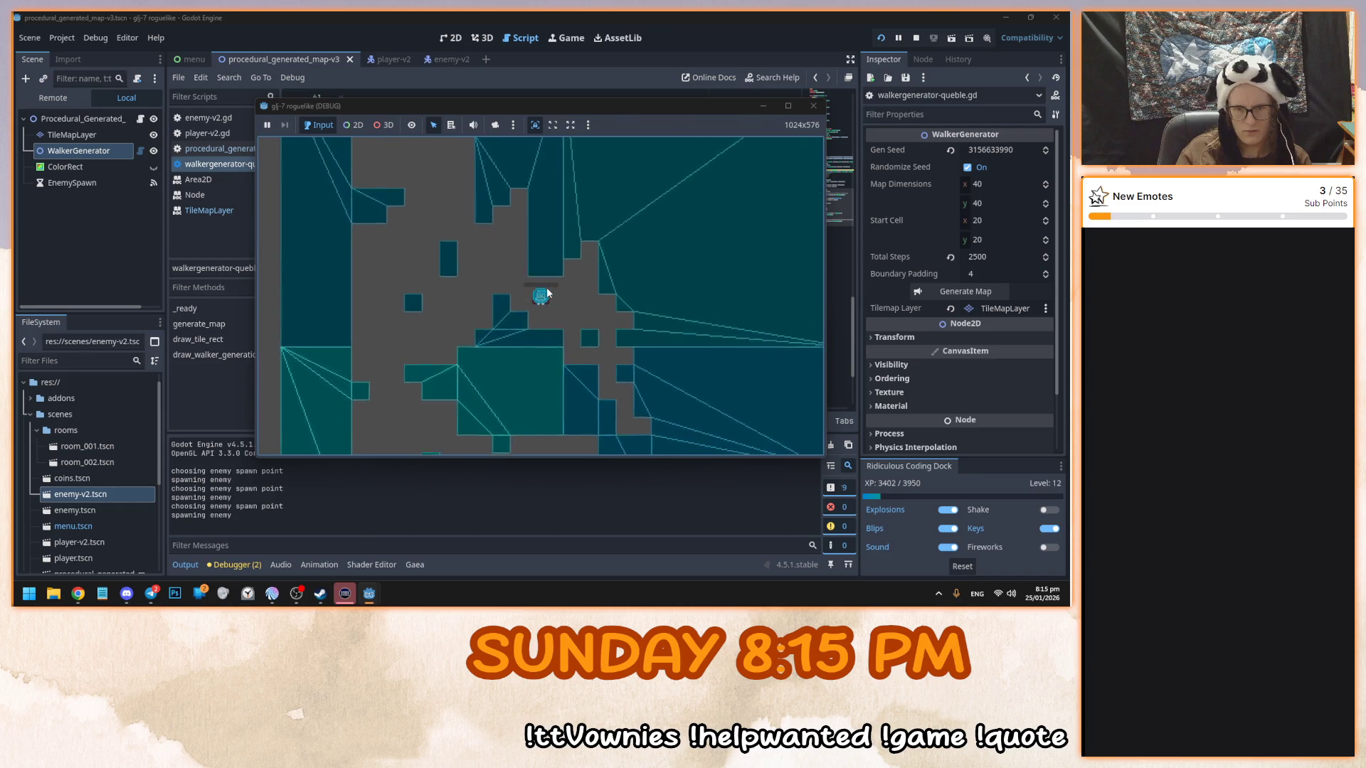
key(w)
key(a)
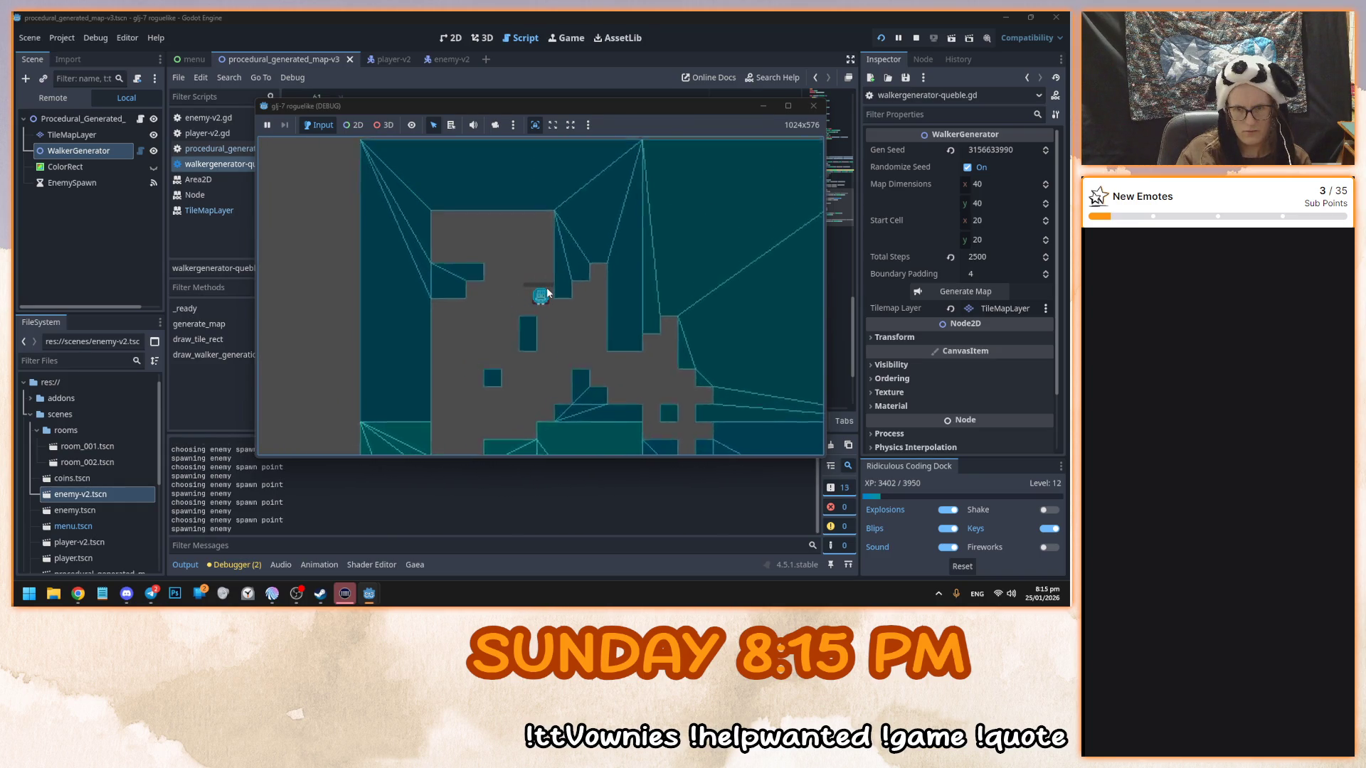
key(w)
key(a)
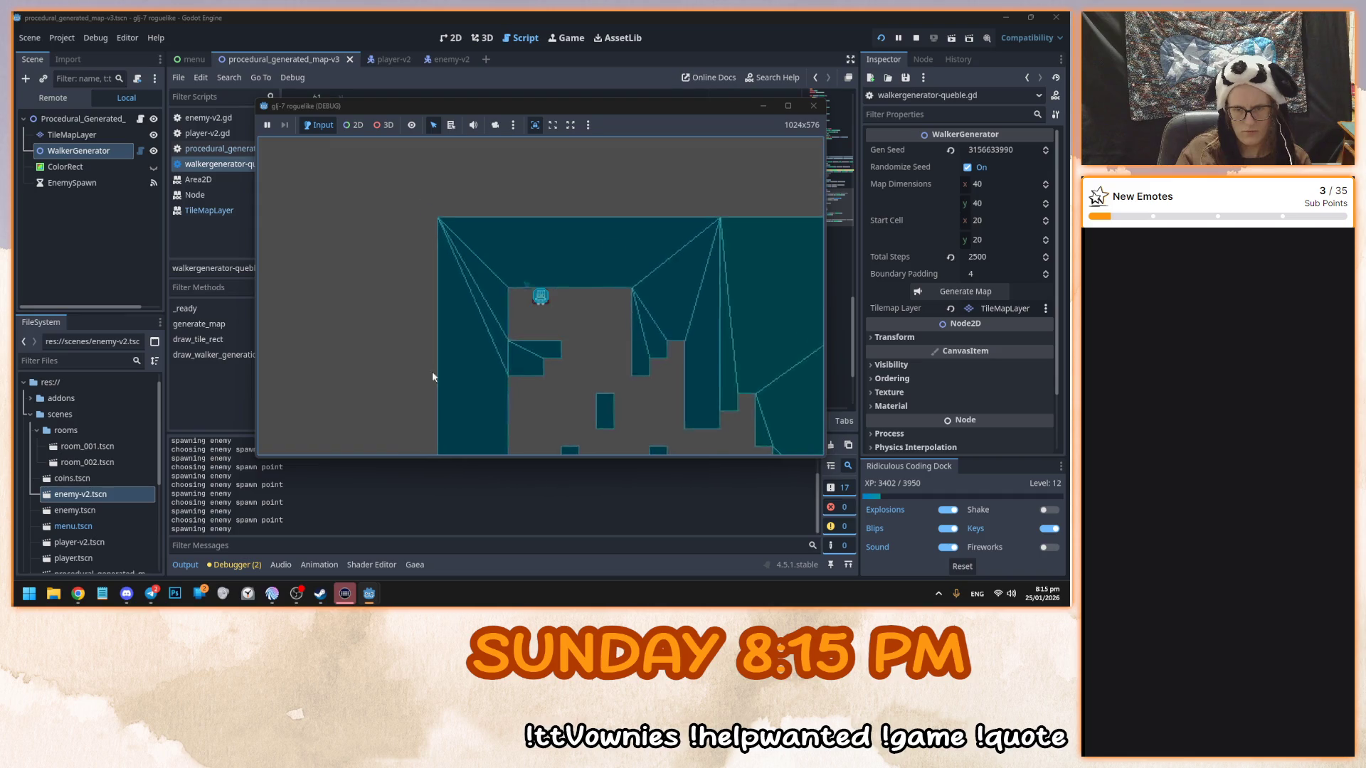
key(F8)
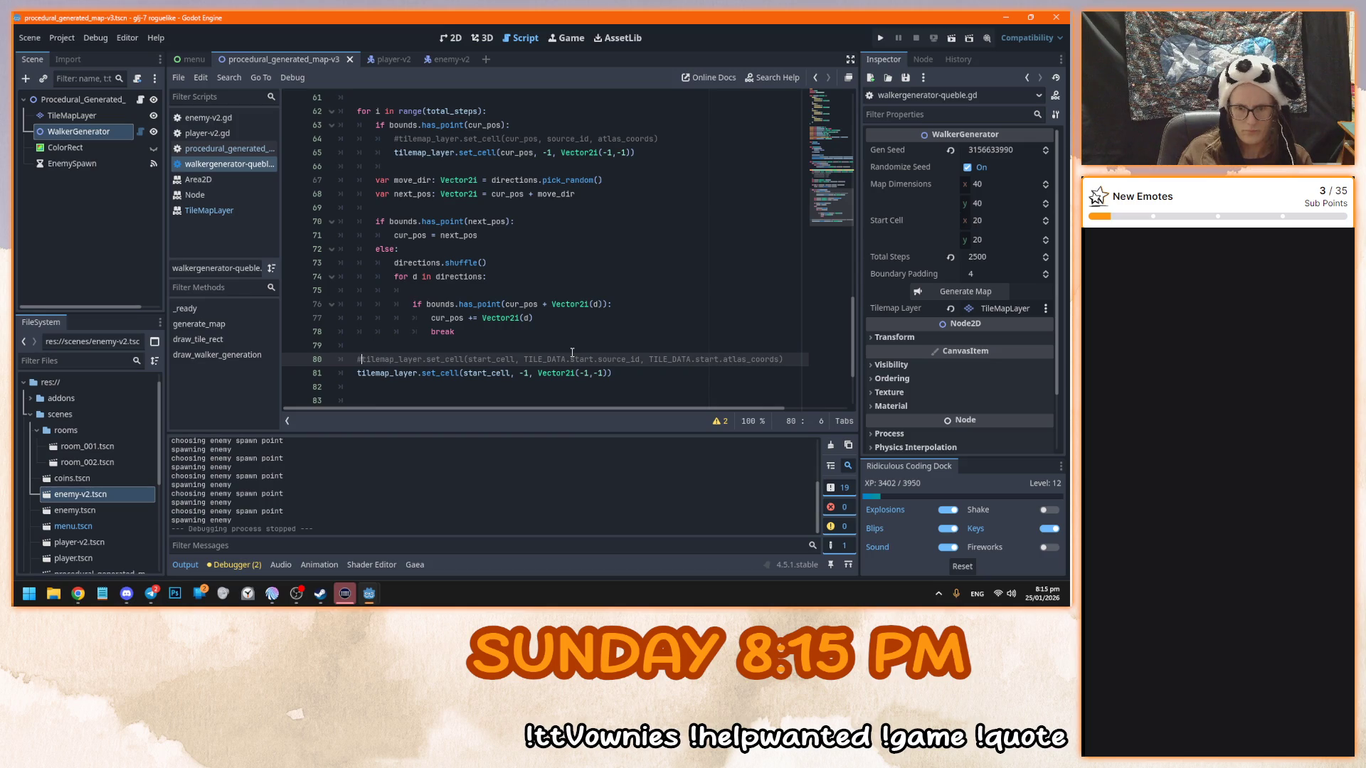
Undo the start-cell swap and line 64 change, then delete the extra erase line and commented line 80
key(ctrl+z)
key(ctrl+z)
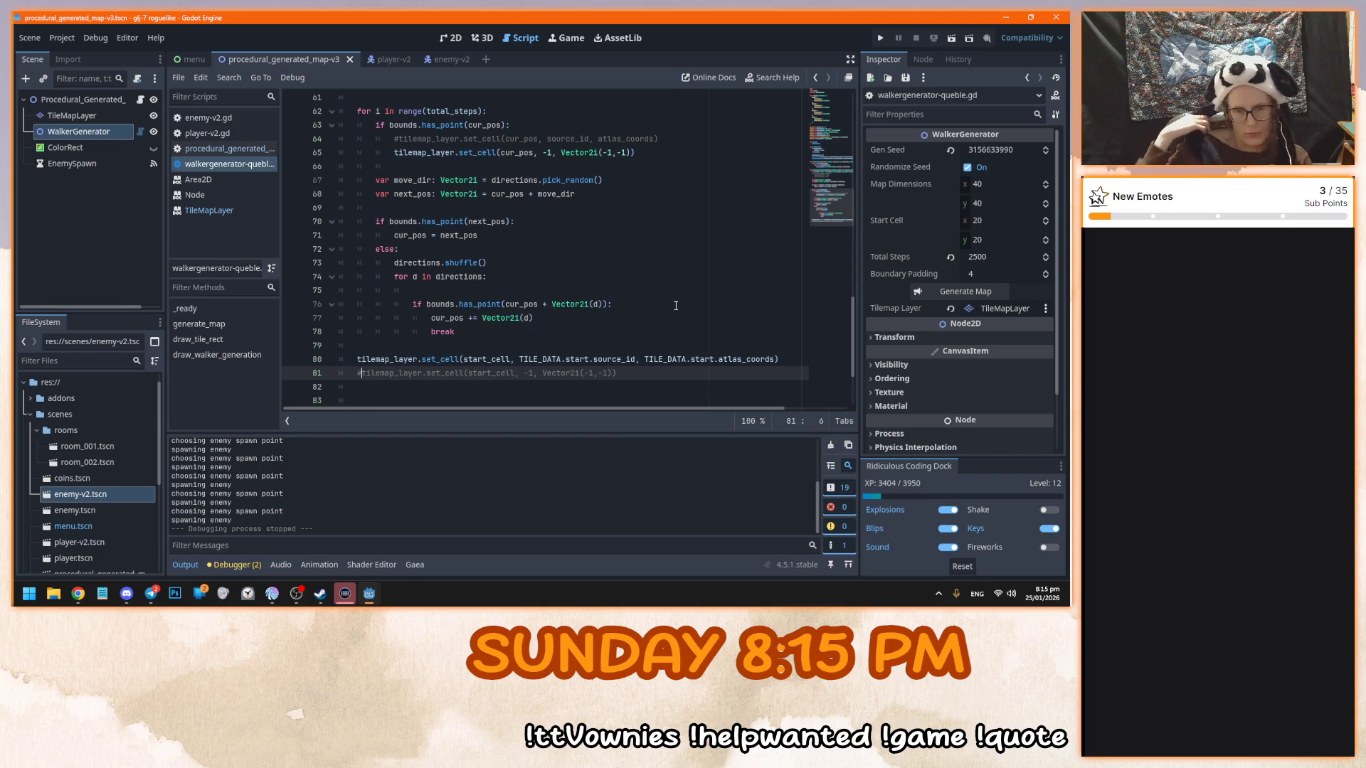
key(ctrl+z)
key(ctrl+z)
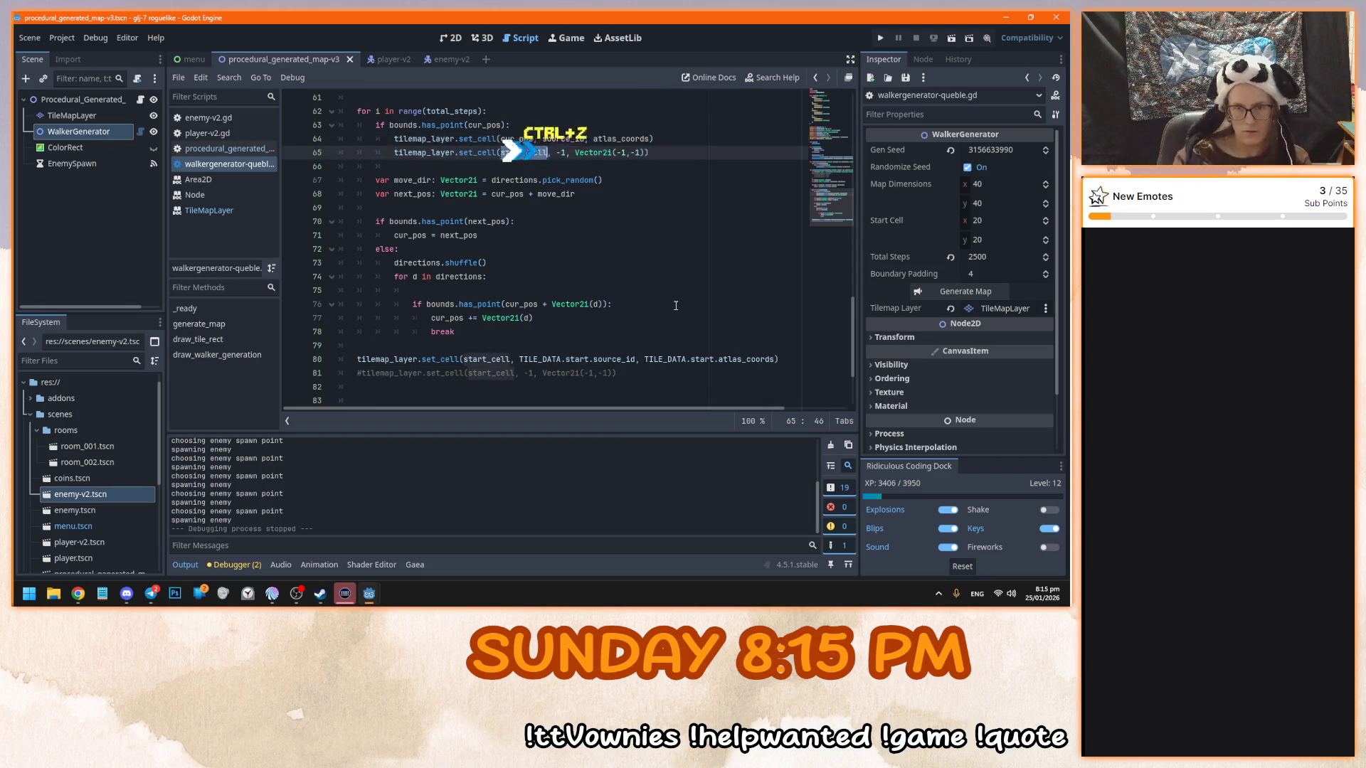
drag(648, 152, 653, 139)
key(BackSpace)
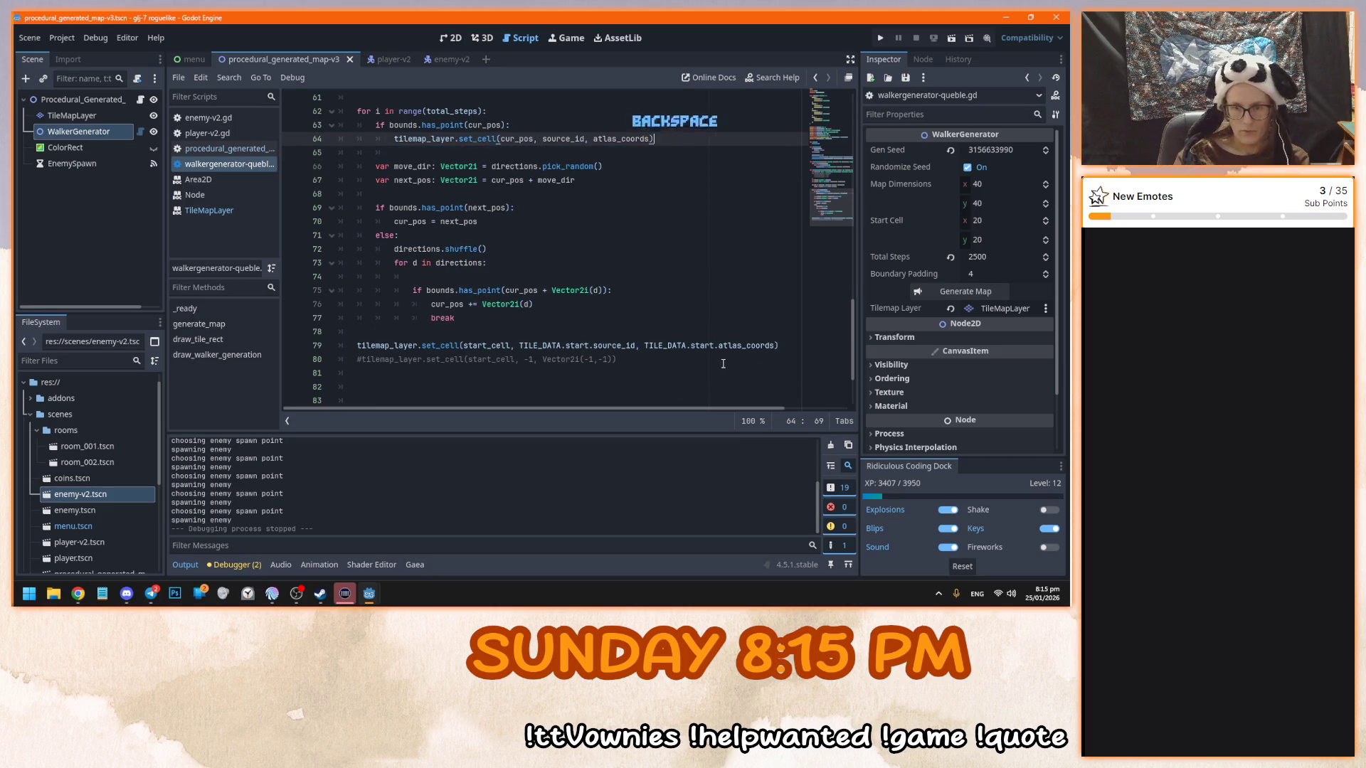
drag(618, 360, 789, 351)
key(BackSpace)
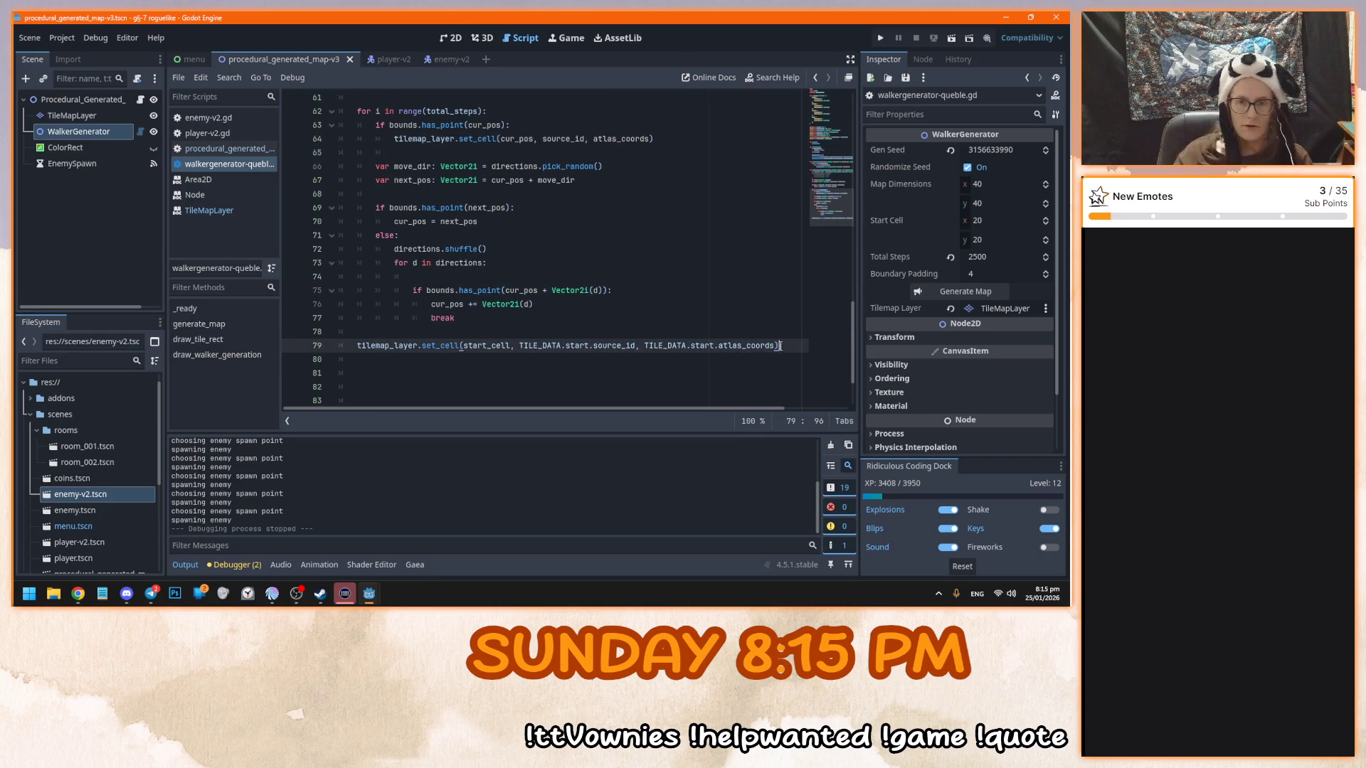
Delete the commented-out cur_pos block on lines 52–55, then undo to restore it
scroll(645, 242, up, 6)
scroll(644, 242, up, 2)
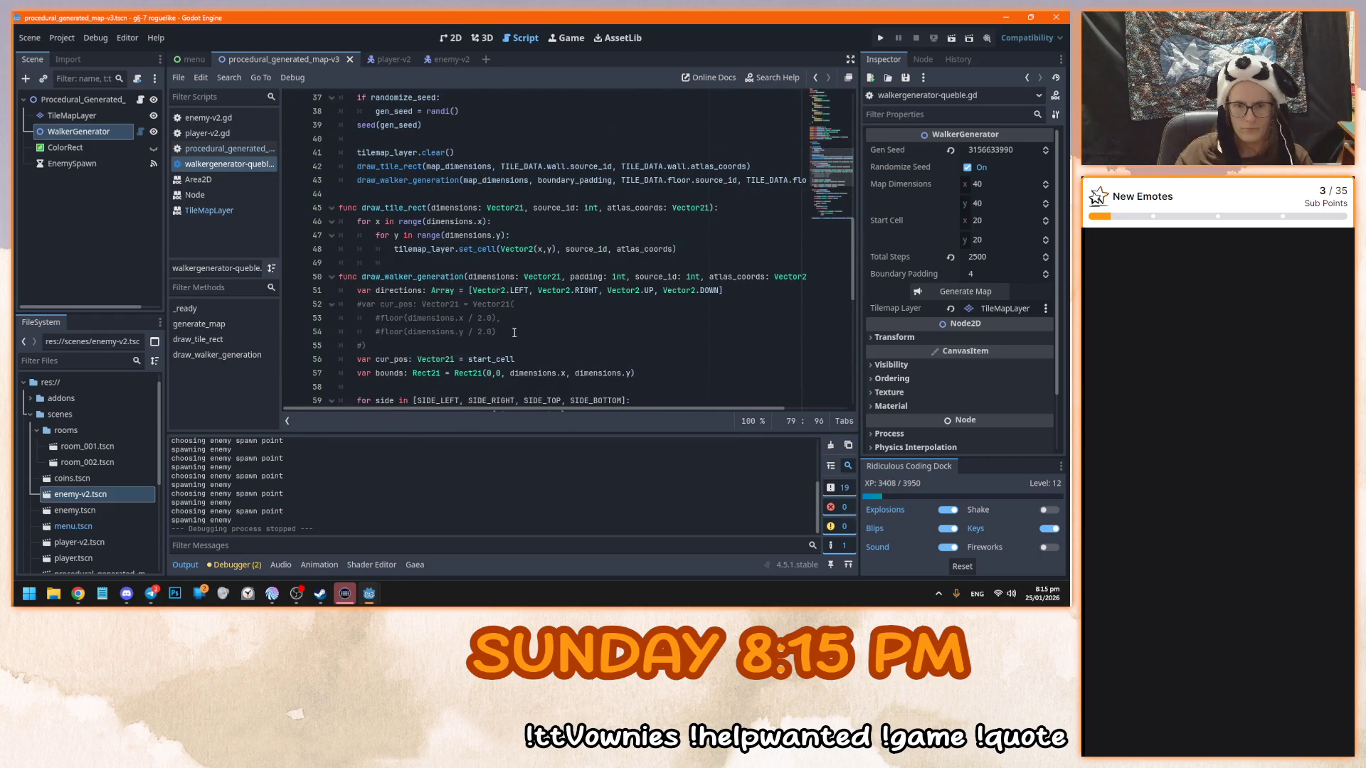
drag(392, 345, 341, 311)
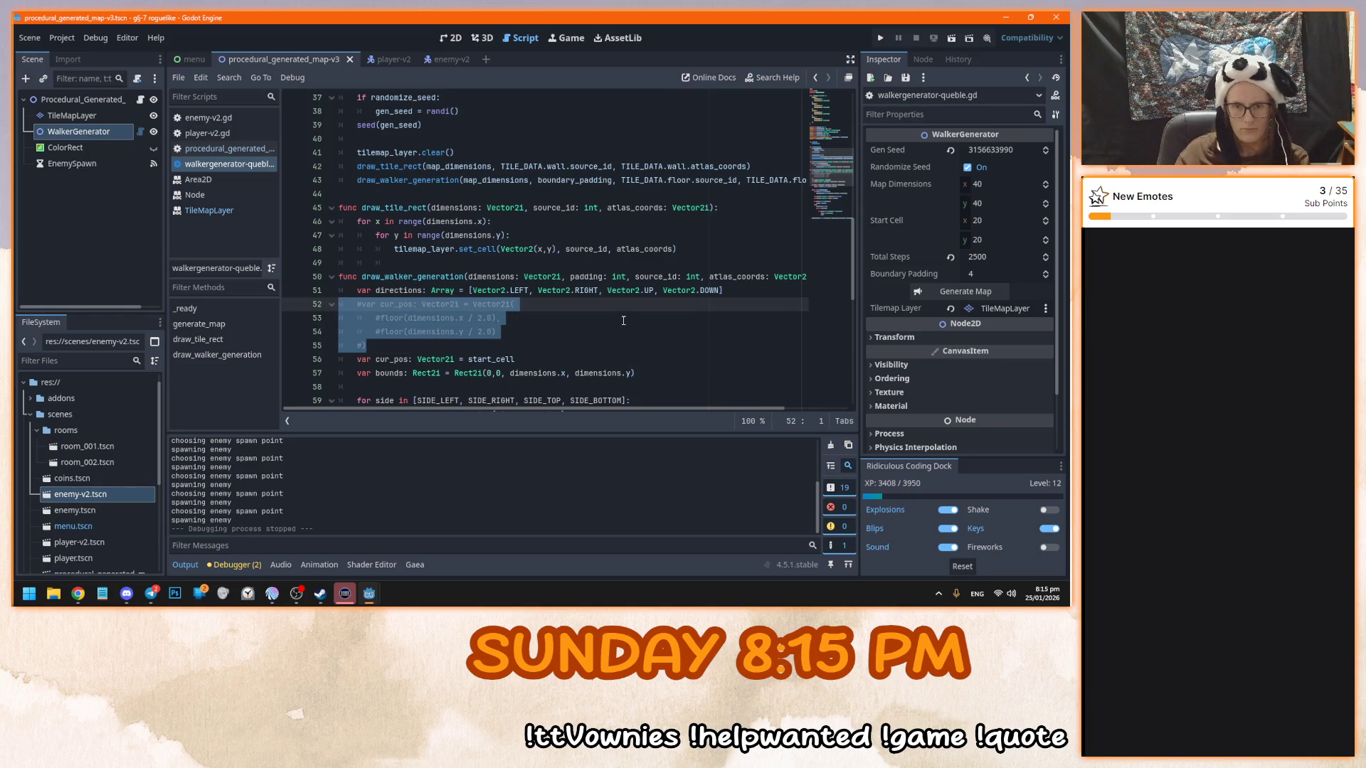
key(BackSpace)
key(BackSpace)
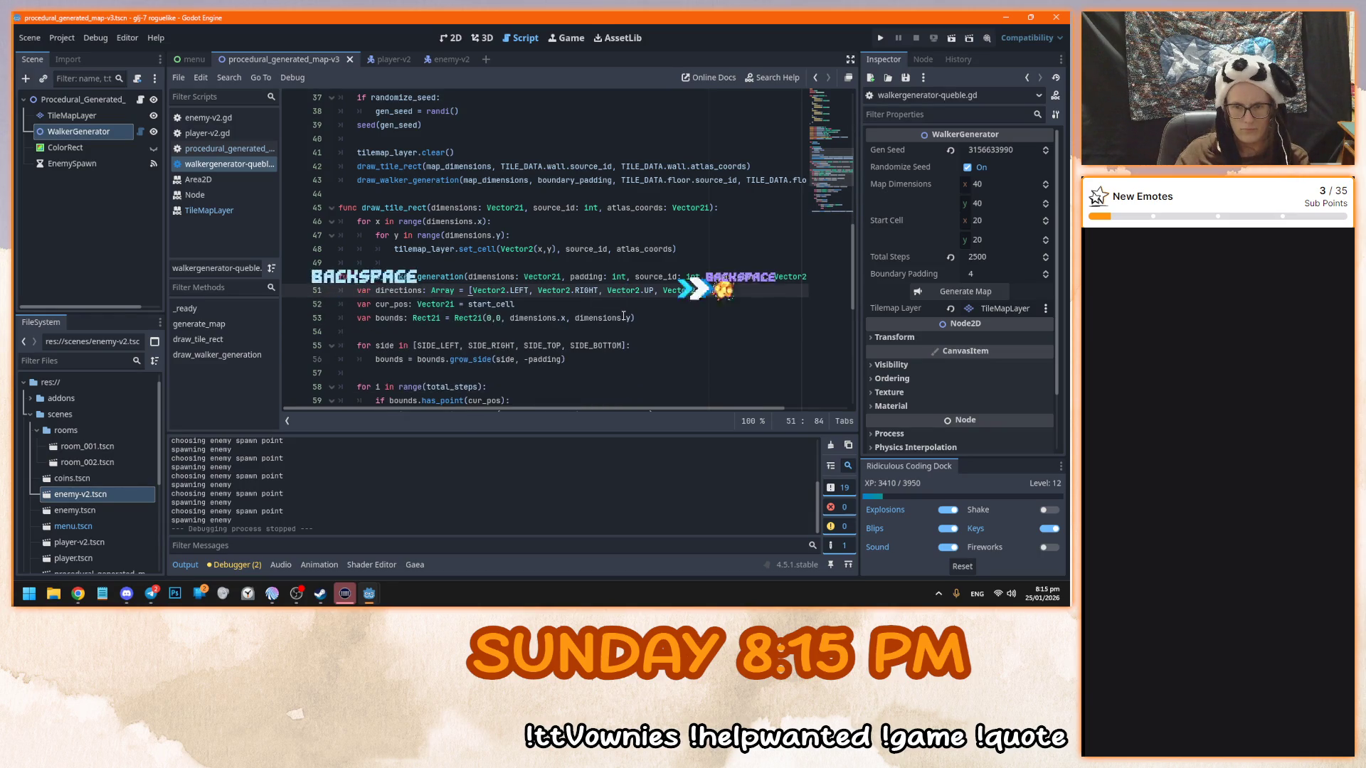
key(ctrl+z)
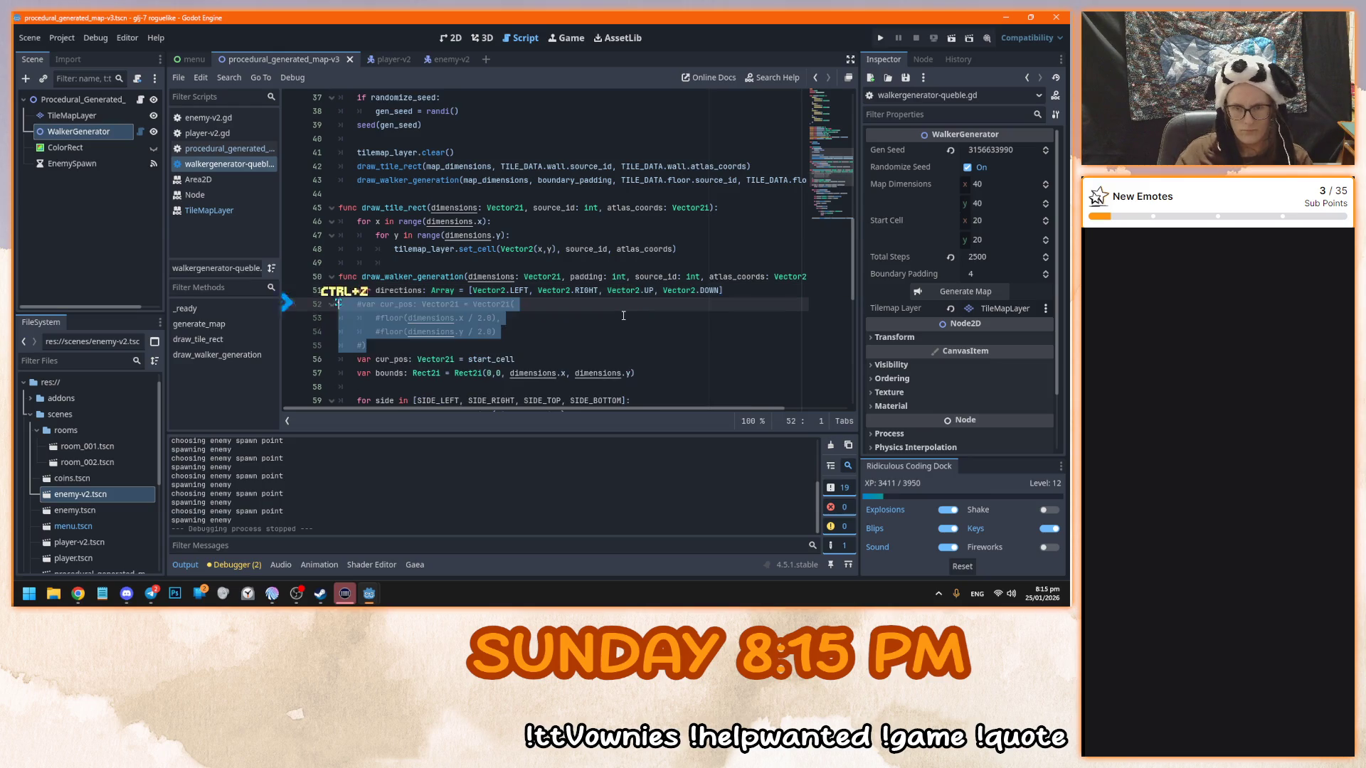
click(623, 316)
Close walkergenerator-queble.gd from the Scripts list's context menu
scroll(605, 327, up, 12)
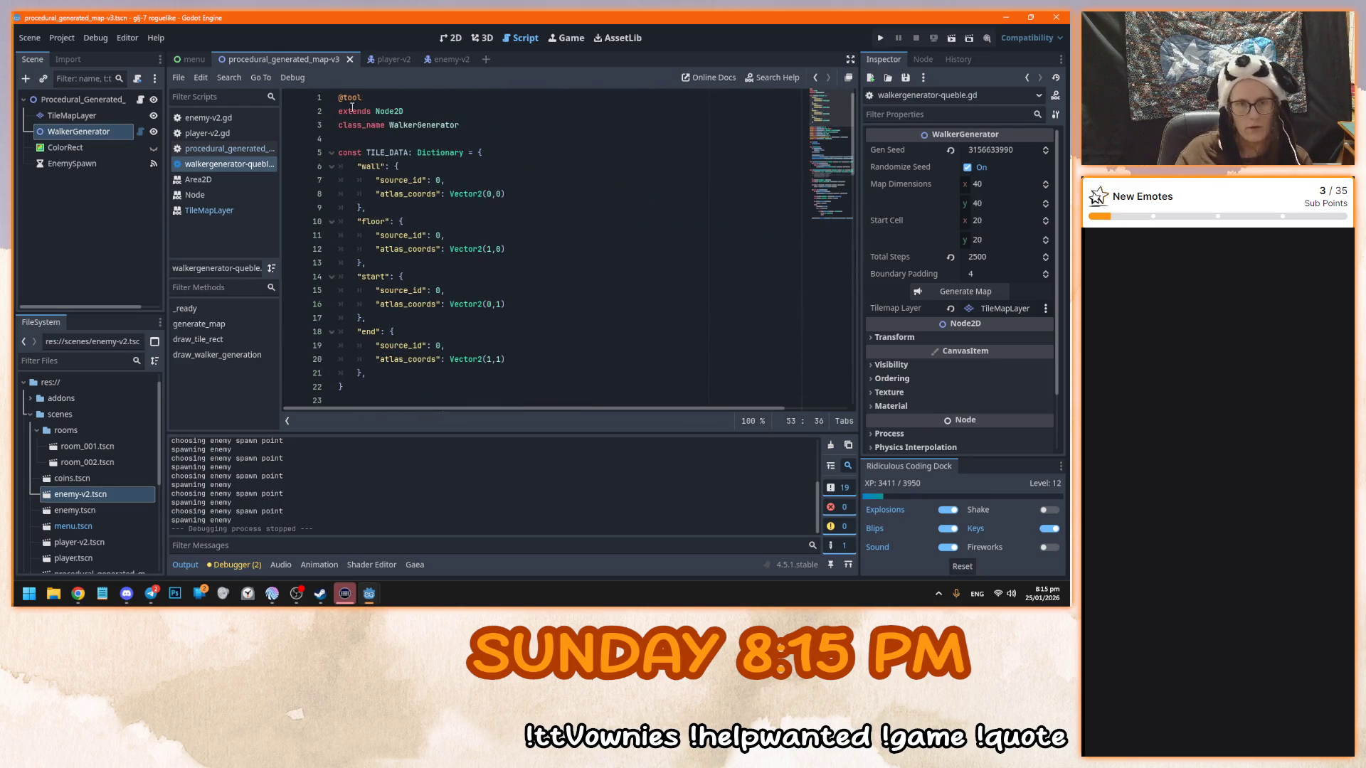
right_click(258, 166)
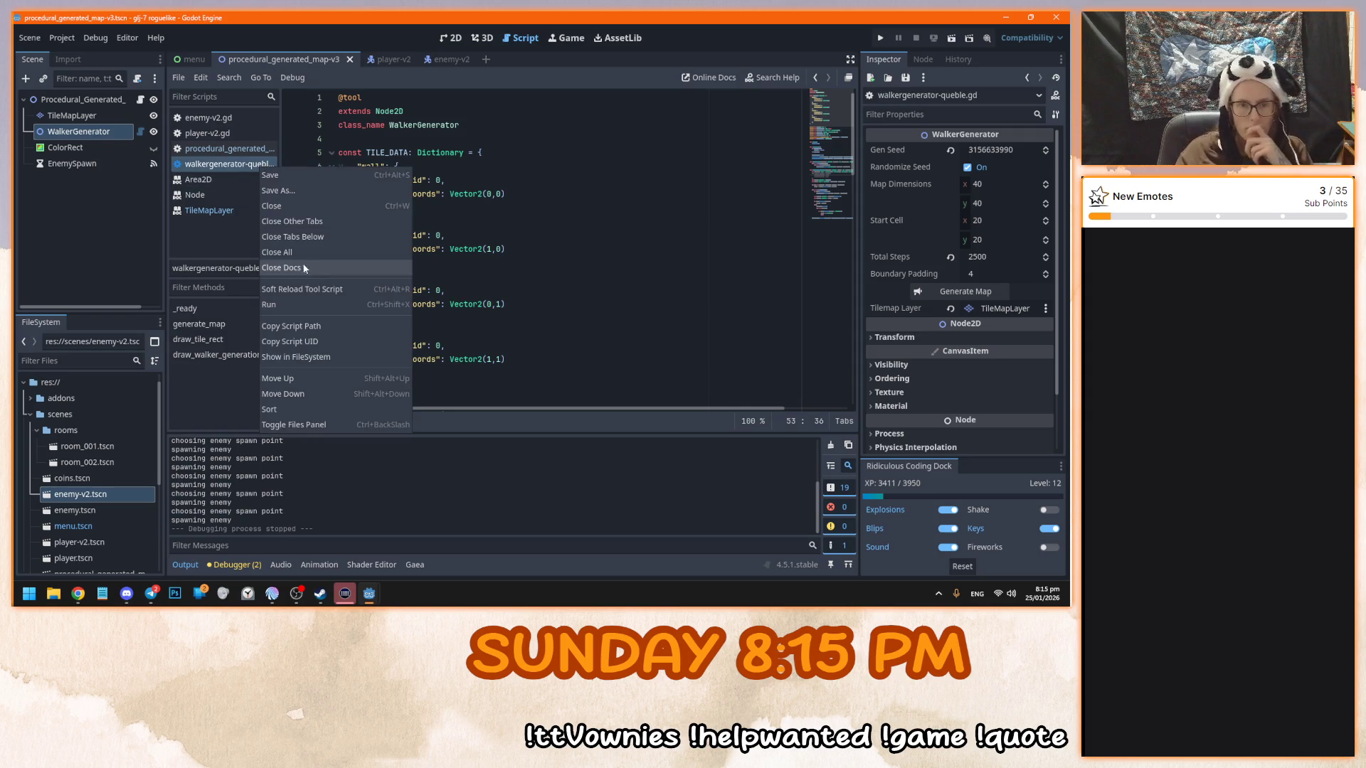
click(288, 206)
click(228, 149)
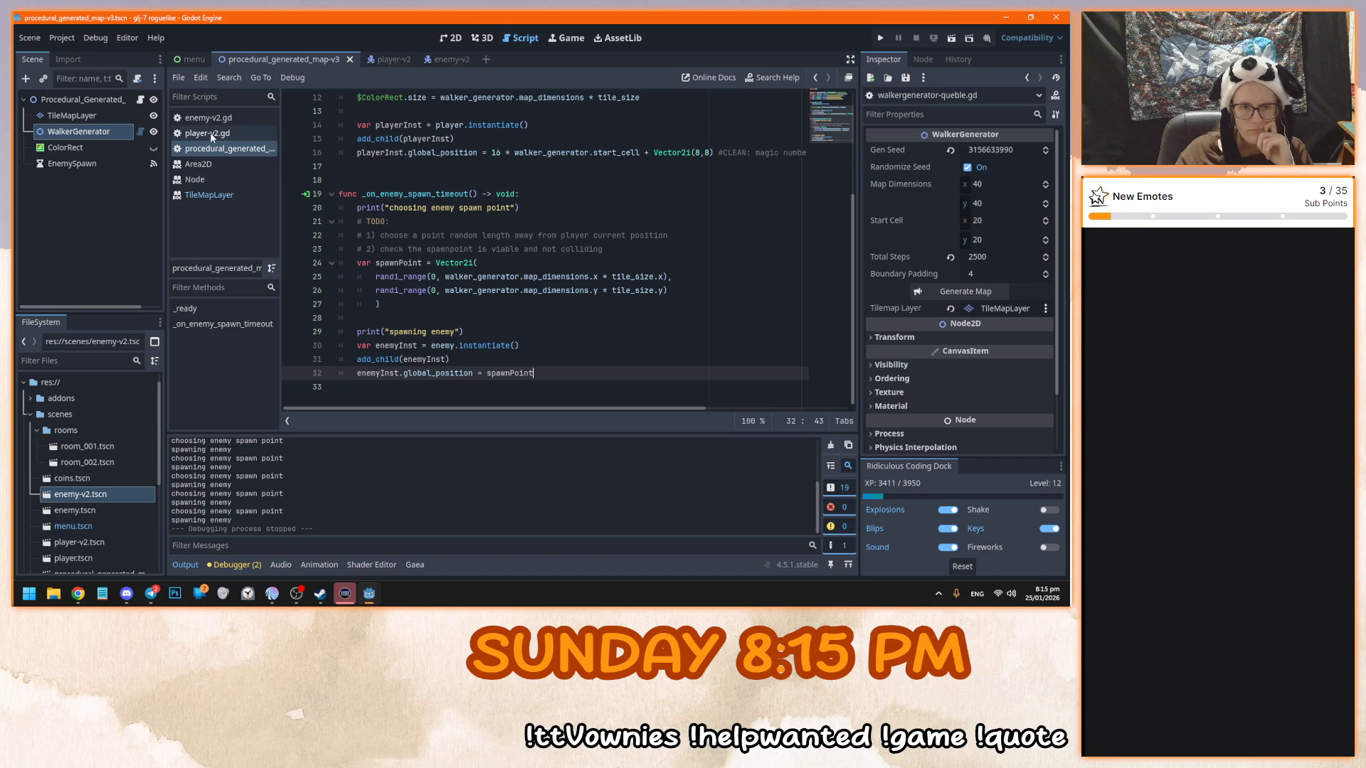
Open player-v2.gd and look over its code past line 26
click(210, 134)
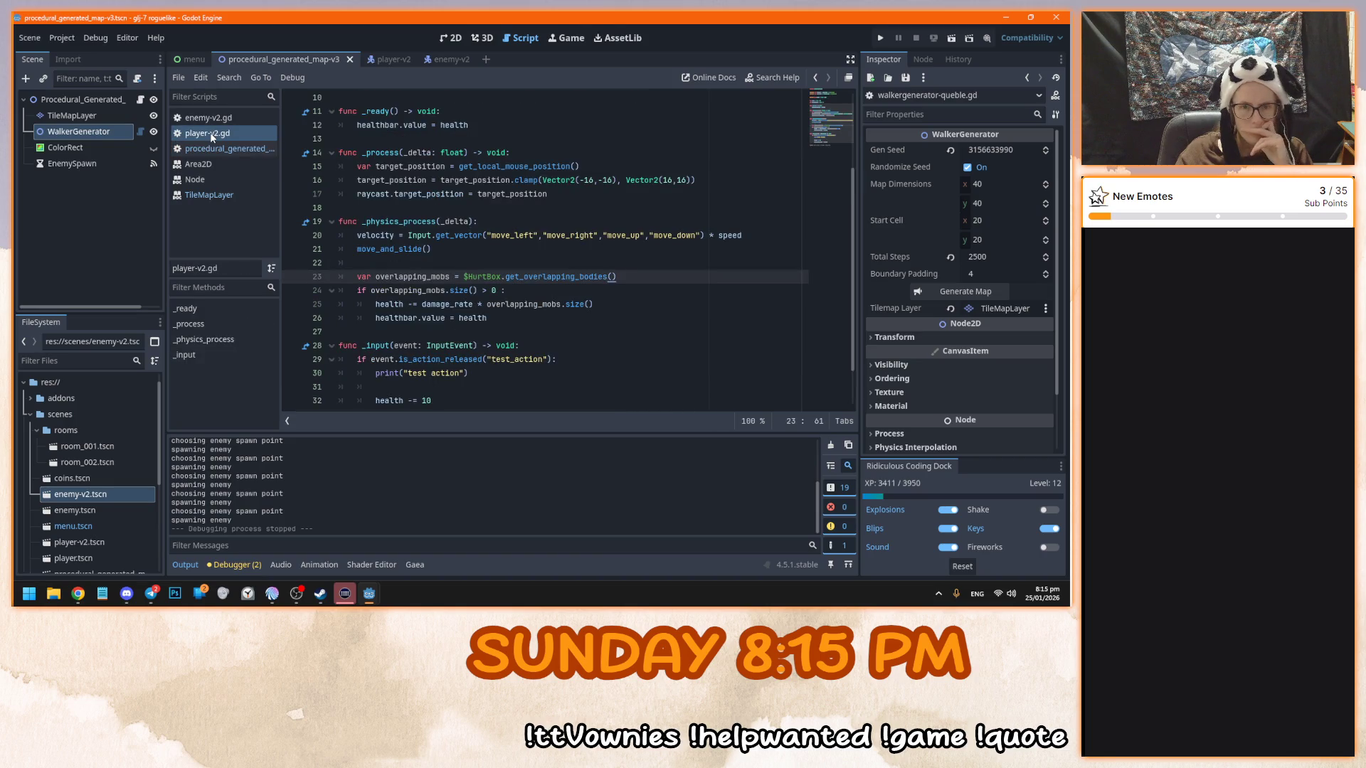
click(554, 322)
scroll(551, 325, down, 1)
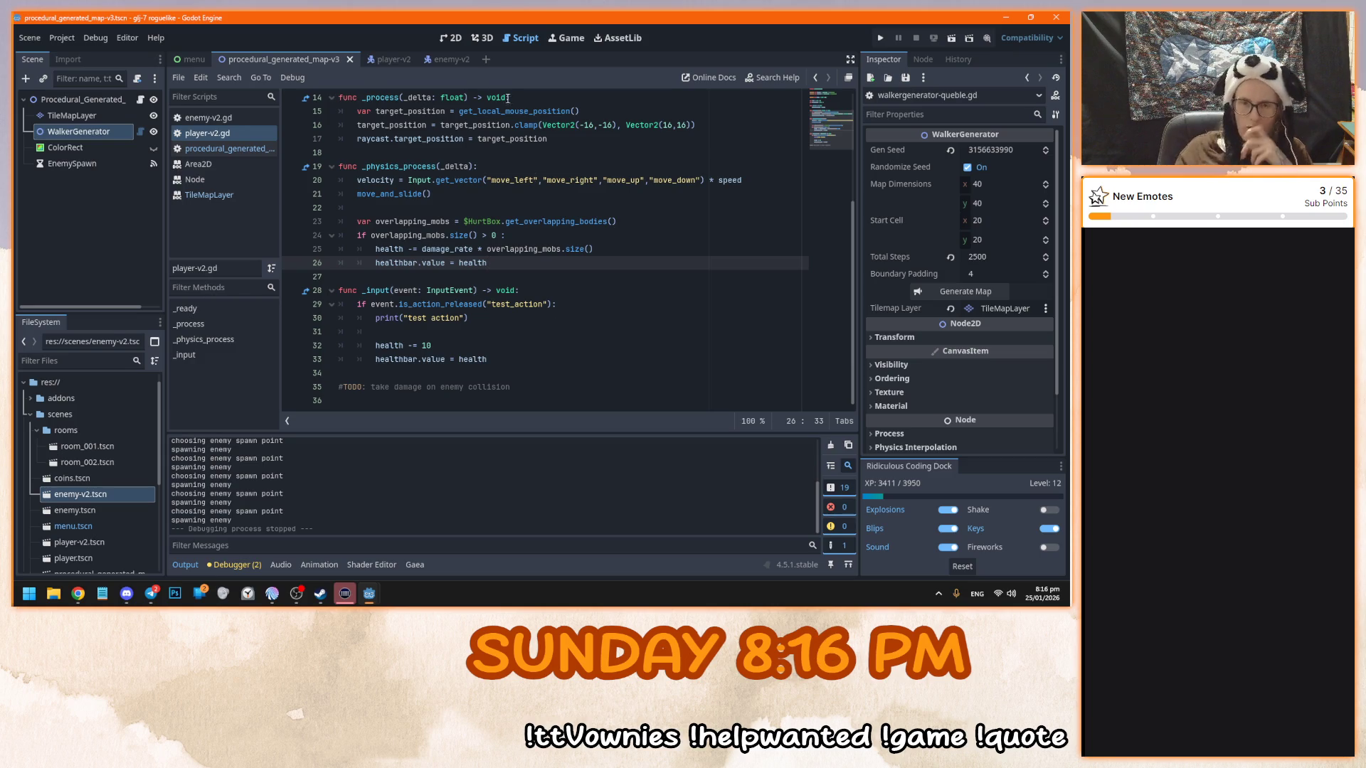
Switch to the enemy-v2 scene and open its enemy-v2.gd script
click(451, 59)
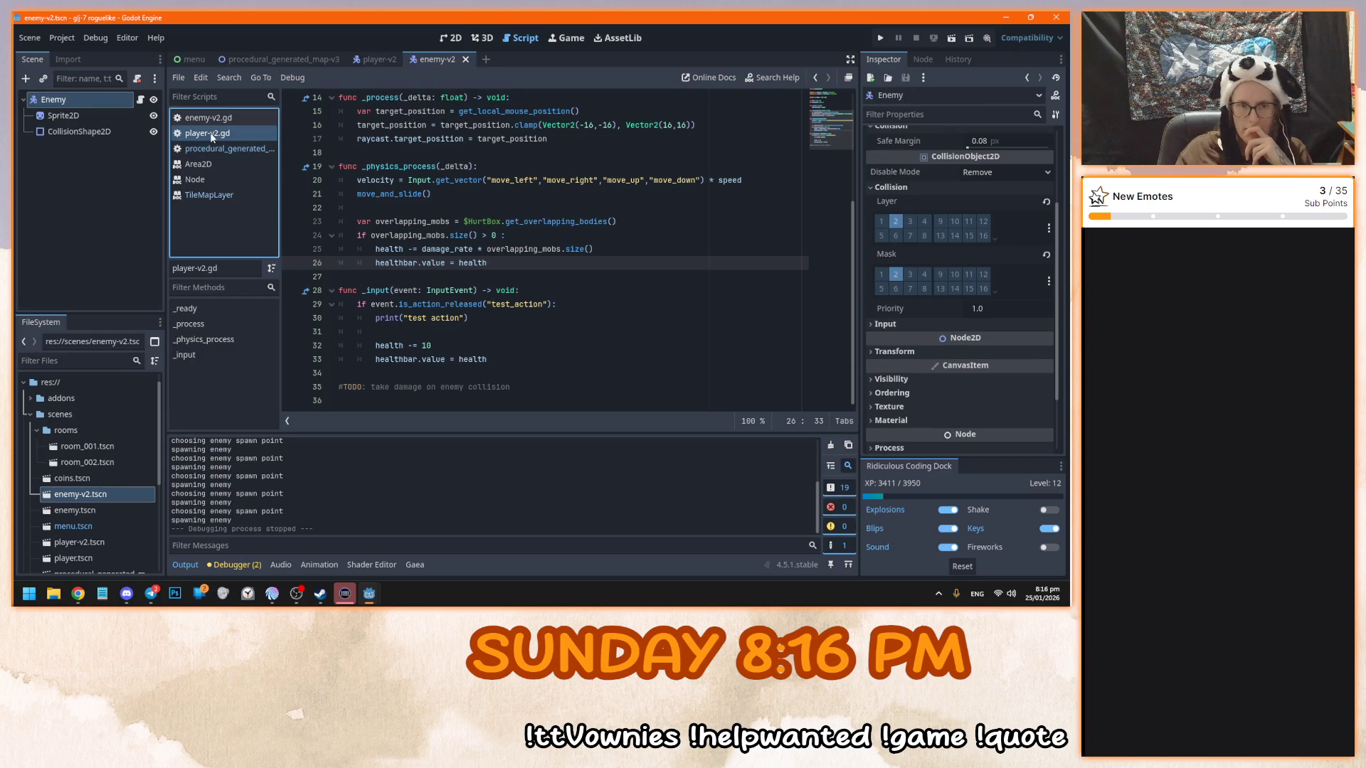
click(488, 308)
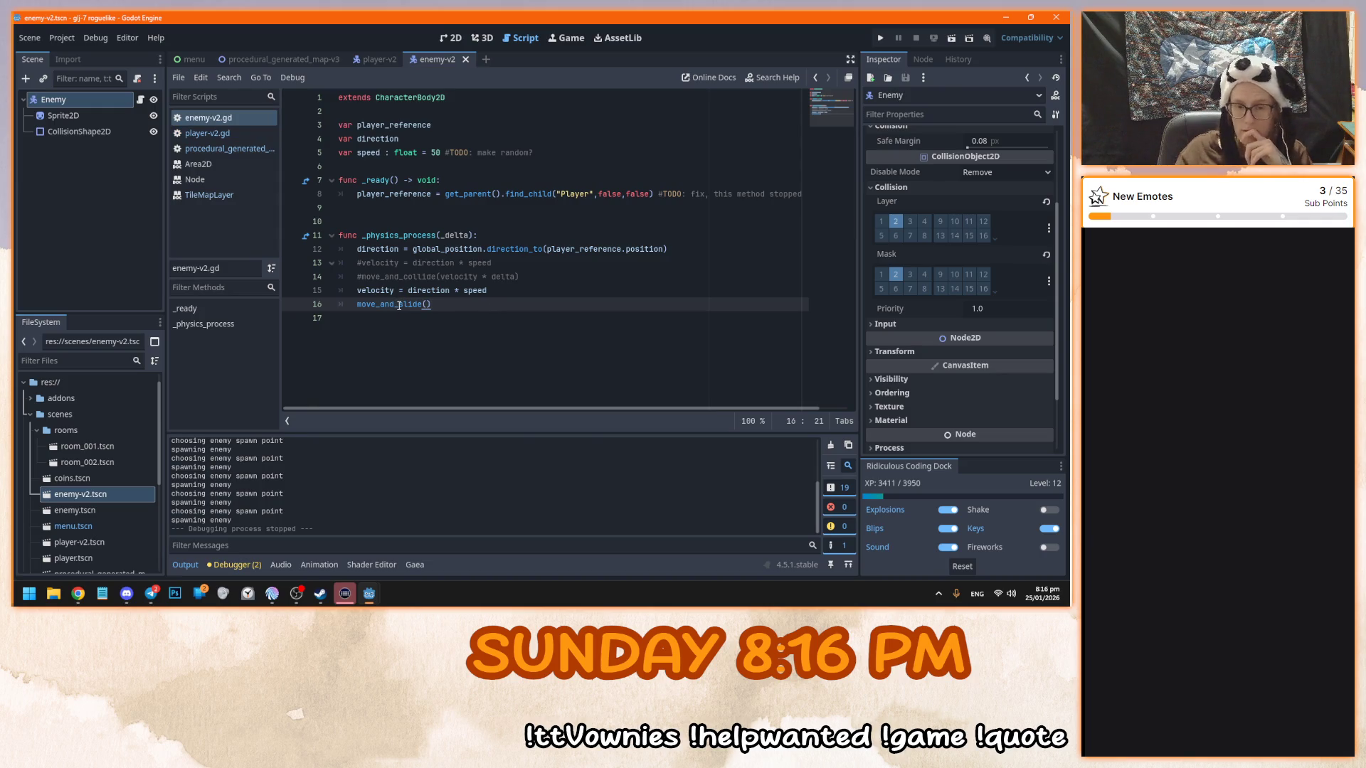
mouse_move(400, 305)
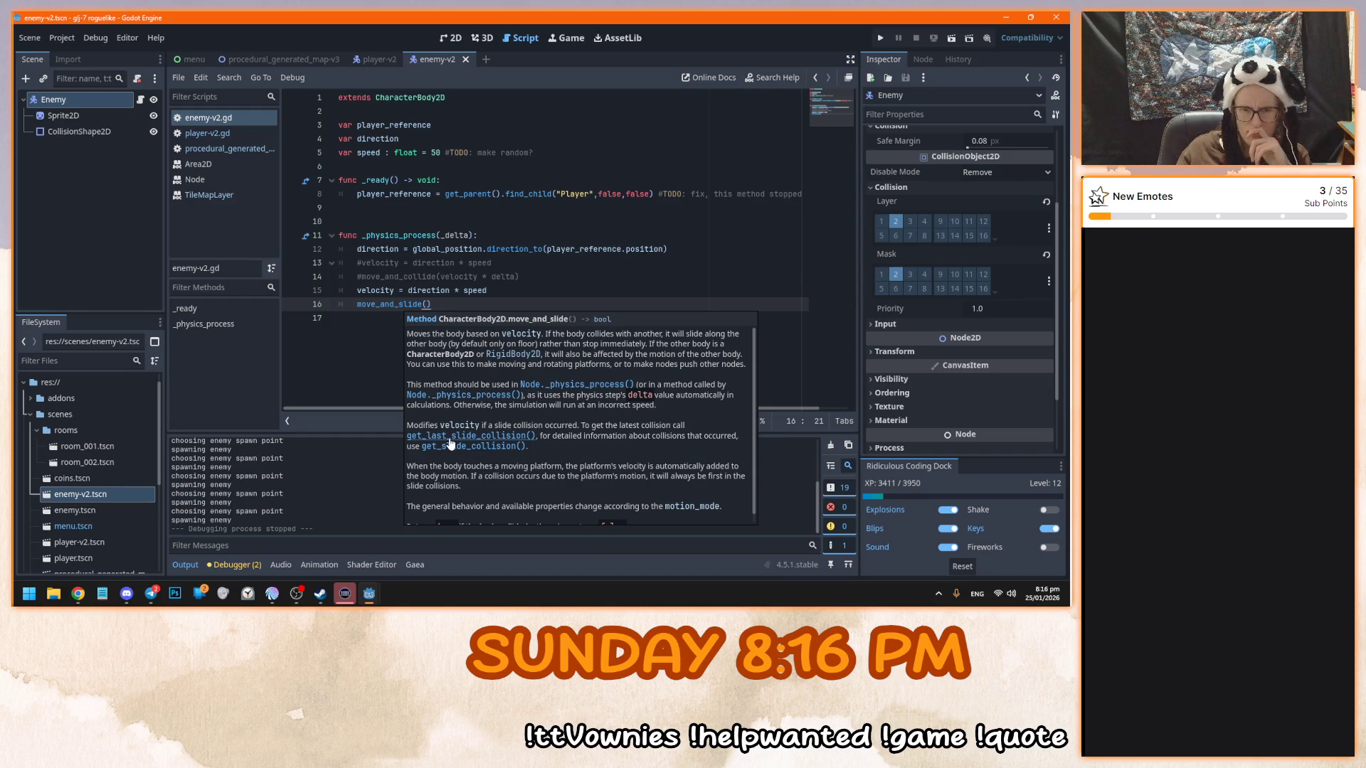
scroll(450, 440, down, 1)
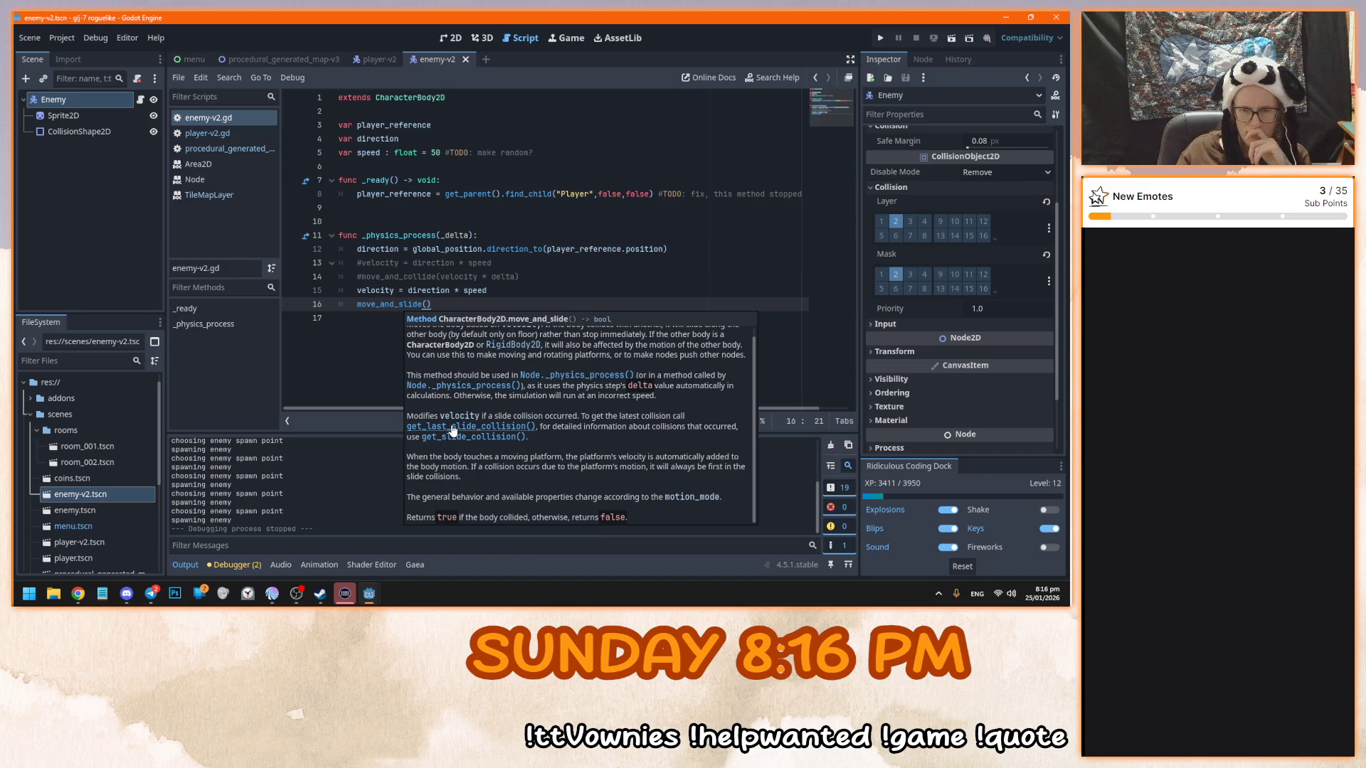
click(451, 428)
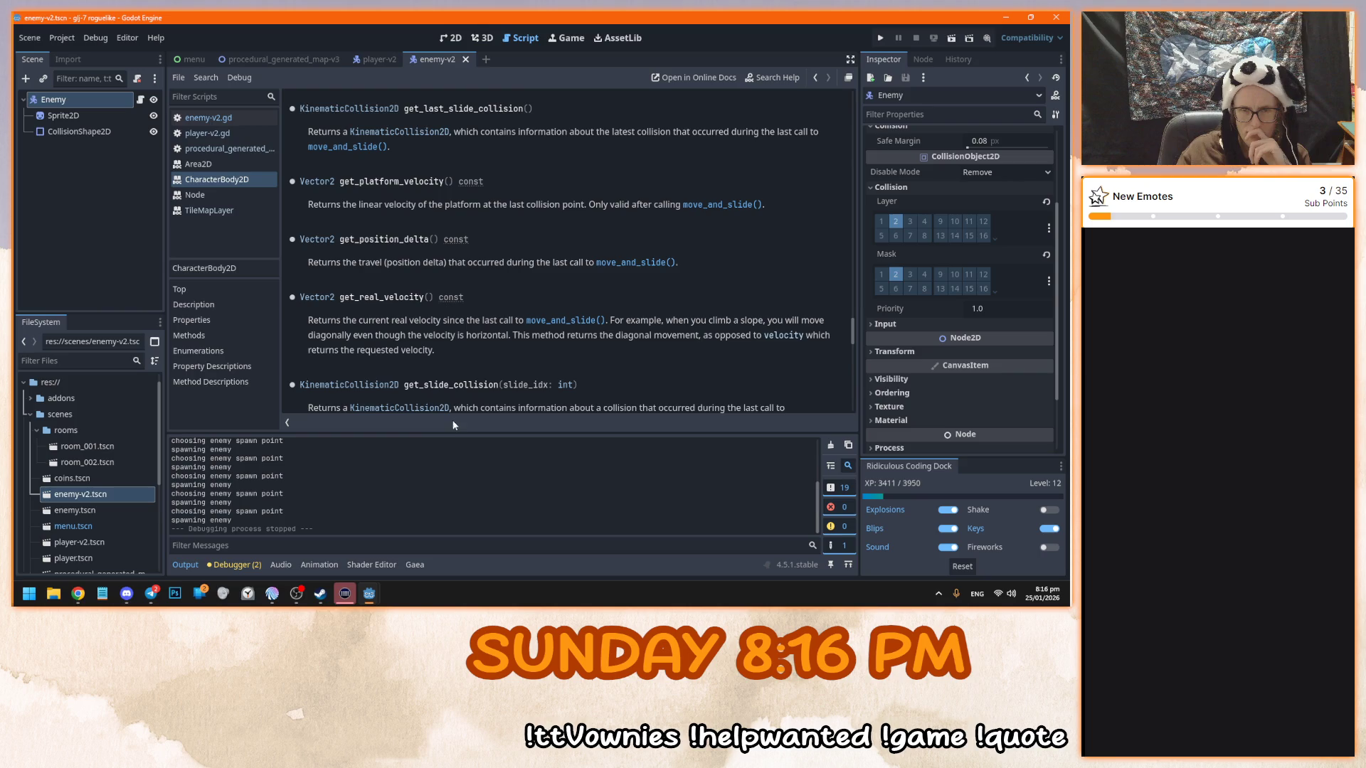
scroll(481, 382, up, 3)
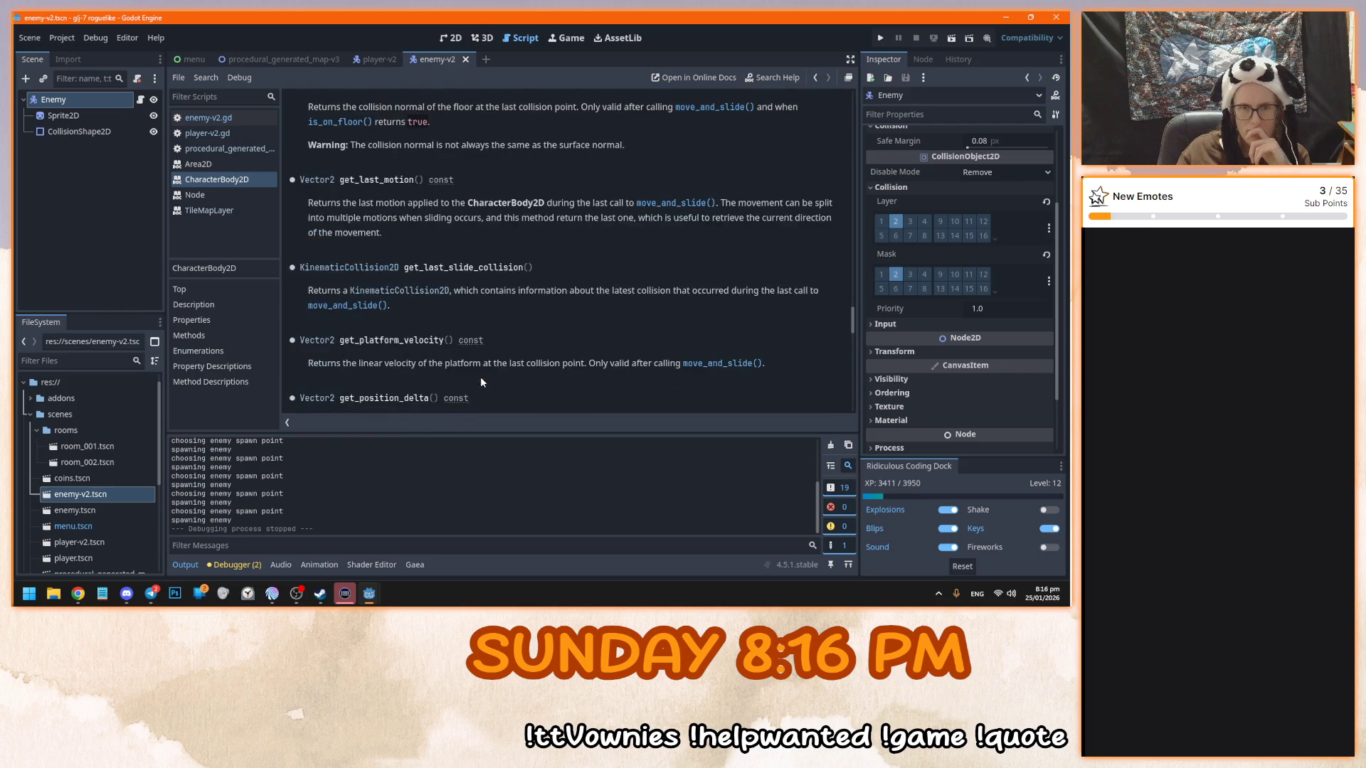
scroll(480, 377, down, 1)
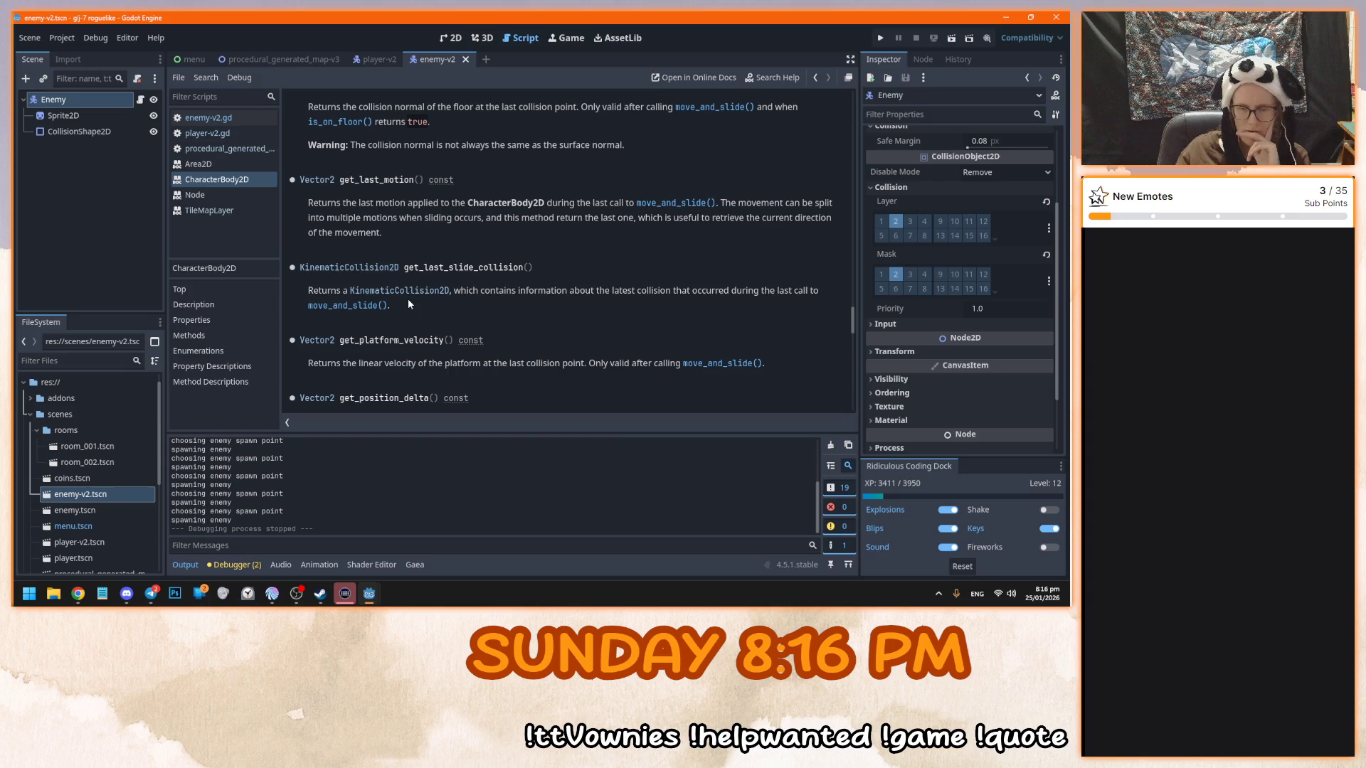
scroll(408, 304, down, 3)
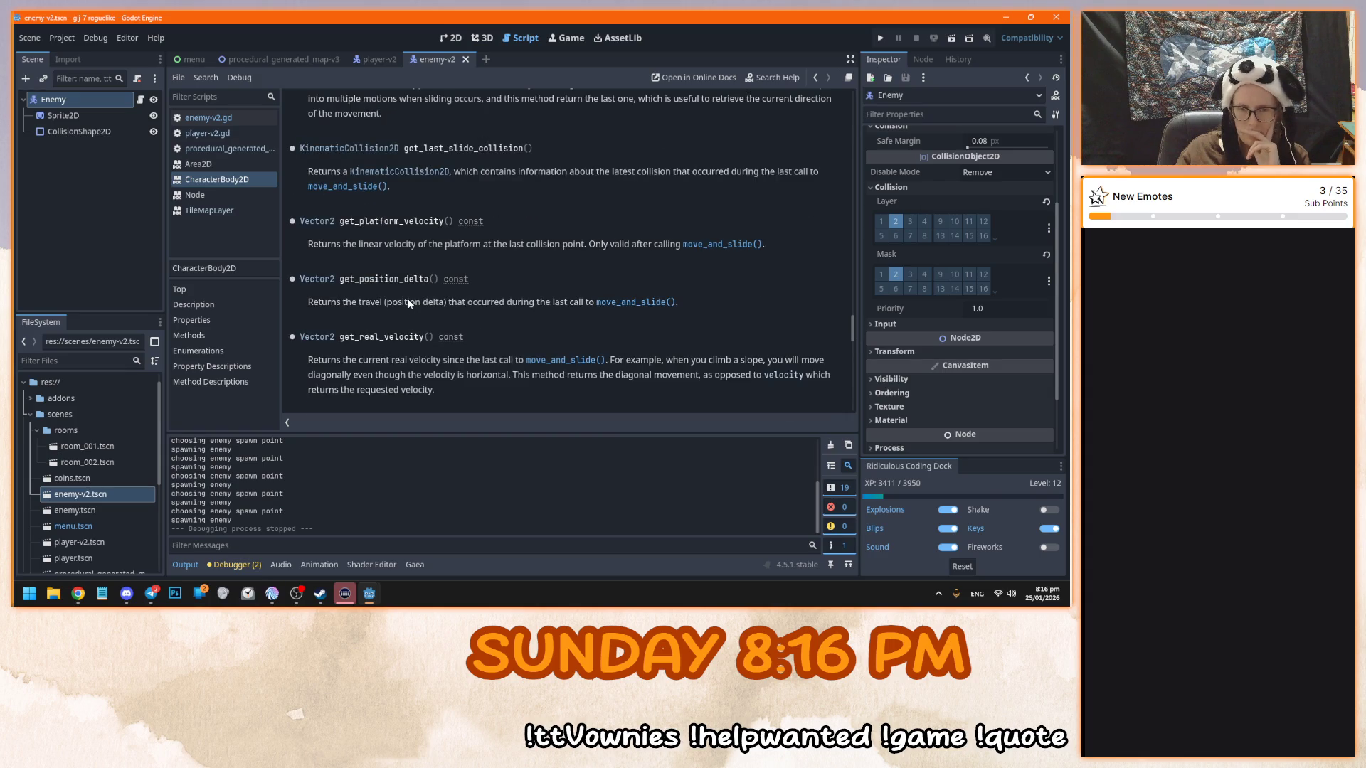
scroll(408, 303, up, 3)
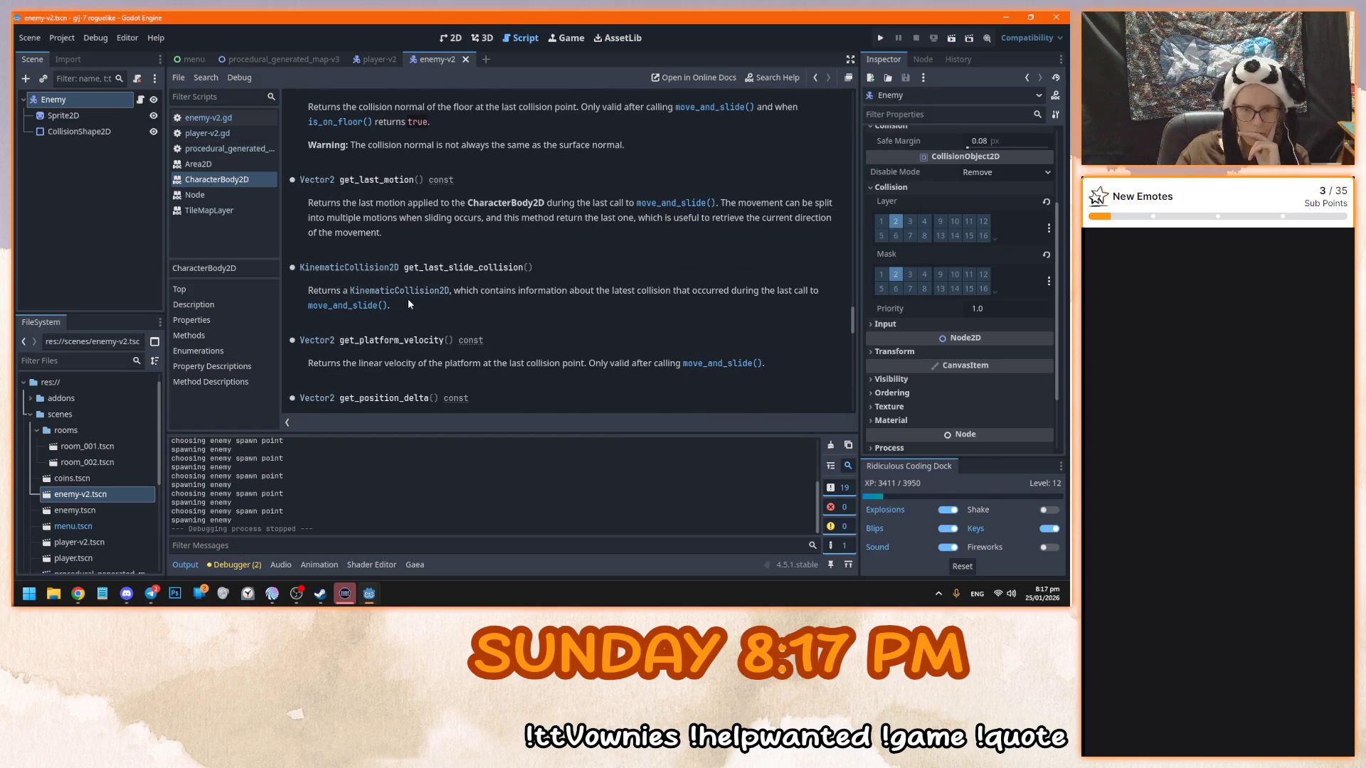
scroll(409, 304, up, 1)
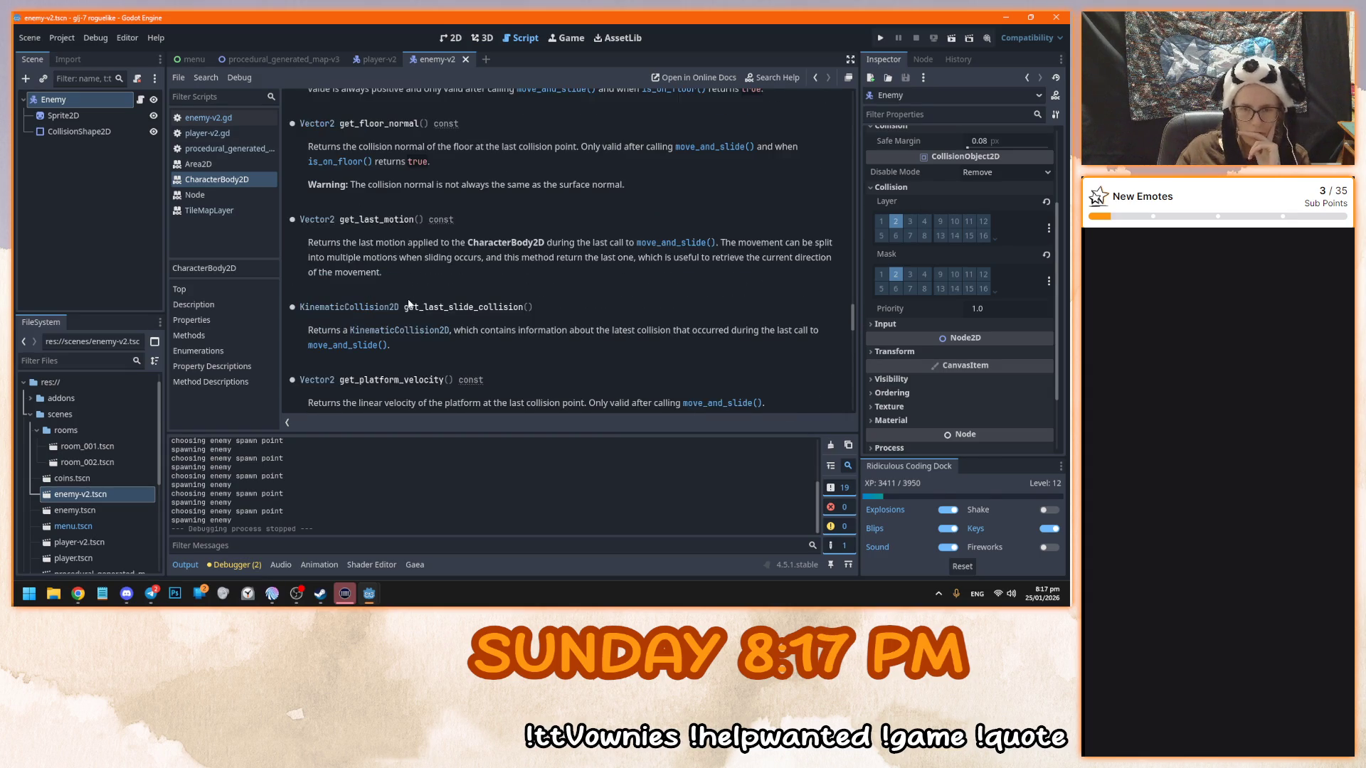
click(223, 119)
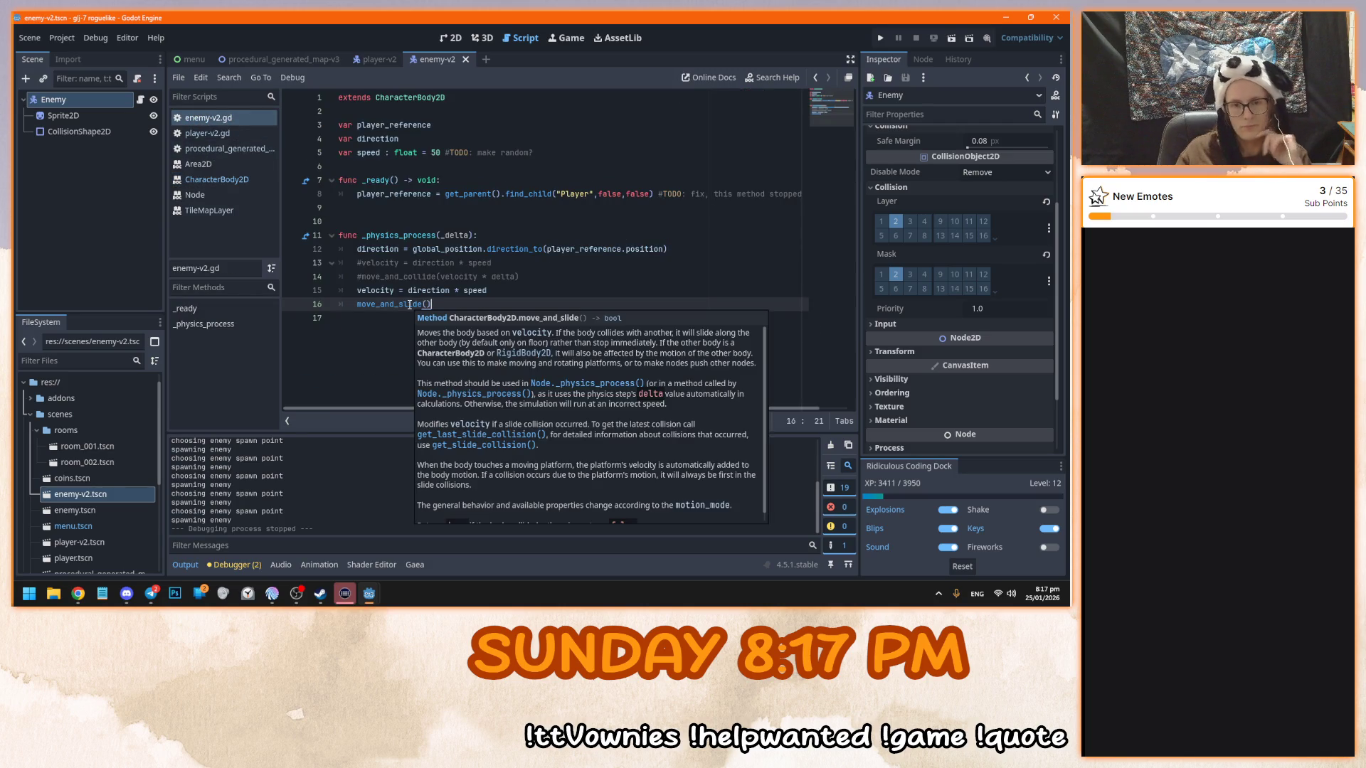
Copy the get_slide_collision example loop from the CharacterBody2D docs, then return to enemy-v2.gd
click(473, 445)
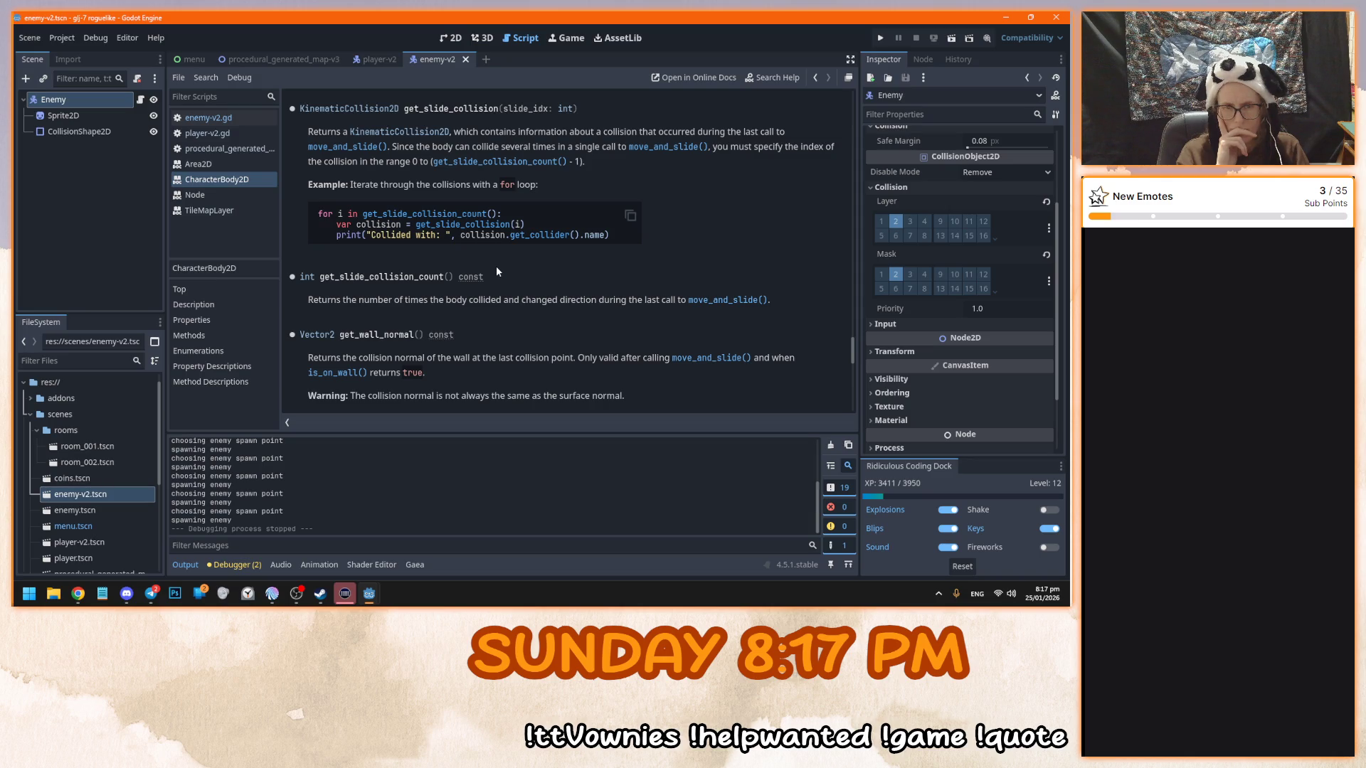
key(alt+Left)
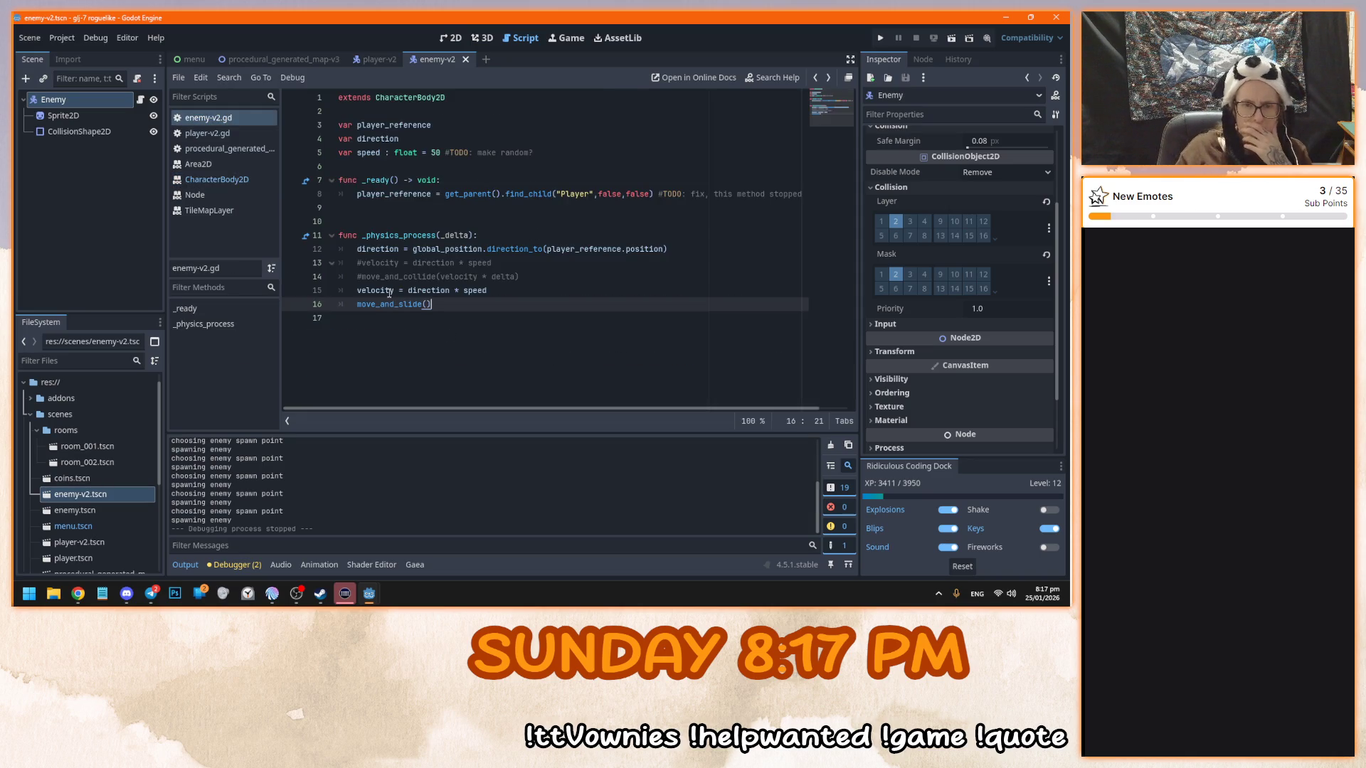
mouse_move(391, 306)
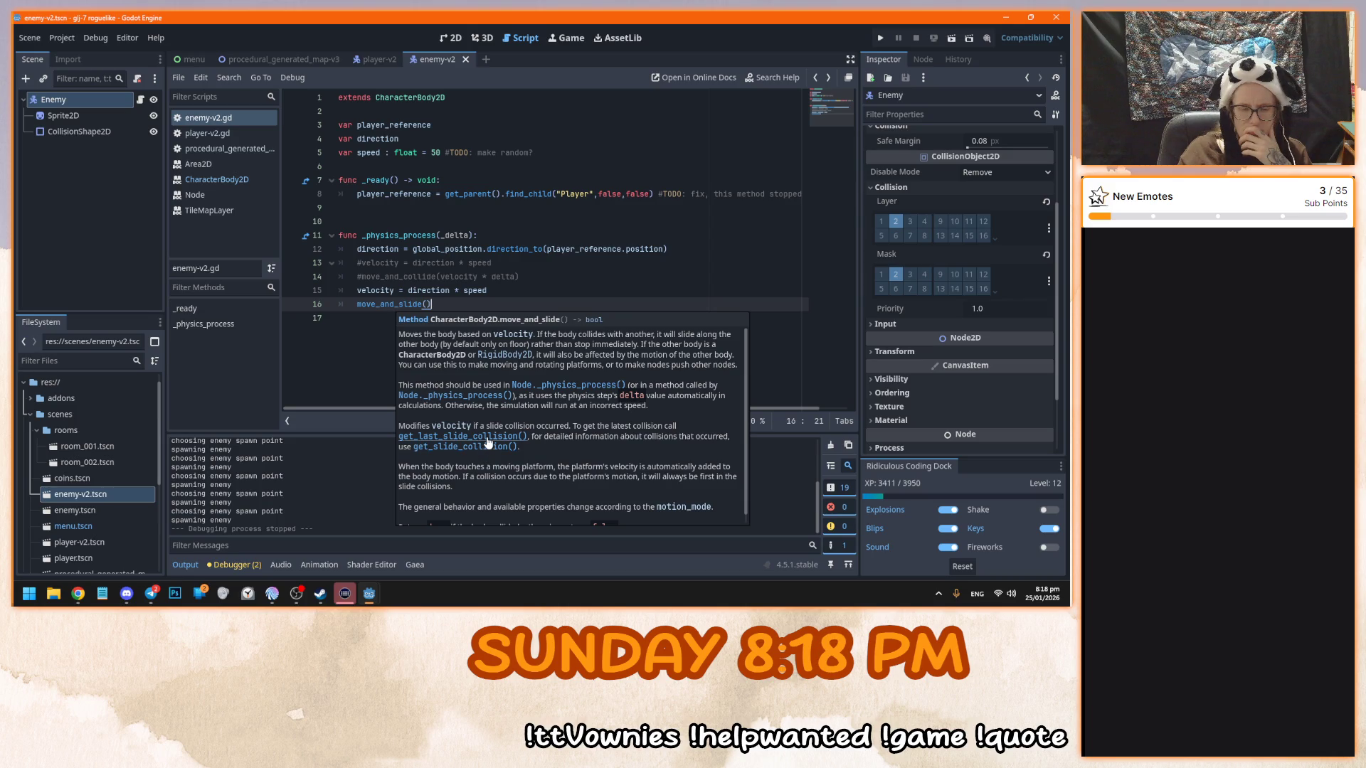
click(486, 446)
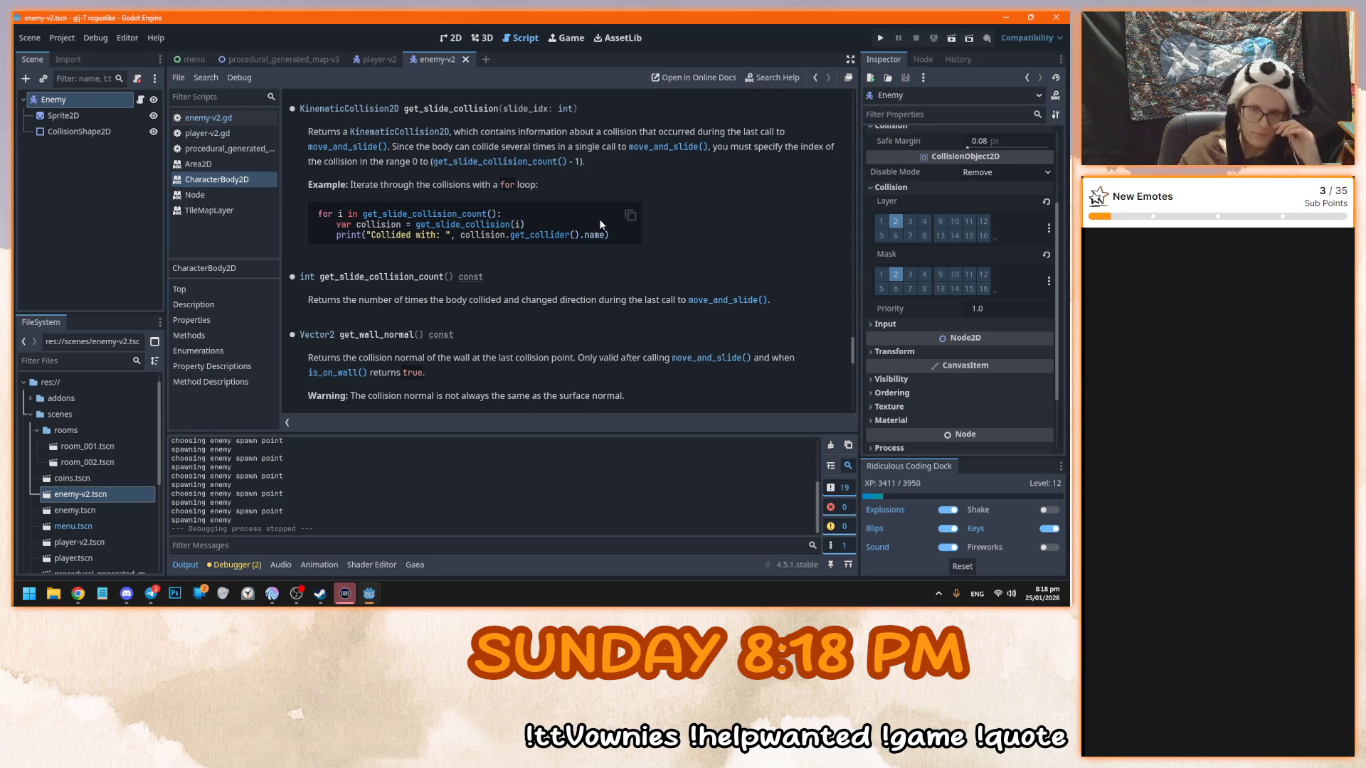
click(631, 215)
click(214, 119)
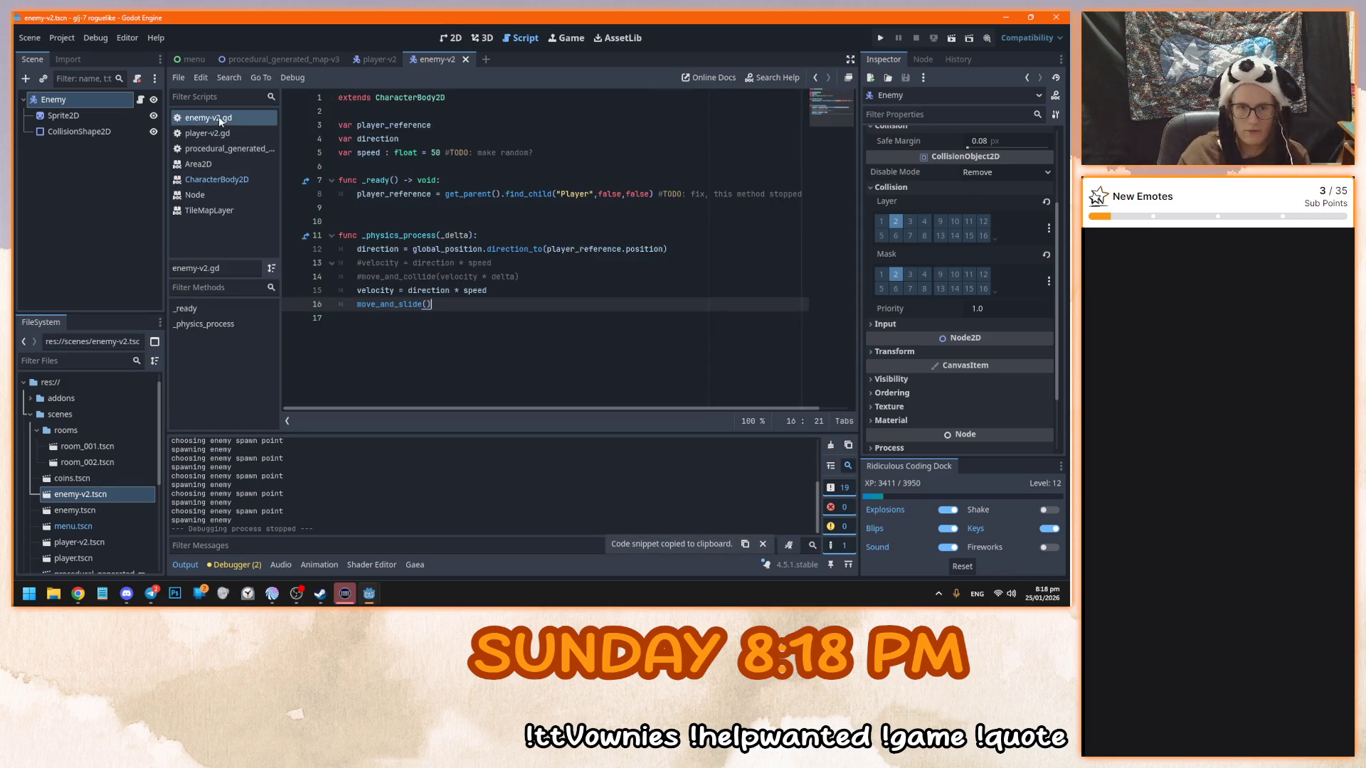
Paste the collider-name printing loop after move_and_slide(), indent lines 18–19, and run the game
key(Return)
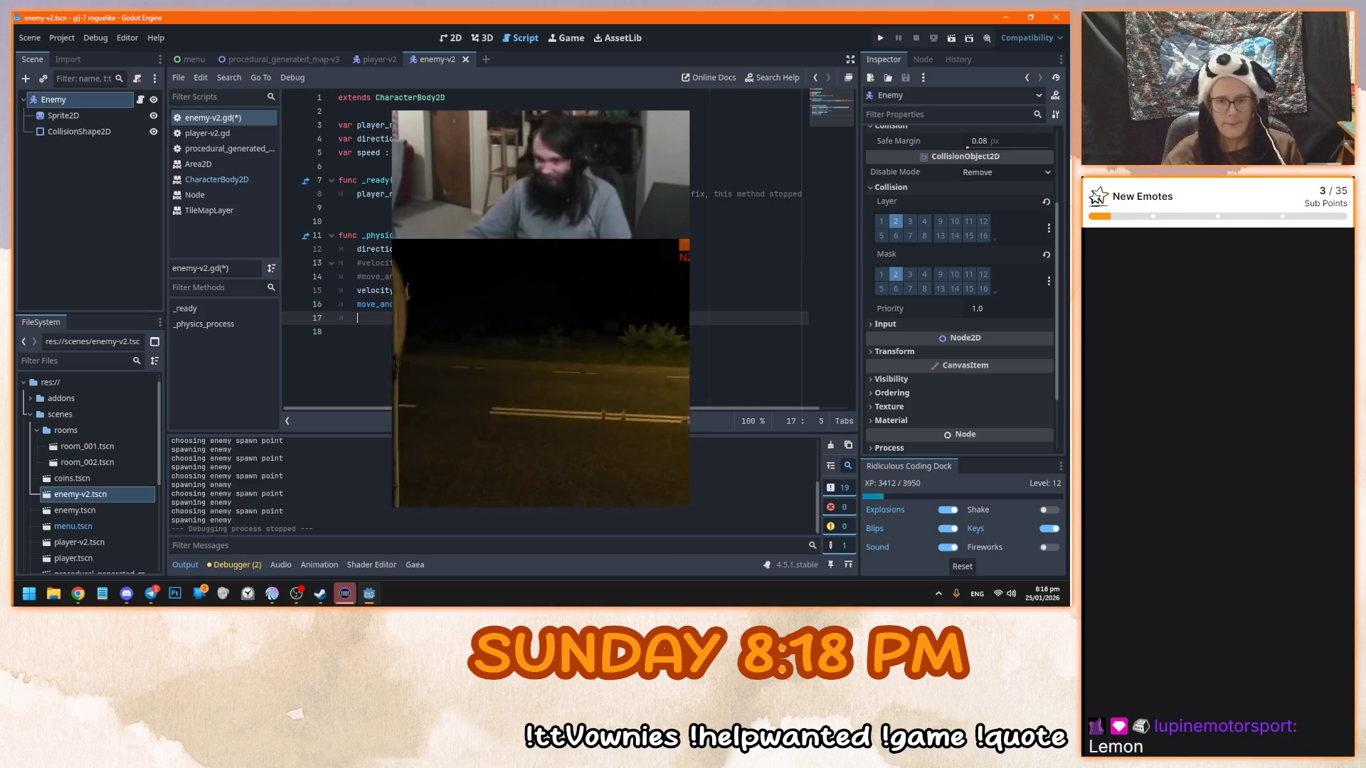
key(ctrl+v)
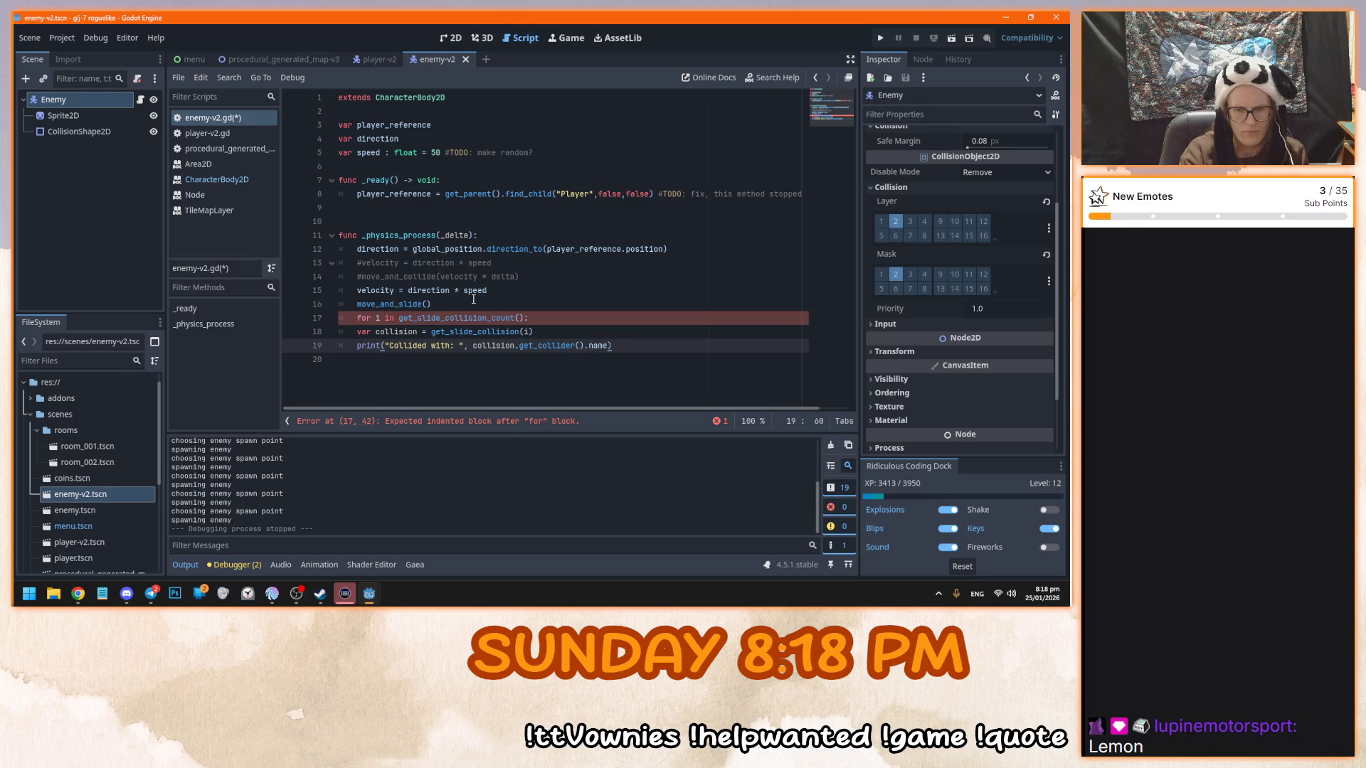
drag(612, 345, 341, 336)
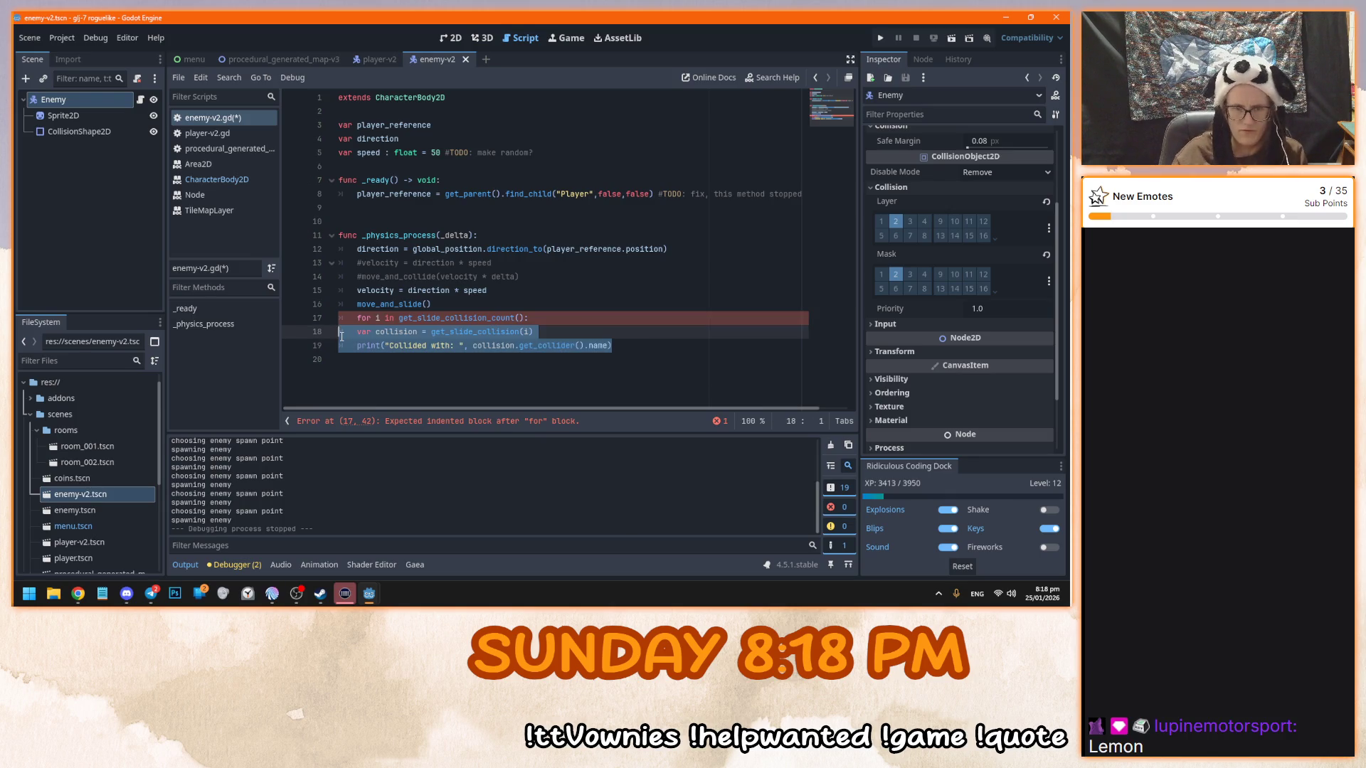
key(Tab)
click(683, 346)
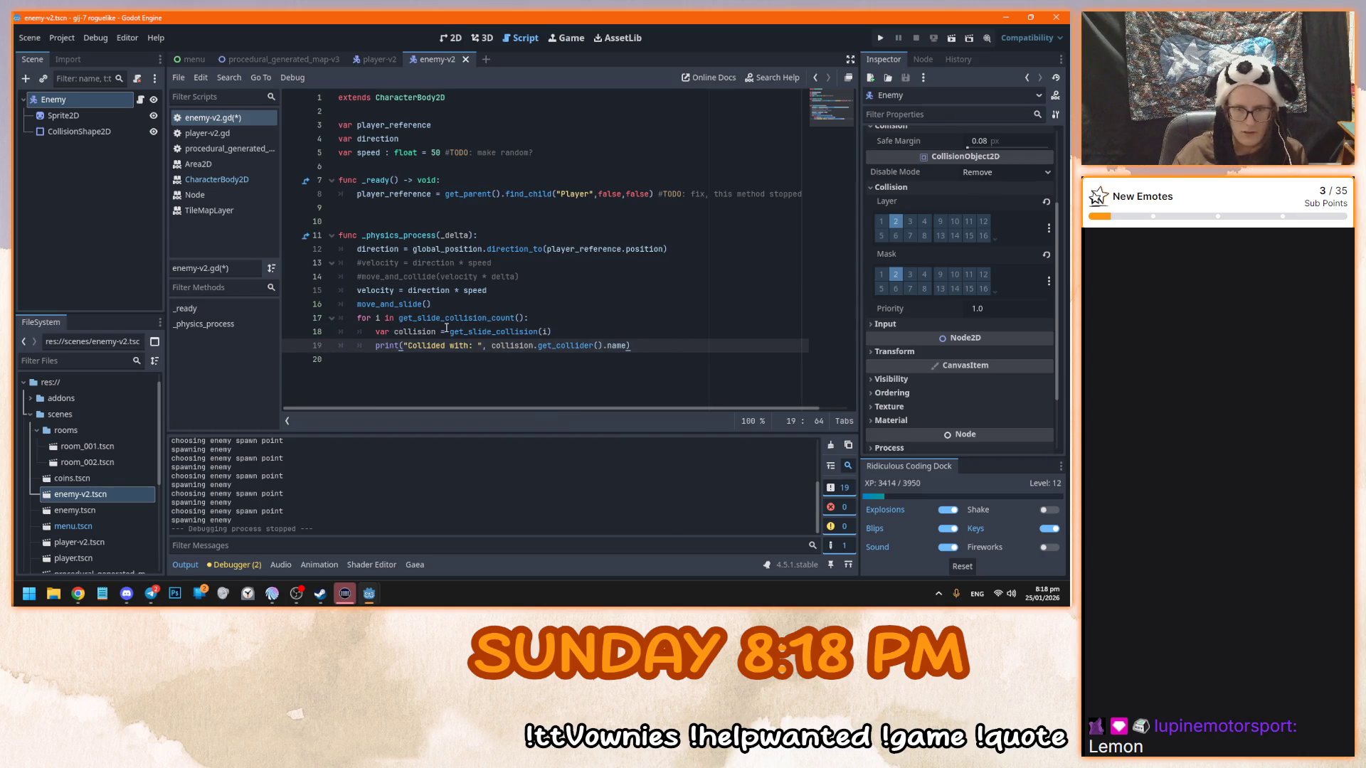
mouse_move(451, 324)
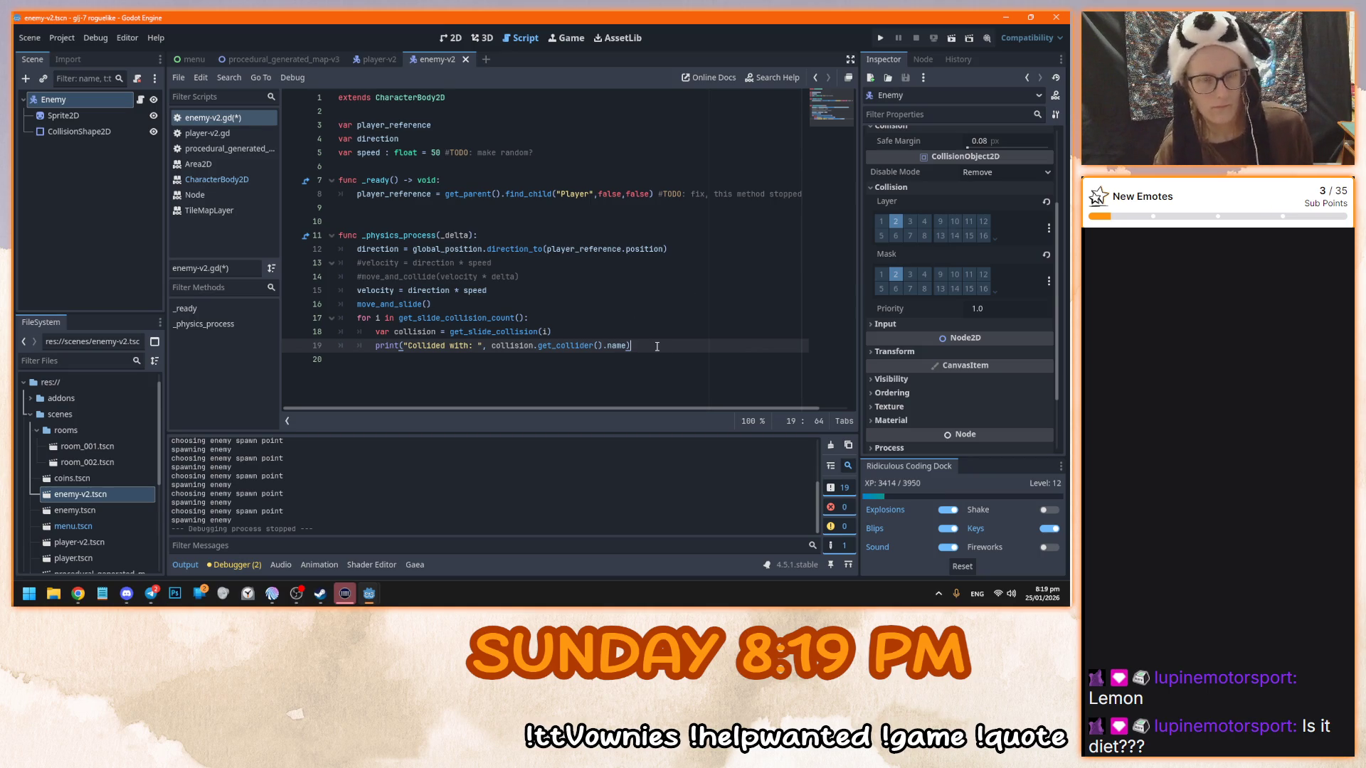
key(F5)
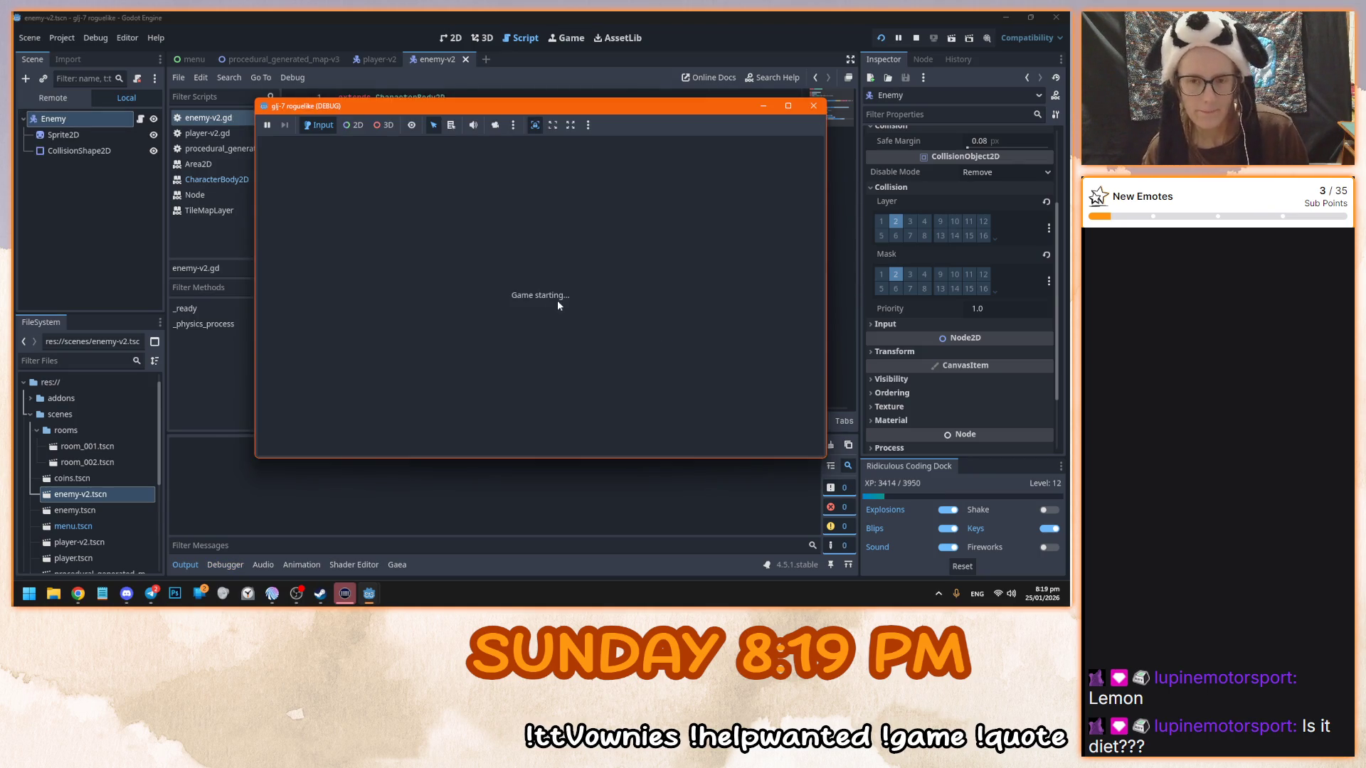
Start a new game and move the player down, left and right while enemies chase
click(537, 302)
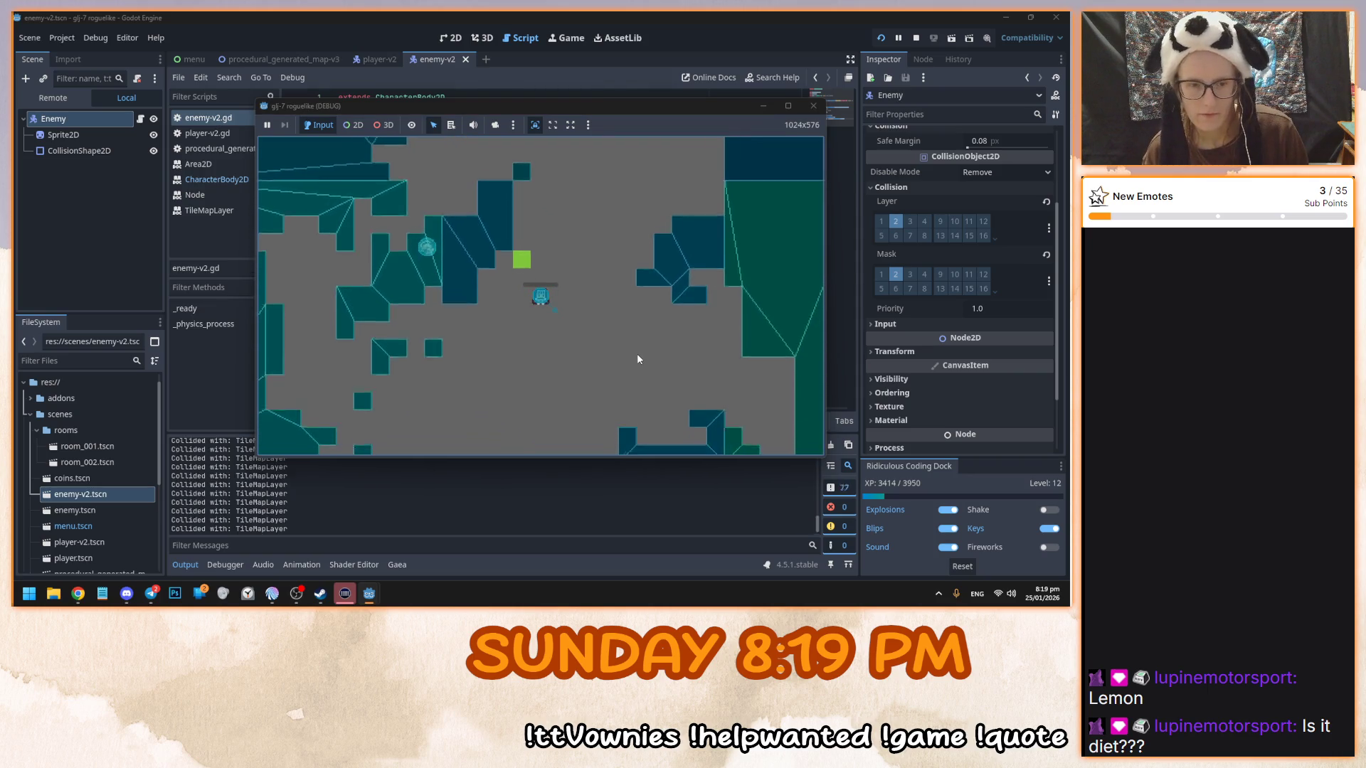
key(Down)
key(Left)
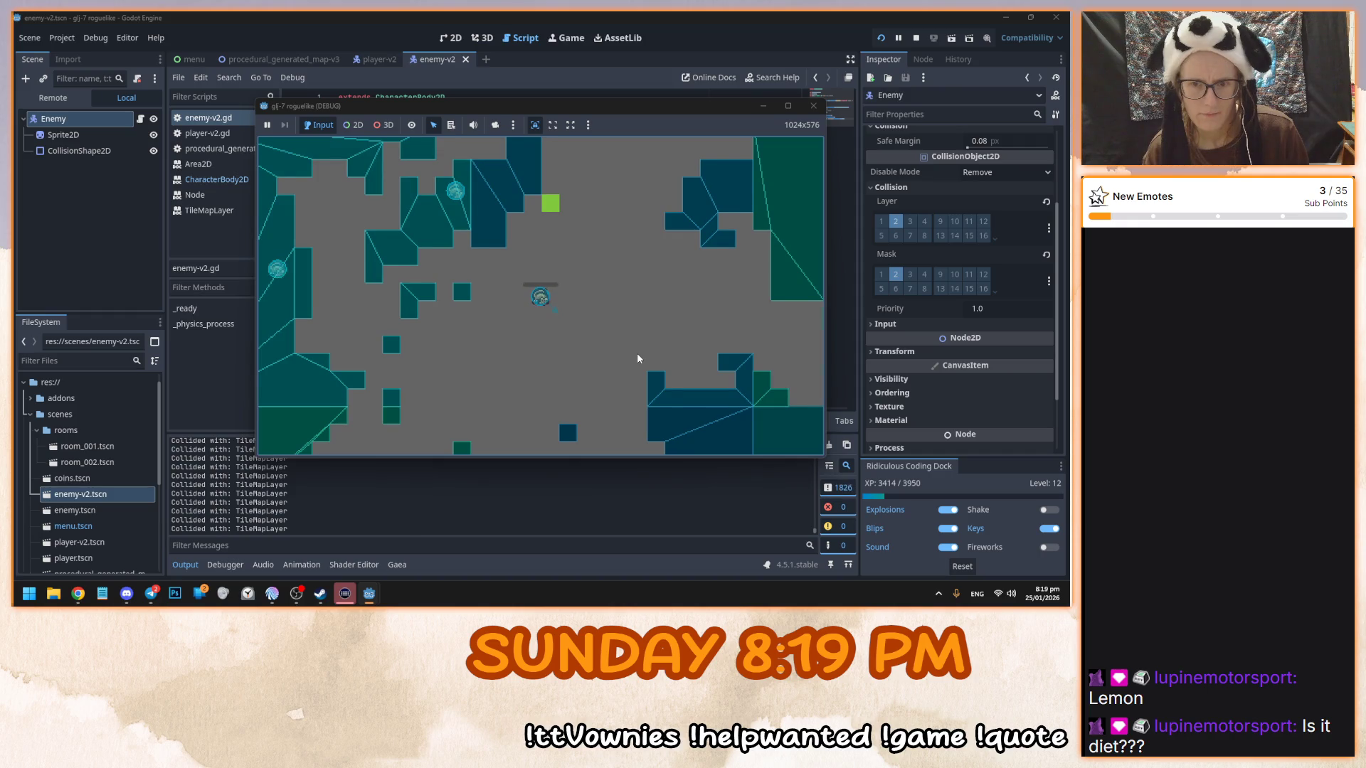
key(Right)
key(Down)
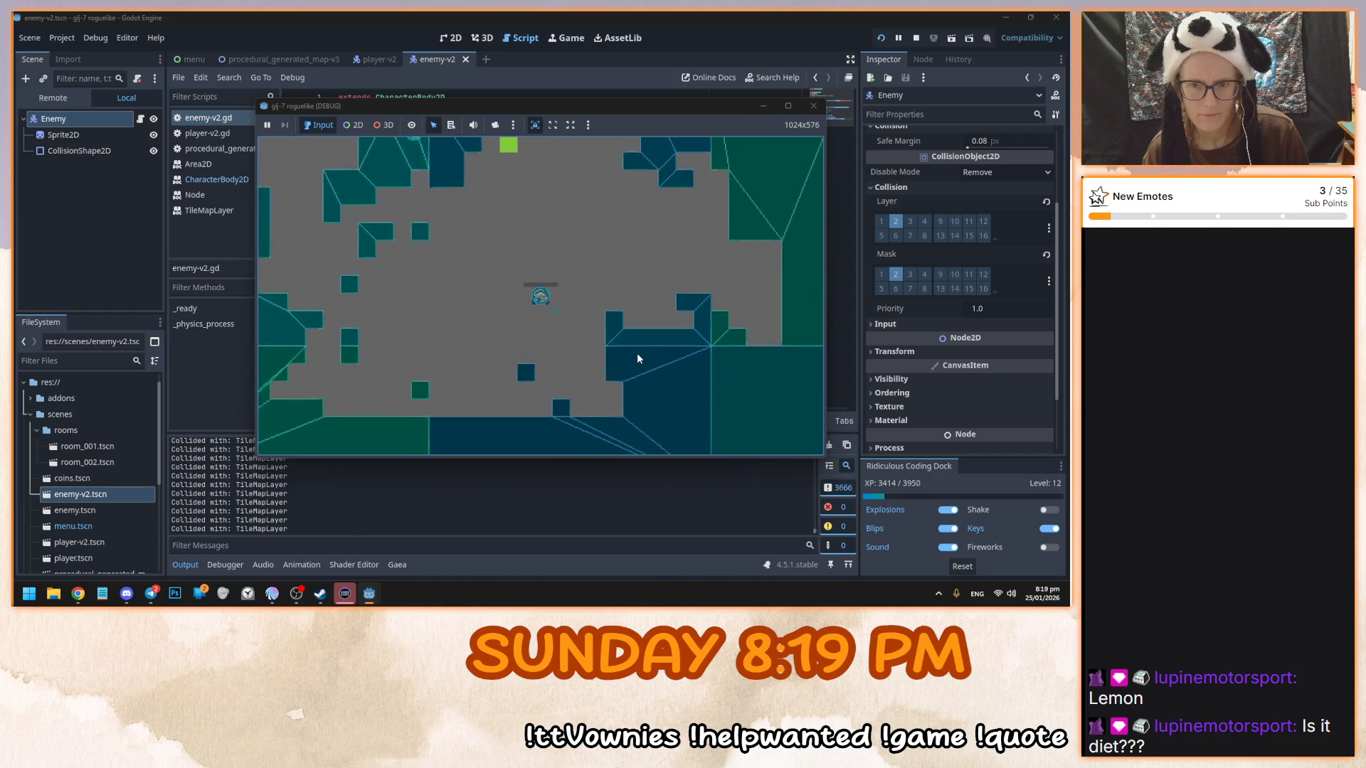
key(Down)
key(Left)
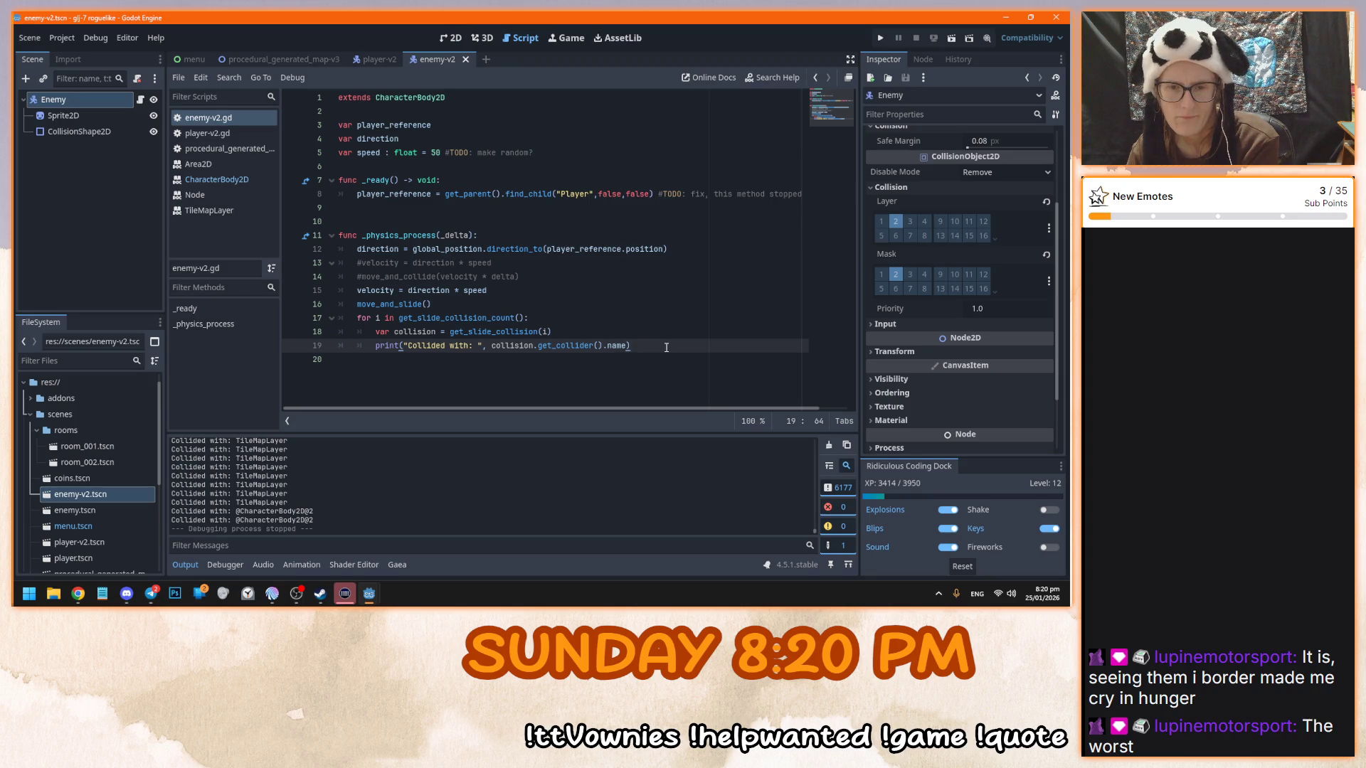
click(441, 332)
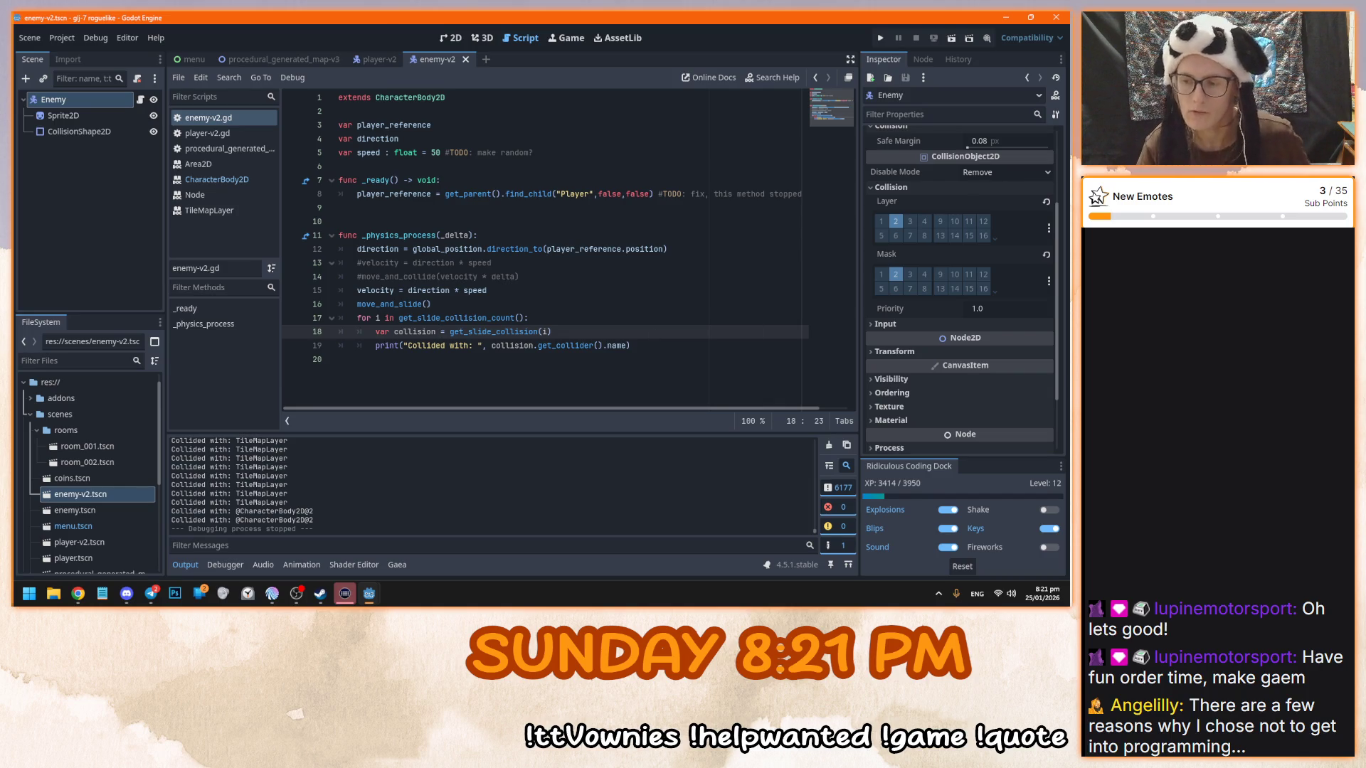
key(alt+Tab)
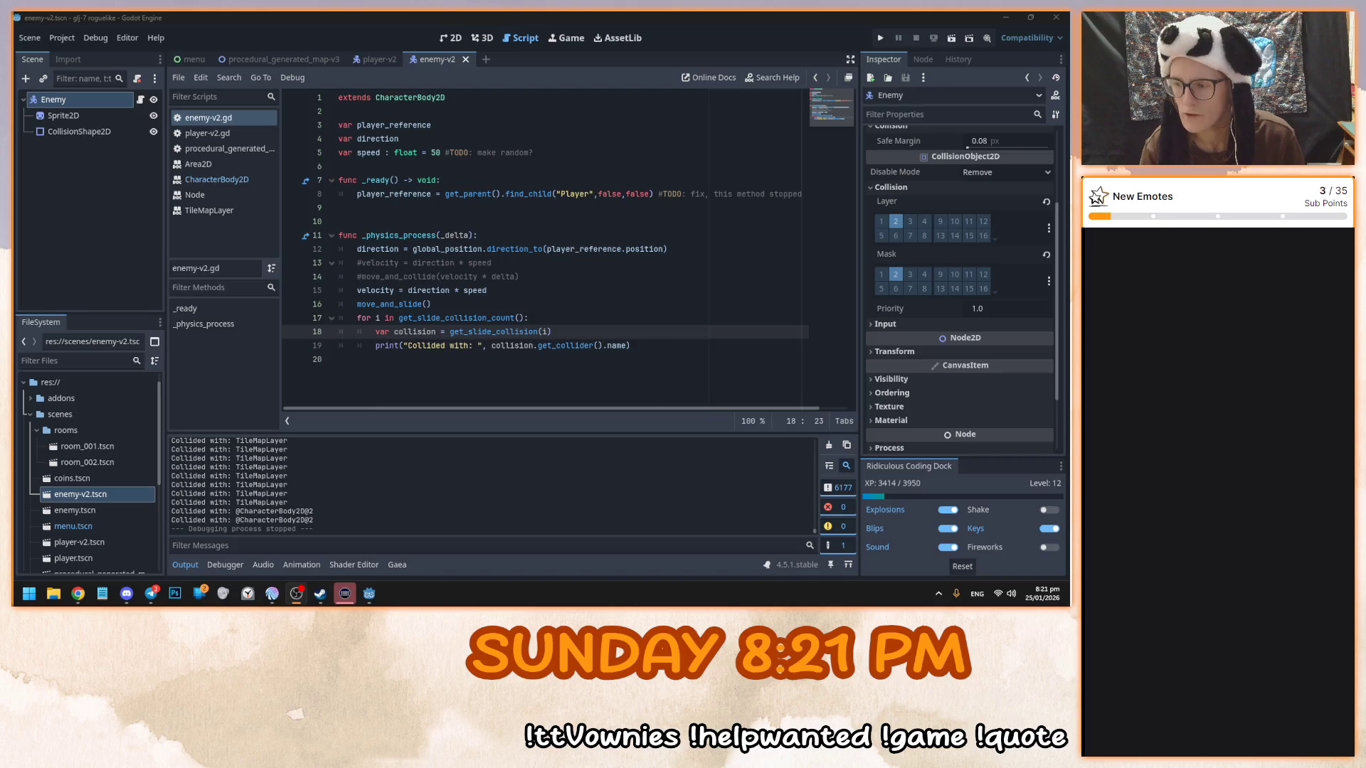
click(272, 593)
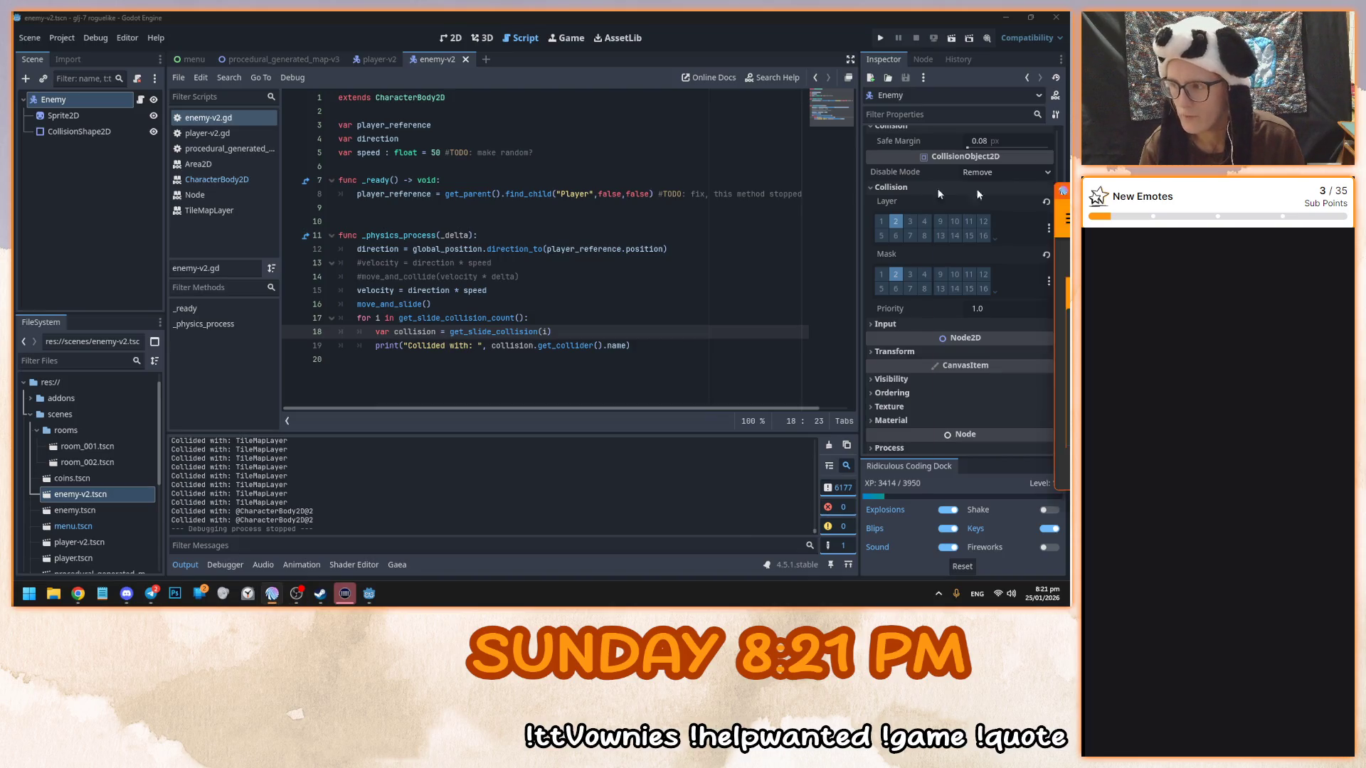
click(596, 228)
Filter commands by 'itch' and open the itch.io Link command under Links for editing
text(itch)
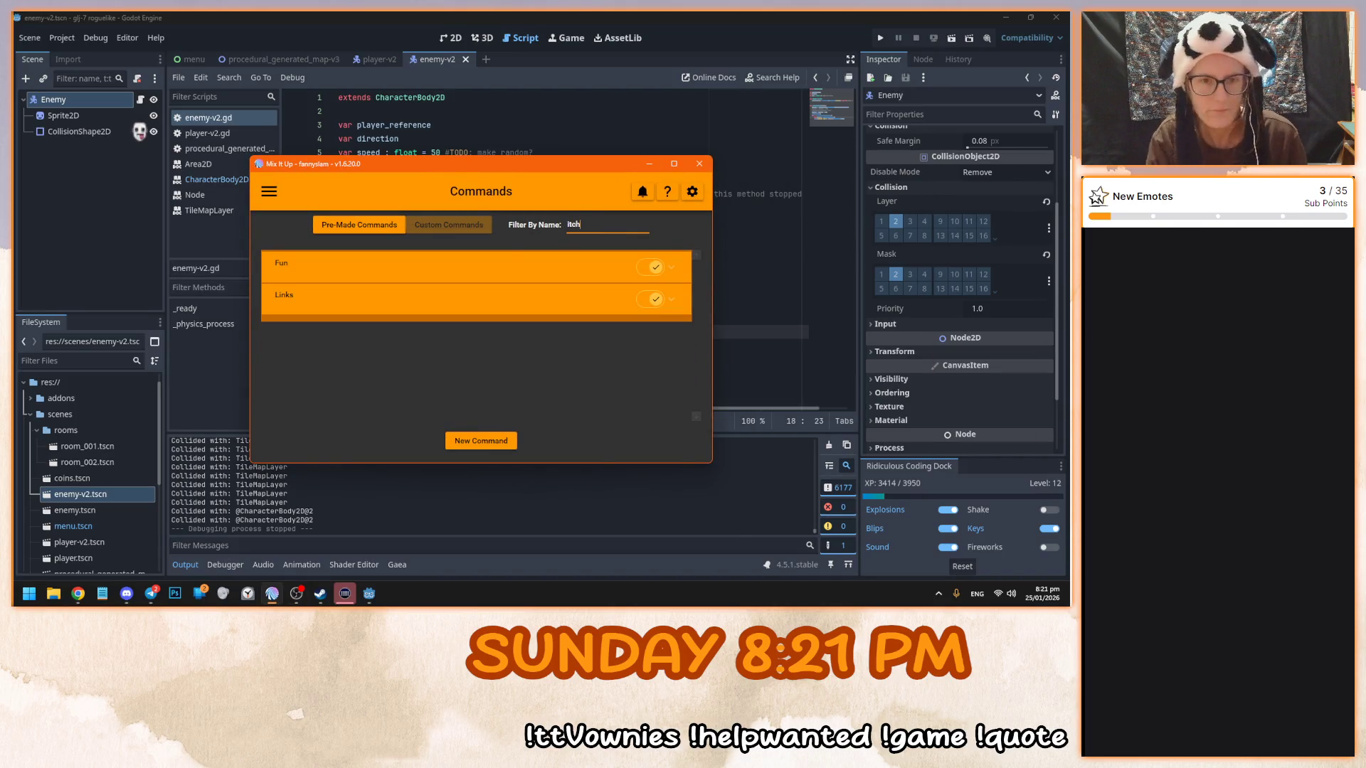
click(481, 308)
click(582, 301)
click(582, 301)
click(567, 297)
click(568, 297)
click(603, 353)
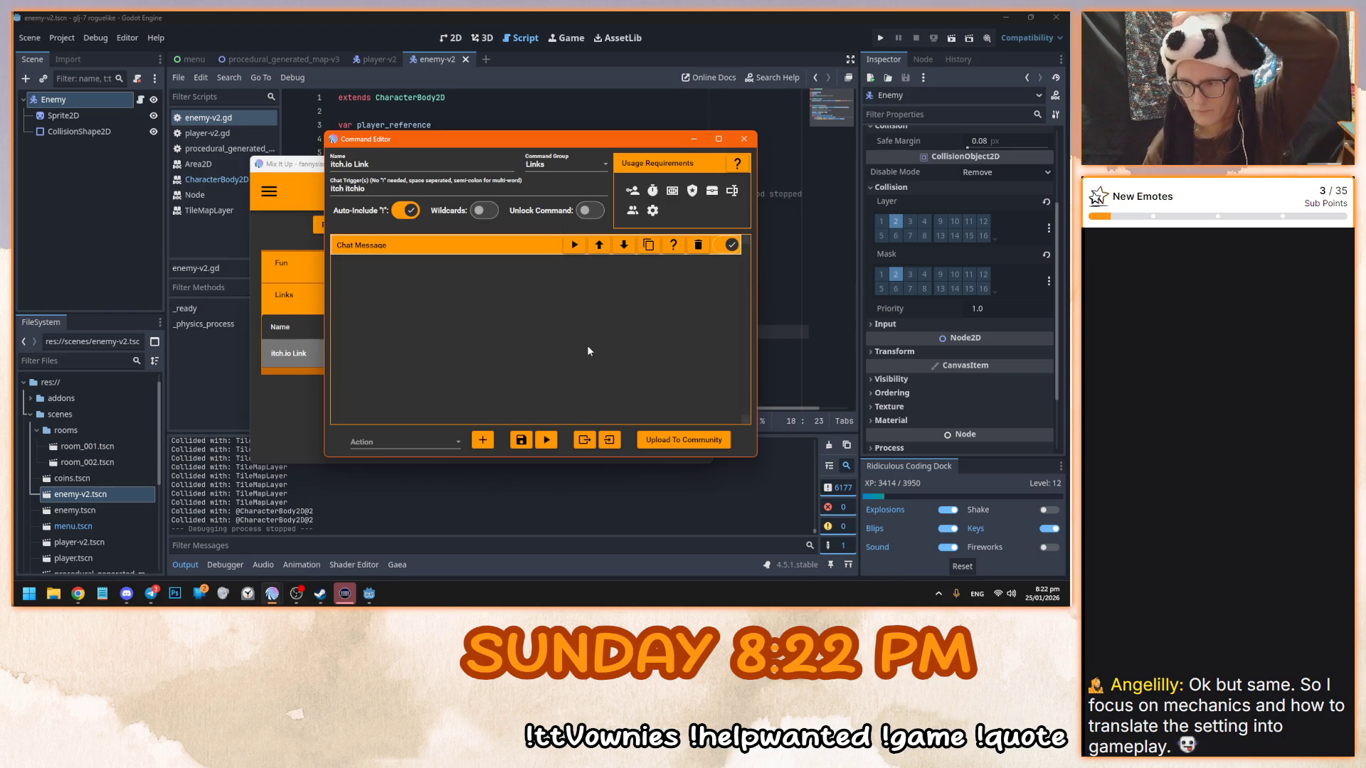
Append ', FoundMu' after PocketLife in the chat message and save the command
click(469, 246)
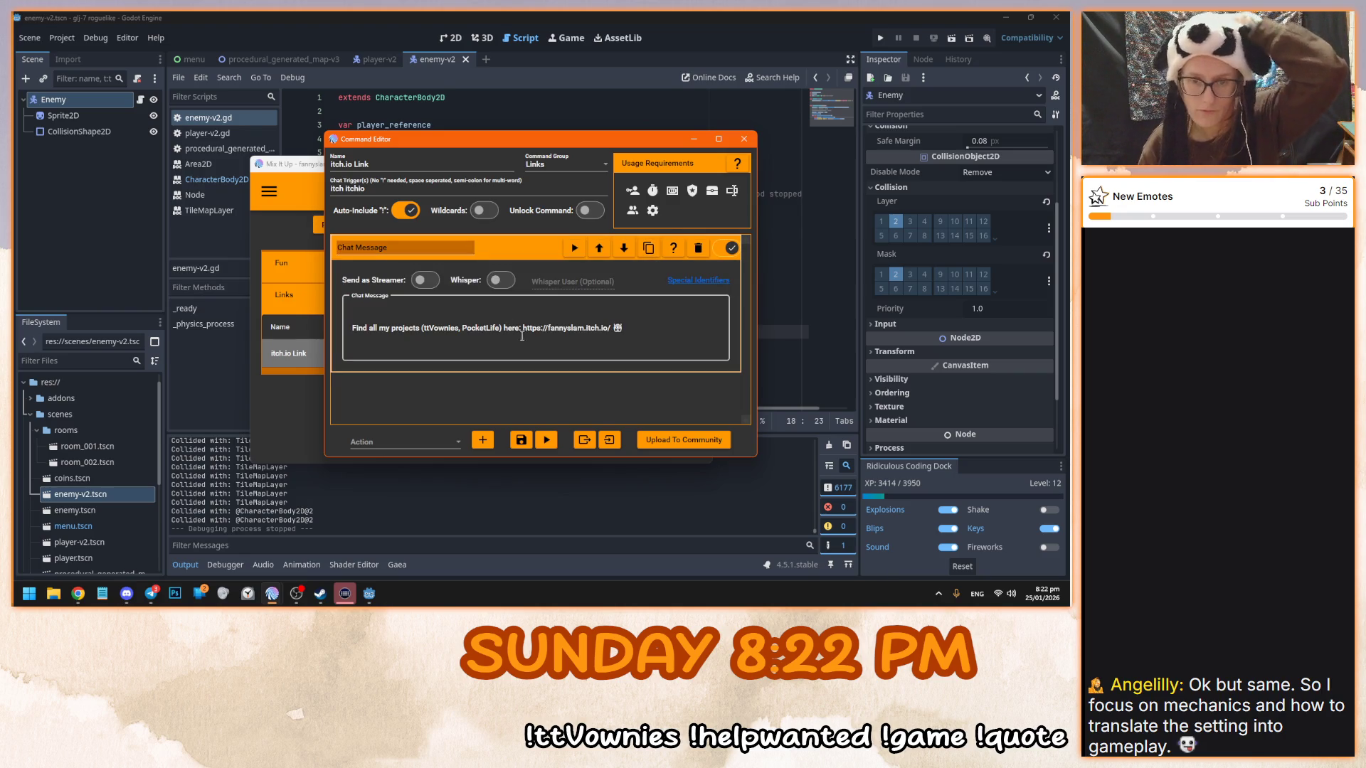
click(501, 328)
text(, FoundMu)
click(521, 440)
click(649, 164)
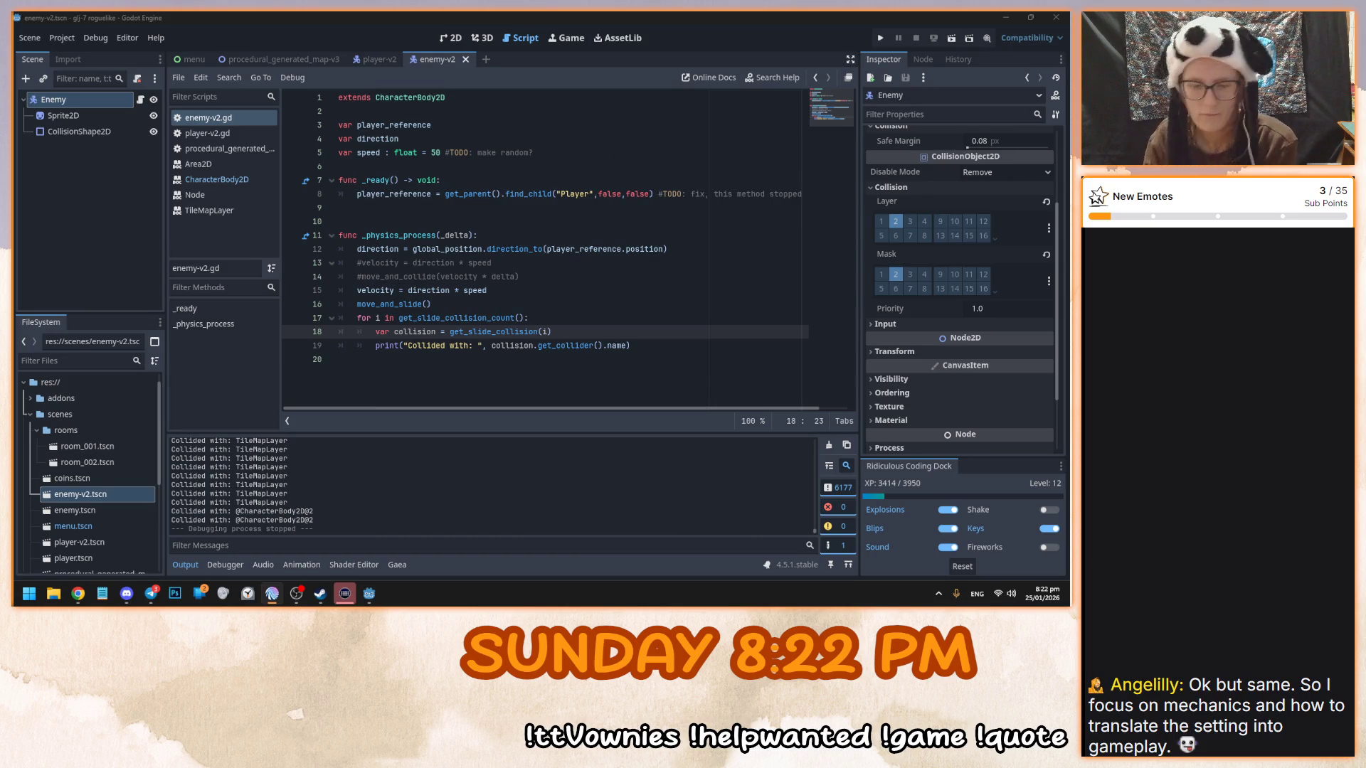
Return to the enemy-v2 script after a brief browser visit, ending at line 19
click(680, 345)
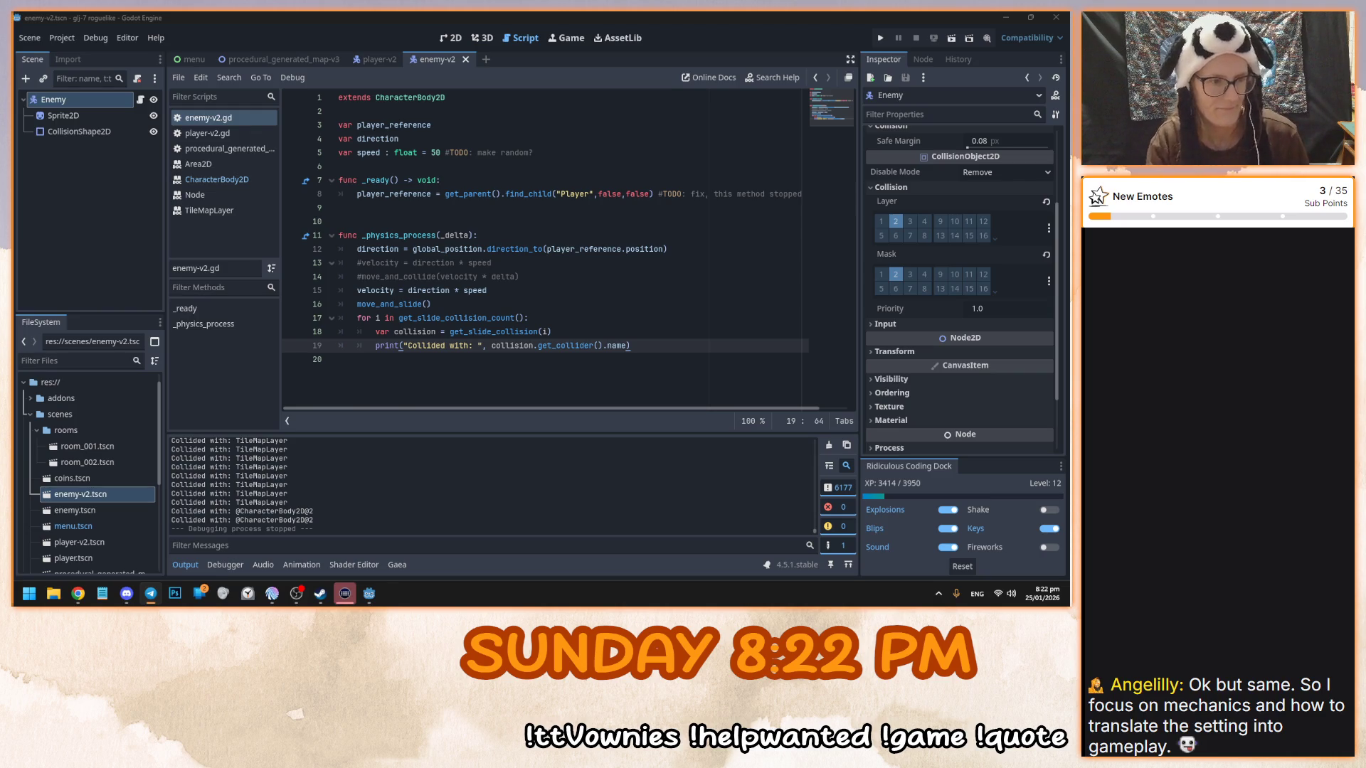
click(670, 364)
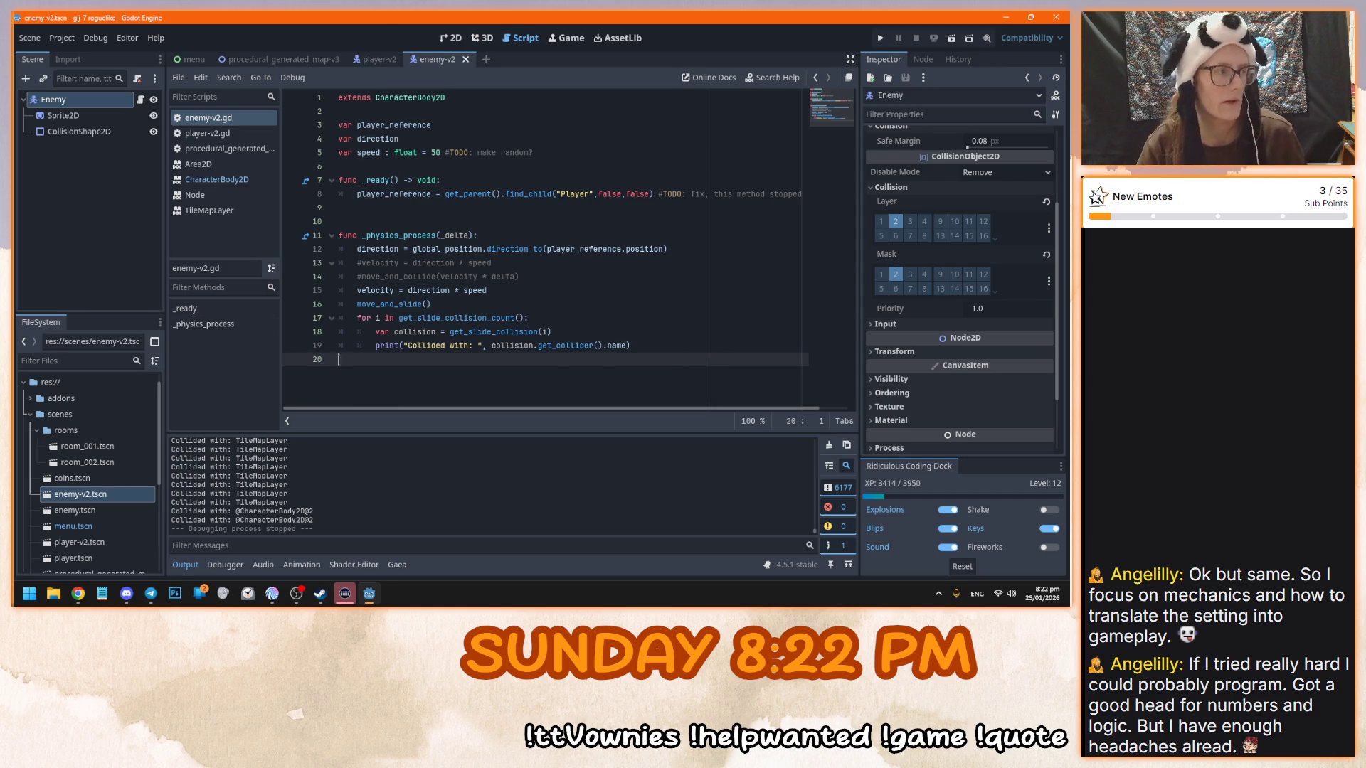
click(78, 593)
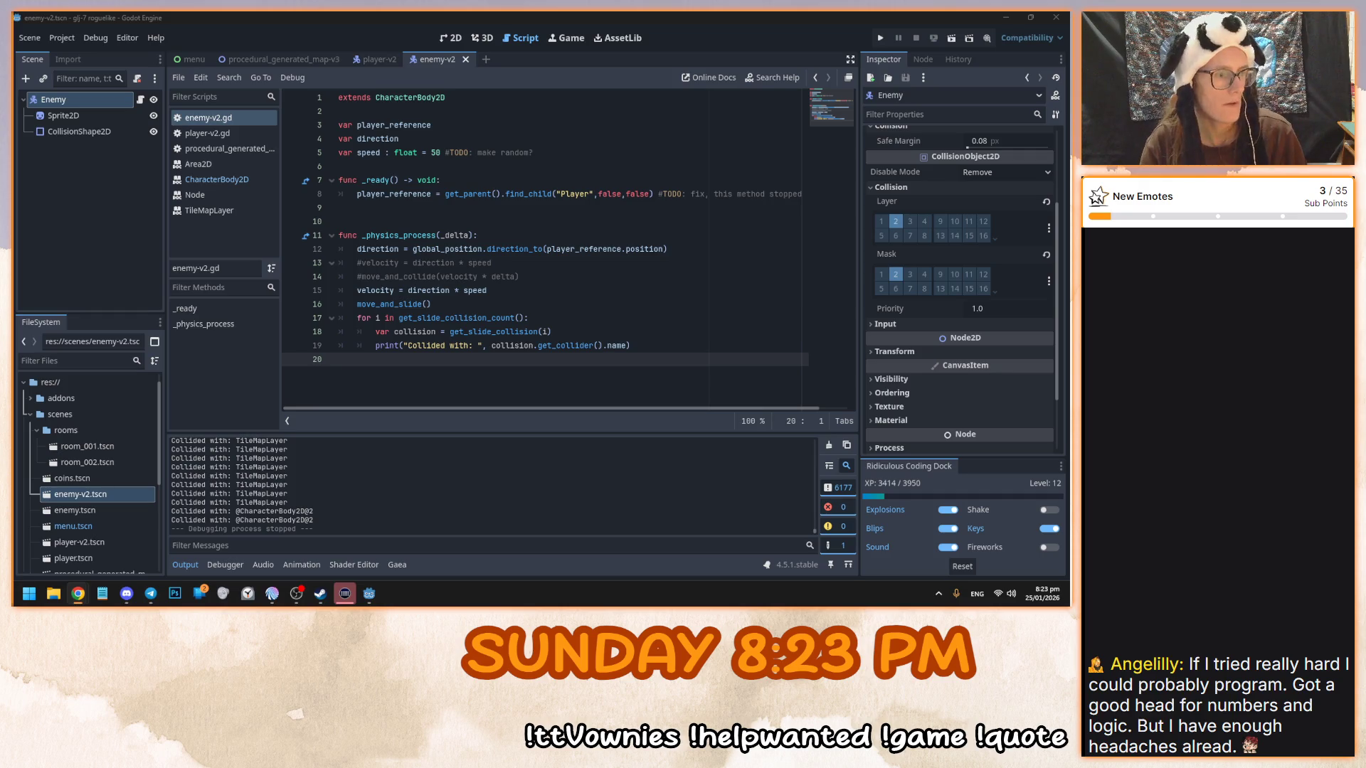
click(296, 593)
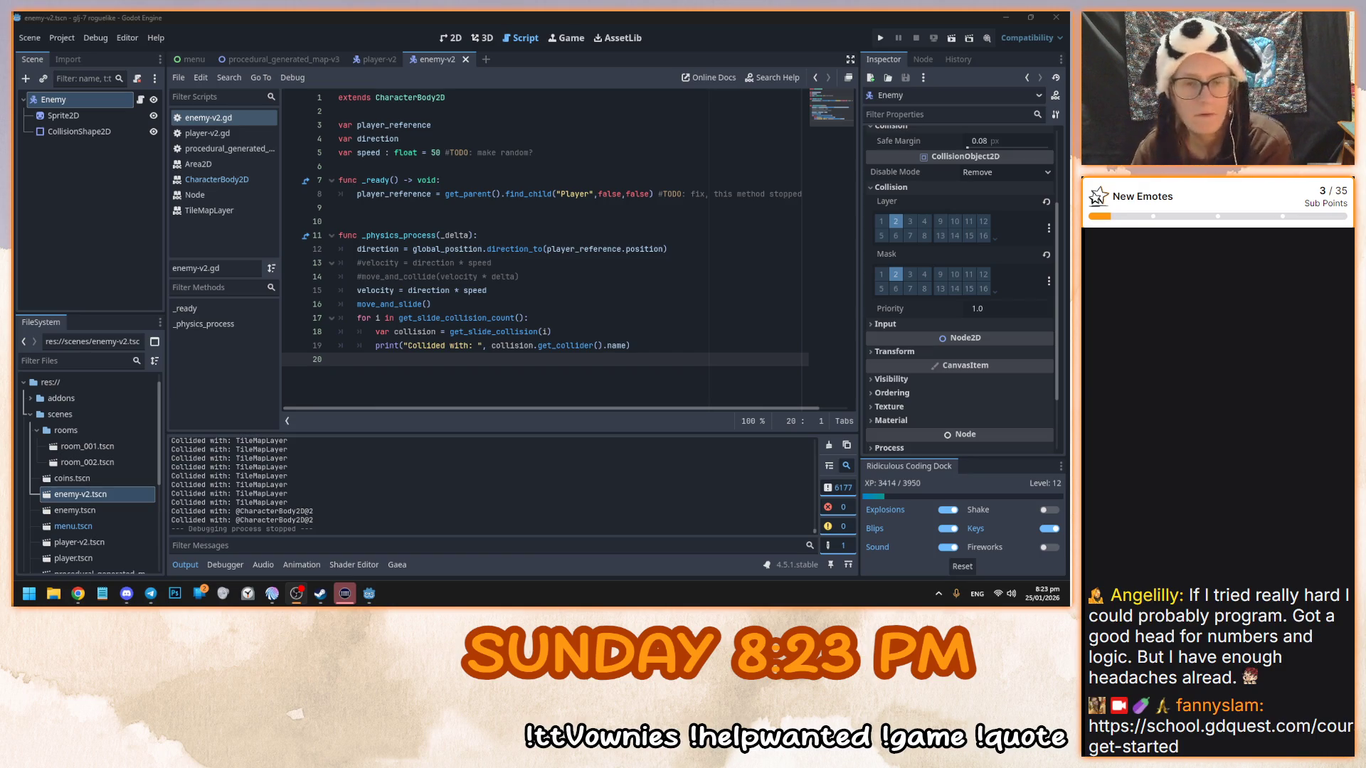
click(649, 348)
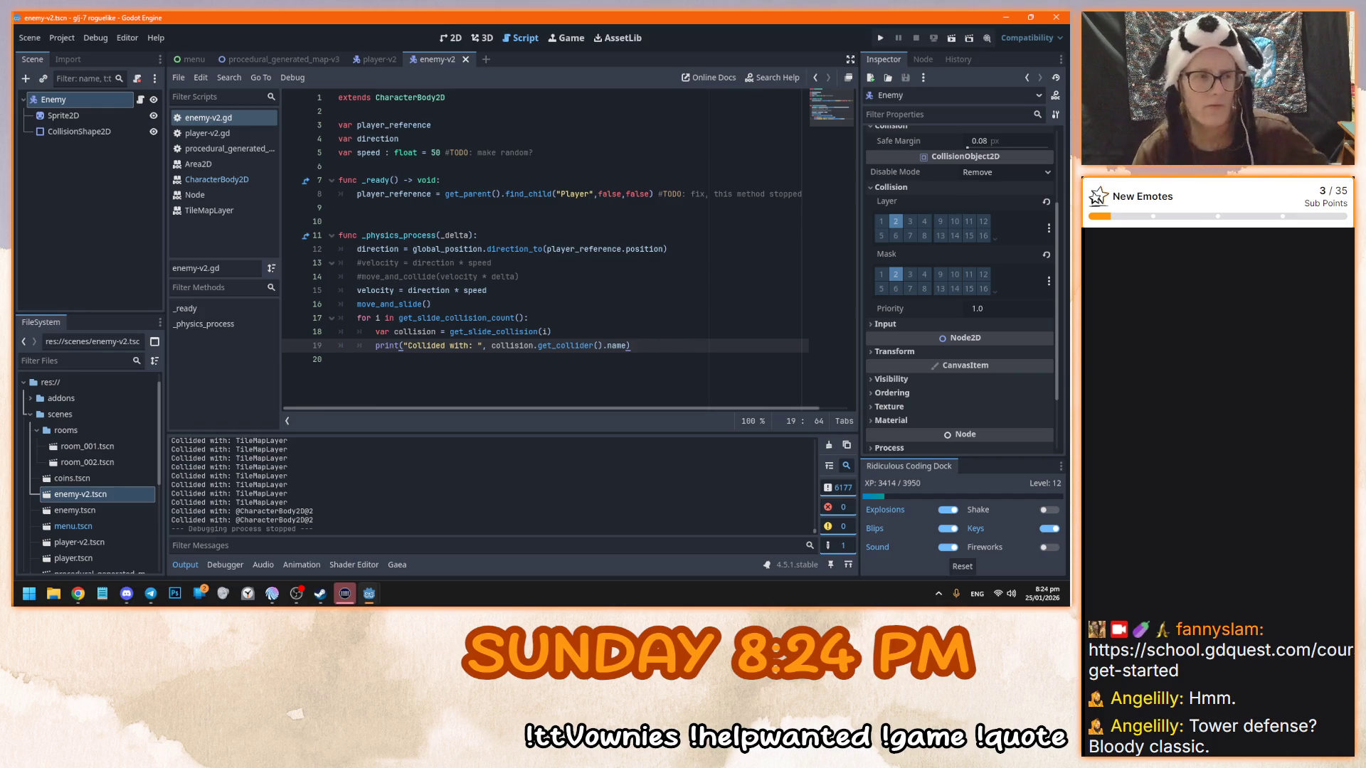
Switch between the Godot script editor and other windows, ending on the Steam library
key(alt+Tab)
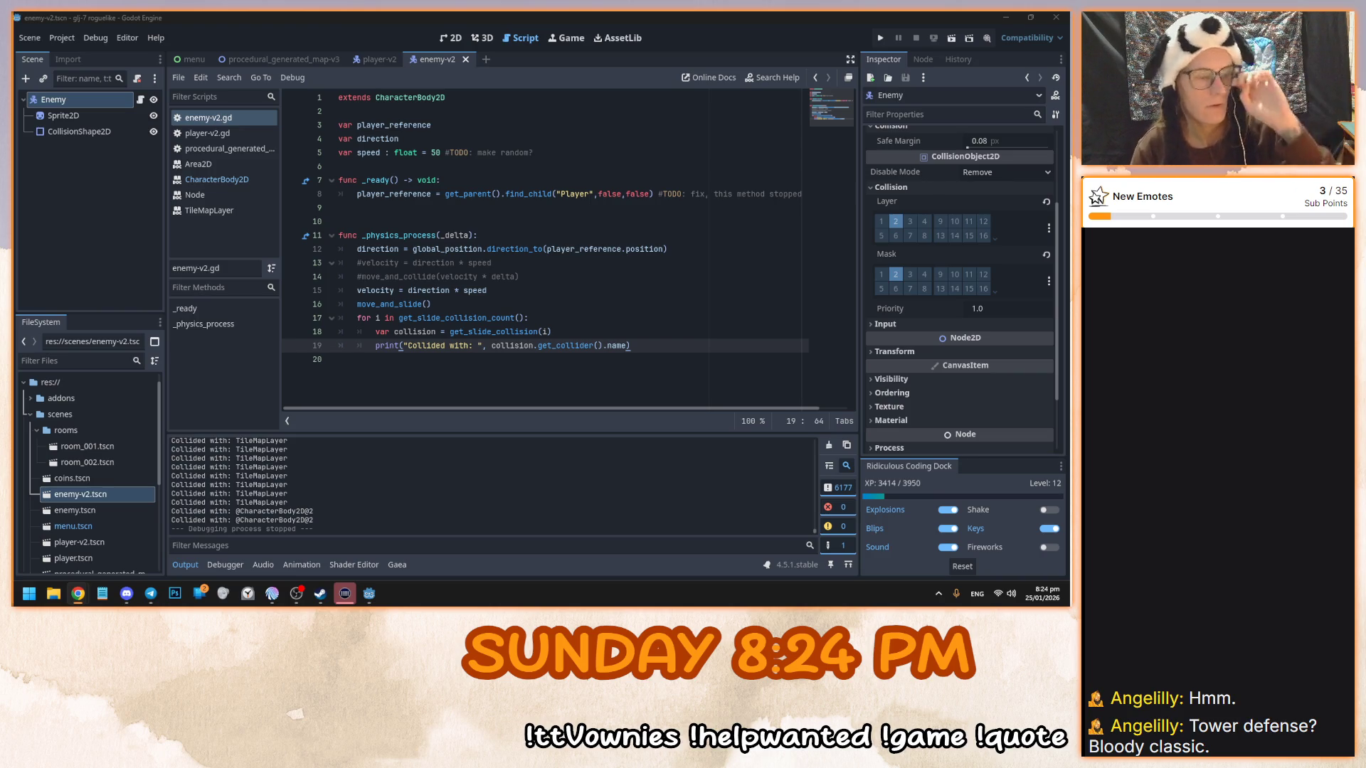
click(696, 347)
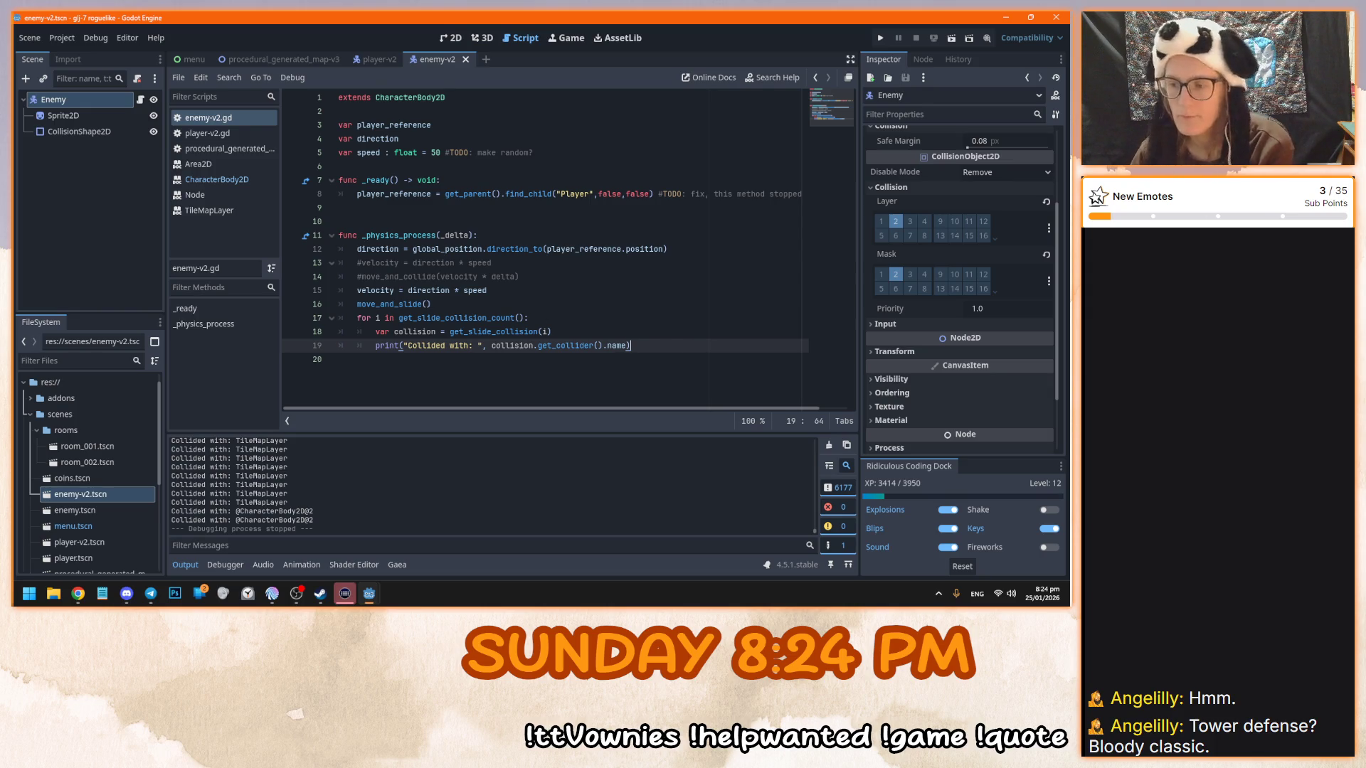
key(alt+Tab)
key(alt+Tab)
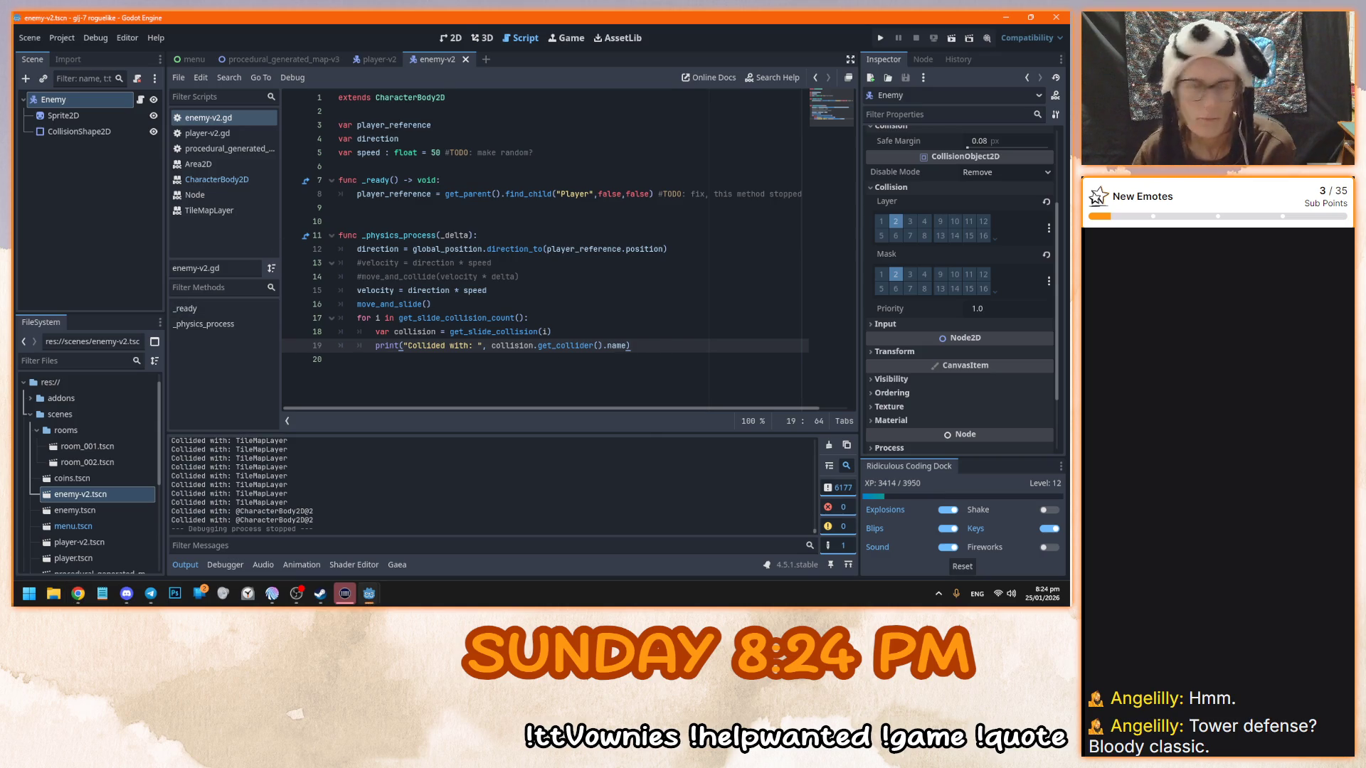
key(alt+Tab)
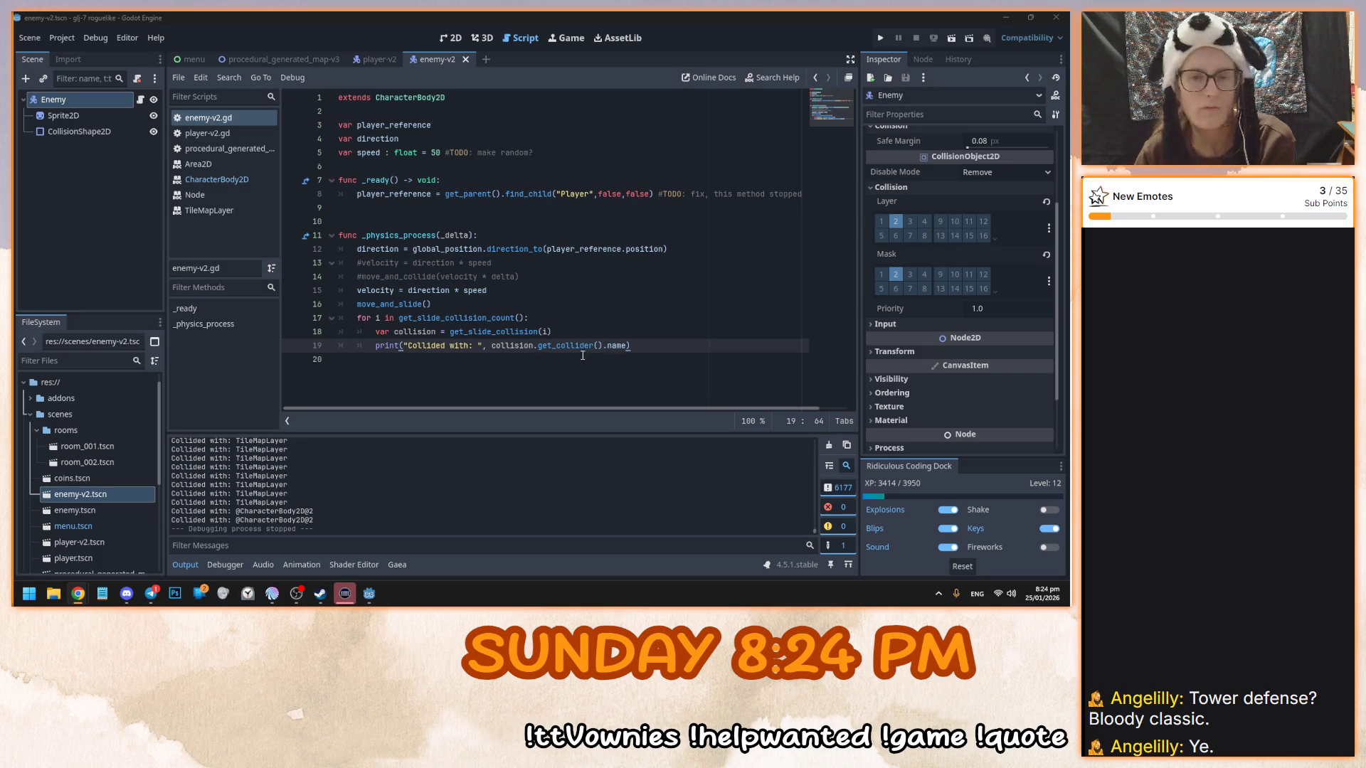
click(655, 344)
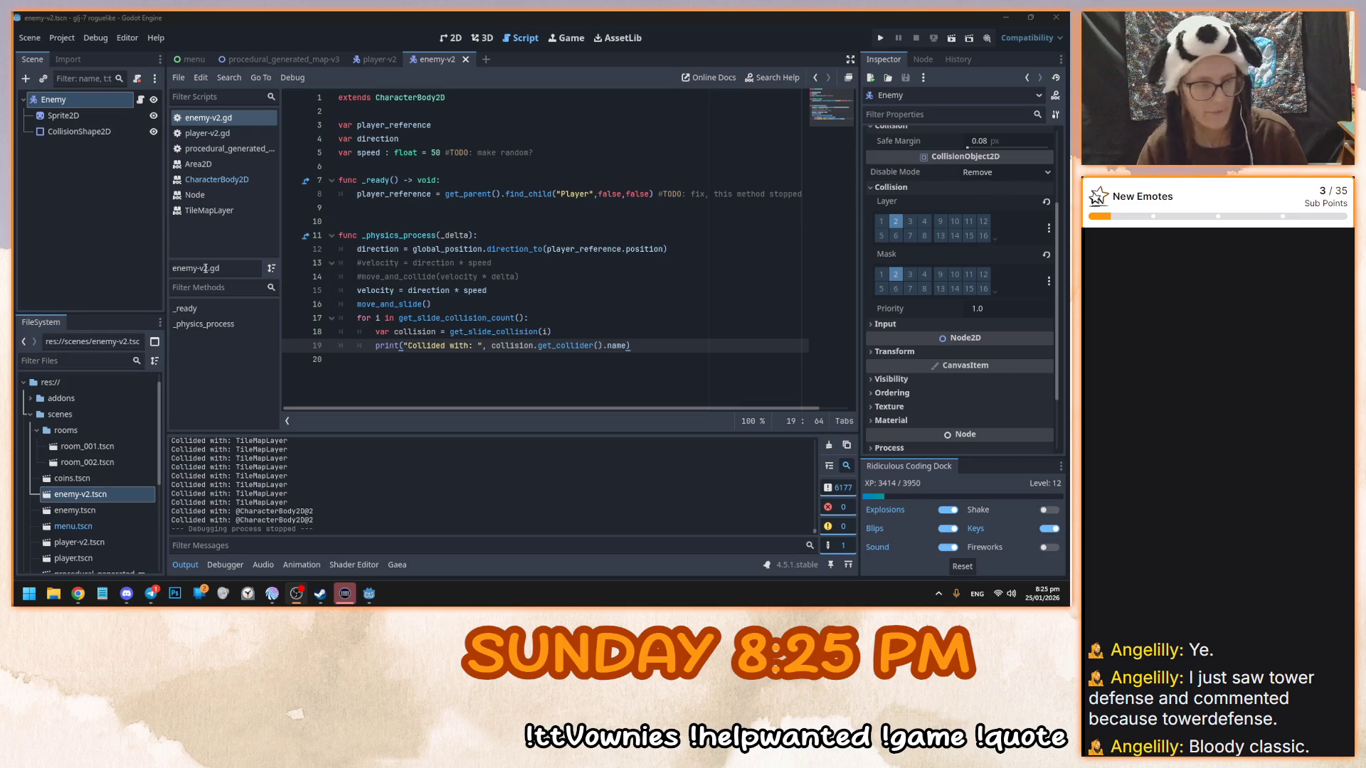
key(alt+Tab)
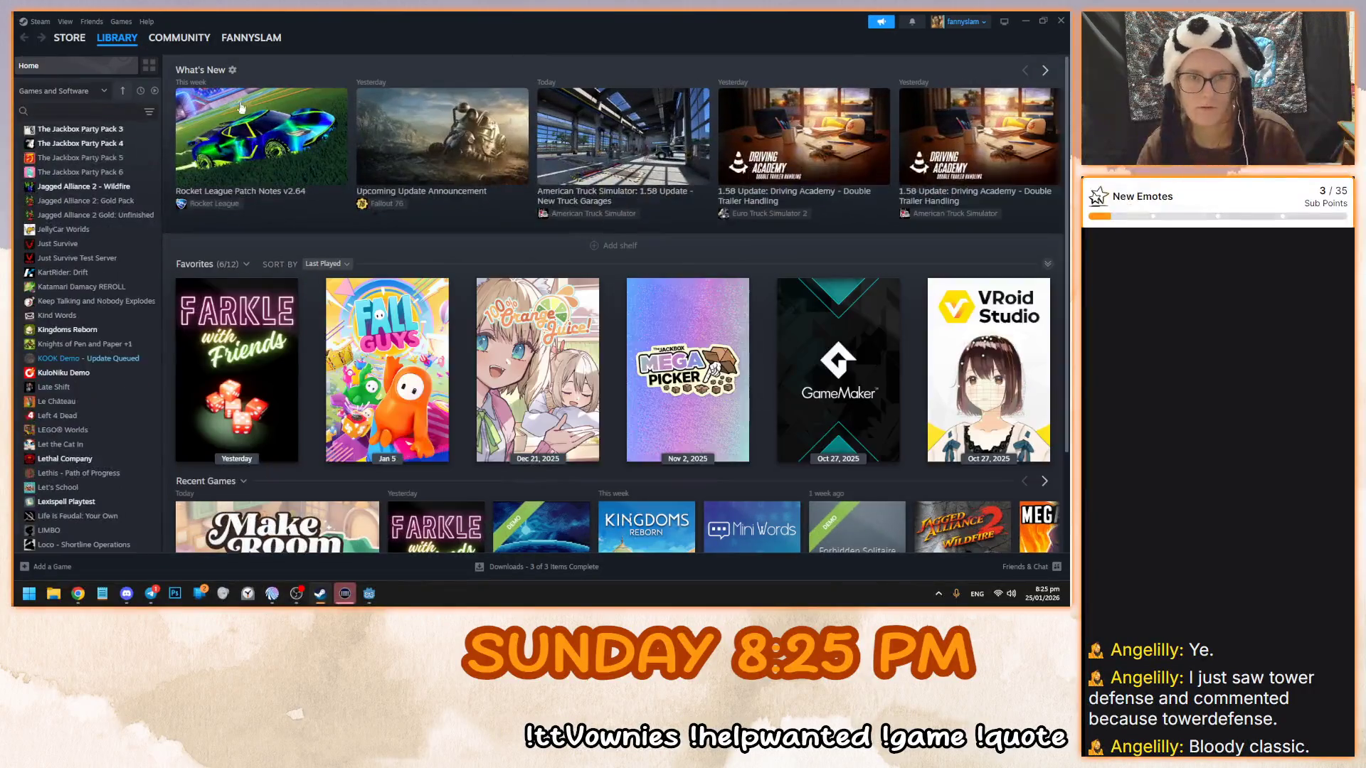
Find the Bear Defence Situation Playtest by searching 'bear' and copy its store page URL
click(93, 110)
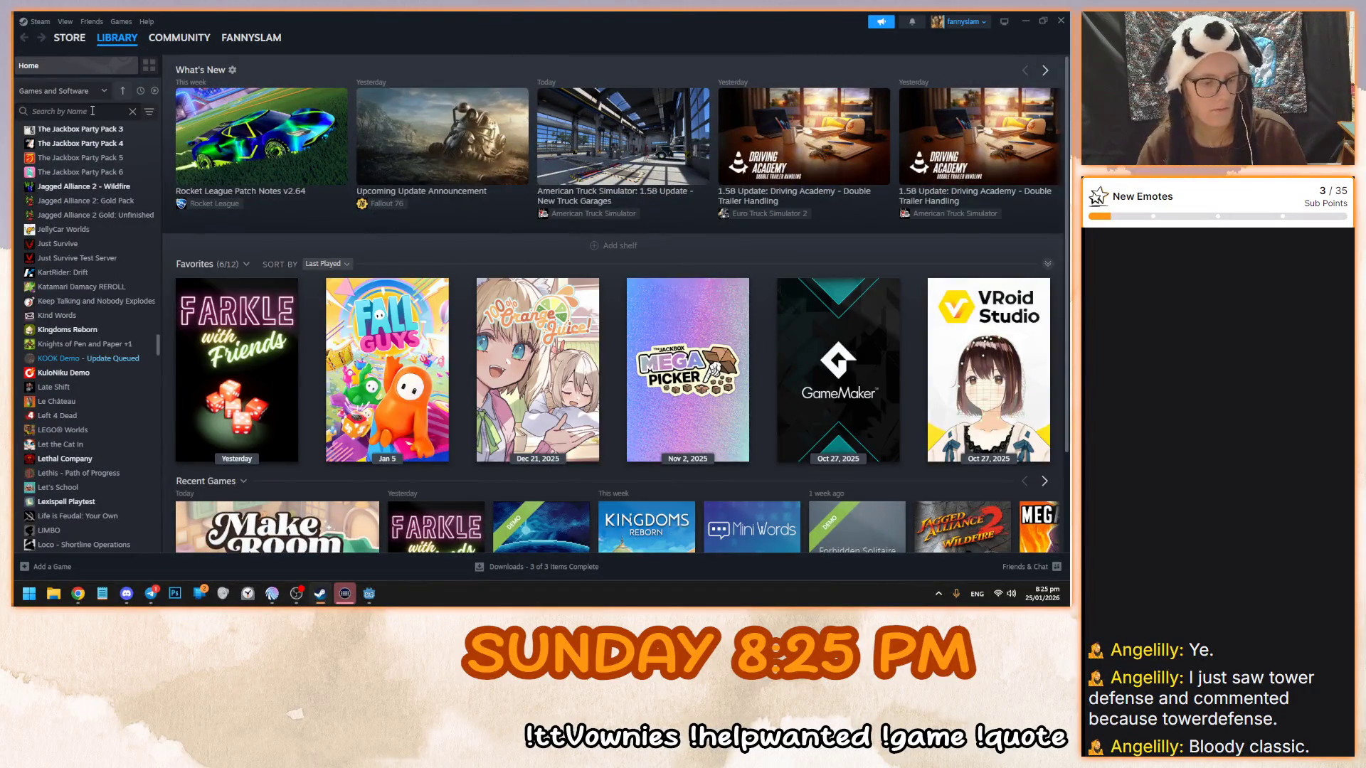
text(bear)
click(100, 147)
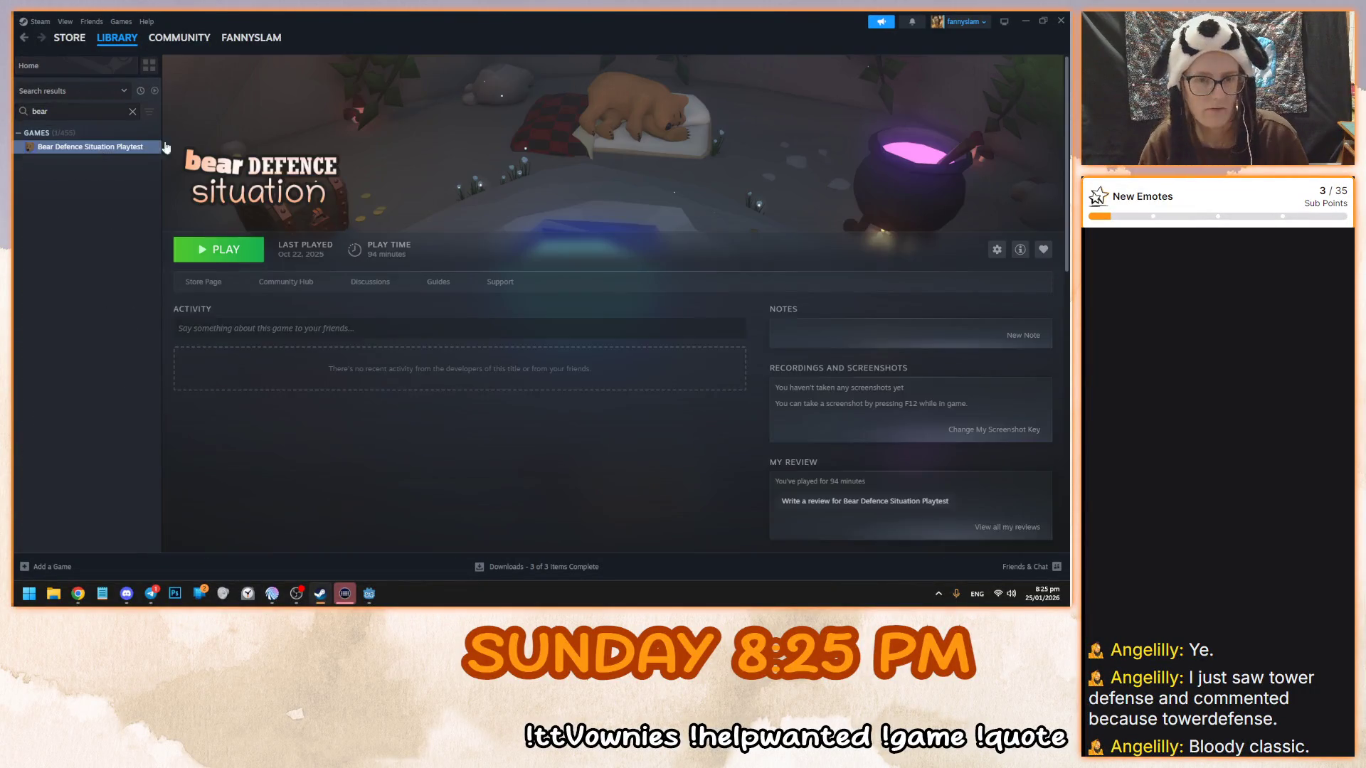
click(199, 287)
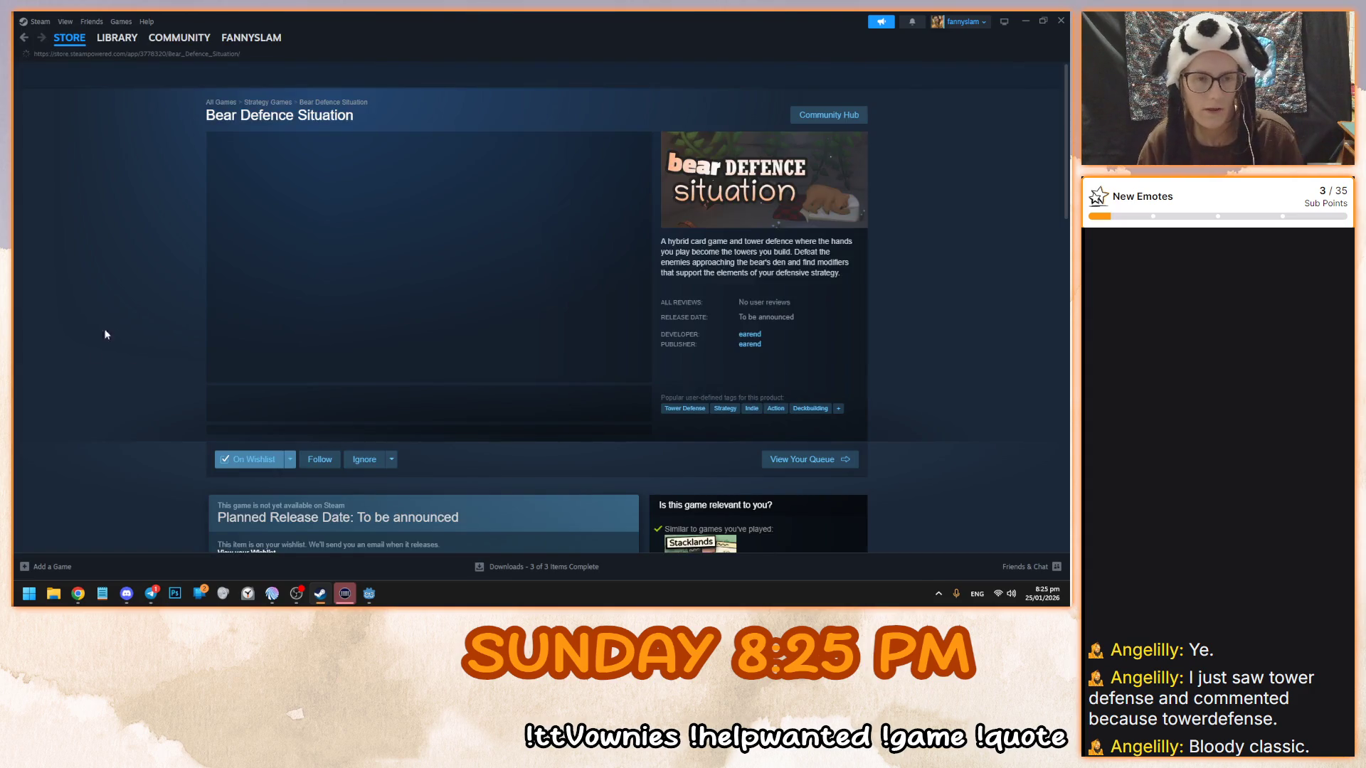
right_click(93, 352)
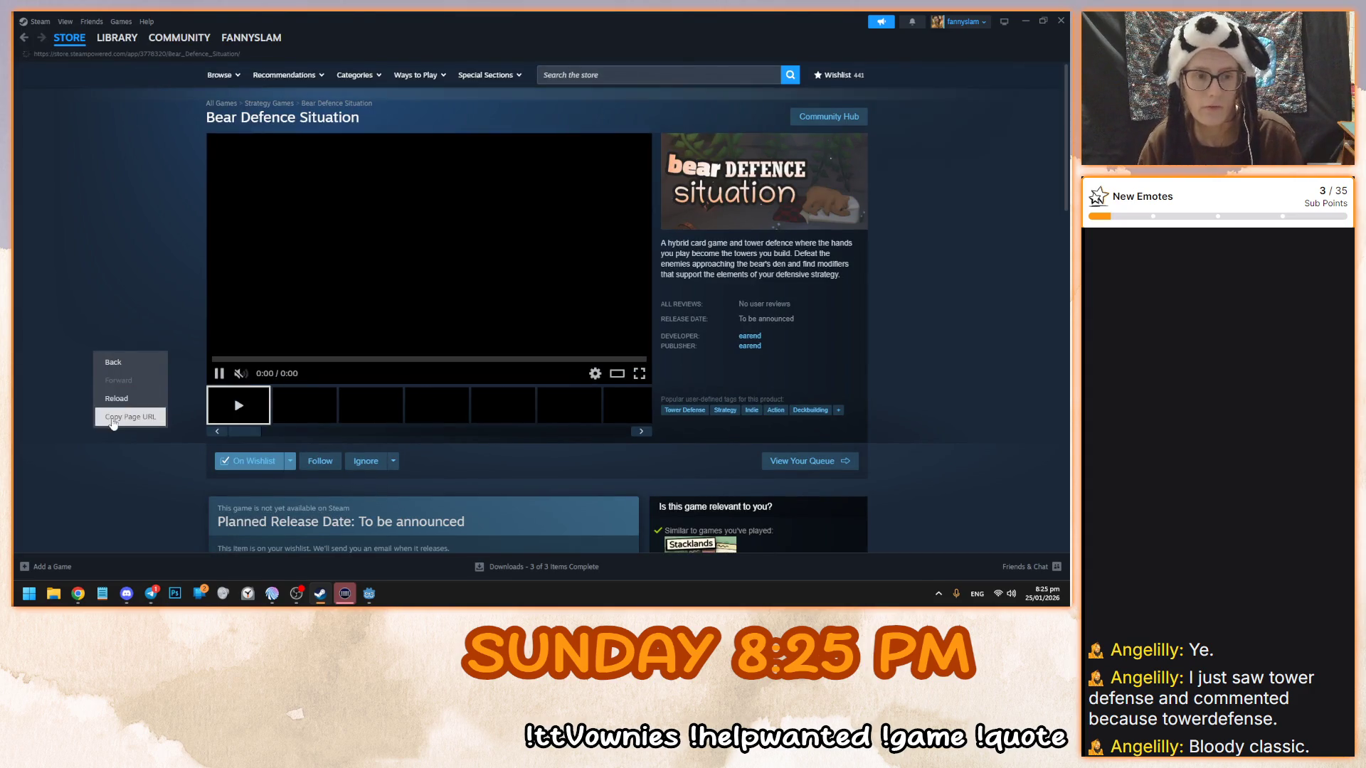
click(113, 420)
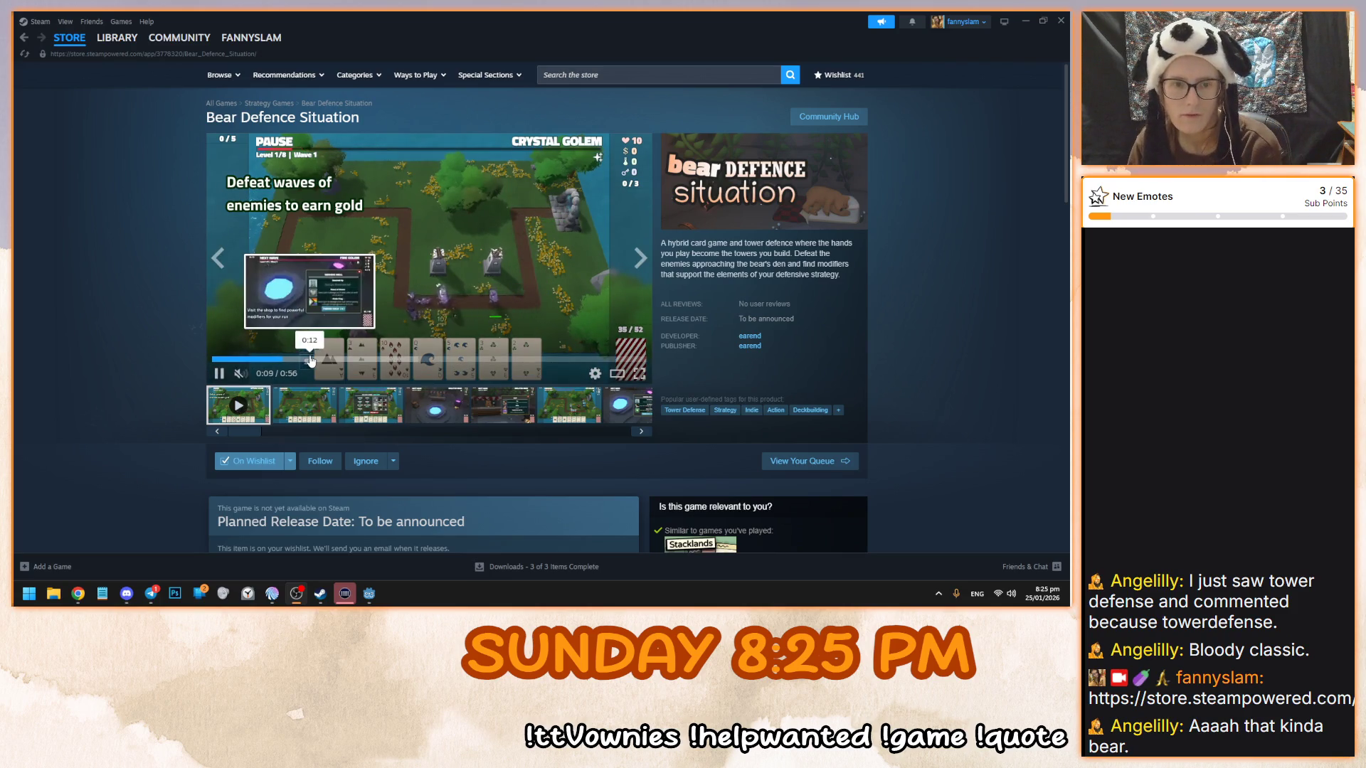
Scrub the store page trailer forward to about 0:24 and scroll through the page
click(311, 361)
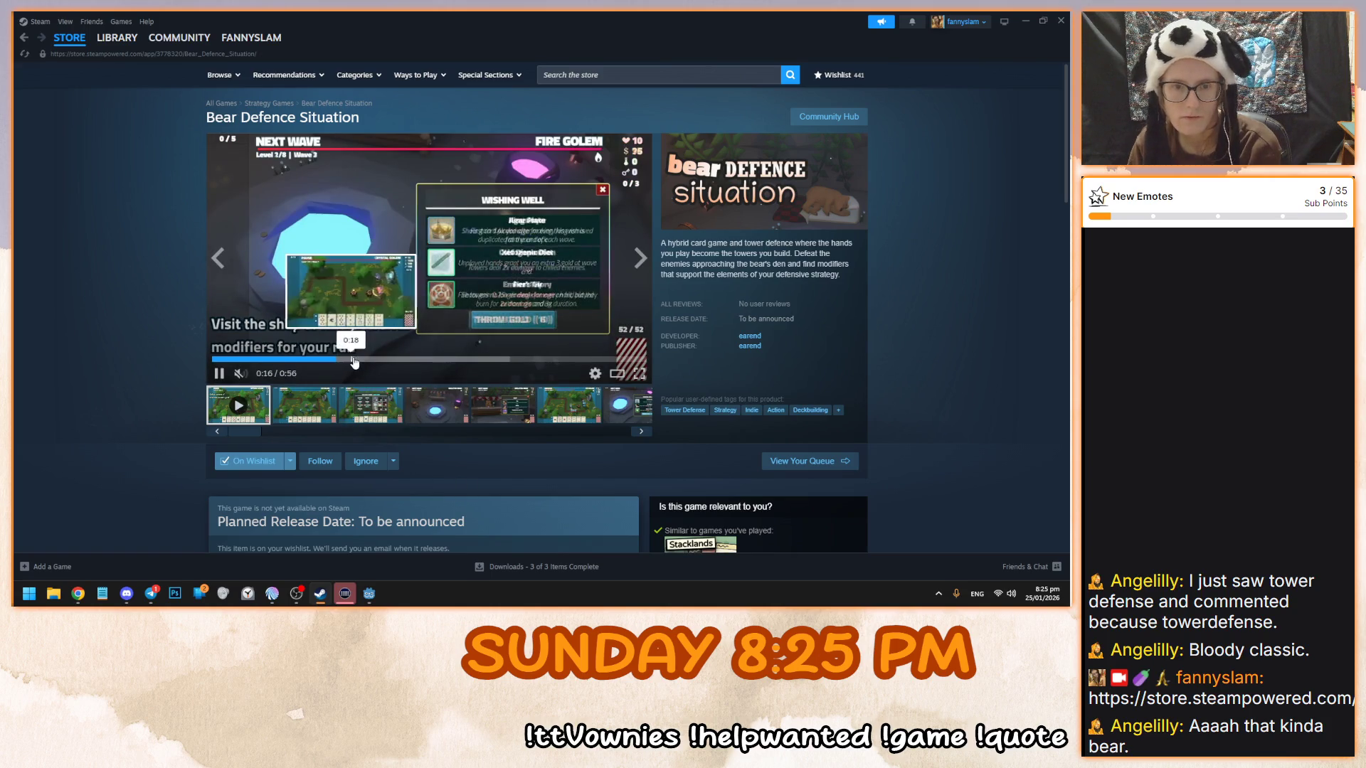
drag(349, 361, 406, 362)
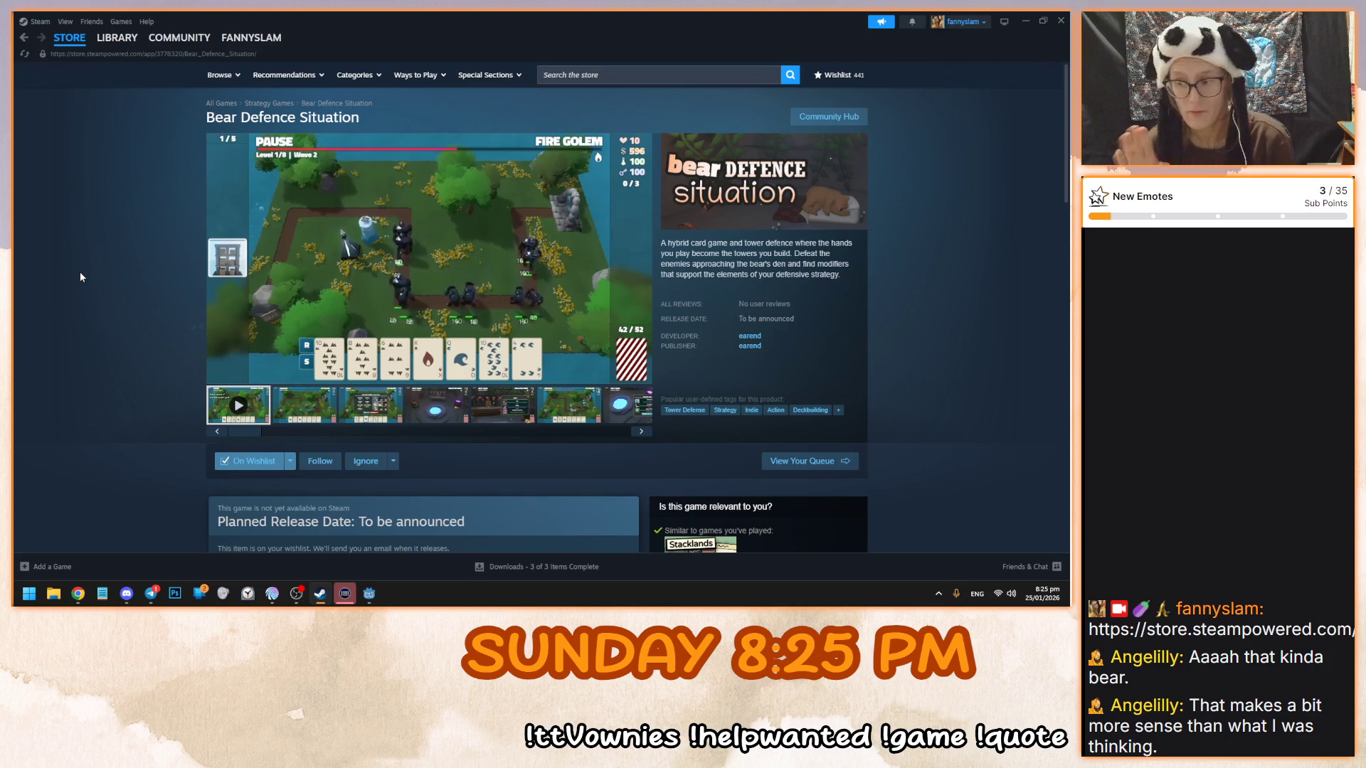
drag(205, 117, 356, 117)
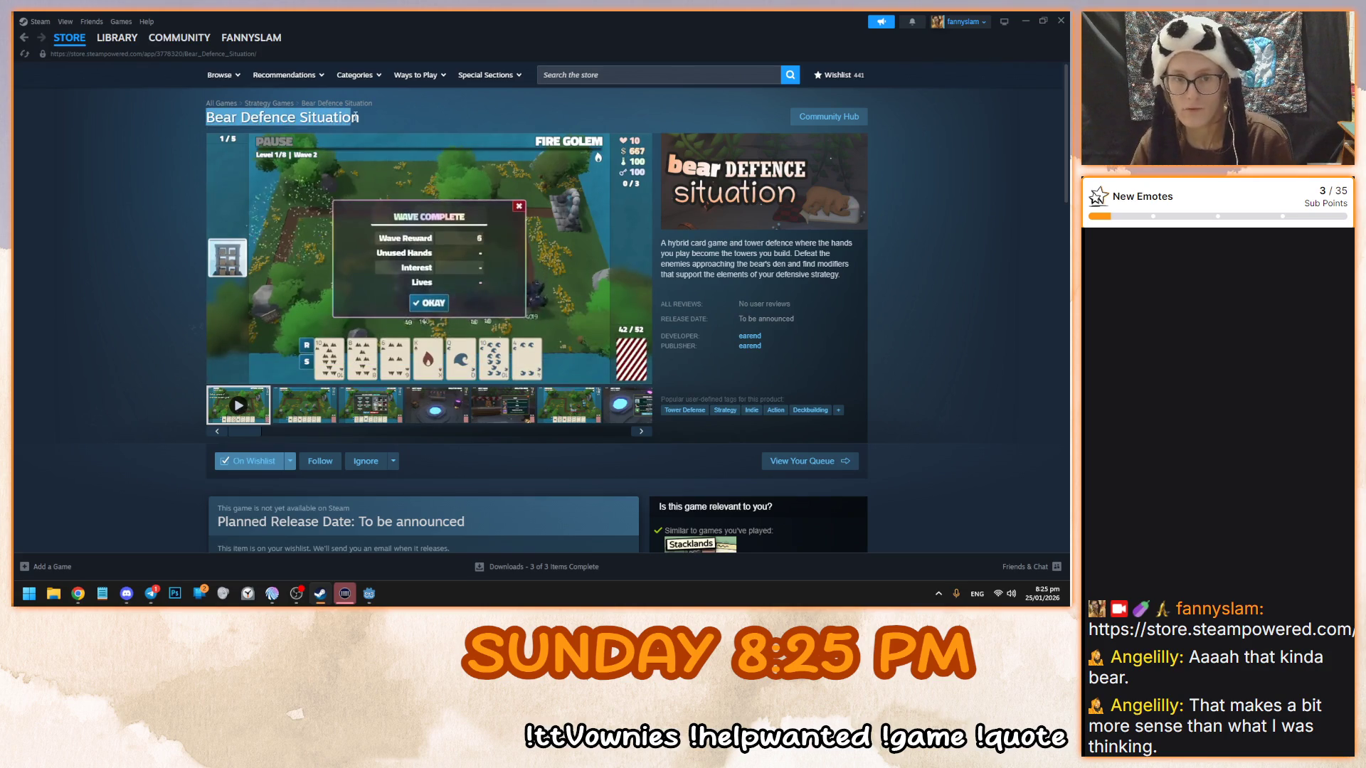
click(914, 303)
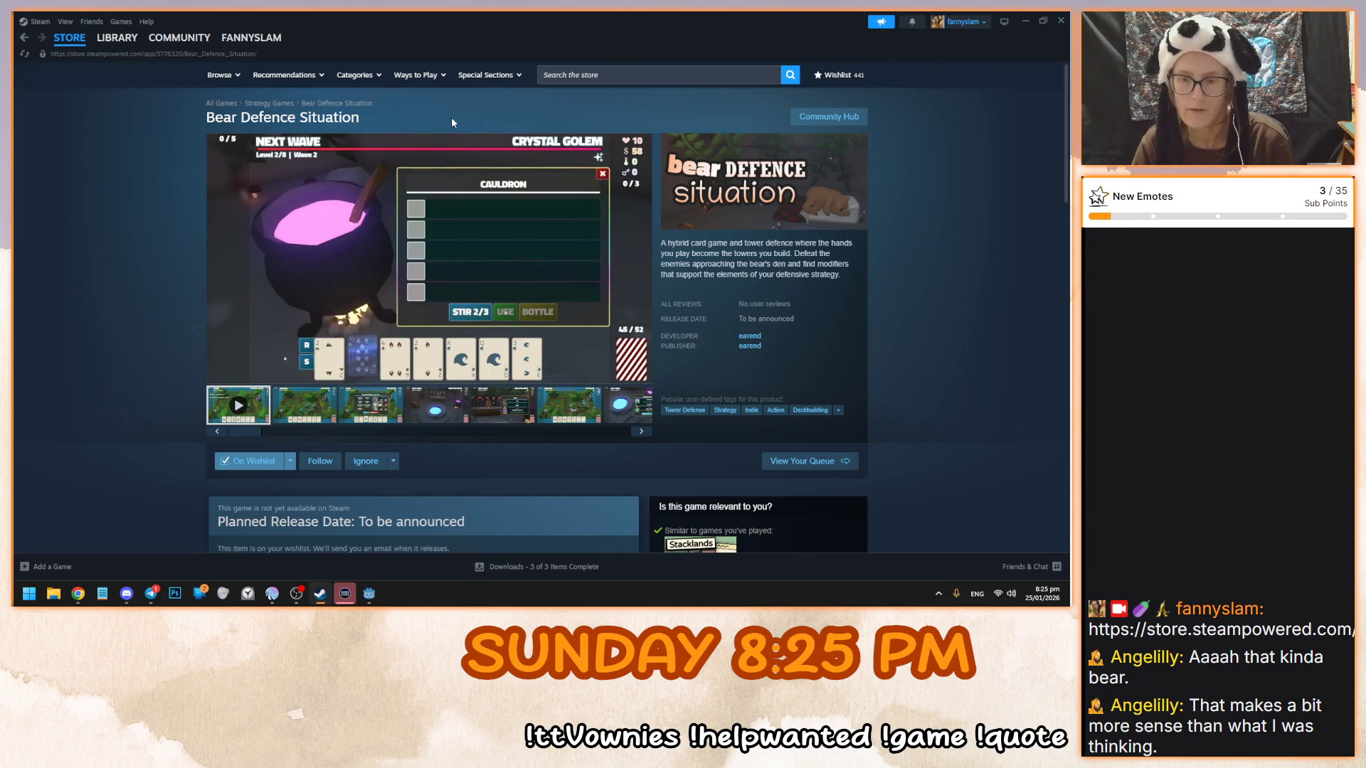
scroll(825, 520, down, 10)
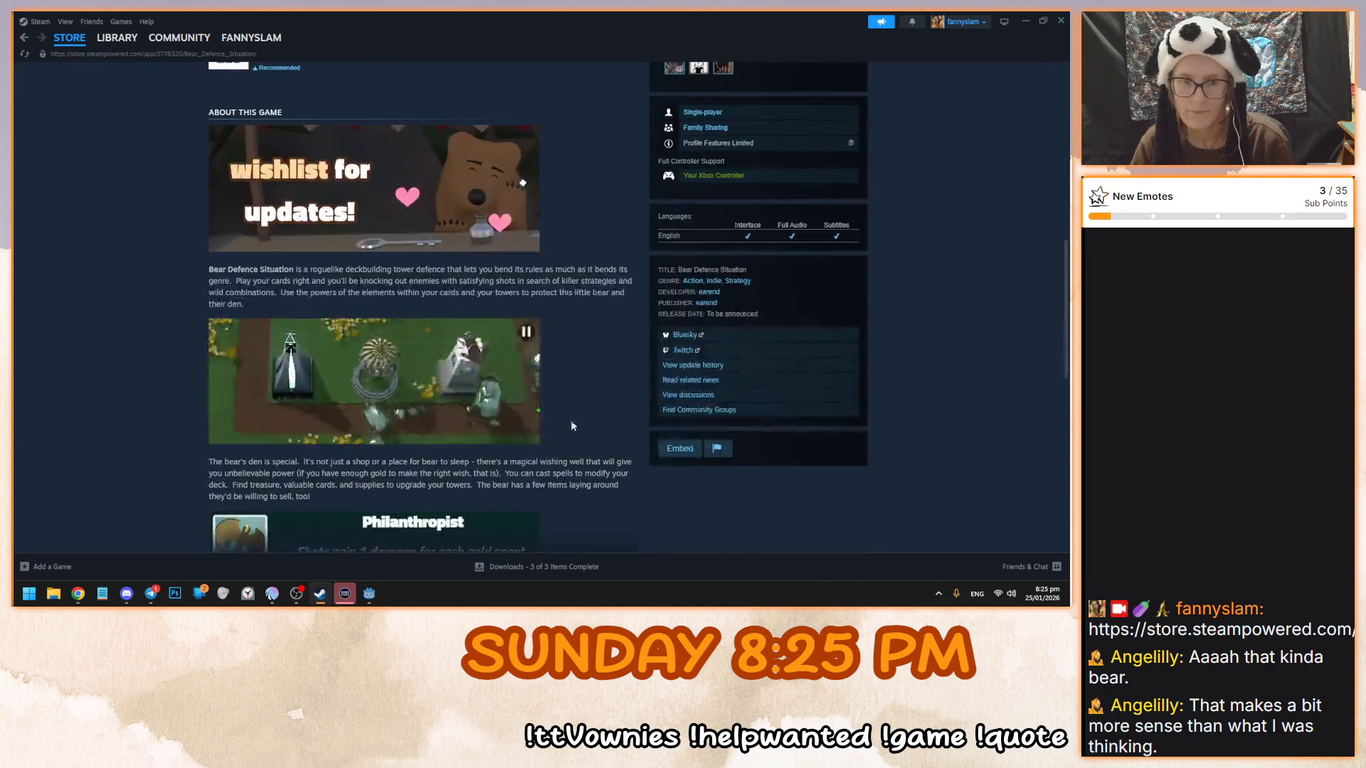
scroll(427, 391, up, 2)
scroll(178, 336, down, 5)
scroll(181, 342, up, 4)
scroll(180, 343, down, 4)
scroll(181, 343, up, 4)
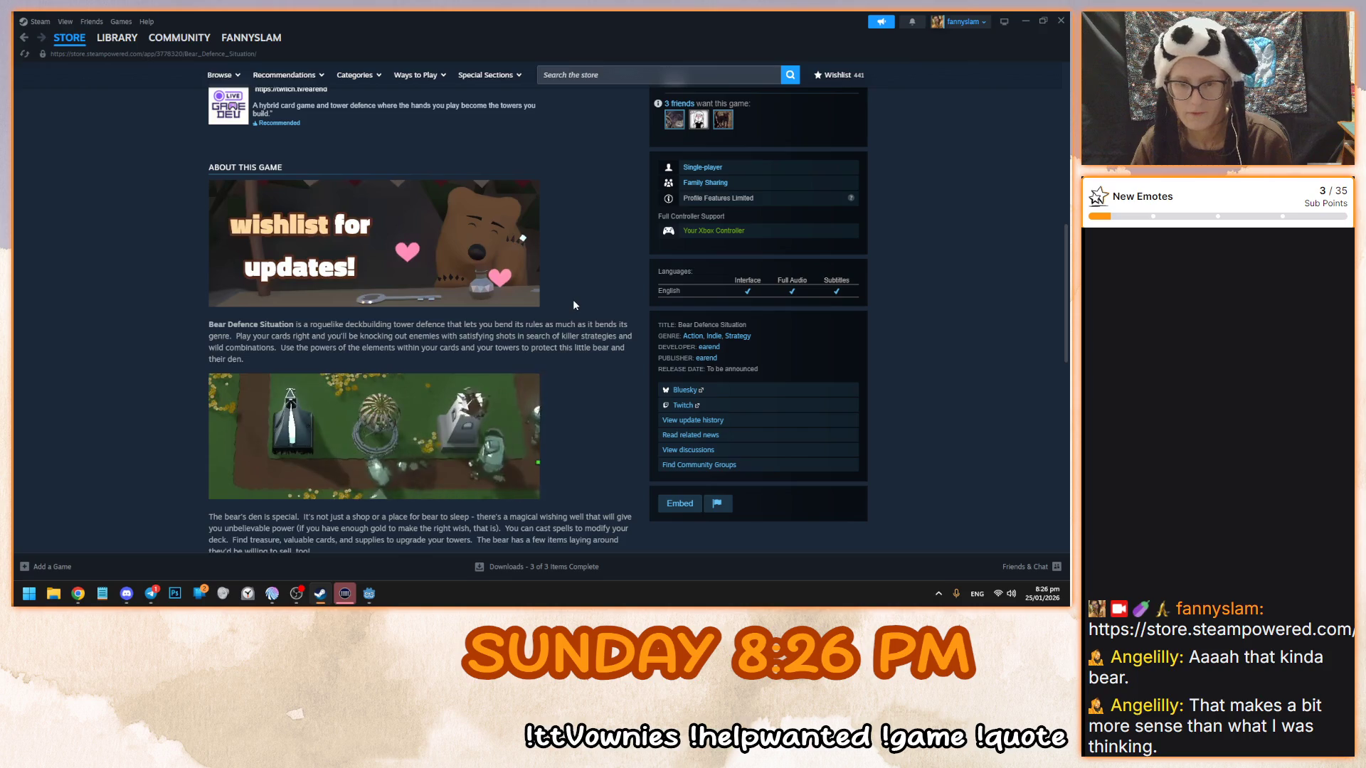
scroll(573, 300, down, 5)
Navigate Steam back to the library home, clearing the search, and return to Godot
key(alt+Left)
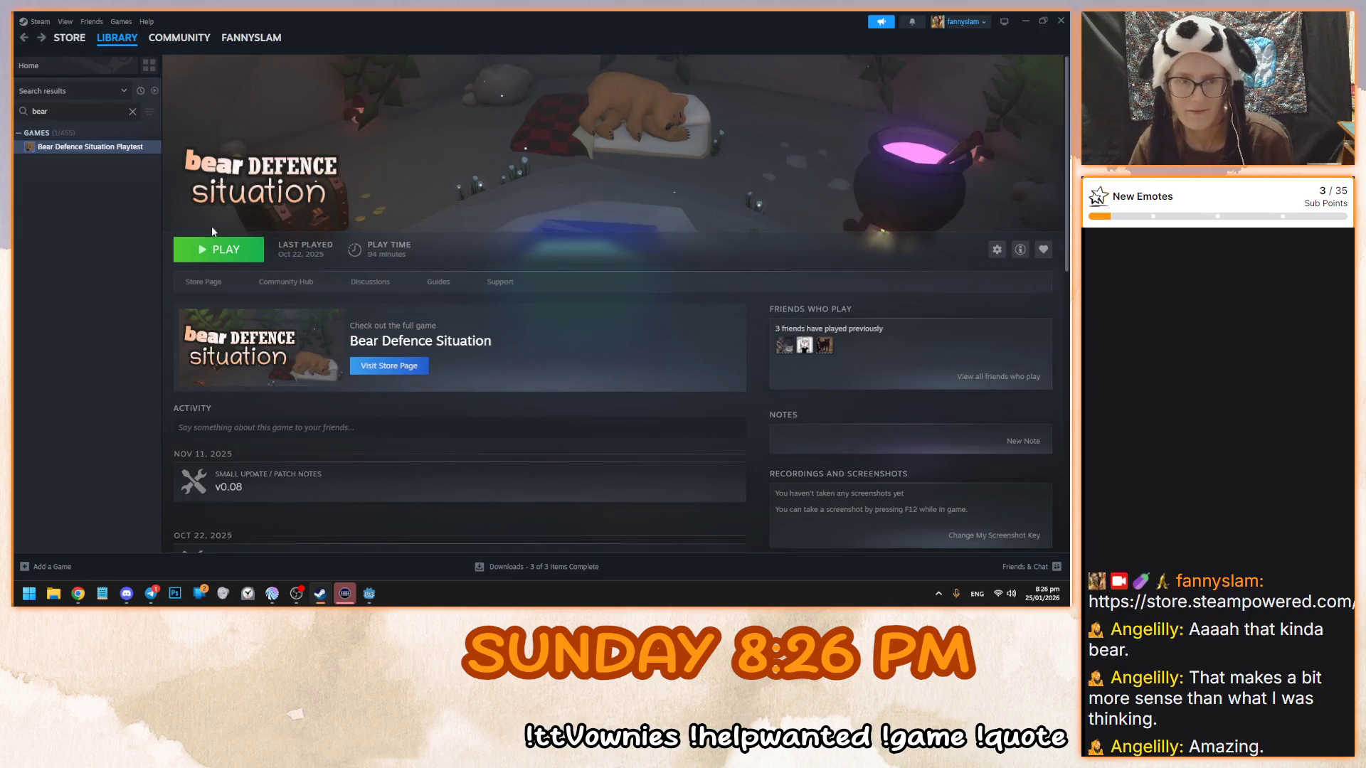
click(133, 111)
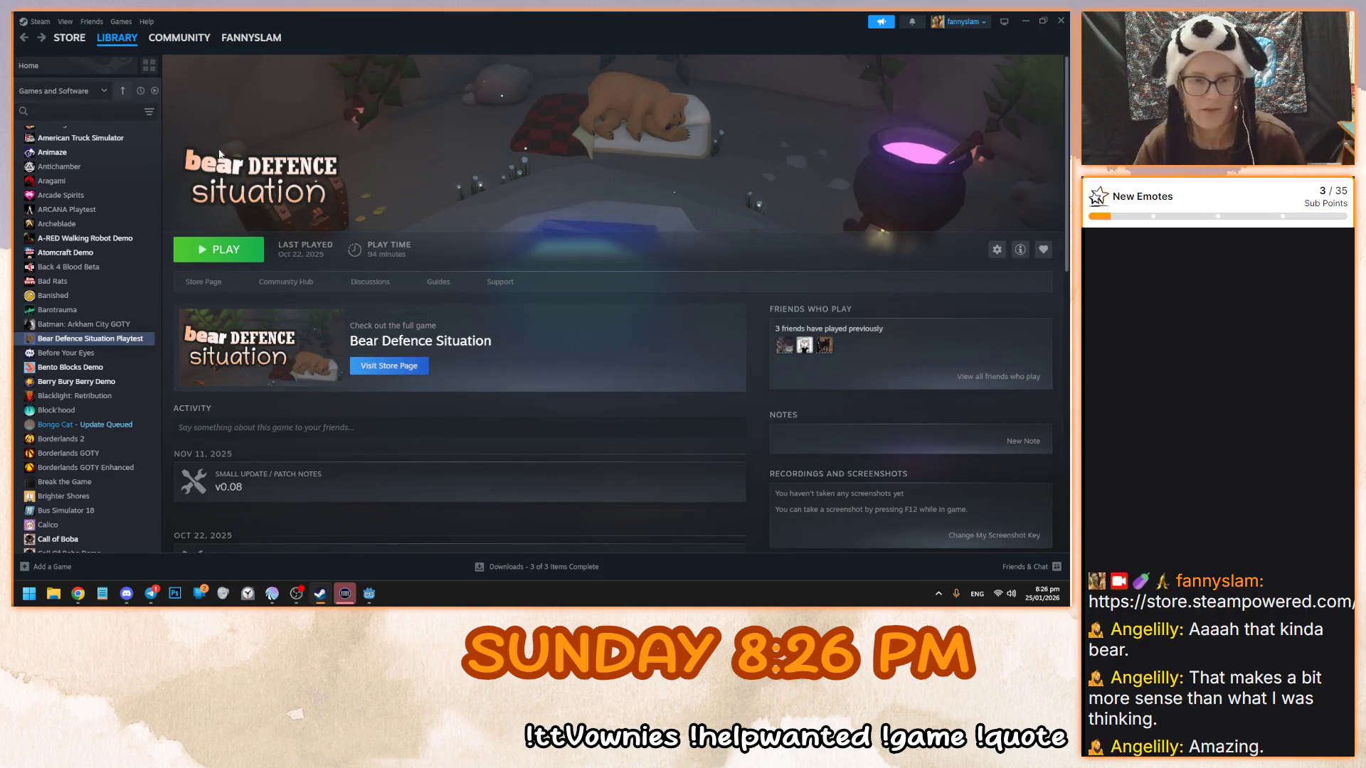
key(alt+Left)
key(alt+Tab)
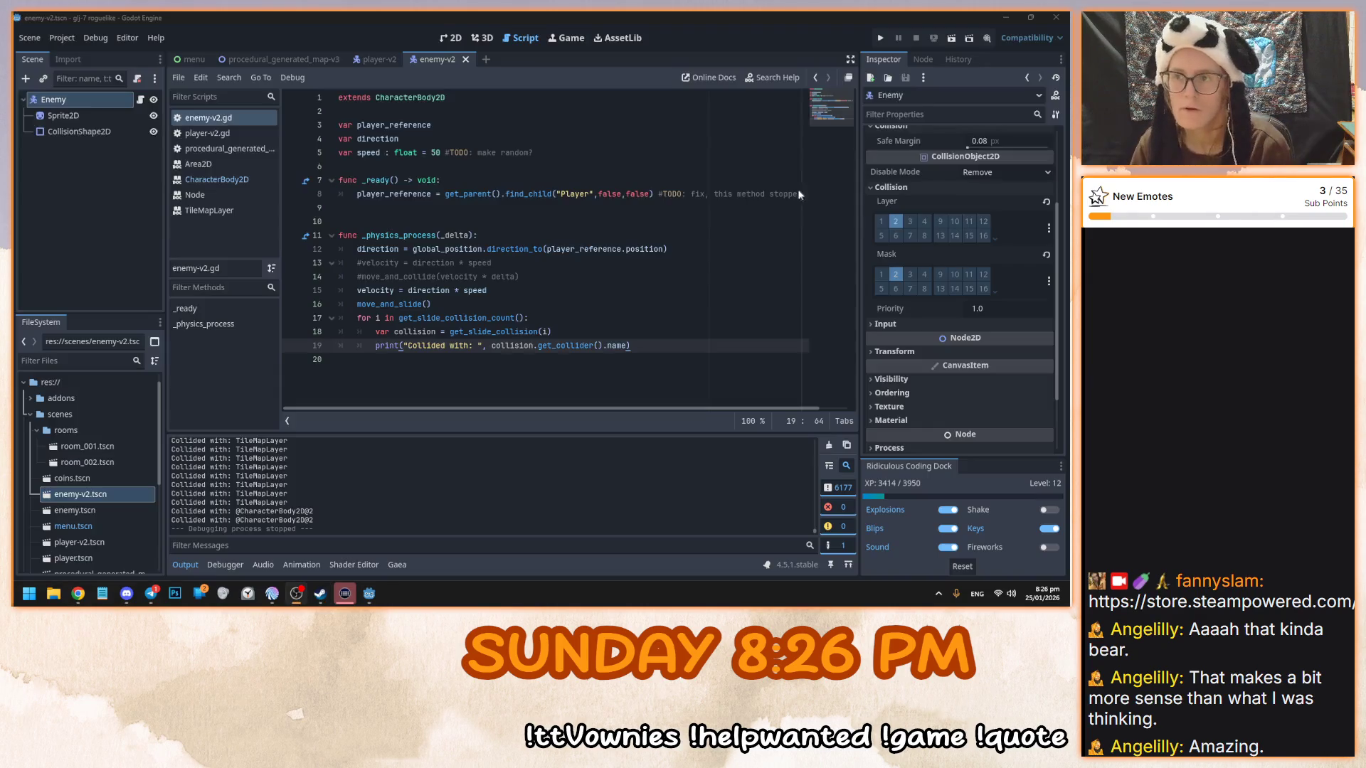
click(652, 346)
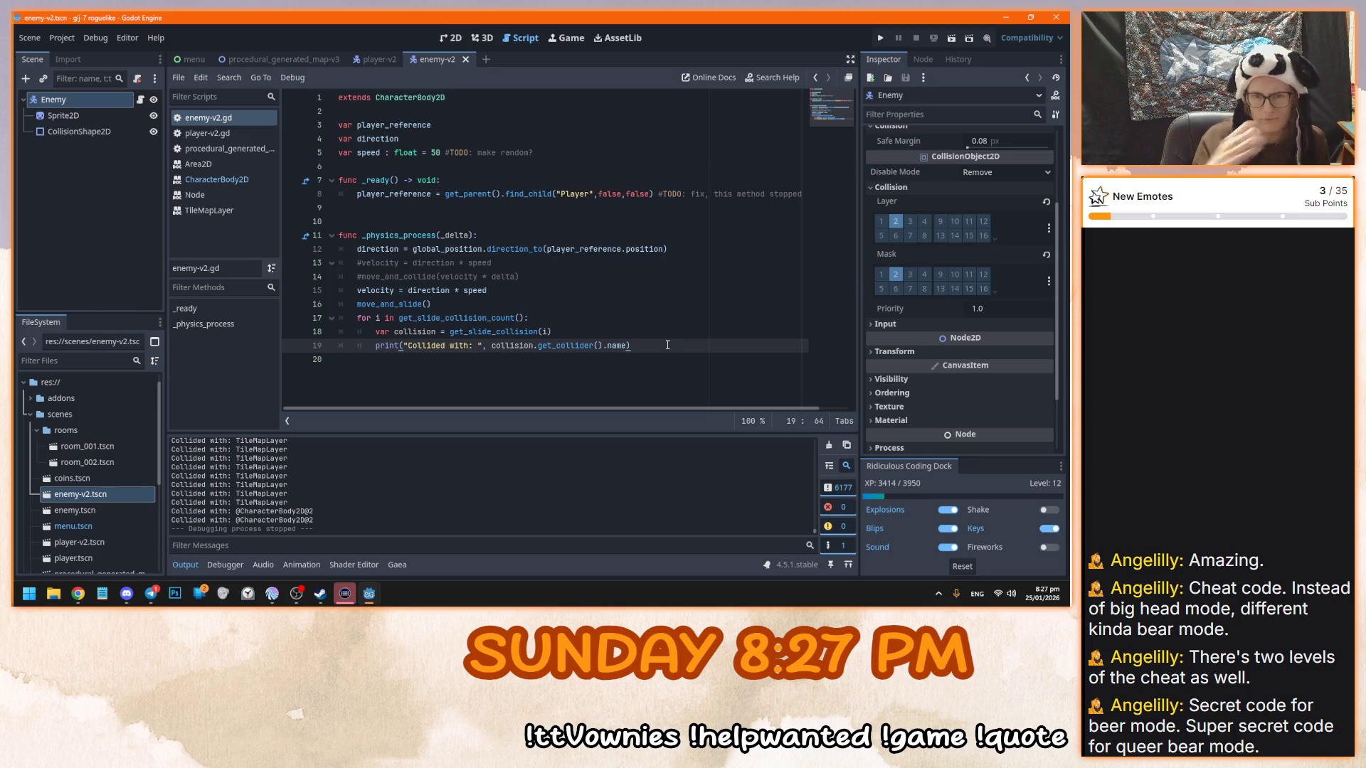
Delete the leftover TODO comment on line 8 and select the speed value on line 5
drag(661, 194, 836, 202)
key(BackSpace)
key(BackSpace)
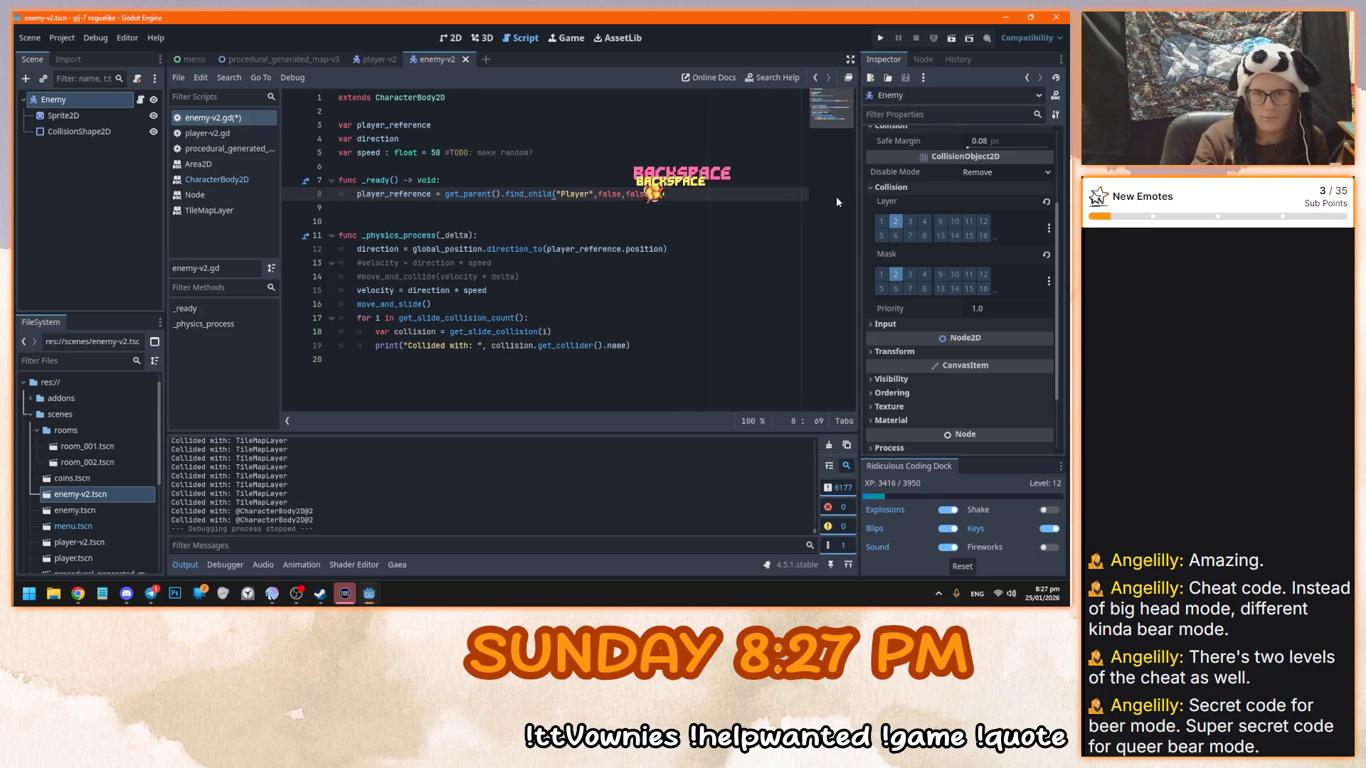
click(545, 151)
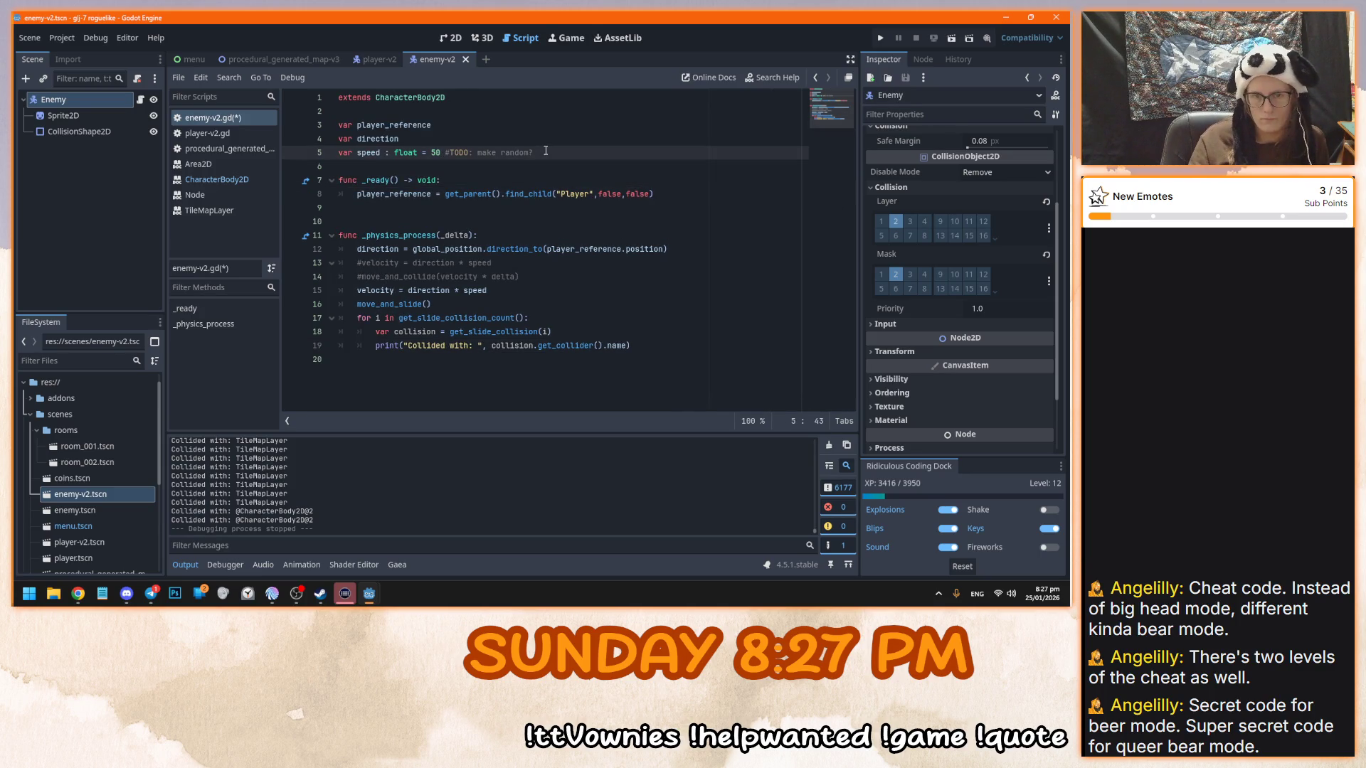
drag(546, 151, 433, 156)
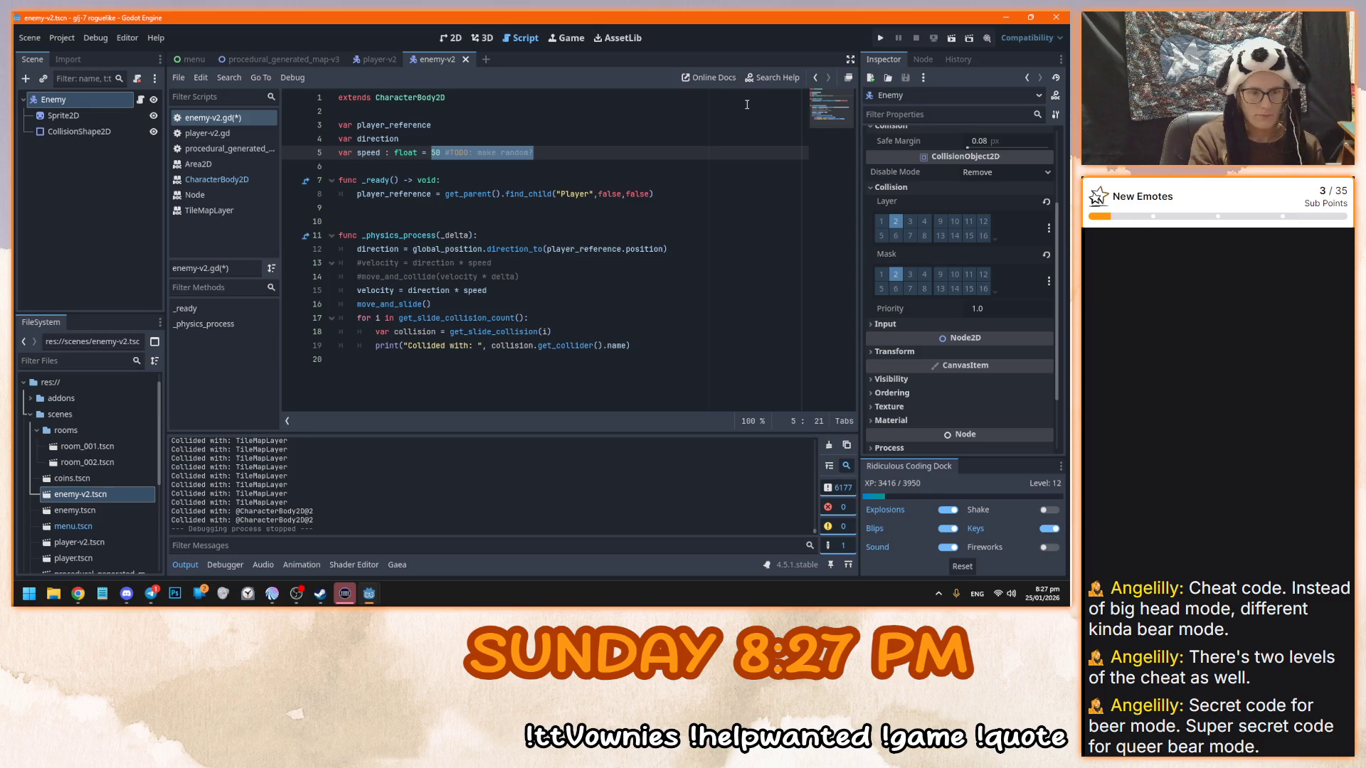
Run the game, start a new game, and move the player around while enemies chase, then end it
key(F5)
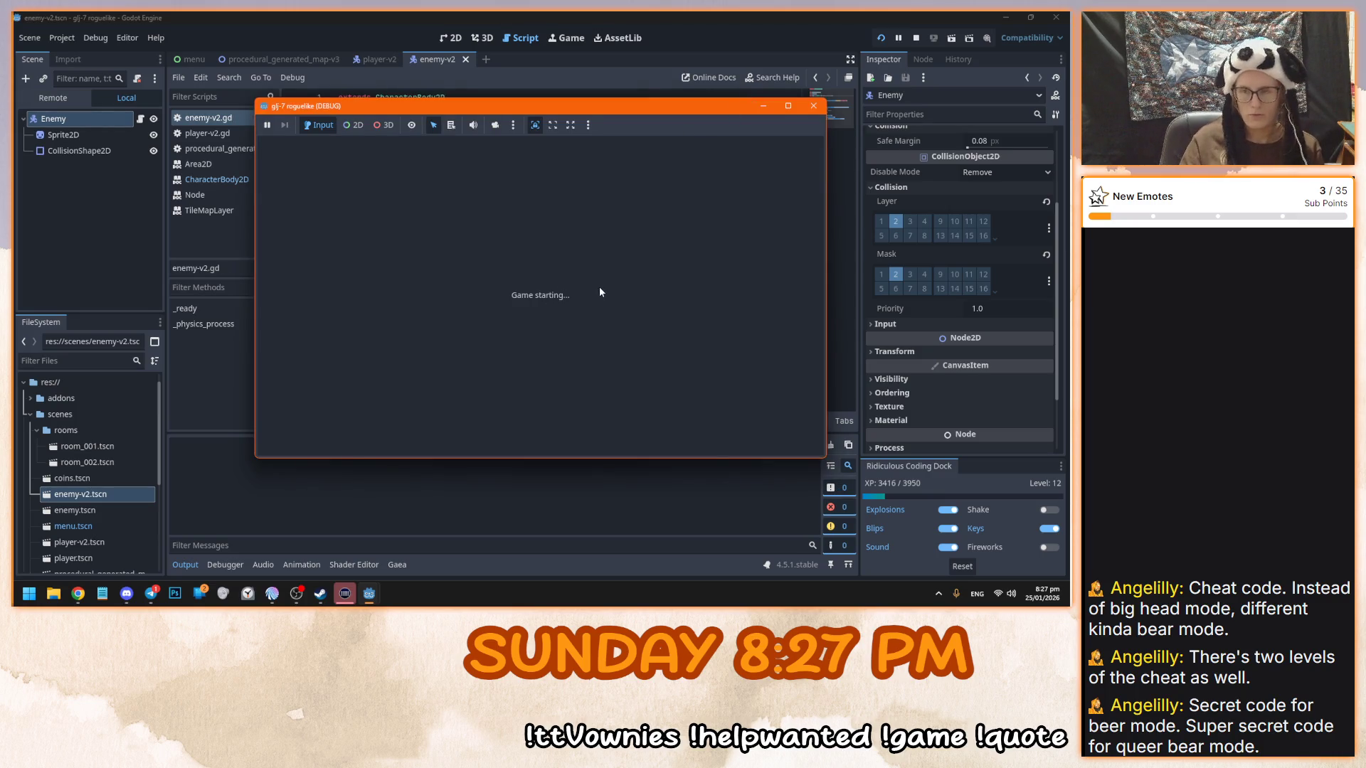
click(553, 306)
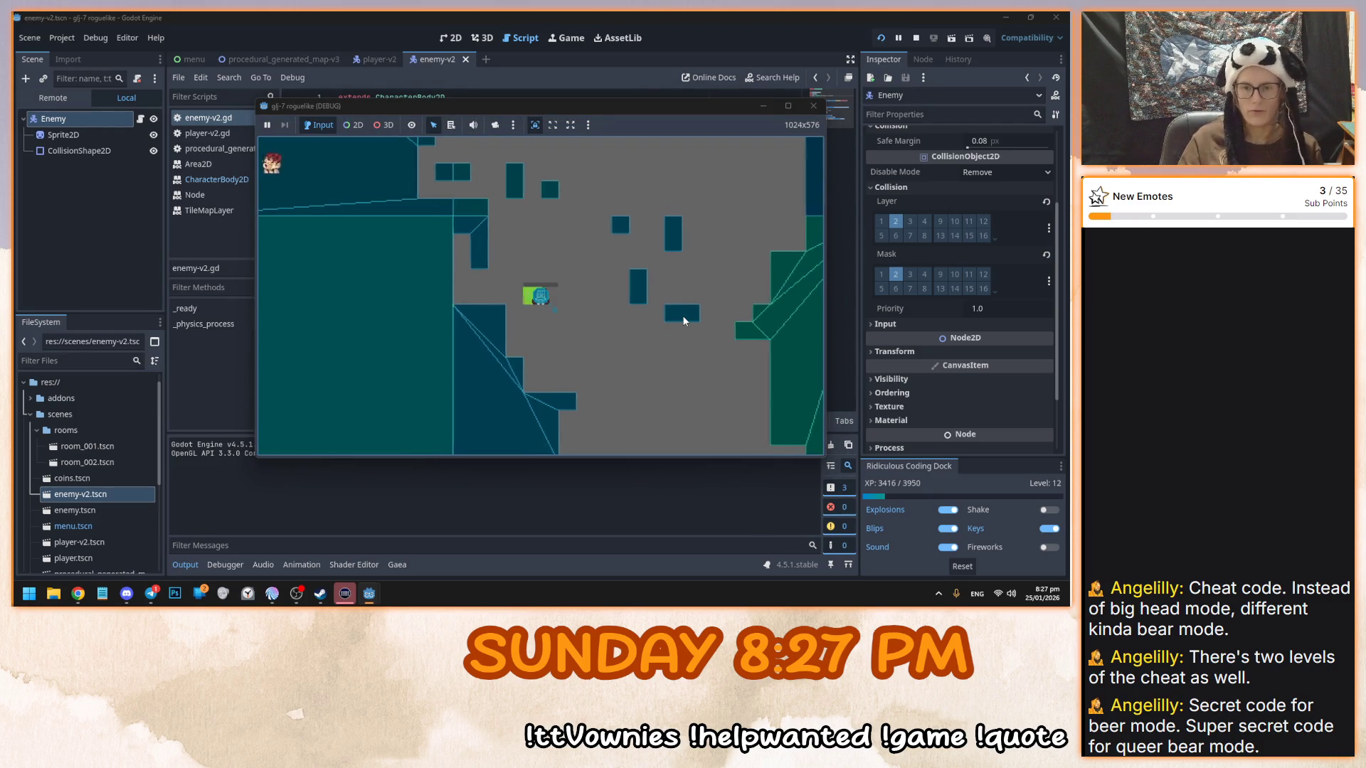
key(w)
key(d)
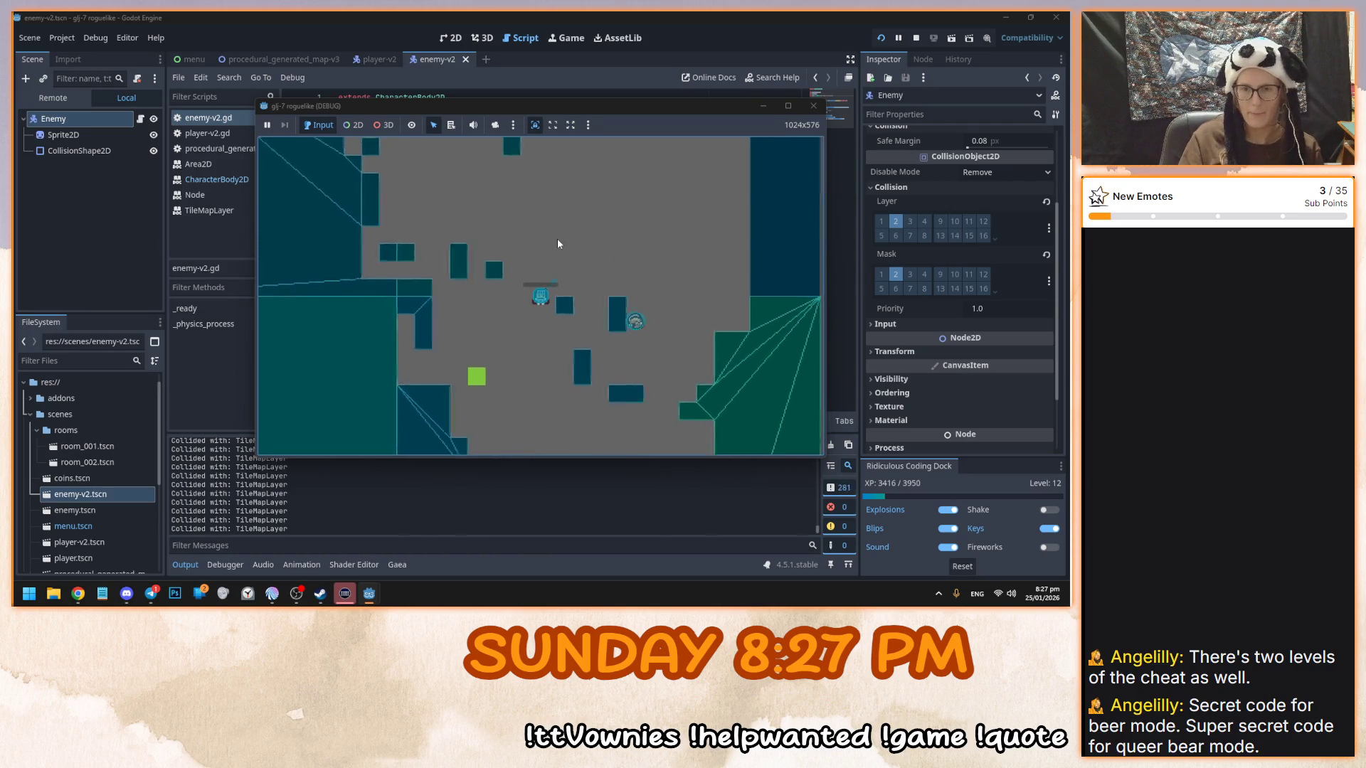
key(w)
key(d)
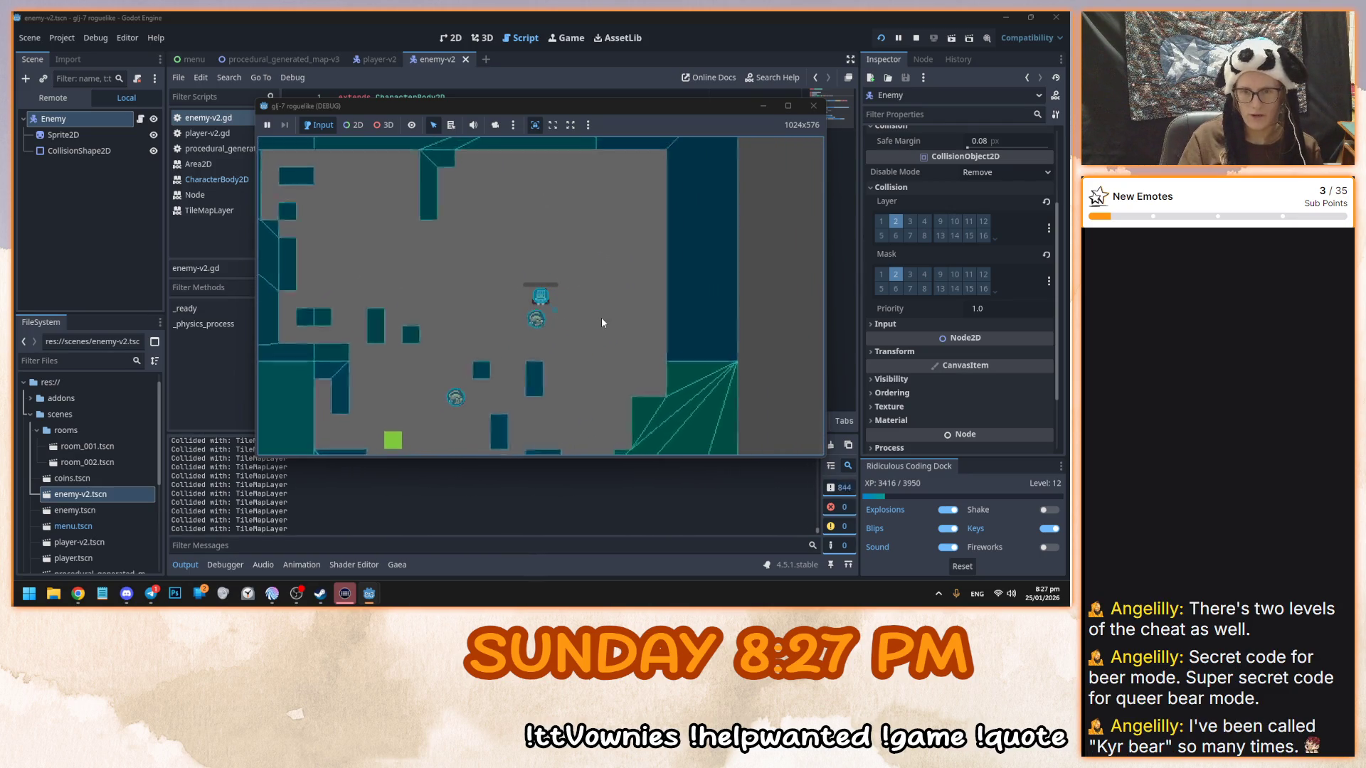
key(s)
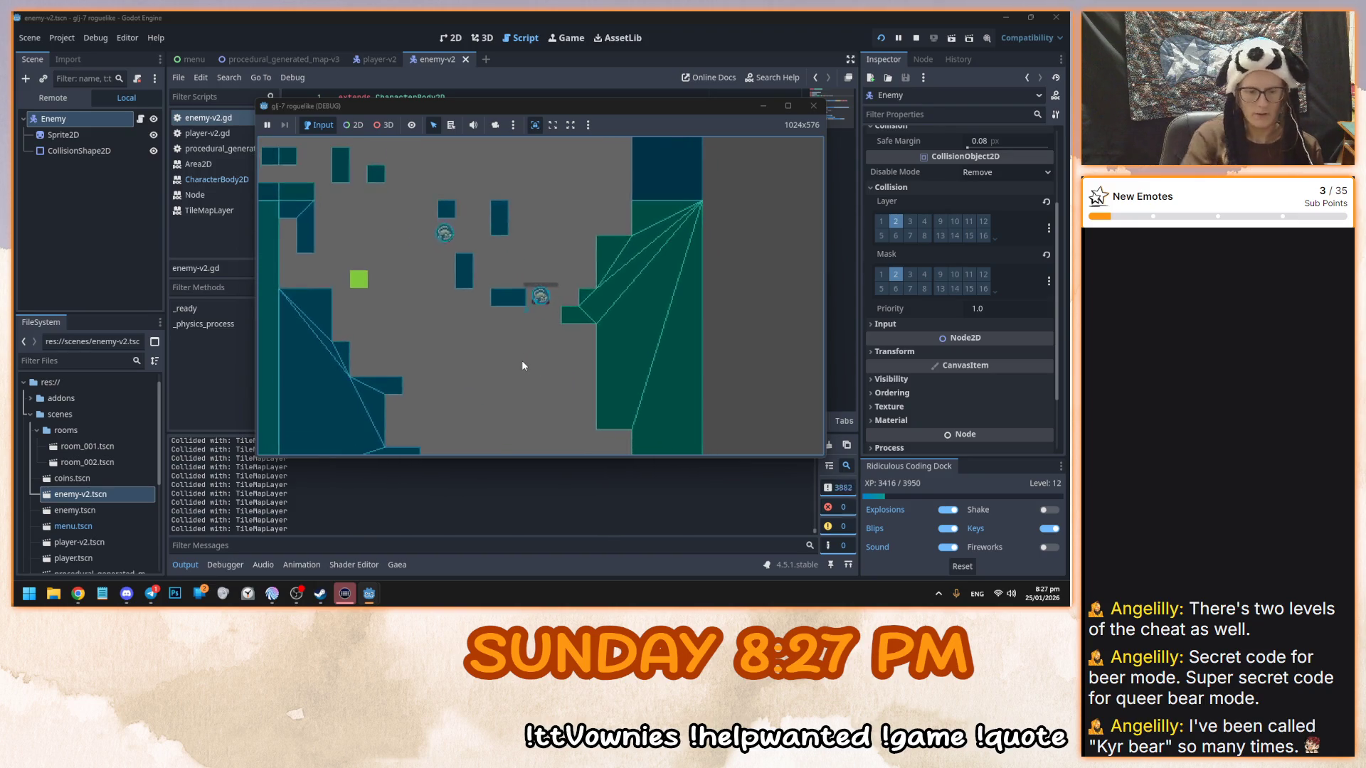
key(Escape)
click(528, 154)
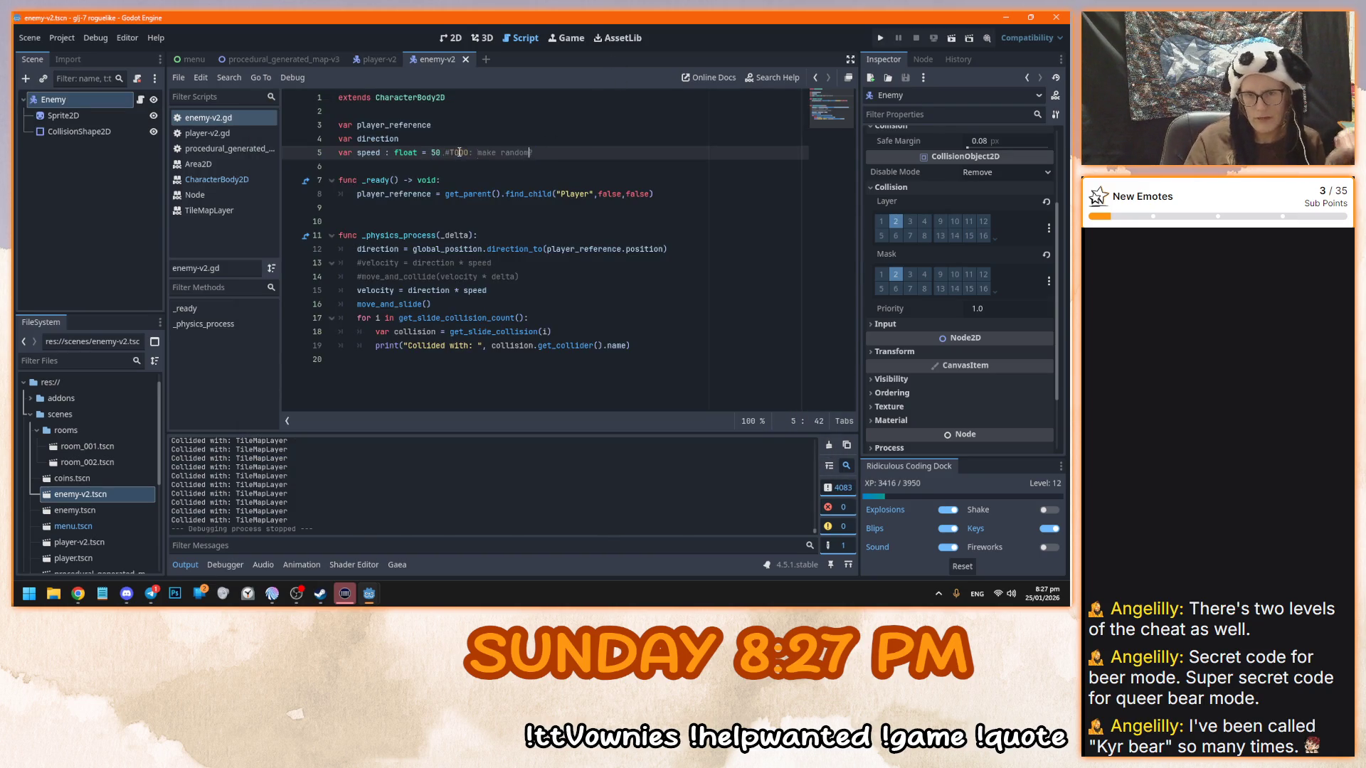
Replace '50 #TODO: make random?' on line 5 with a randi_range(20,80) call
mouse_move(432, 152)
mouse_down()
mouse_move(533, 153)
mouse_move(431, 153)
mouse_up()
click(535, 153)
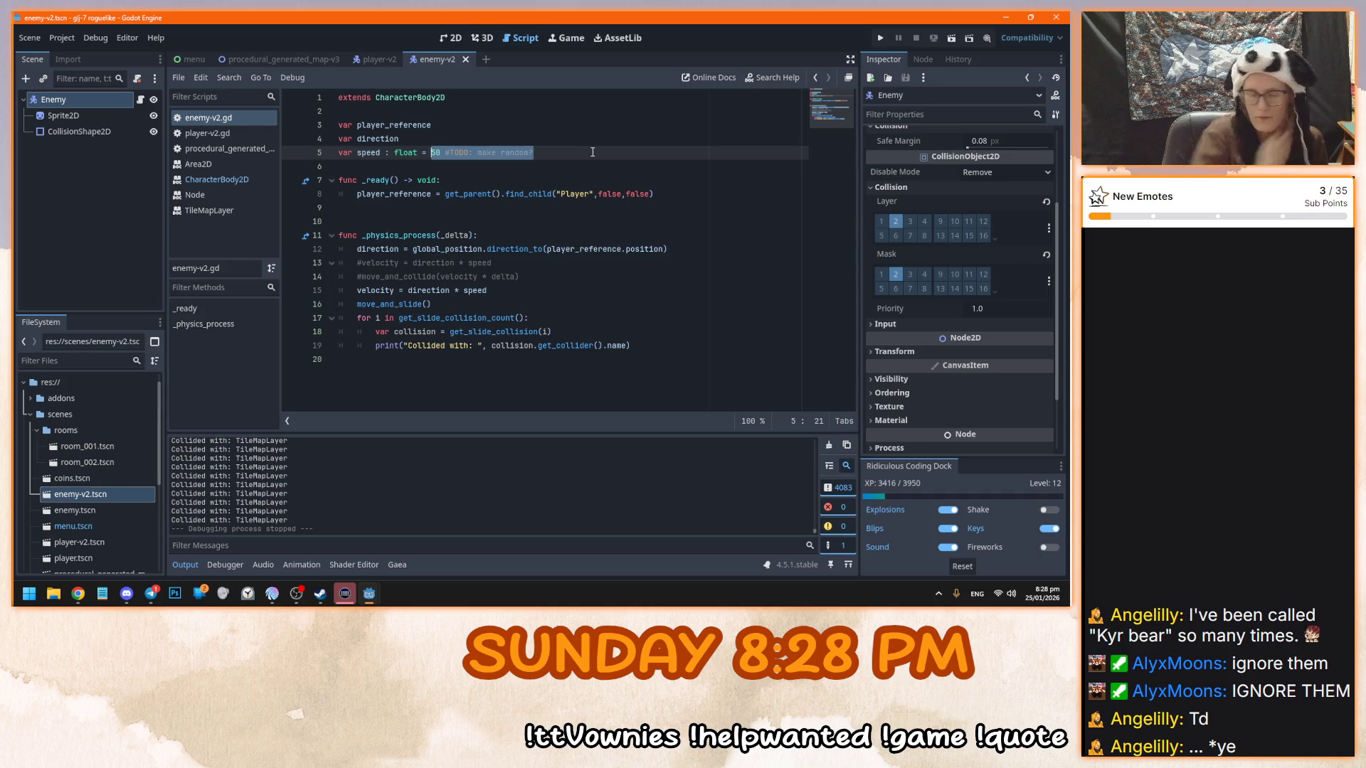
text(randi)
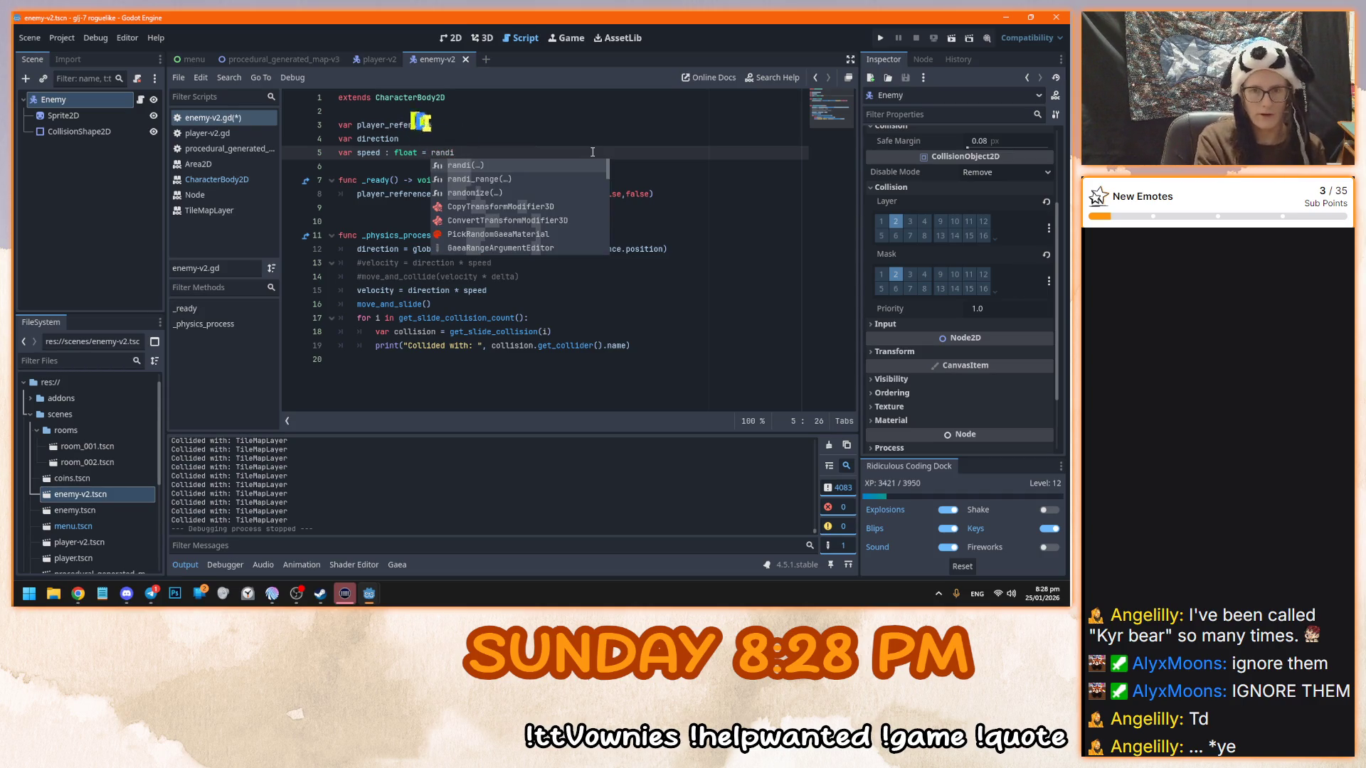
key(Tab)
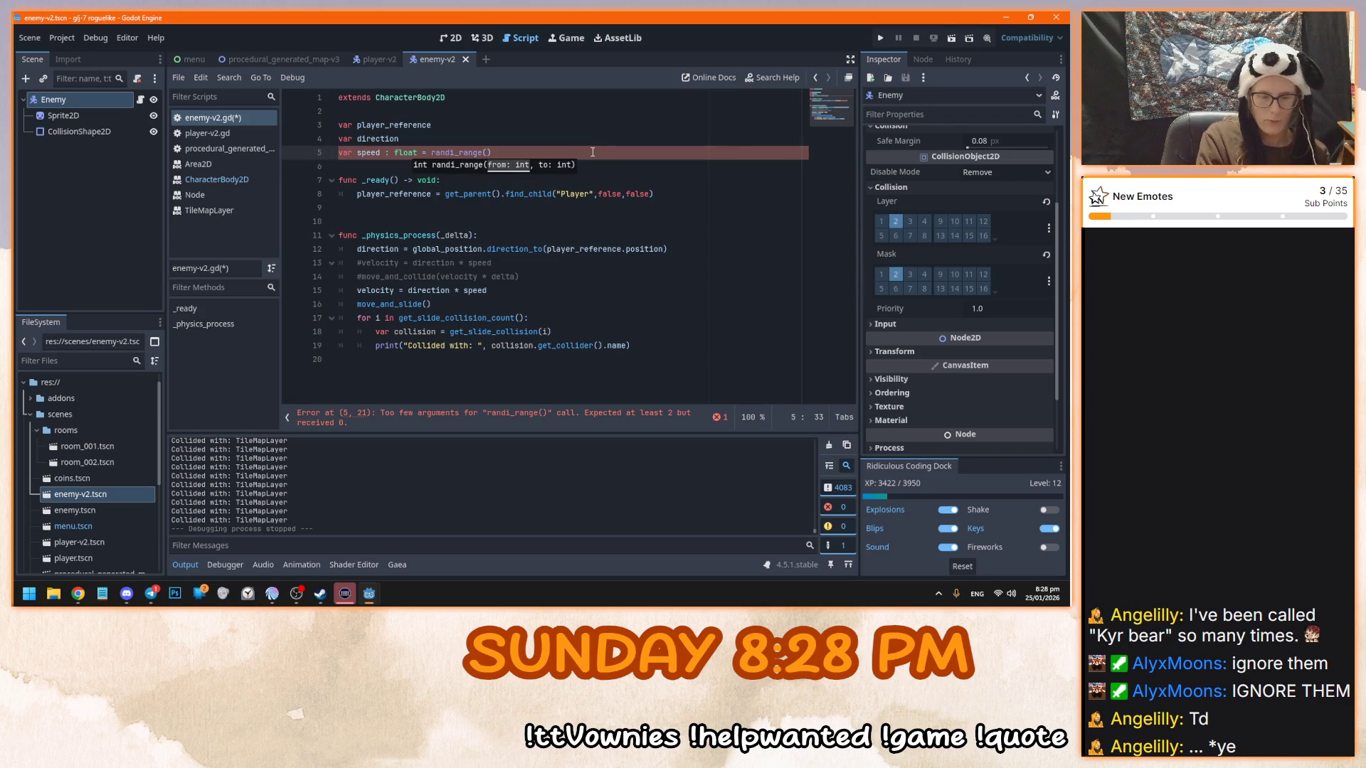
text(20)
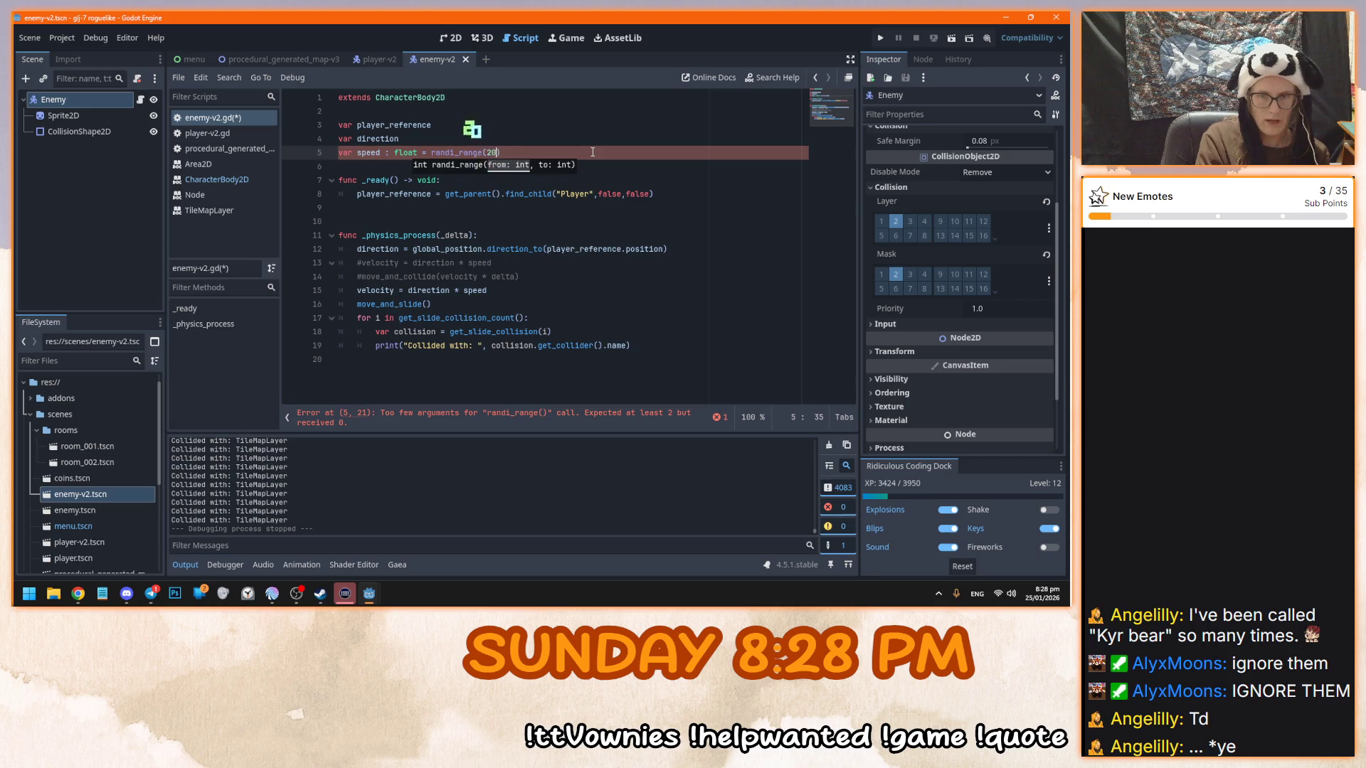
text(,80))
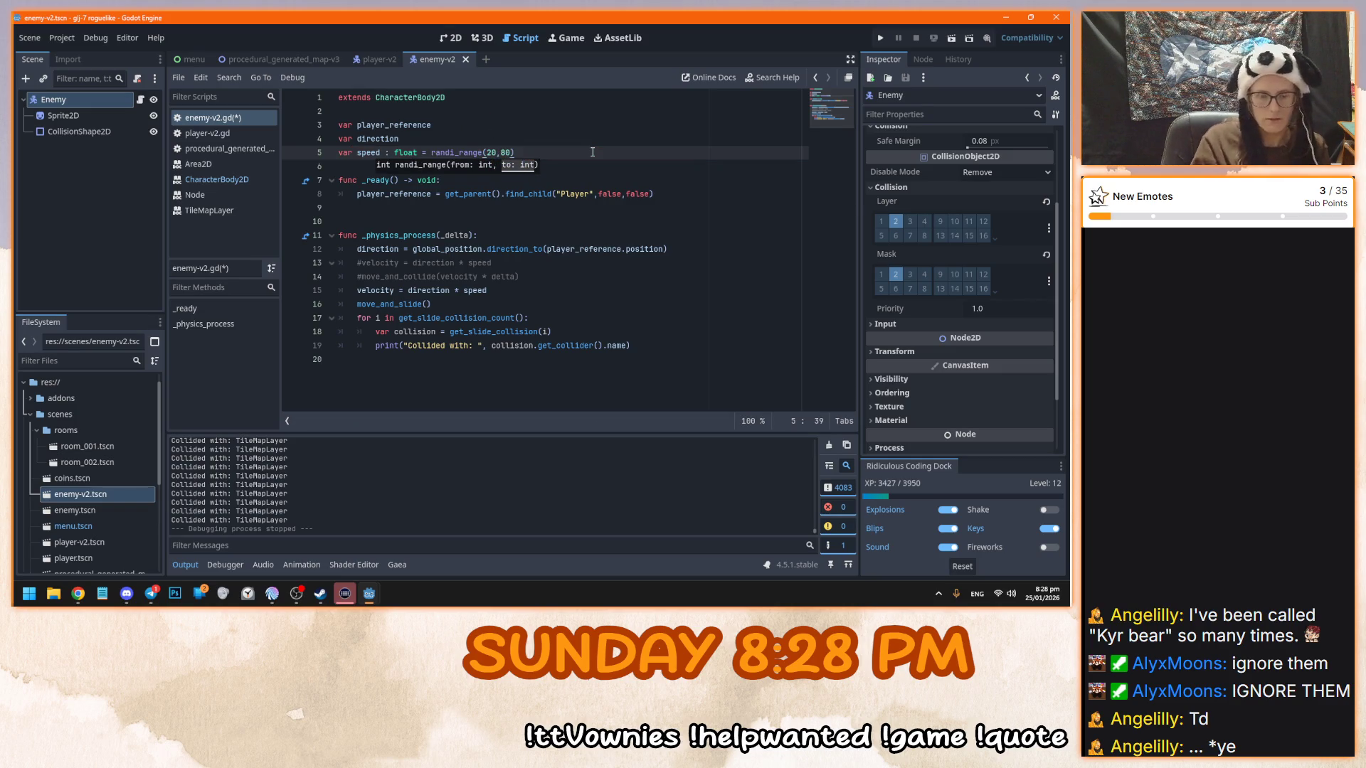
Run the game with randomised 20–80 enemy speeds, walk the player around, then pause it from the editor
key(F5)
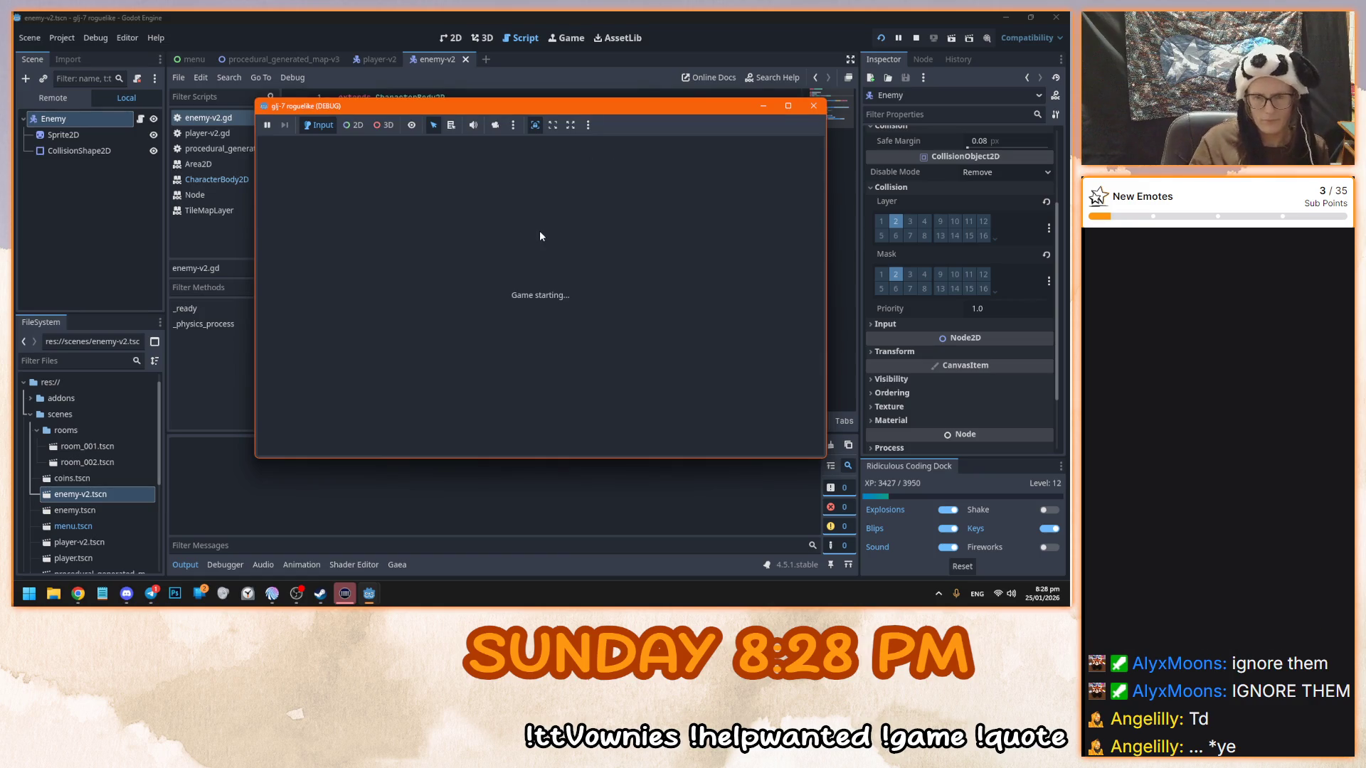
click(540, 301)
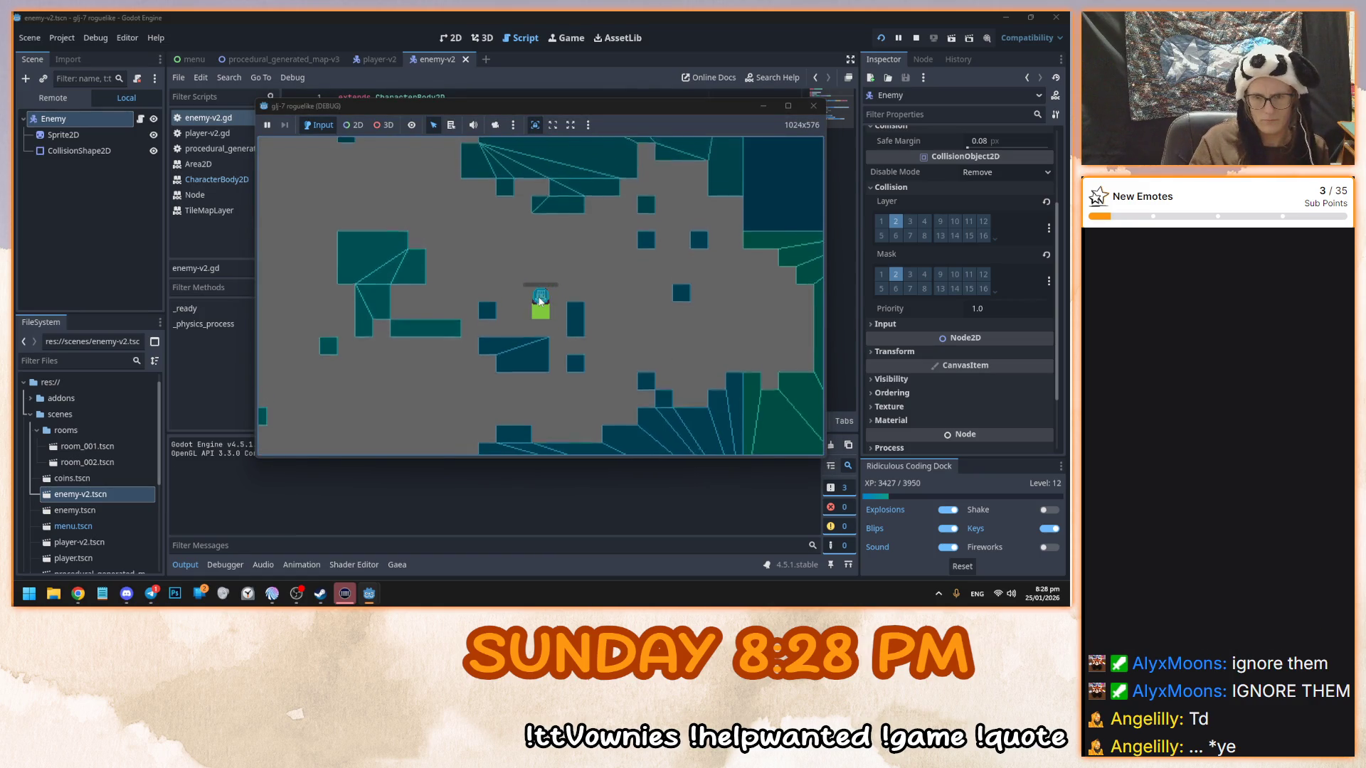
key(w+a)
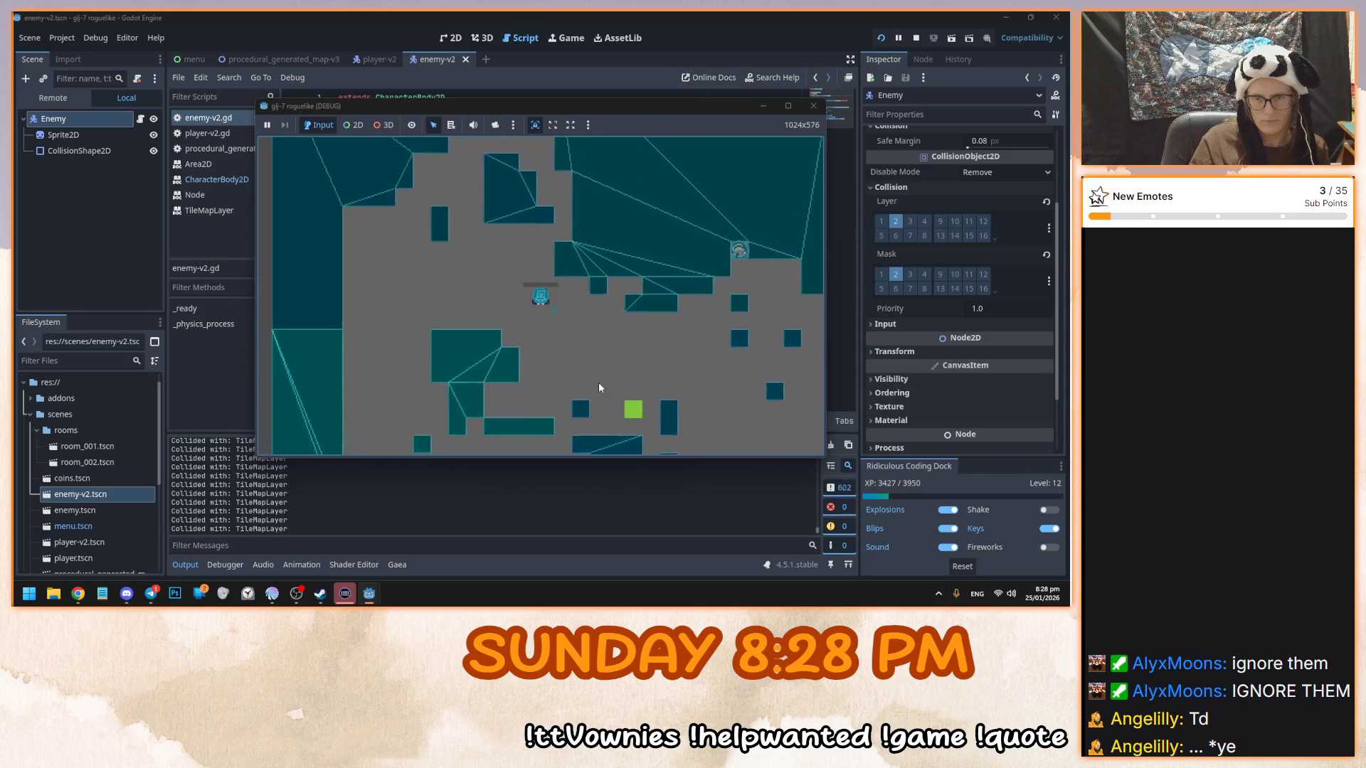
key(a)
key(d)
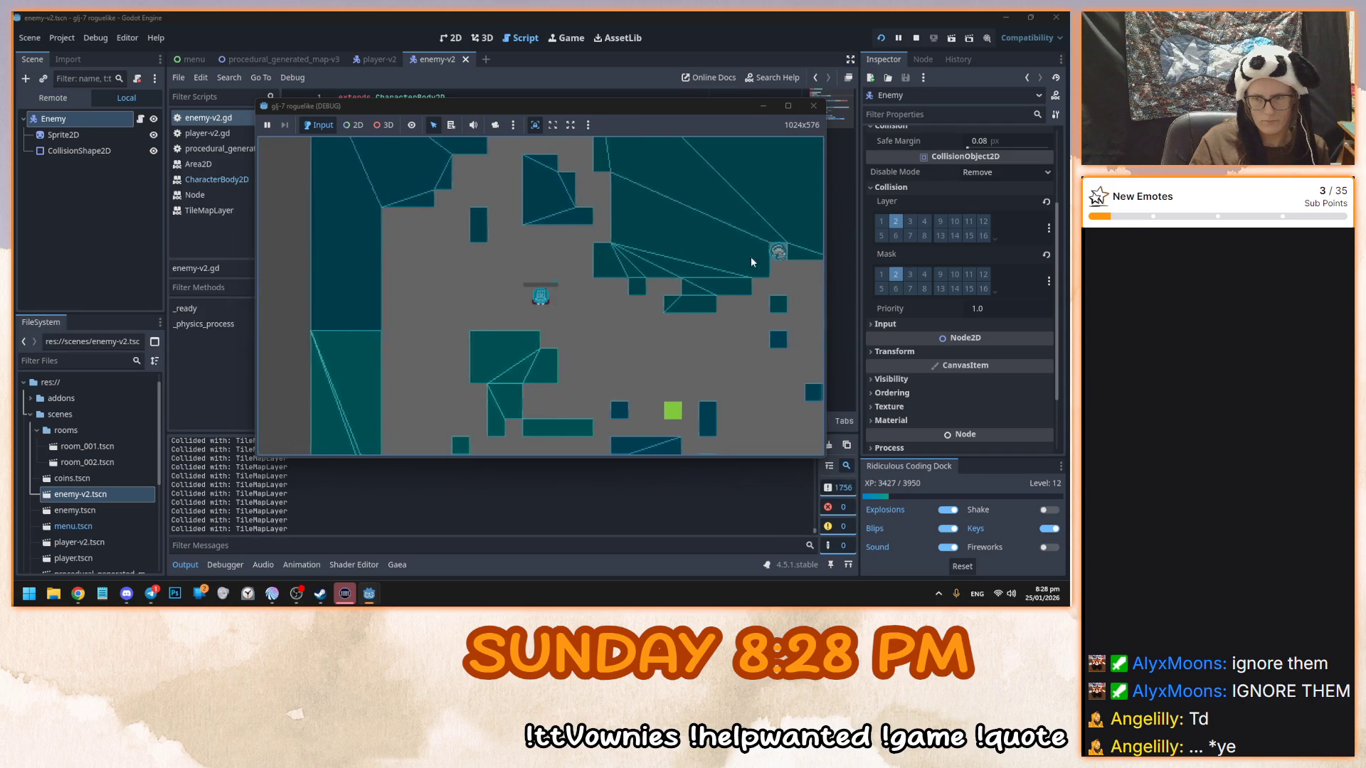
key(a)
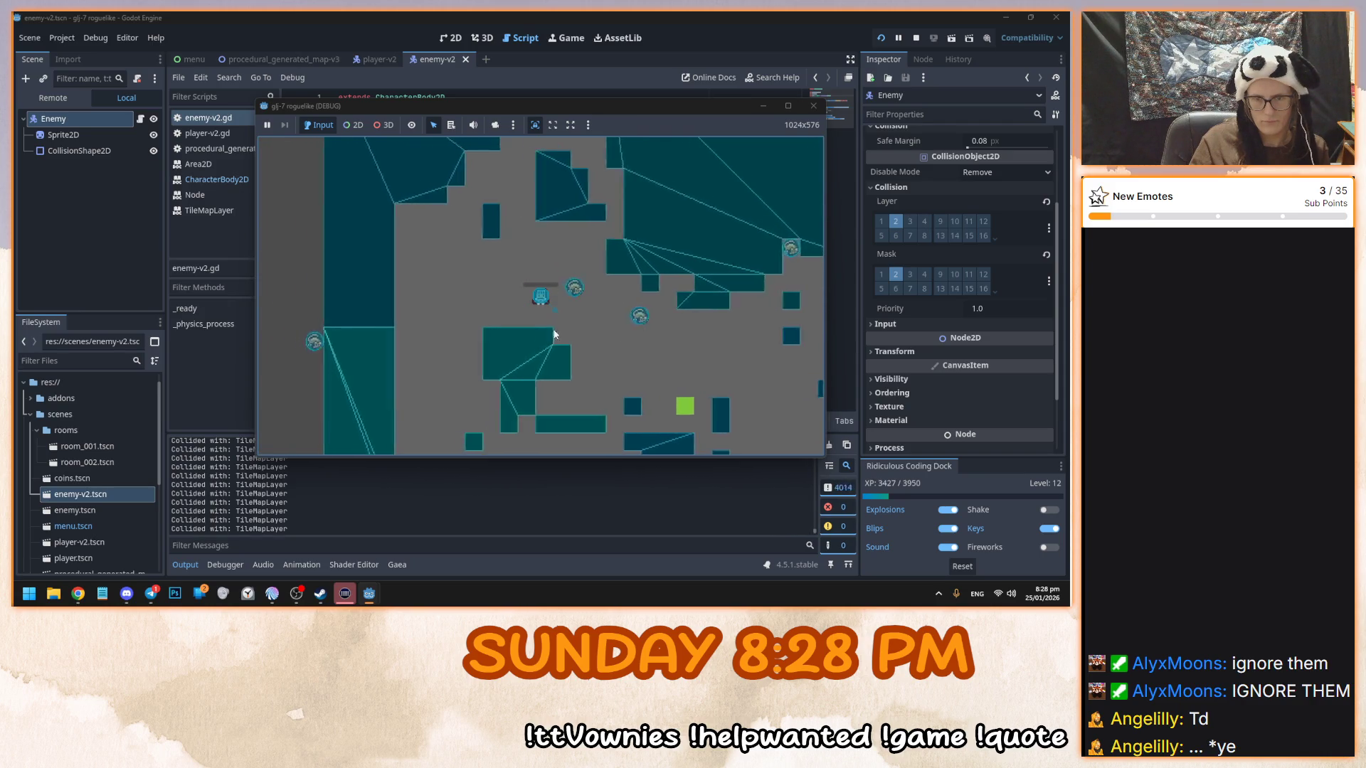
key(a+s)
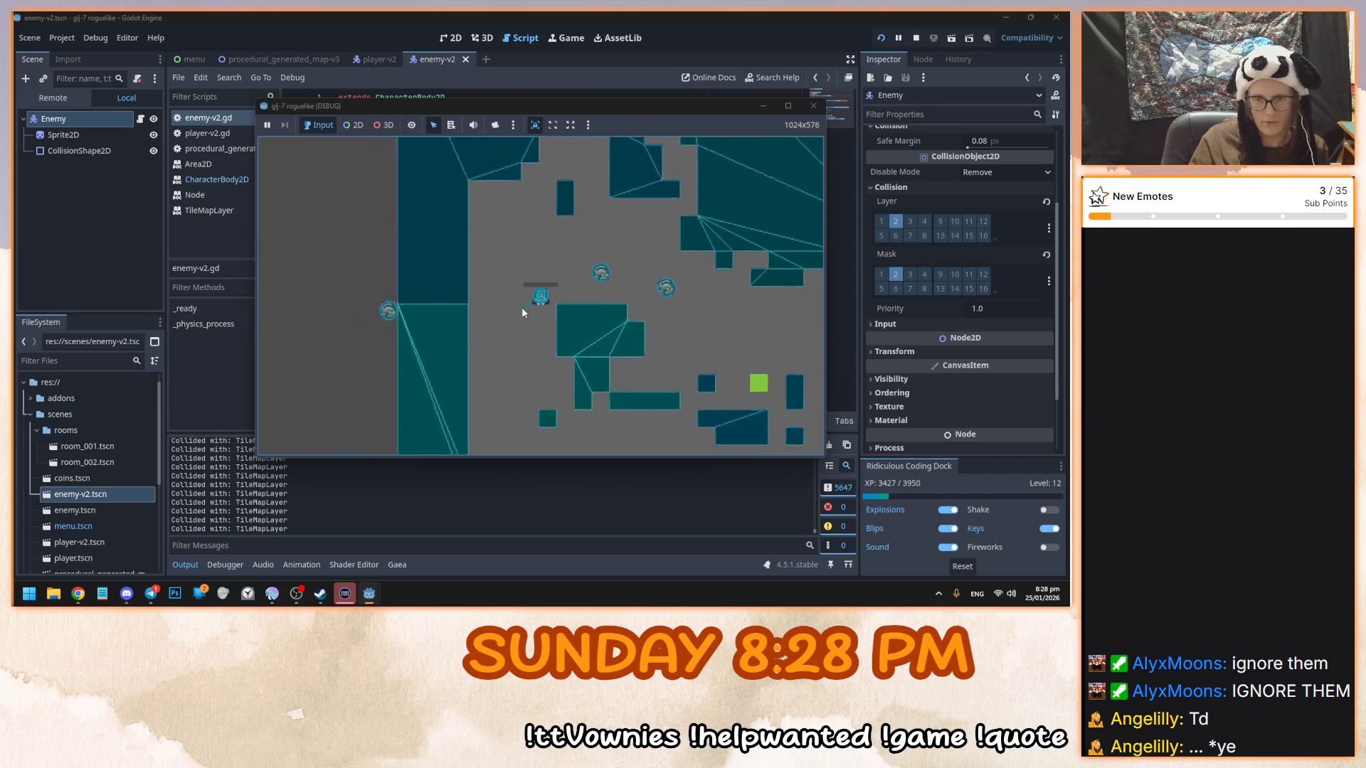
key(s)
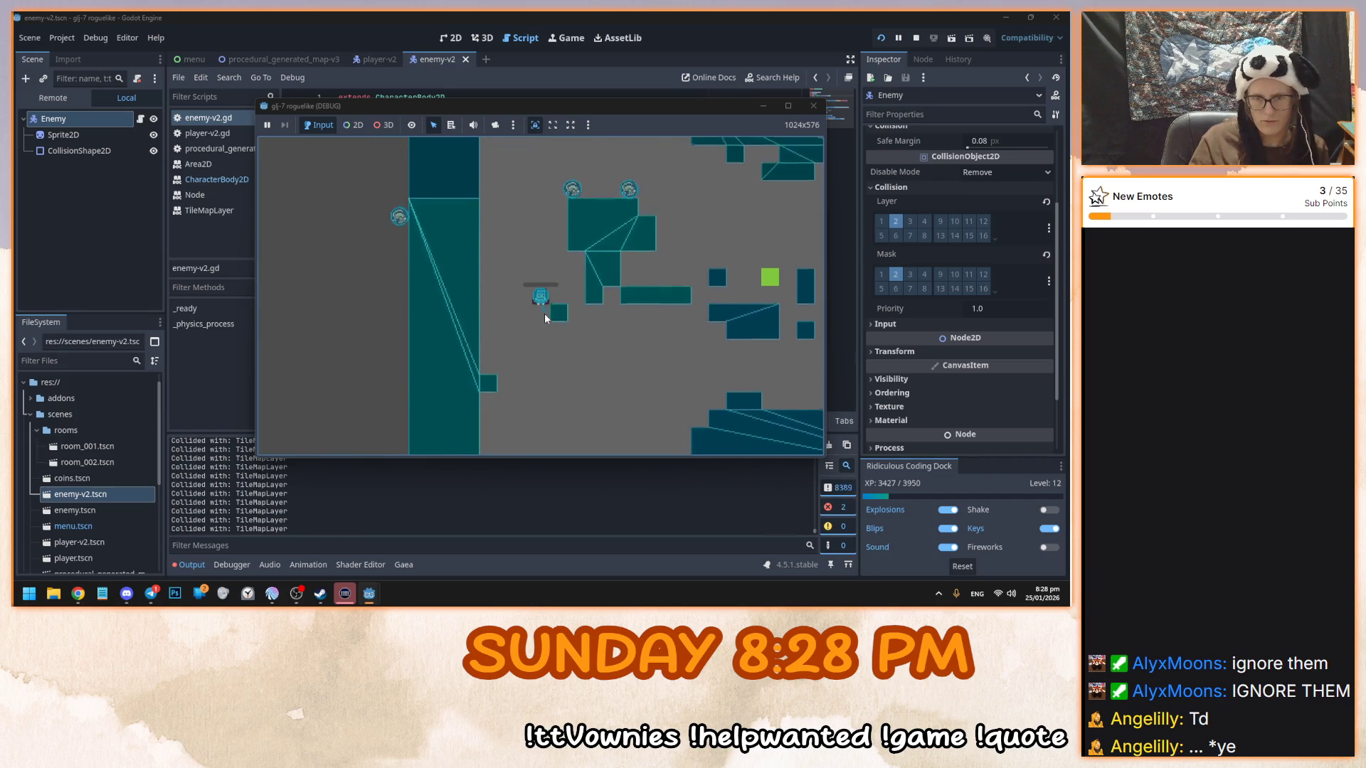
key(d)
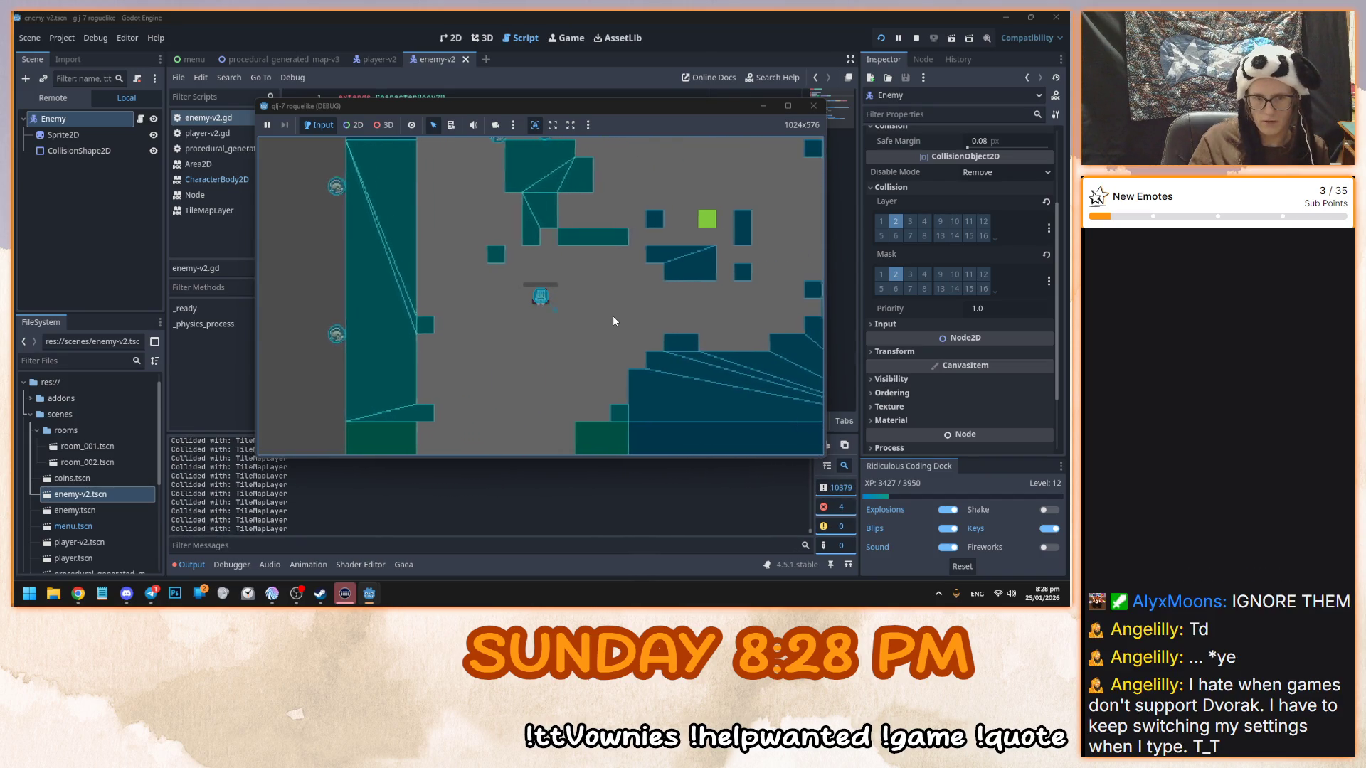
key(d)
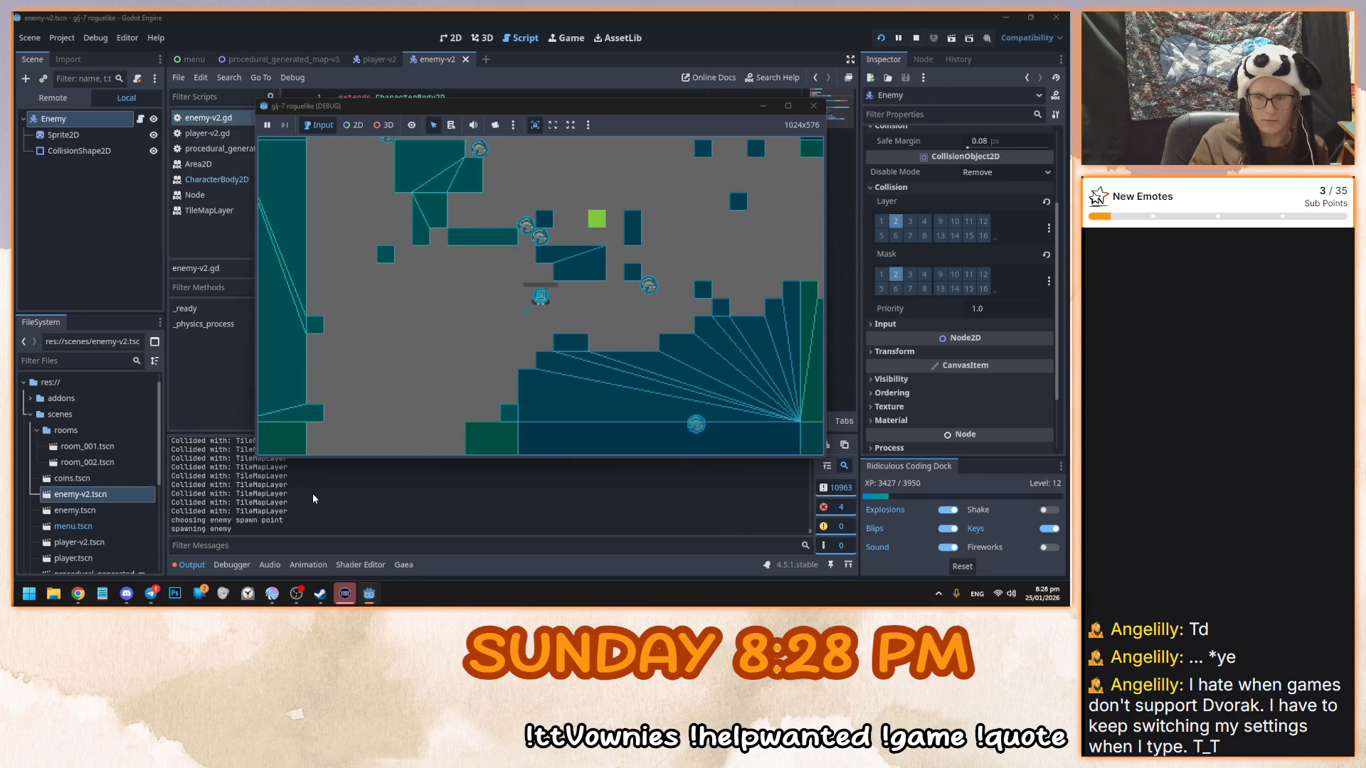
click(900, 38)
click(900, 38)
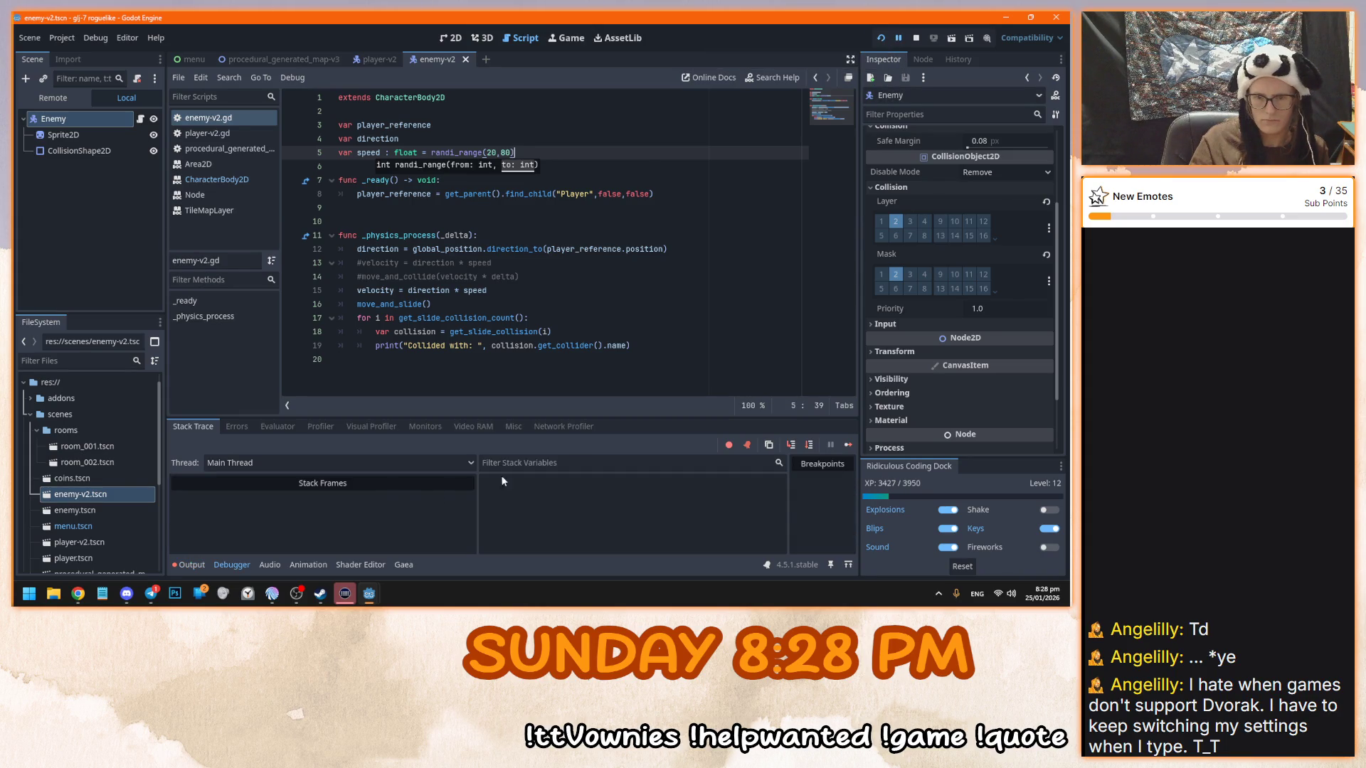
Check the Debugger's Errors tab, stop the running game, and return to Stack Trace
click(237, 427)
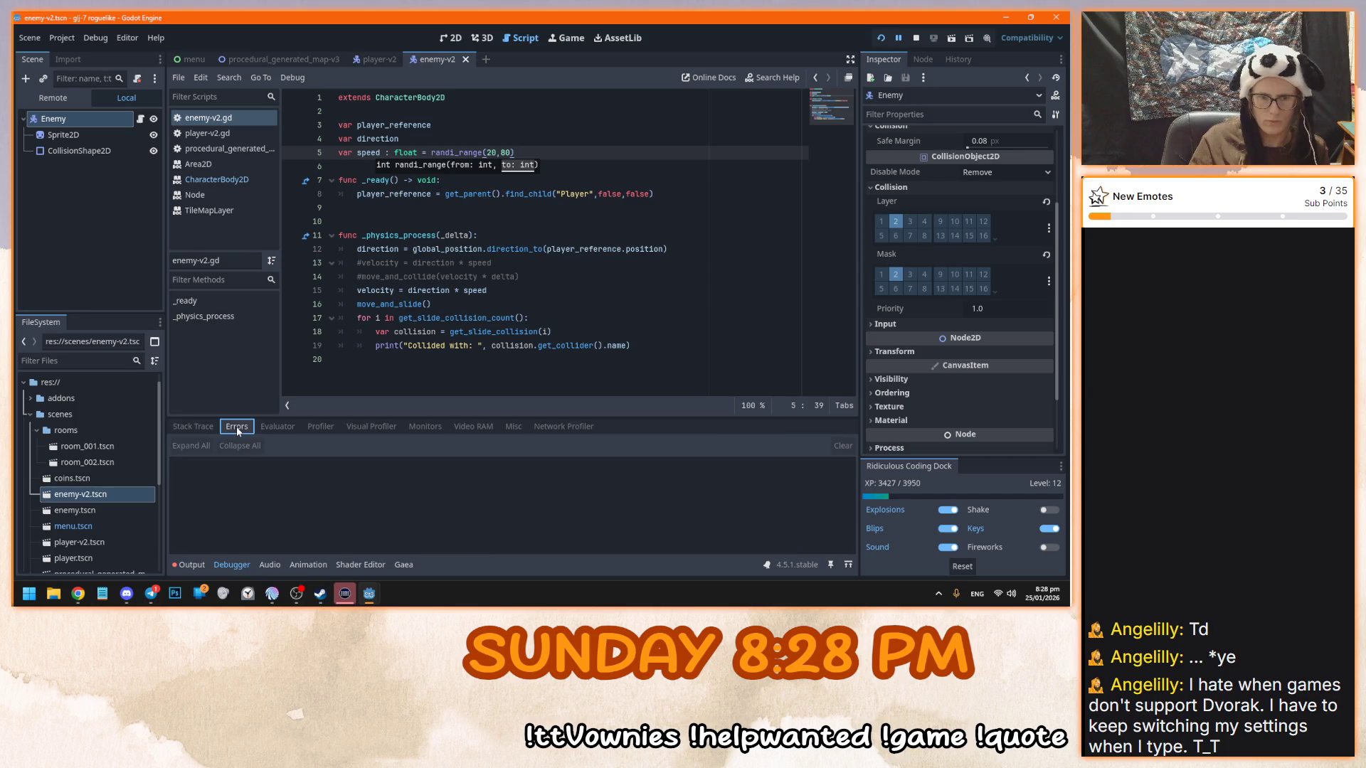
click(379, 595)
click(917, 37)
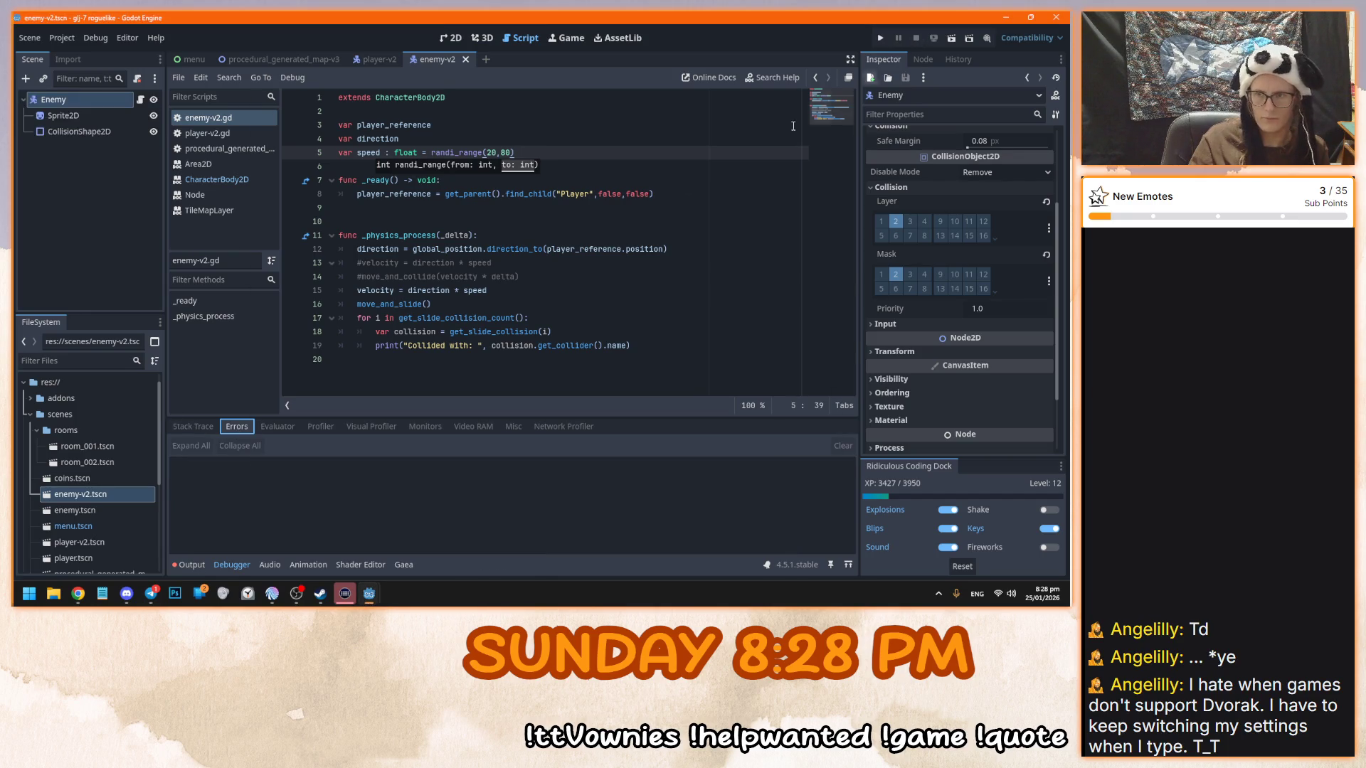
click(200, 428)
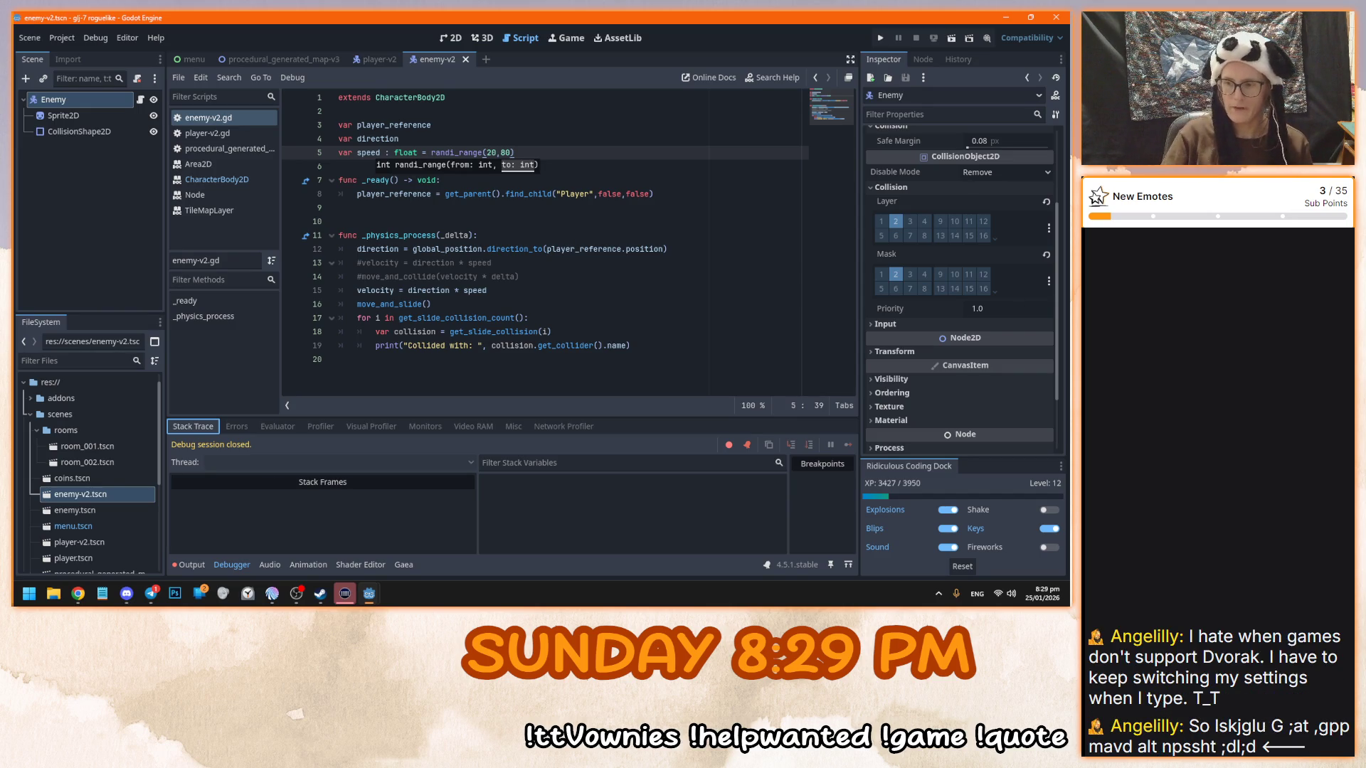
Briefly switch away to another application and the Start menu, then refocus the script editor
key(alt+Tab)
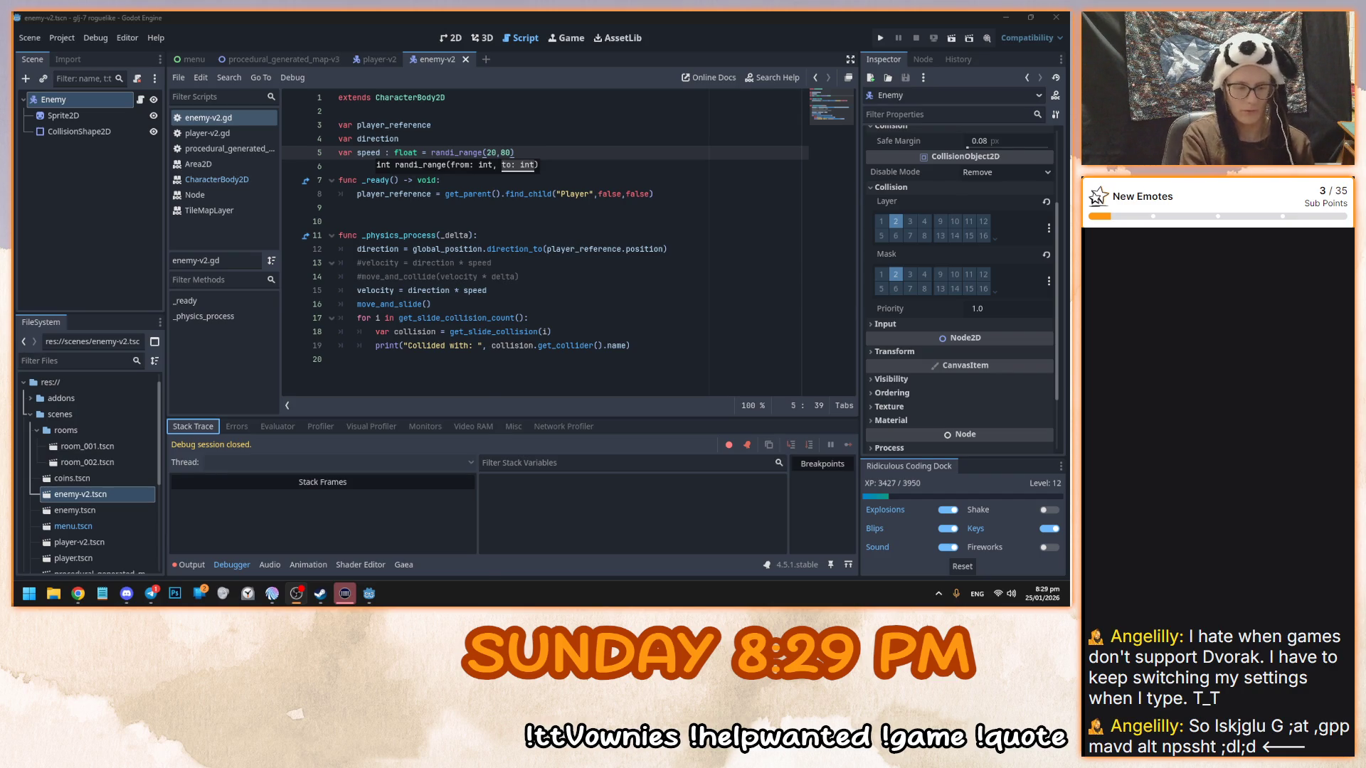
key(super)
key(Escape)
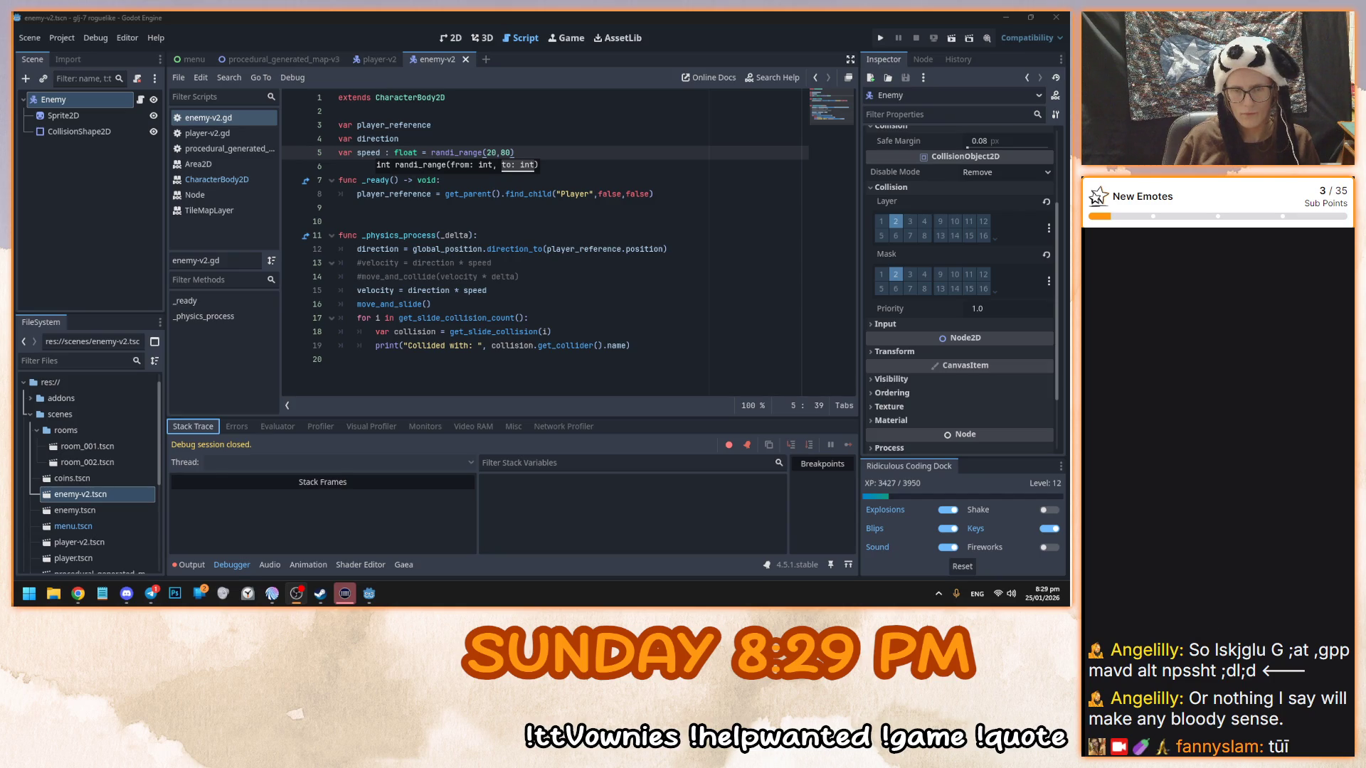
click(567, 156)
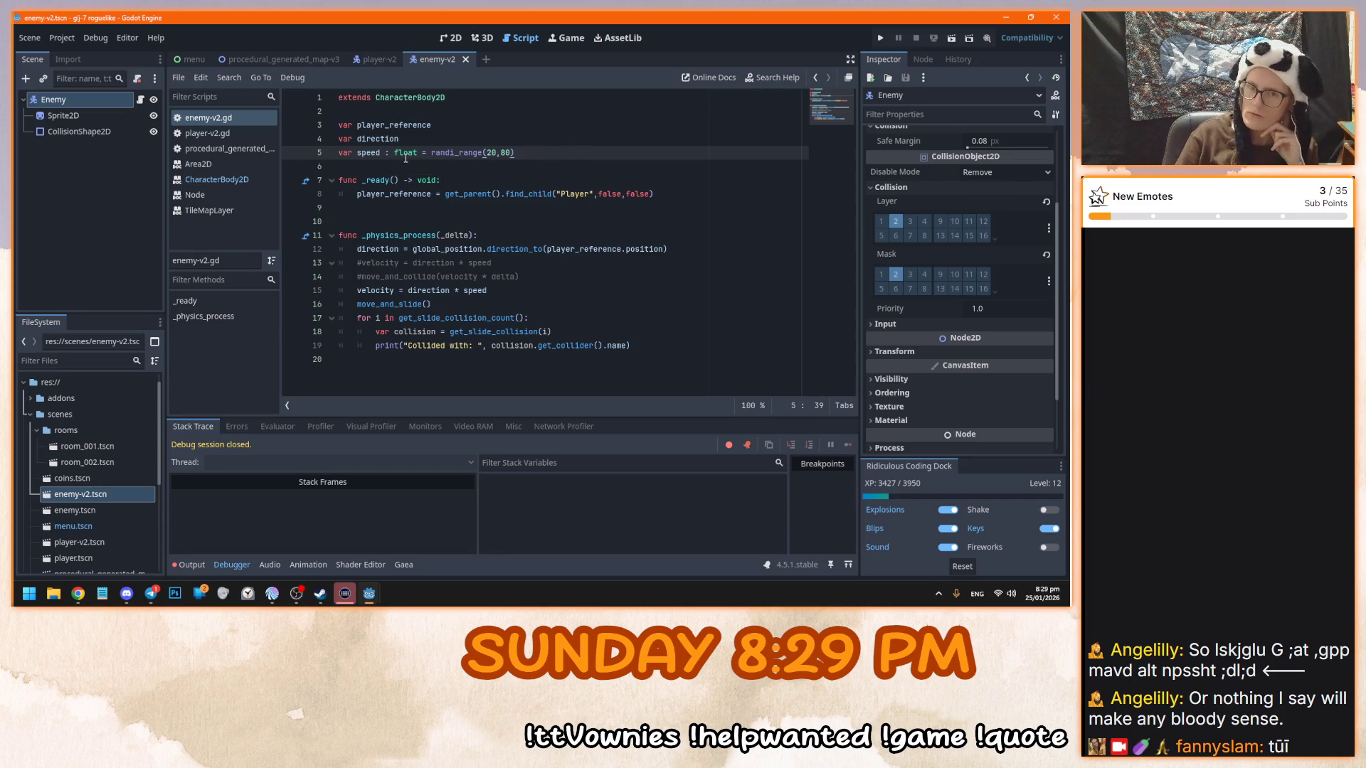
double_click(404, 153)
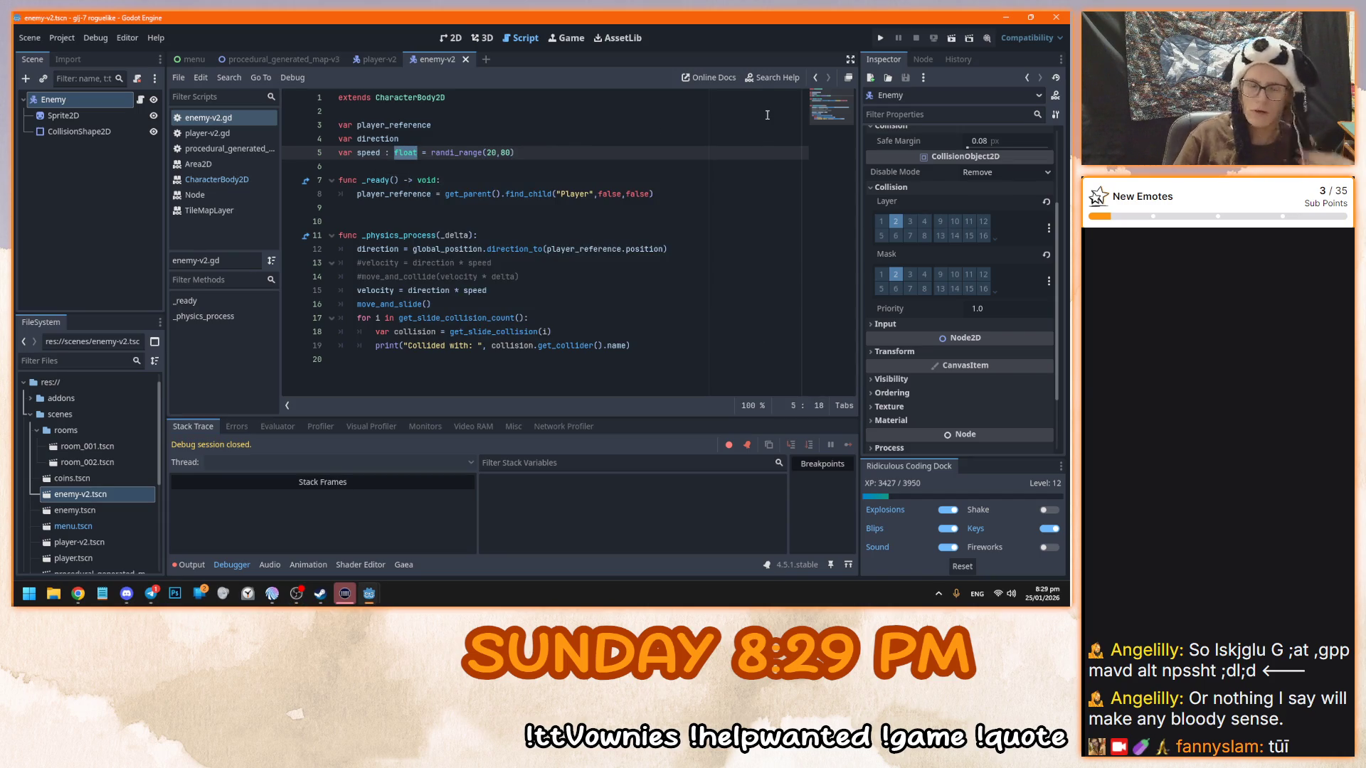
text(int)
click(613, 155)
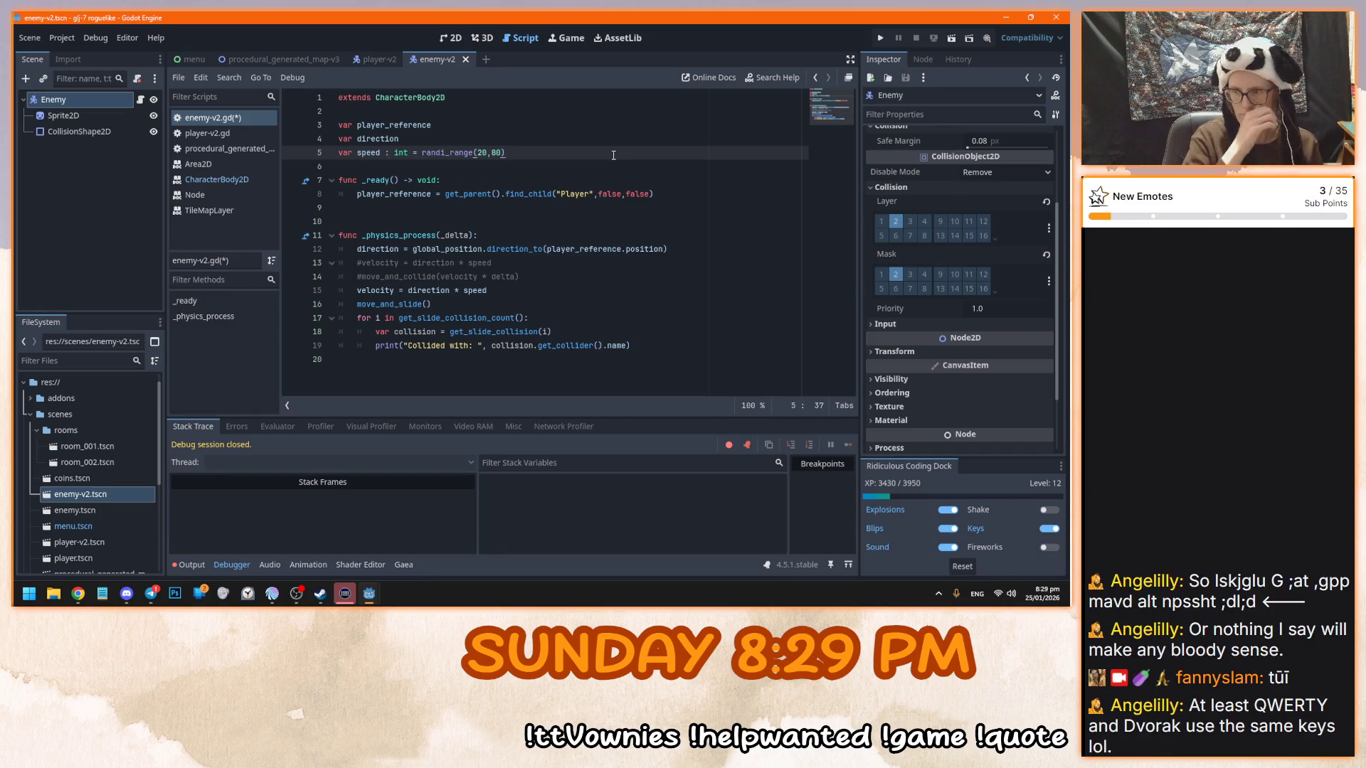
key(F5)
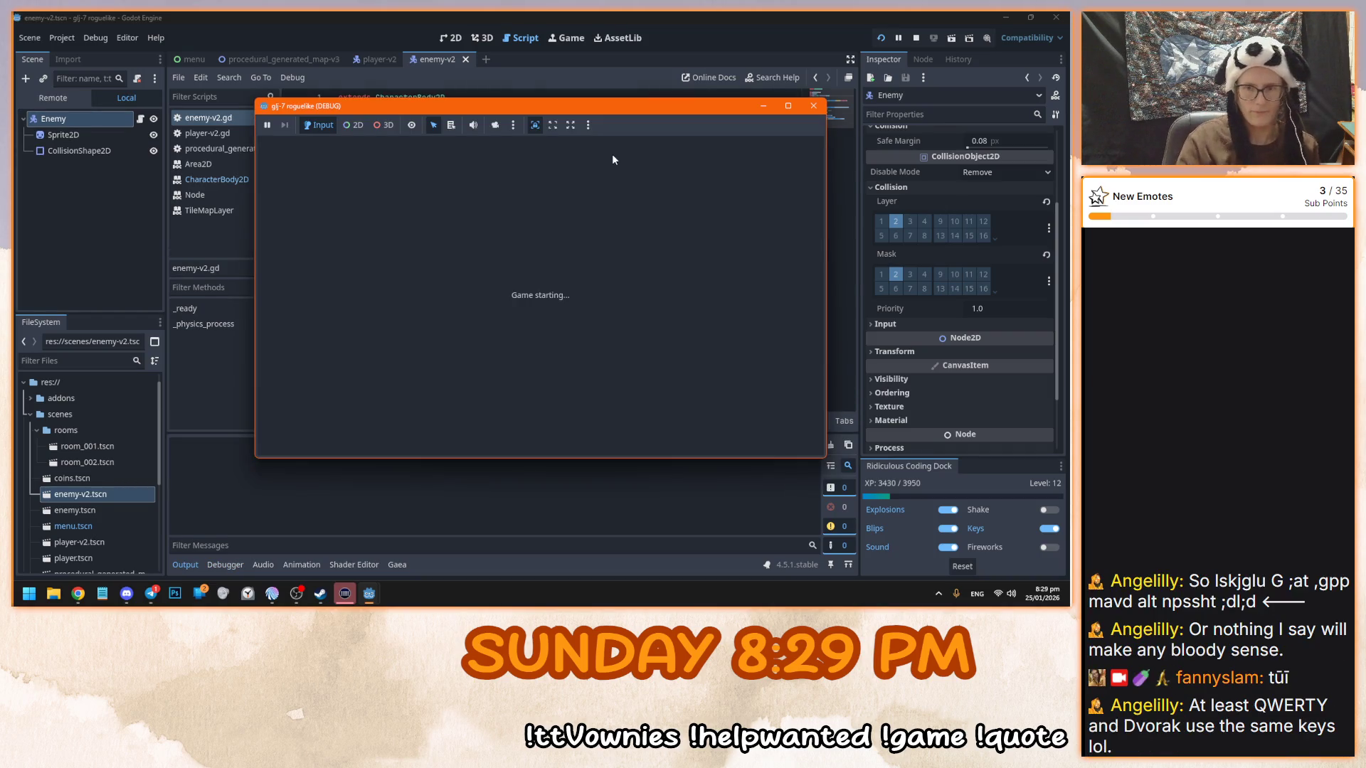
click(540, 299)
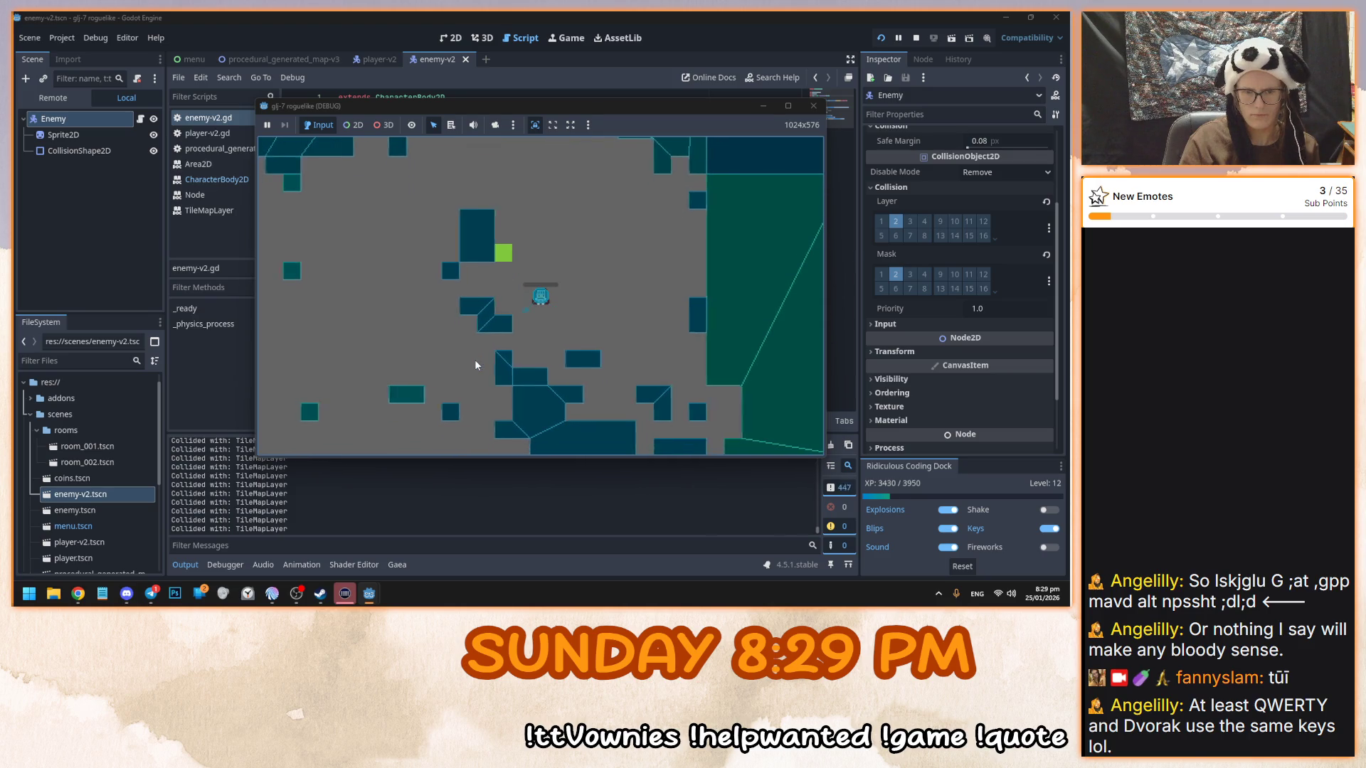
key(a)
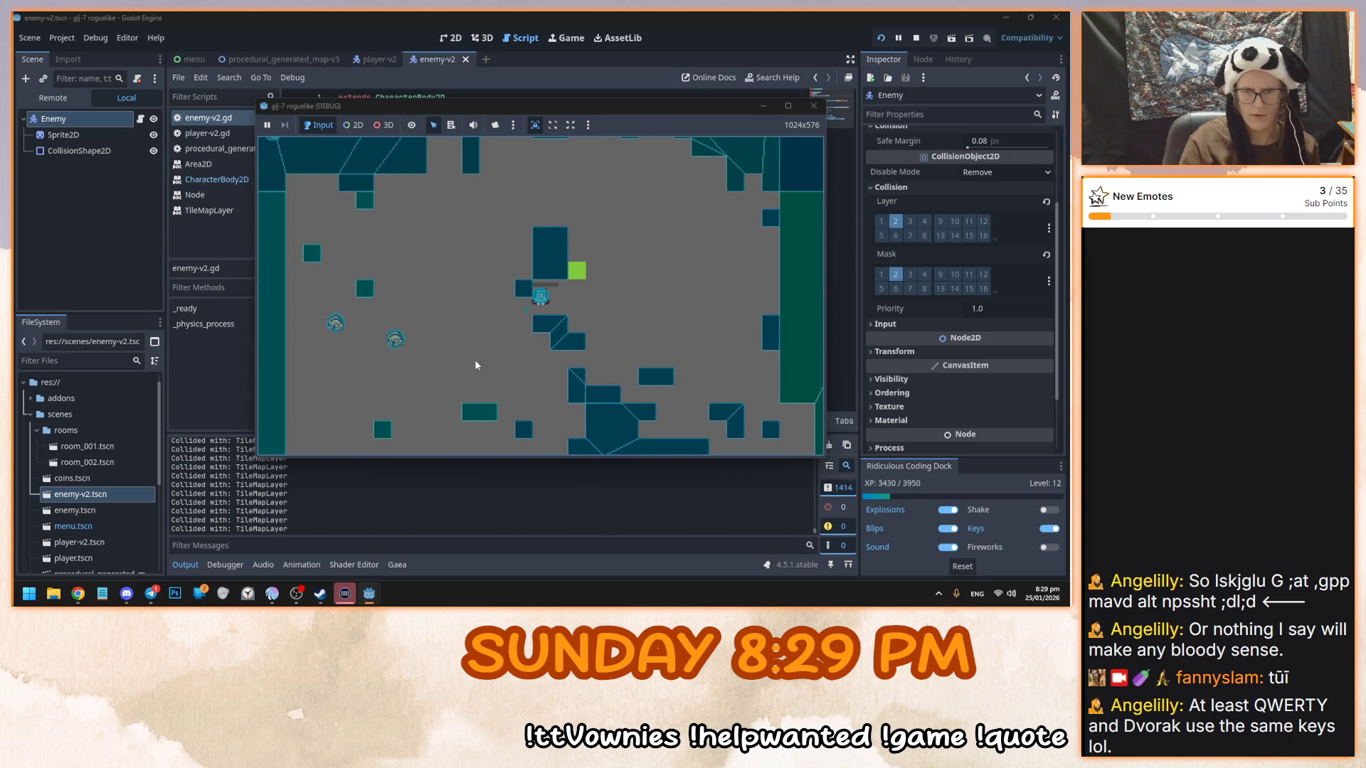
key(d)
key(w)
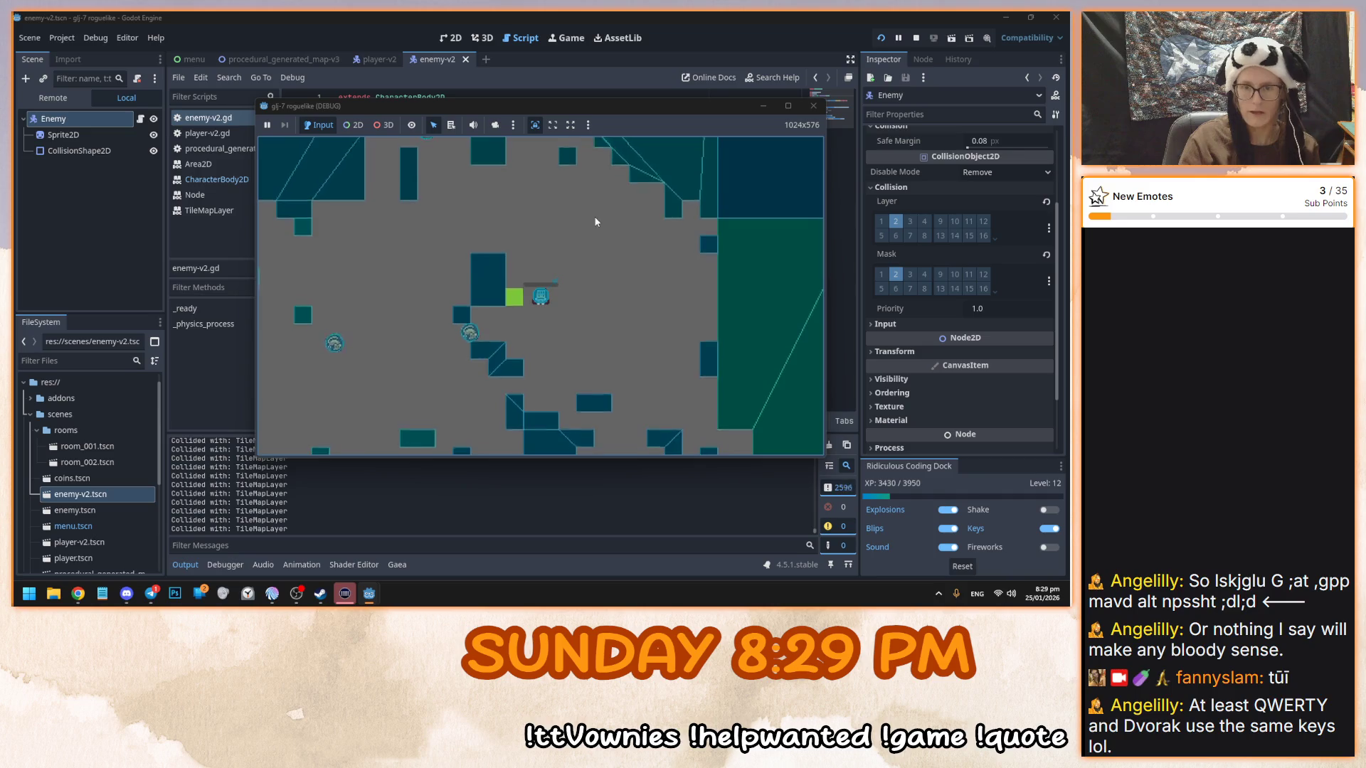
key(a)
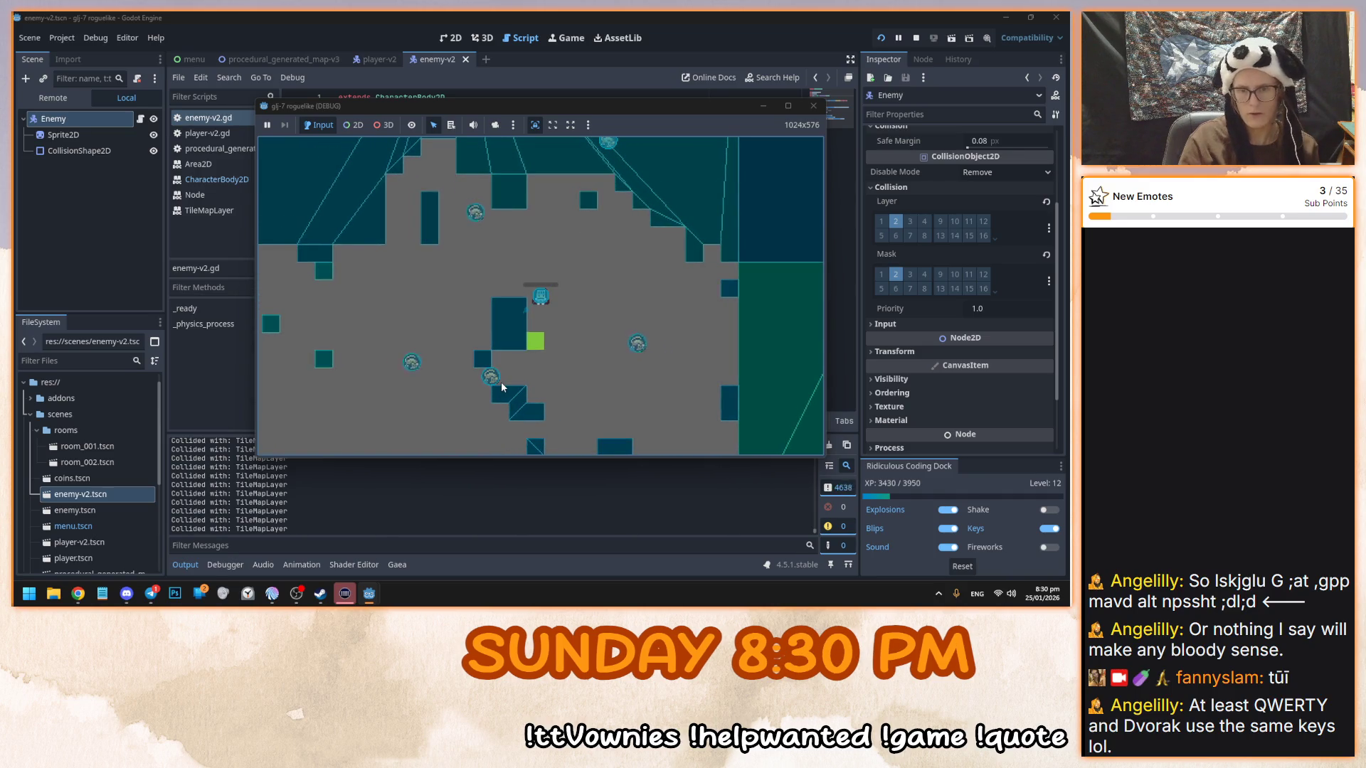
key(a)
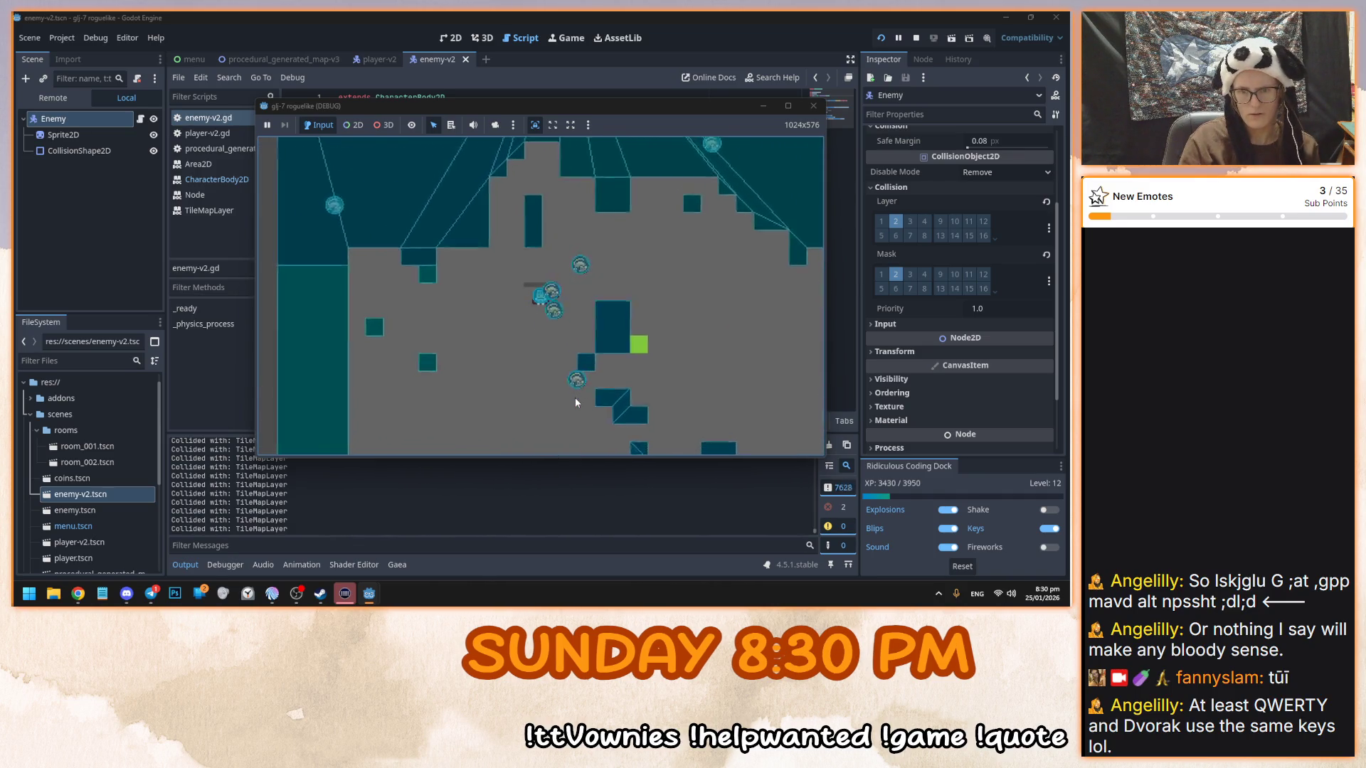
key(s)
key(a)
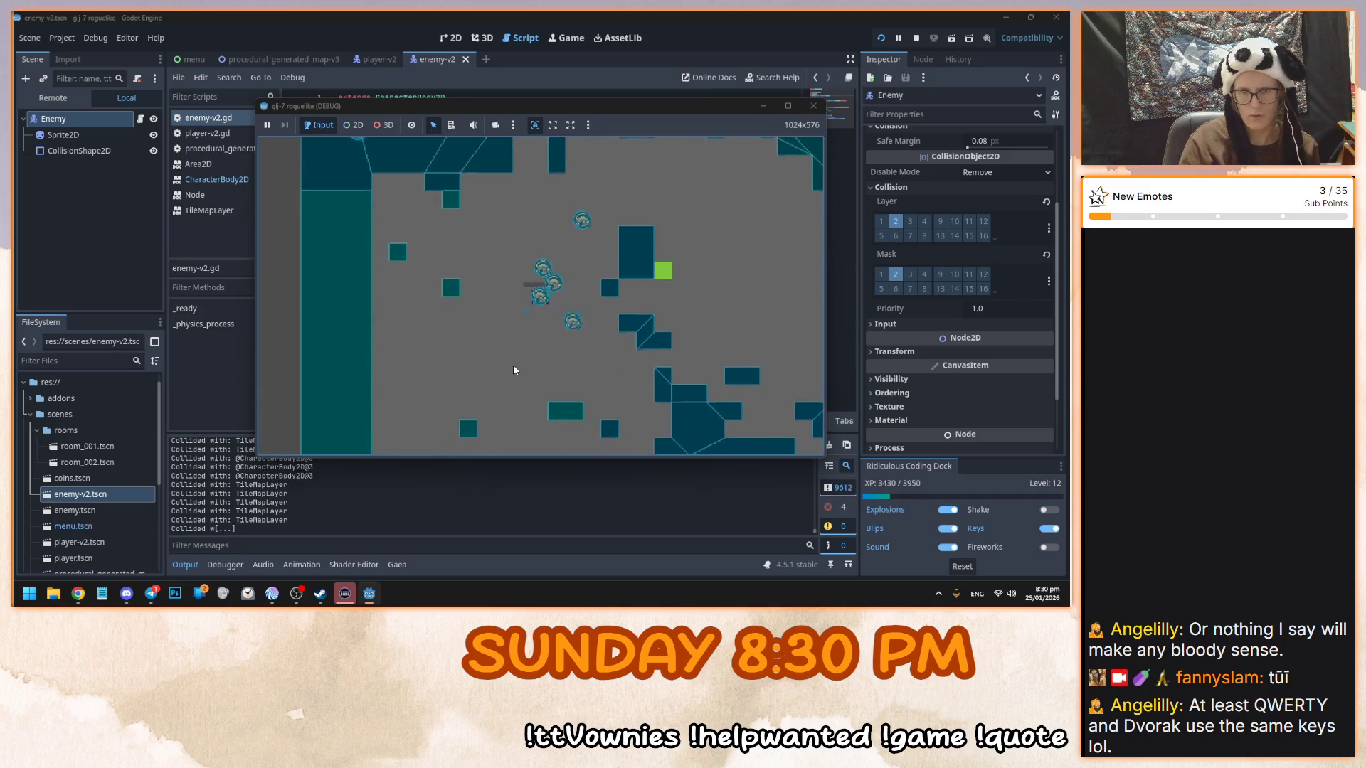
key(s)
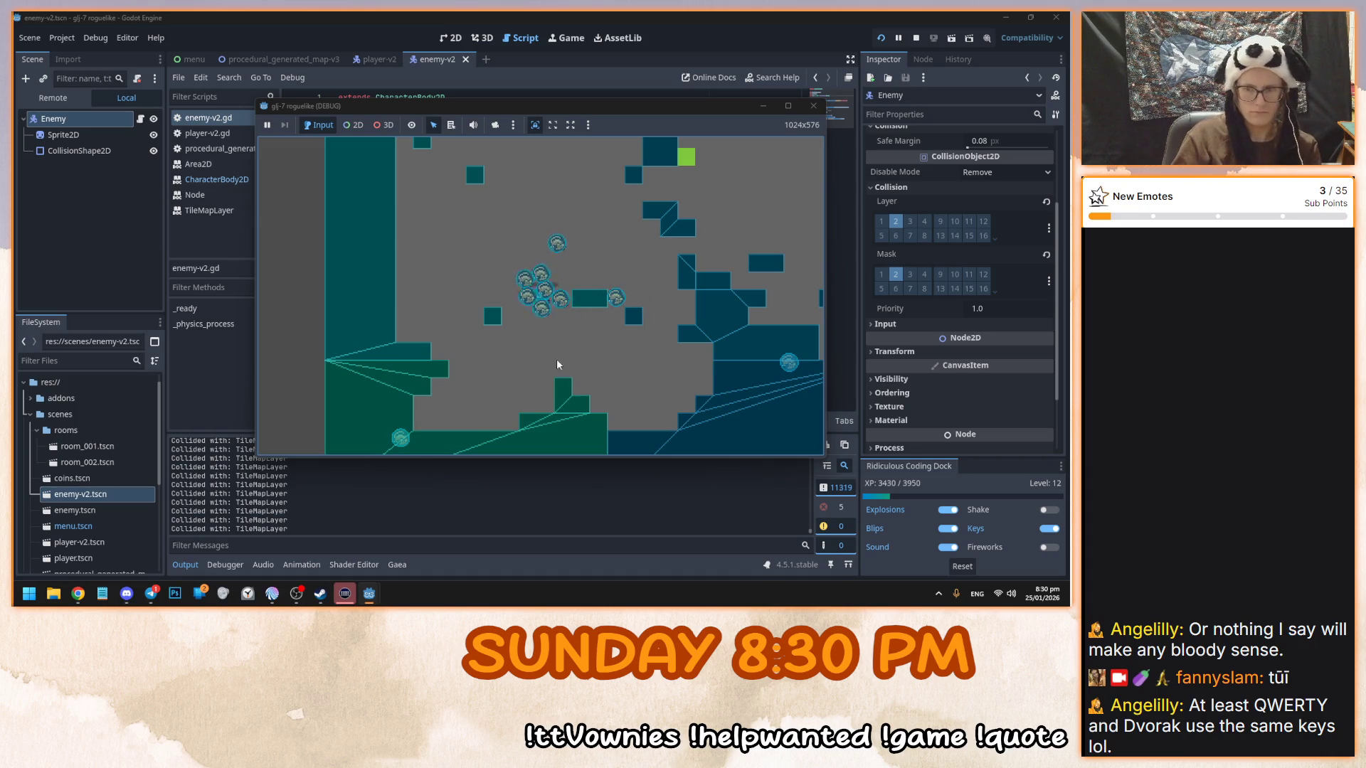
click(813, 105)
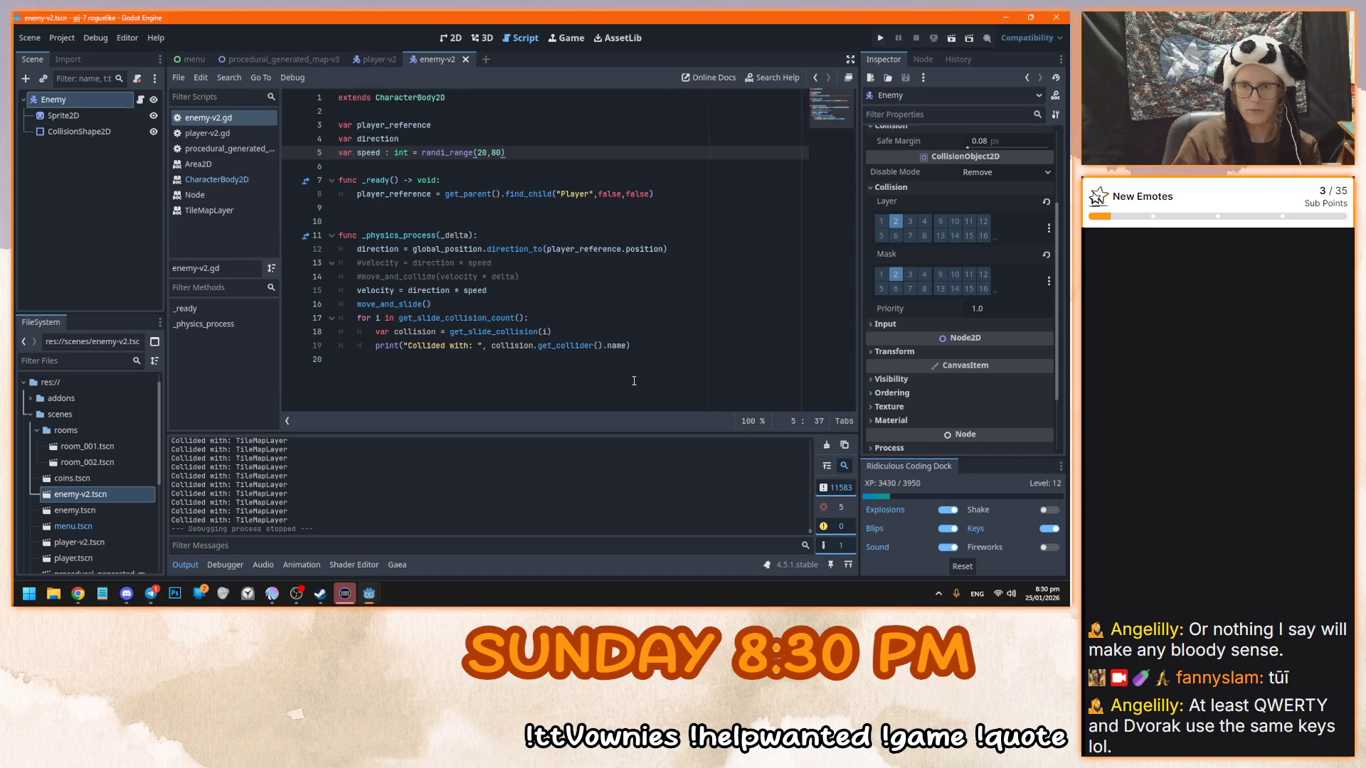
Save enemy-v2.gd and delete the collision-printing loop below move_and_slide()
click(594, 311)
key(ctrl+s)
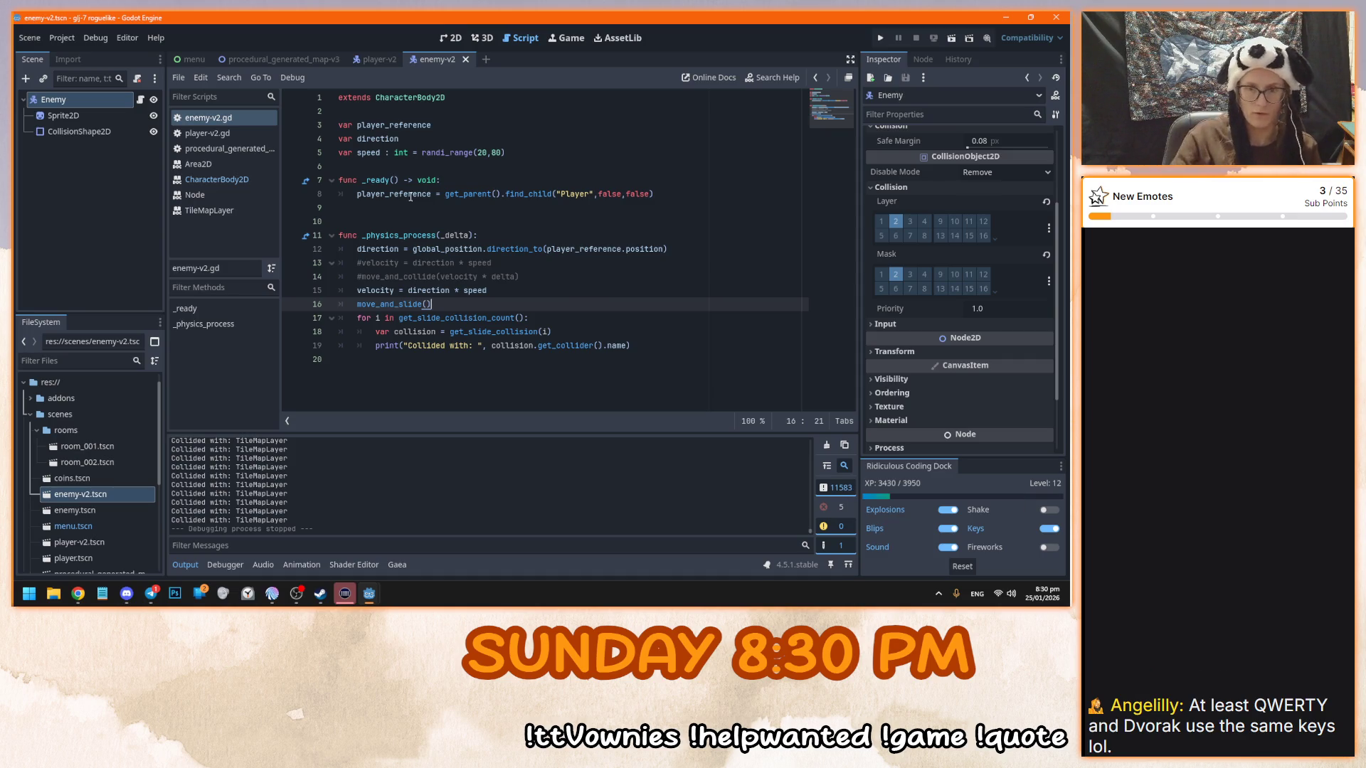
click(538, 346)
drag(577, 339, 434, 310)
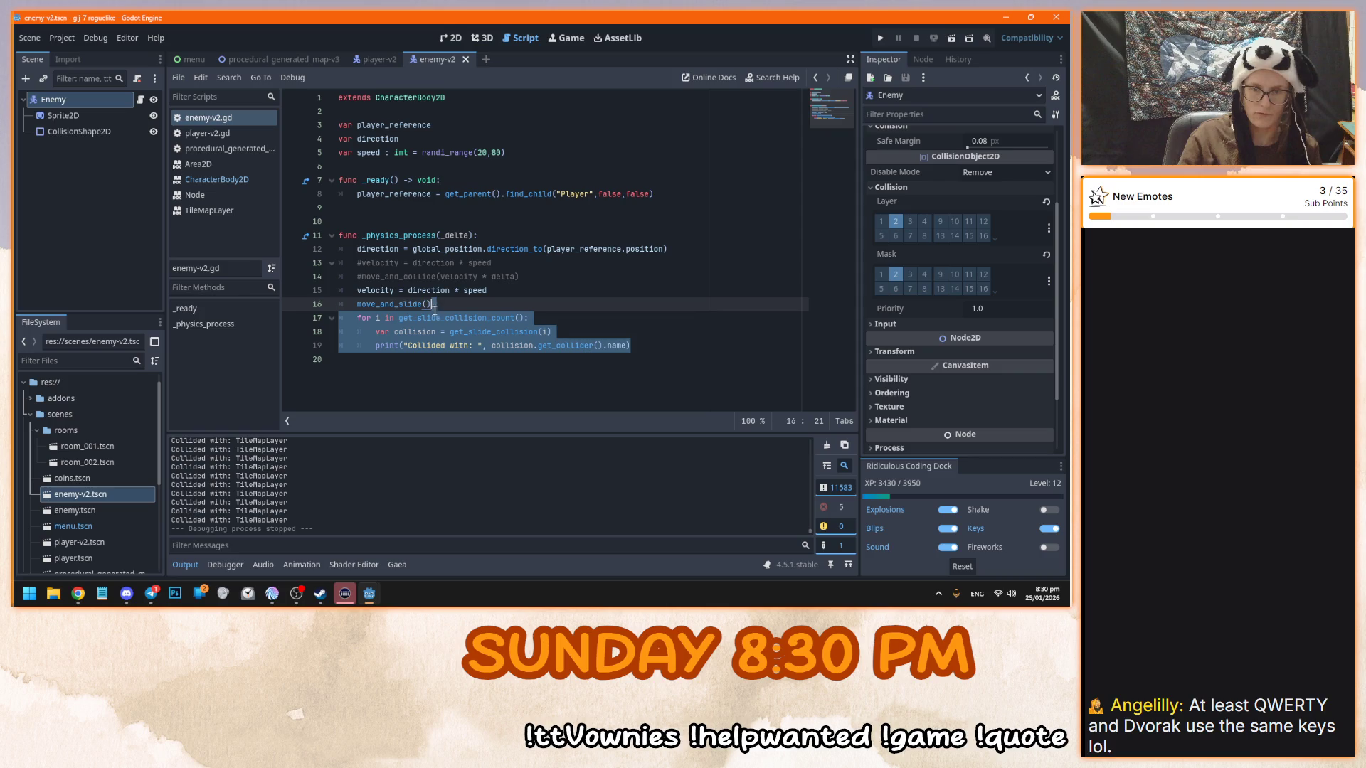
key(BackSpace)
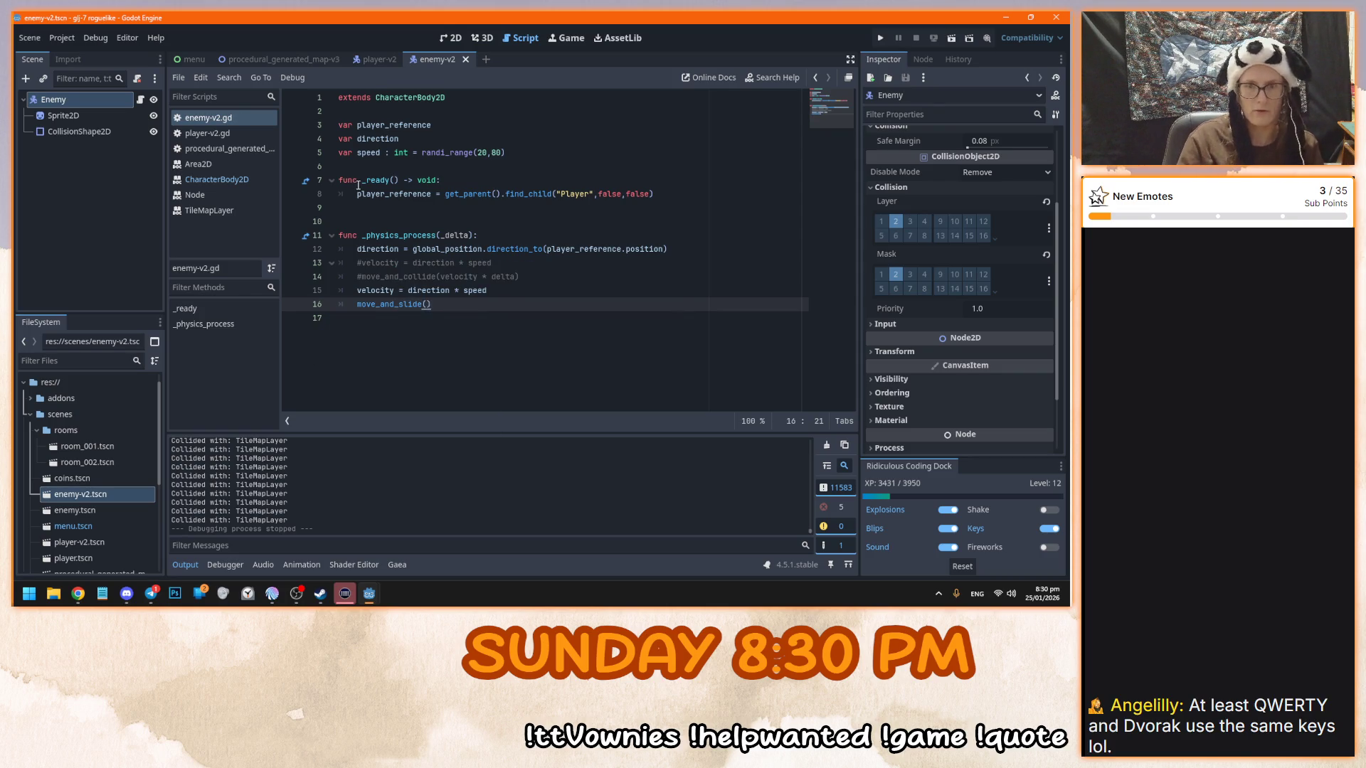
In player-v2.gd, comment out the overlapping_mobs damage block on lines 23–26 and run the game
click(211, 134)
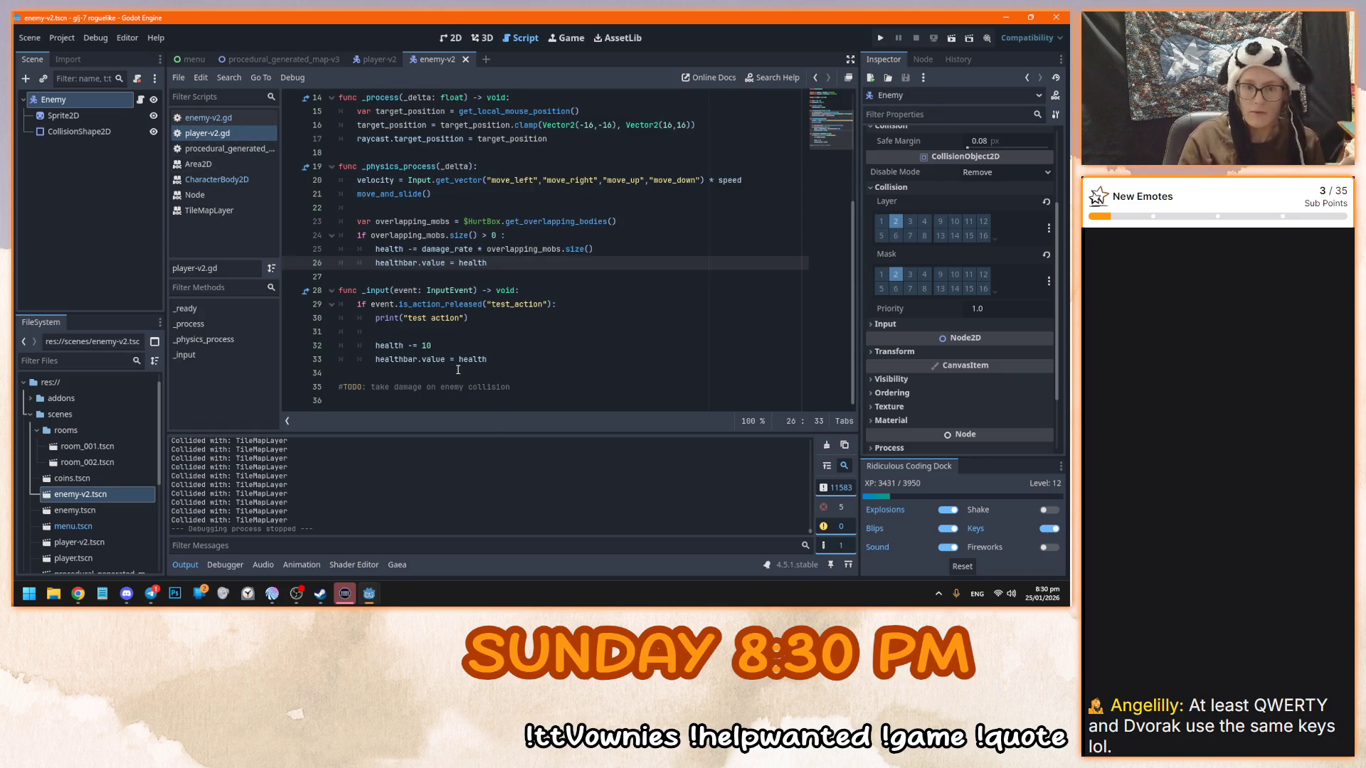
click(455, 347)
scroll(466, 320, up, 1)
click(474, 291)
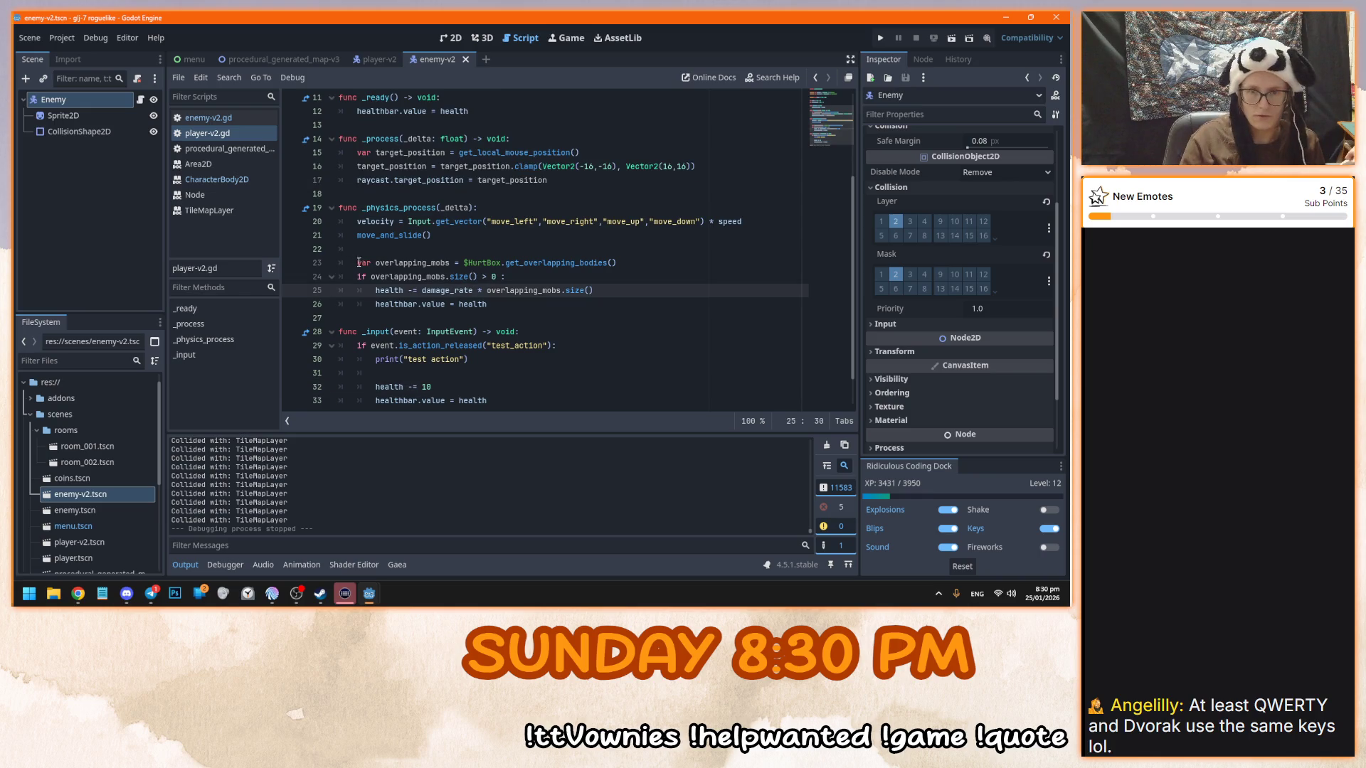
drag(486, 303, 287, 269)
key(ctrl+k)
key(F5)
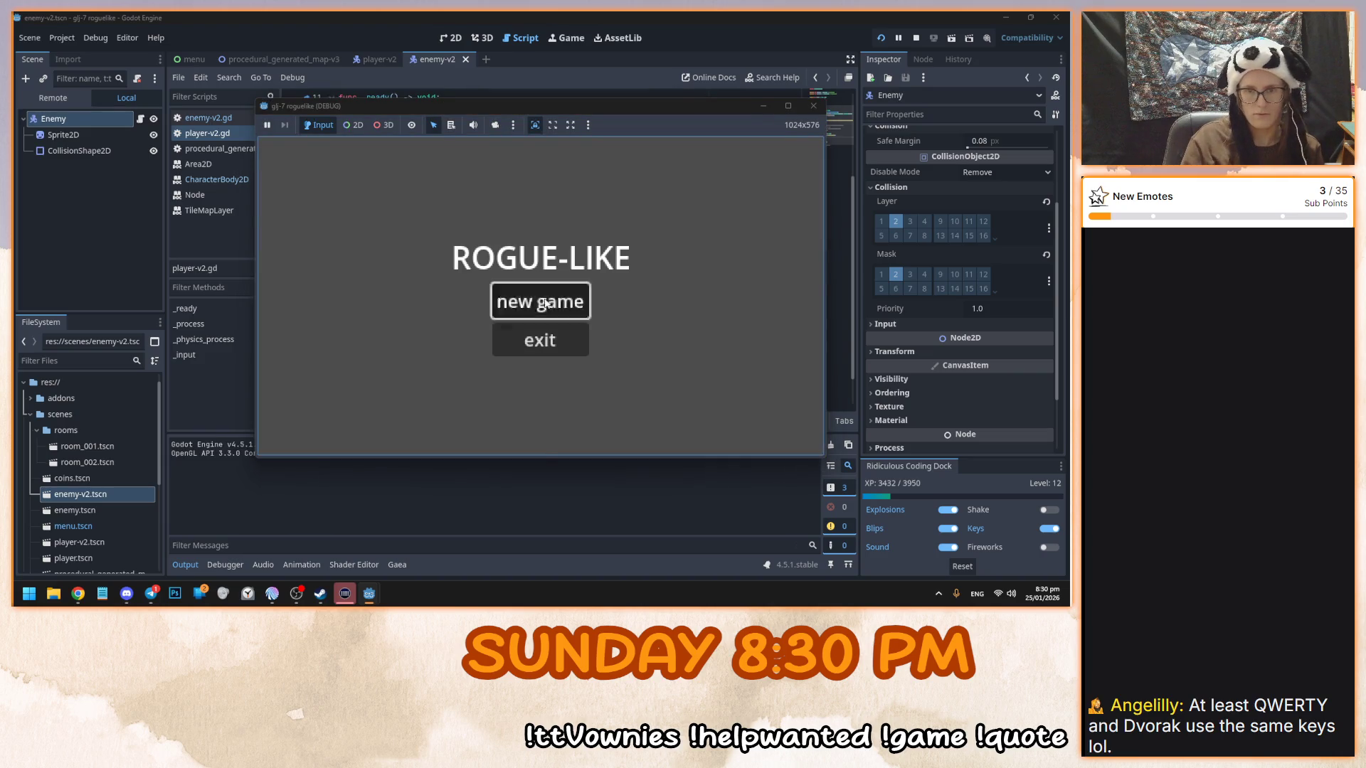
Start a new game and walk the player down-right, up, left and right as enemies chase
click(540, 299)
key(s+d)
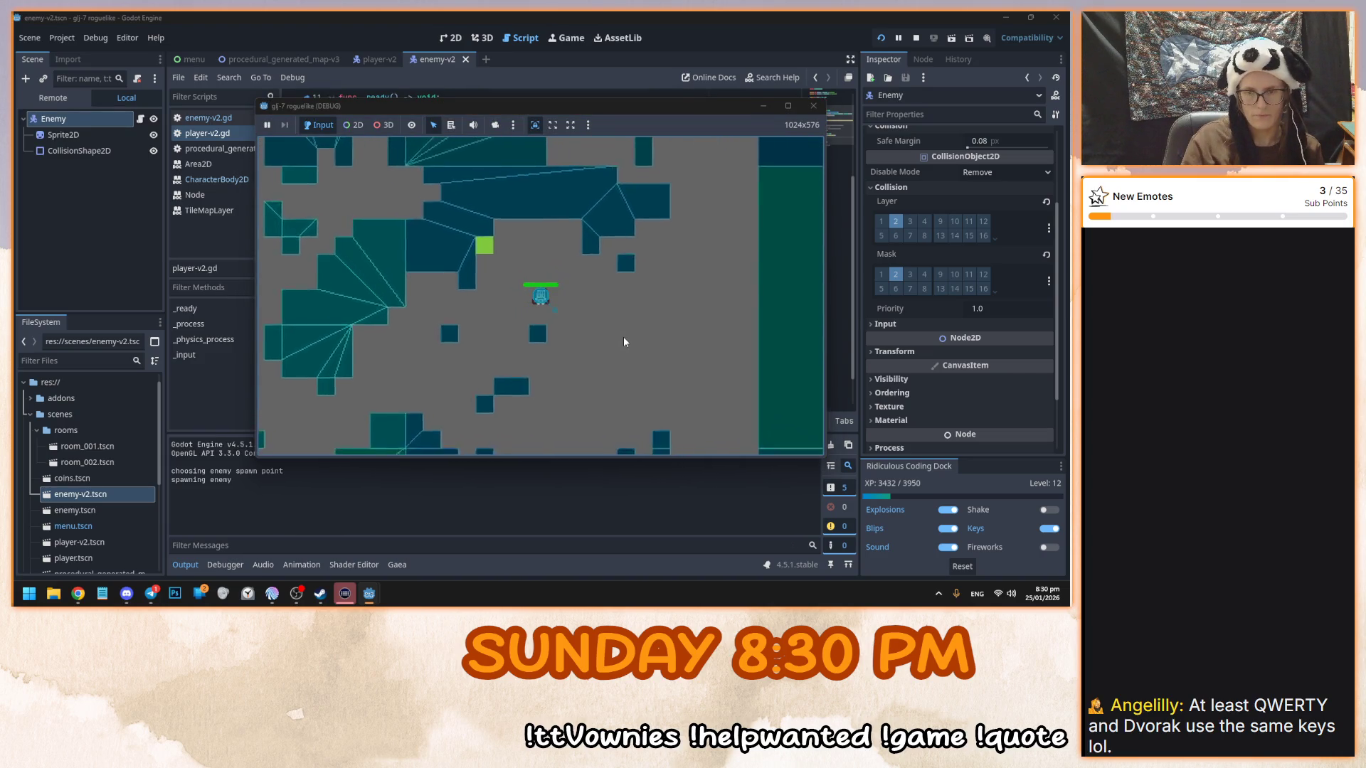
key(s+d)
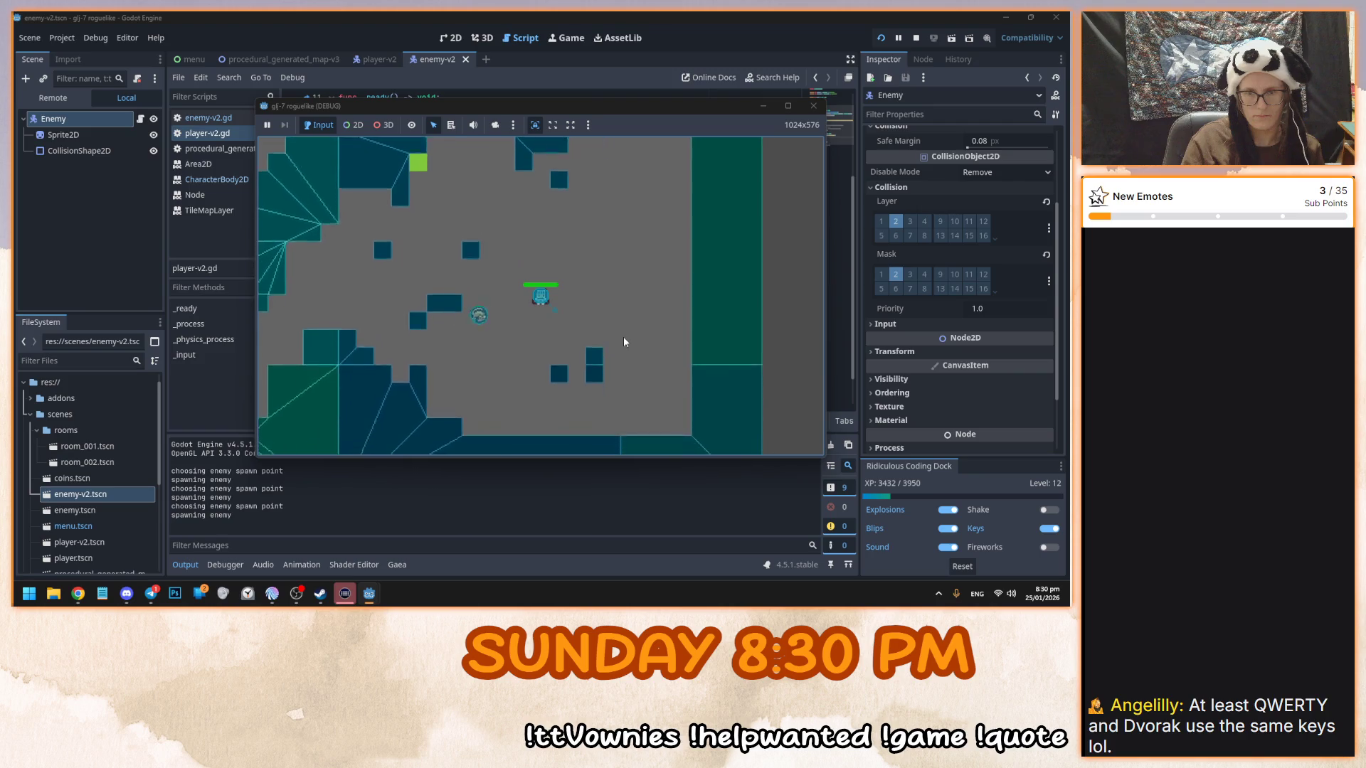
key(w+d)
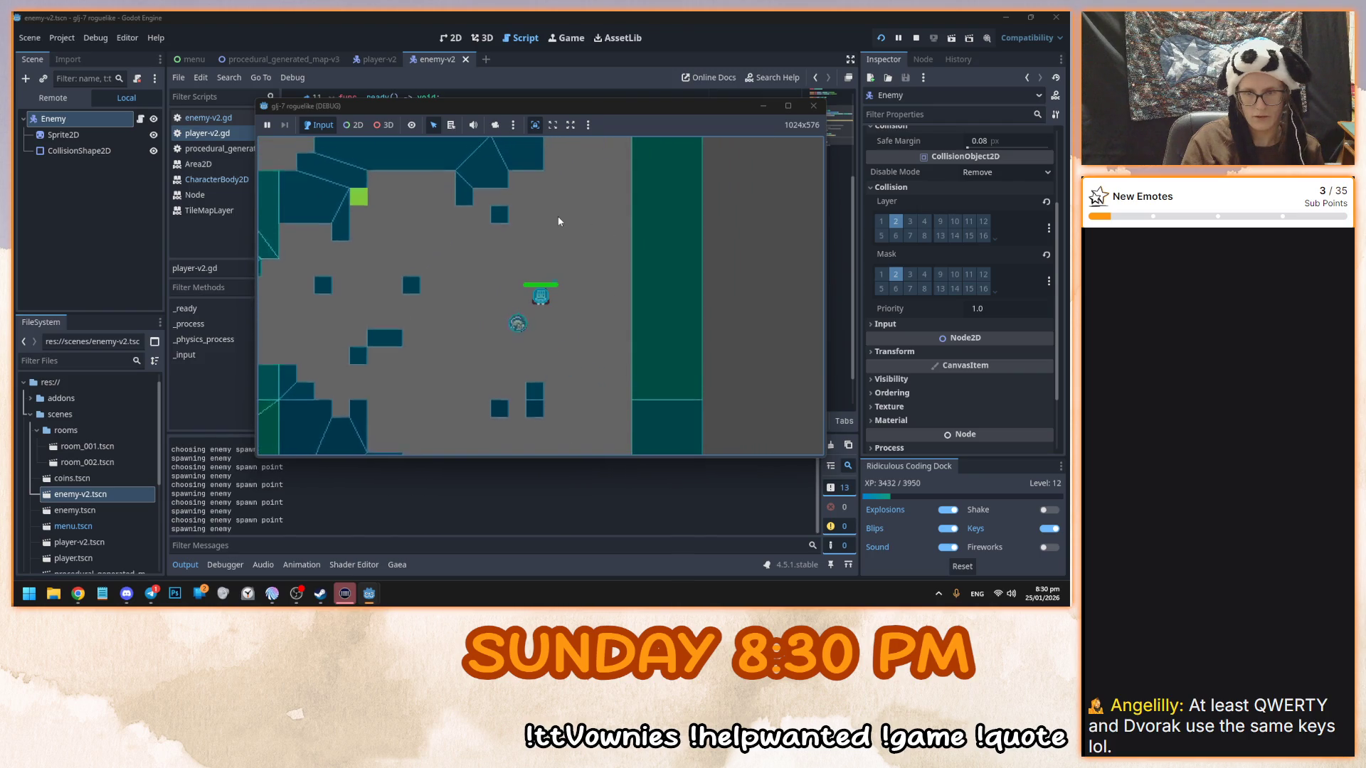
key(w+a)
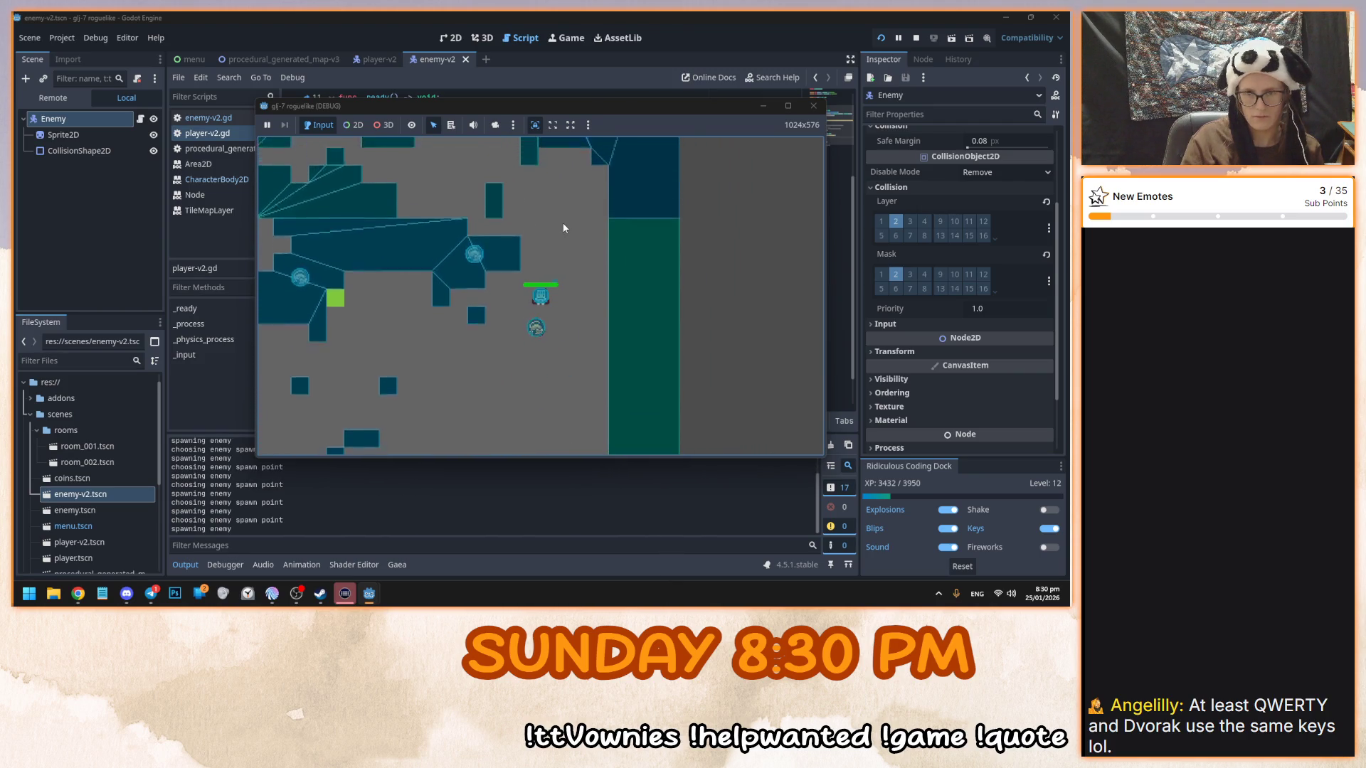
key(w+a)
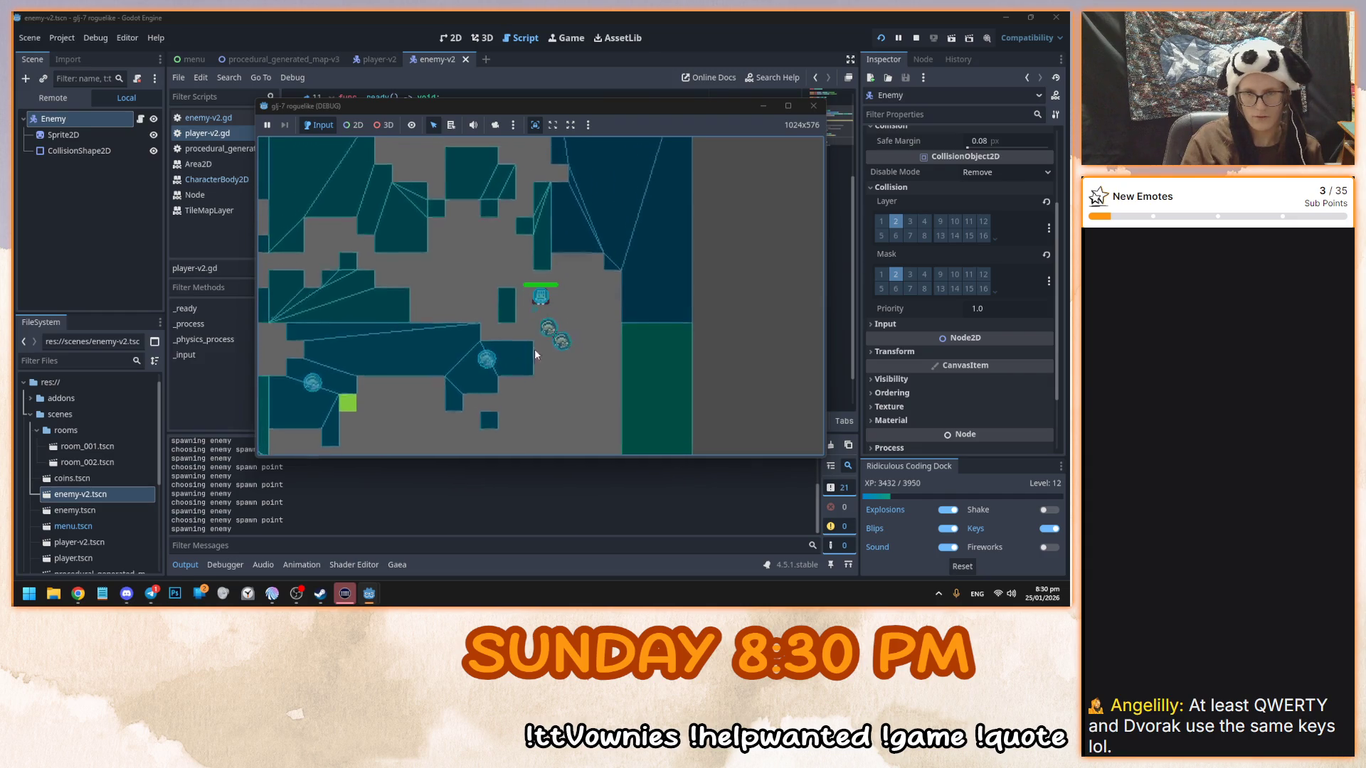
key(a+s)
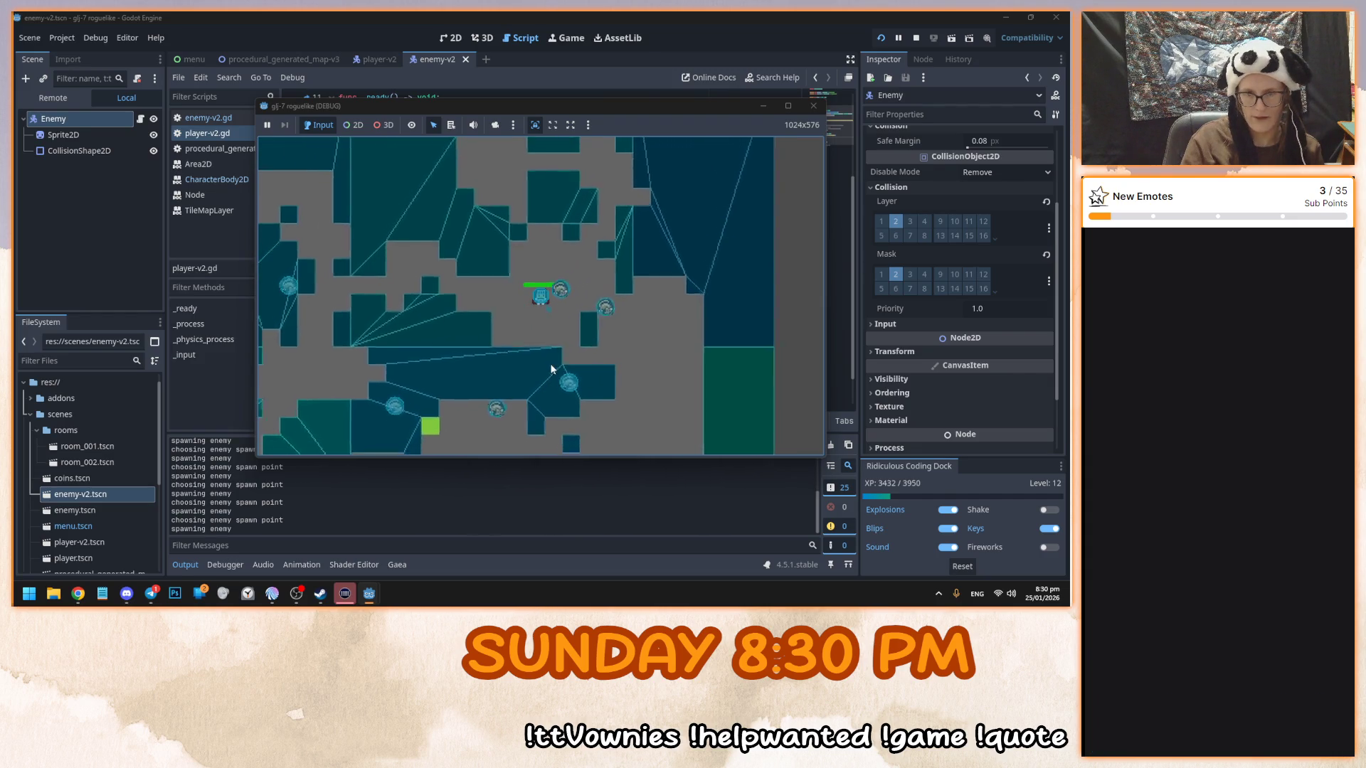
key(w+a)
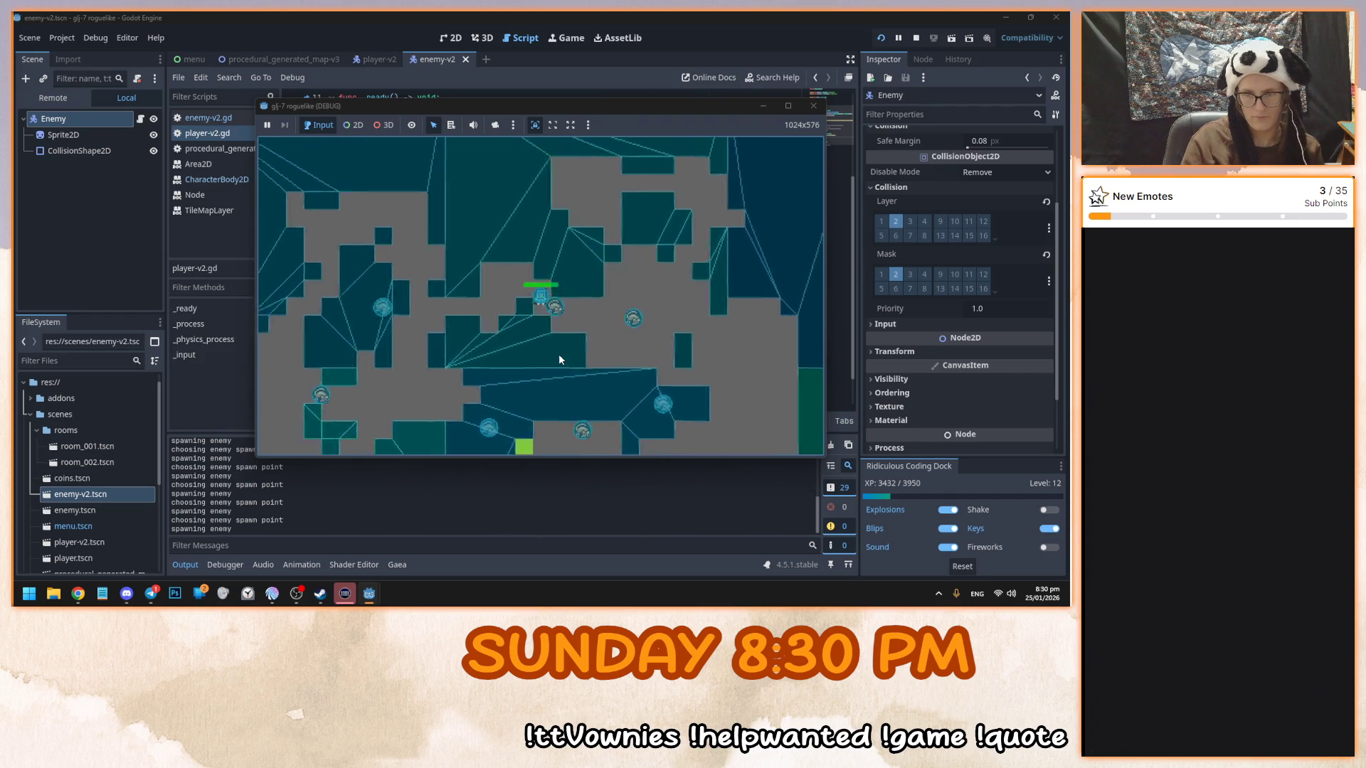
key(a+s)
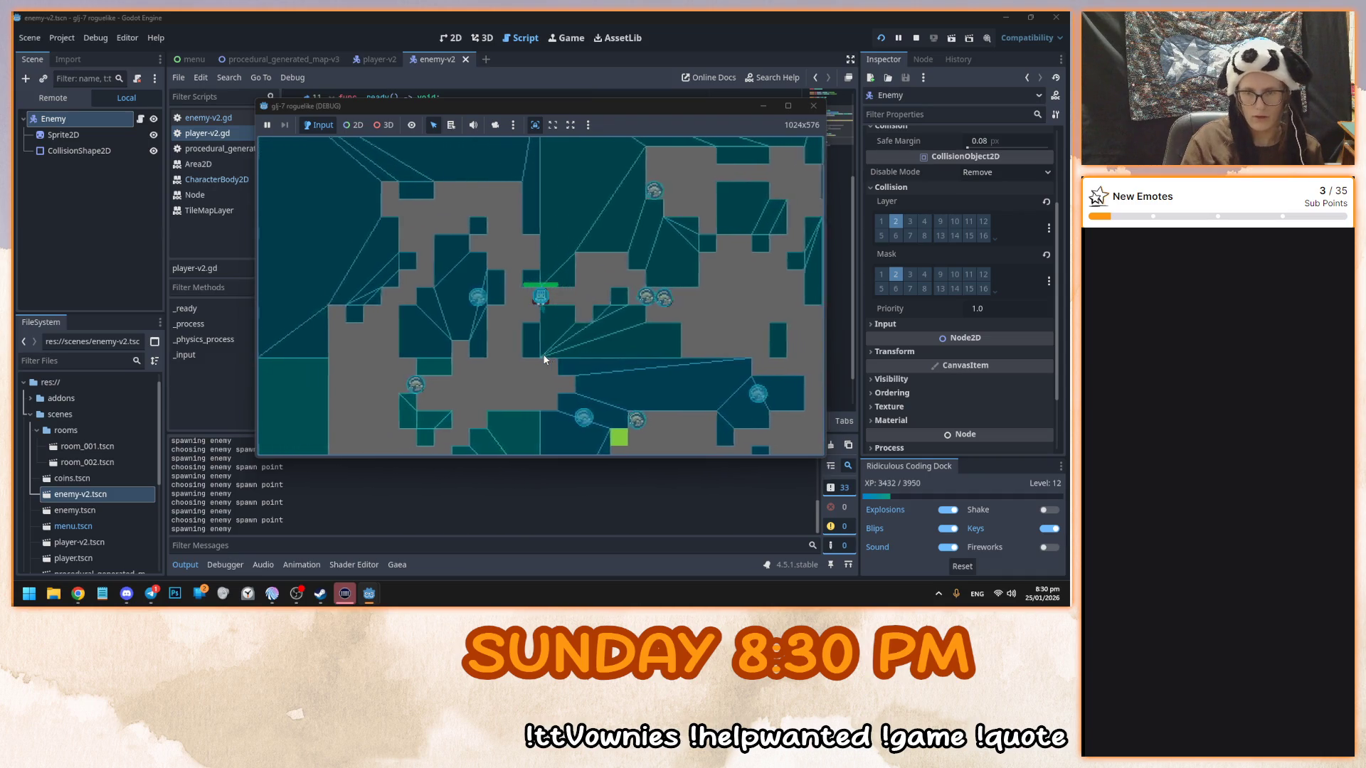
key(a+s)
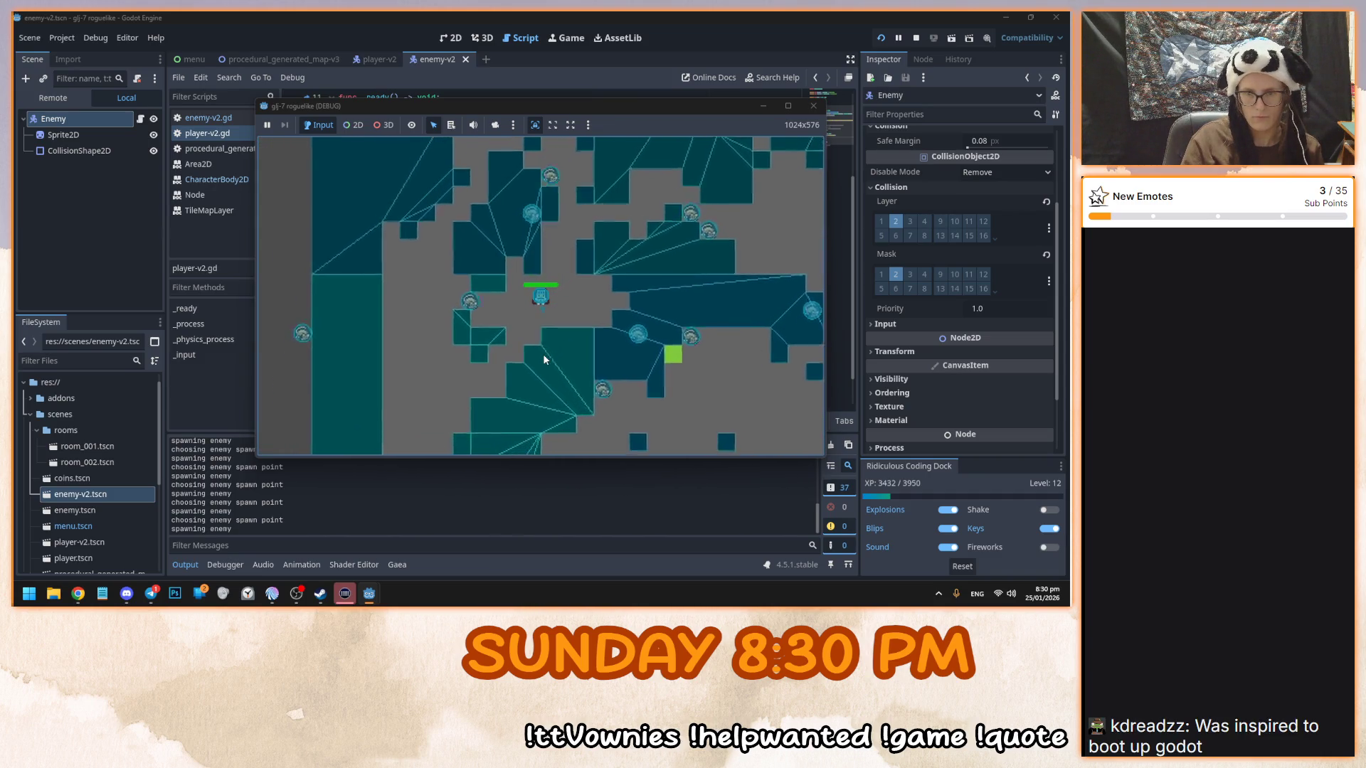
key(a+s)
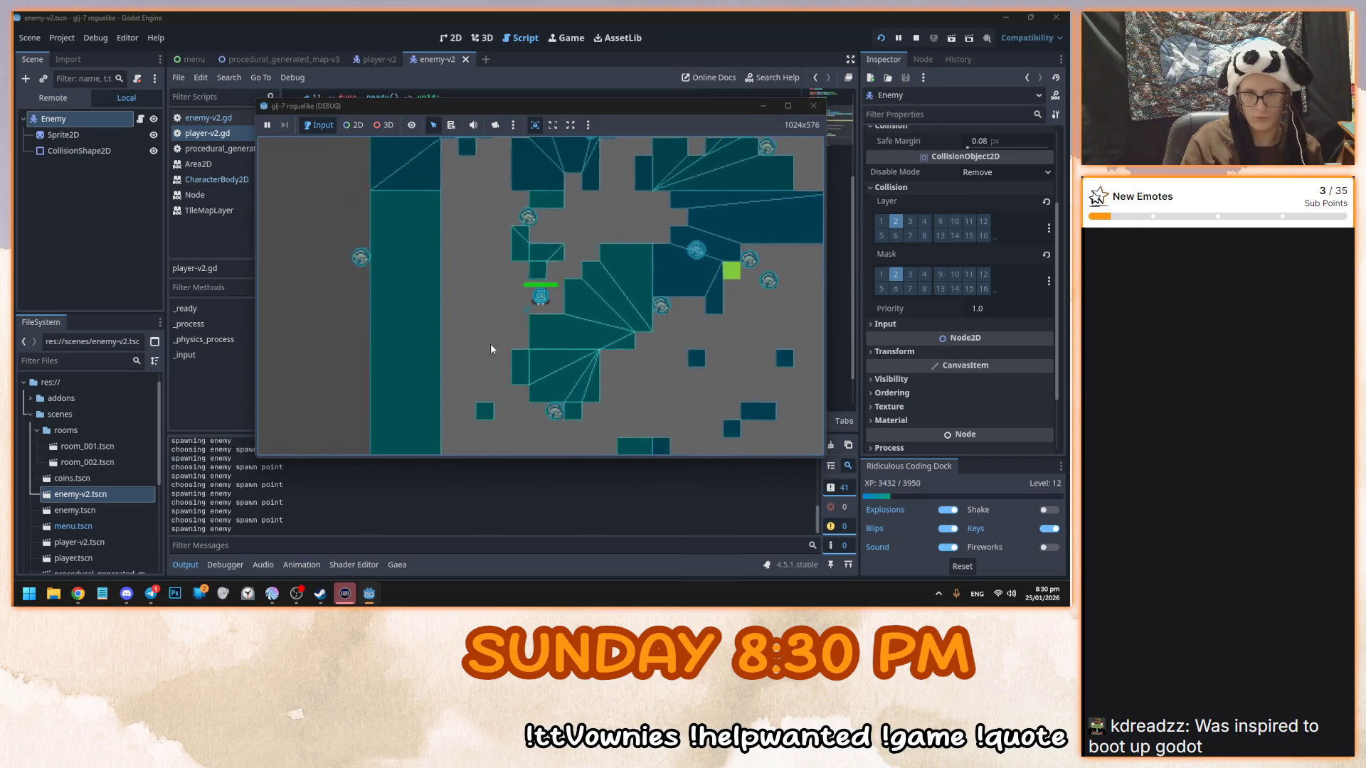
key(s+d)
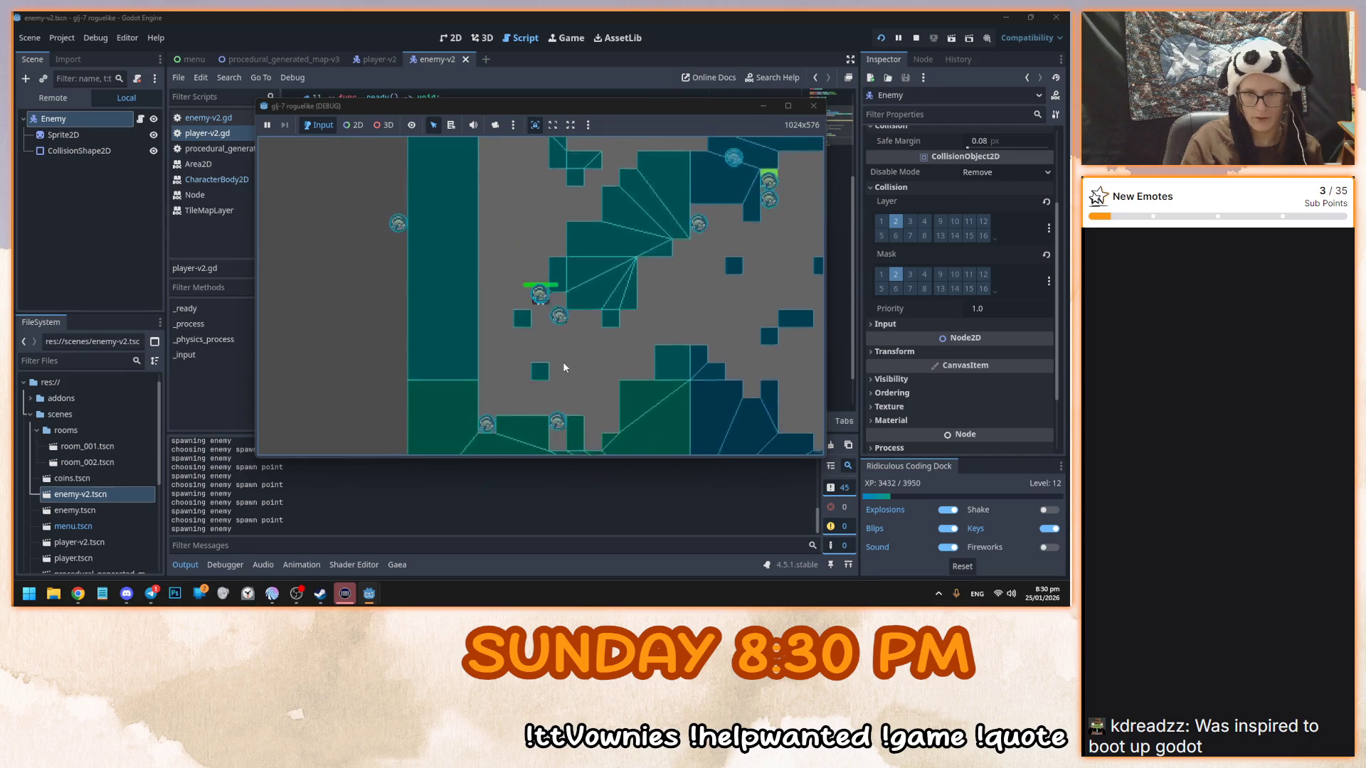
key(d+w)
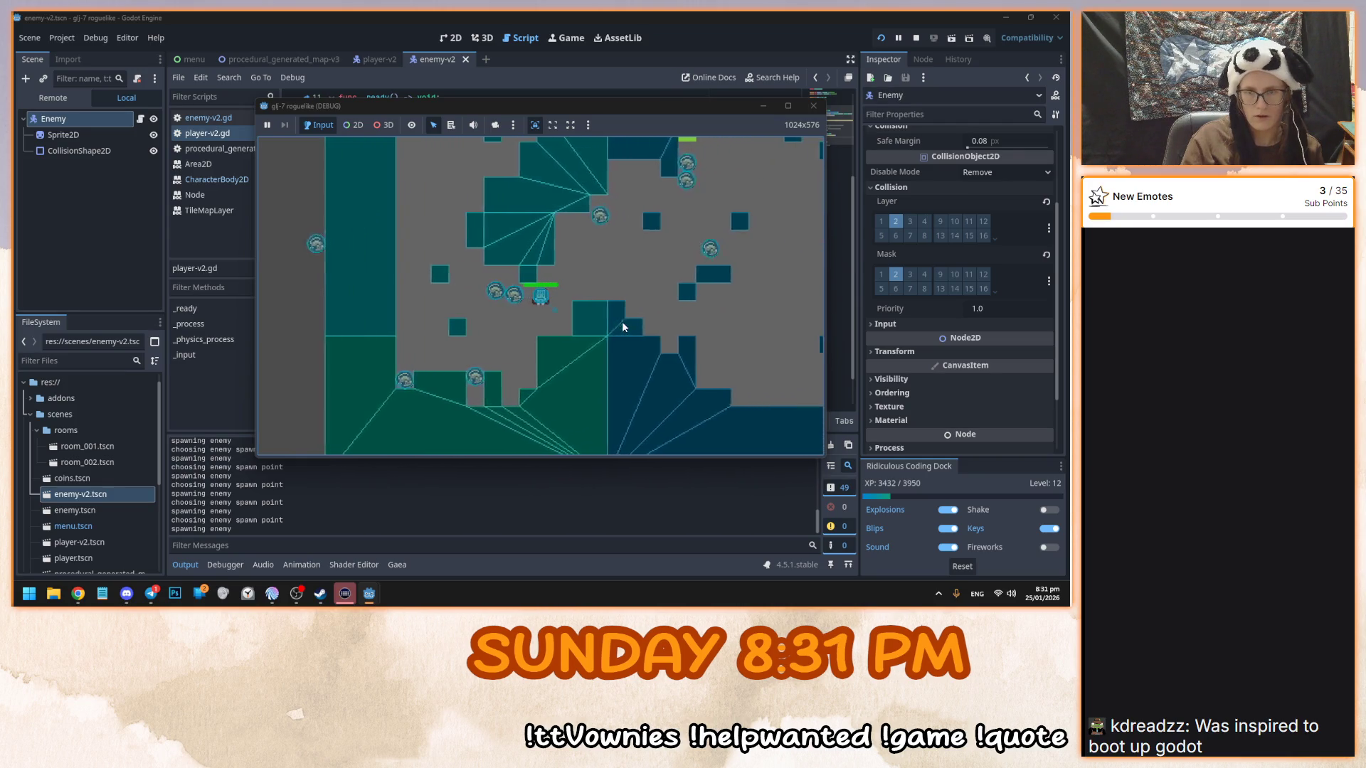
key(d)
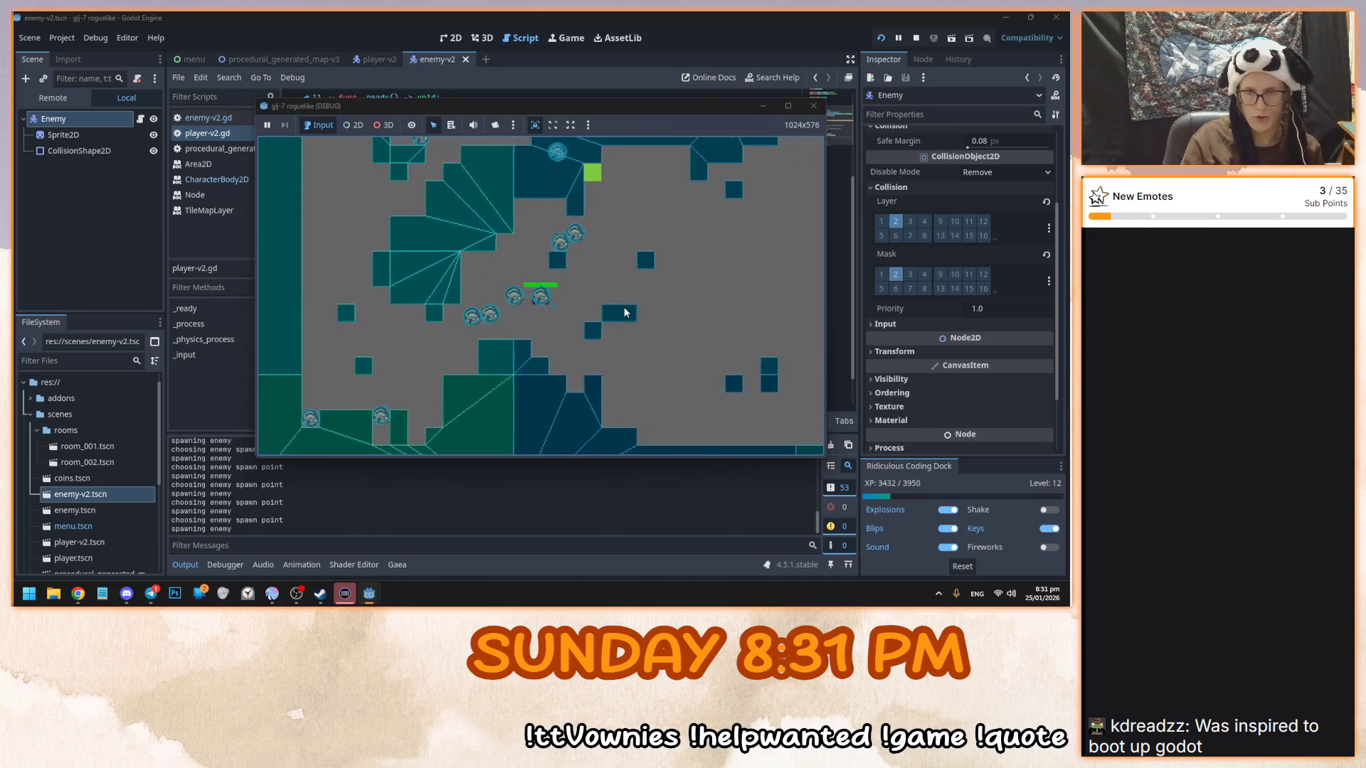
key(d)
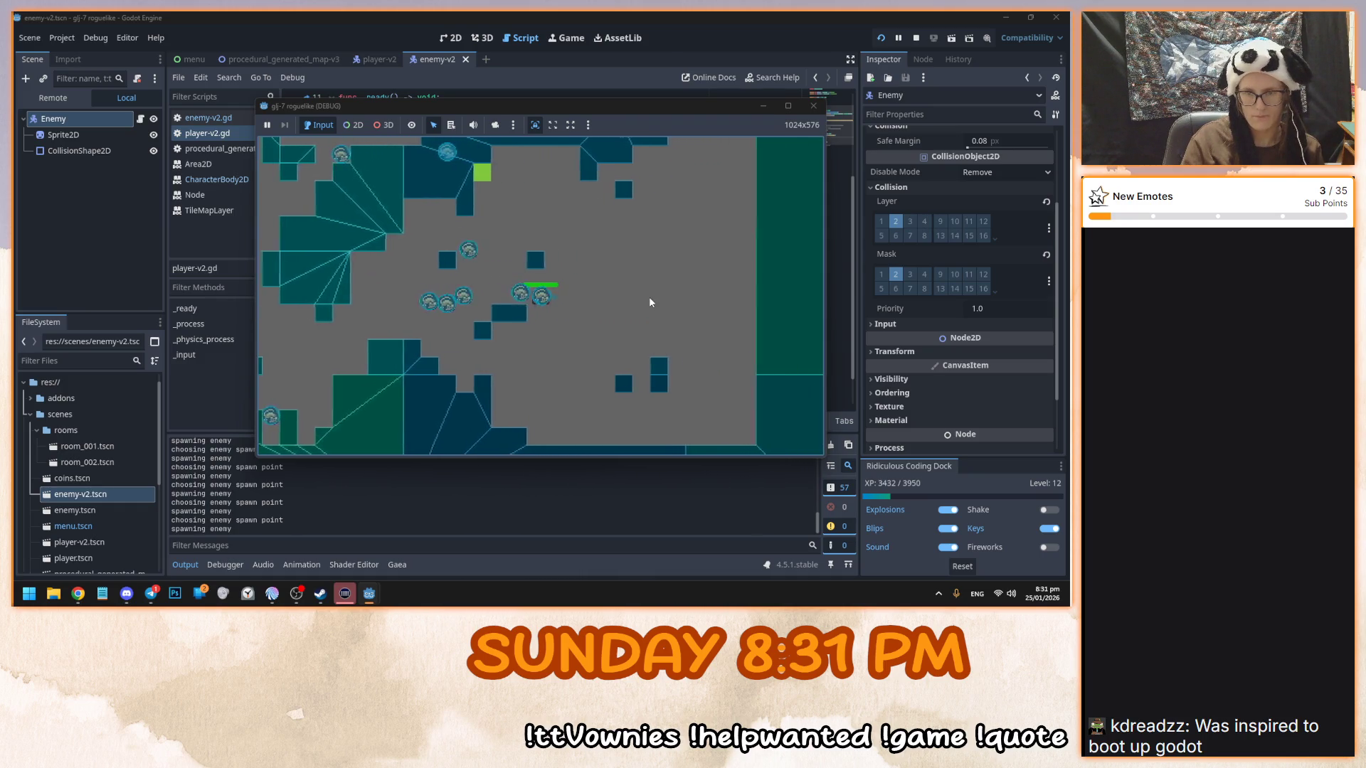
key(d+w)
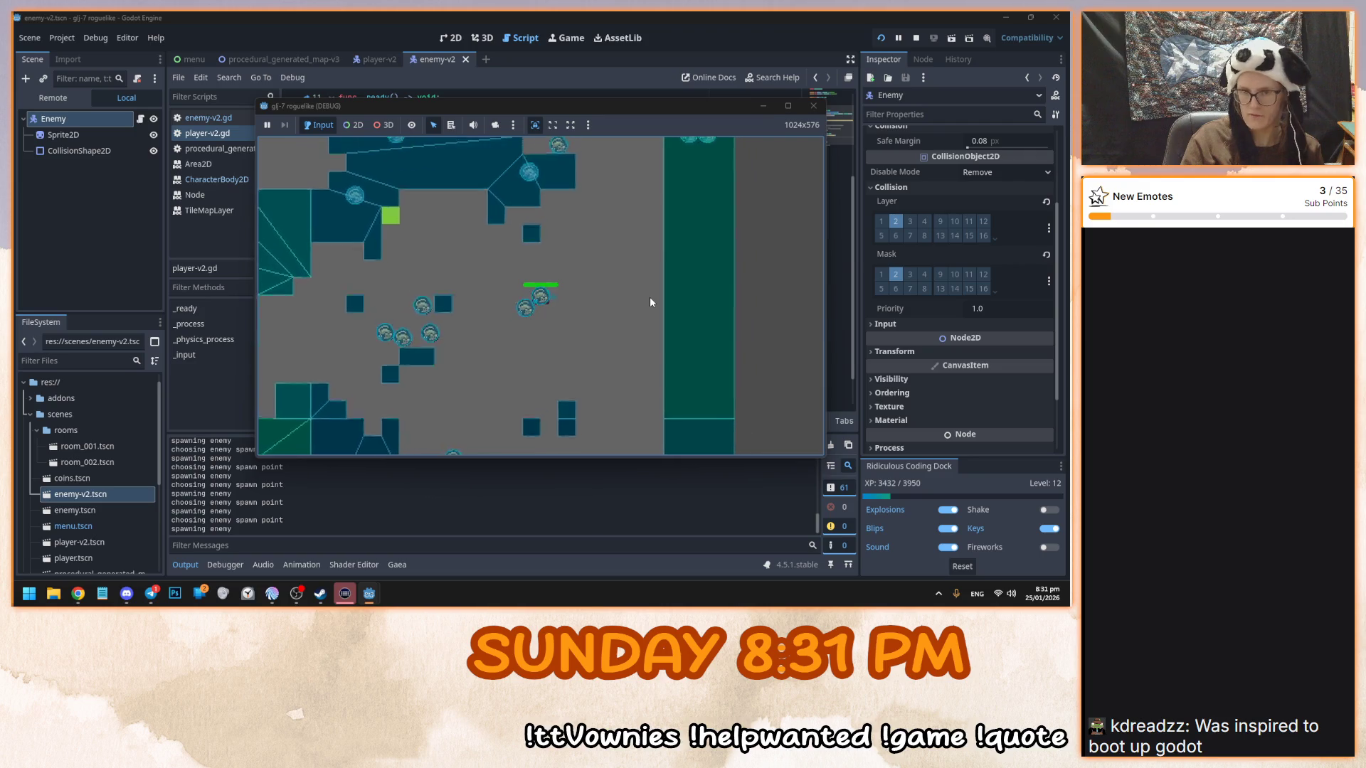
key(w)
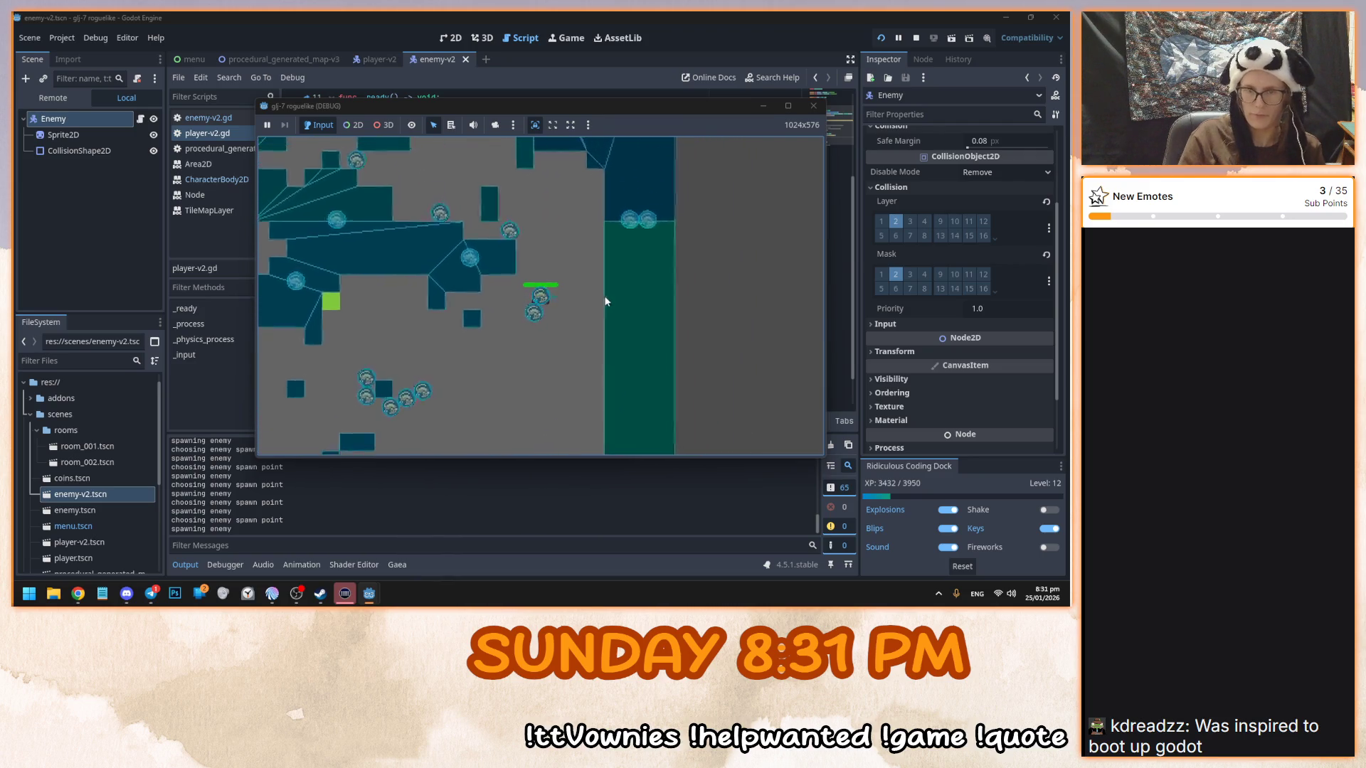
key(w+a)
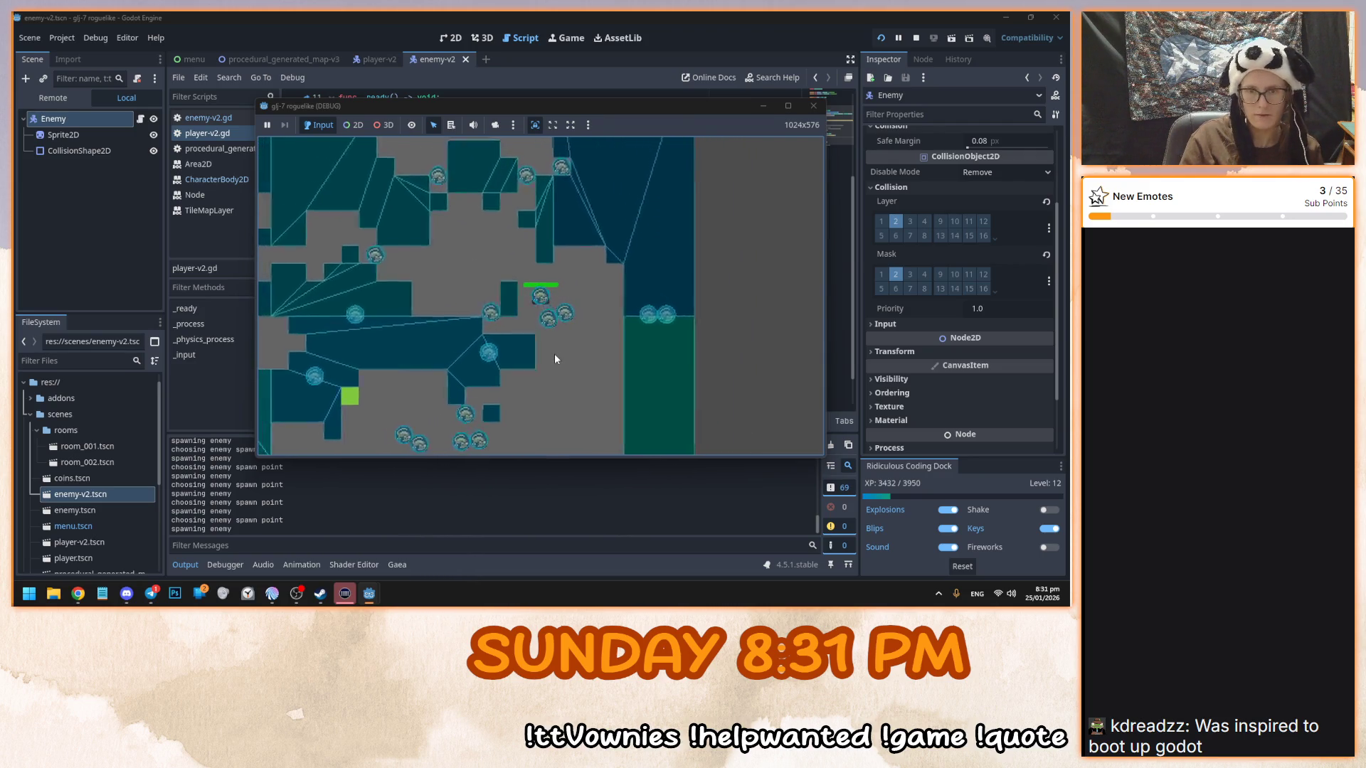
Keep walking the player left, down and right with enemies following, then stop the game with F8
key(a)
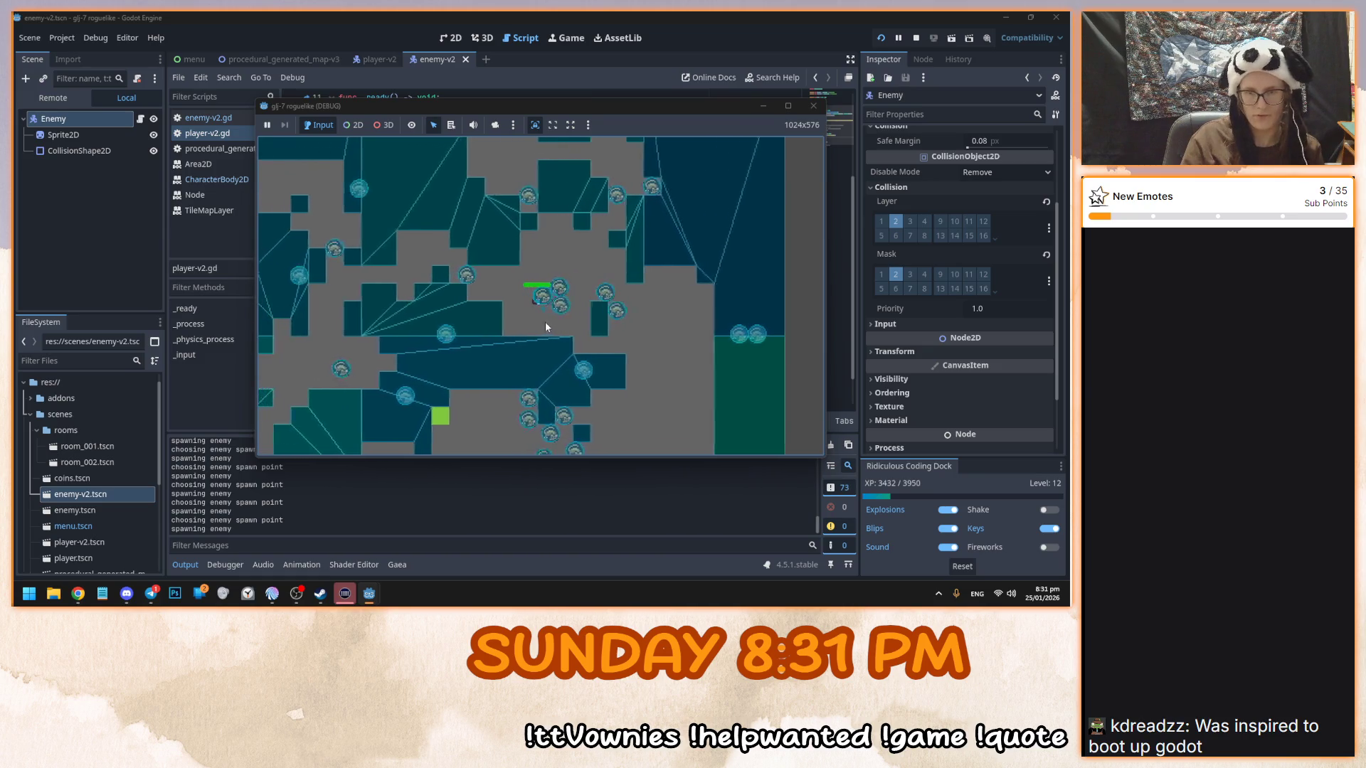
key(a)
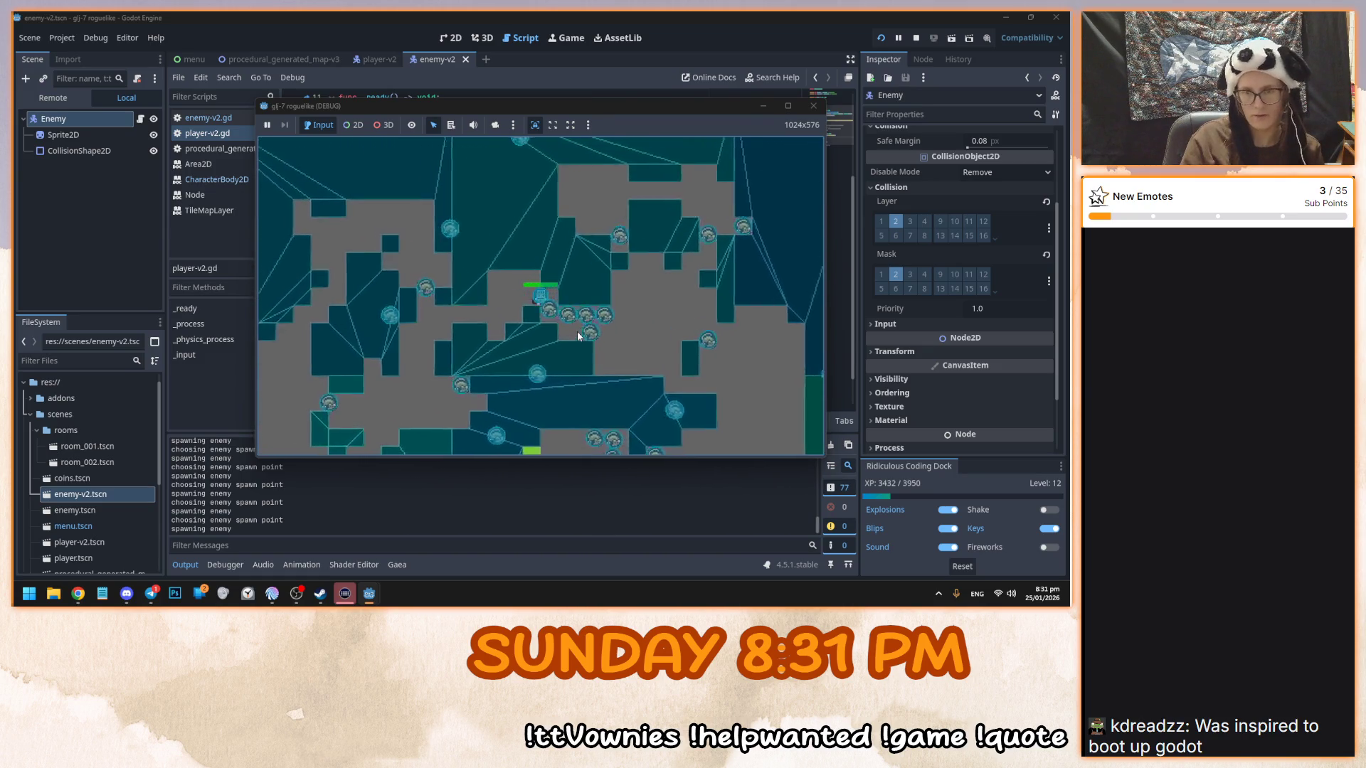
key(a)
key(s)
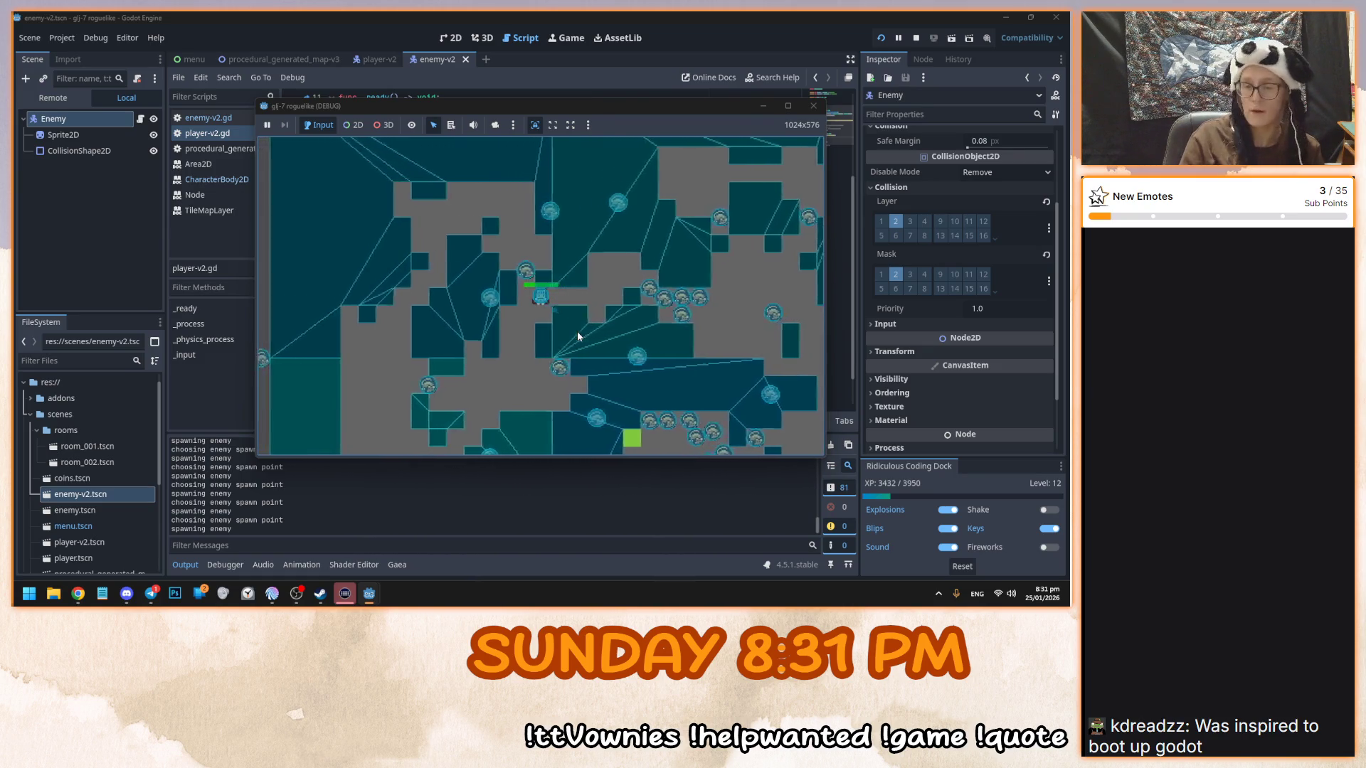
key(s)
key(a)
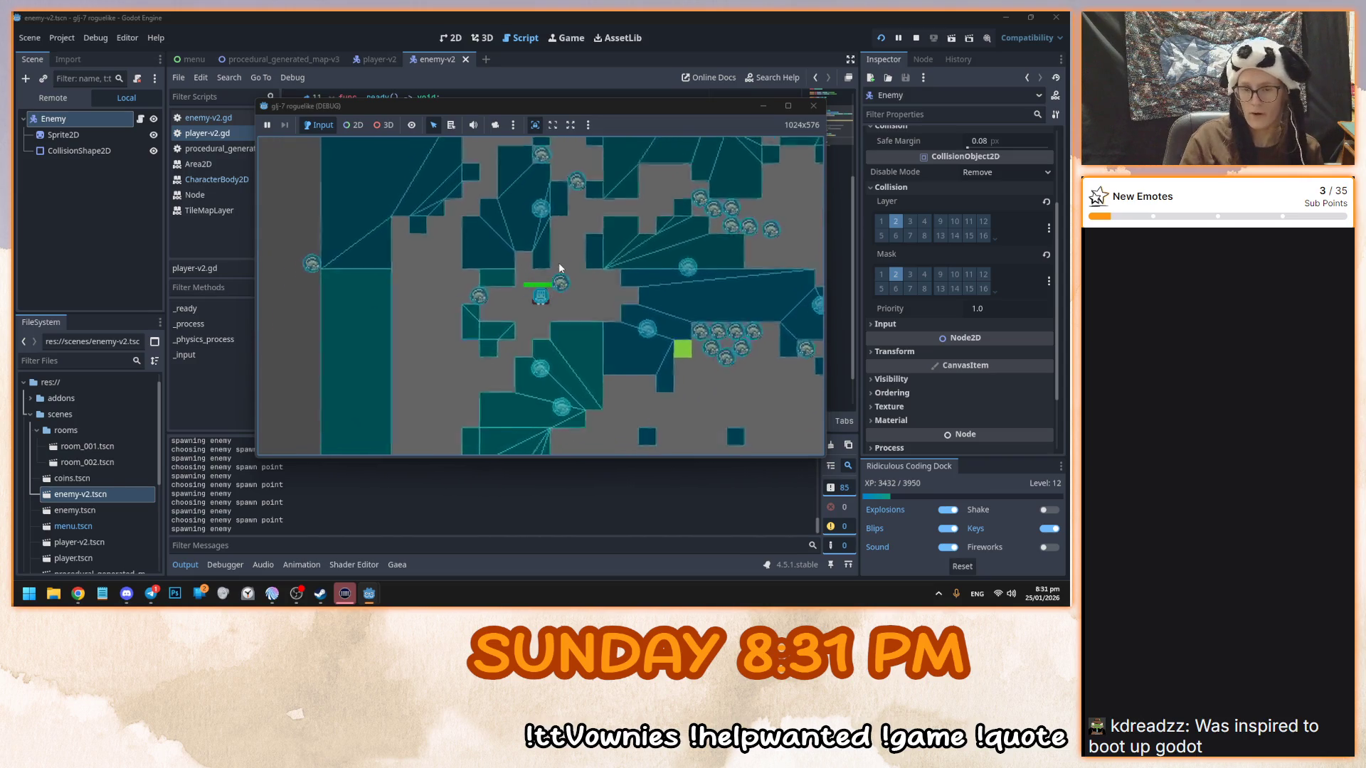
key(s)
key(a)
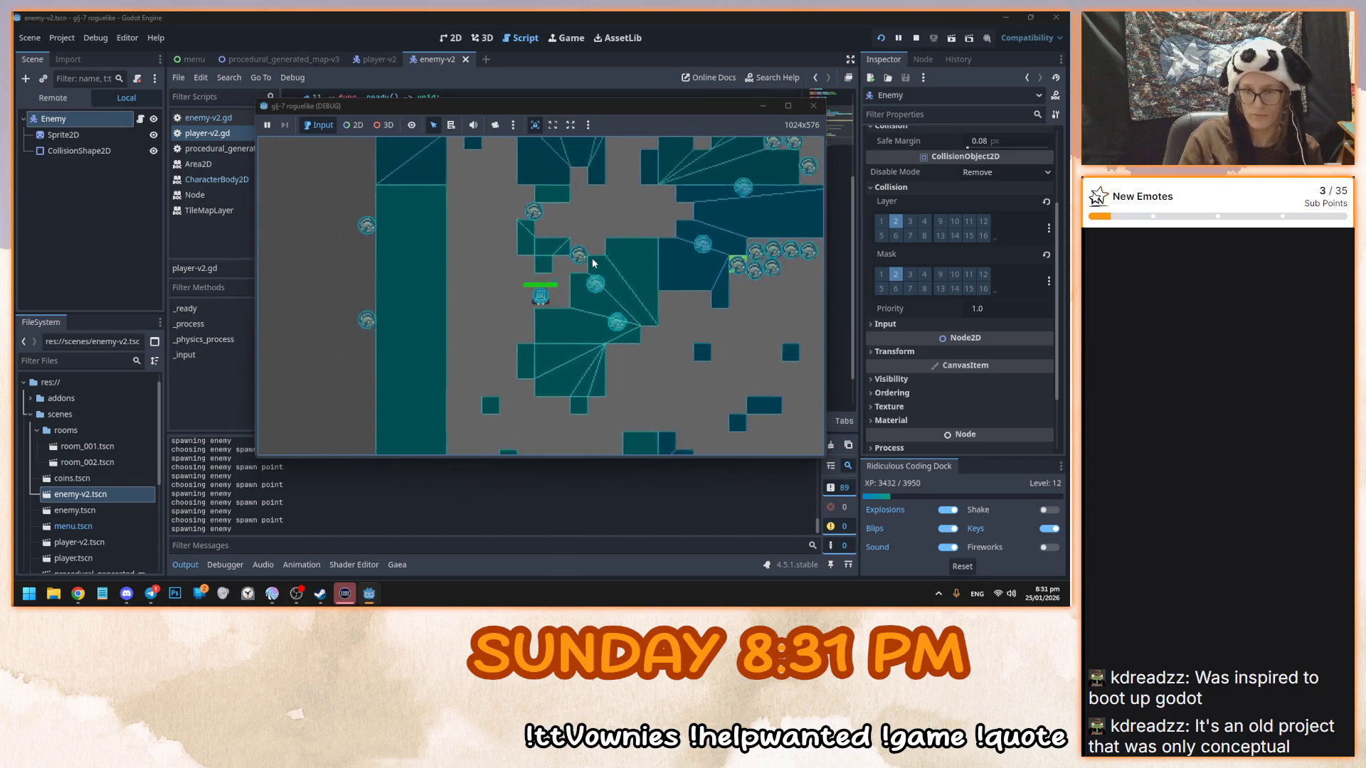
key(s)
key(d)
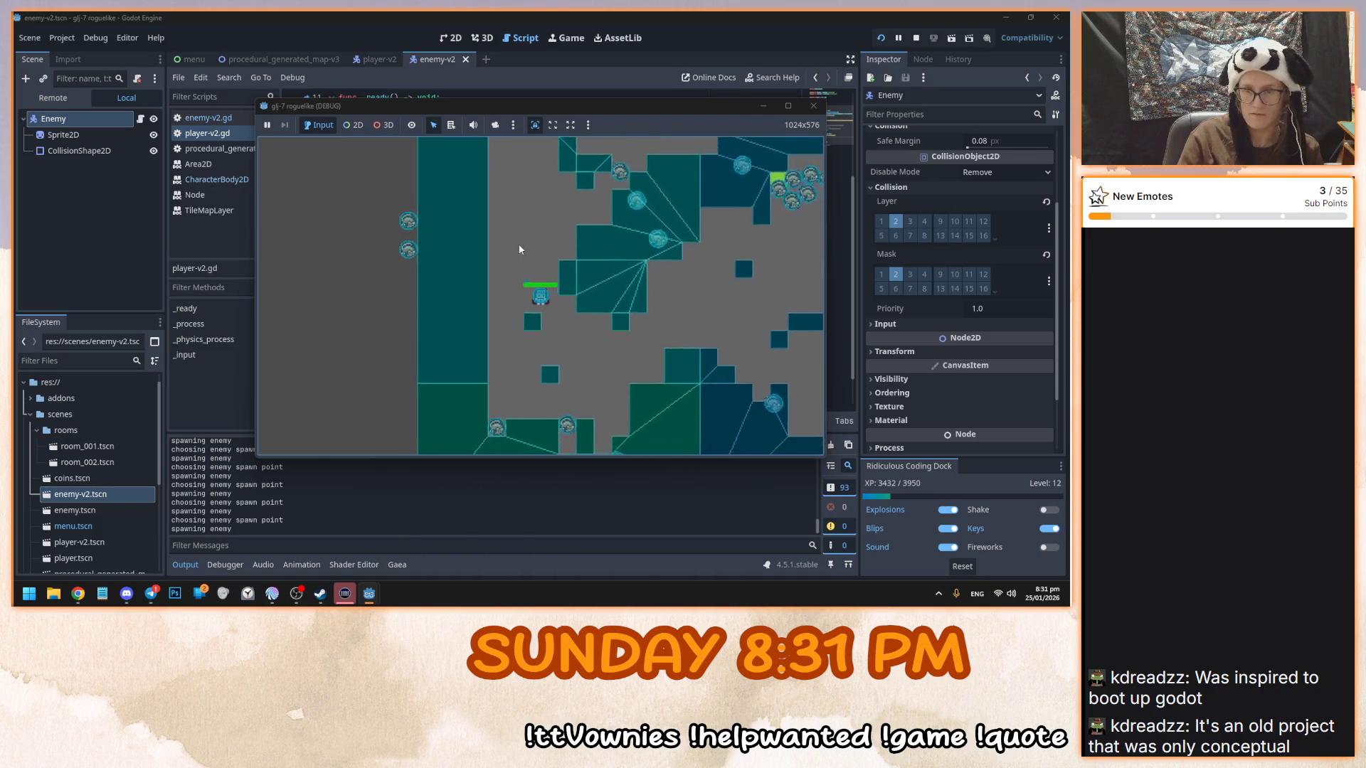
key(d)
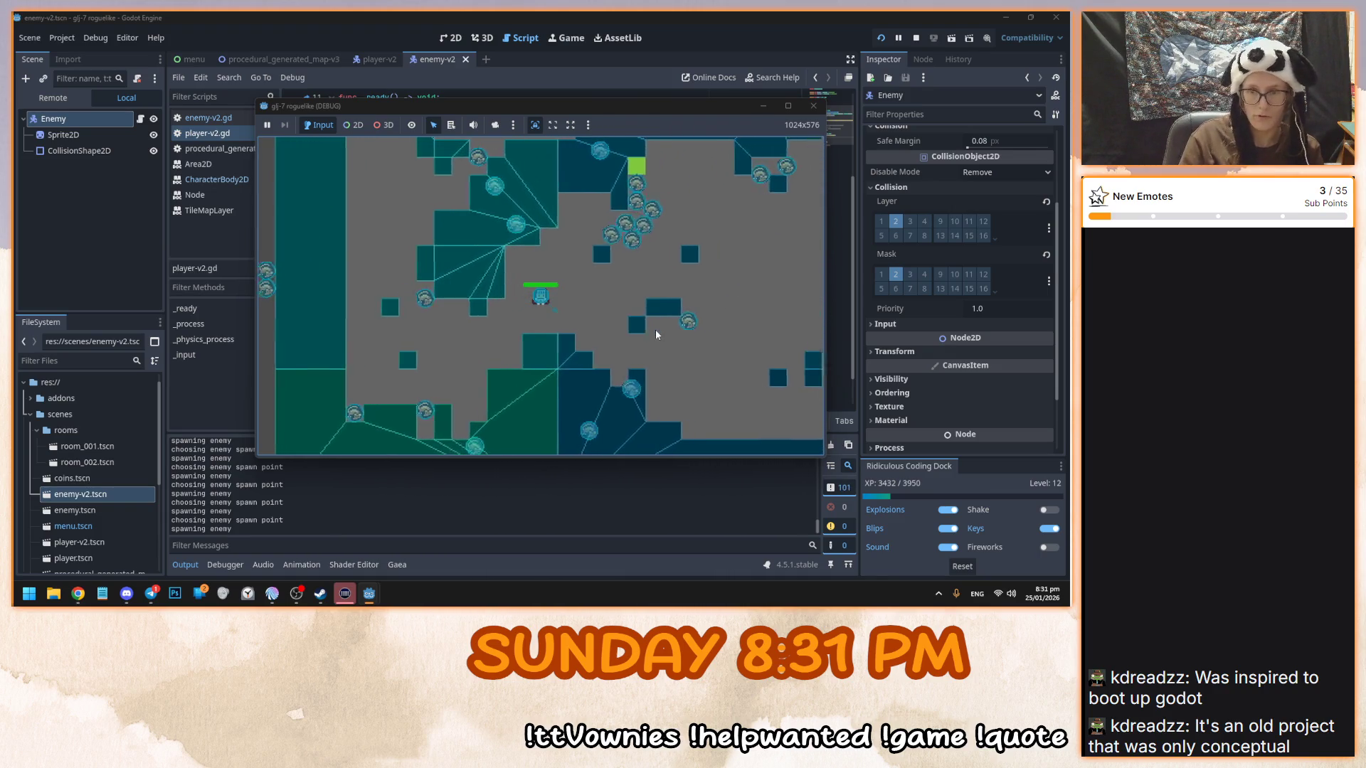
key(d)
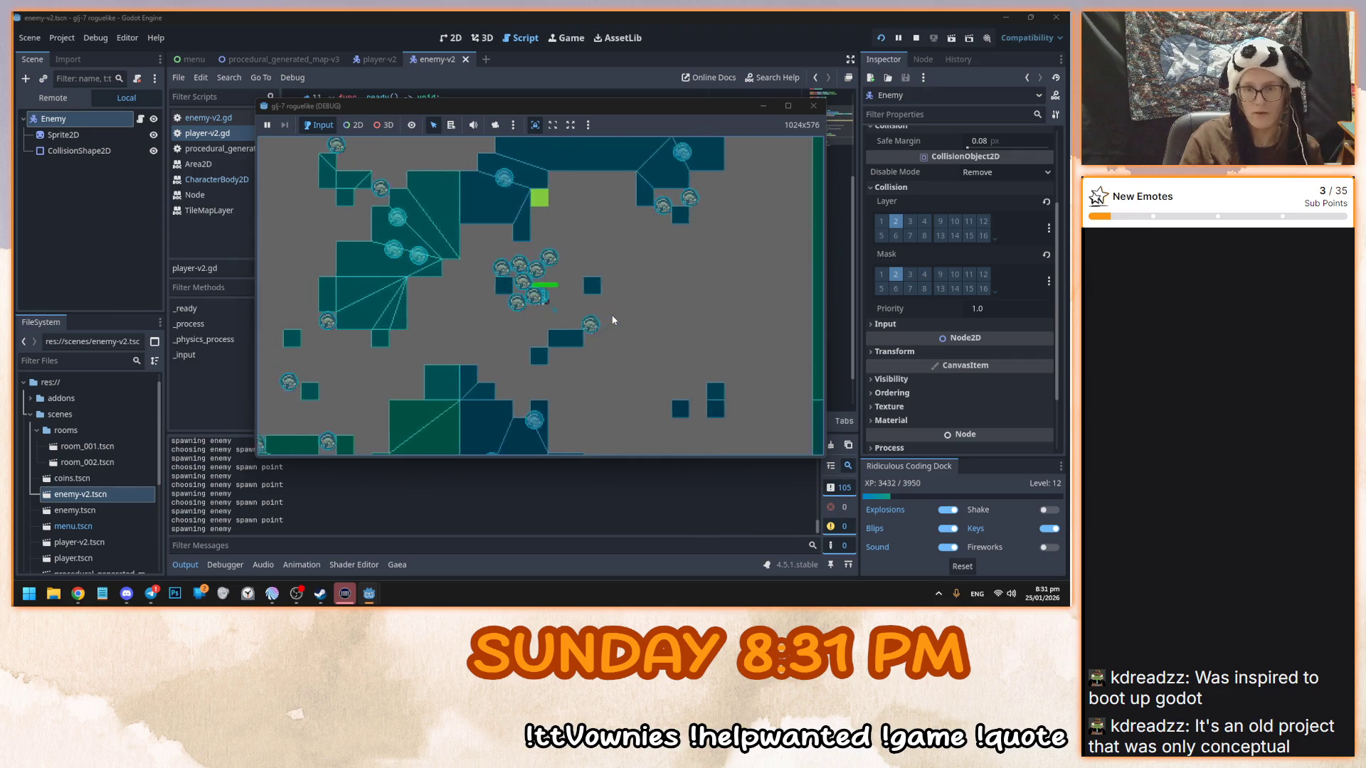
key(d)
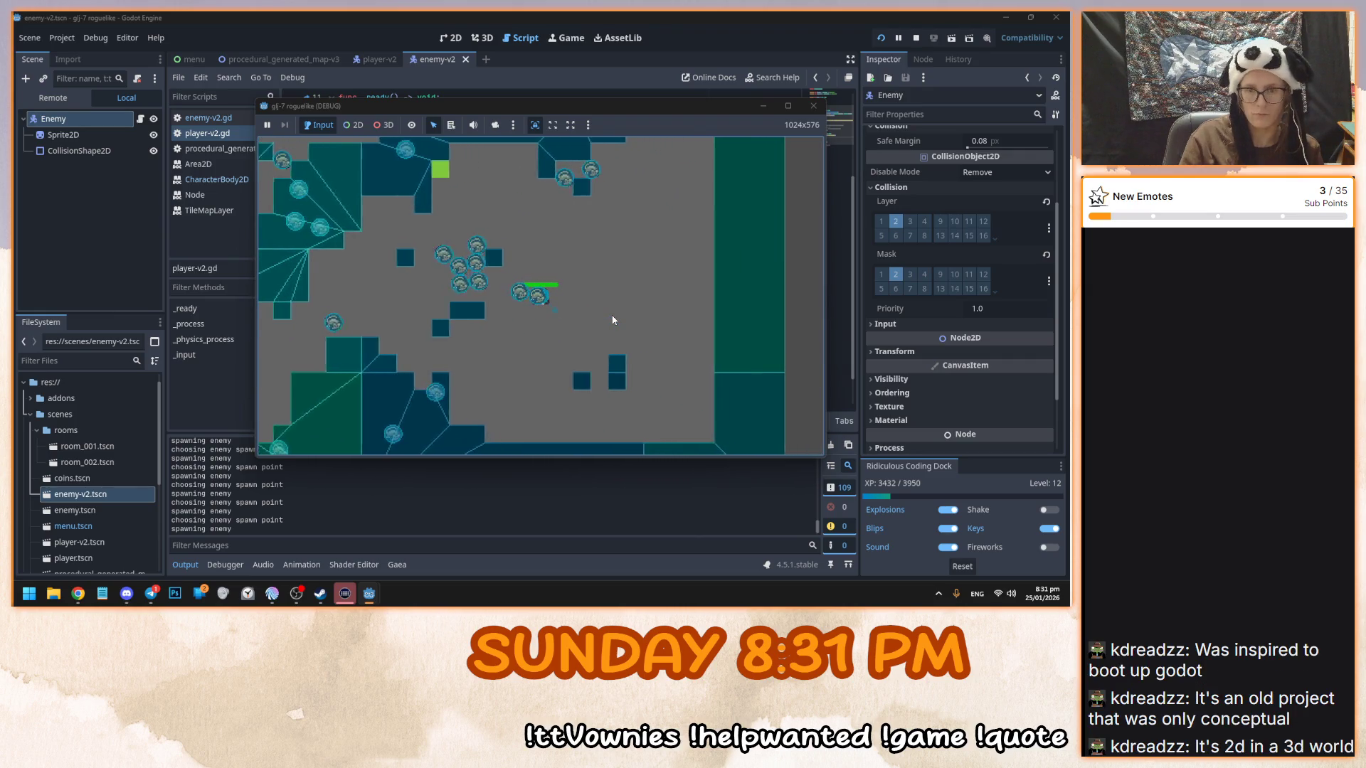
key(d)
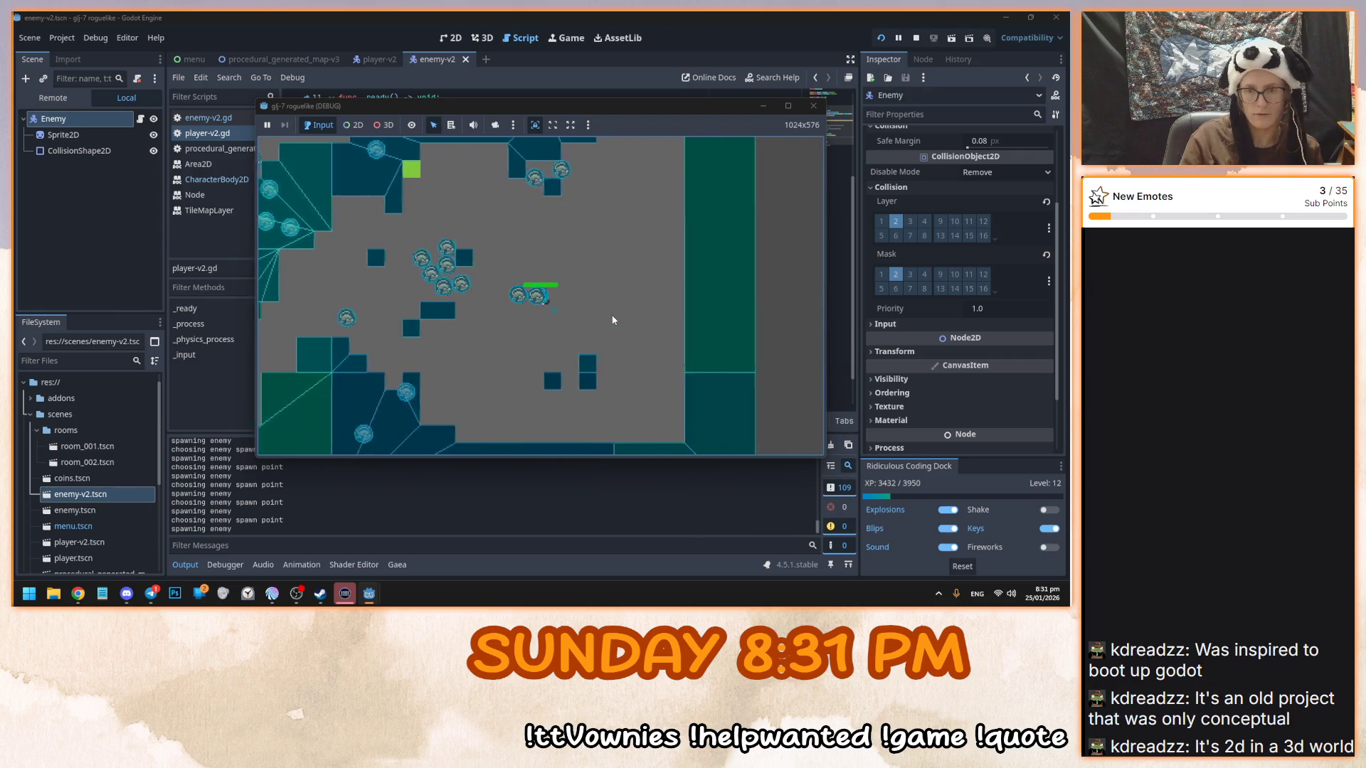
key(w)
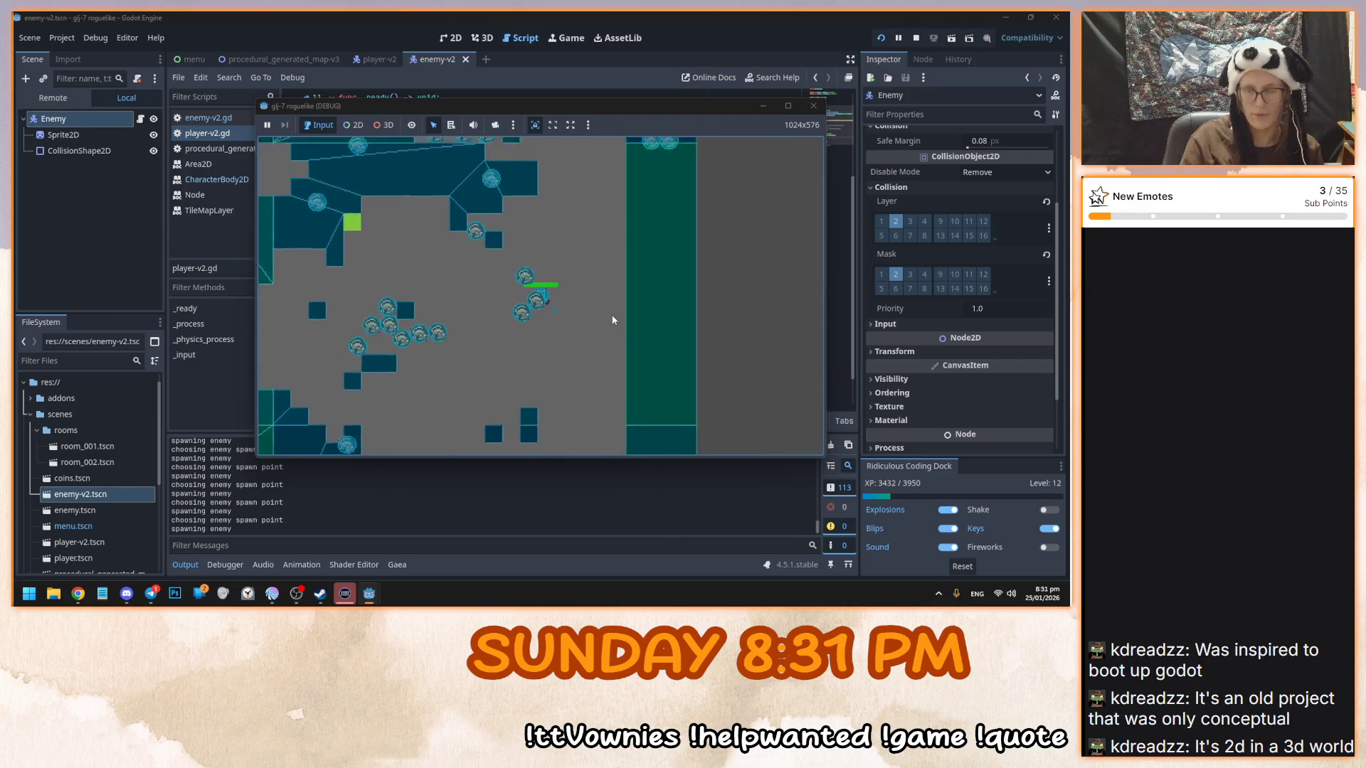
key(w)
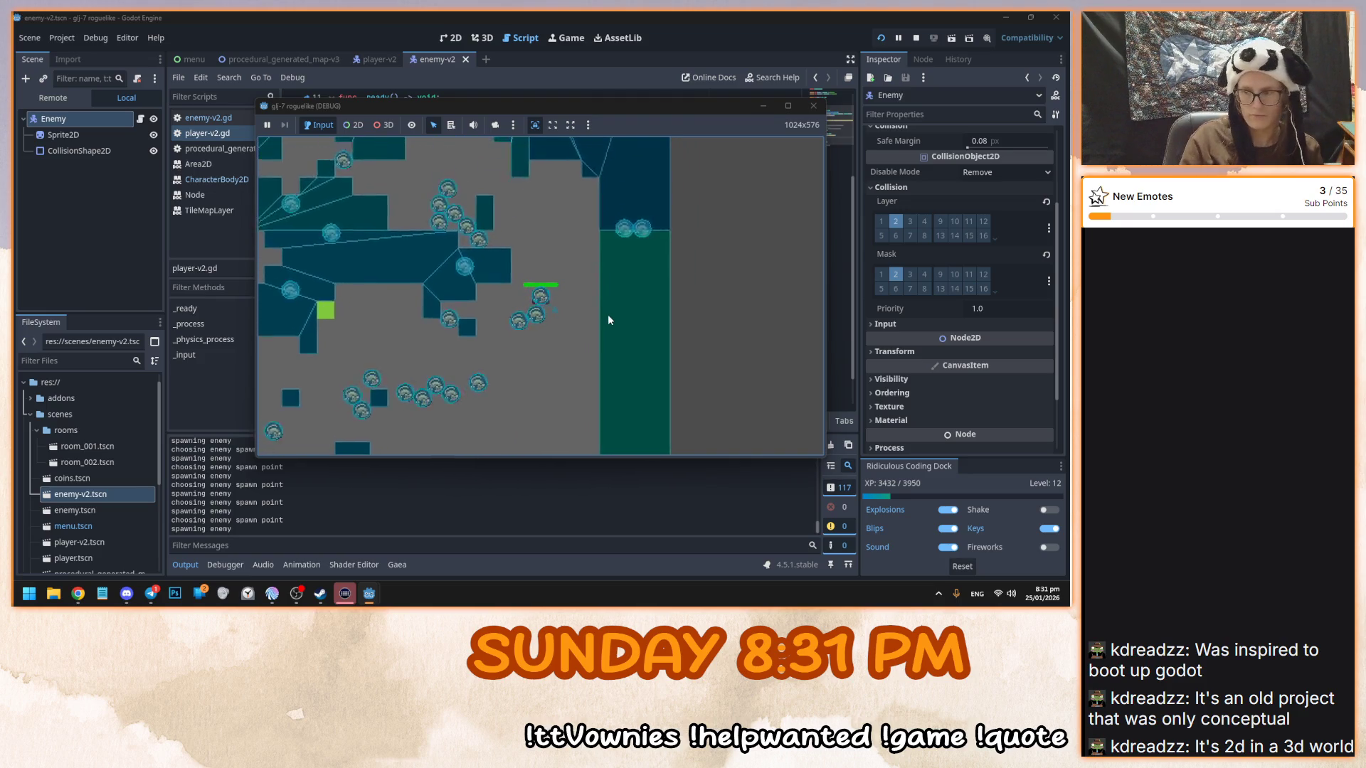
key(w)
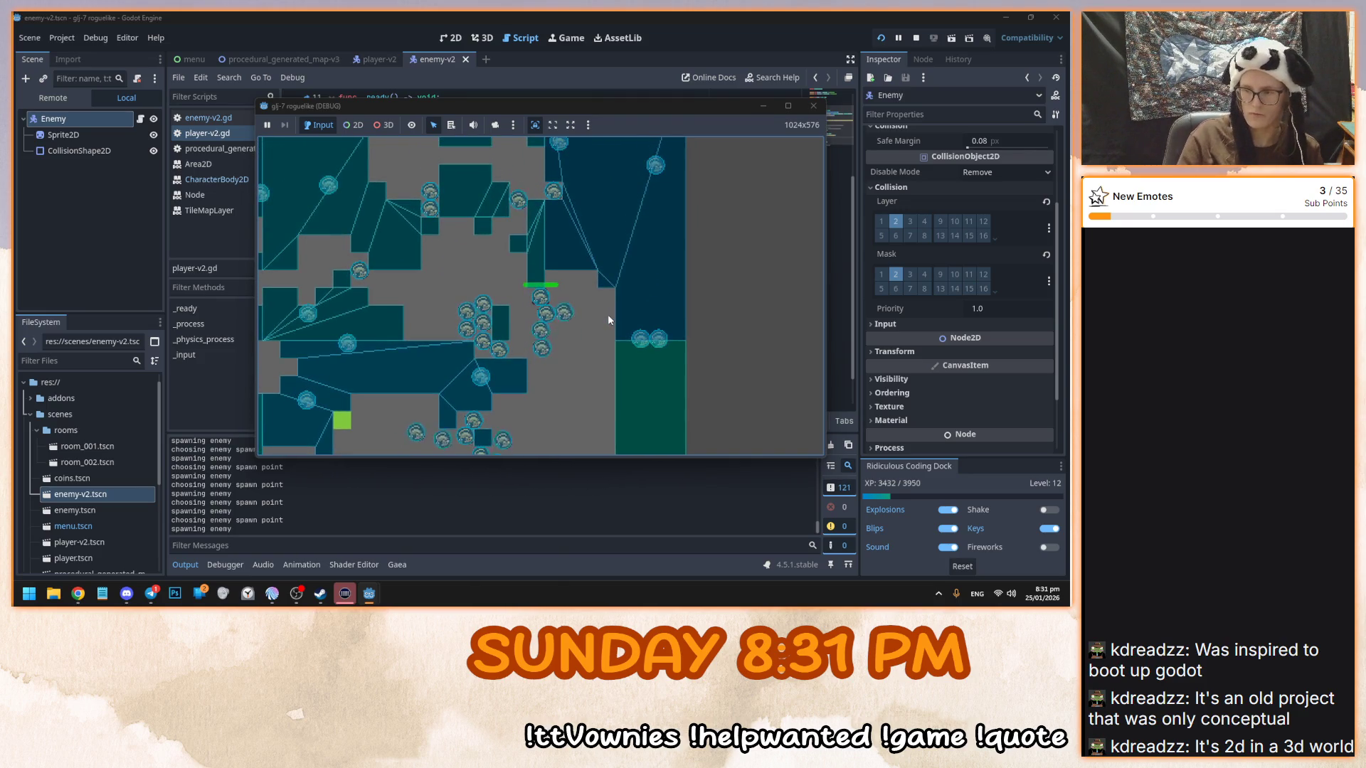
key(F8)
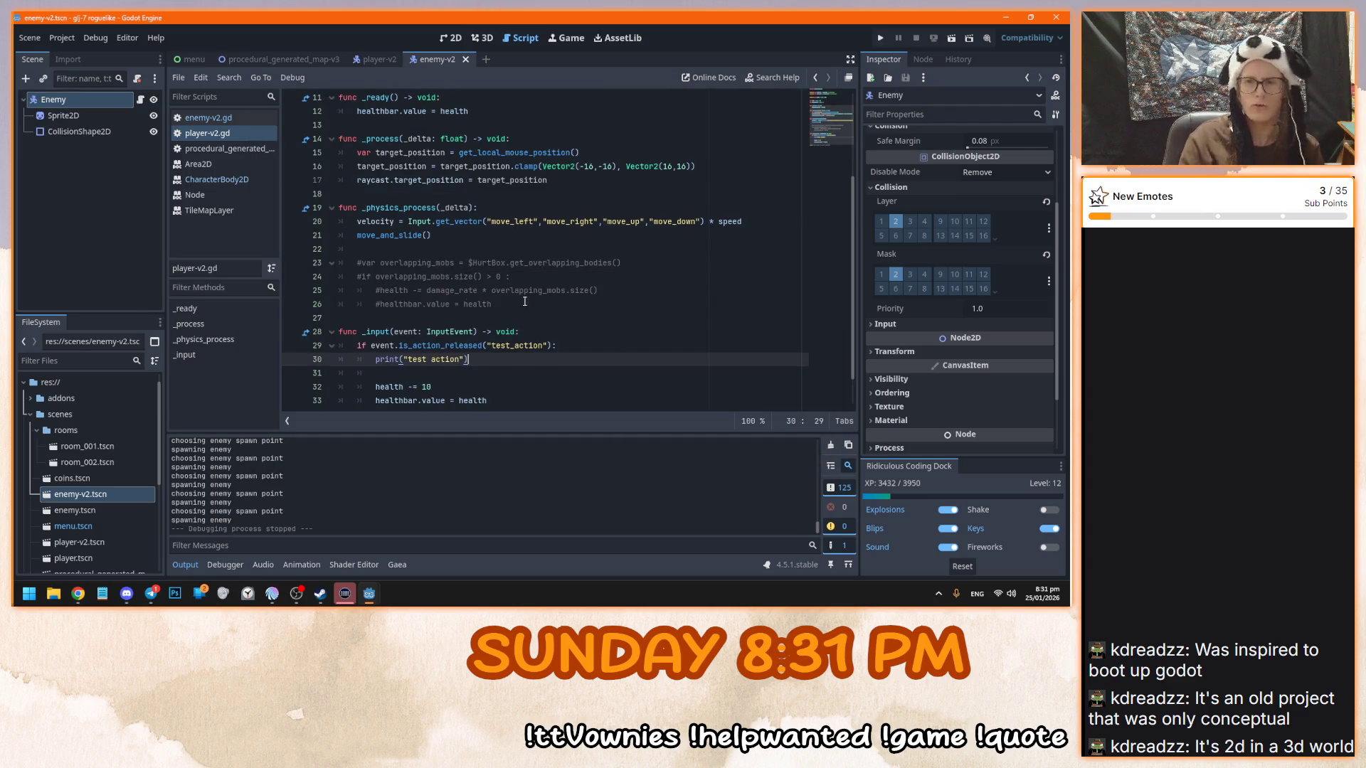
Switch to Chrome and maximize the itch.io Smol Mushroomancer page window
key(alt+Tab)
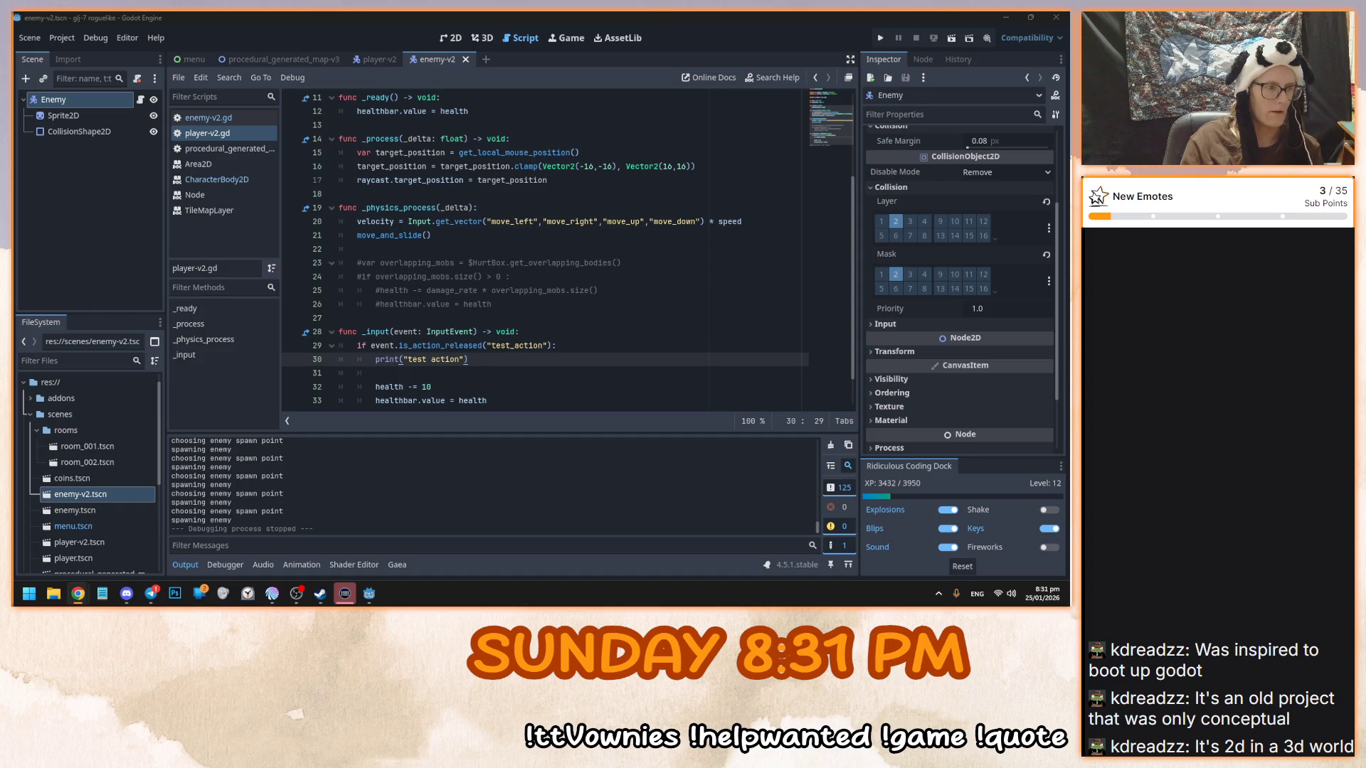
key(alt+Tab)
double_click(633, 181)
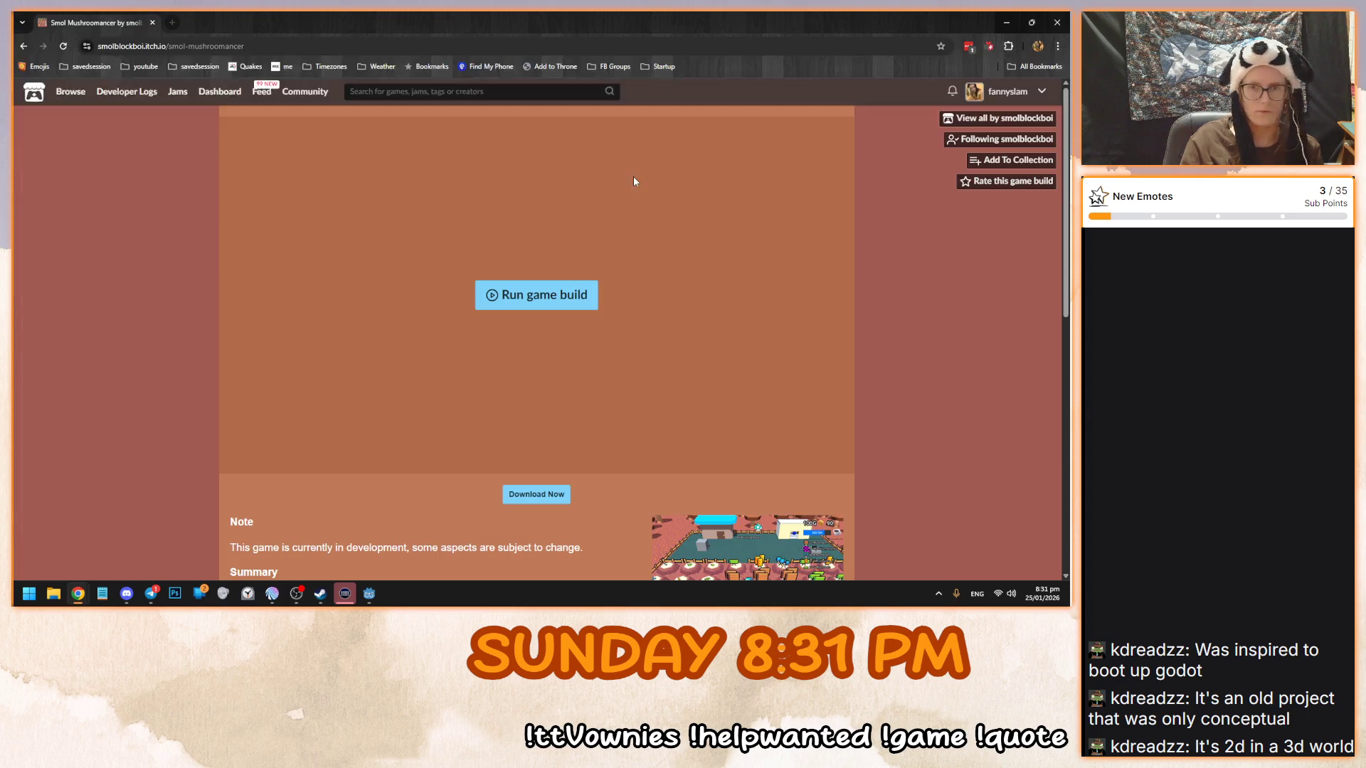
click(502, 297)
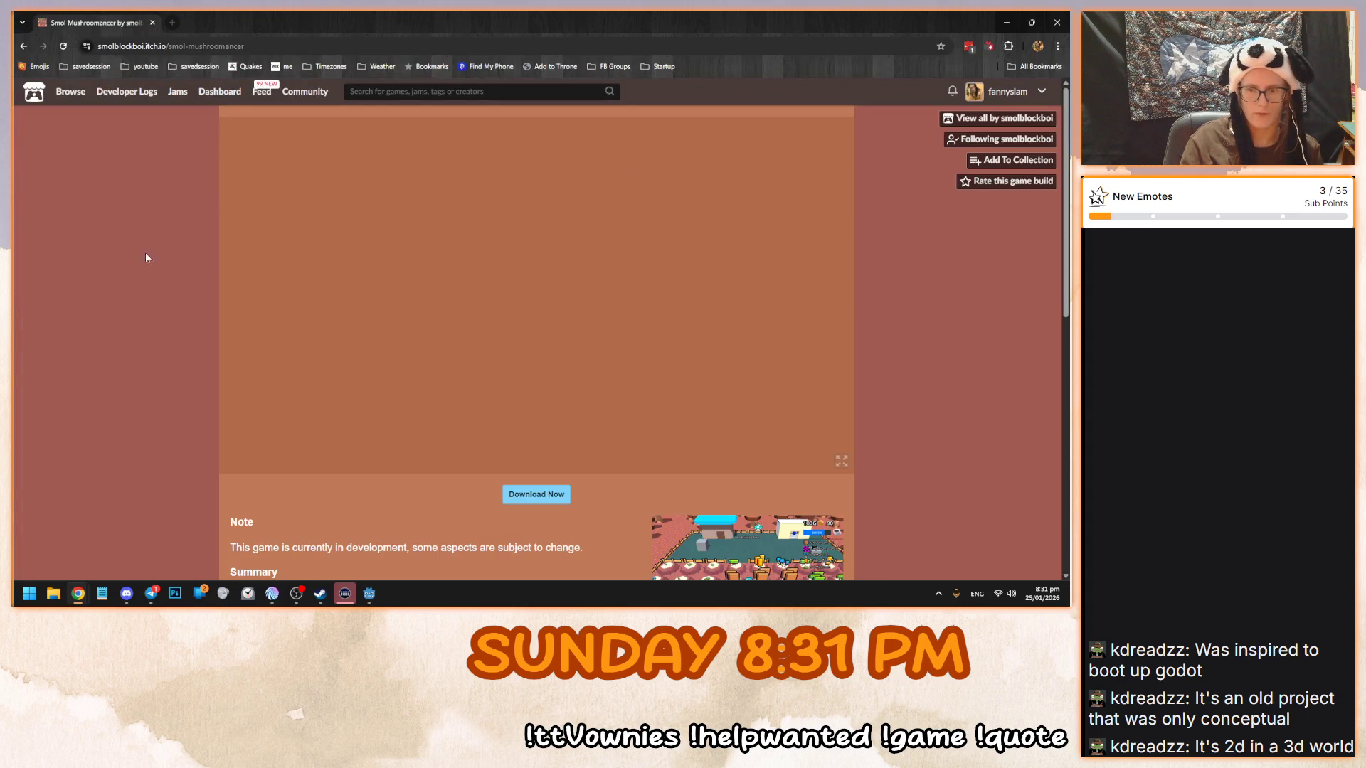
scroll(320, 356, down, 1)
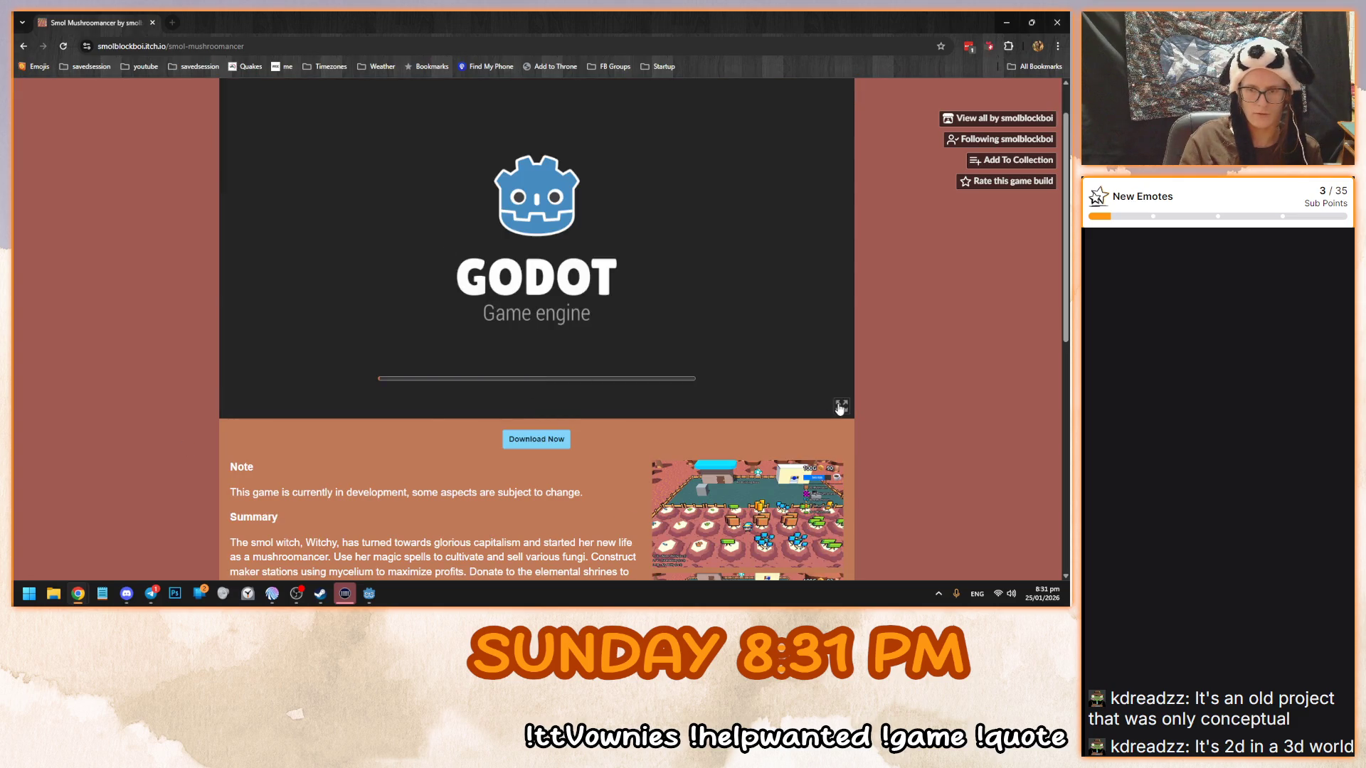
scroll(473, 267, down, 3)
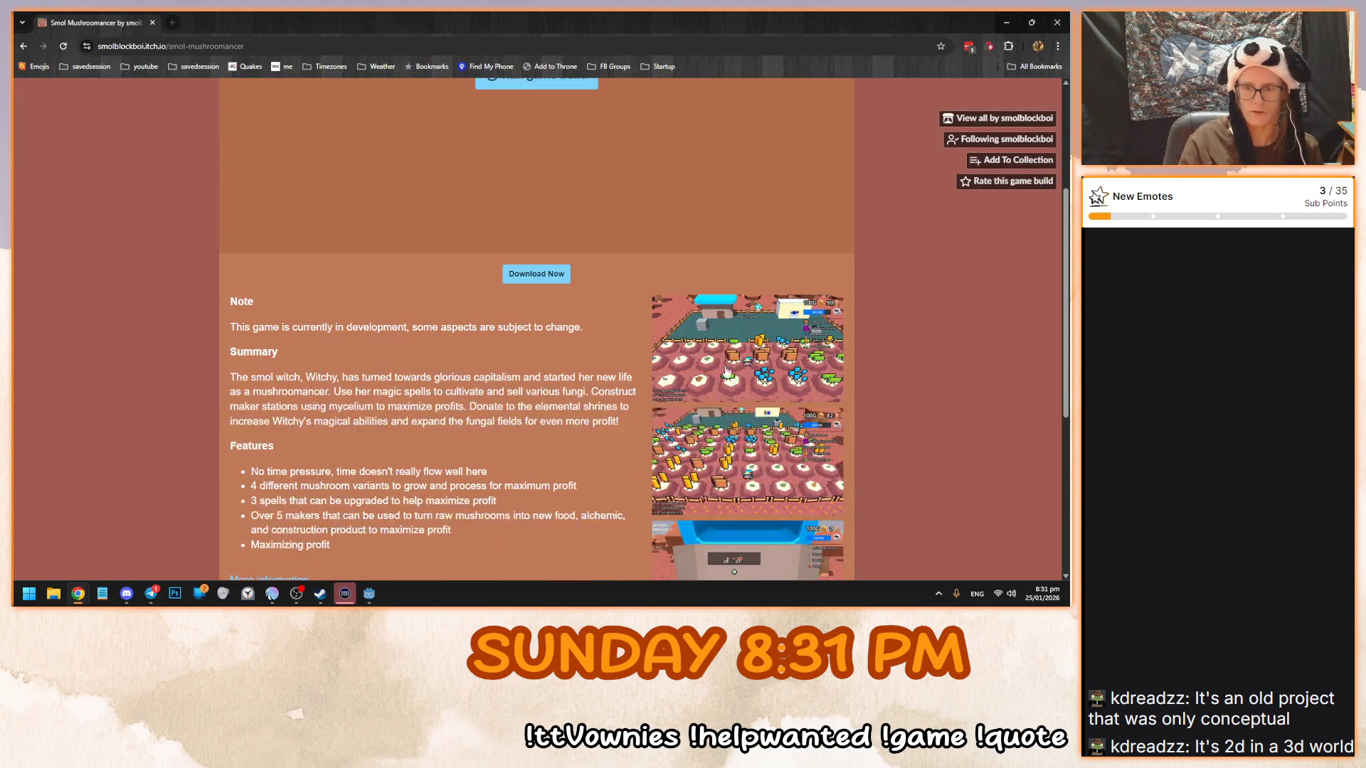
right_click(725, 359)
click(785, 233)
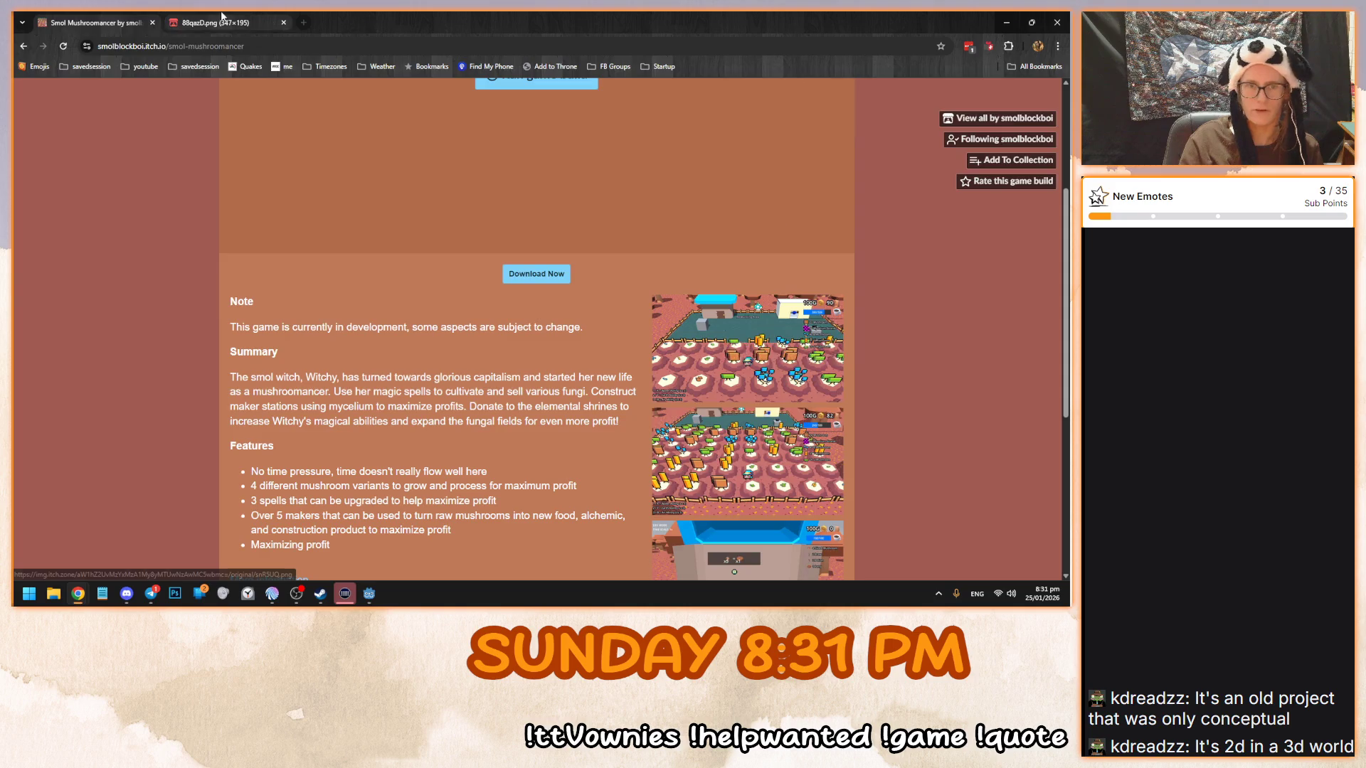
click(213, 22)
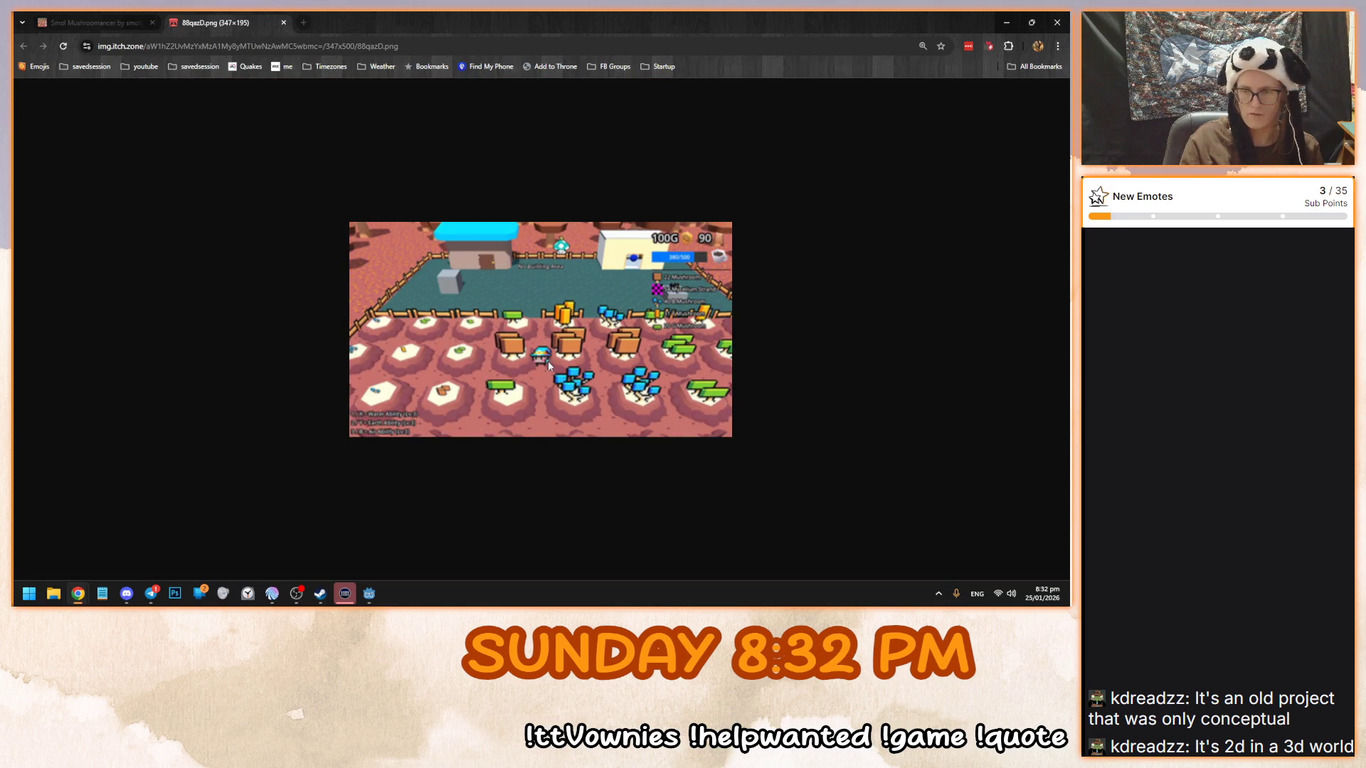
click(93, 22)
scroll(756, 447, down, 2)
click(757, 446)
click(283, 22)
click(118, 331)
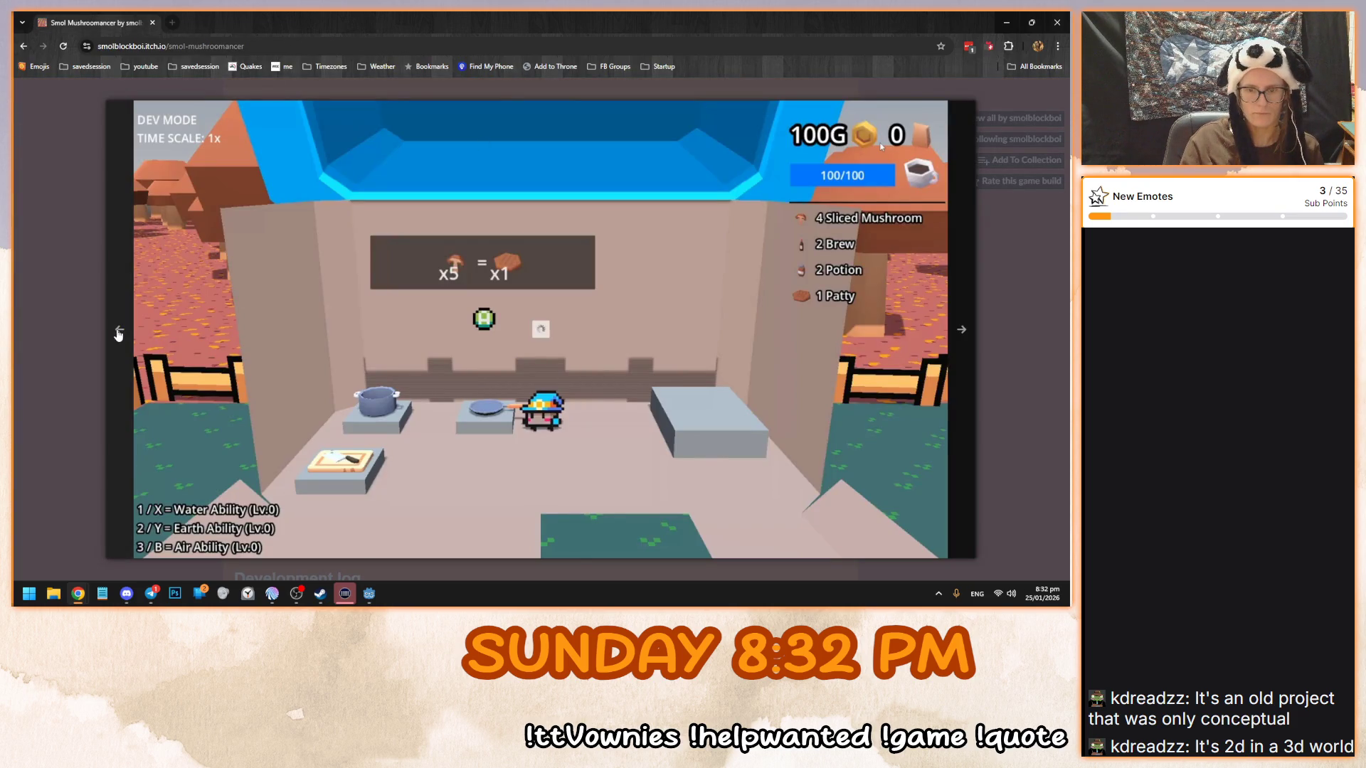
click(119, 332)
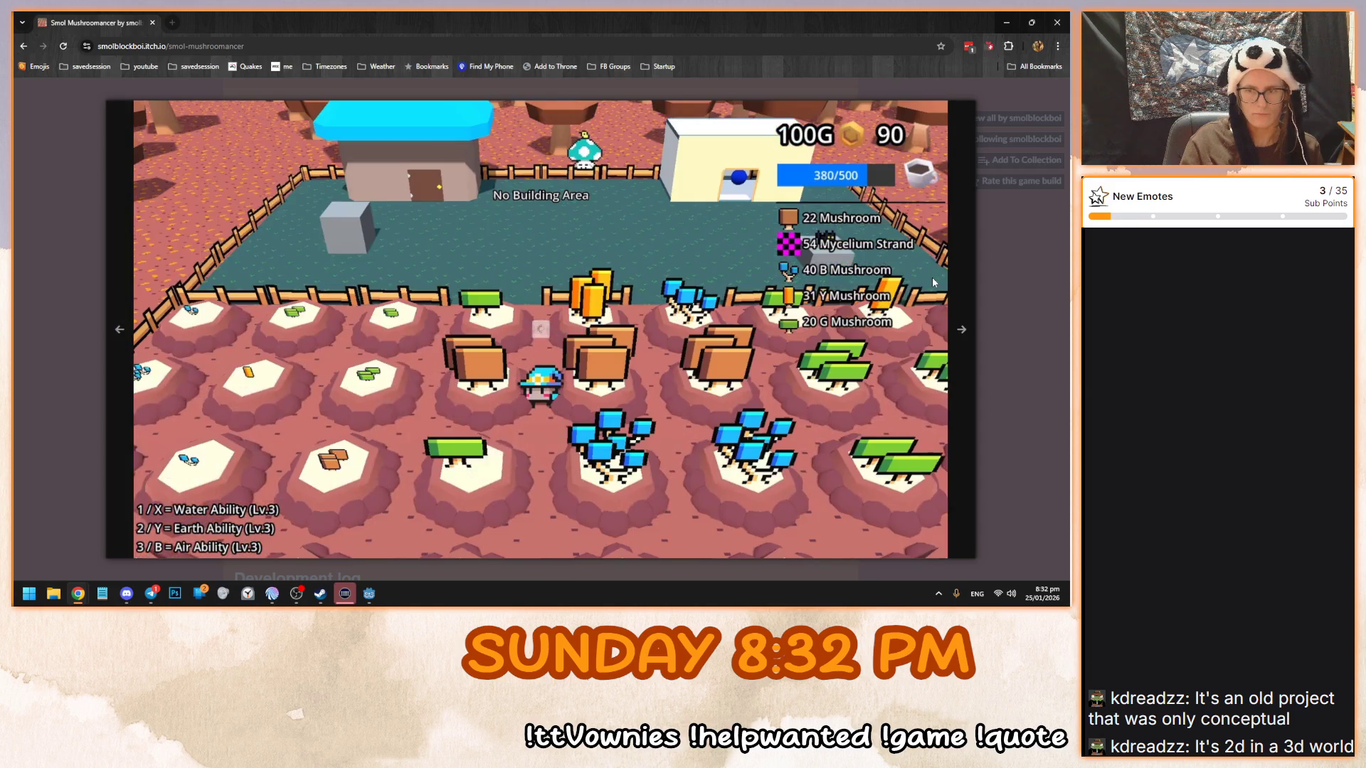
click(991, 280)
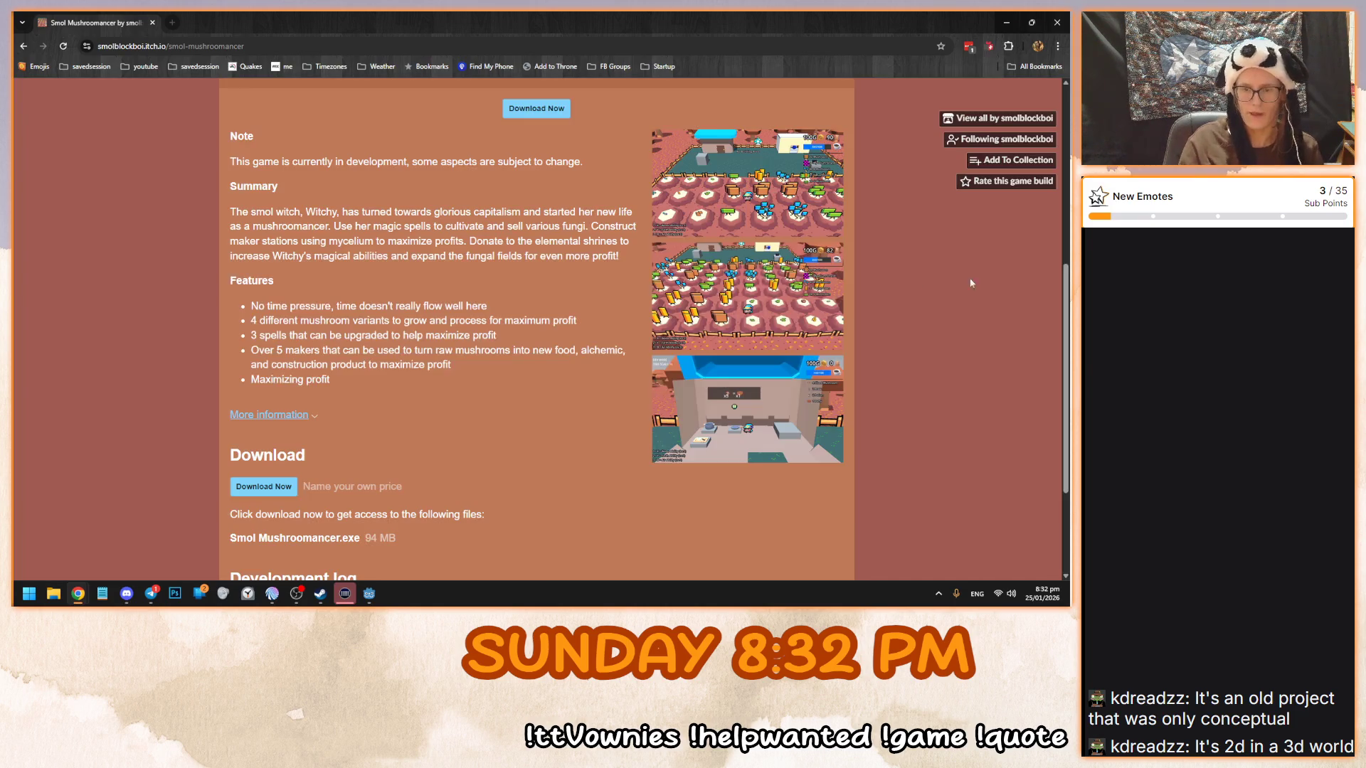
scroll(463, 324, up, 5)
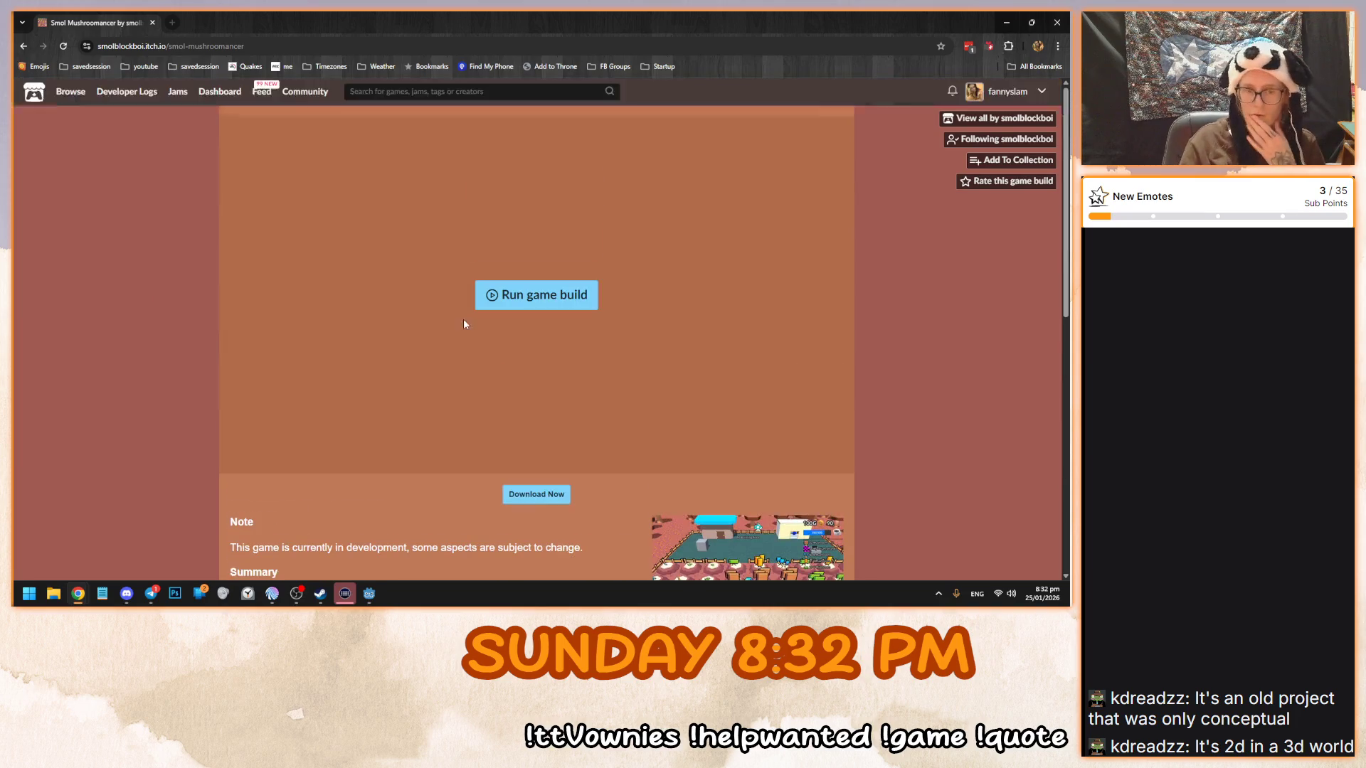
scroll(330, 342, down, 5)
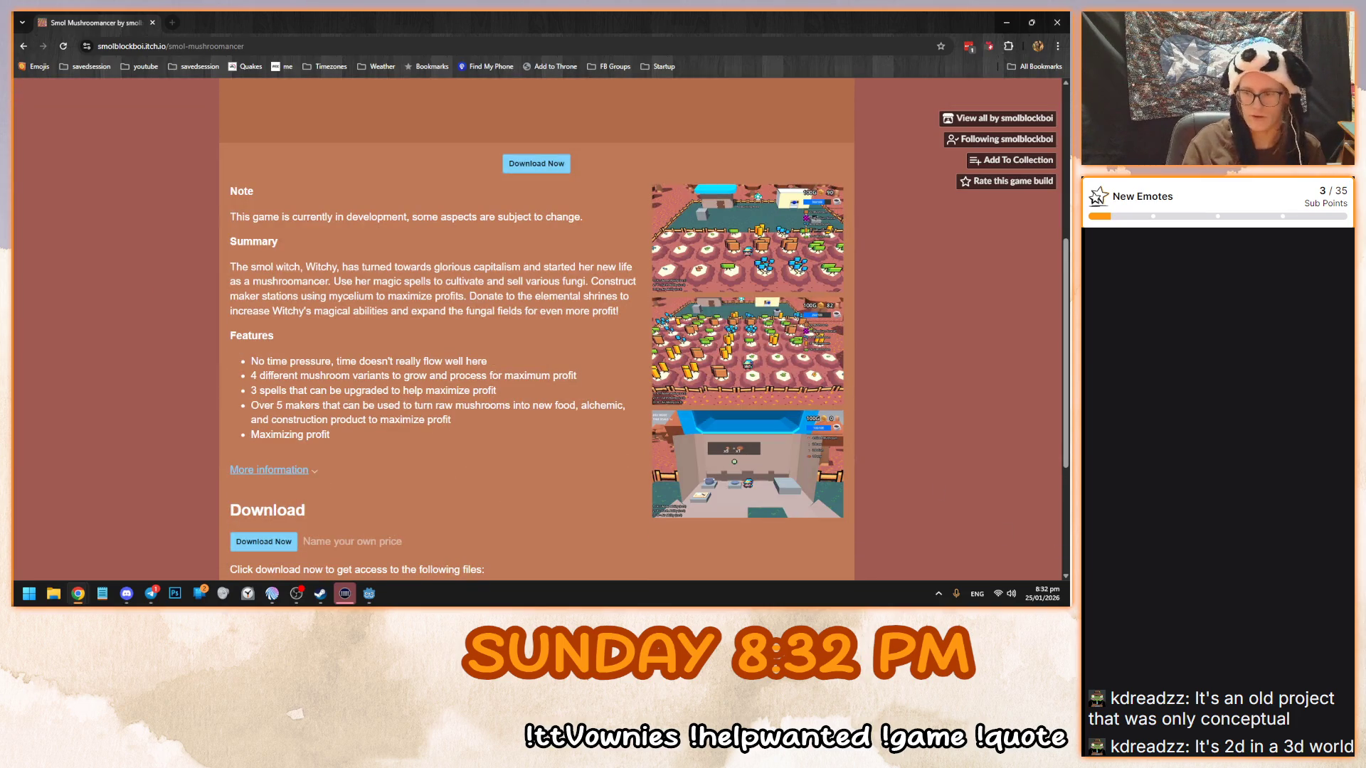
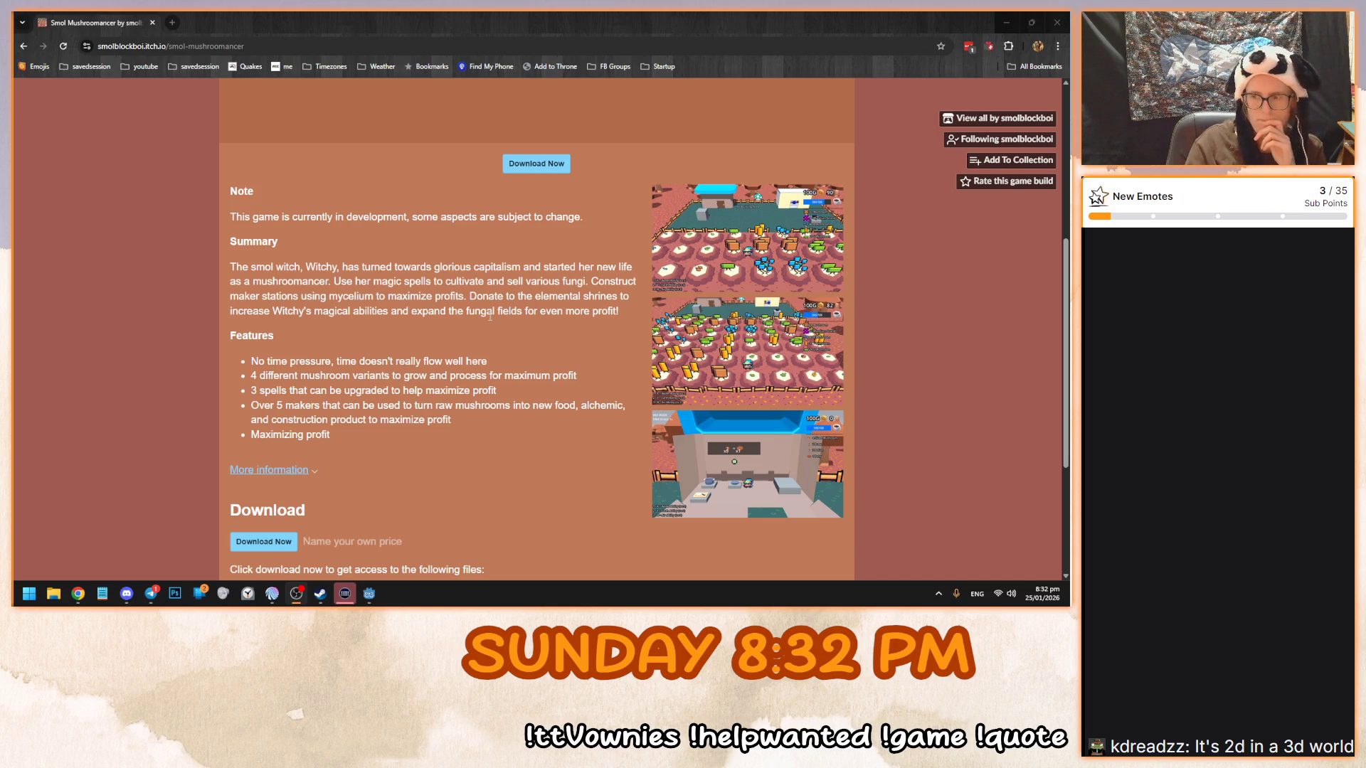
Scroll through the Smol Mushroomancer itch.io page, close it, and return to player-v2.gd
scroll(484, 310, down, 3)
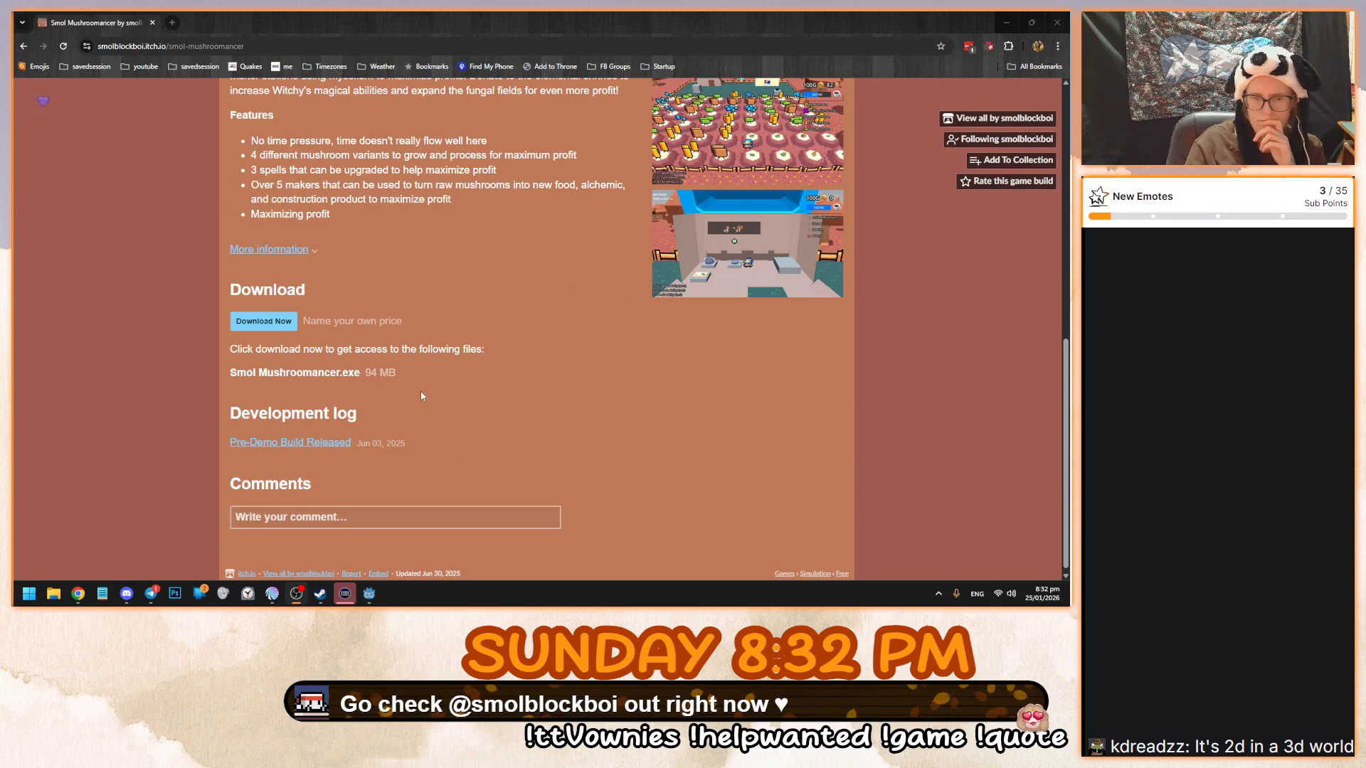
scroll(420, 383, up, 5)
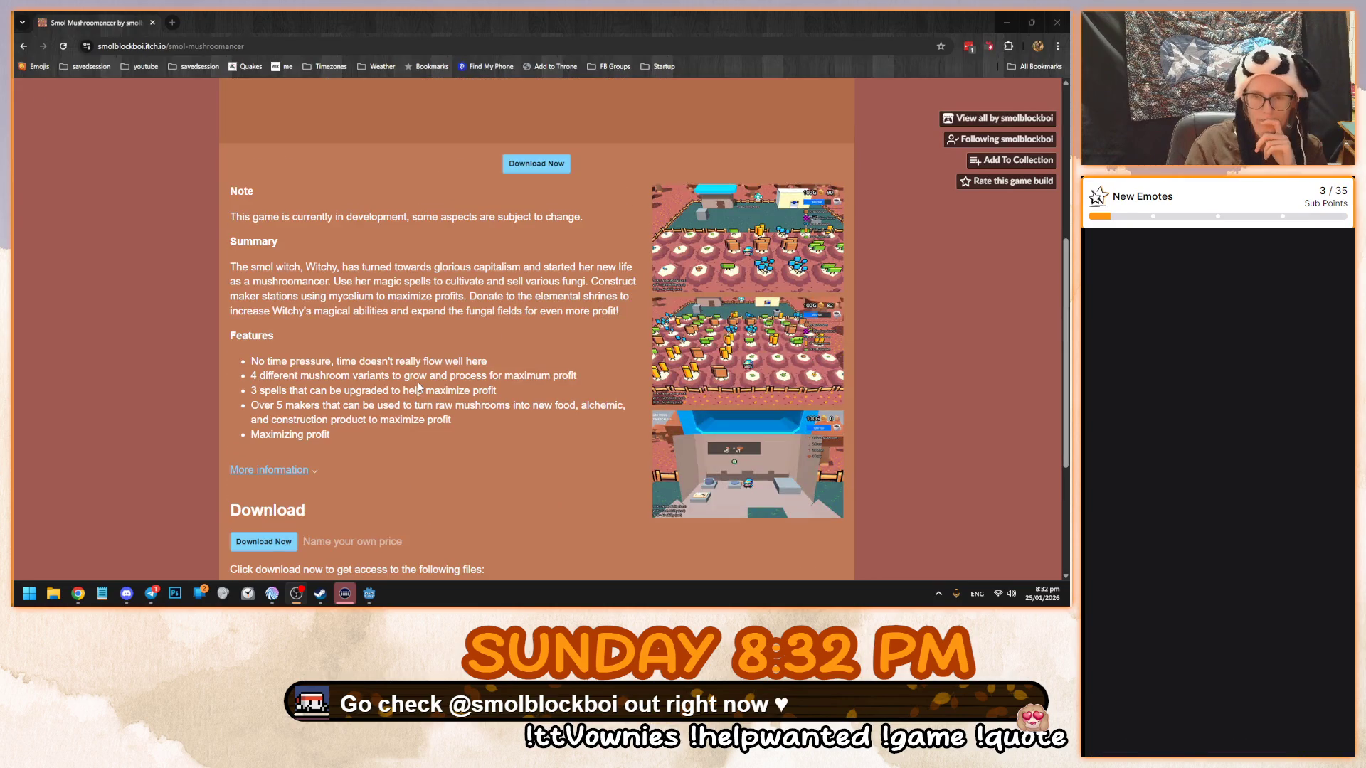
scroll(420, 382, up, 2)
scroll(419, 383, down, 4)
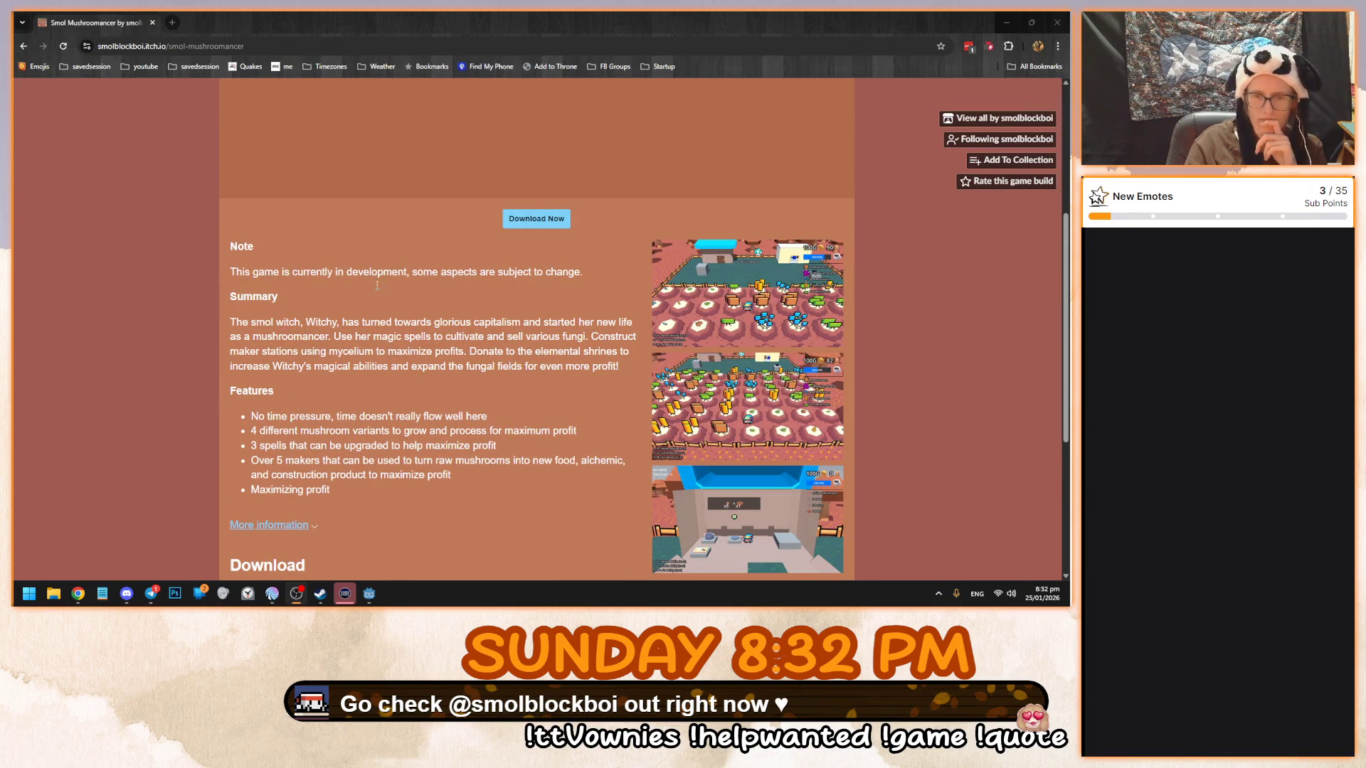
click(152, 23)
click(502, 322)
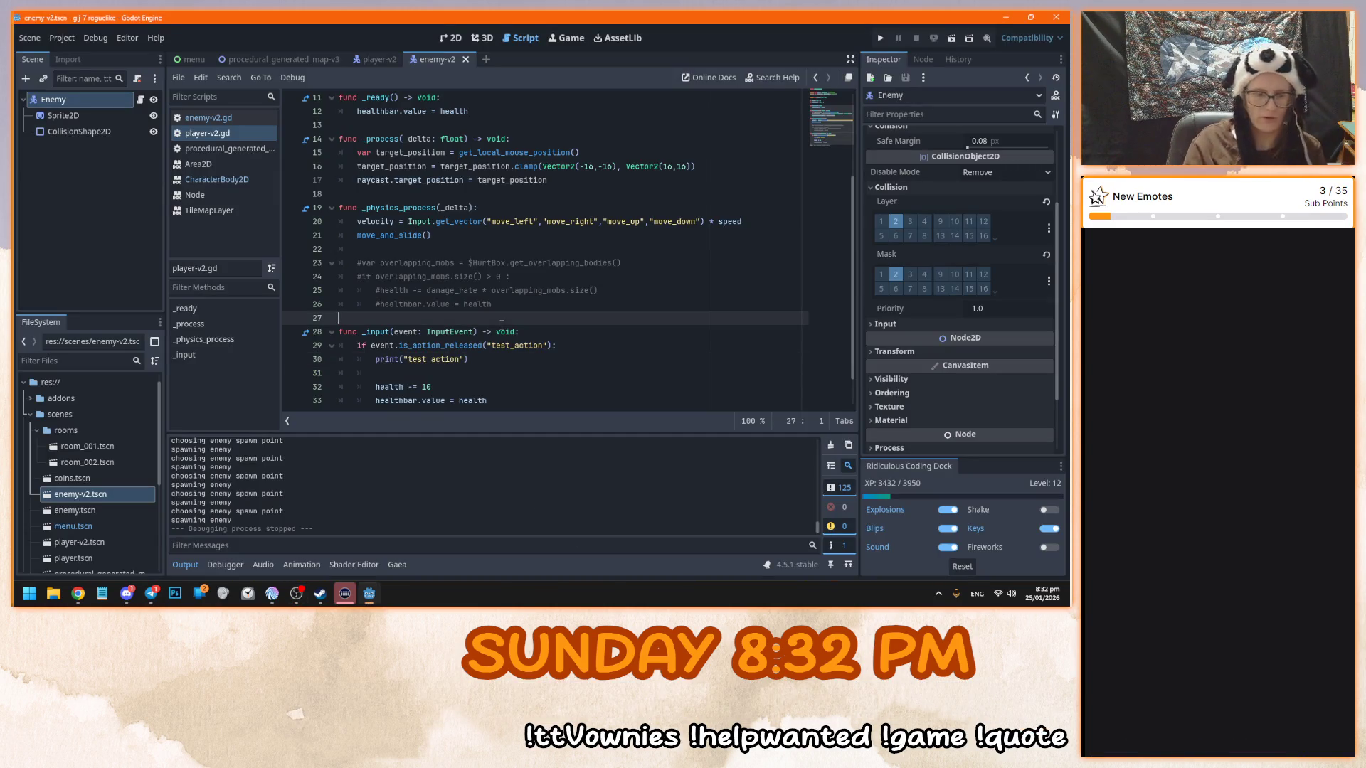
Add a new blank line below move_and_slide() on line 23 of player-v2.gd
click(496, 355)
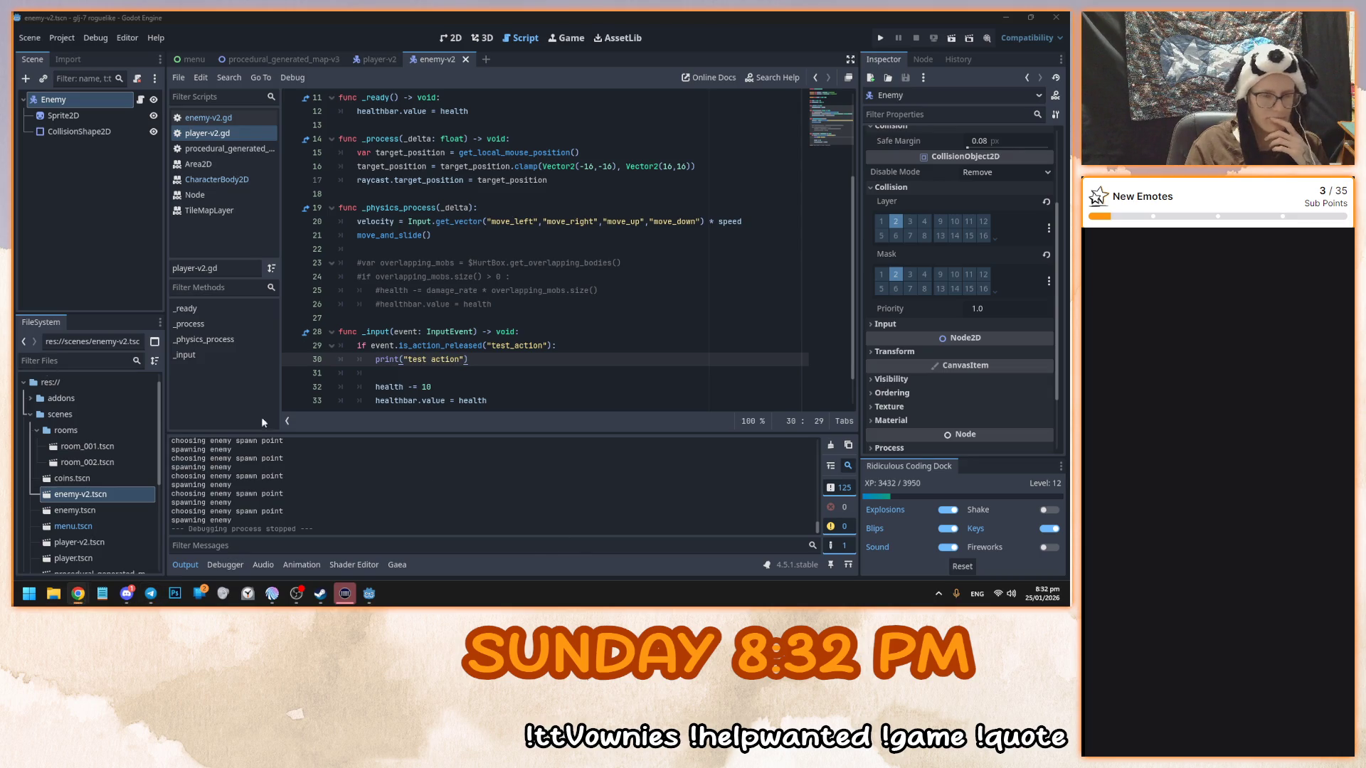
click(511, 404)
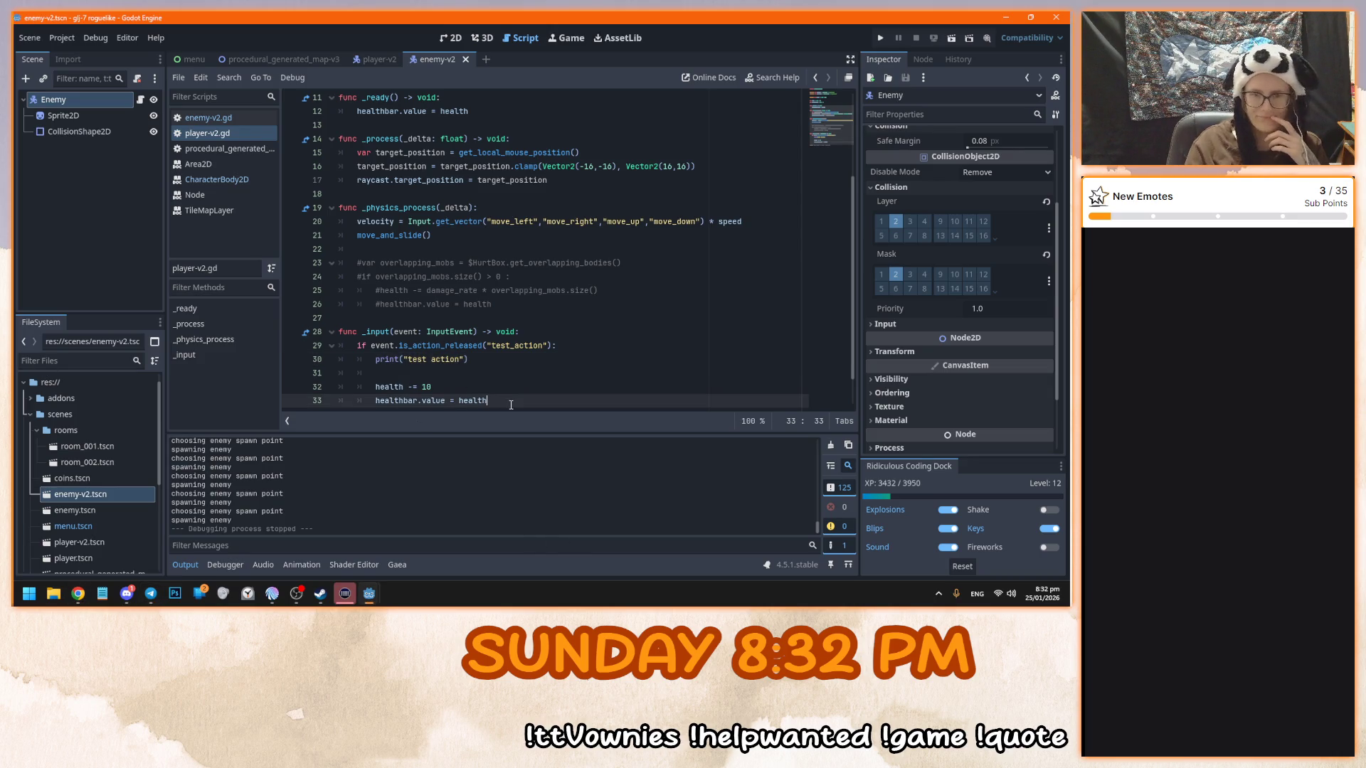
click(513, 305)
scroll(513, 305, up, 3)
scroll(513, 310, down, 4)
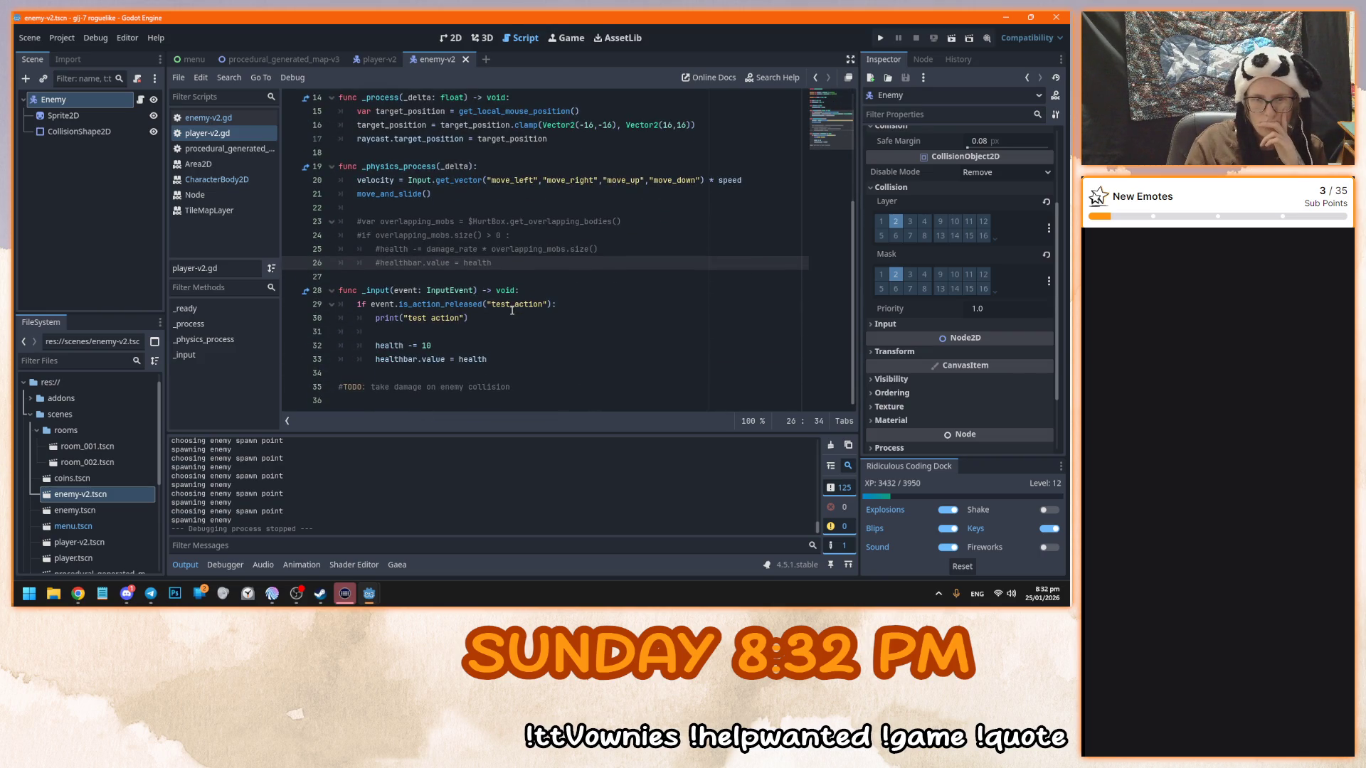
key(Return)
key(Return)
key(BackSpace)
click(395, 219)
click(395, 207)
key(Return)
Write '#TODO: figure out how to check for collisions ONLY with certain bodies (enemy) then take damage'
text(#)
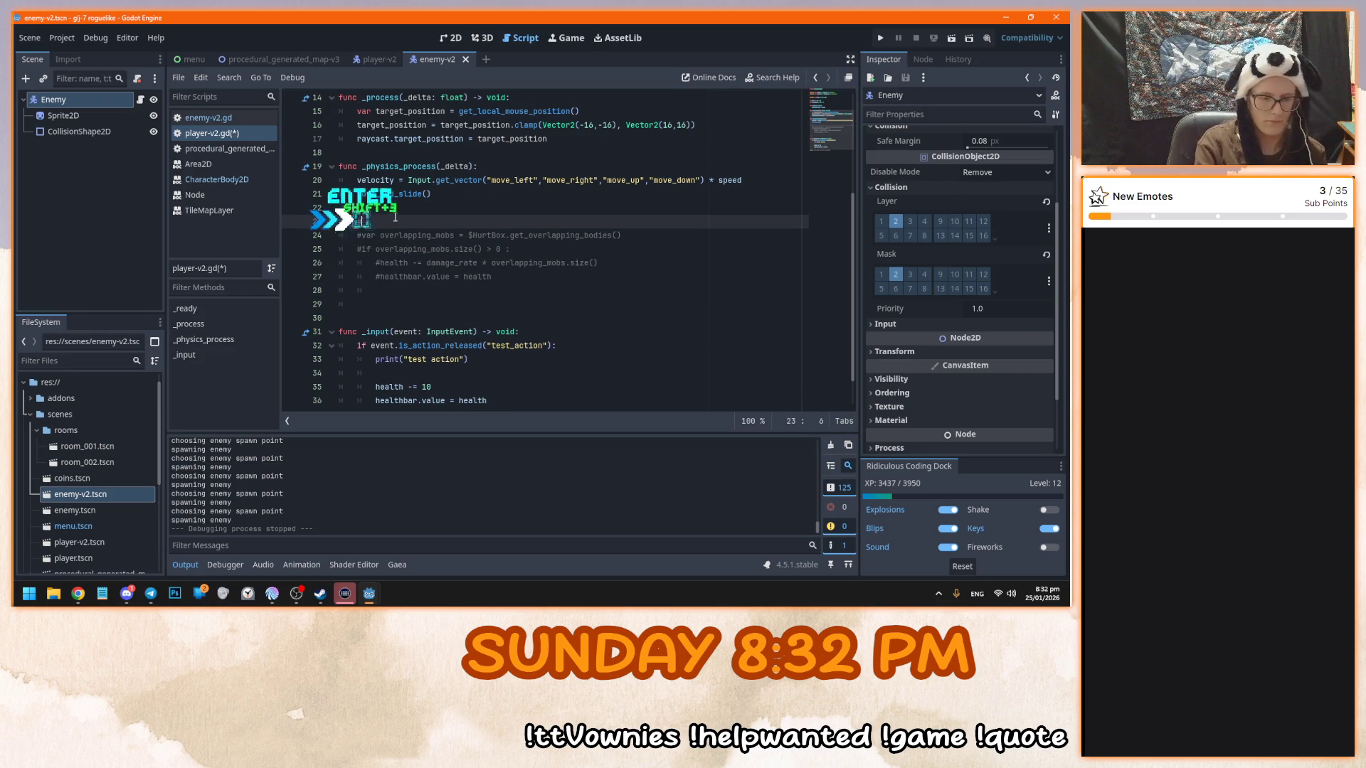
text(TODO:)
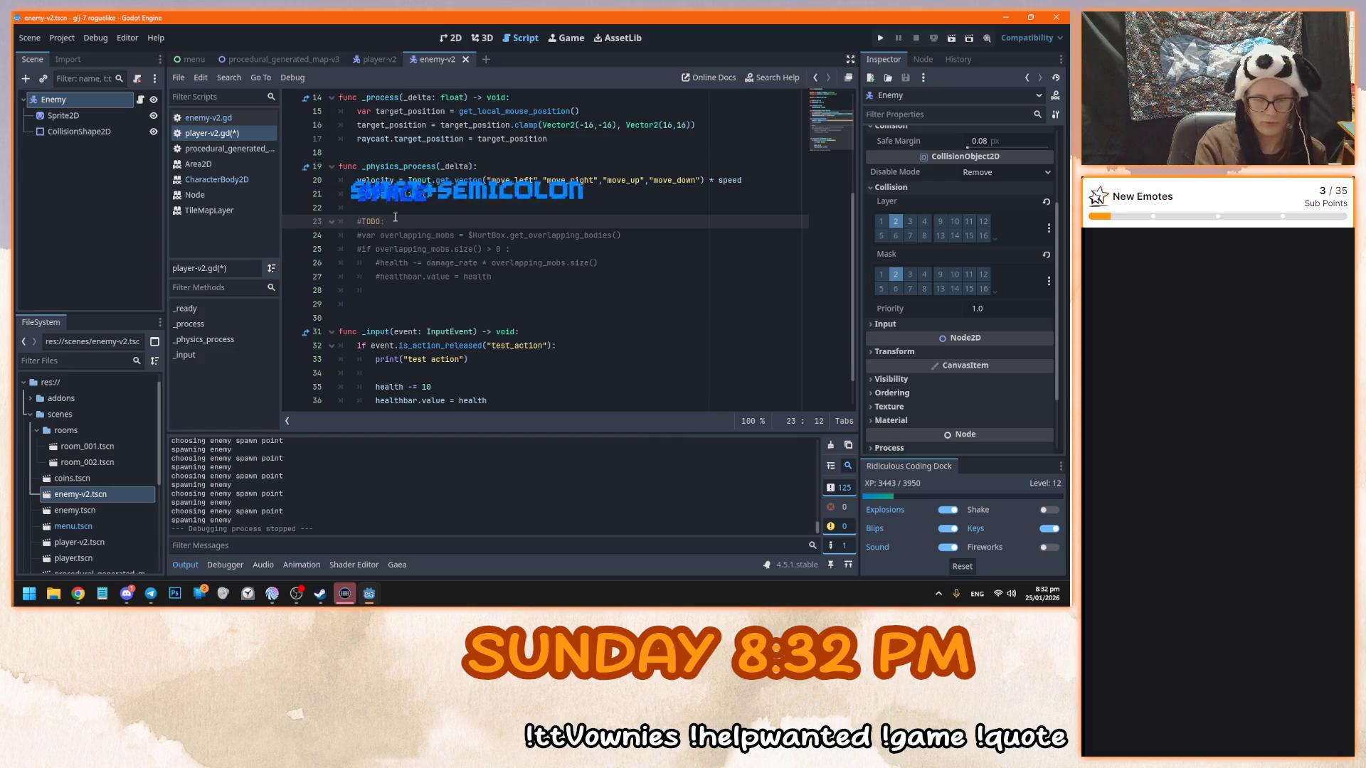
key(ctrl+shift+Left)
key(ctrl+shift+Left)
key(ctrl+x)
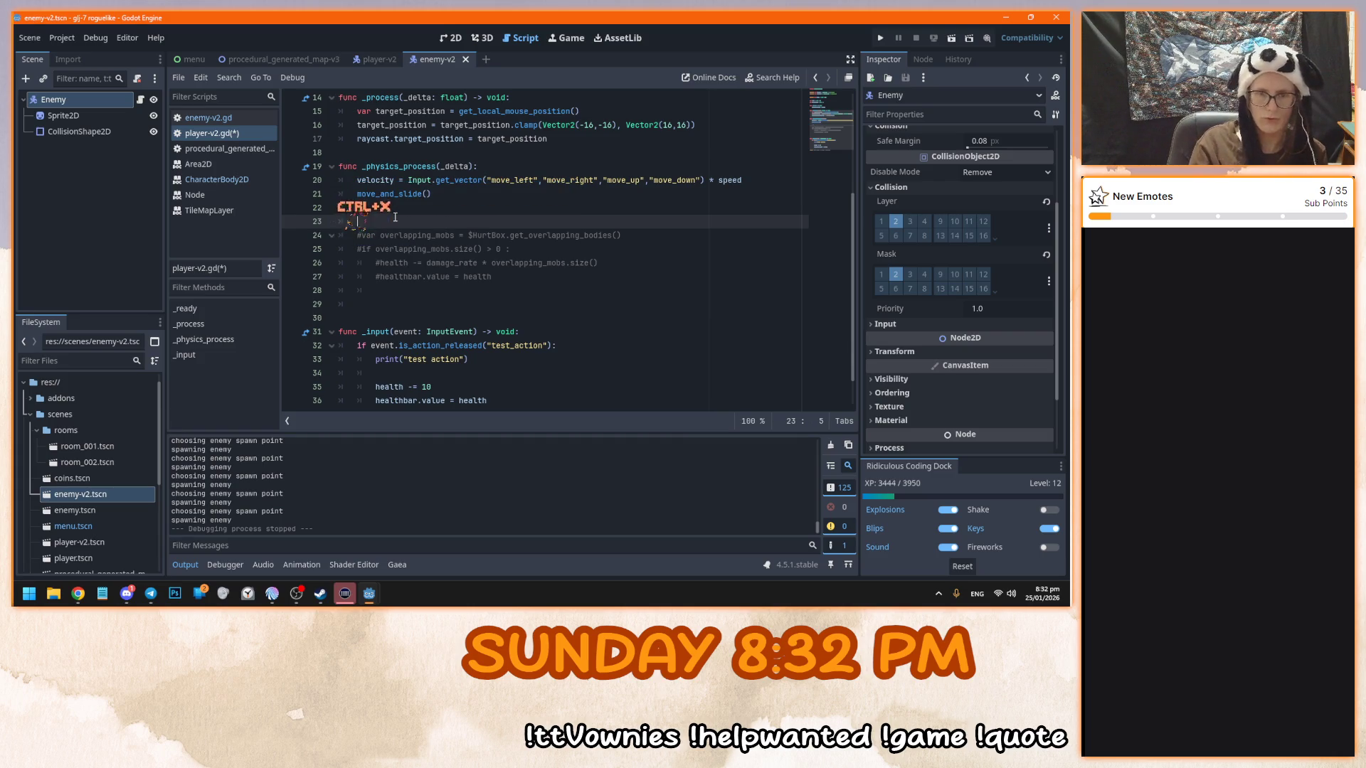
key(ctrl+v)
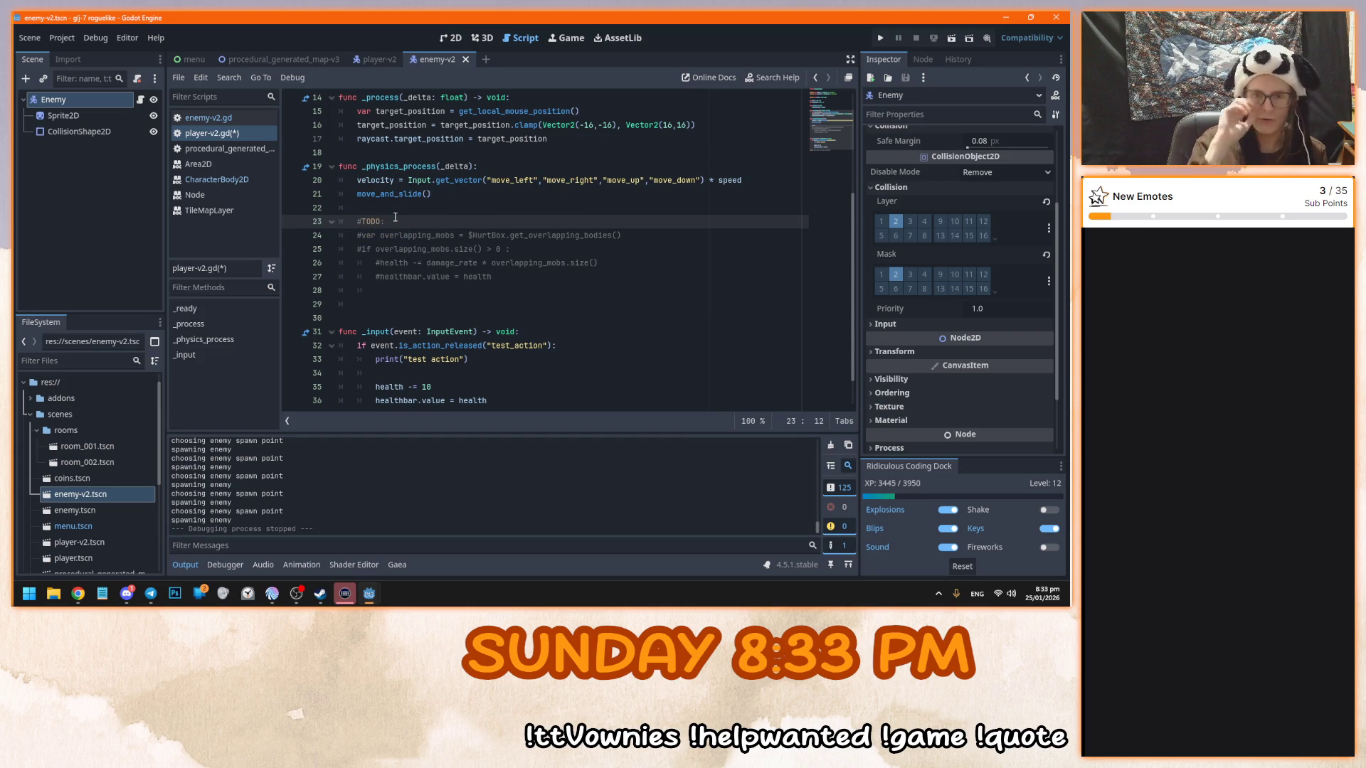
text(figure out how to )
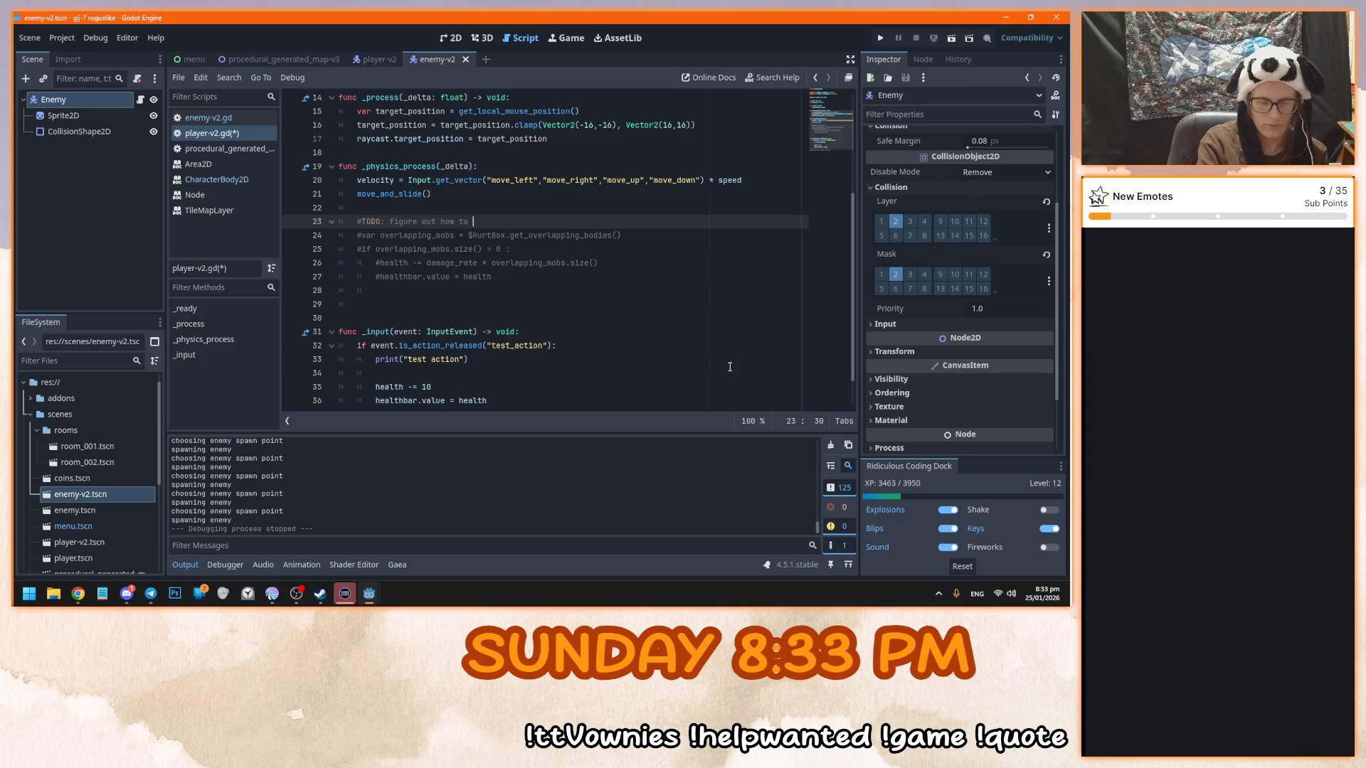
text(c)
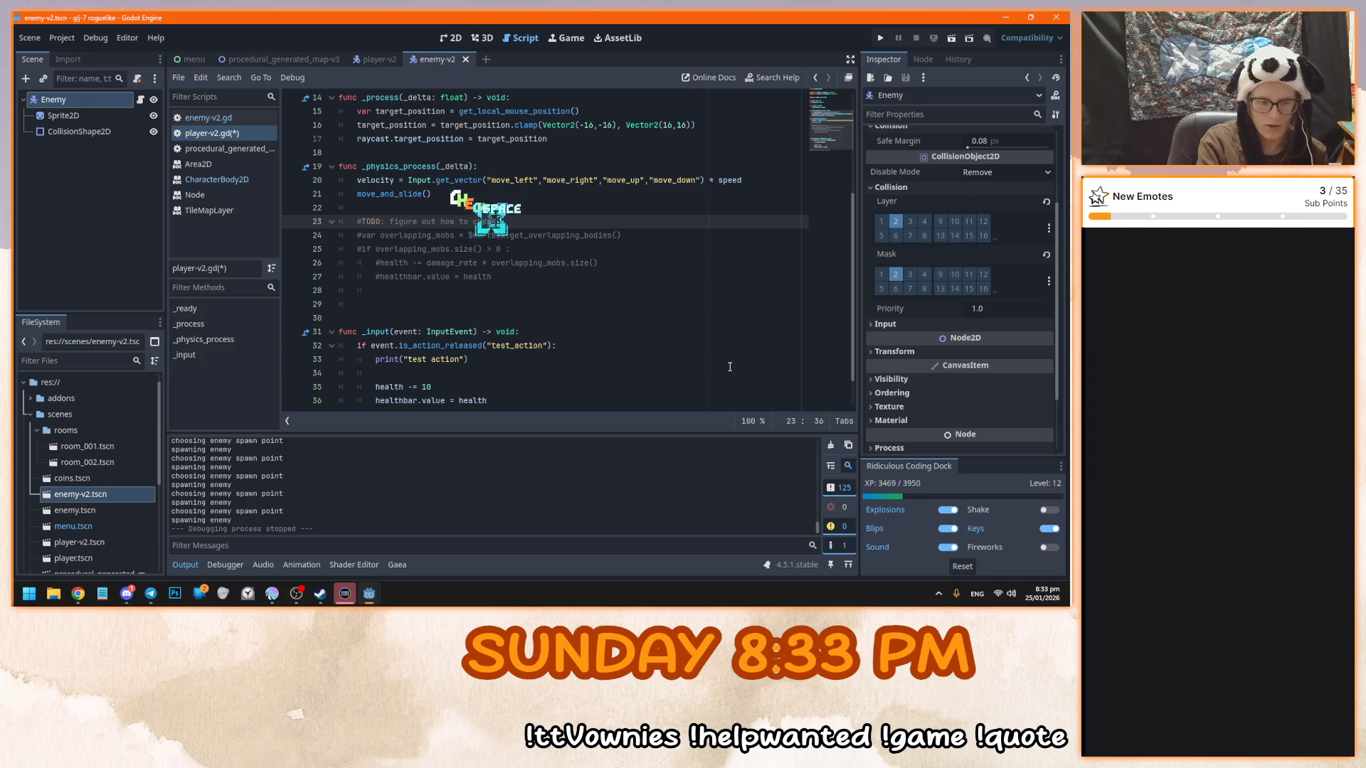
text(heck for collisions di)
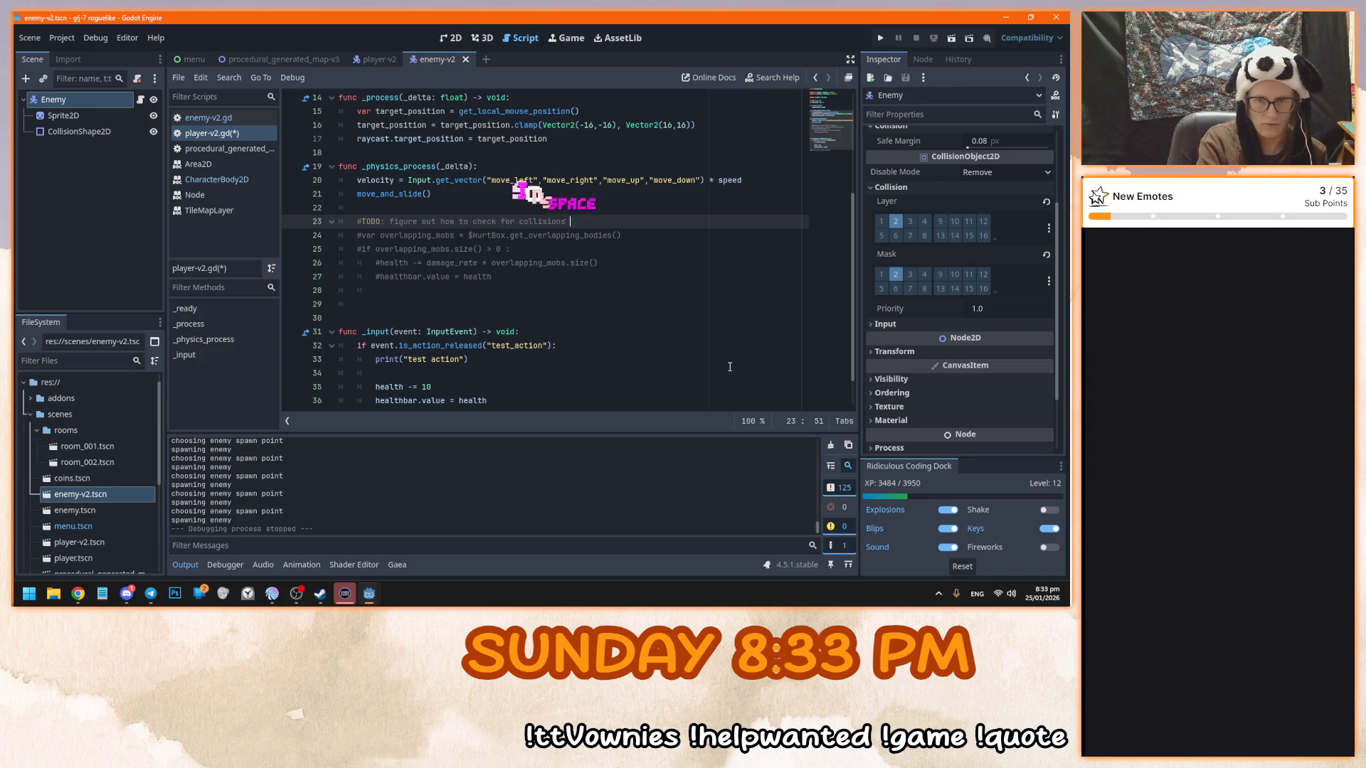
key(BackSpace)
key(BackSpace)
text(ONLY with )
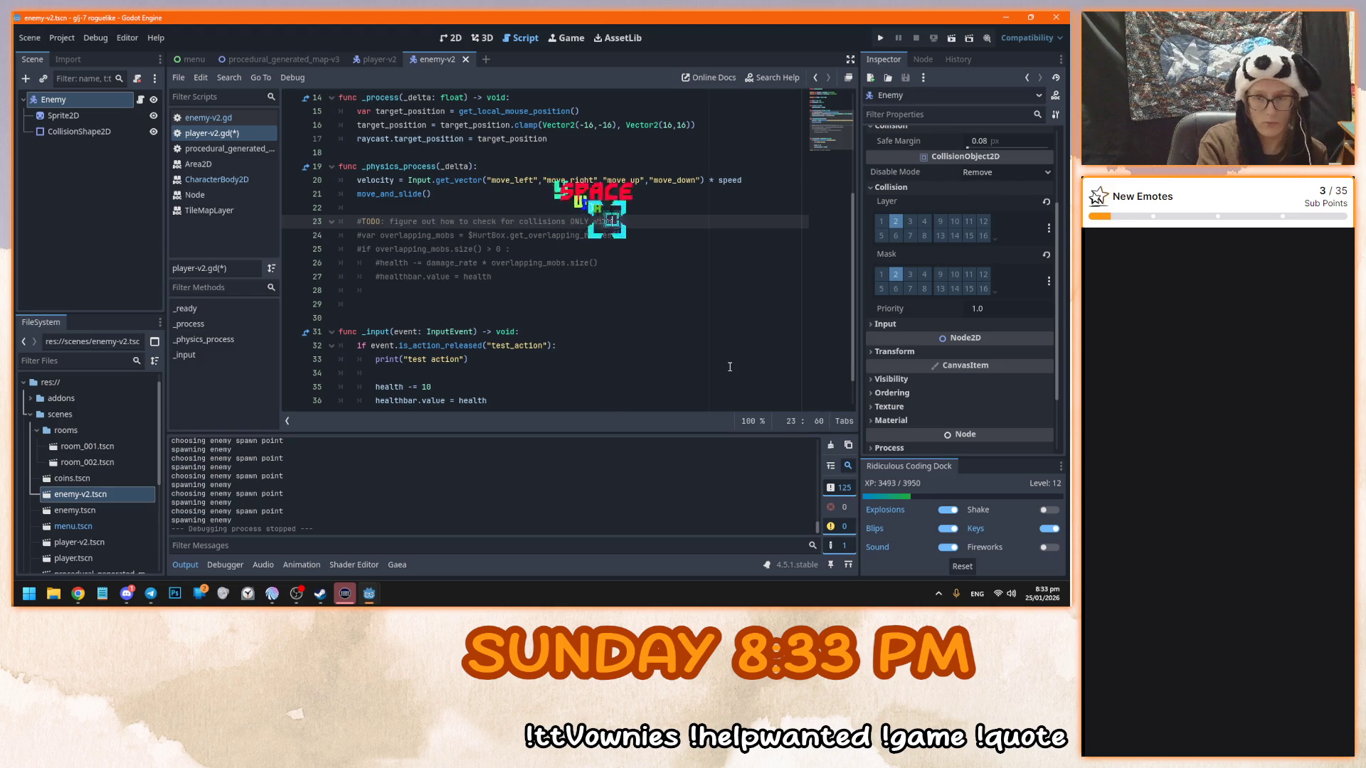
text(certain )
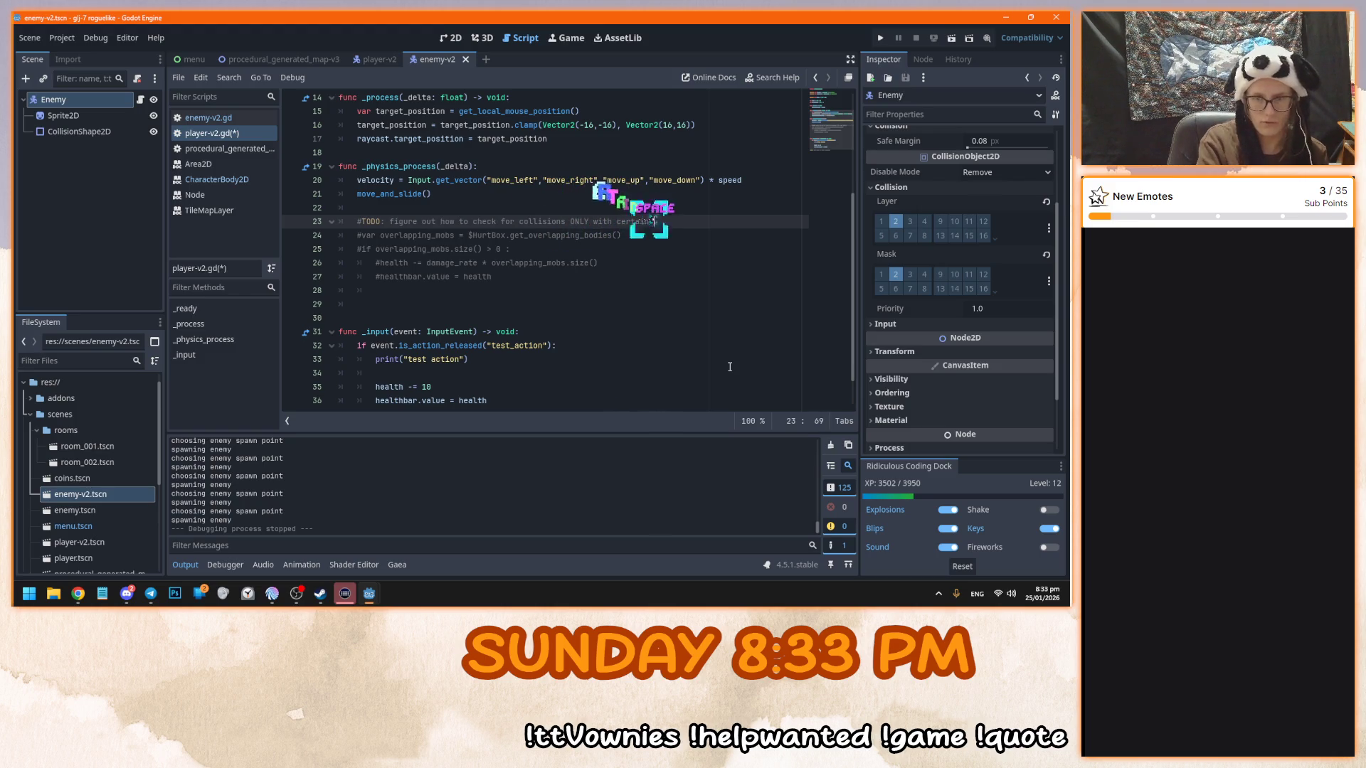
text(bodies (enemy))
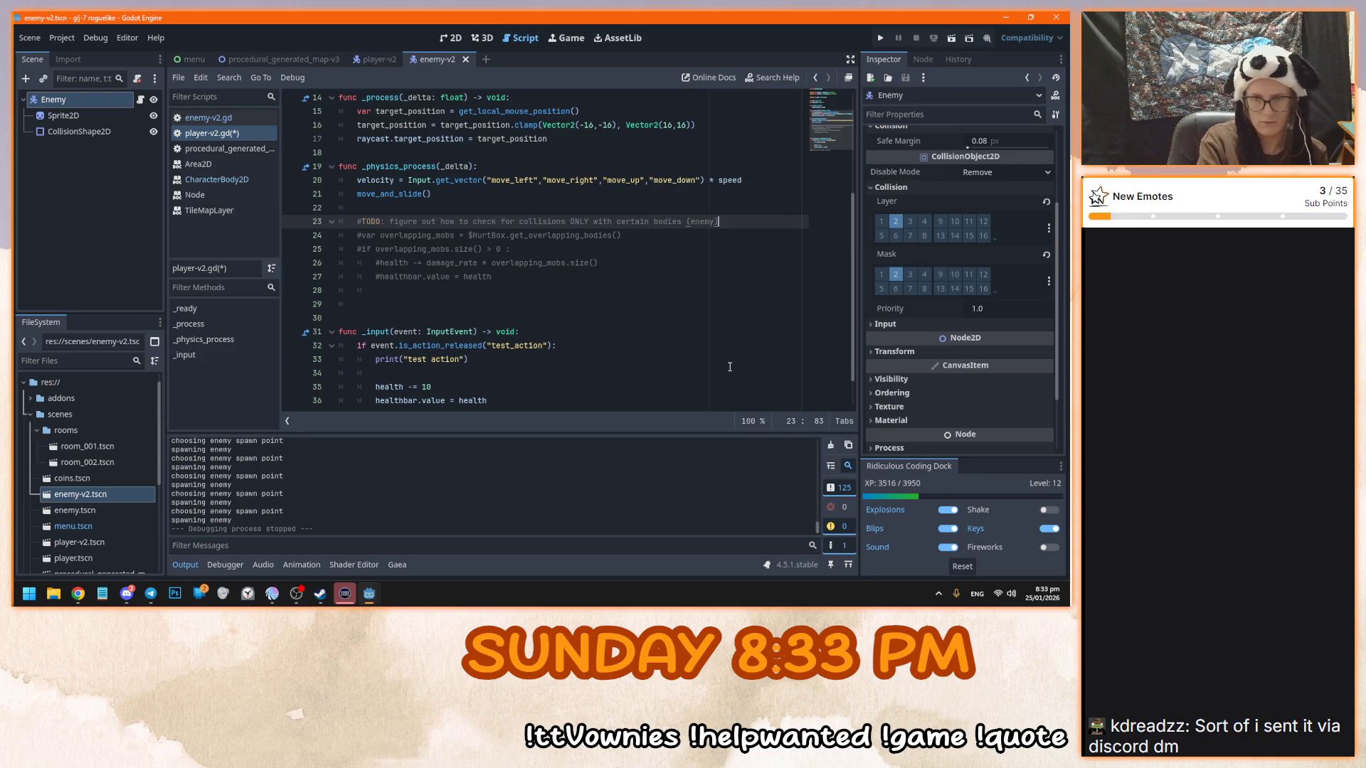
text( then a)
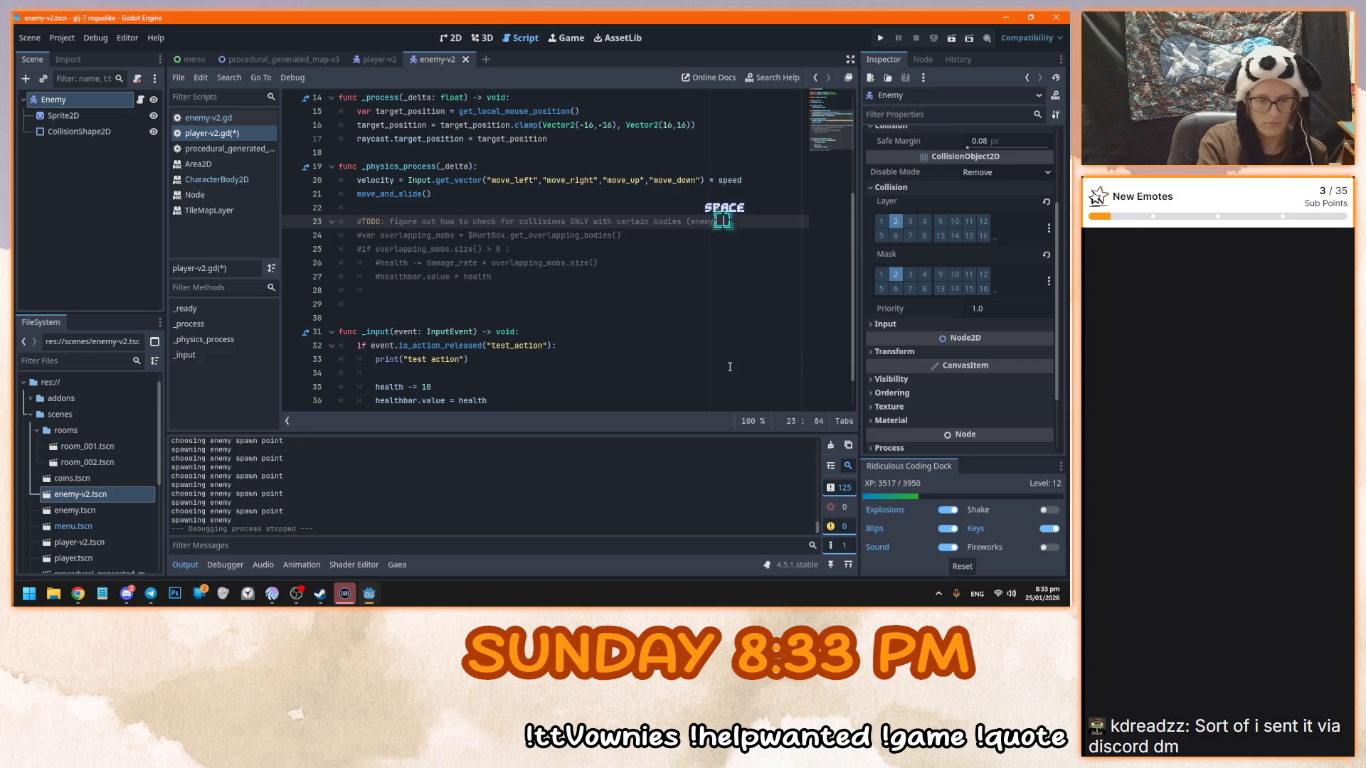
key(ctrl+BackSpace)
text(take damage)
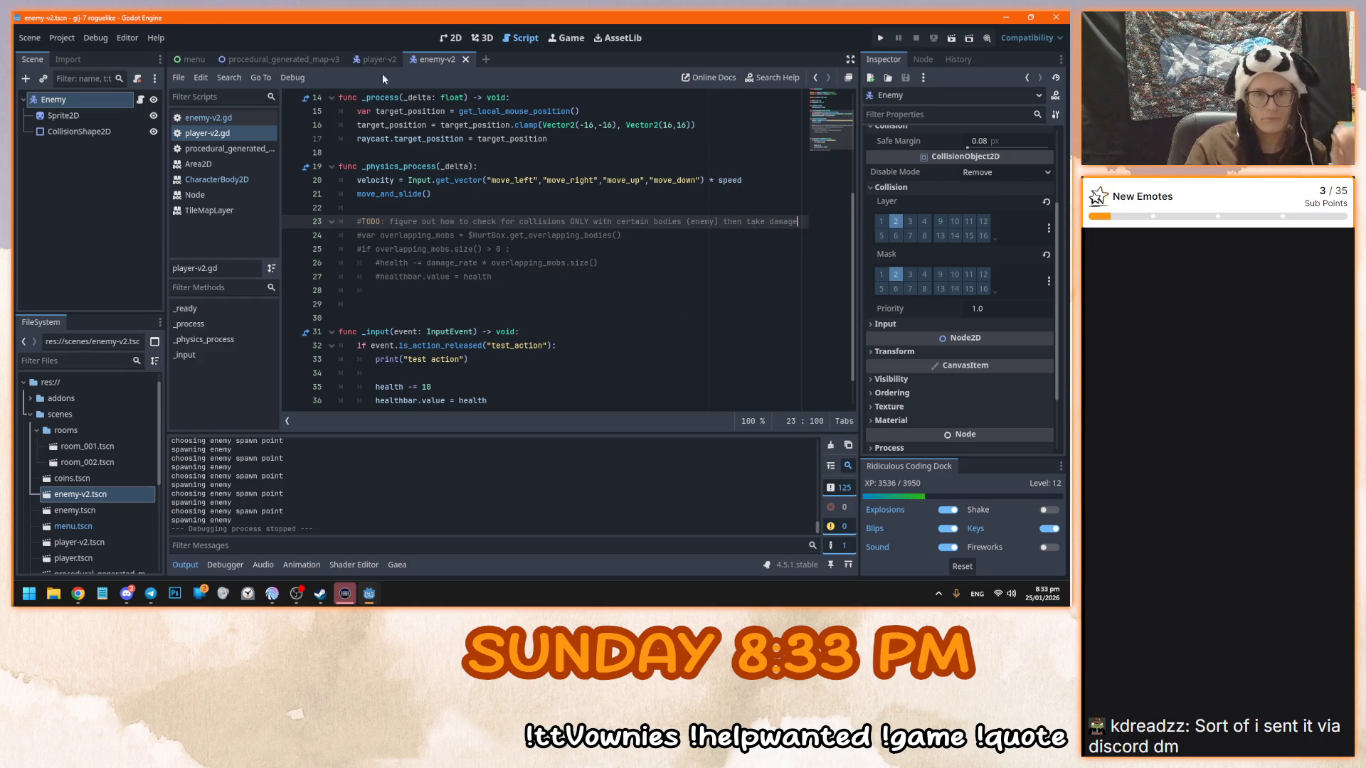
Delete the old take-damage TODO at the end of the script
scroll(486, 339, down, 1)
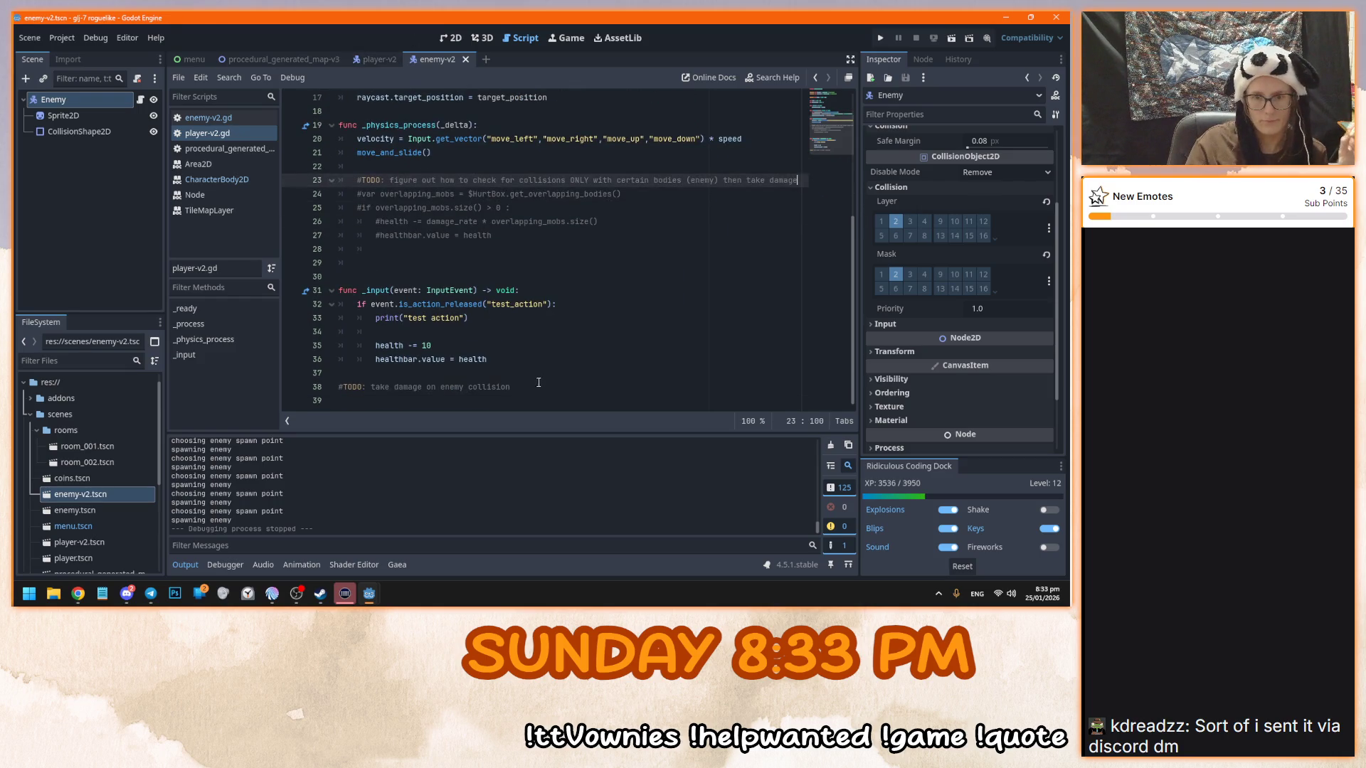
drag(534, 387, 528, 363)
key(BackSpace)
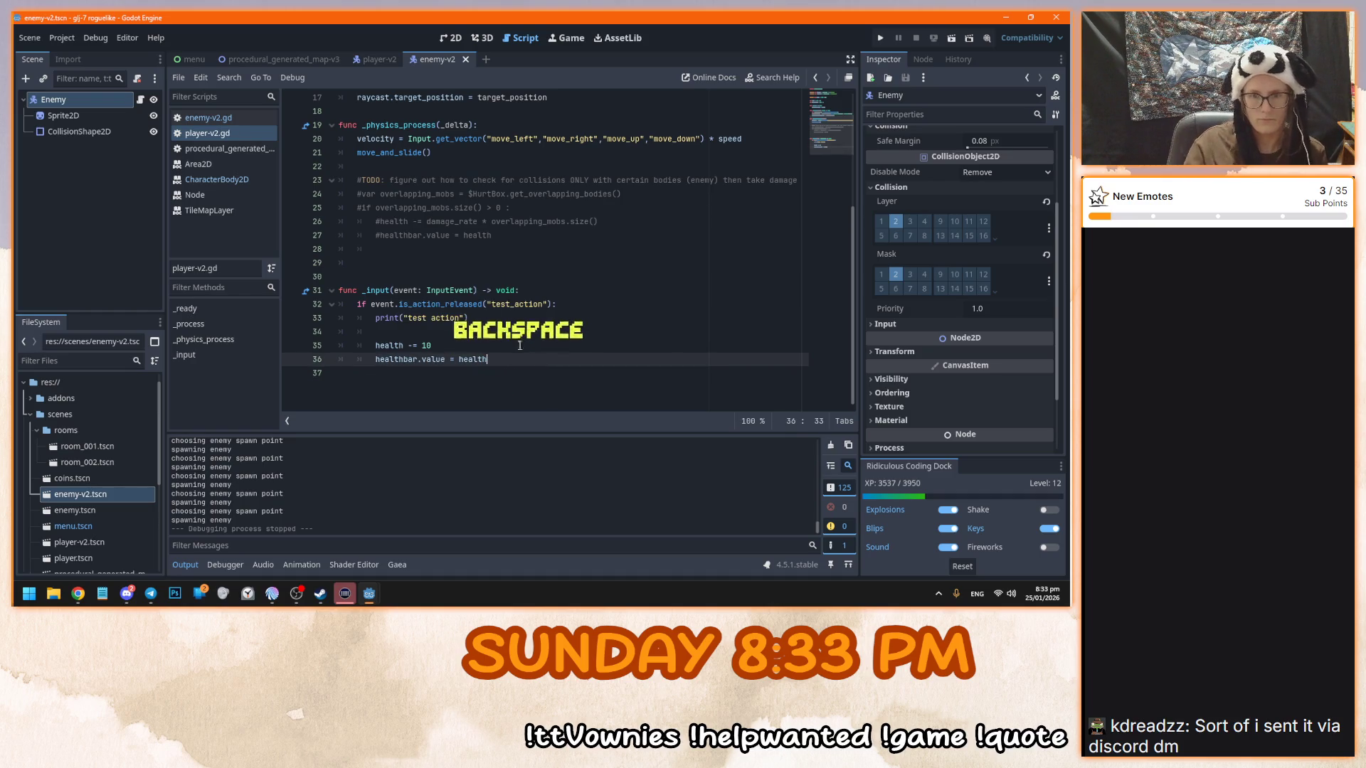
scroll(436, 308, up, 1)
scroll(436, 308, up, 5)
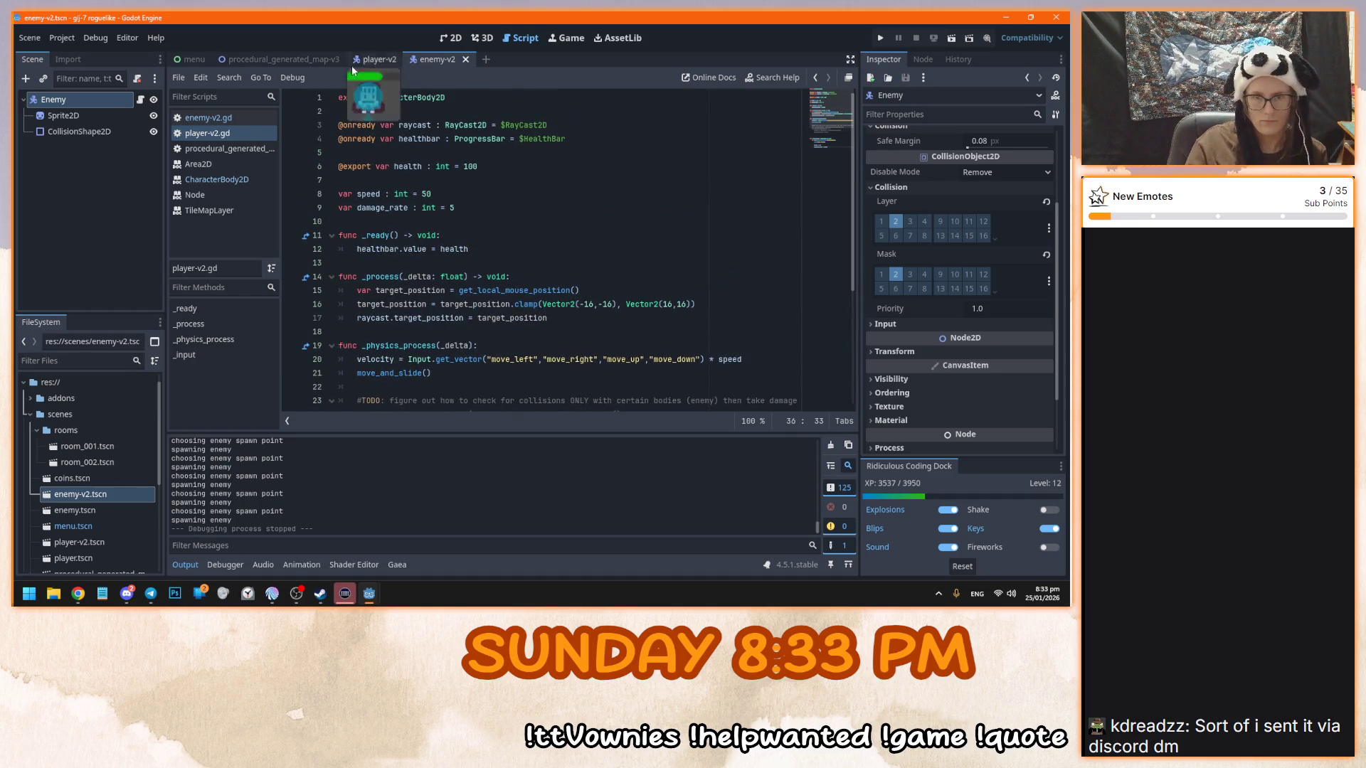
click(237, 117)
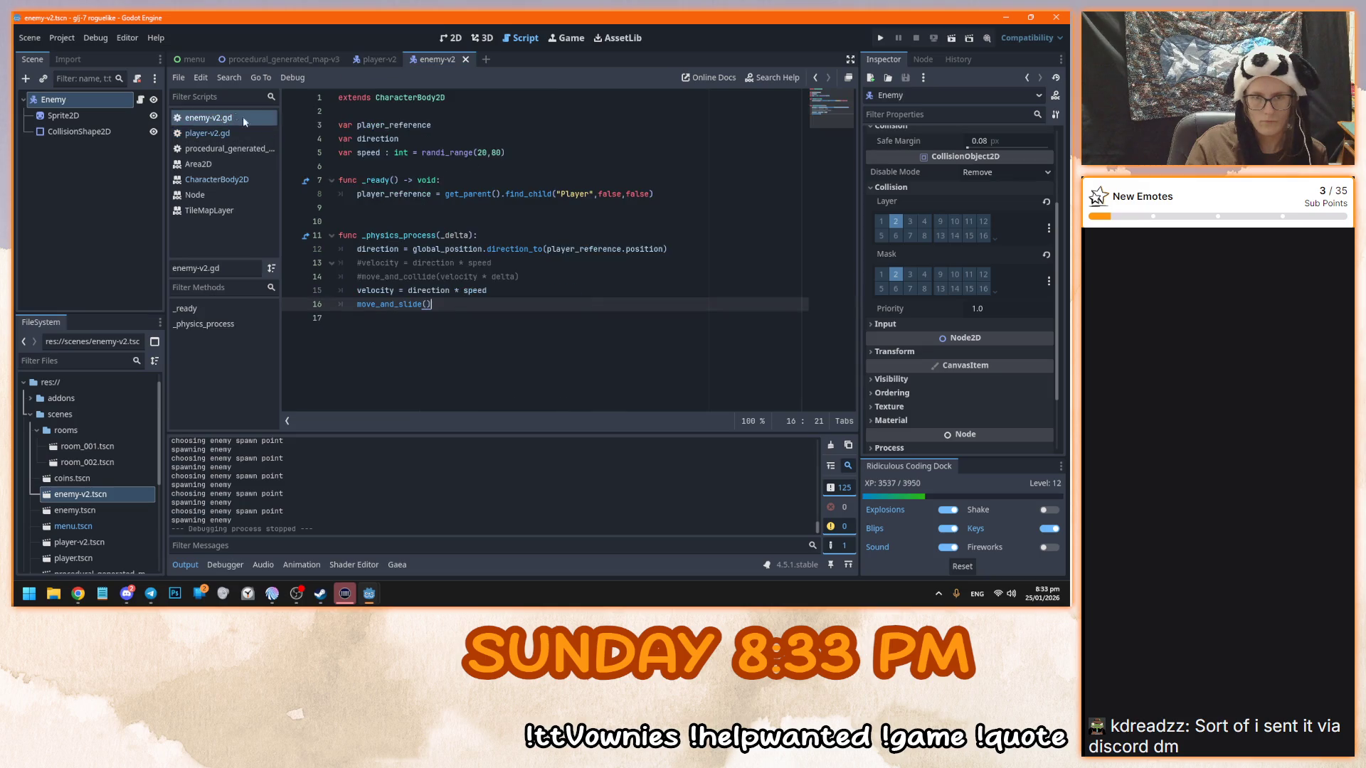
click(570, 278)
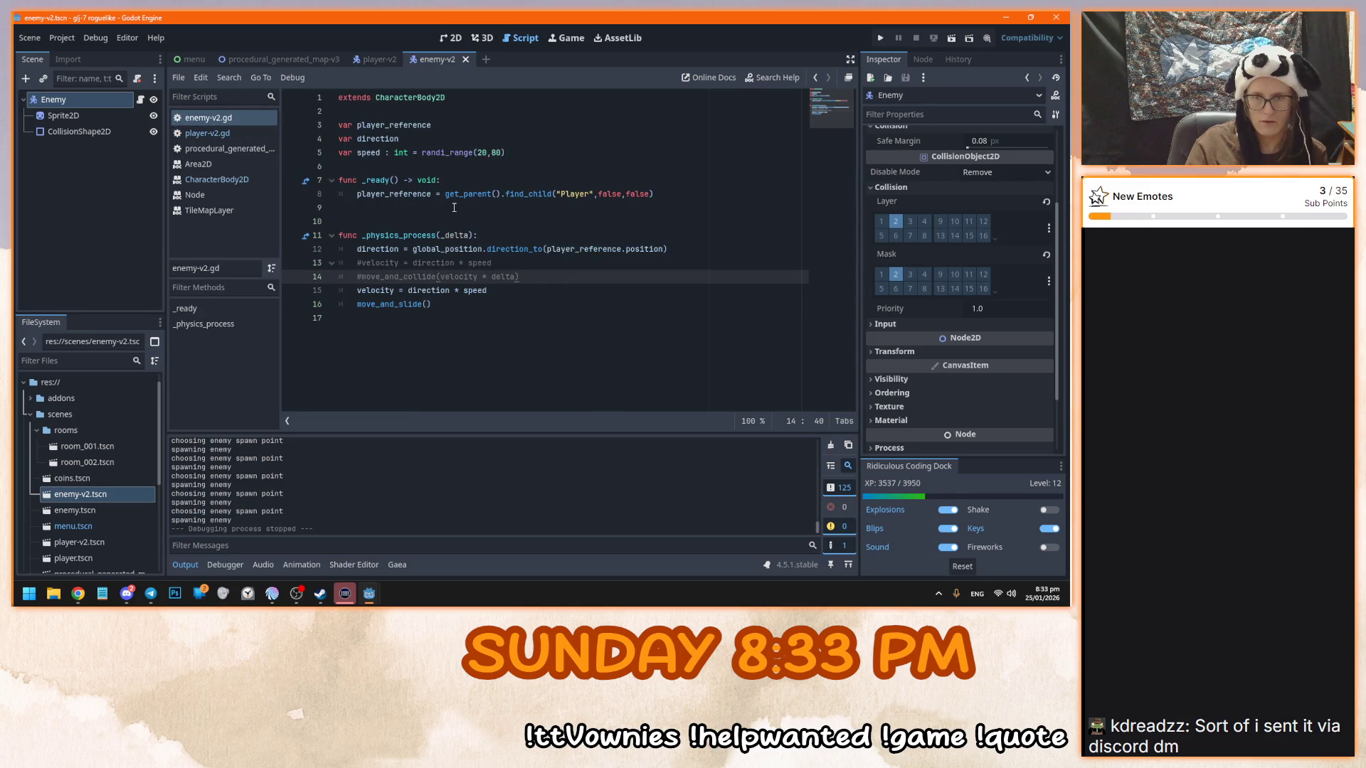
click(220, 148)
scroll(538, 291, down, 1)
click(490, 235)
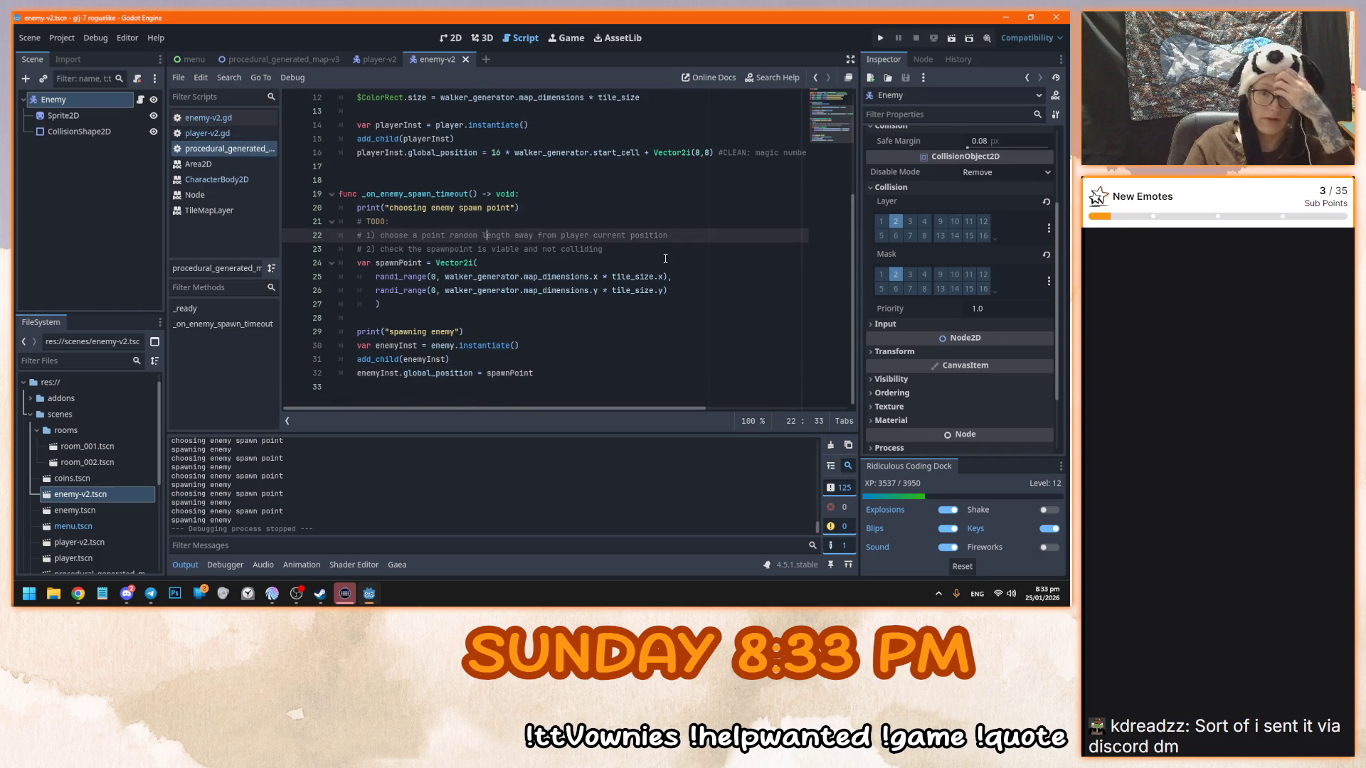
click(666, 252)
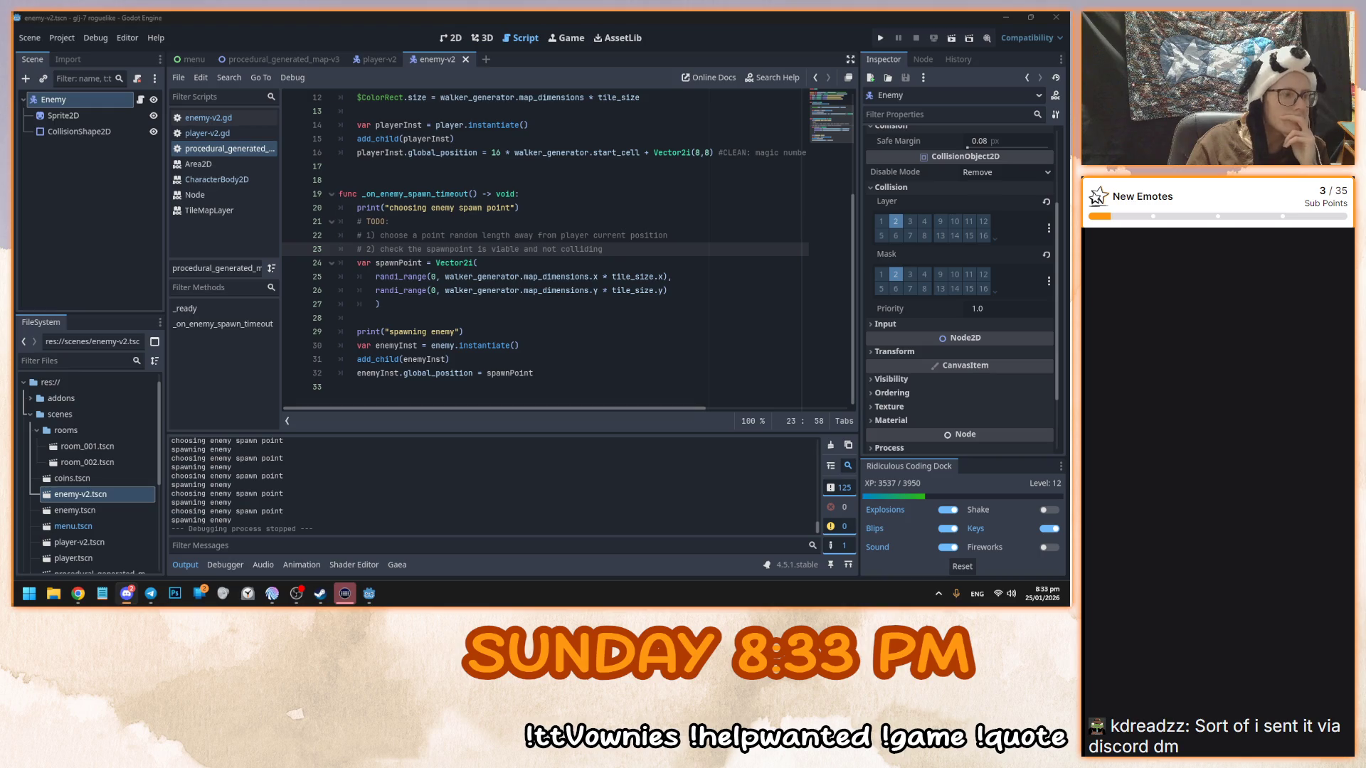
key(alt+Tab)
click(487, 309)
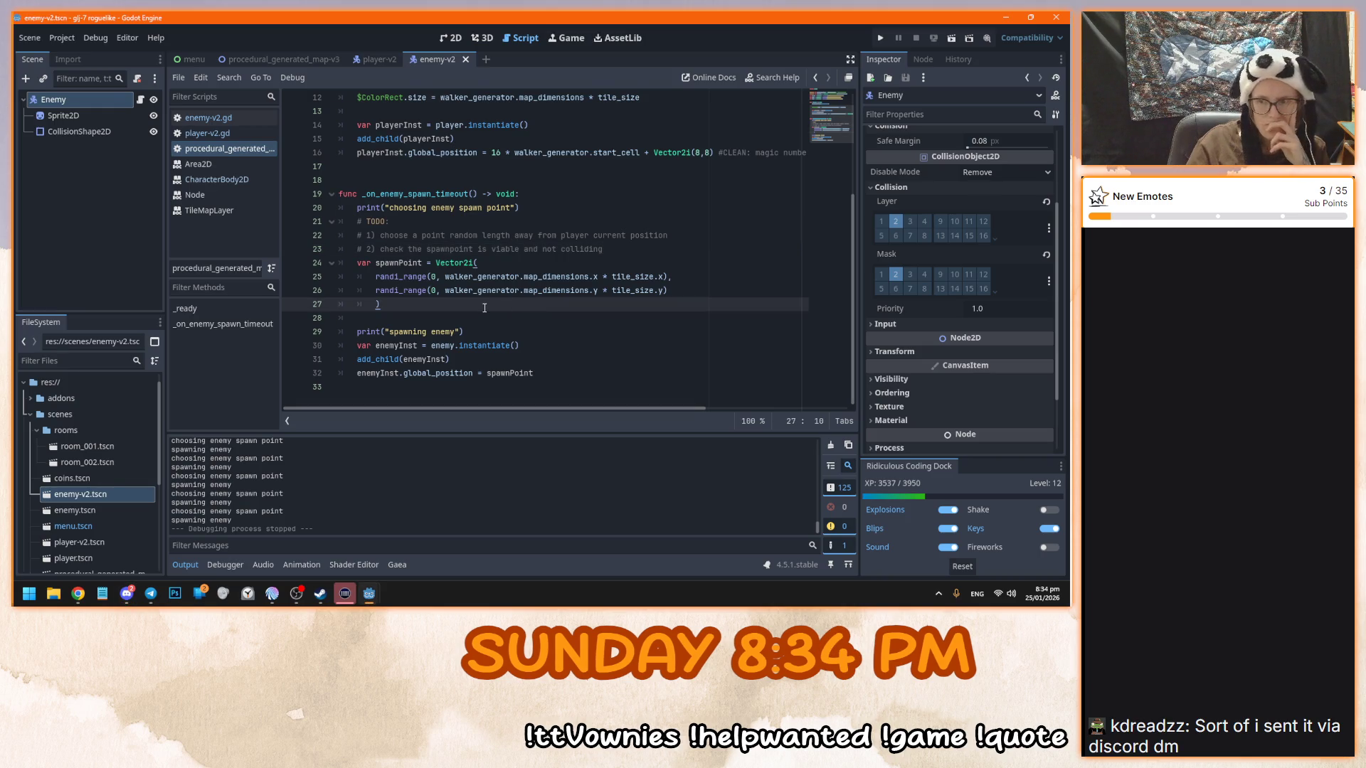
click(487, 290)
click(481, 304)
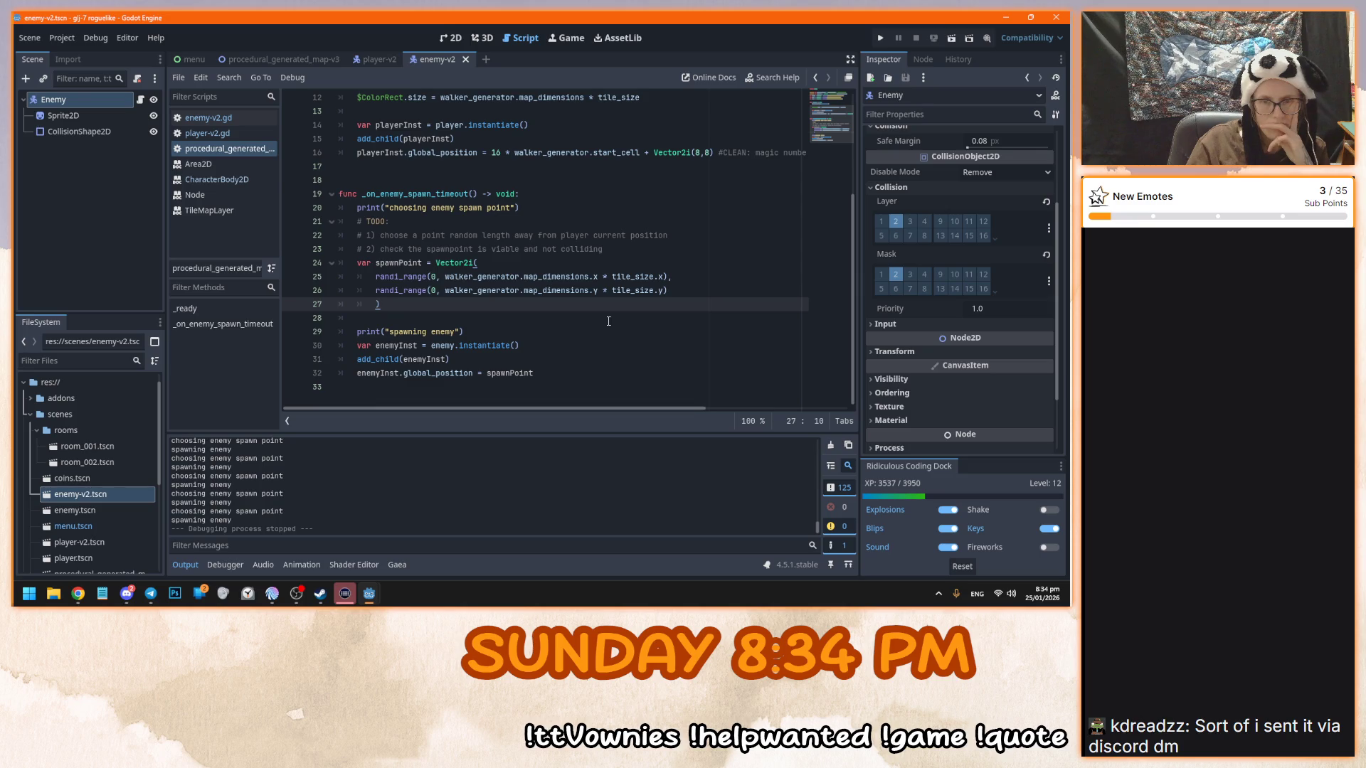
drag(427, 249, 604, 249)
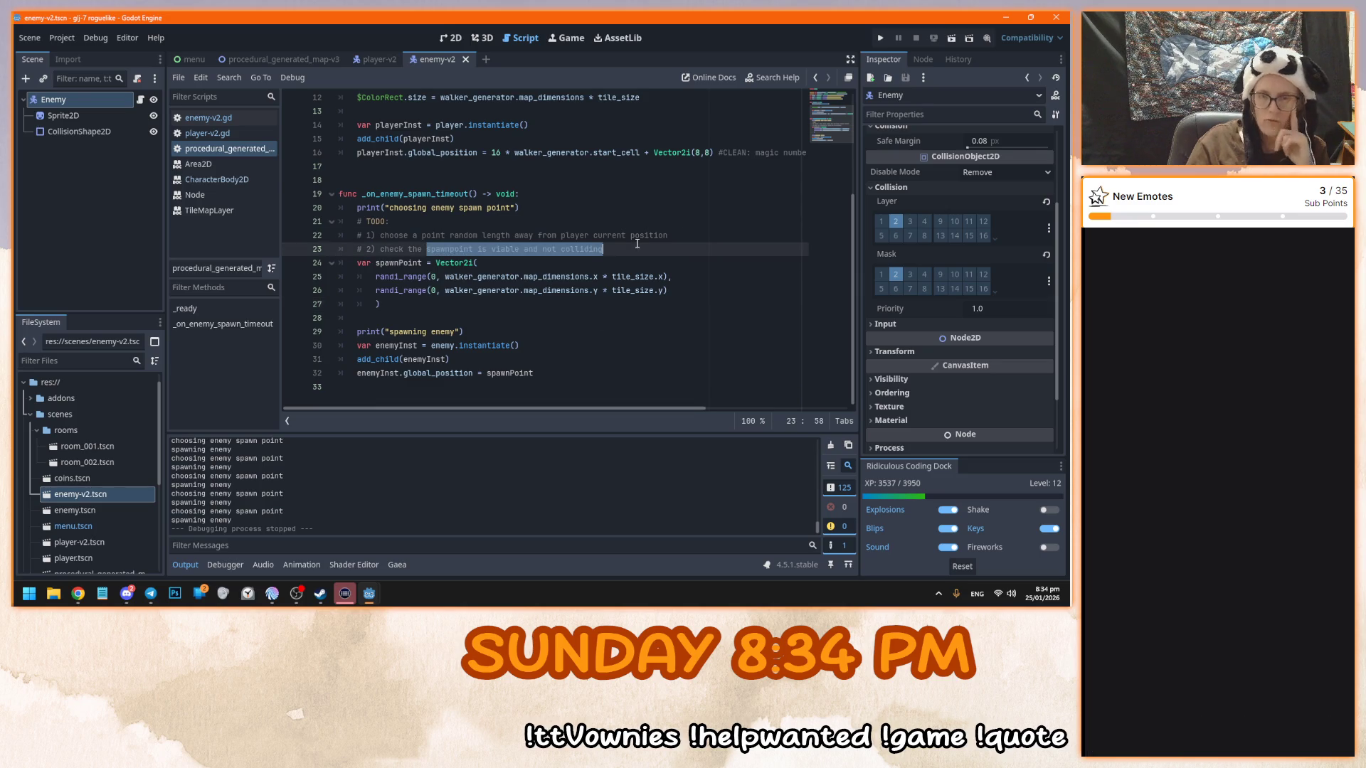
click(632, 249)
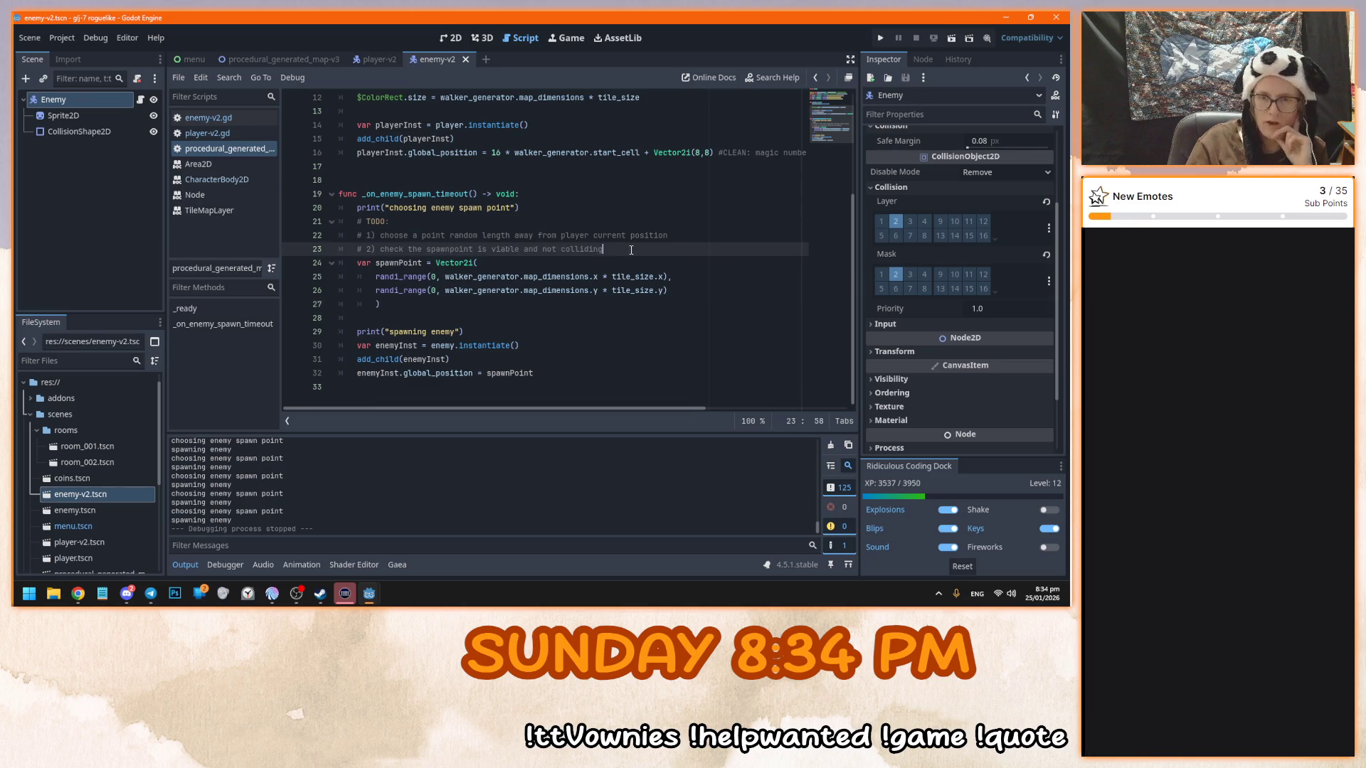
click(407, 302)
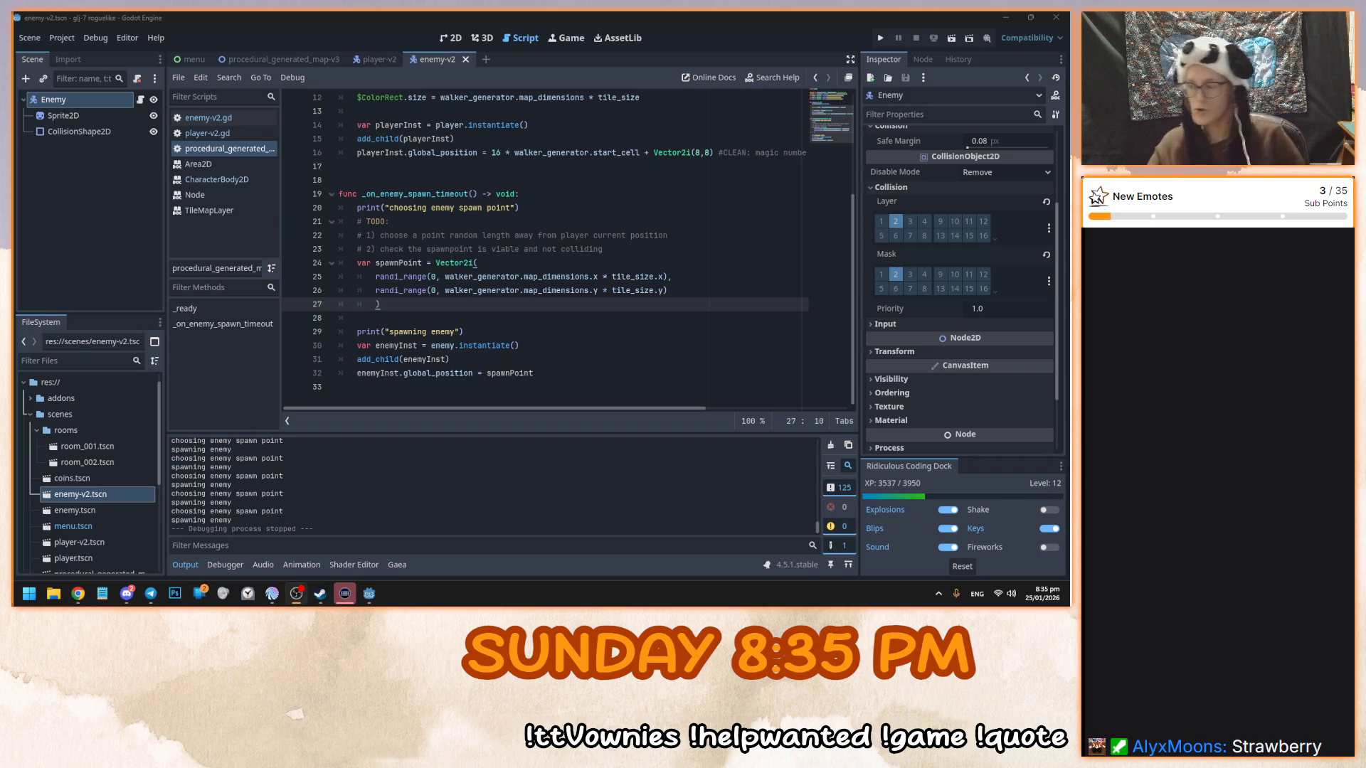
scroll(911, 168, up, 1)
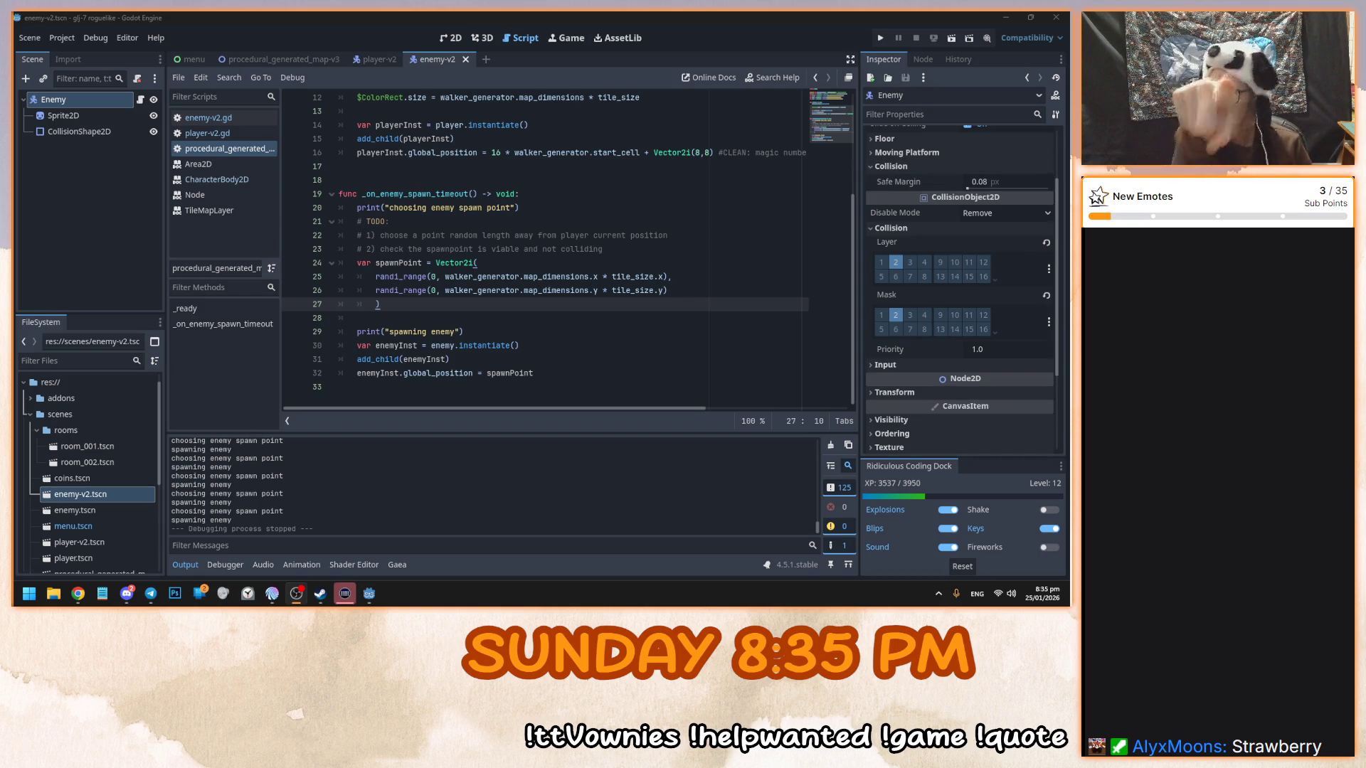
key(alt+Tab)
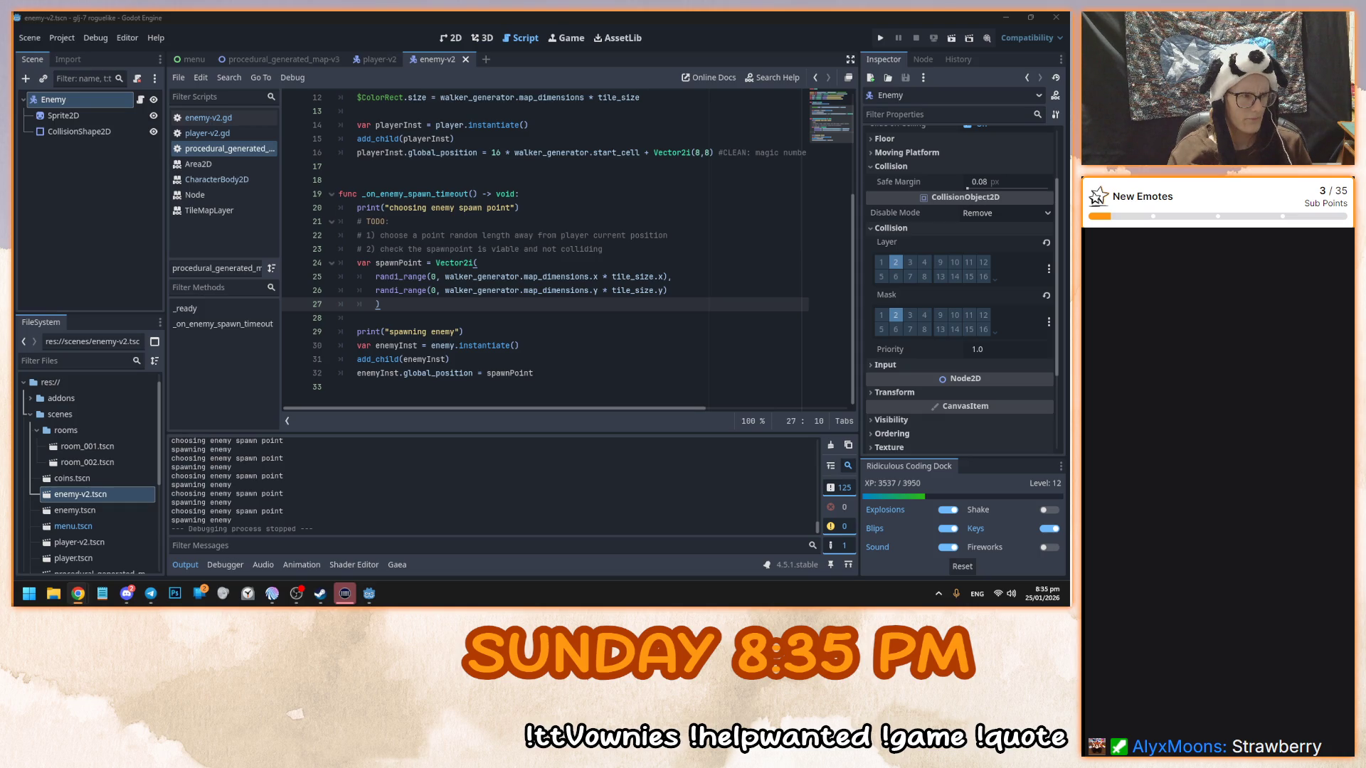
click(489, 314)
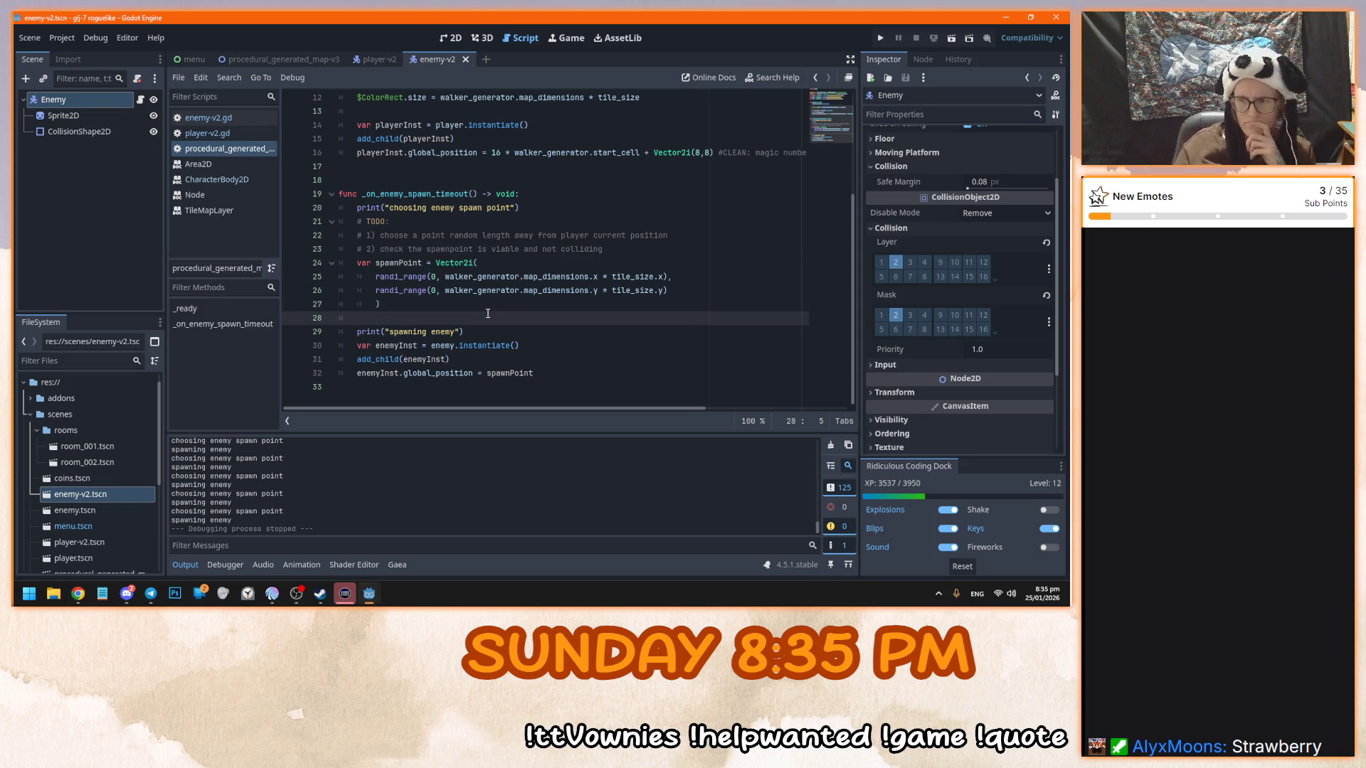
click(464, 308)
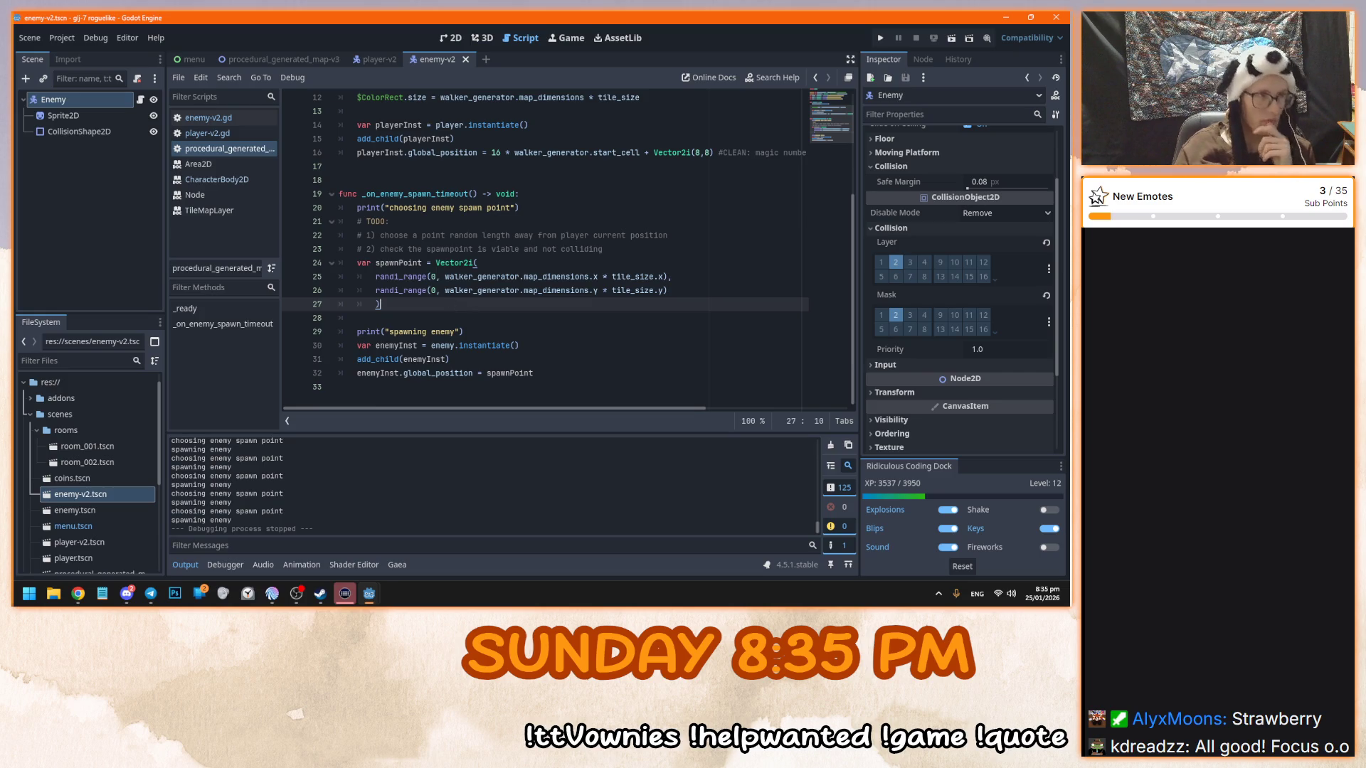
key(alt+Tab)
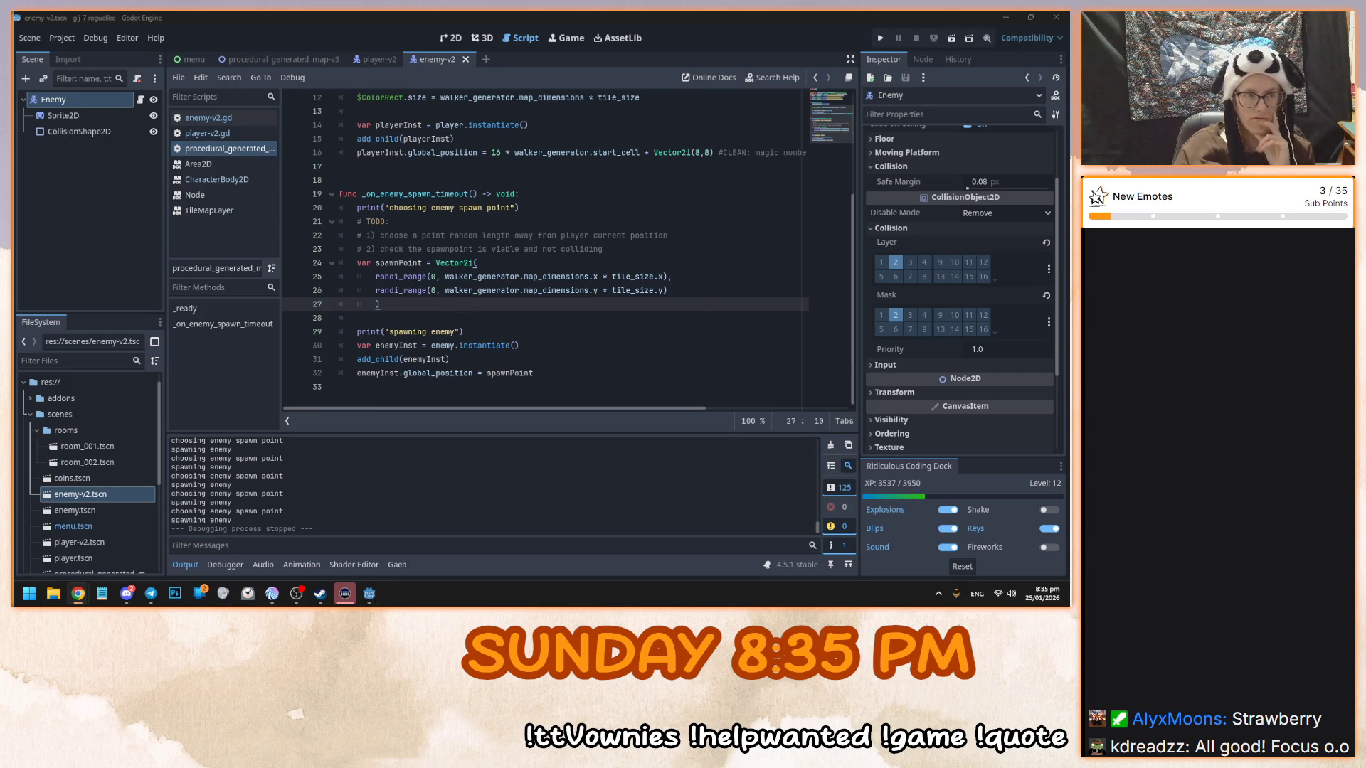
key(alt+Tab)
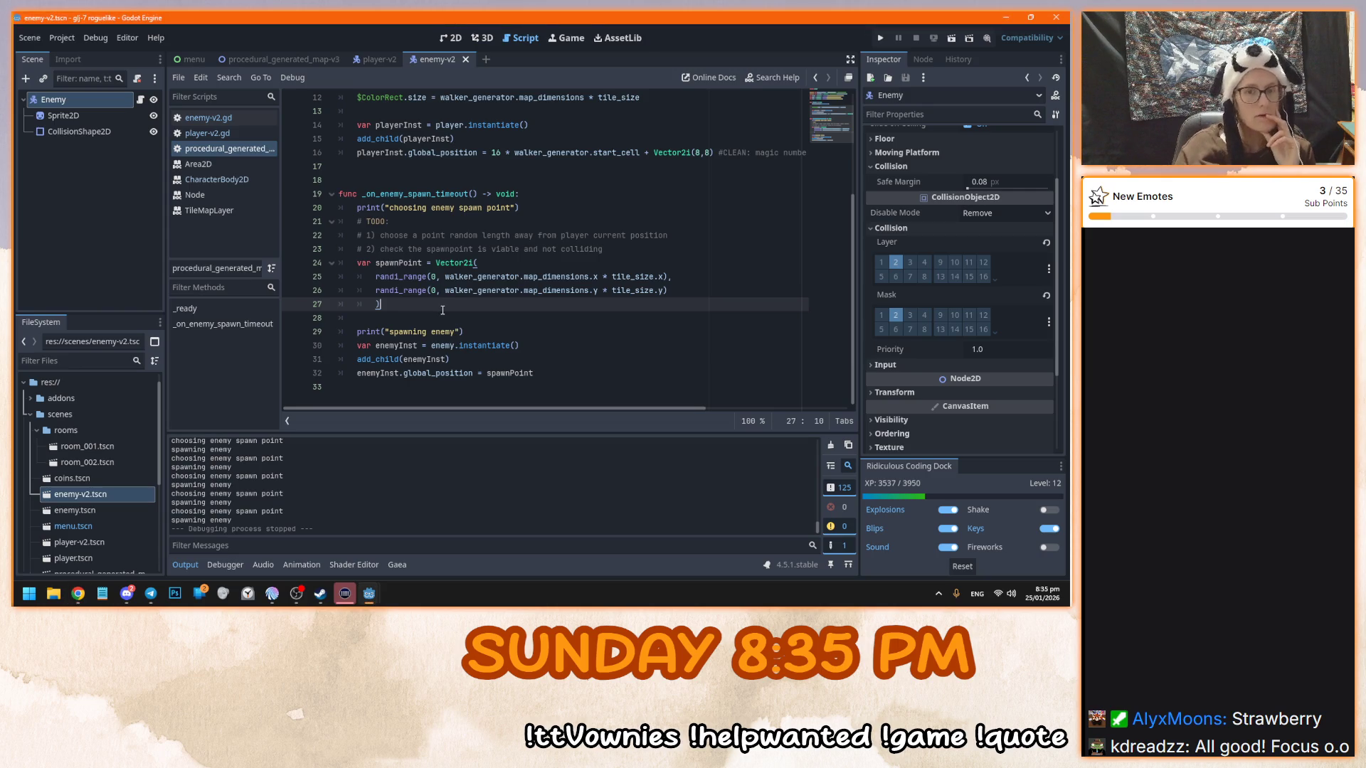
key(alt+Tab)
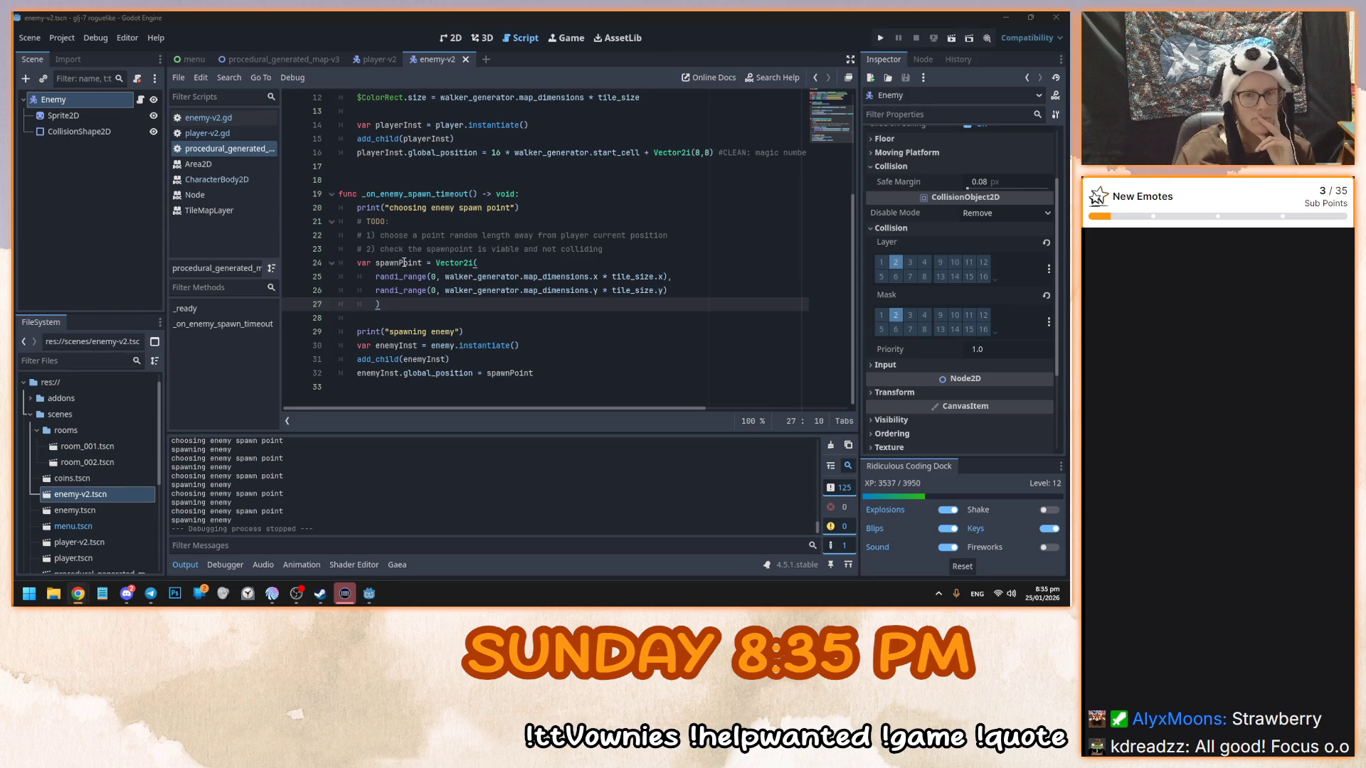
click(635, 249)
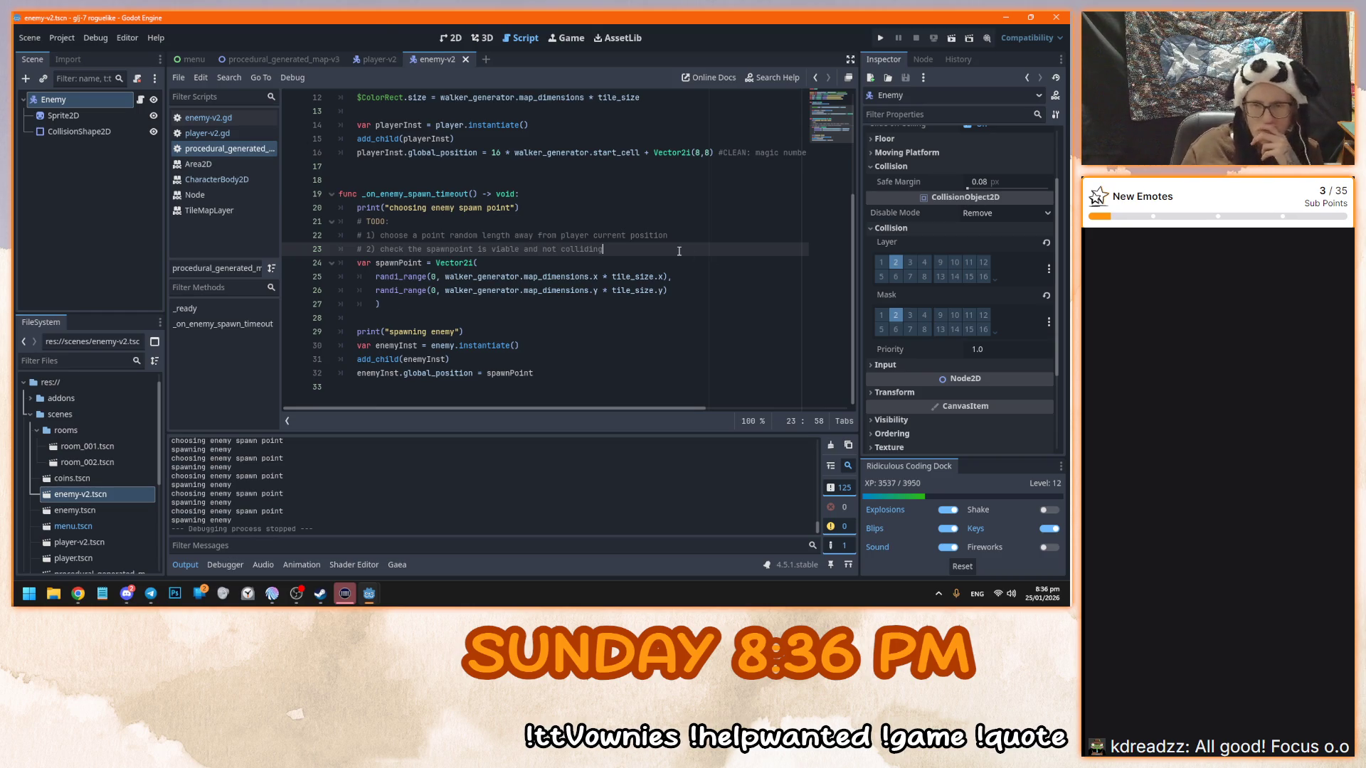
scroll(674, 254, up, 4)
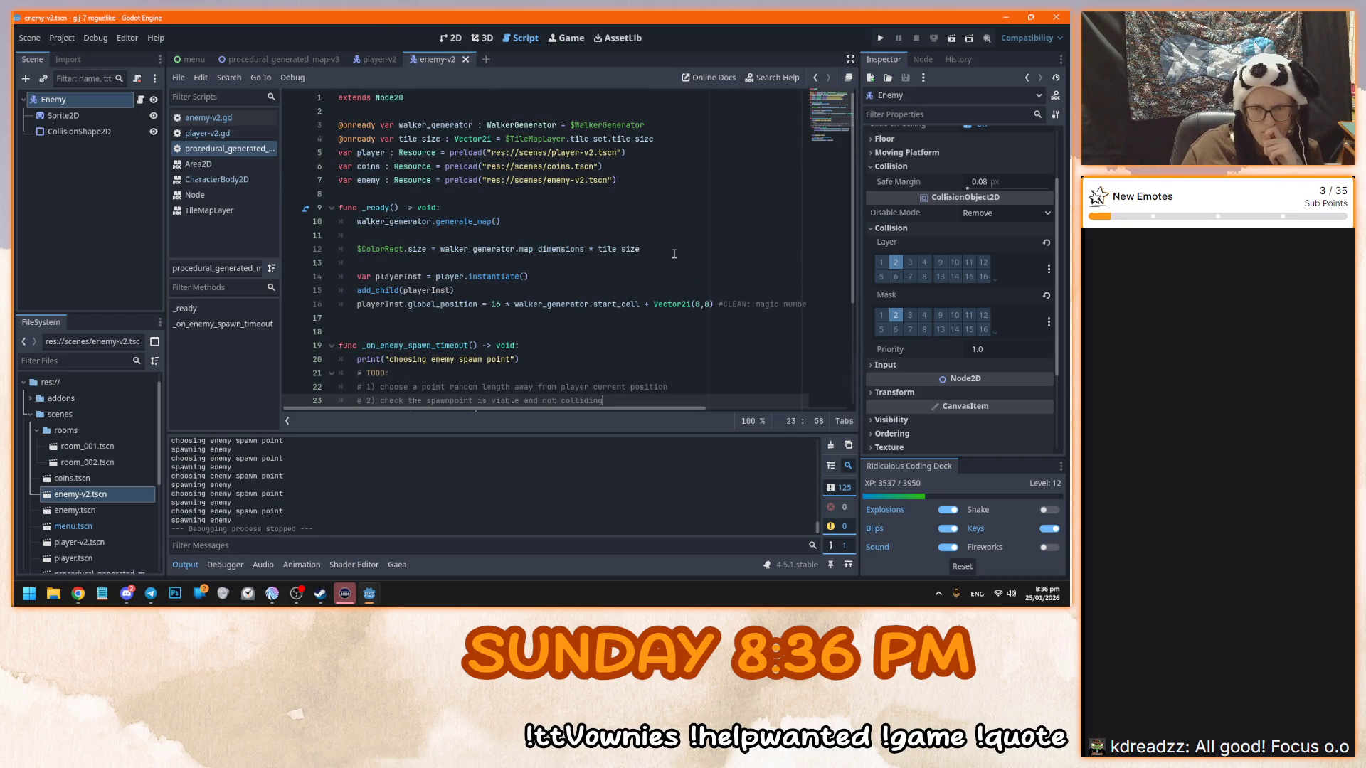
Look over the map script, then open enemy-v2.gd via player-v2.gd in the Scripts list
scroll(670, 256, down, 1)
scroll(671, 256, down, 1)
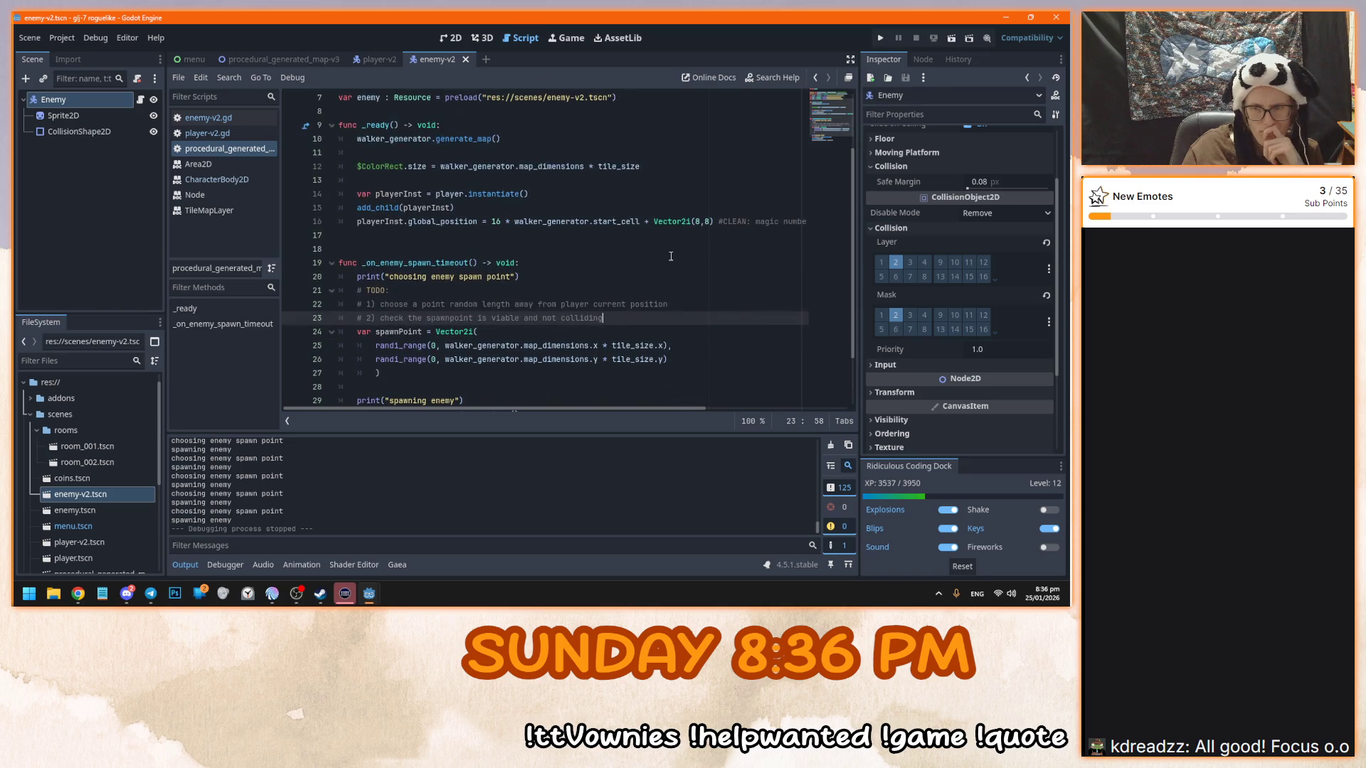
mouse_move(631, 409)
mouse_down()
mouse_move(732, 411)
mouse_move(548, 410)
mouse_up()
scroll(551, 394, down, 2)
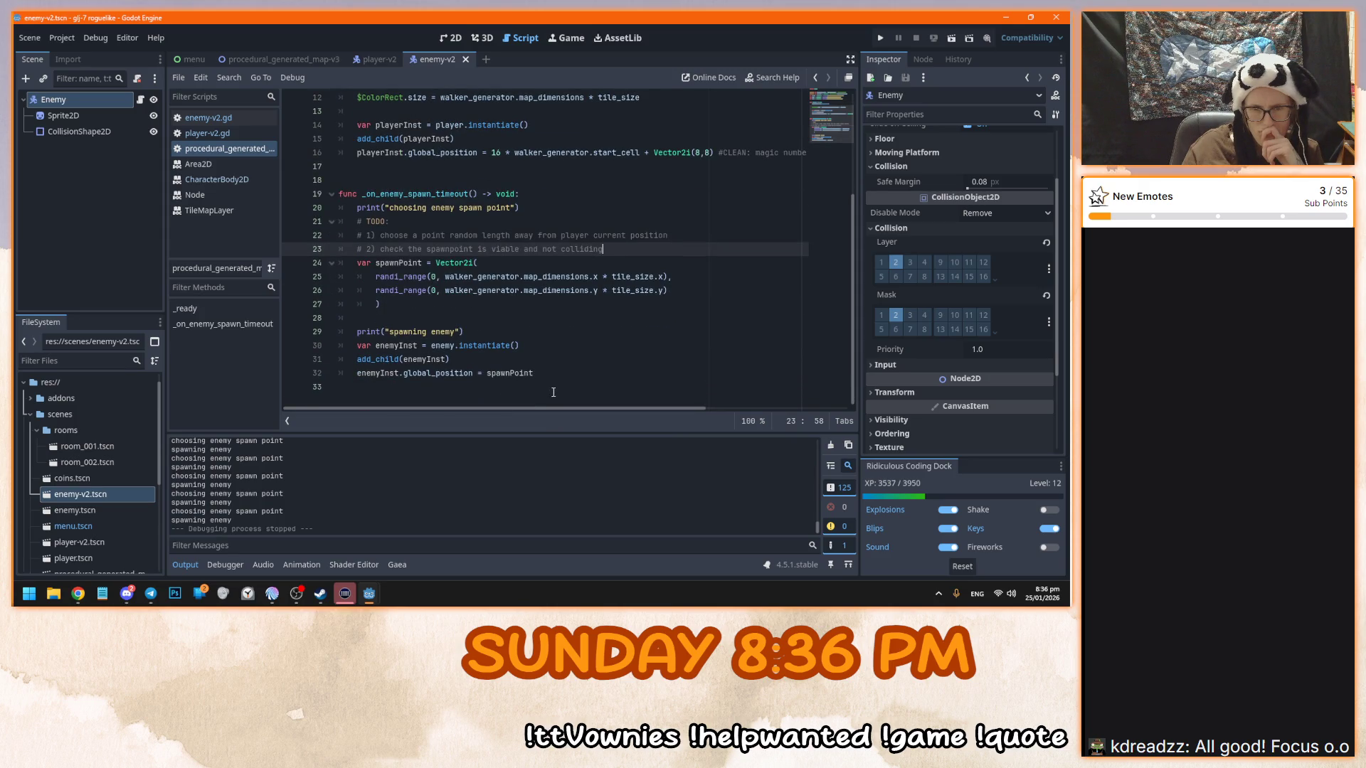
scroll(553, 392, up, 1)
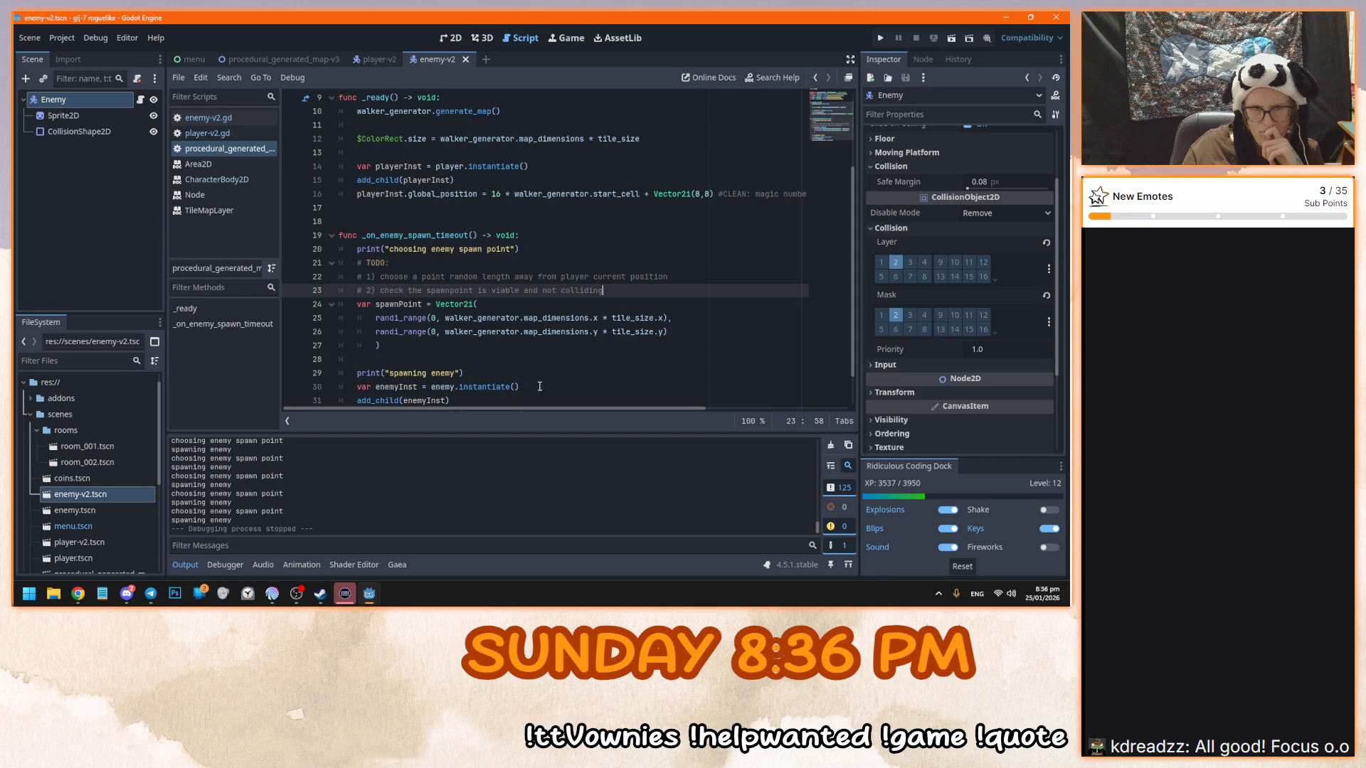
click(235, 134)
scroll(529, 374, down, 5)
click(208, 117)
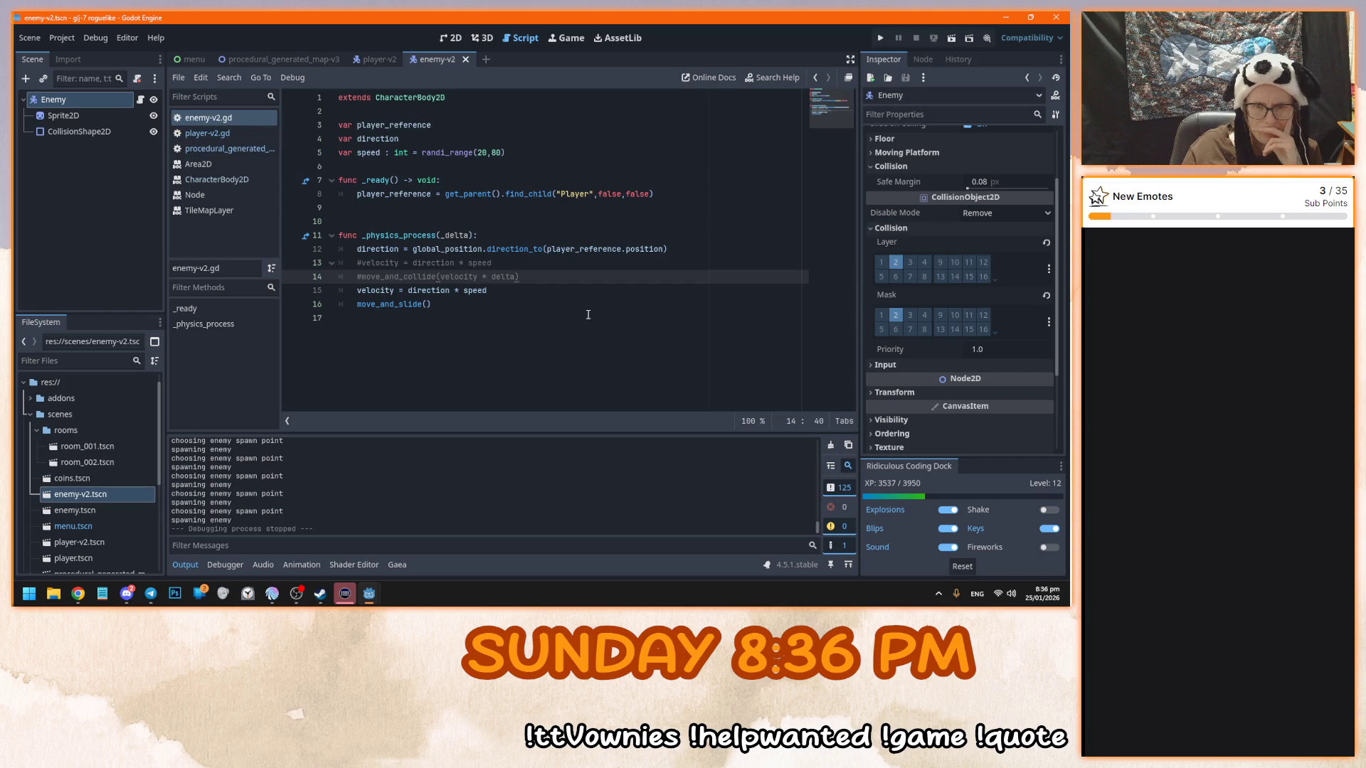
Launch the game with F5, start a new game, and walk the player up and right
key(F5)
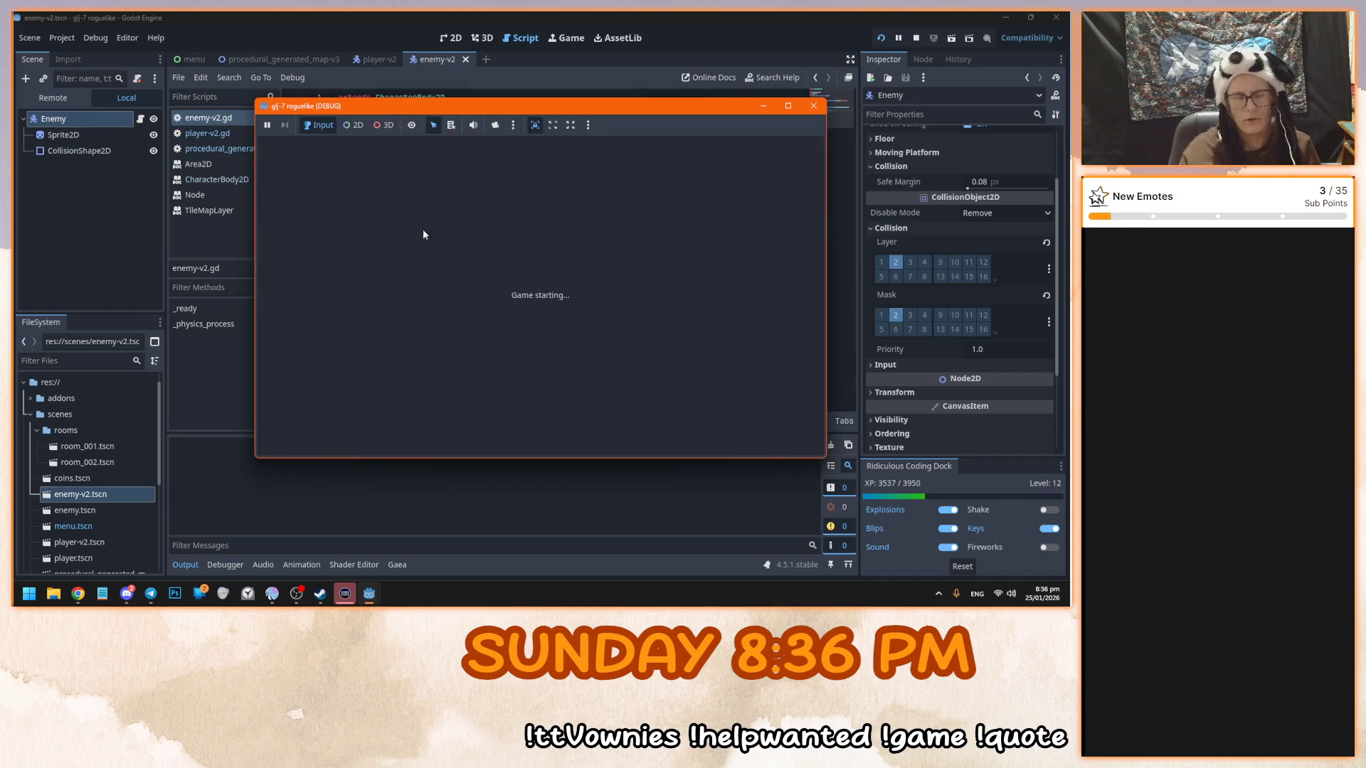
click(571, 312)
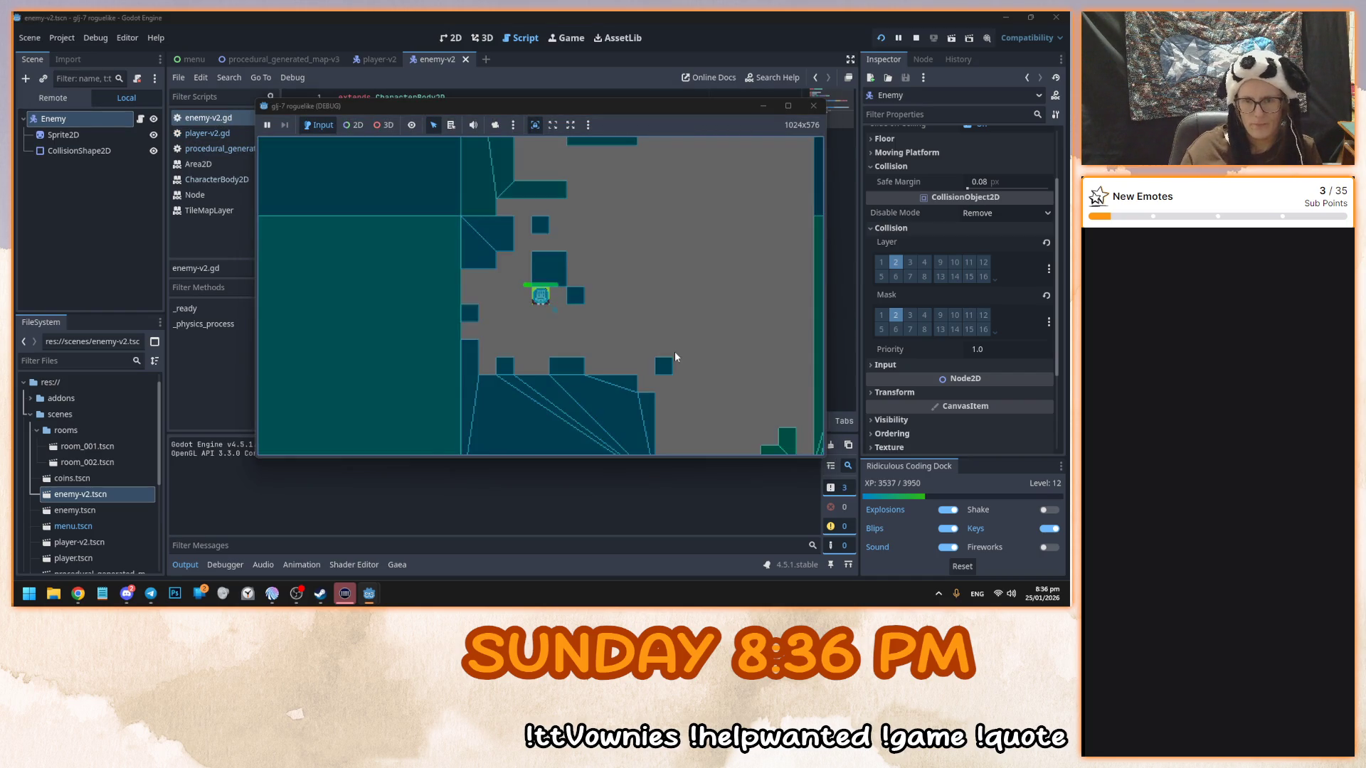
key(d)
key(w)
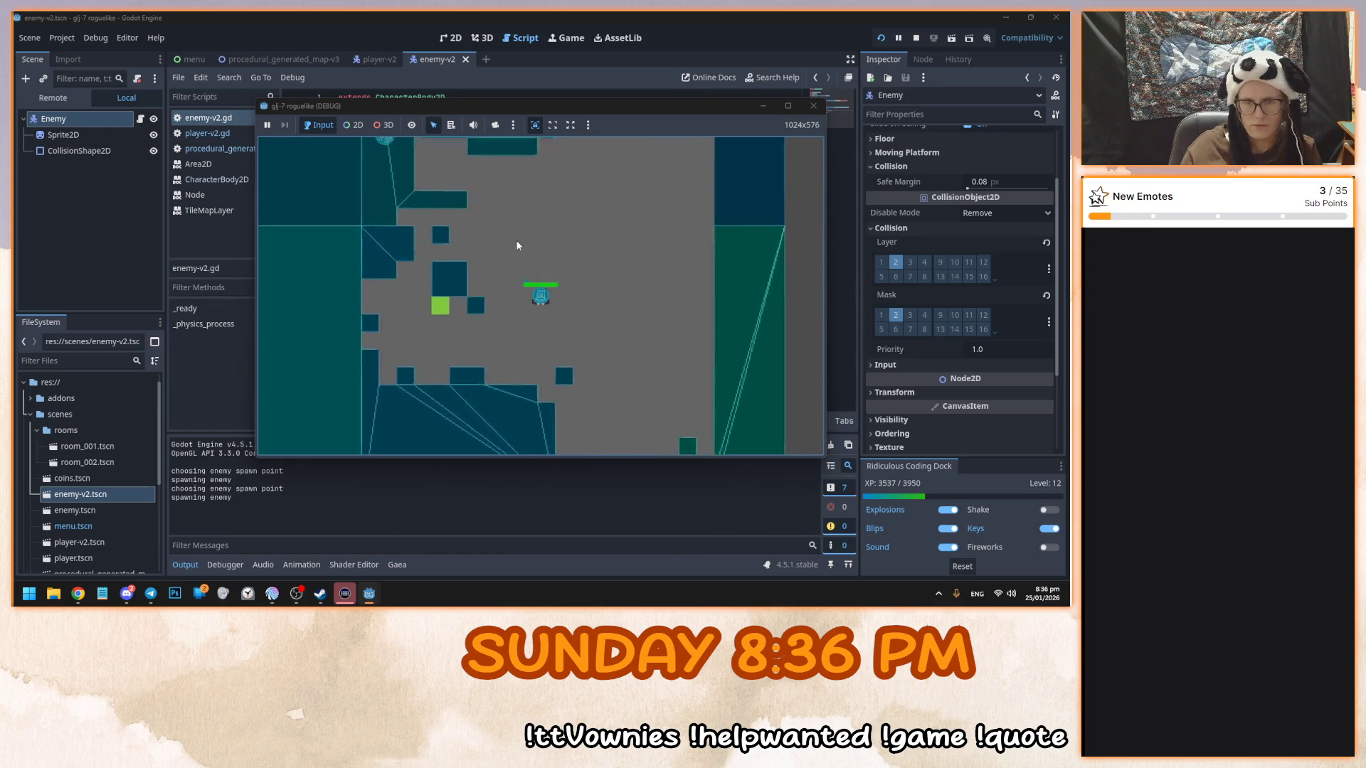
key(w)
key(d)
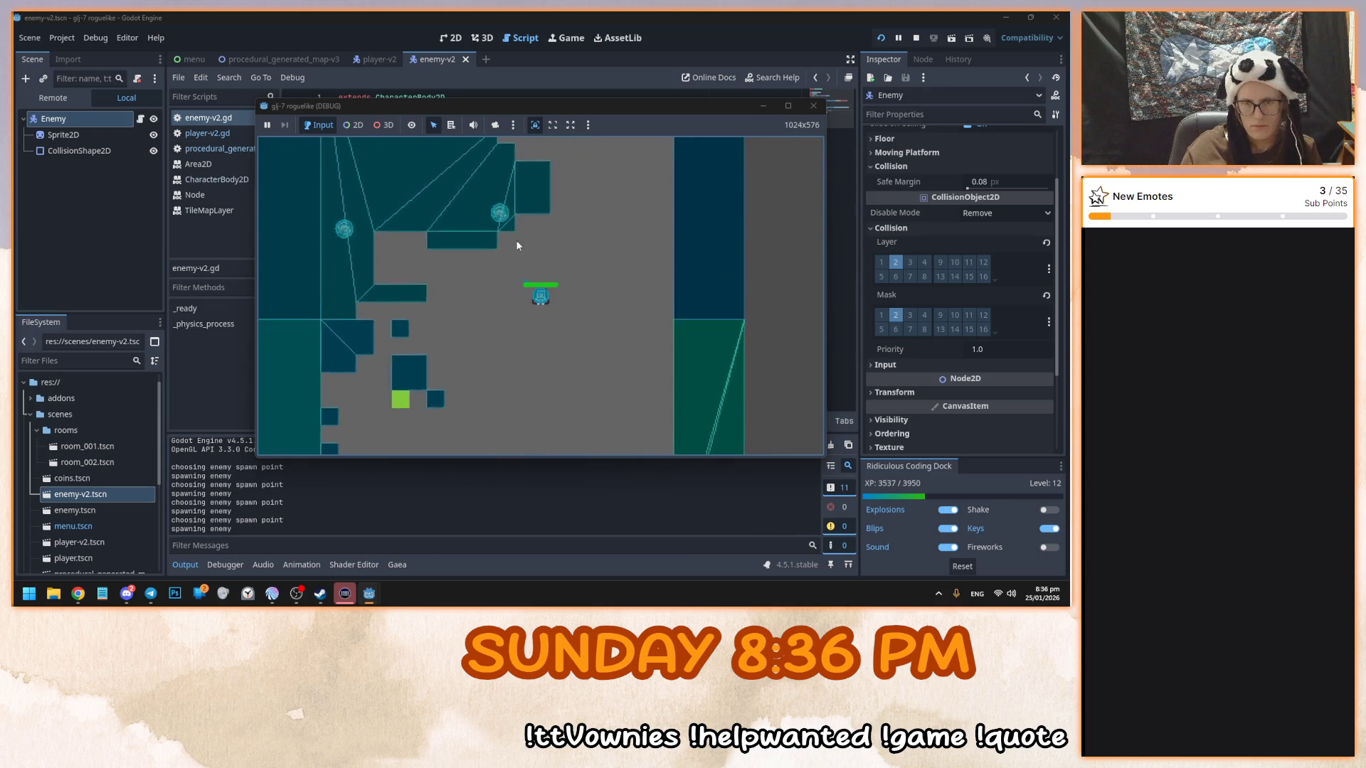
key(w)
key(d)
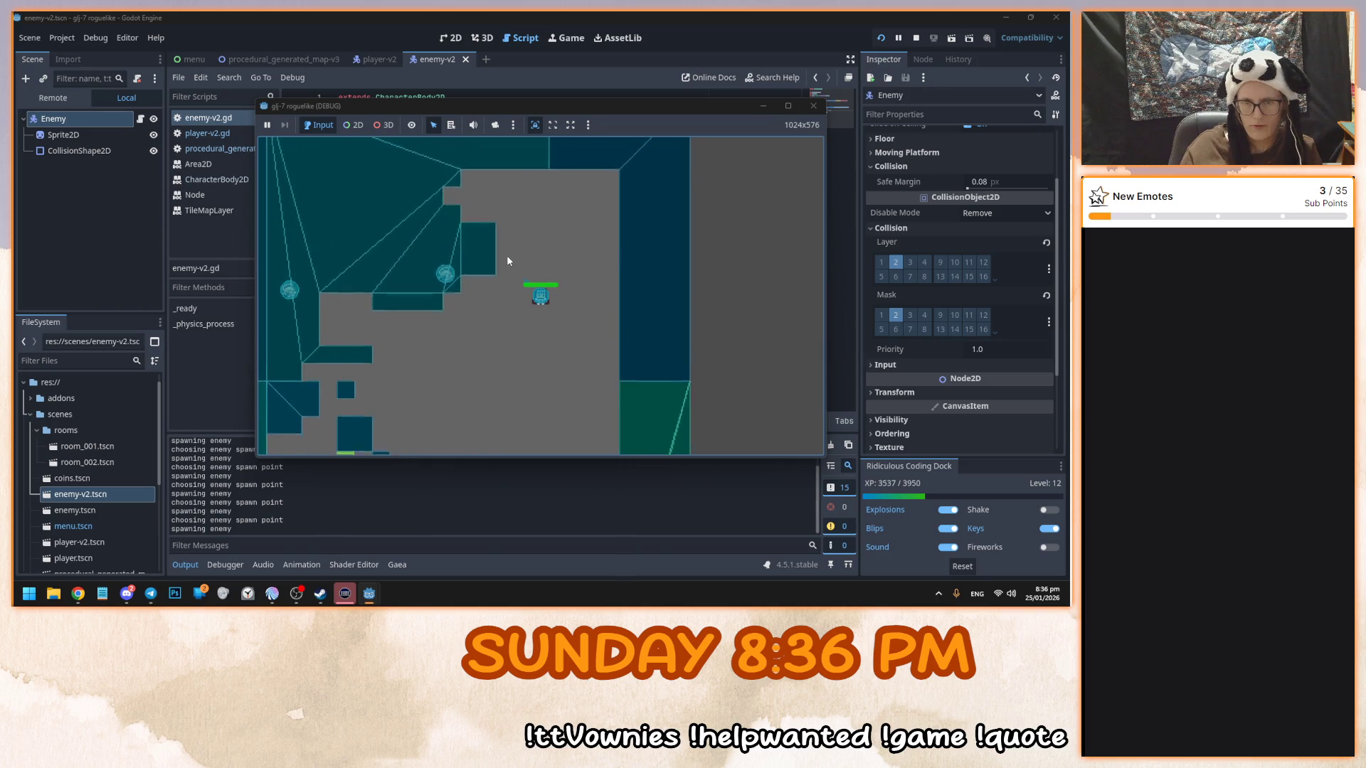
key(w)
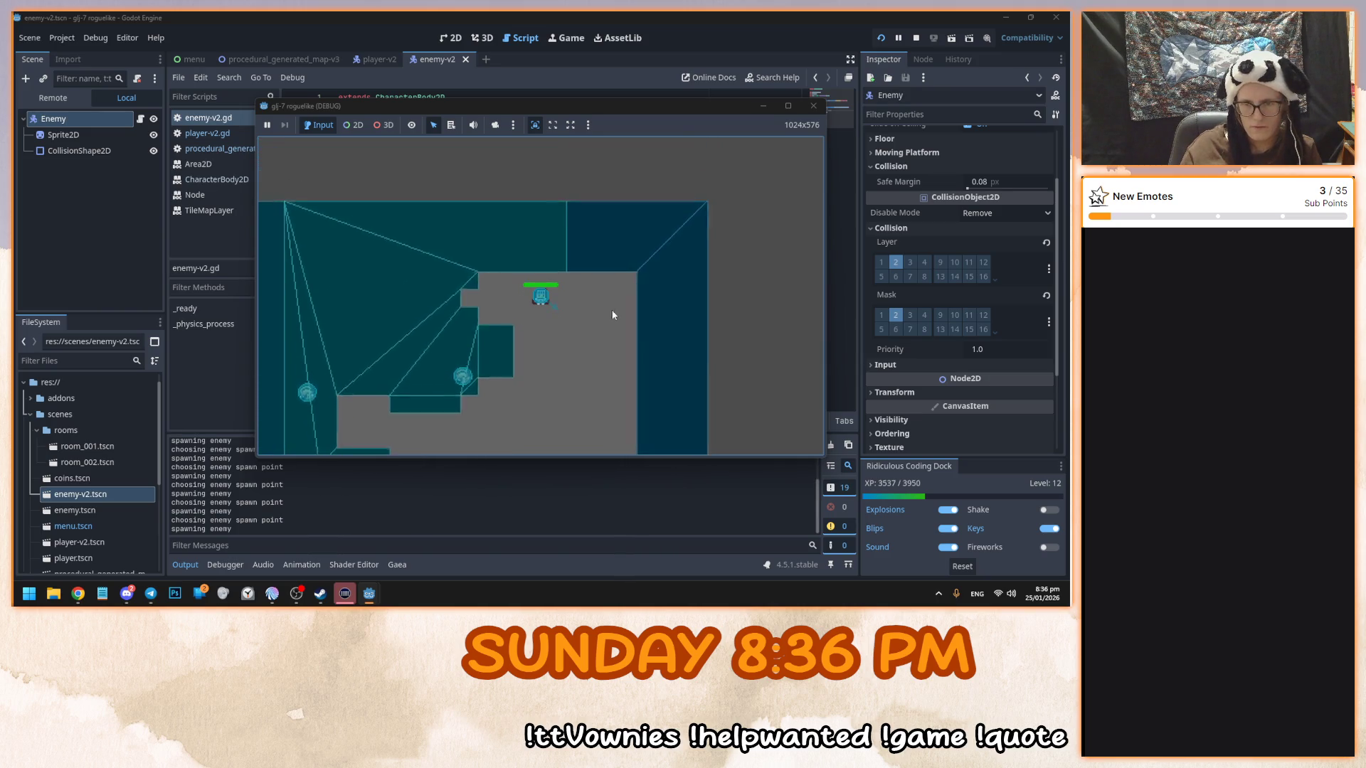
Steer the player around the map with WASD while the spawned enemies chase it
key(s)
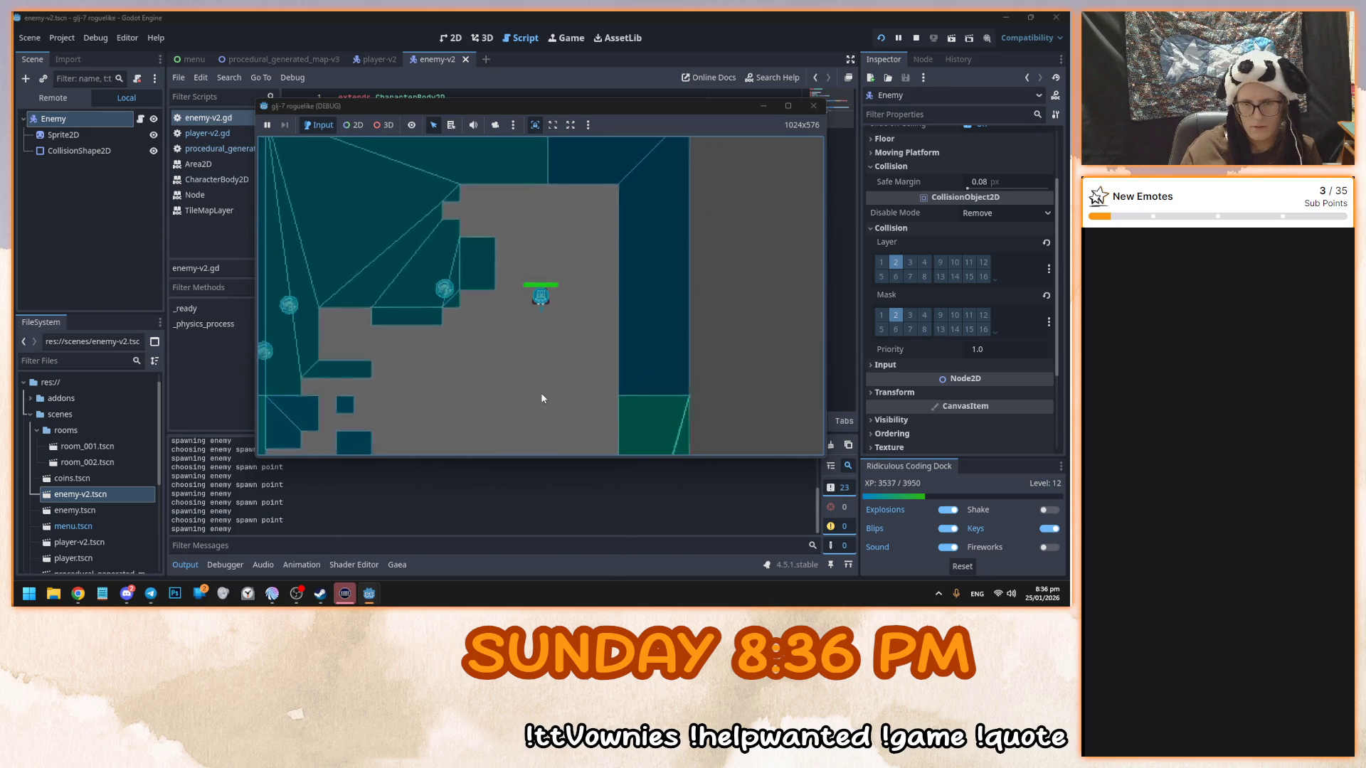
key(a)
key(s)
key(a)
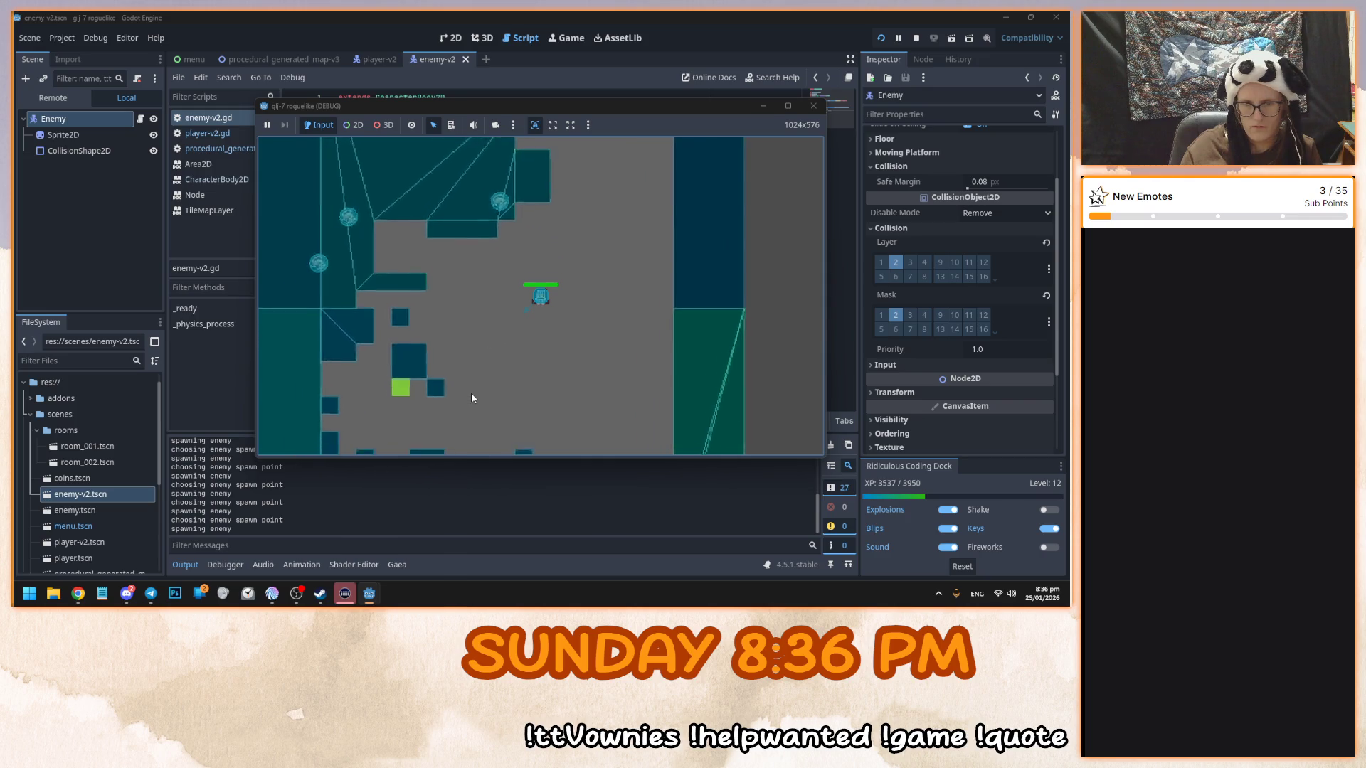
key(s)
key(a)
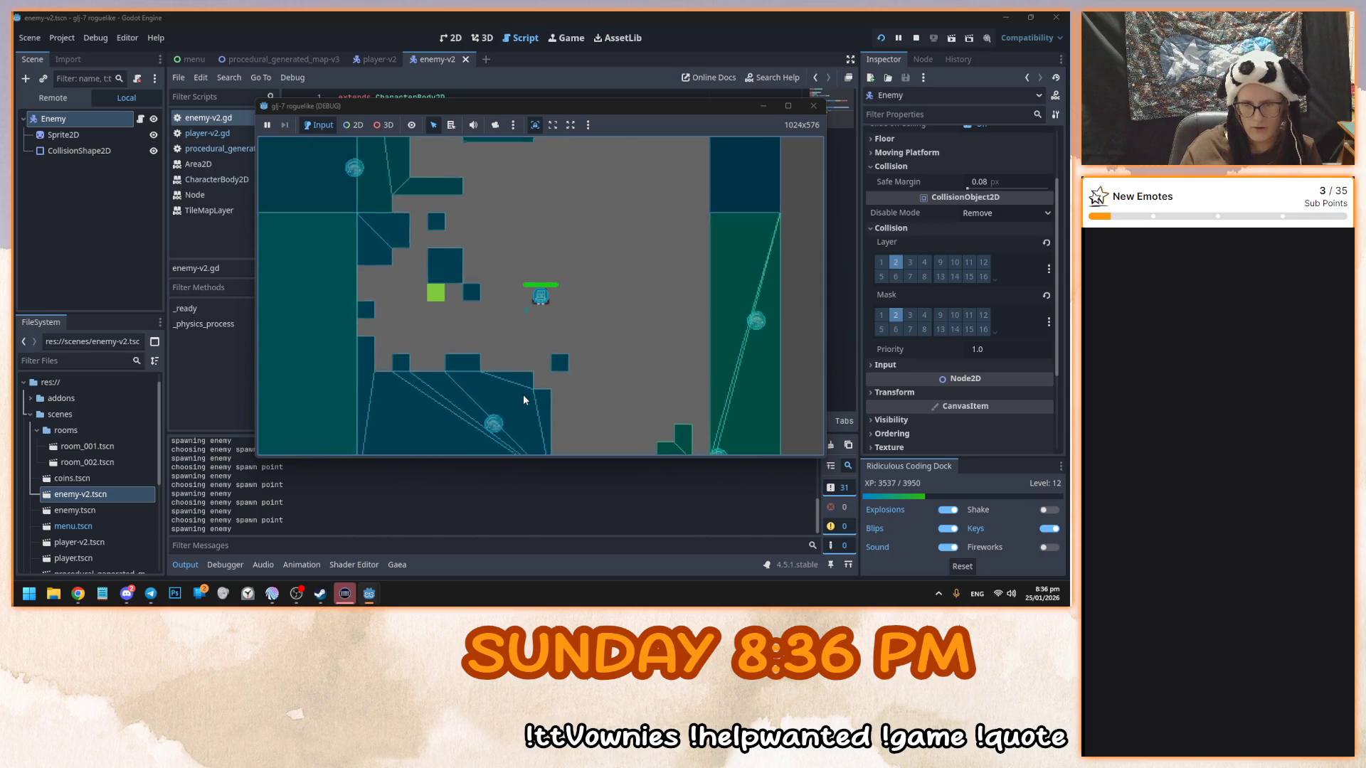
key(s)
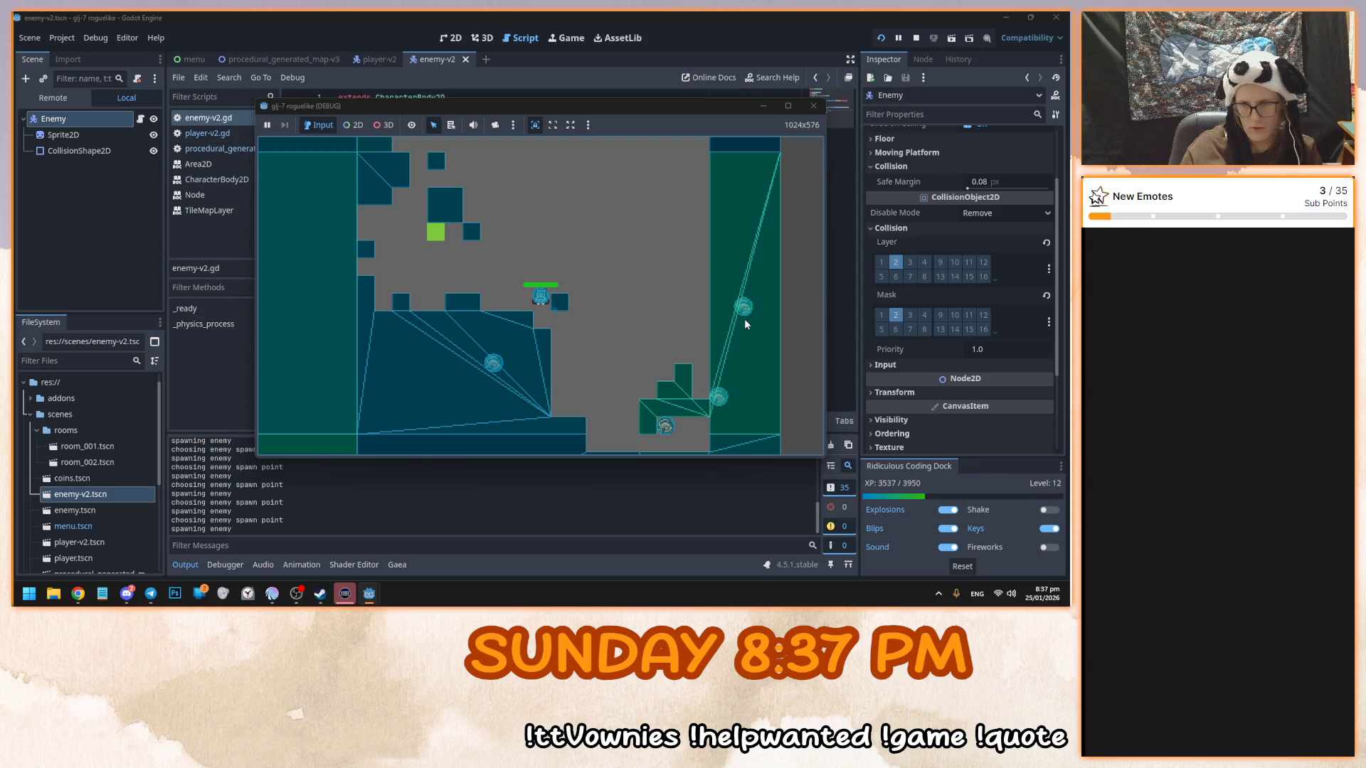
key(s)
key(d)
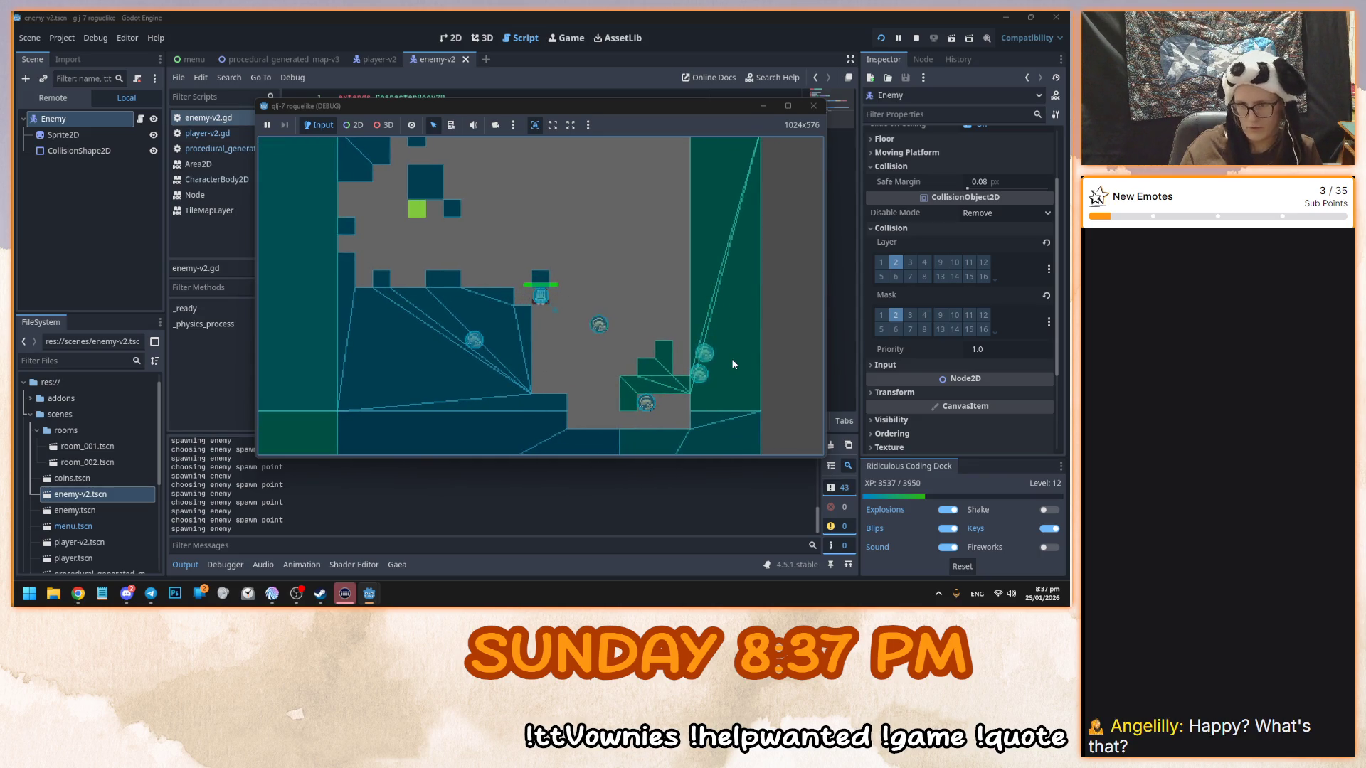
key(w)
key(d)
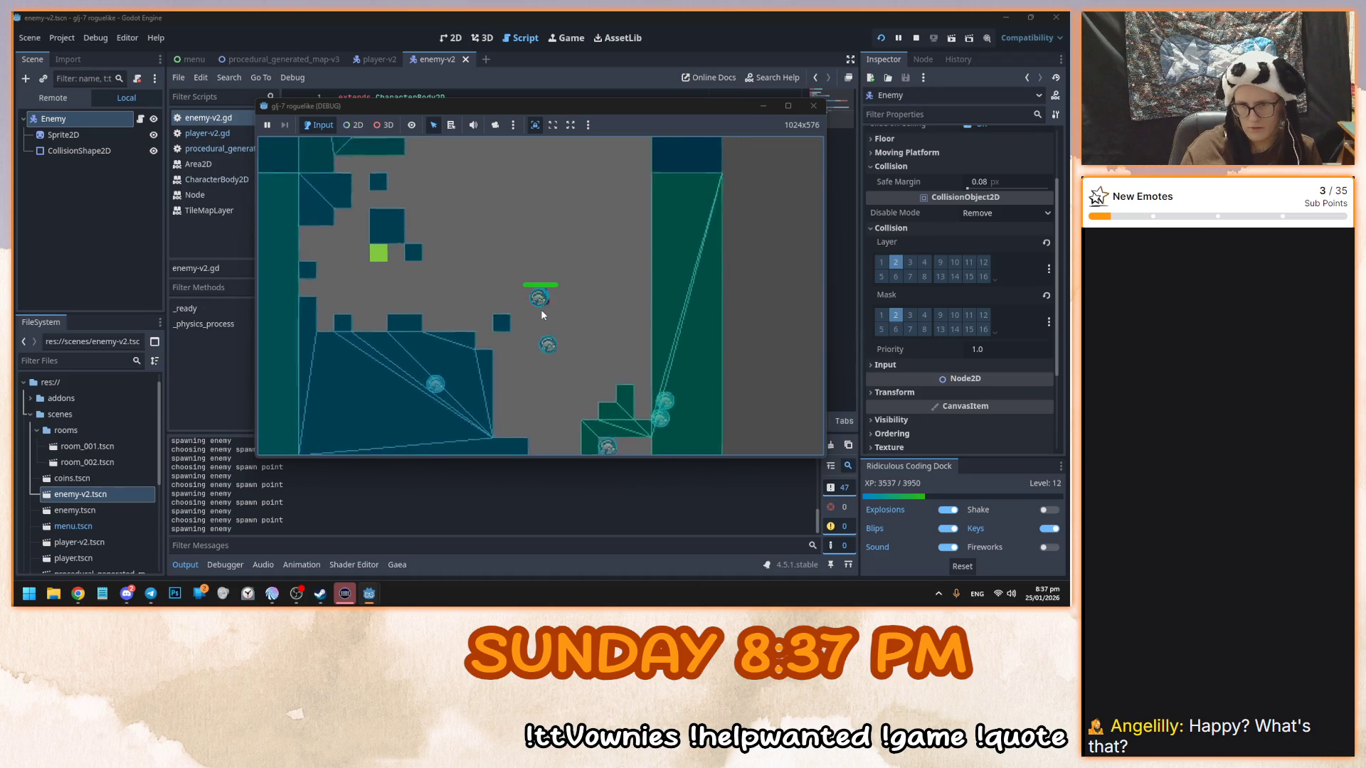
key(w)
key(a)
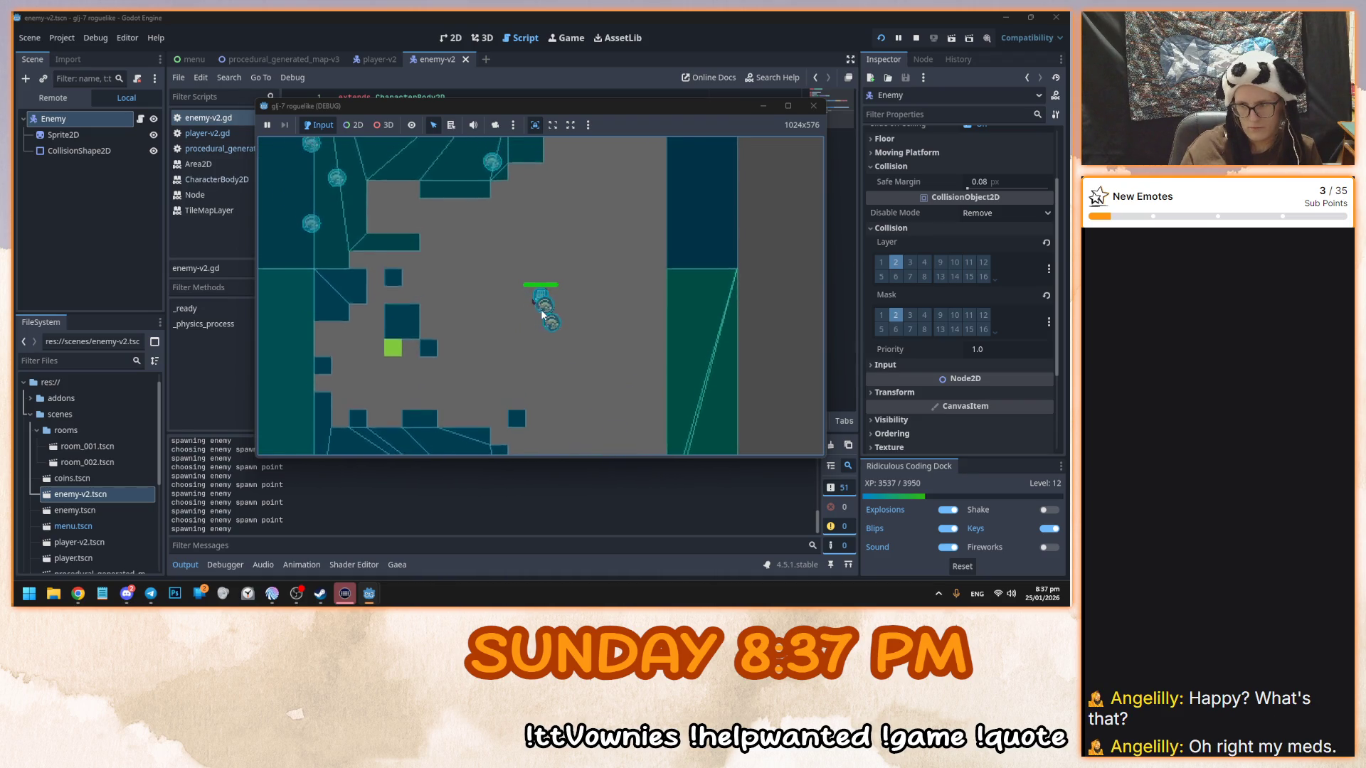
key(w)
key(d)
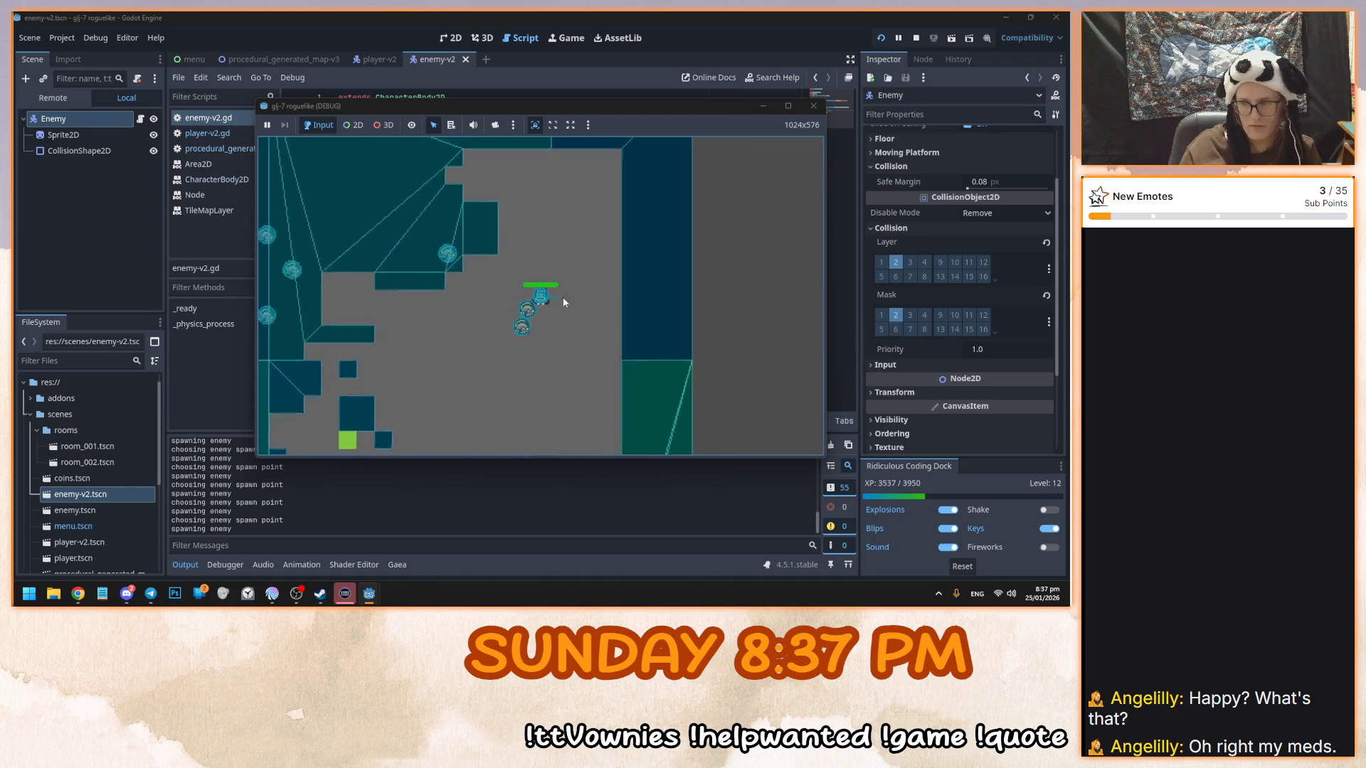
key(w)
key(a)
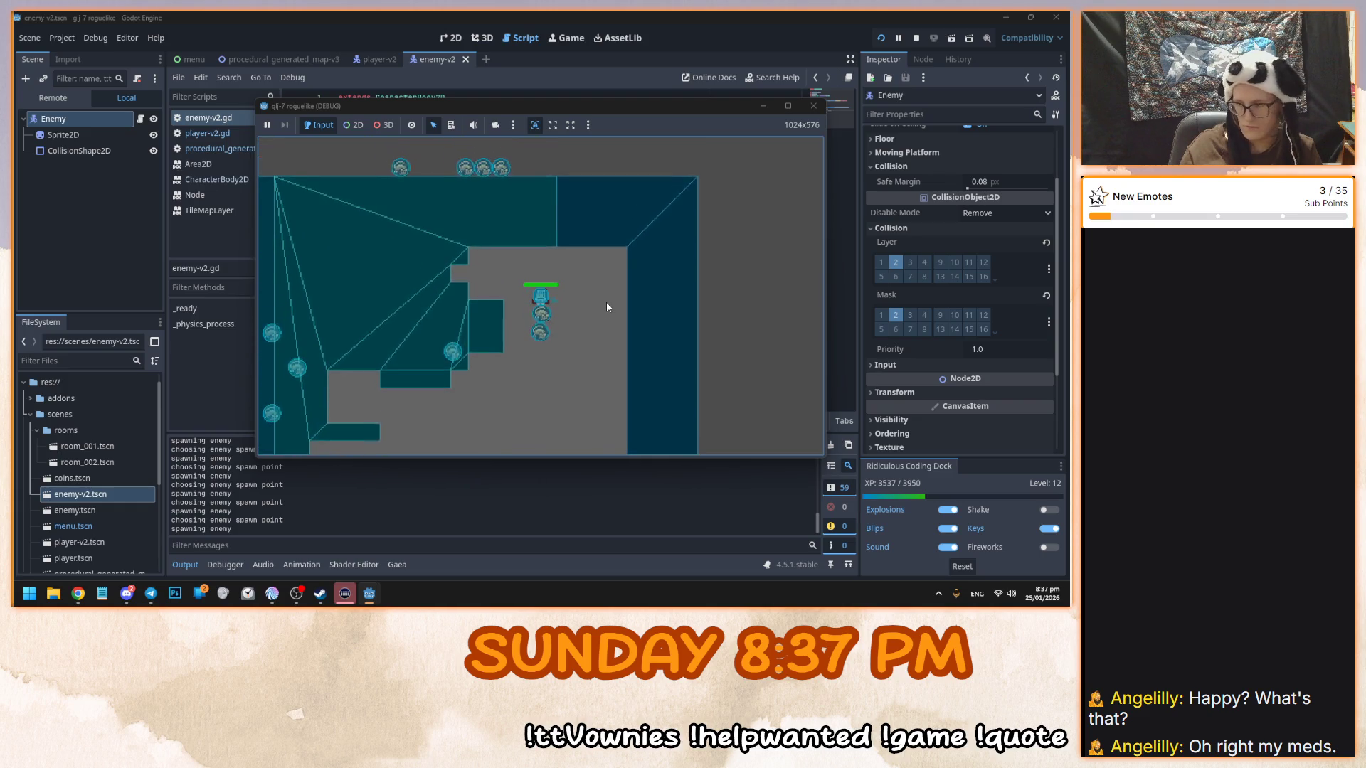
key(d)
key(s)
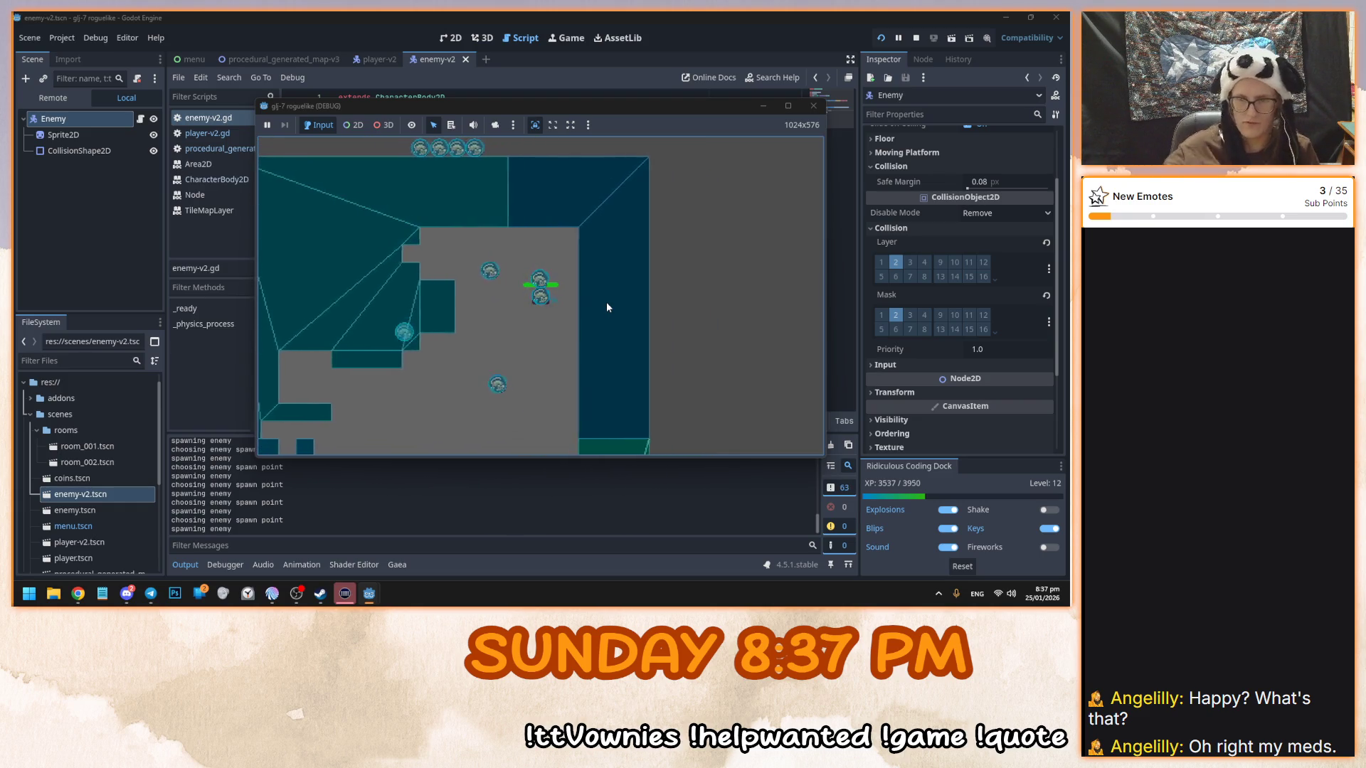
key(w)
key(a)
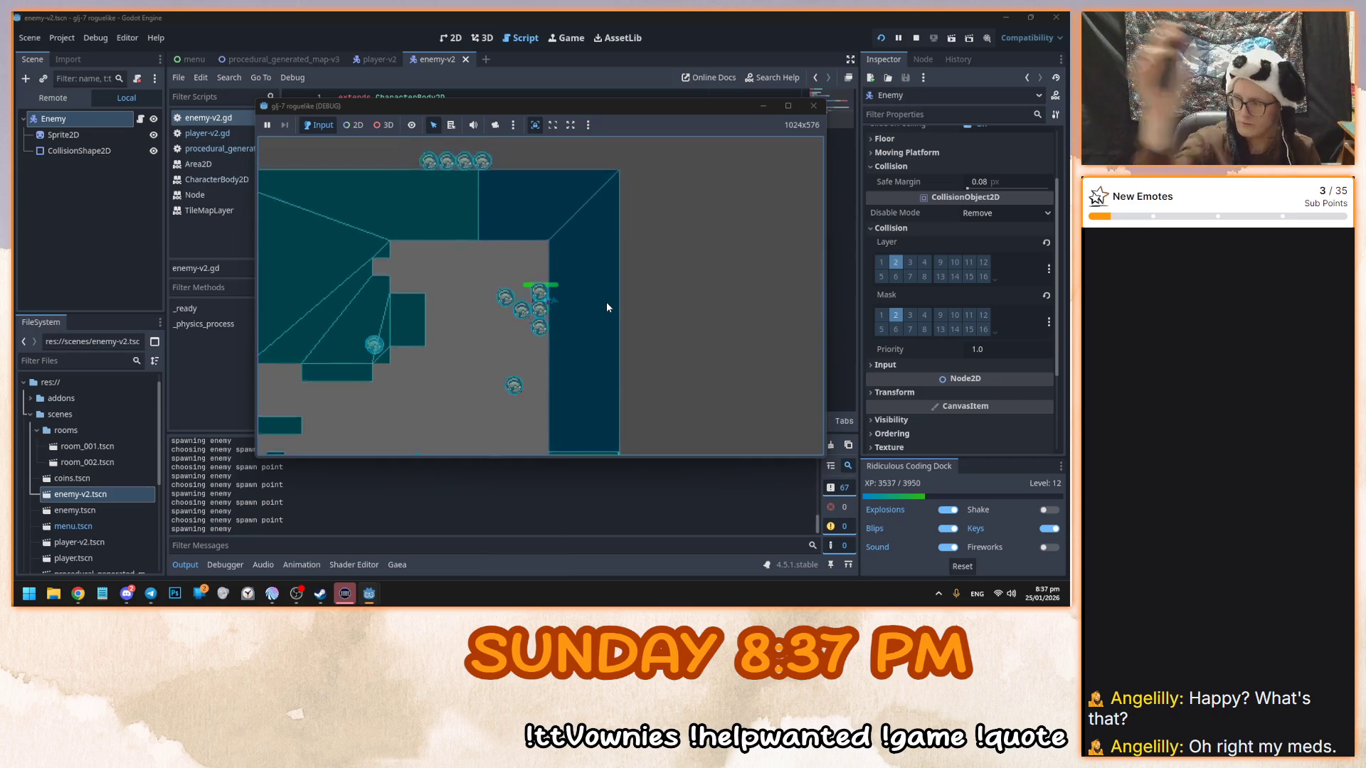
key(s)
key(a)
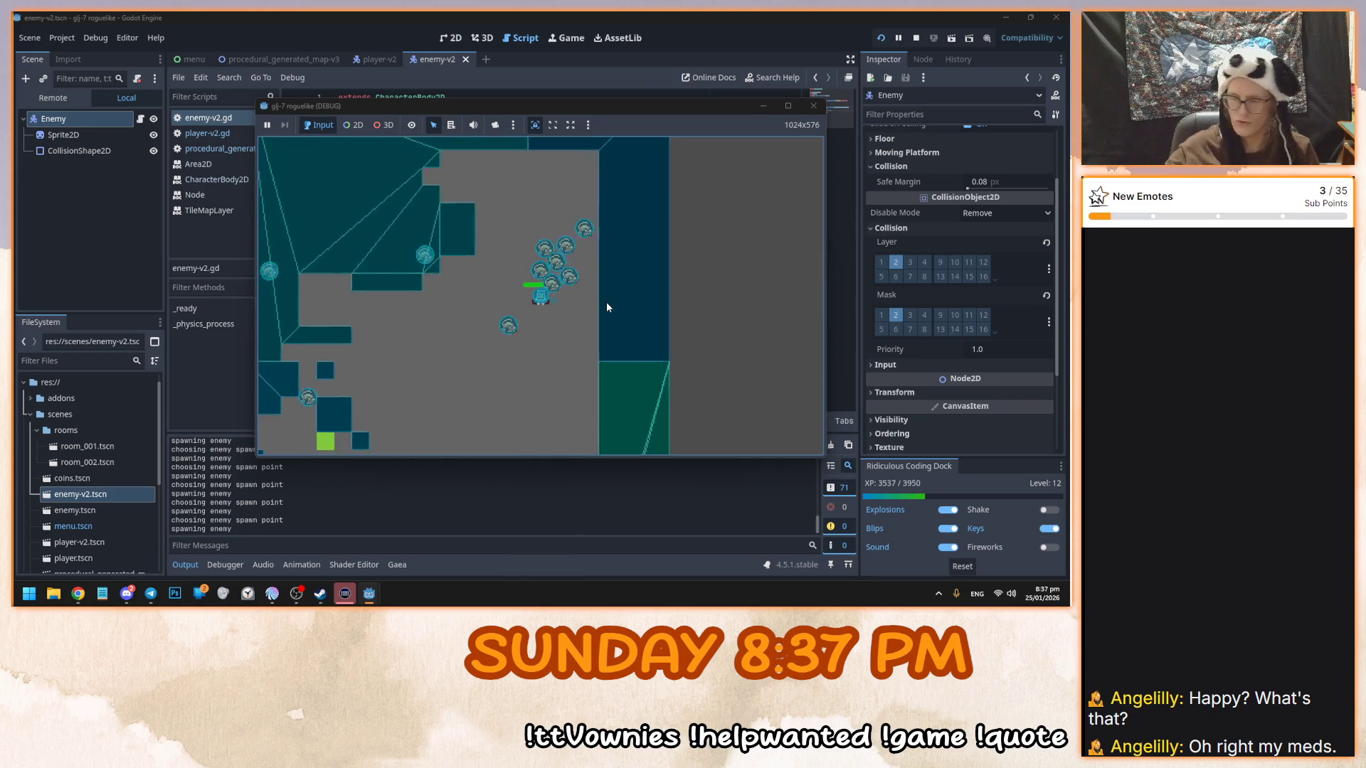
key(a)
key(s)
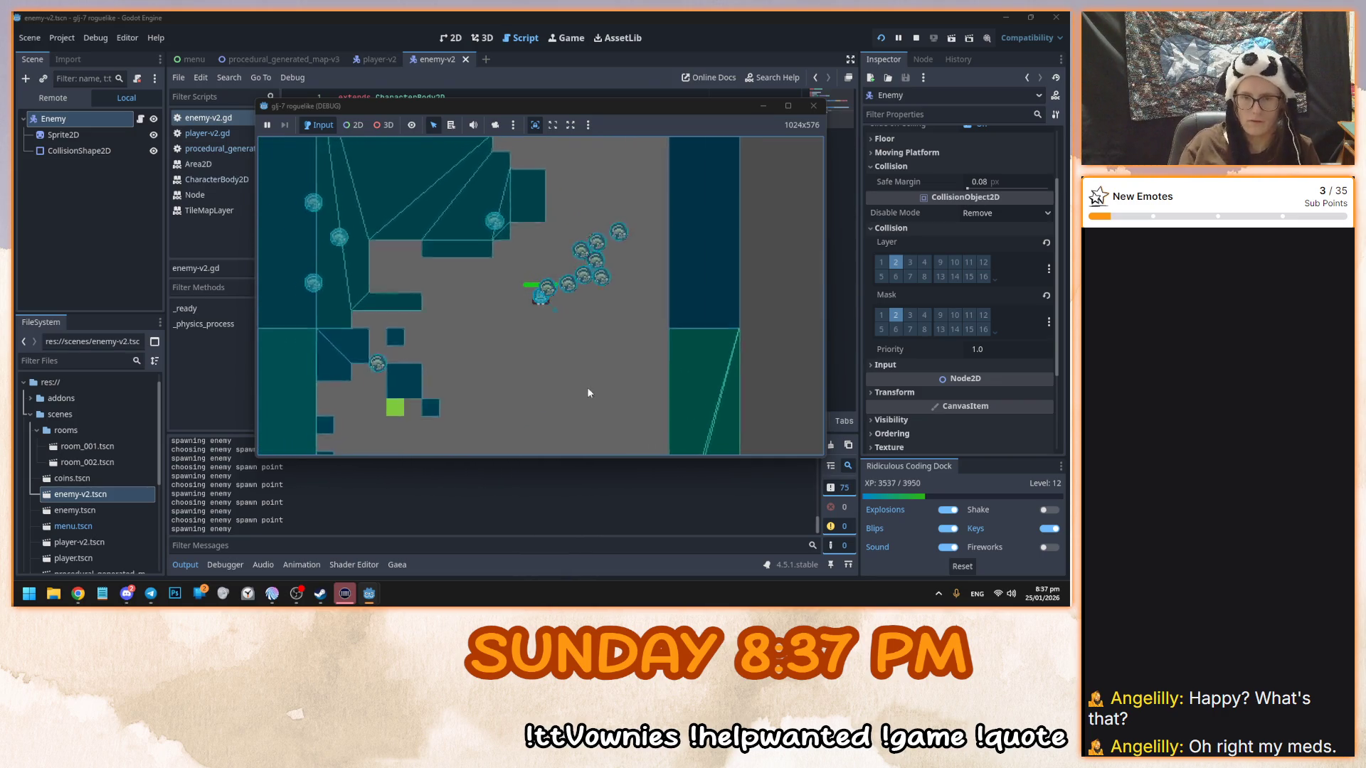
key(a)
key(s)
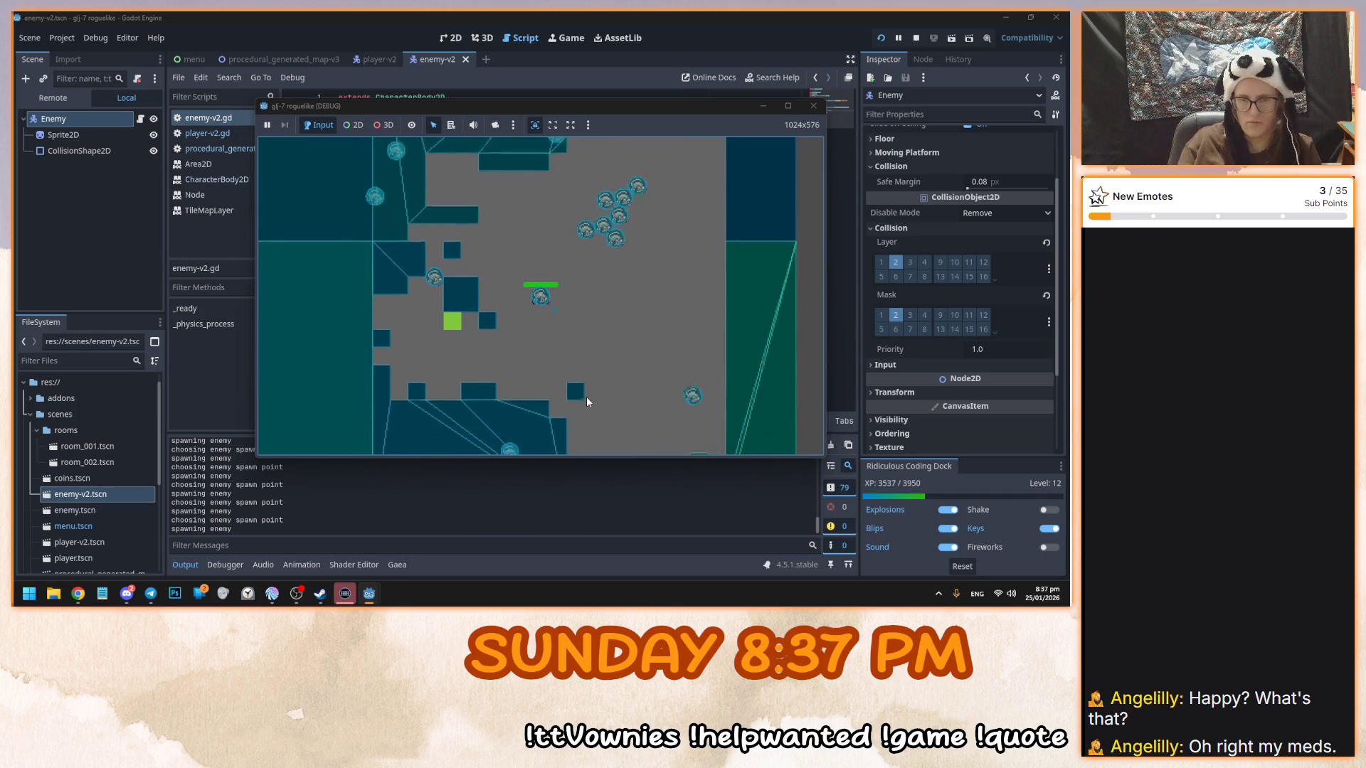
key(s)
key(d)
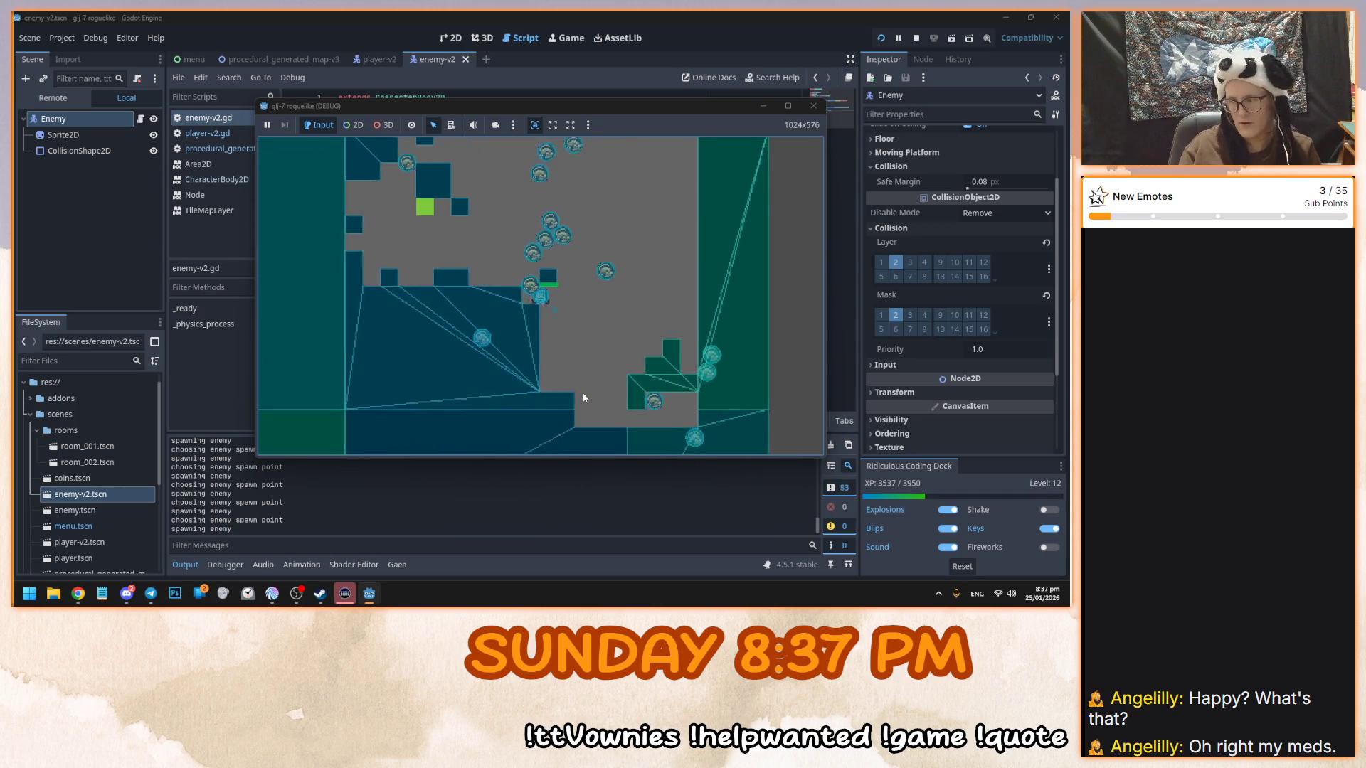
key(d)
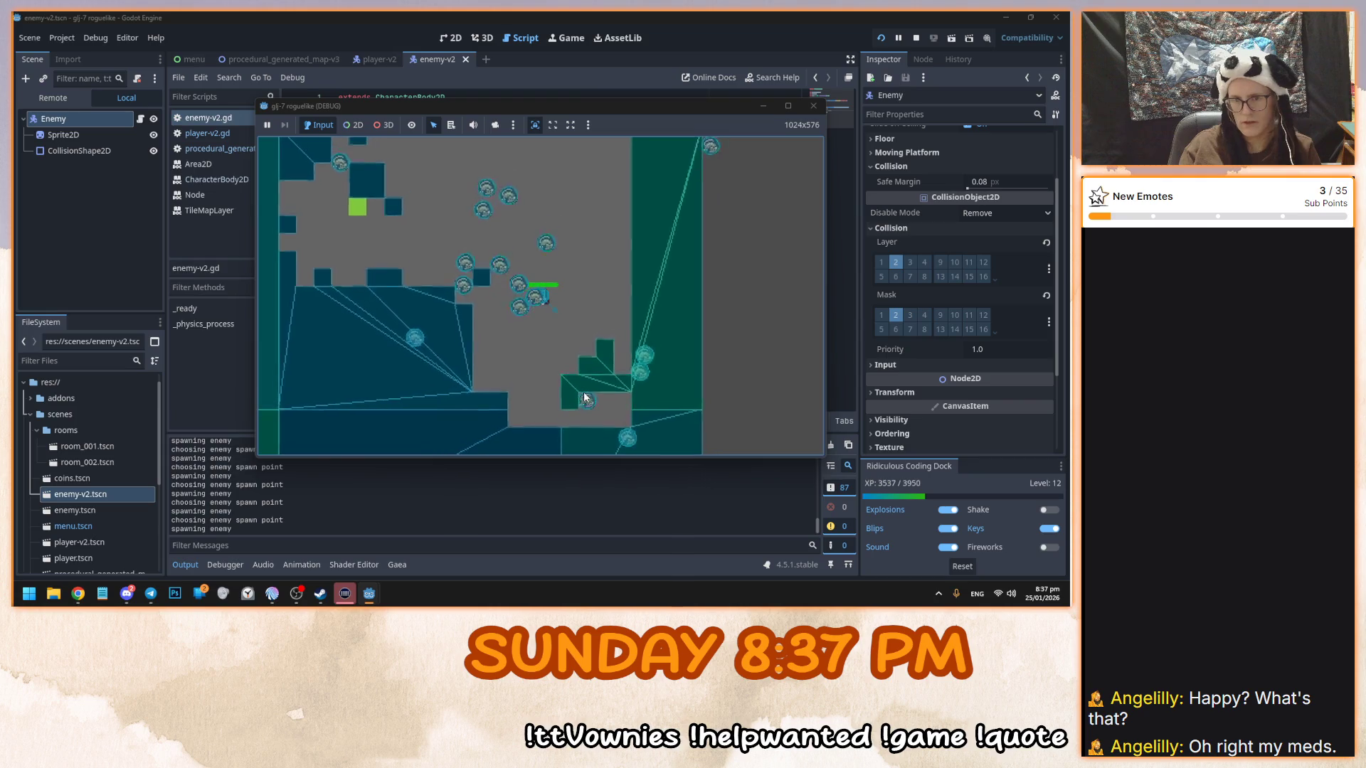
Keep leading the enemy group around the map, then stop the test run with F8
key(w)
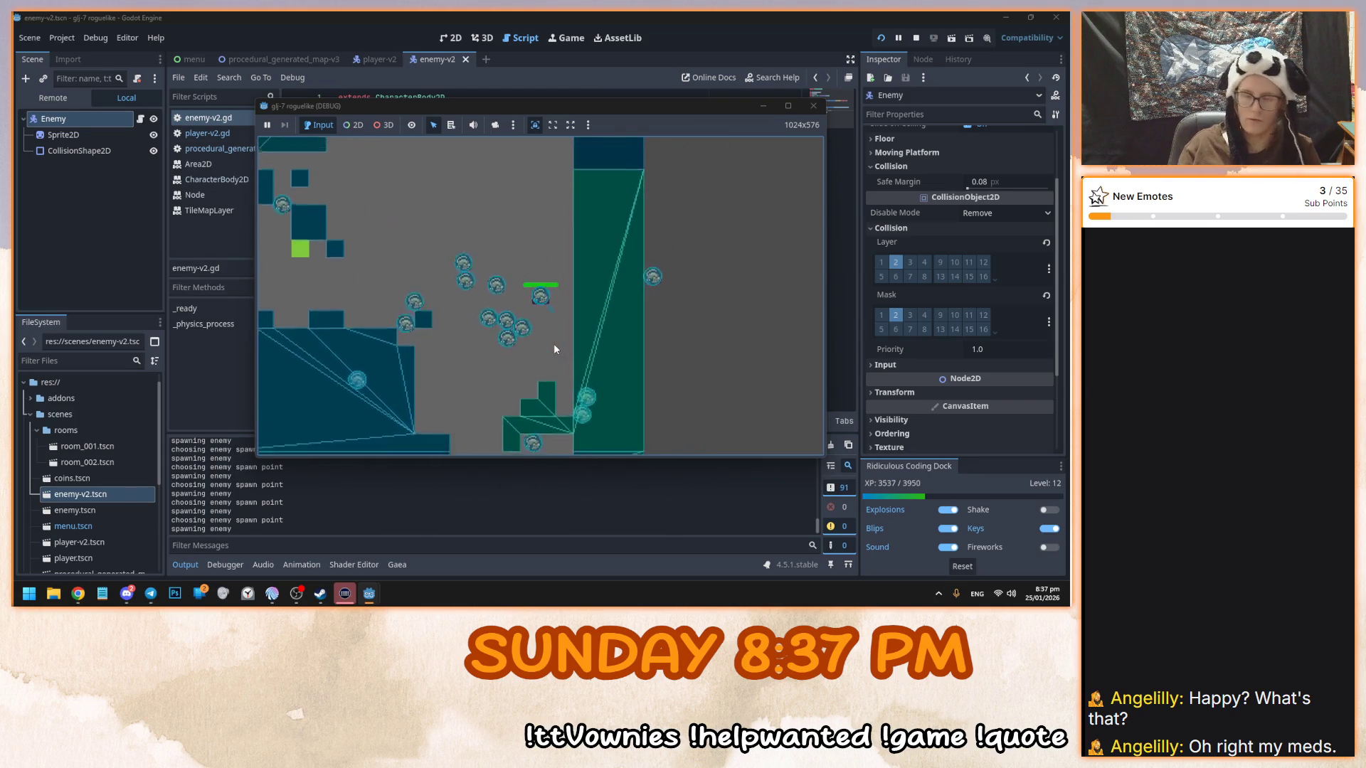
key(w)
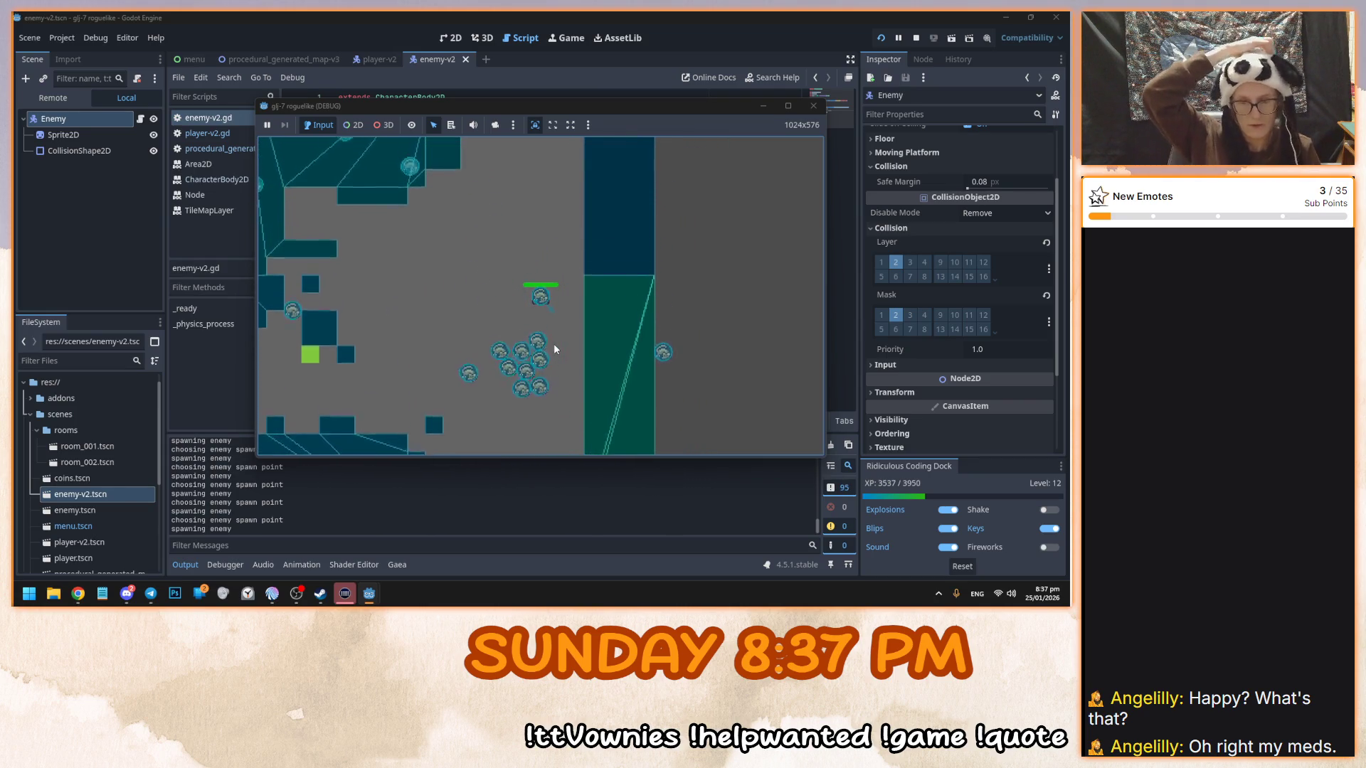
key(w)
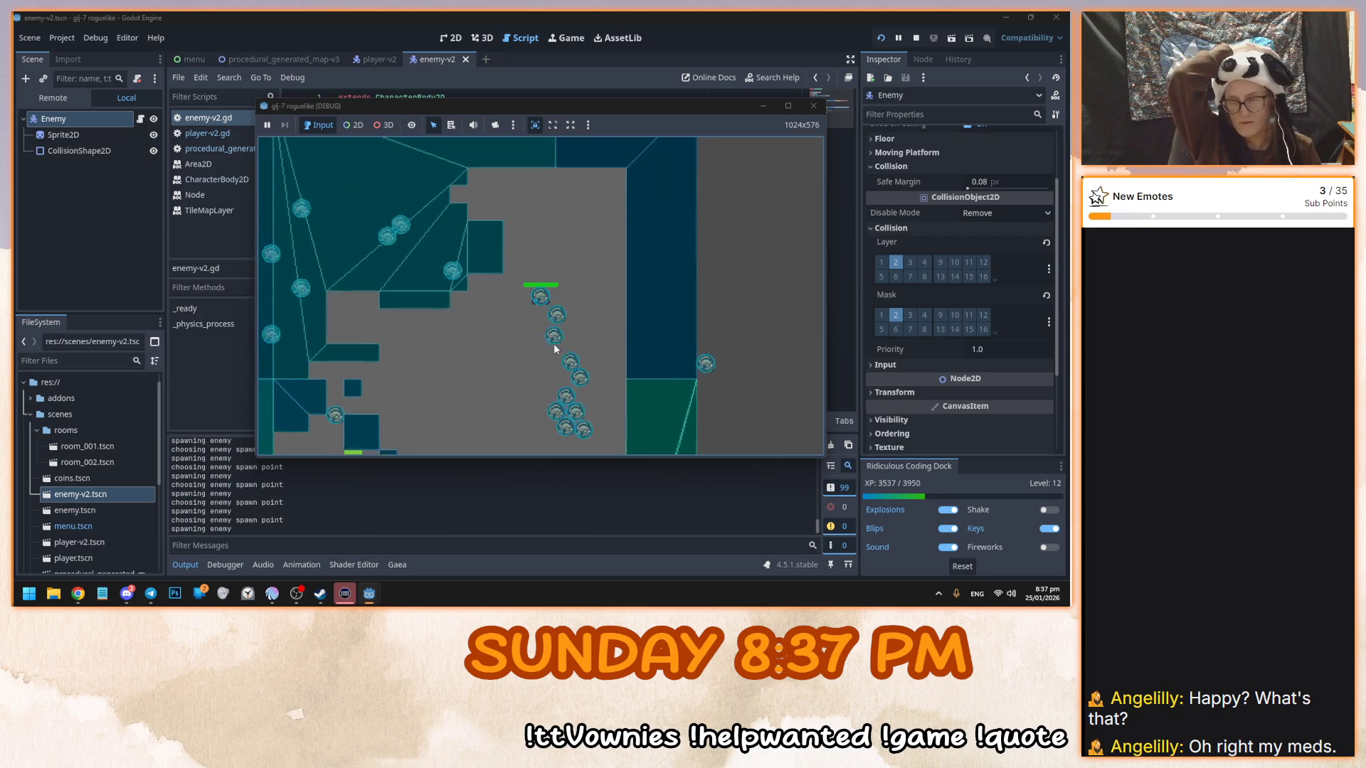
key(s)
key(a)
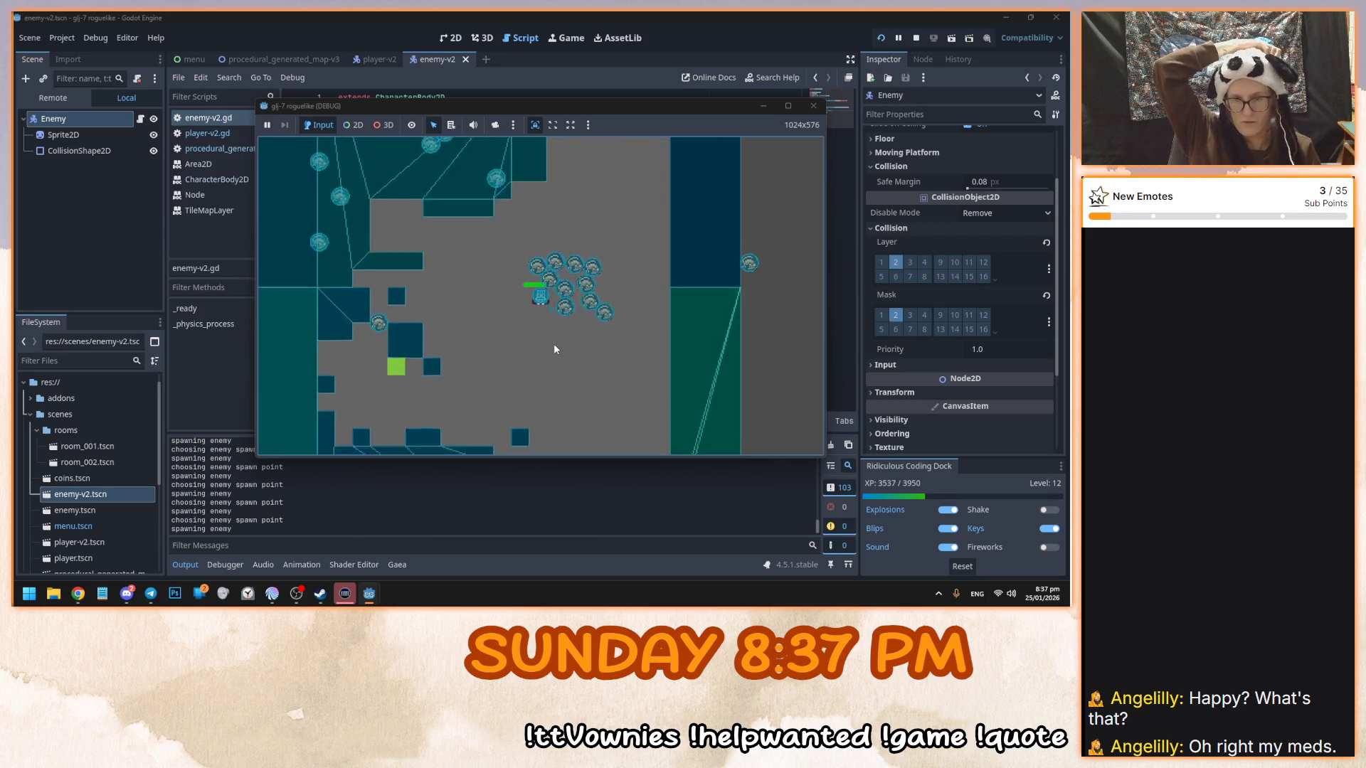
key(s)
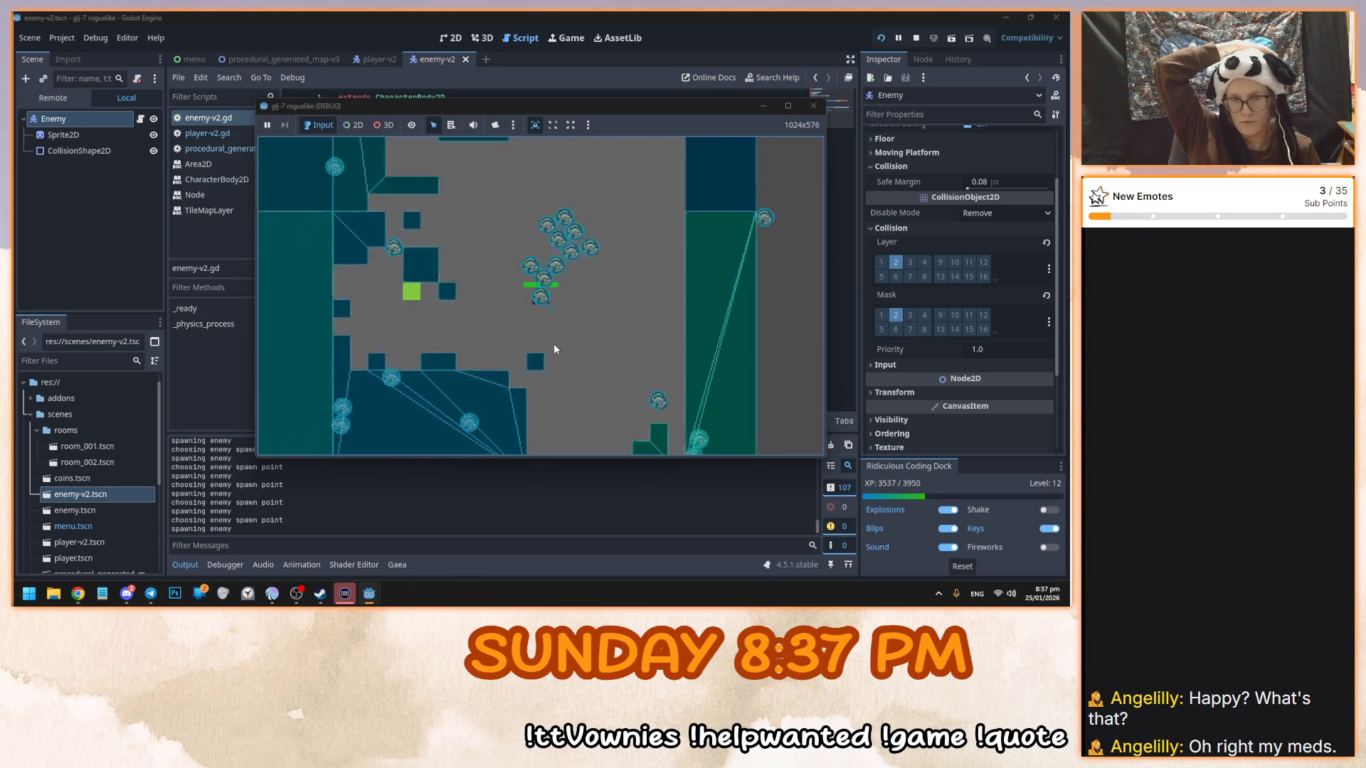
key(s)
key(d)
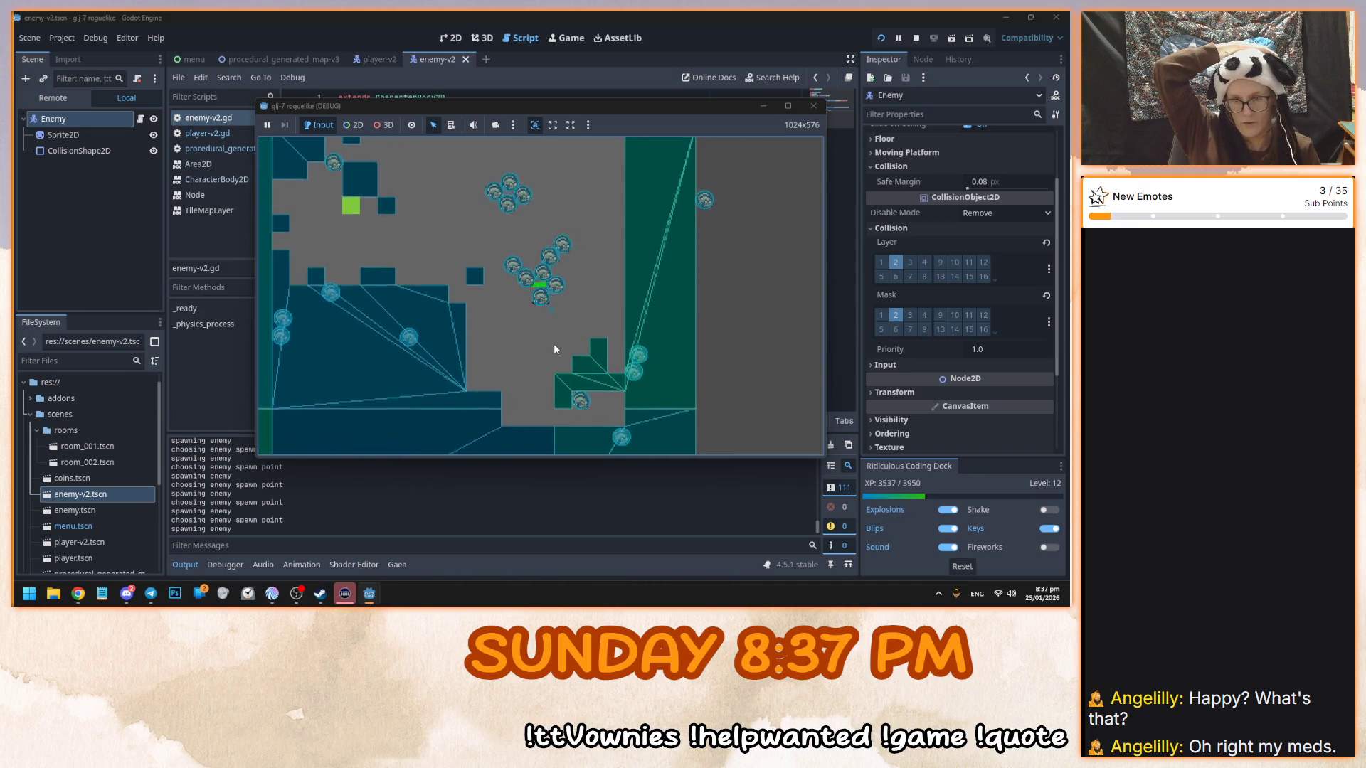
key(a)
key(w)
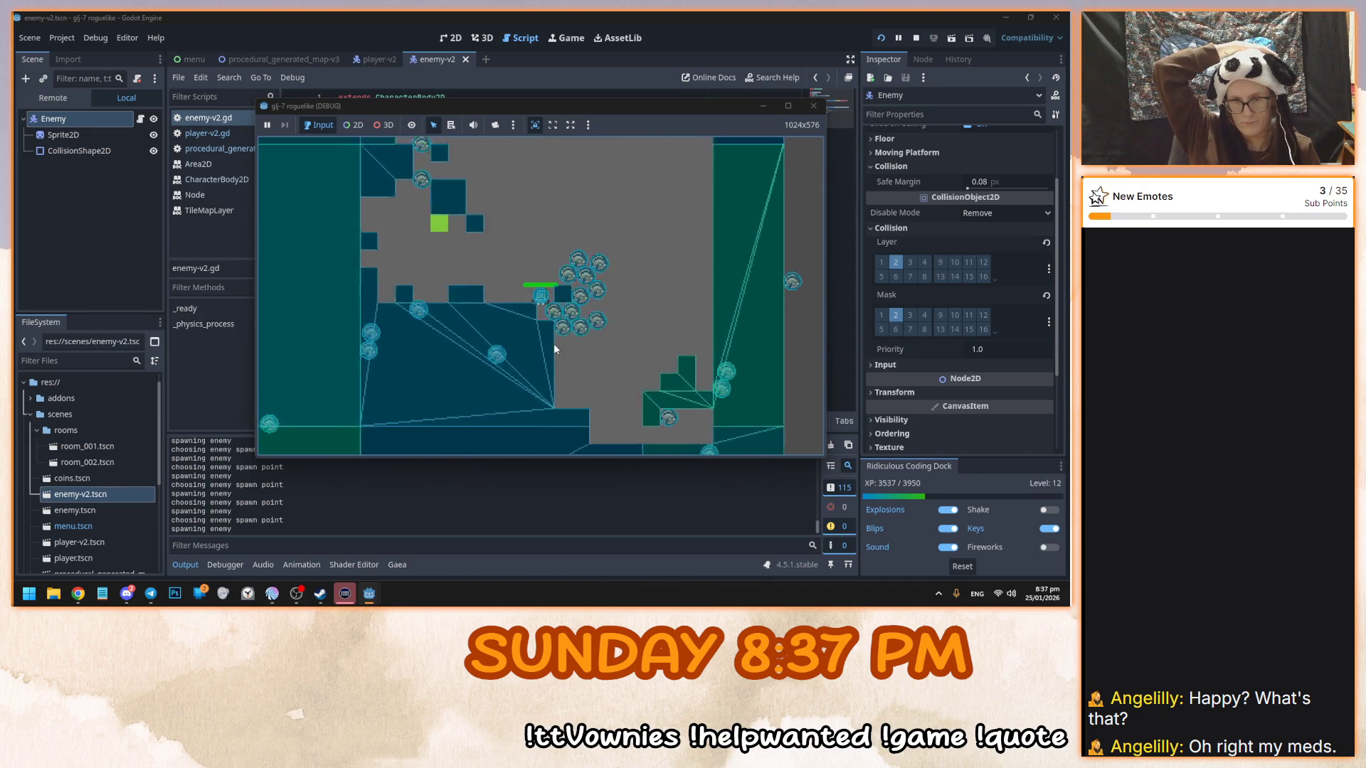
key(a)
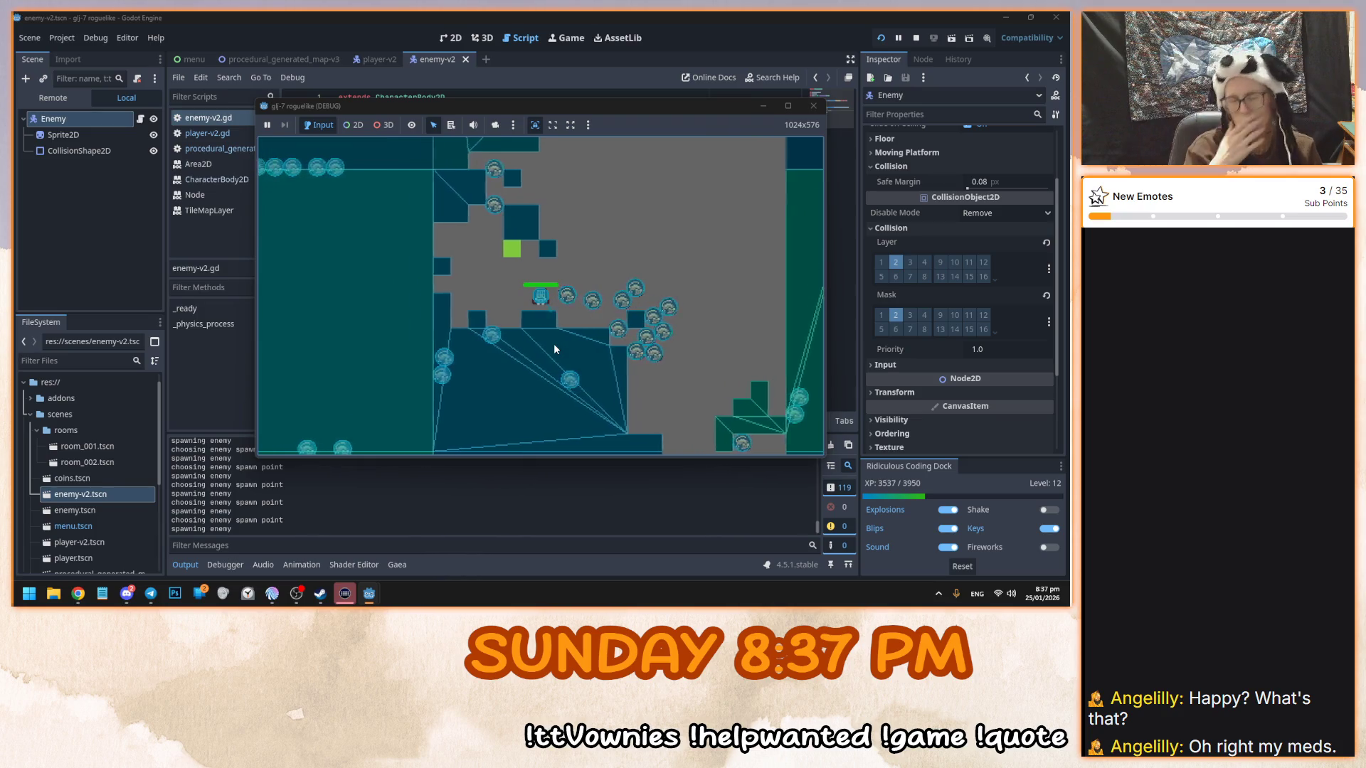
key(d)
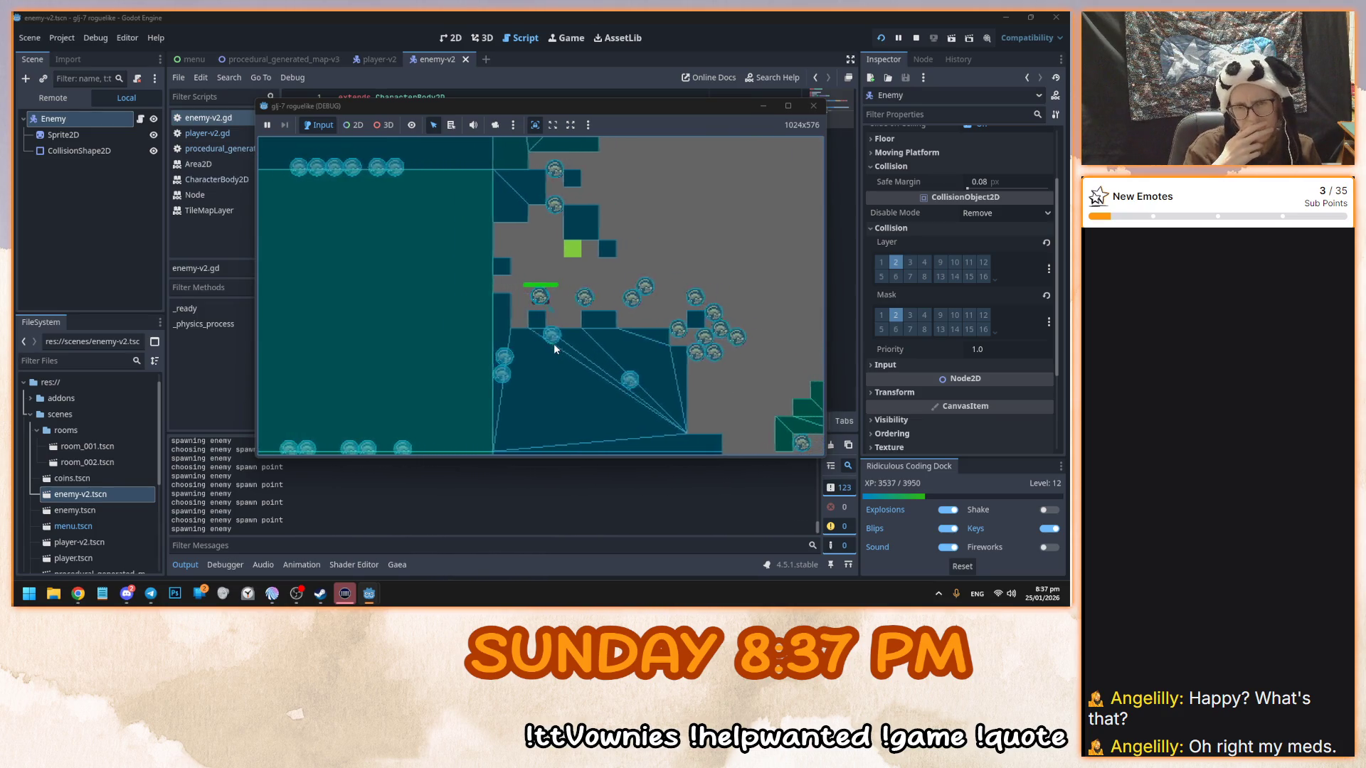
key(d)
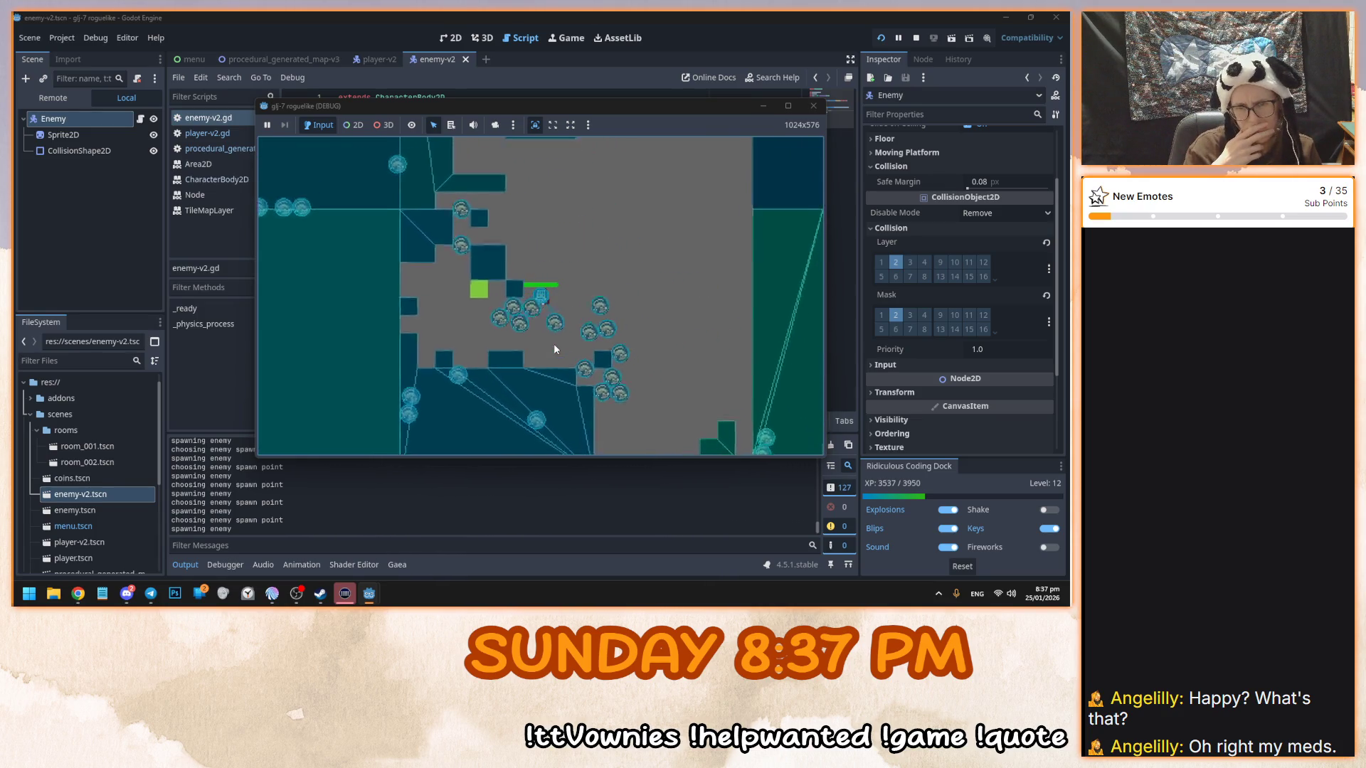
key(w)
key(d)
key(w)
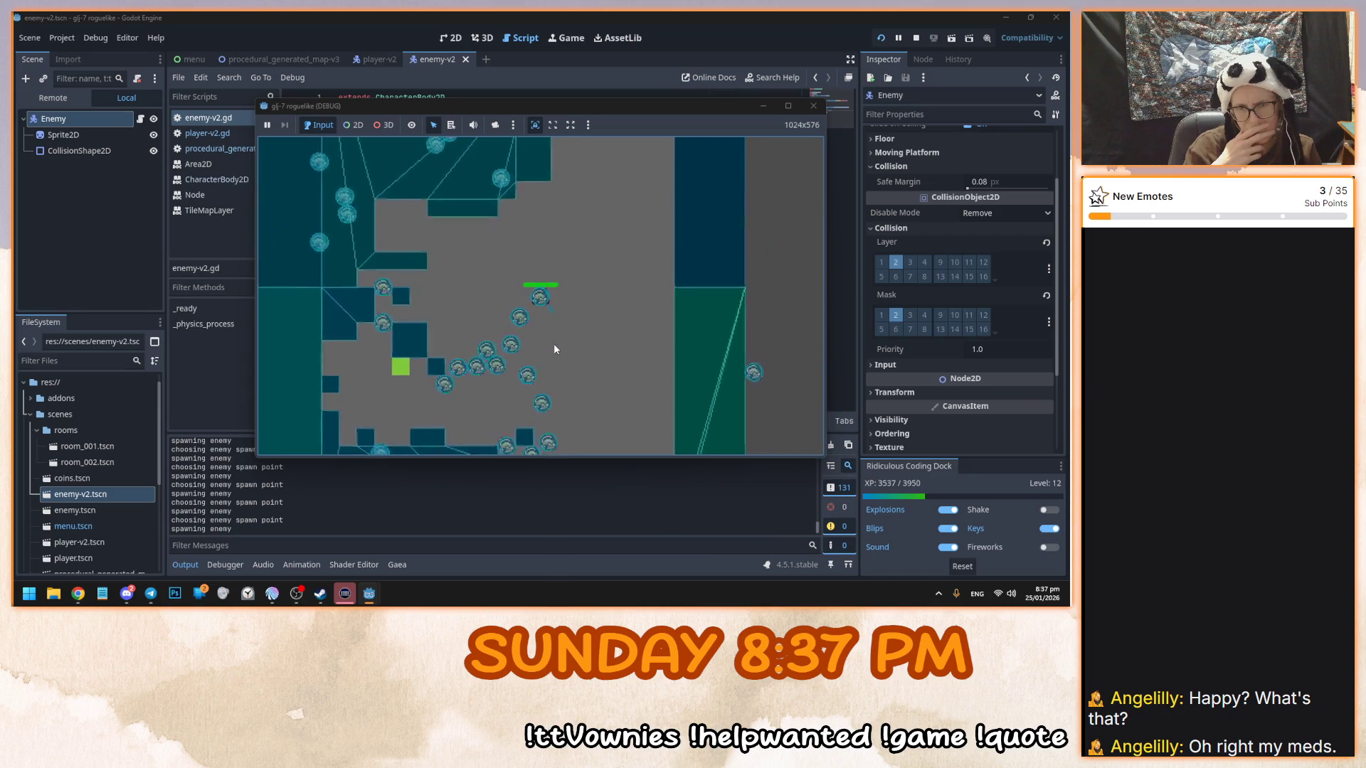
key(w)
key(d)
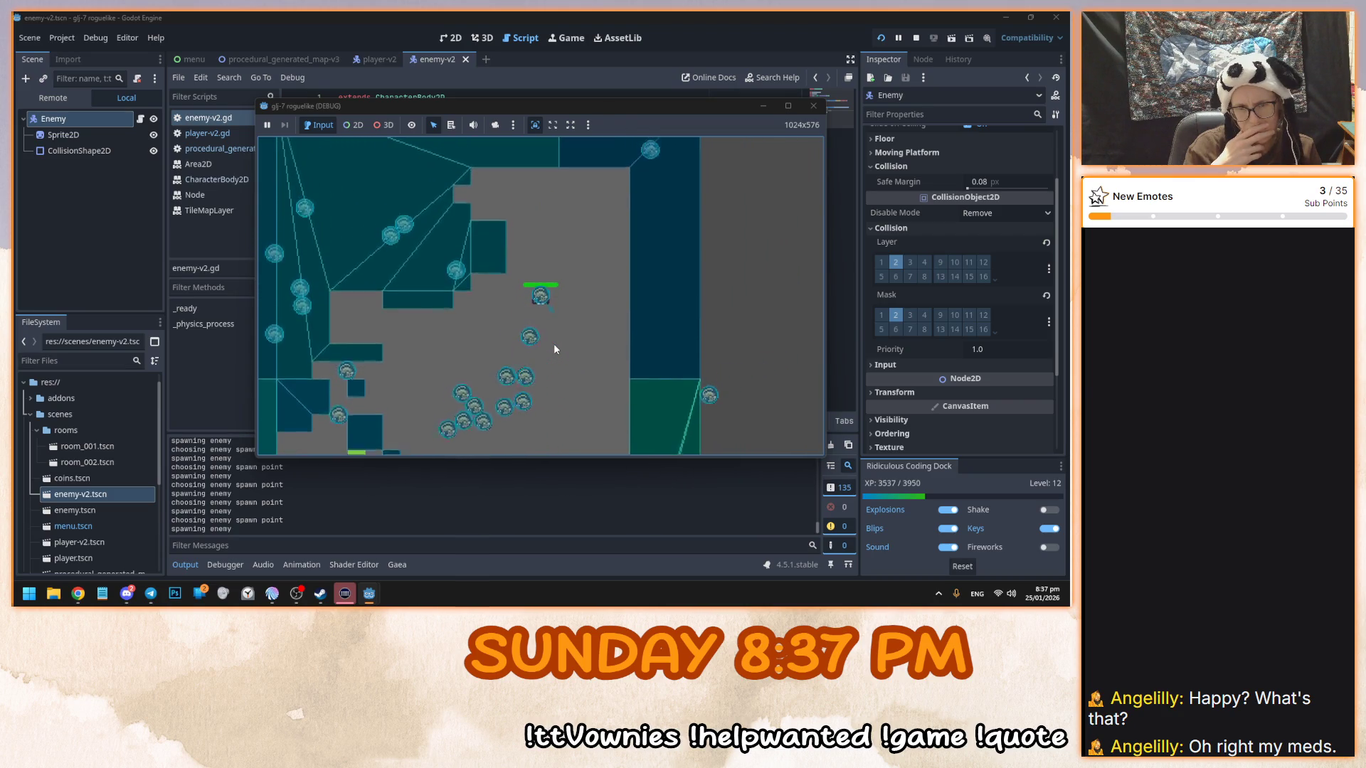
key(w)
key(a)
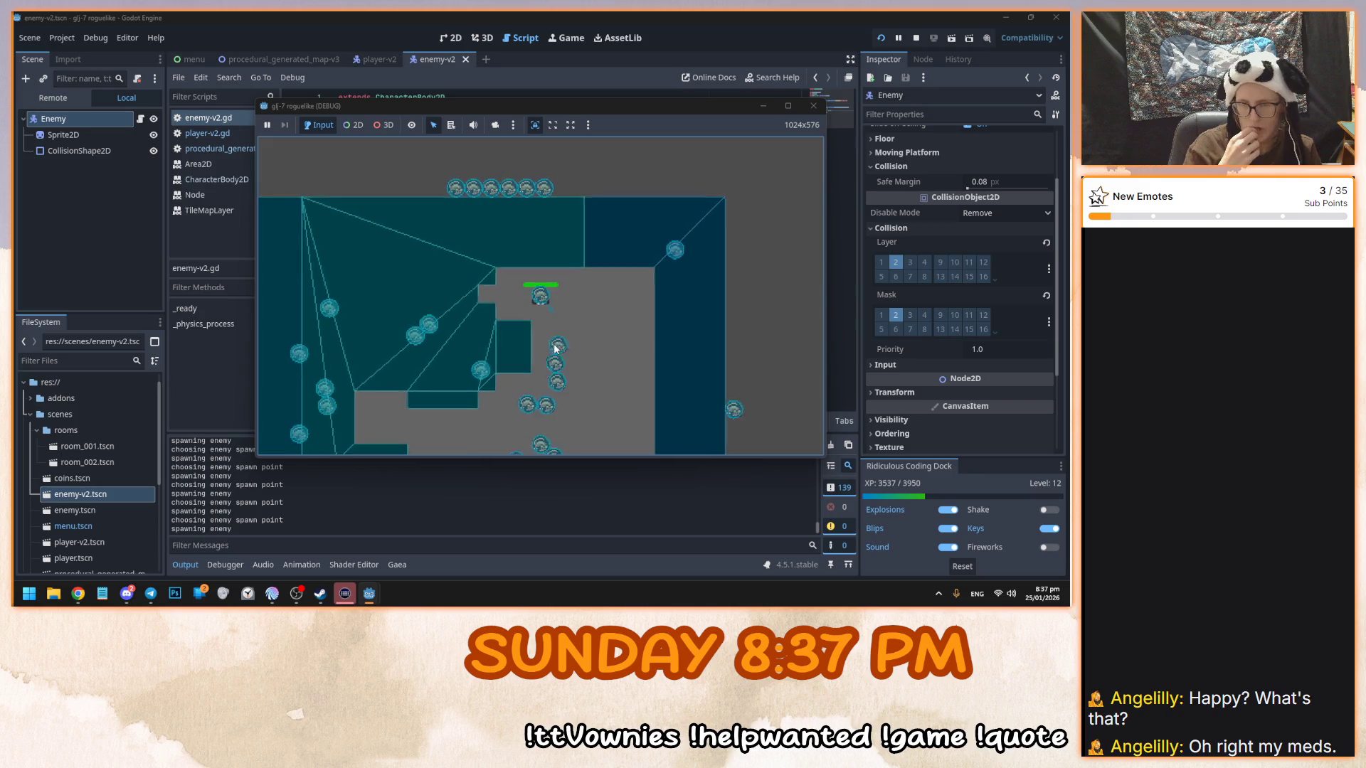
key(s)
key(d)
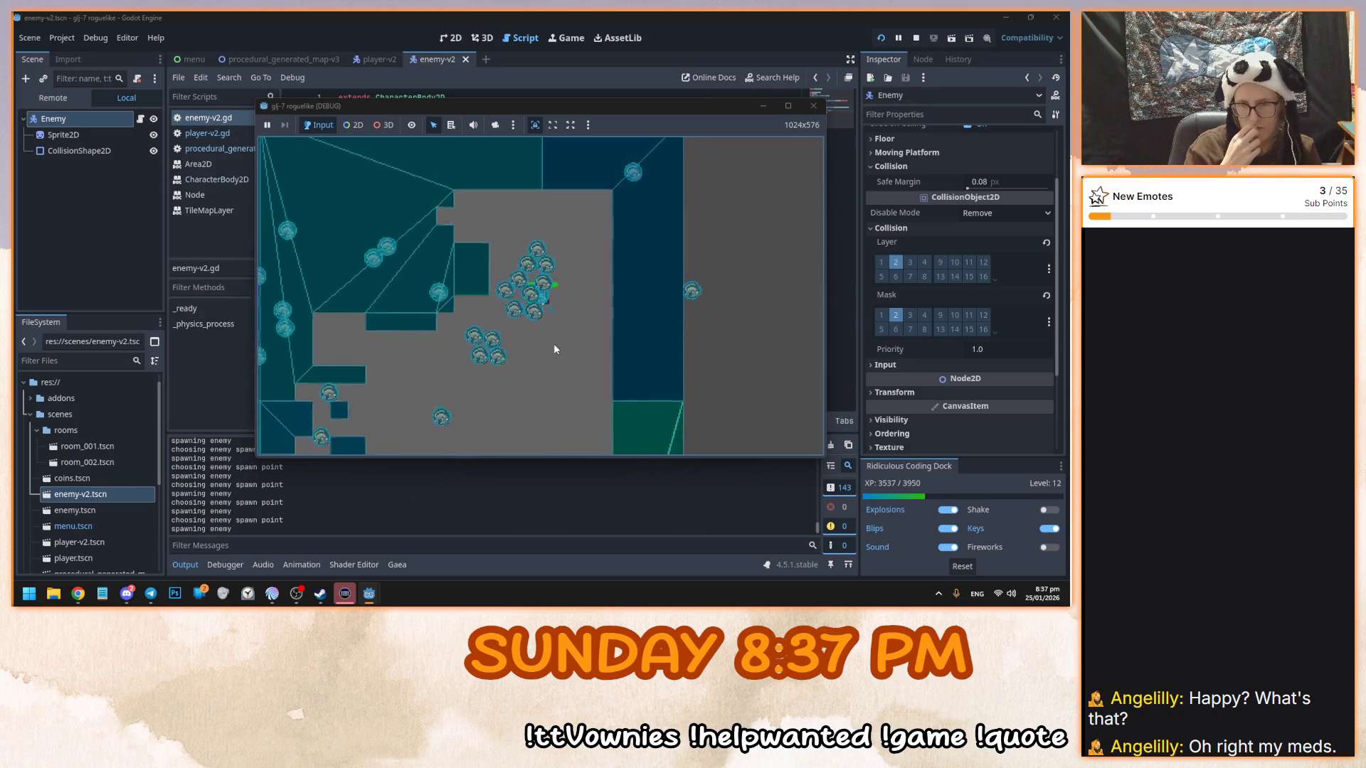
key(s)
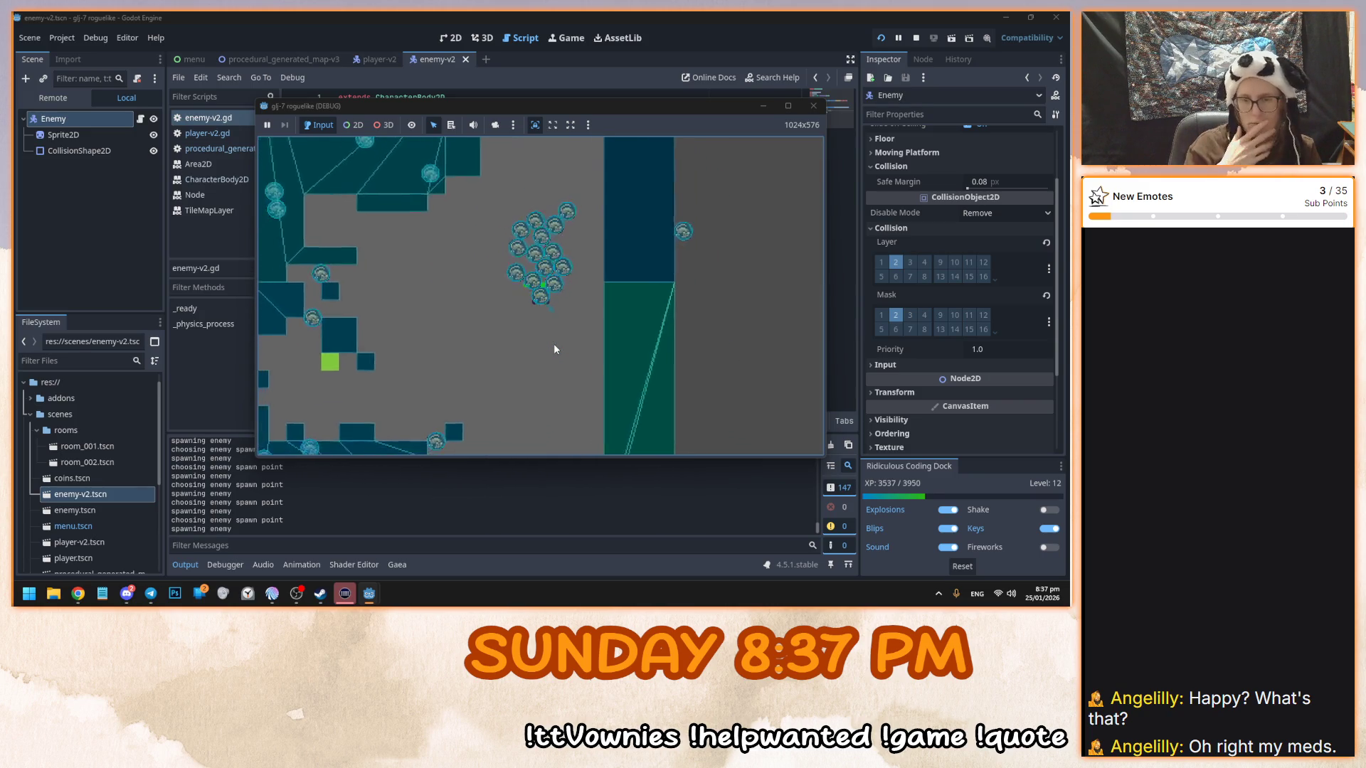
key(s)
key(a)
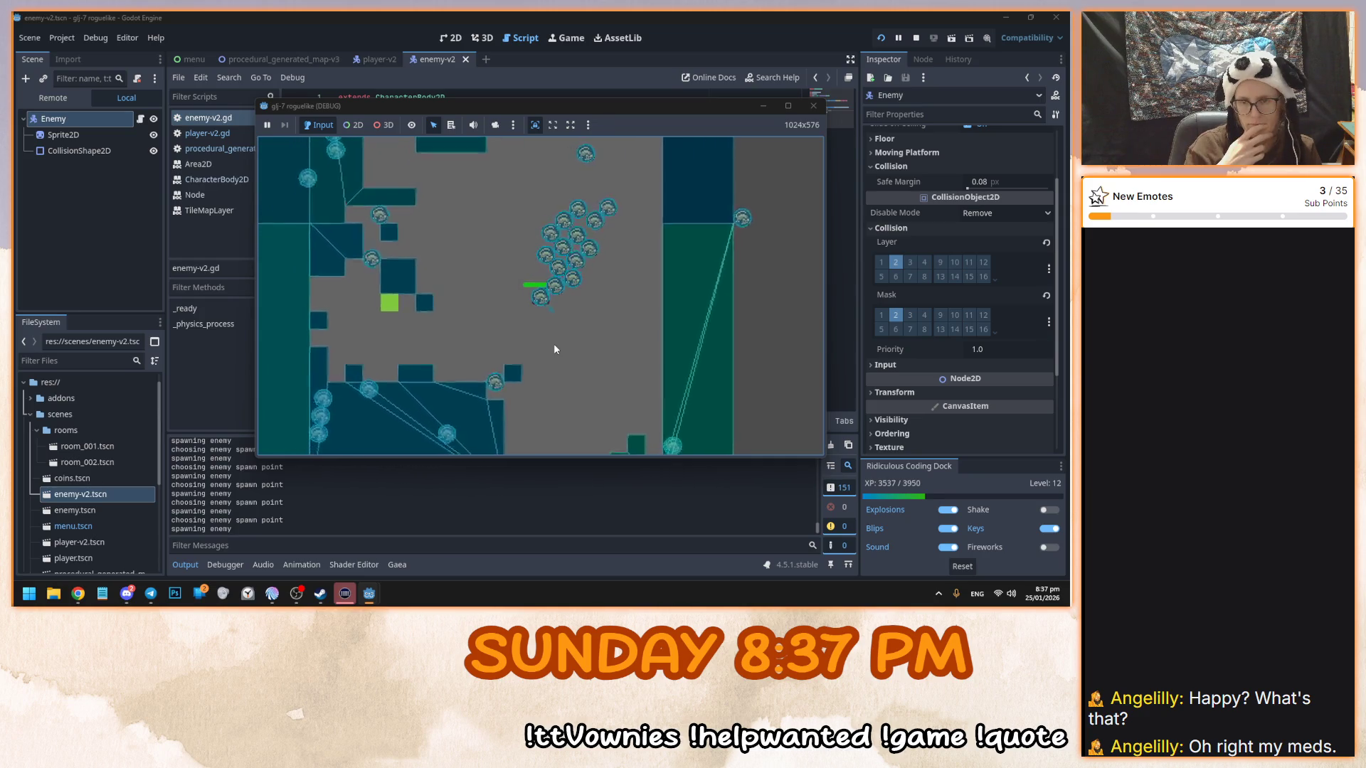
key(s)
key(a)
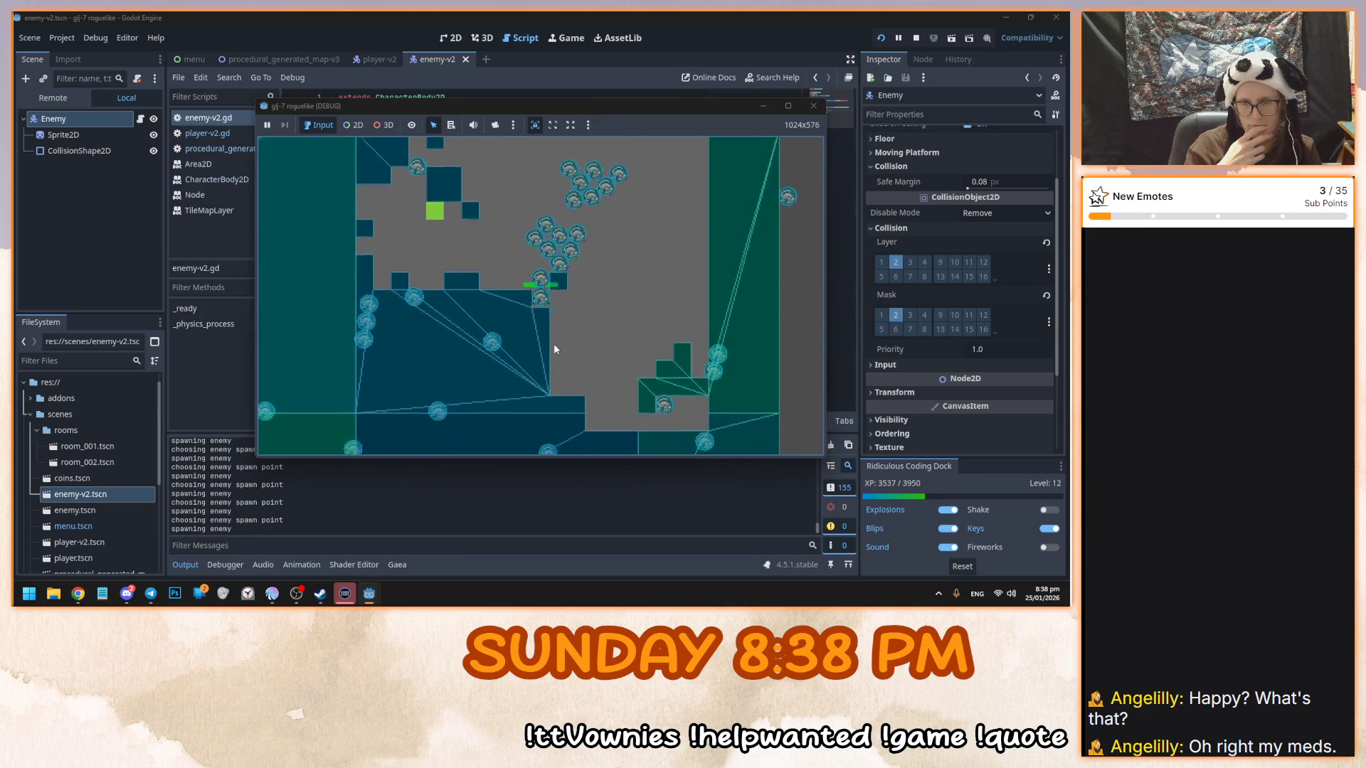
key(s)
key(d)
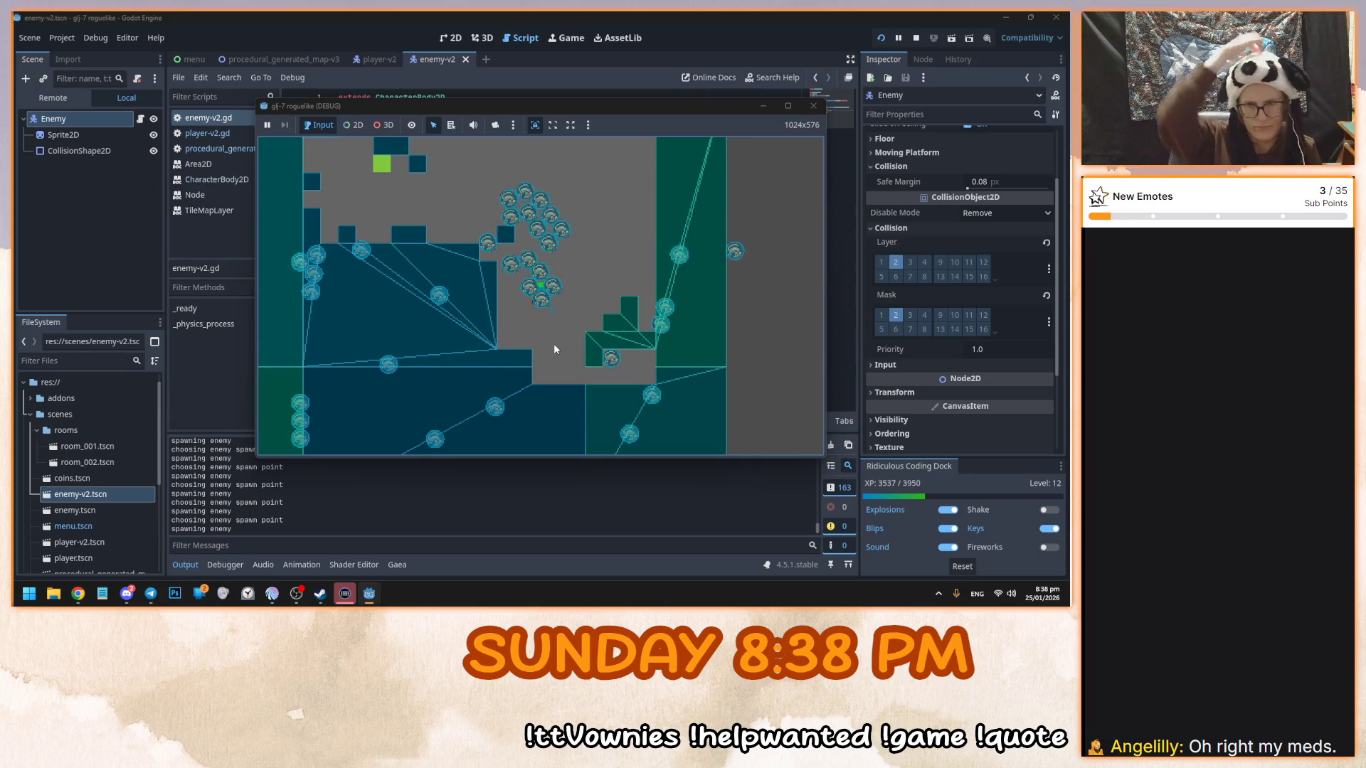
key(F8)
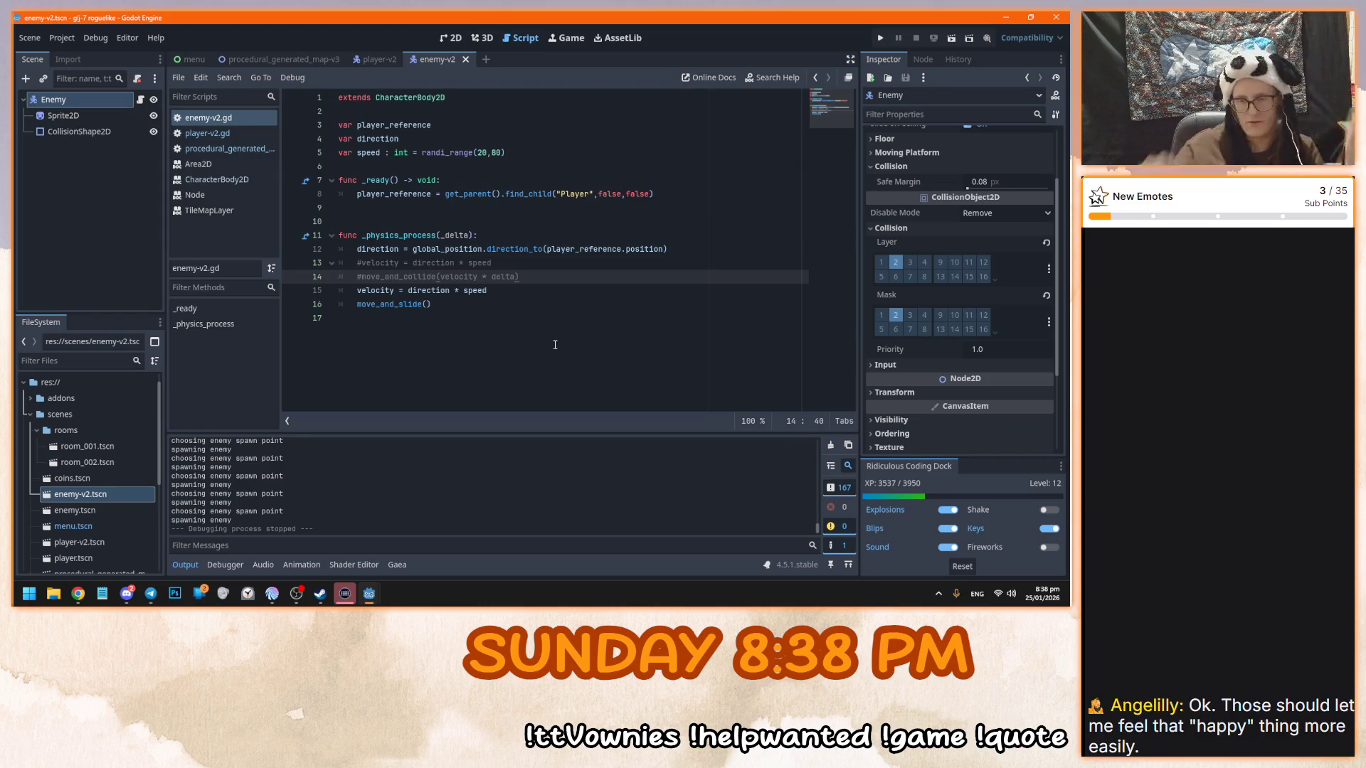
View the enemy scene in 2D and the procedural_generated_map-v3 scene, then close the roguelike editor
click(524, 314)
click(526, 309)
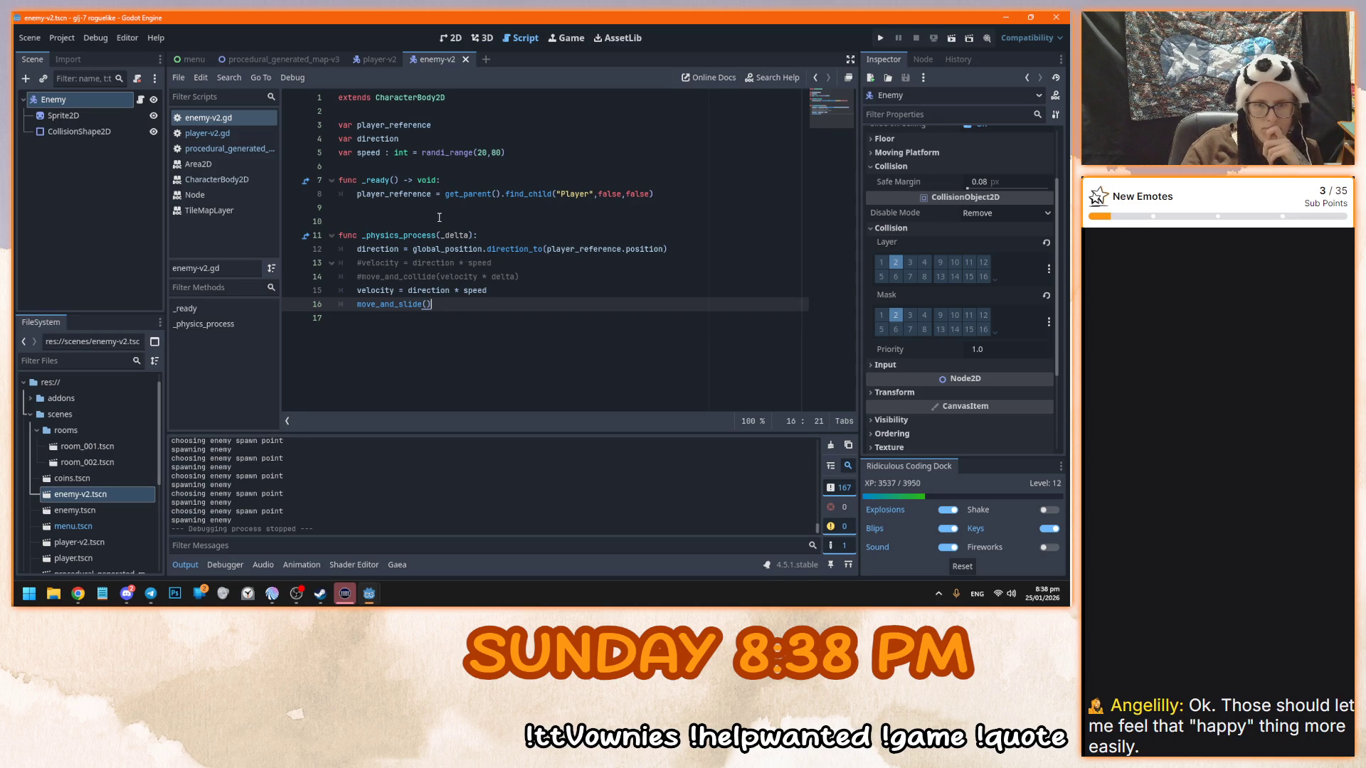
click(450, 38)
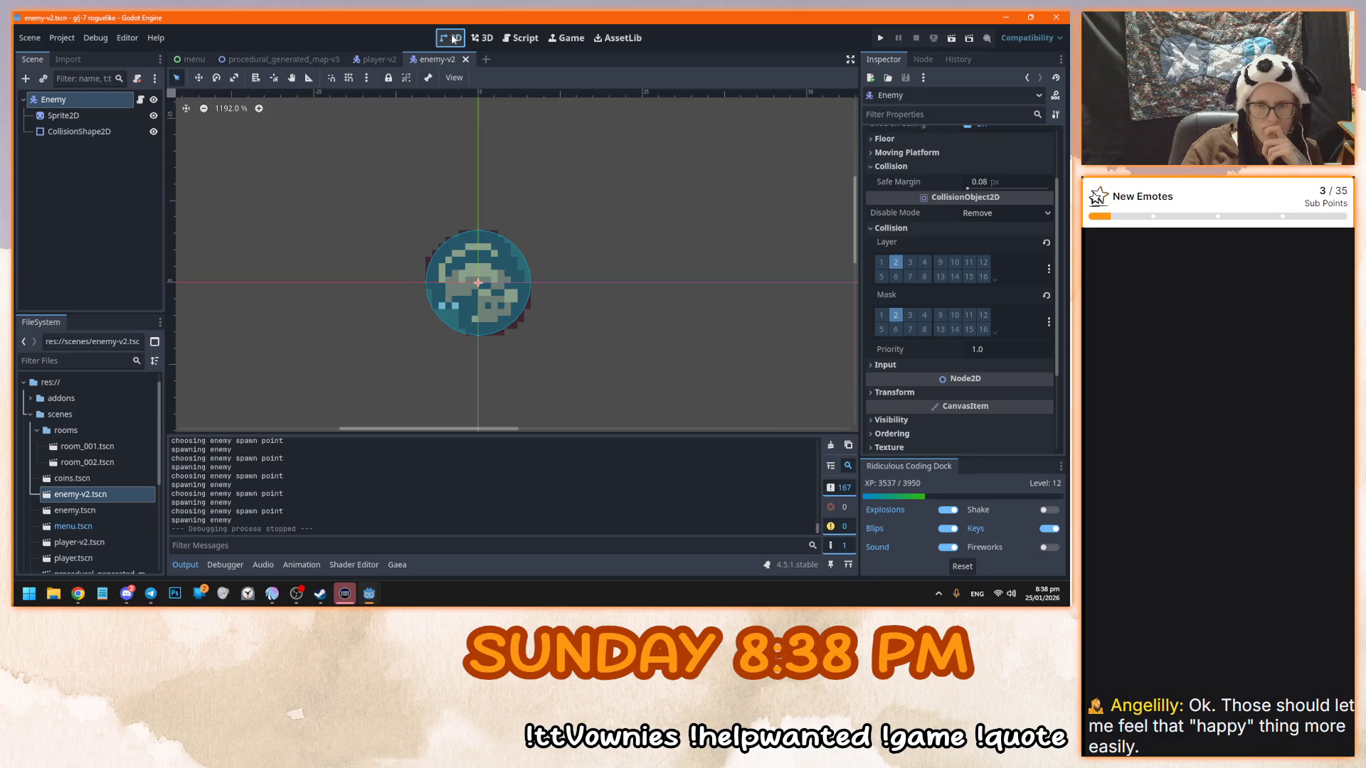
mouse_move(481, 319)
mouse_down()
mouse_move(514, 263)
mouse_move(497, 266)
mouse_up()
scroll(514, 263, up, 2)
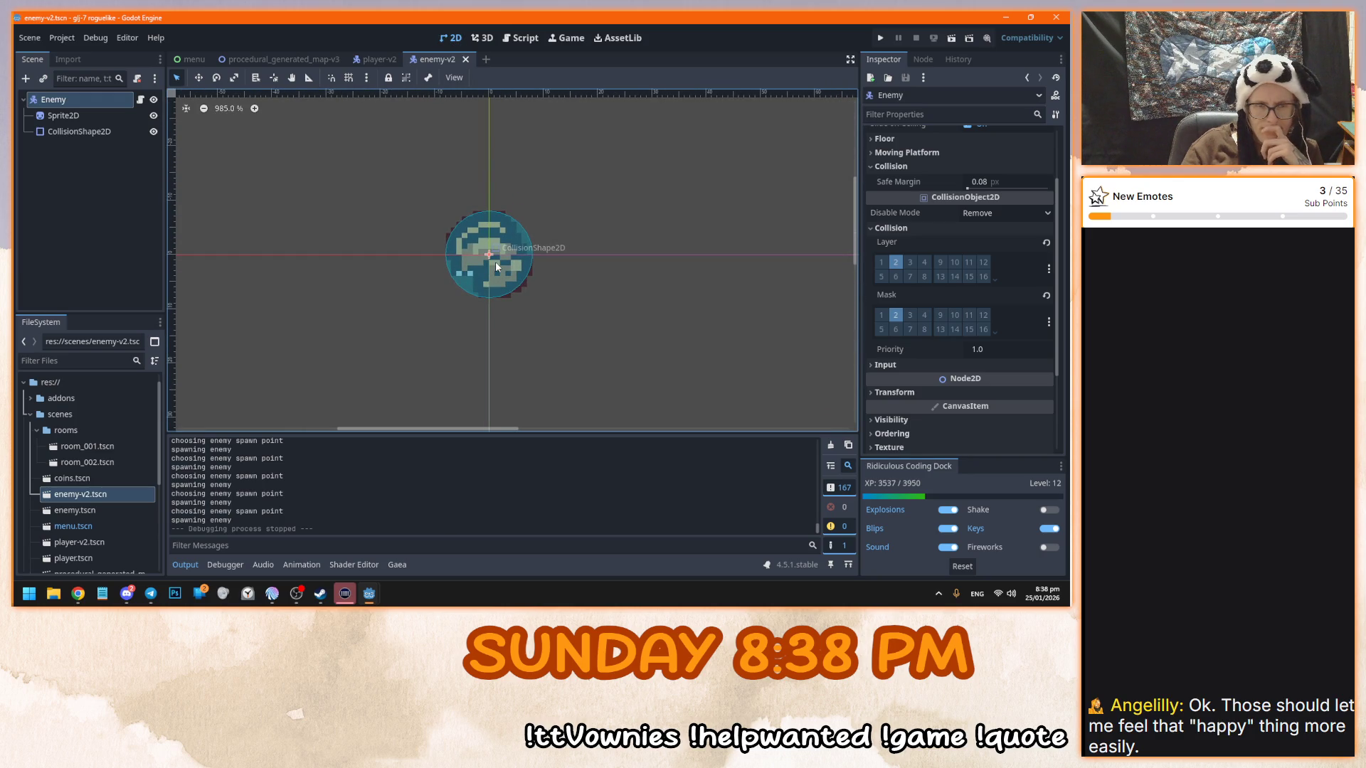
click(257, 59)
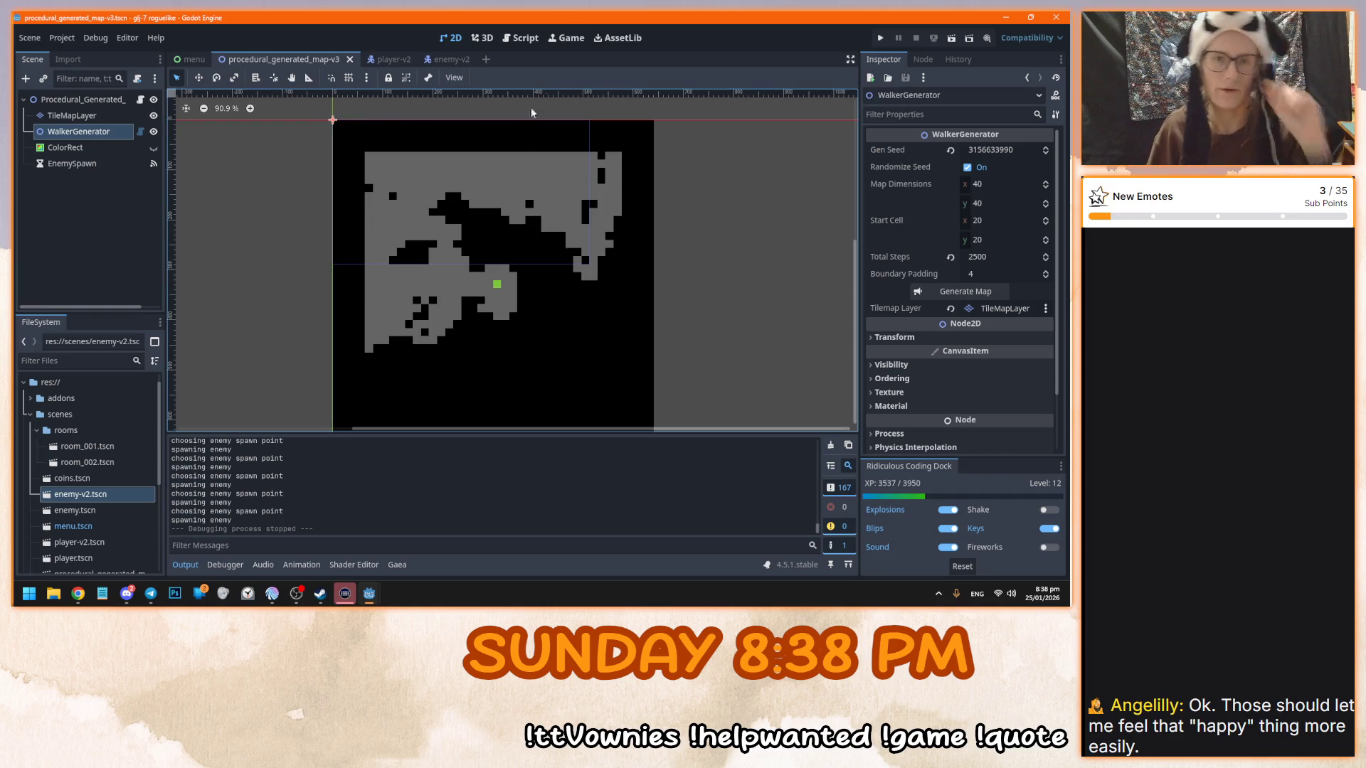
click(1056, 17)
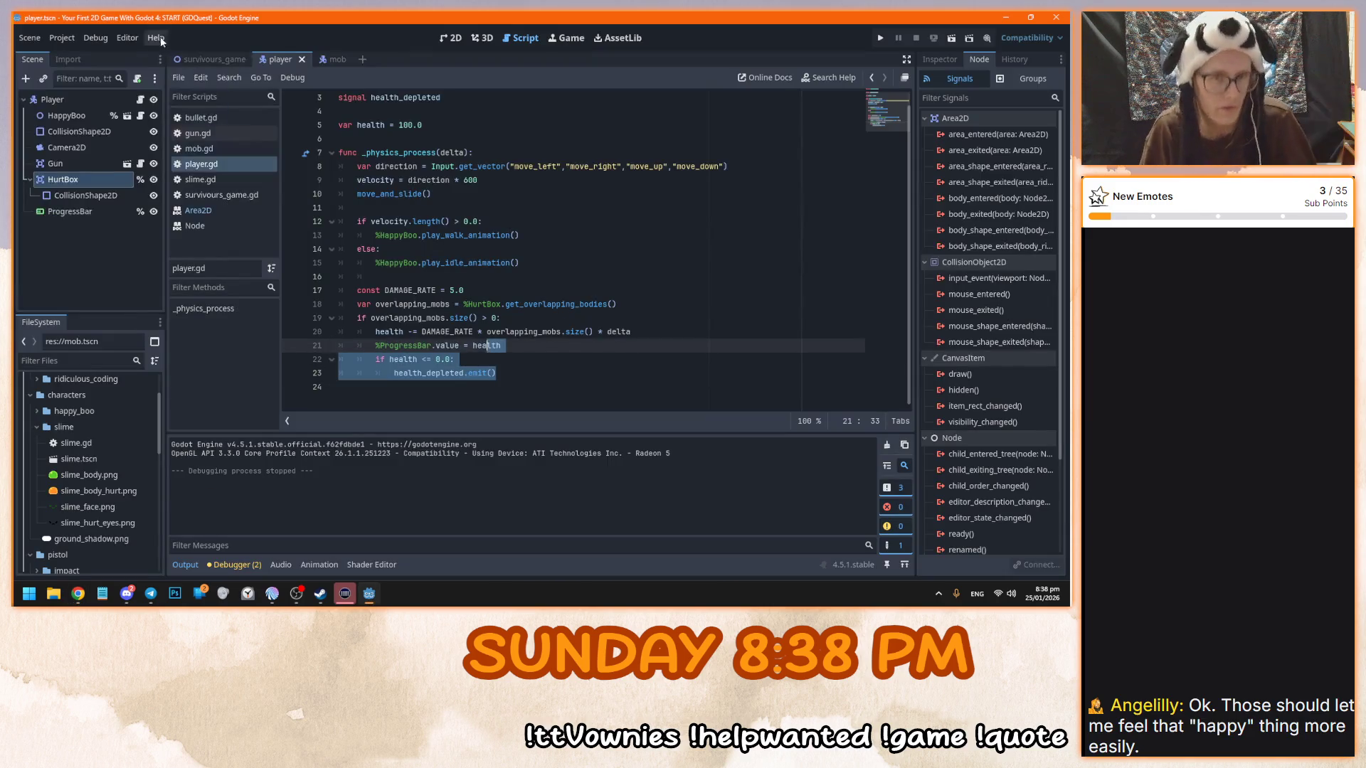
Quit the 2D tutorial project to the Project List and open BobaristaSimulator
click(62, 38)
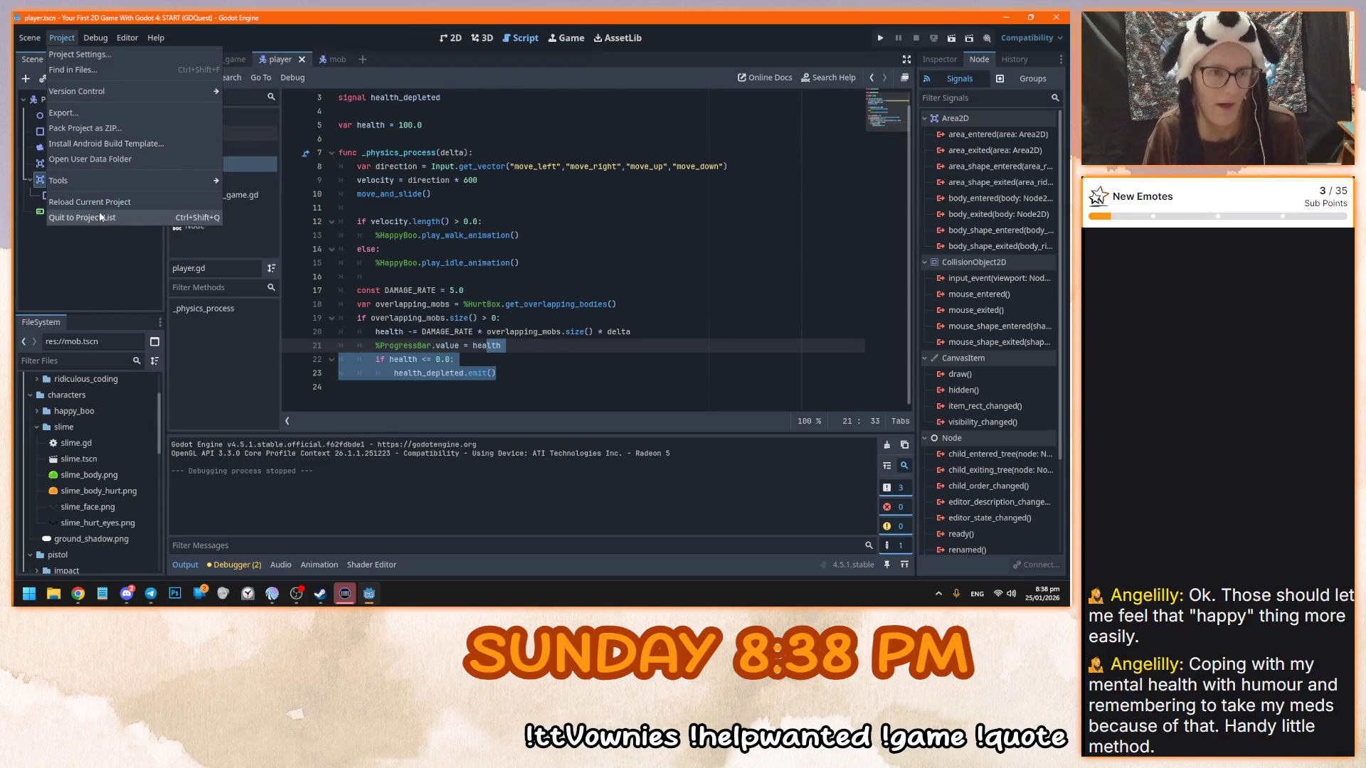
click(86, 218)
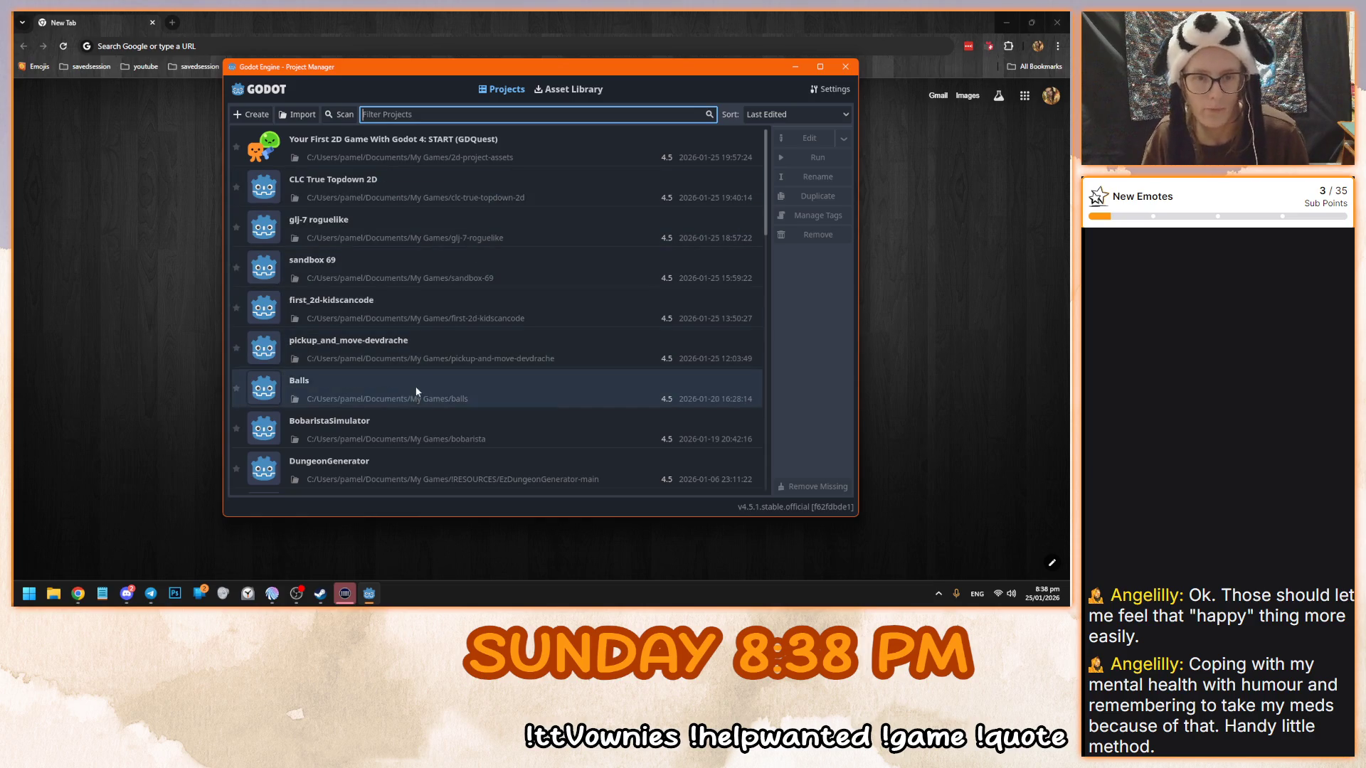
click(336, 429)
double_click(336, 429)
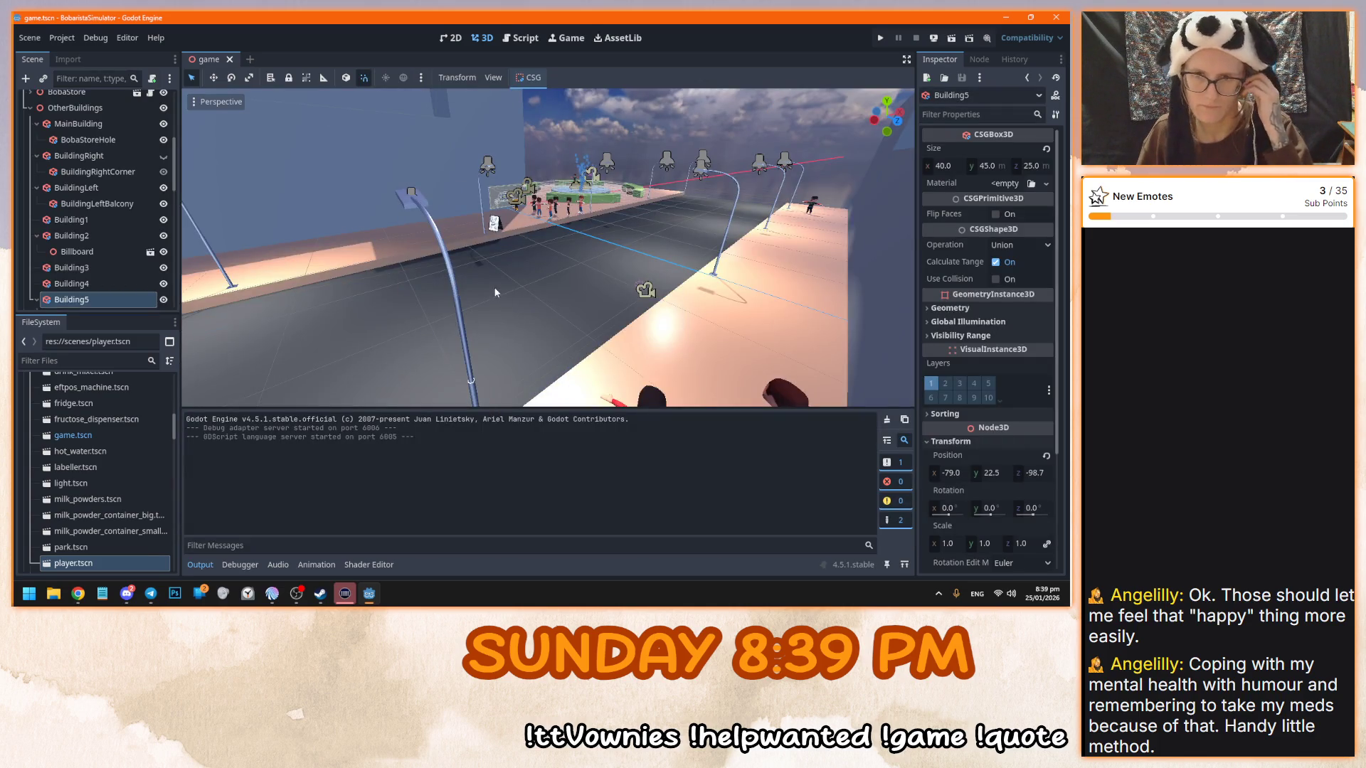
Zoom around the 3D game.tscn plaza, then run BobaristaSimulator with F5
scroll(524, 243, up, 6)
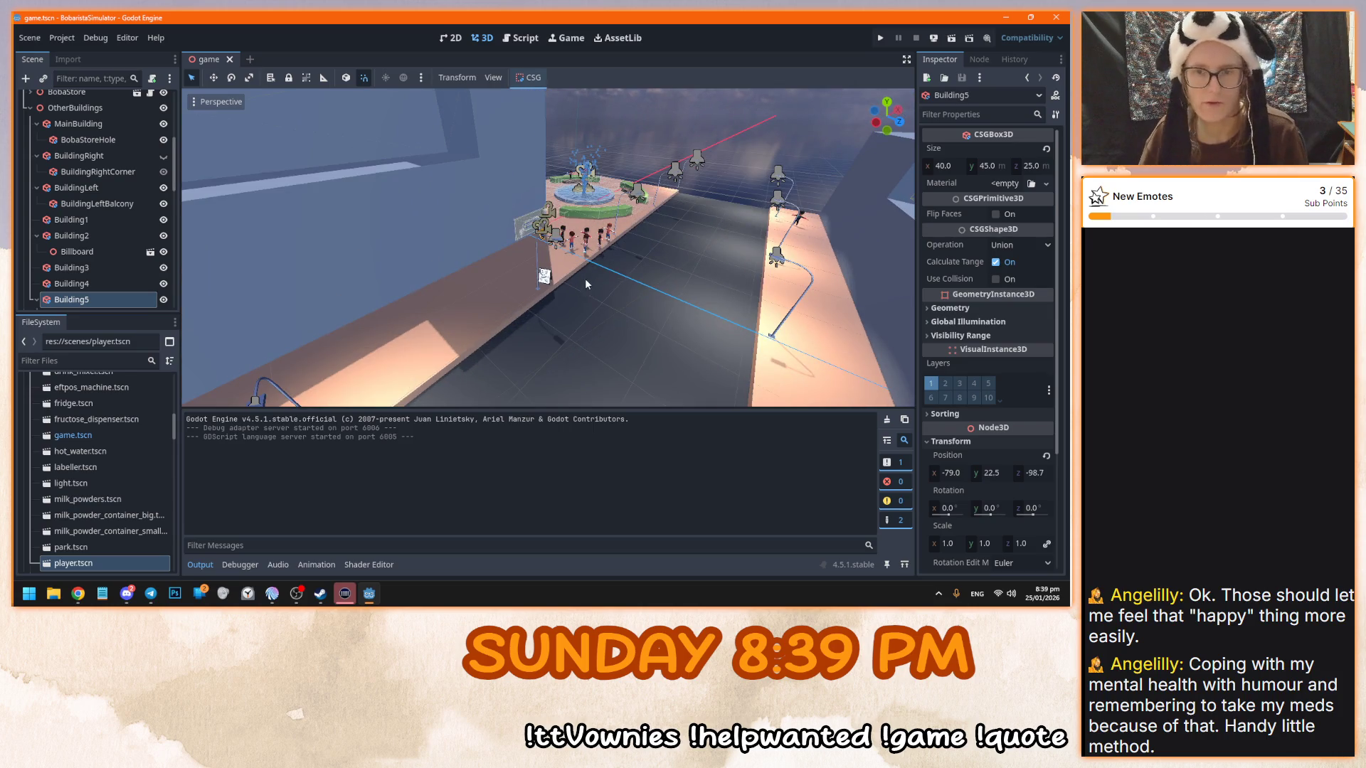
scroll(676, 258, down, 3)
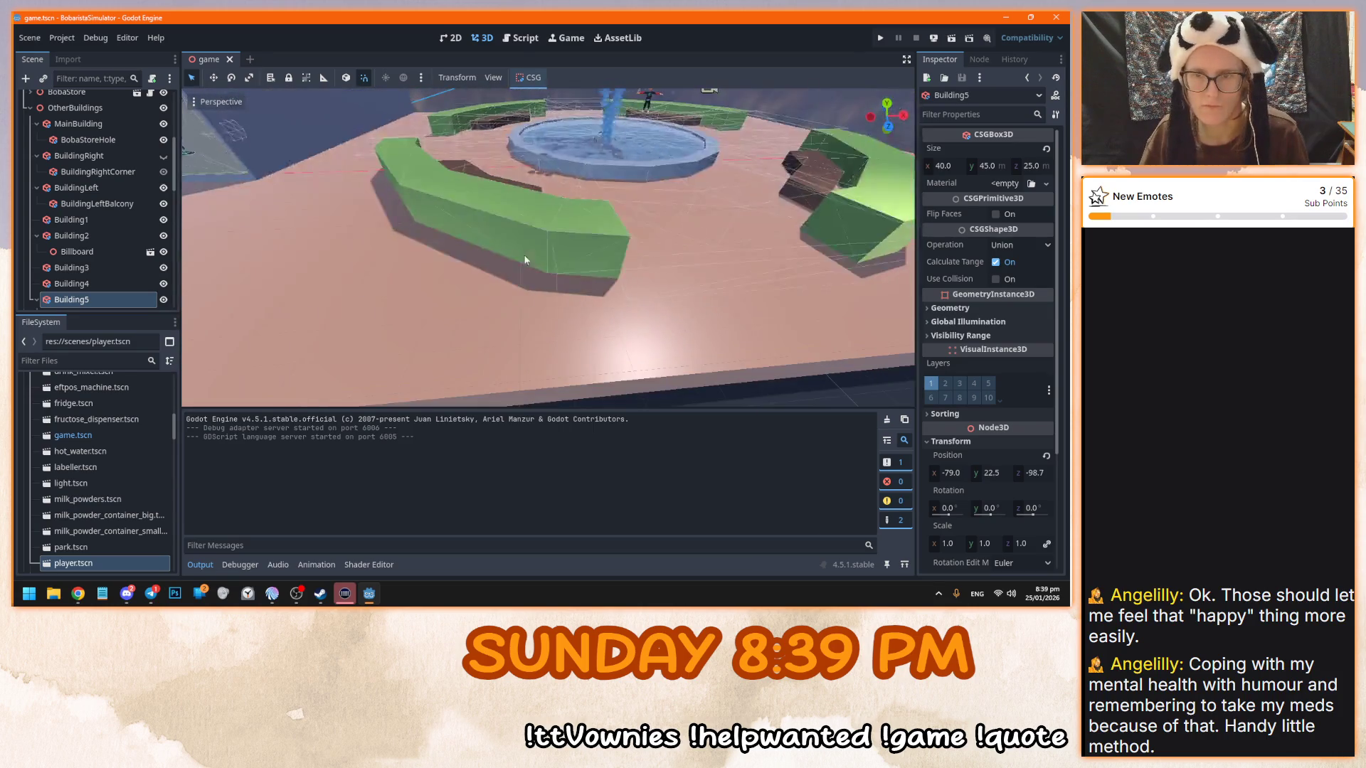
scroll(411, 259, up, 5)
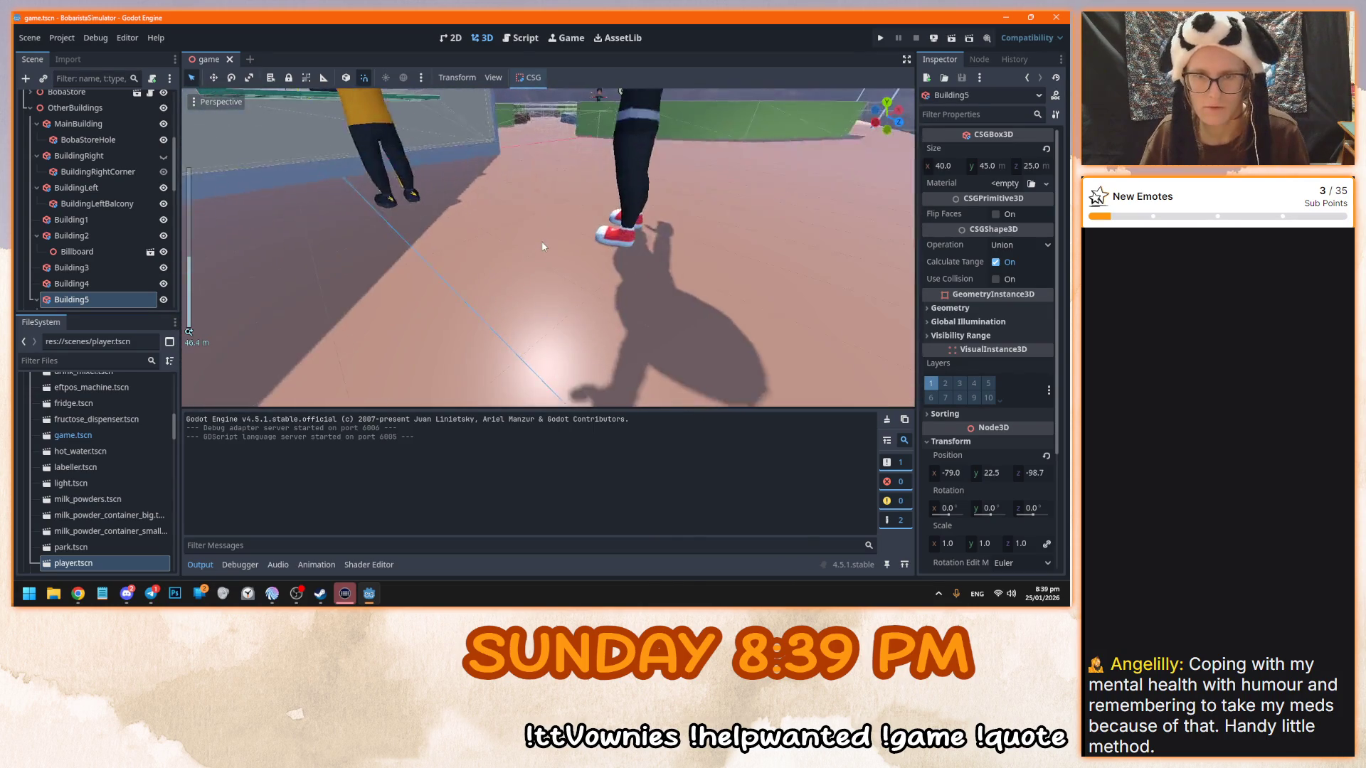
scroll(550, 259, down, 4)
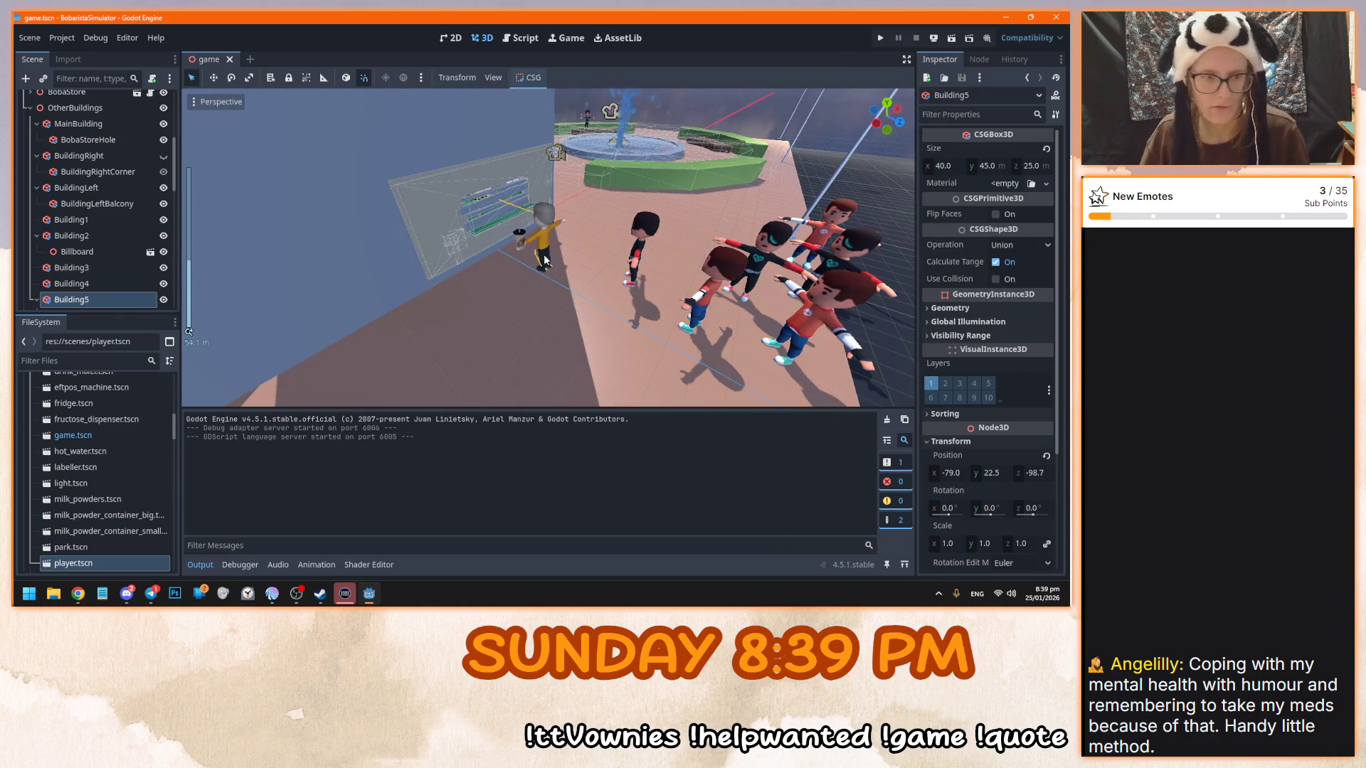
key(F5)
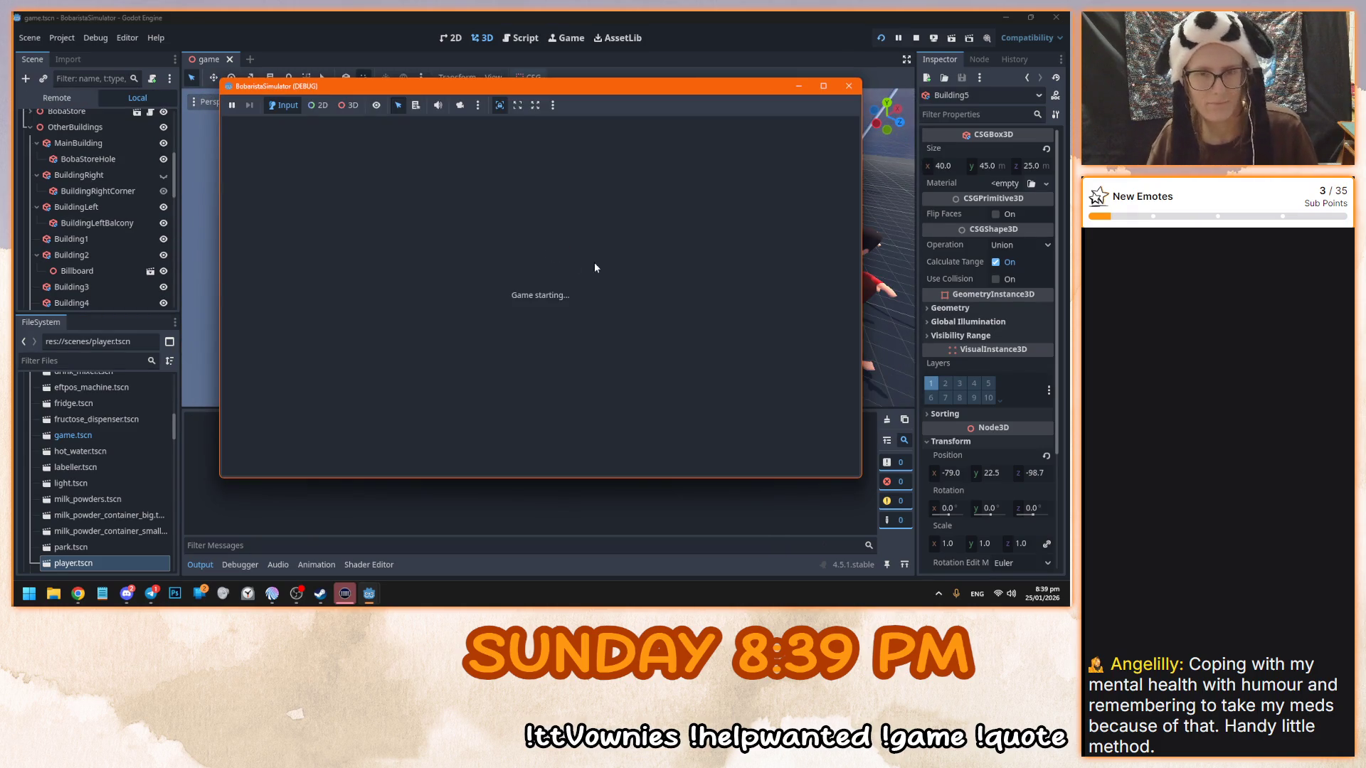